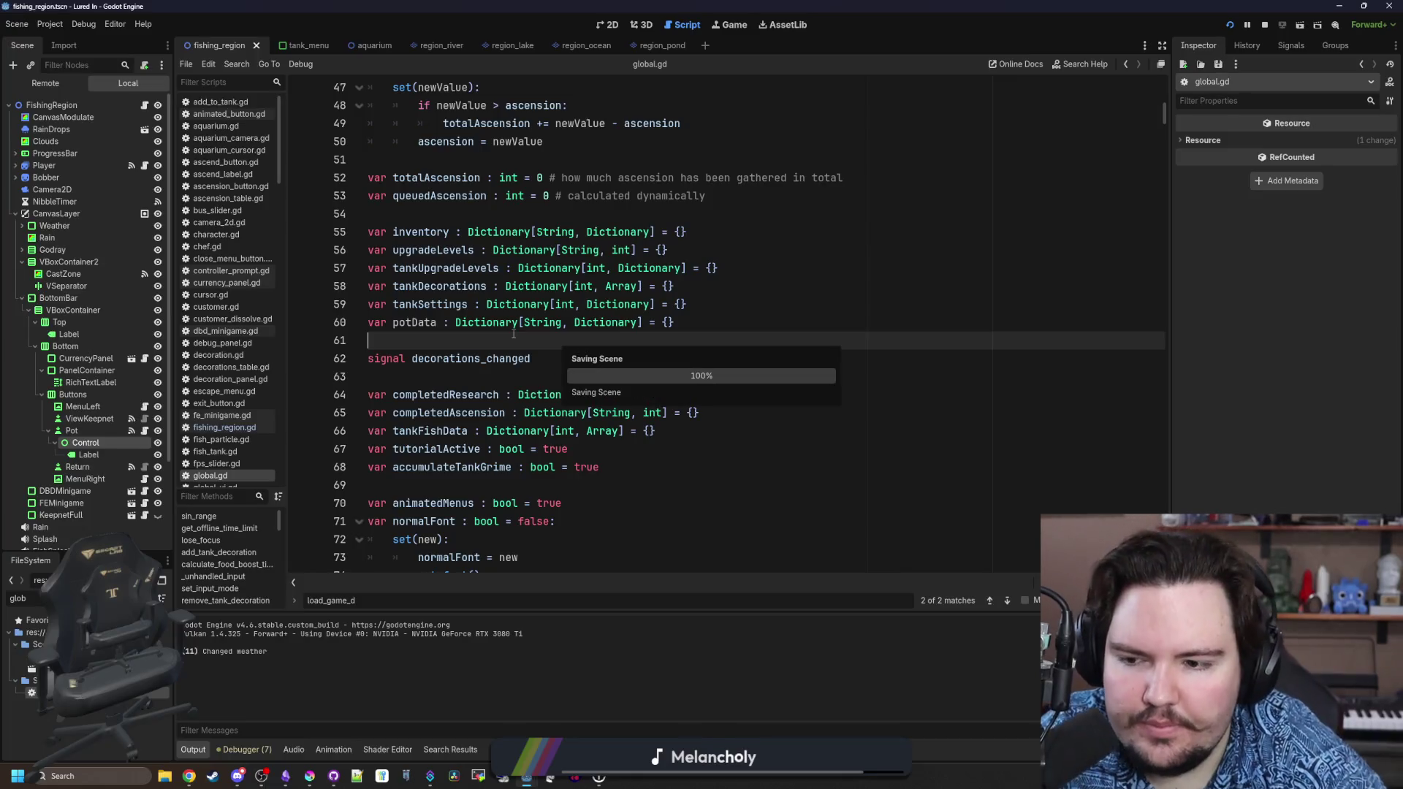
Open pot_button.gd and start a new line at the end of _ready.
click(243, 427)
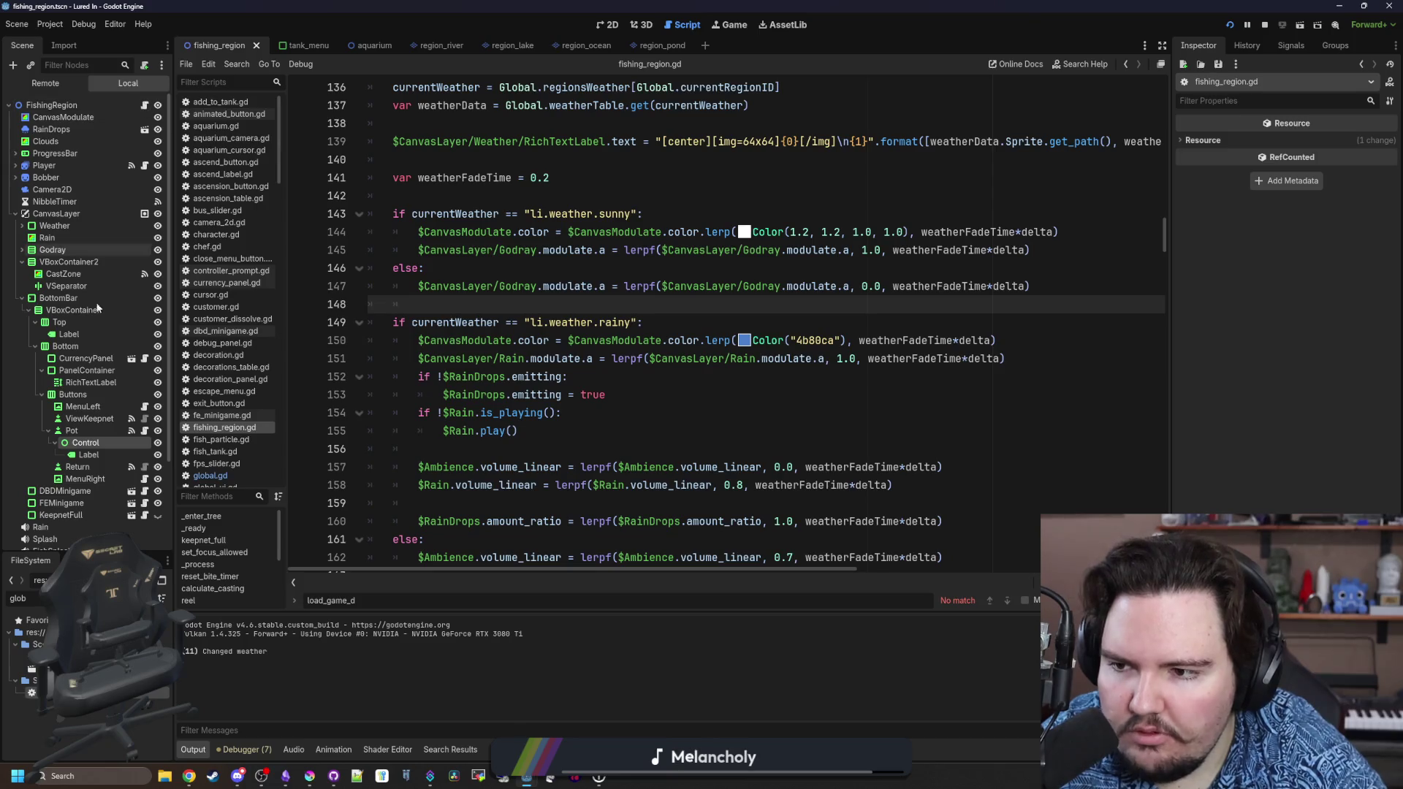
click(144, 430)
click(617, 251)
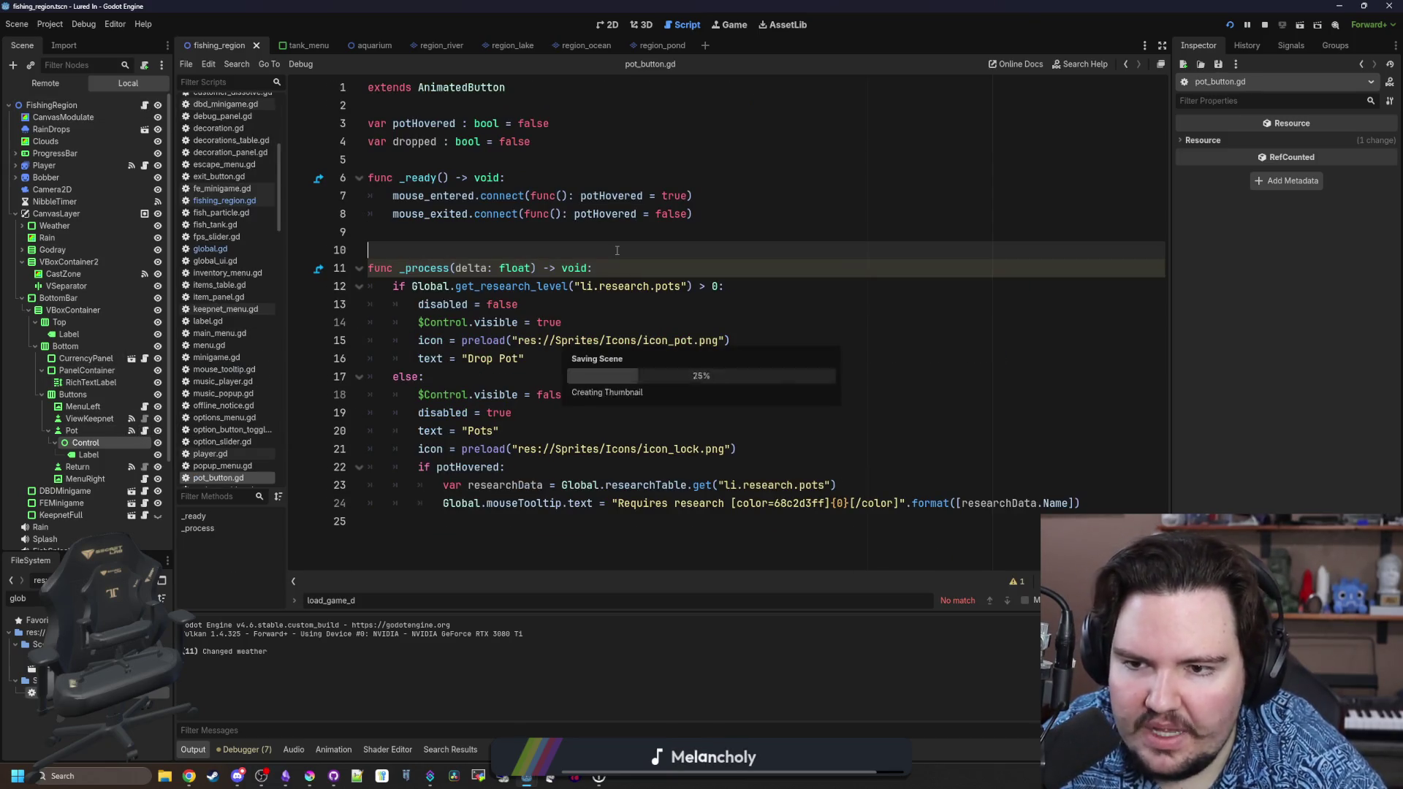
click(629, 266)
click(736, 217)
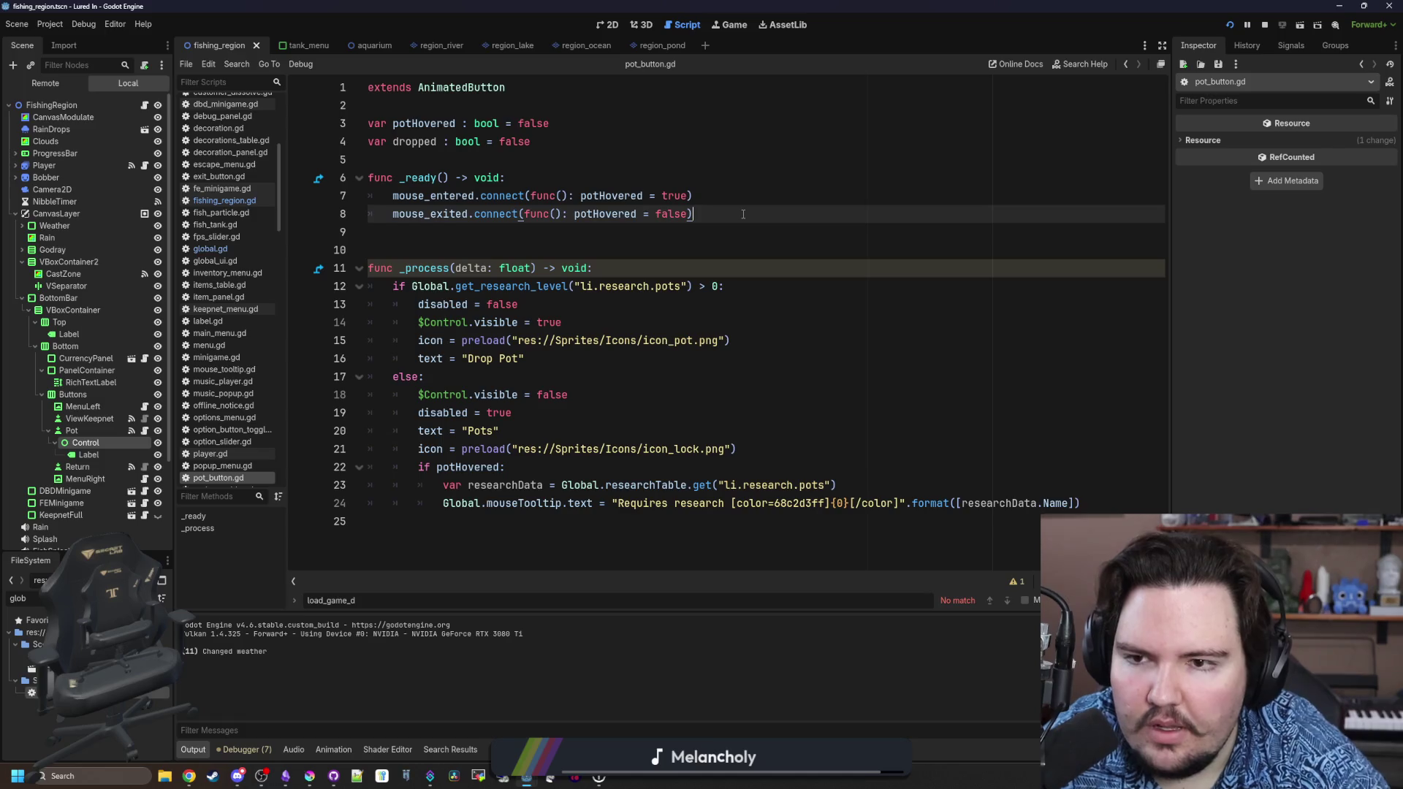
key(Return)
text(G)
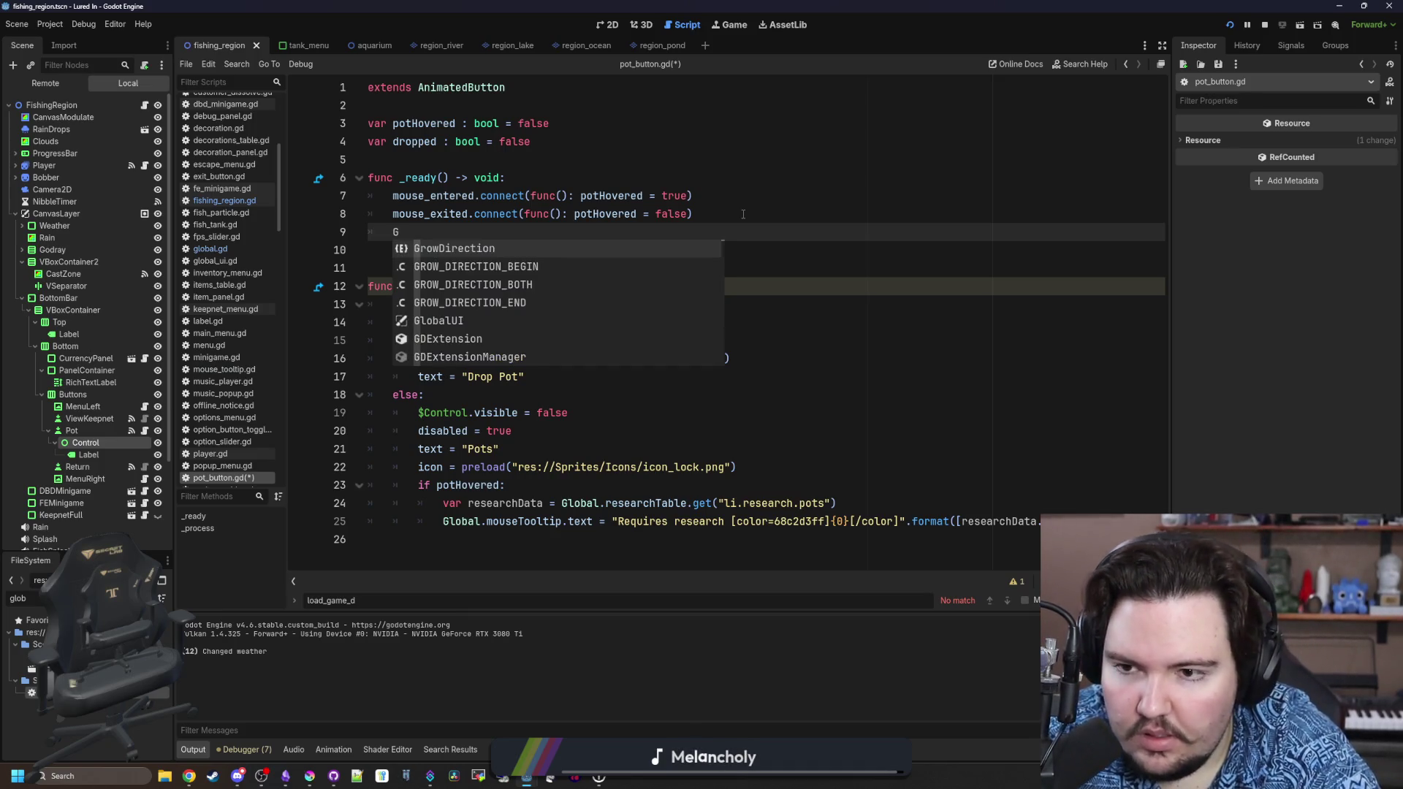
Begin the dropped = Global.potData[...] line, checking fishing_region.gd for the region variable.
key(BackSpace)
text(dropped = G)
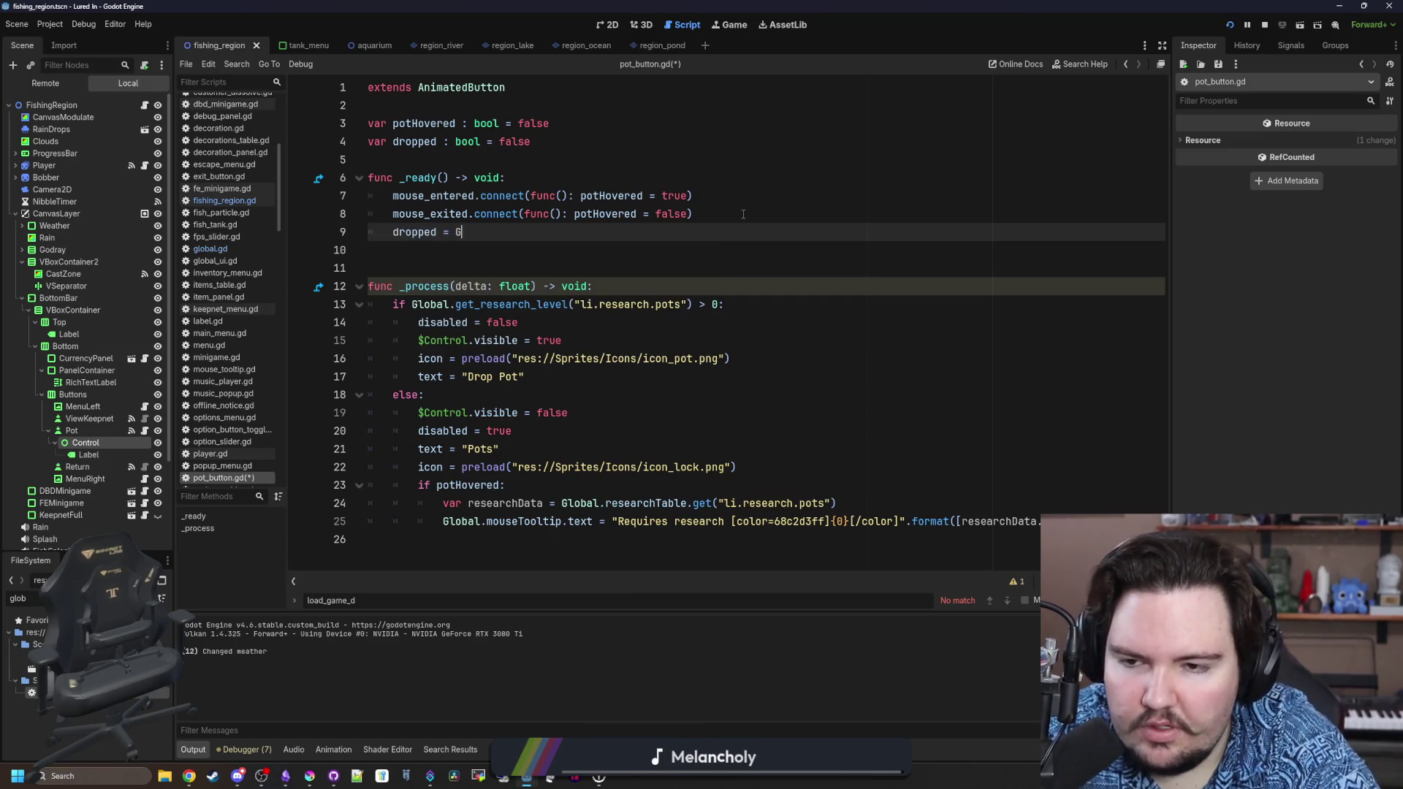
text(lobal.potData)
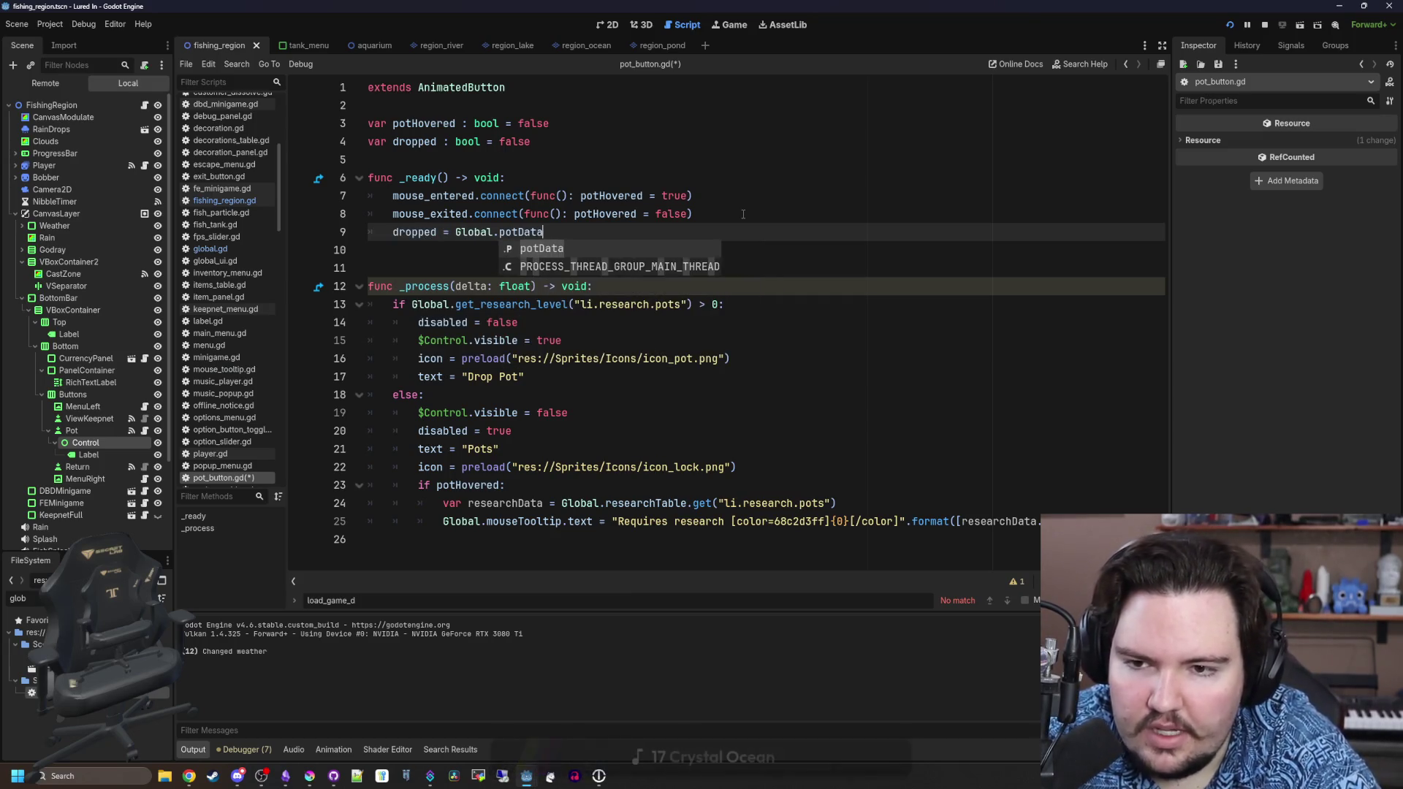
text([)
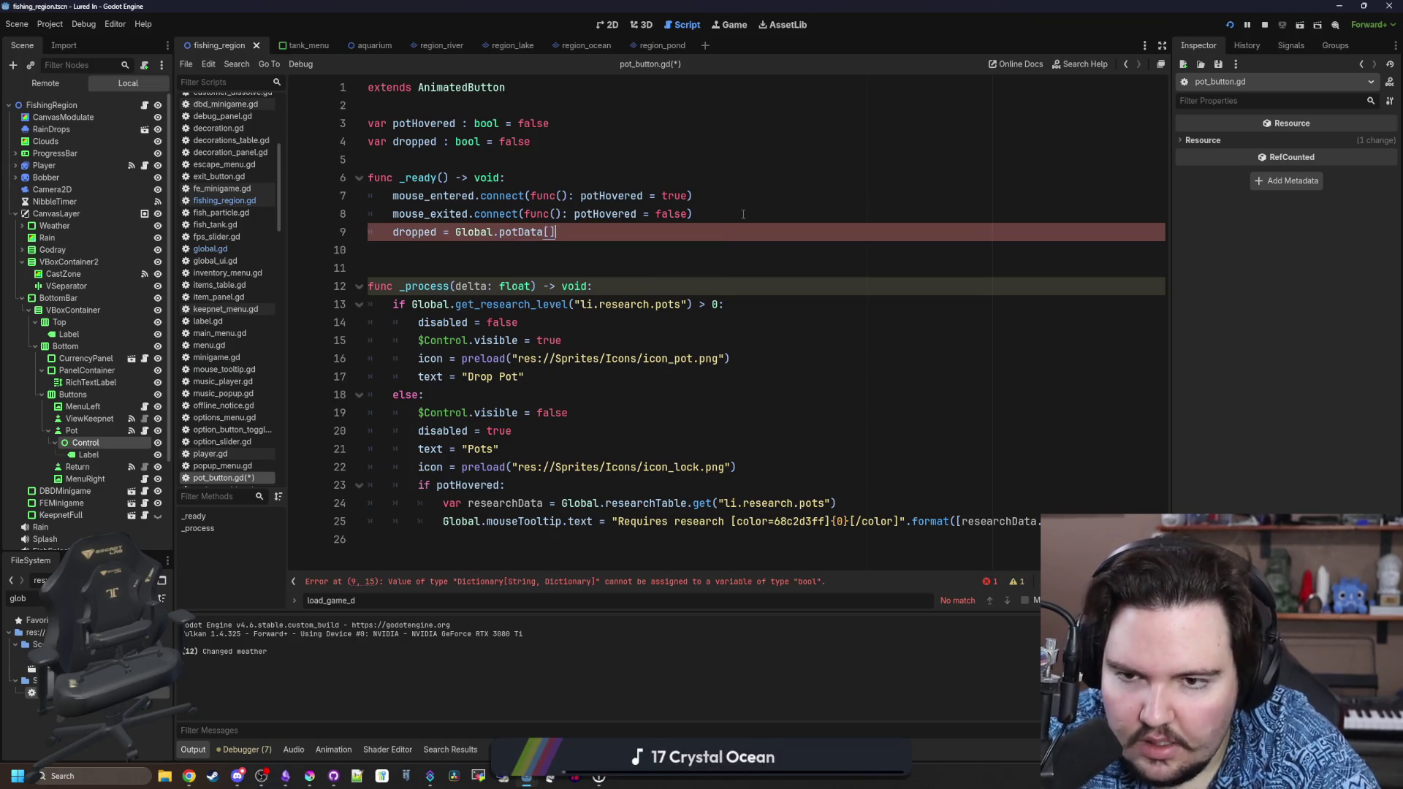
text(owner.regi)
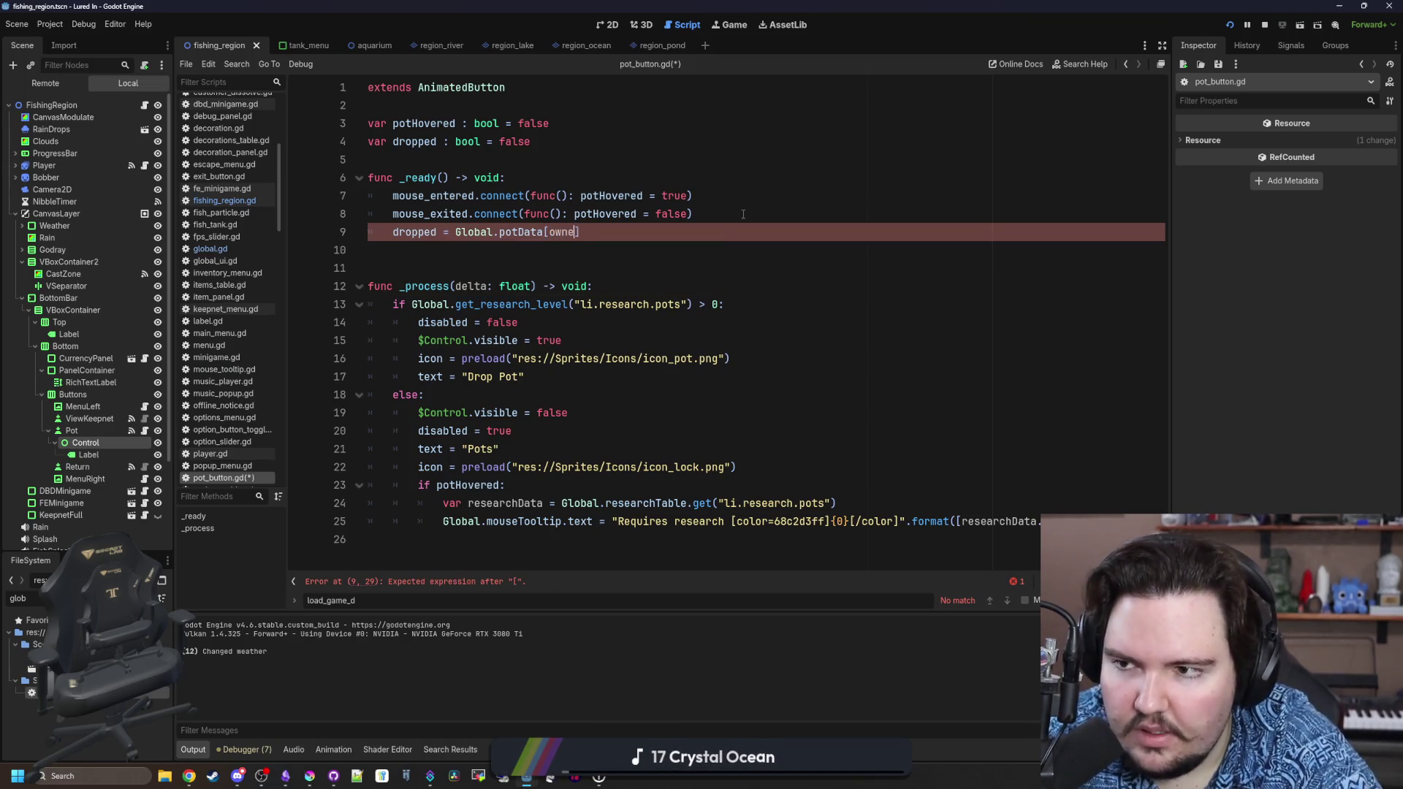
key(BackSpace)
key(BackSpace)
key(BackSpace)
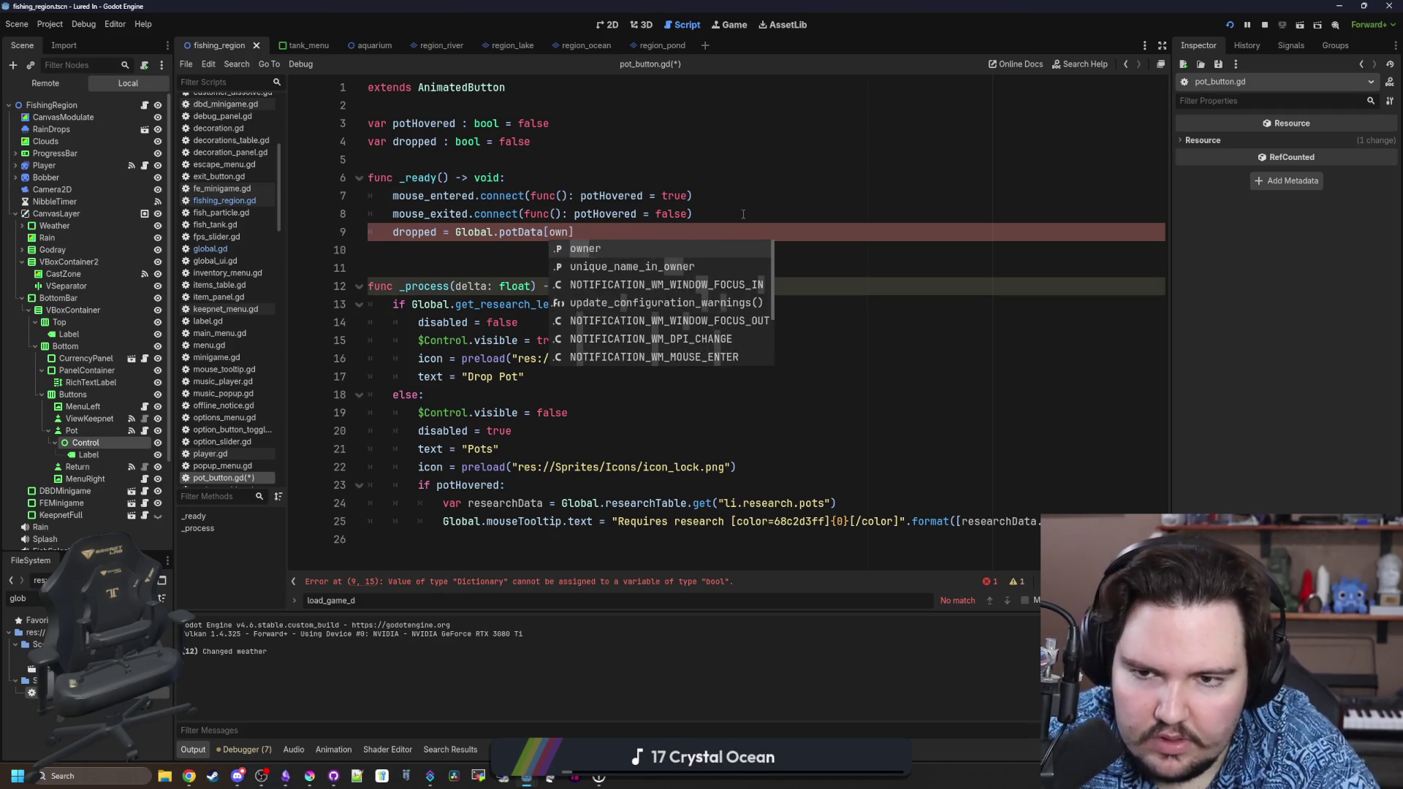
text(Global.fishin)
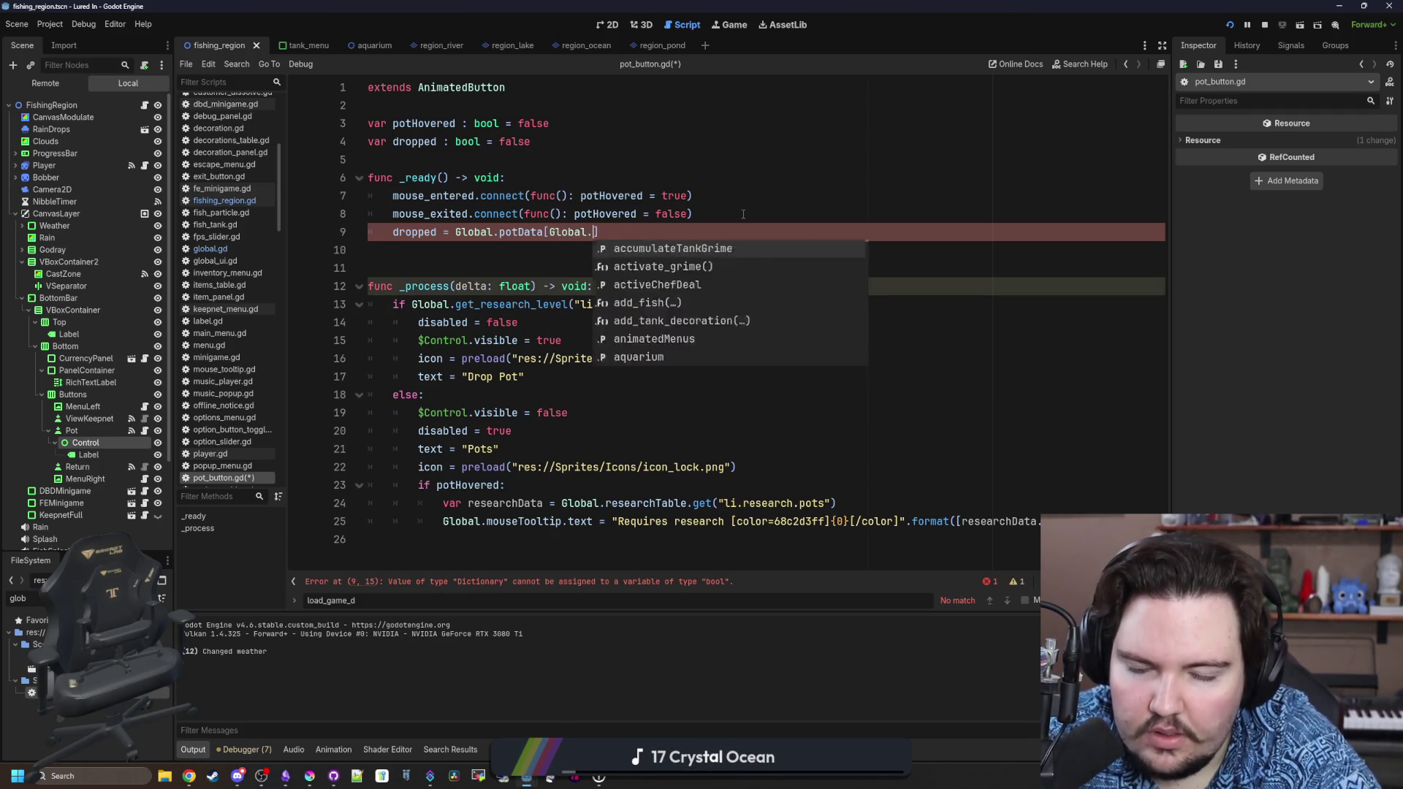
key(BackSpace)
key(BackSpace)
key(BackSpace)
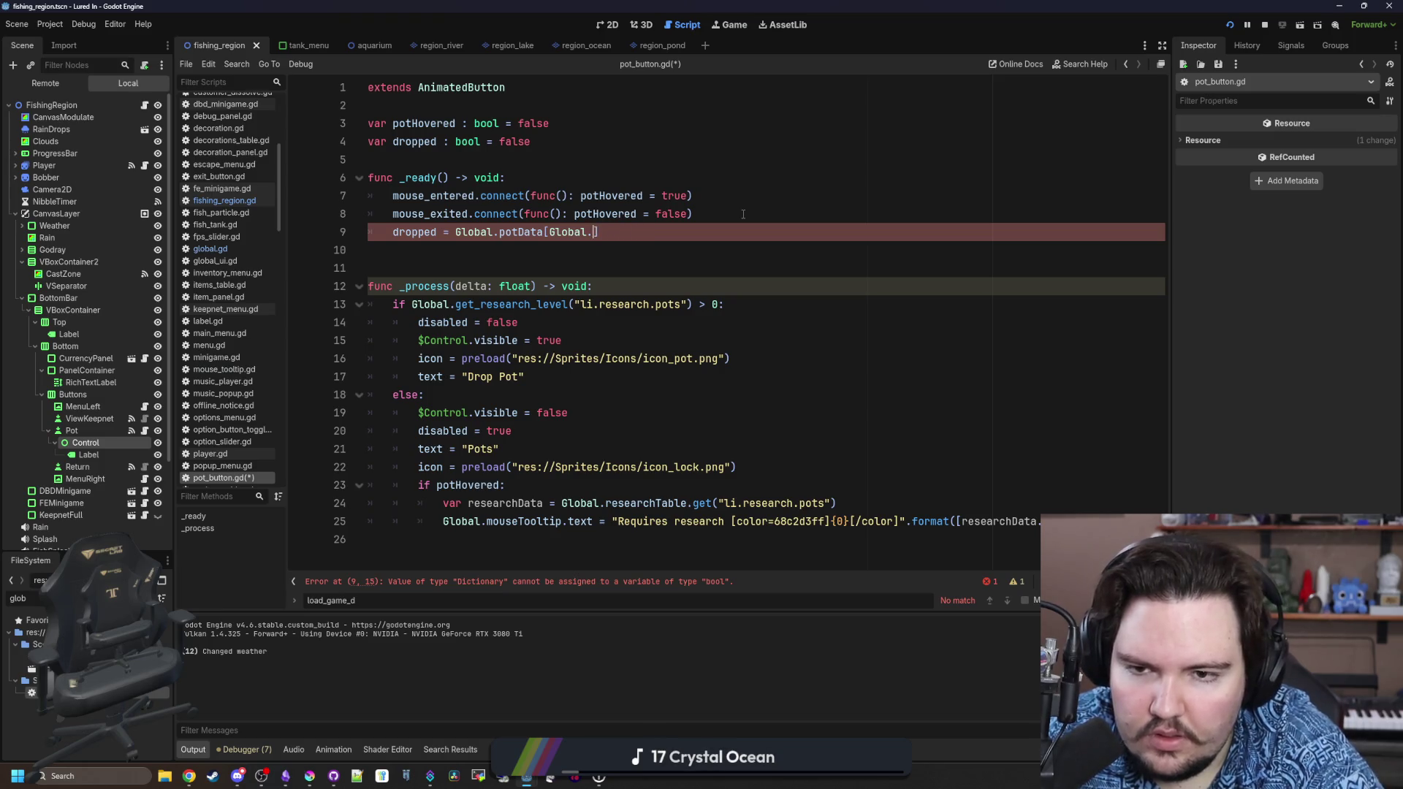
text(region.)
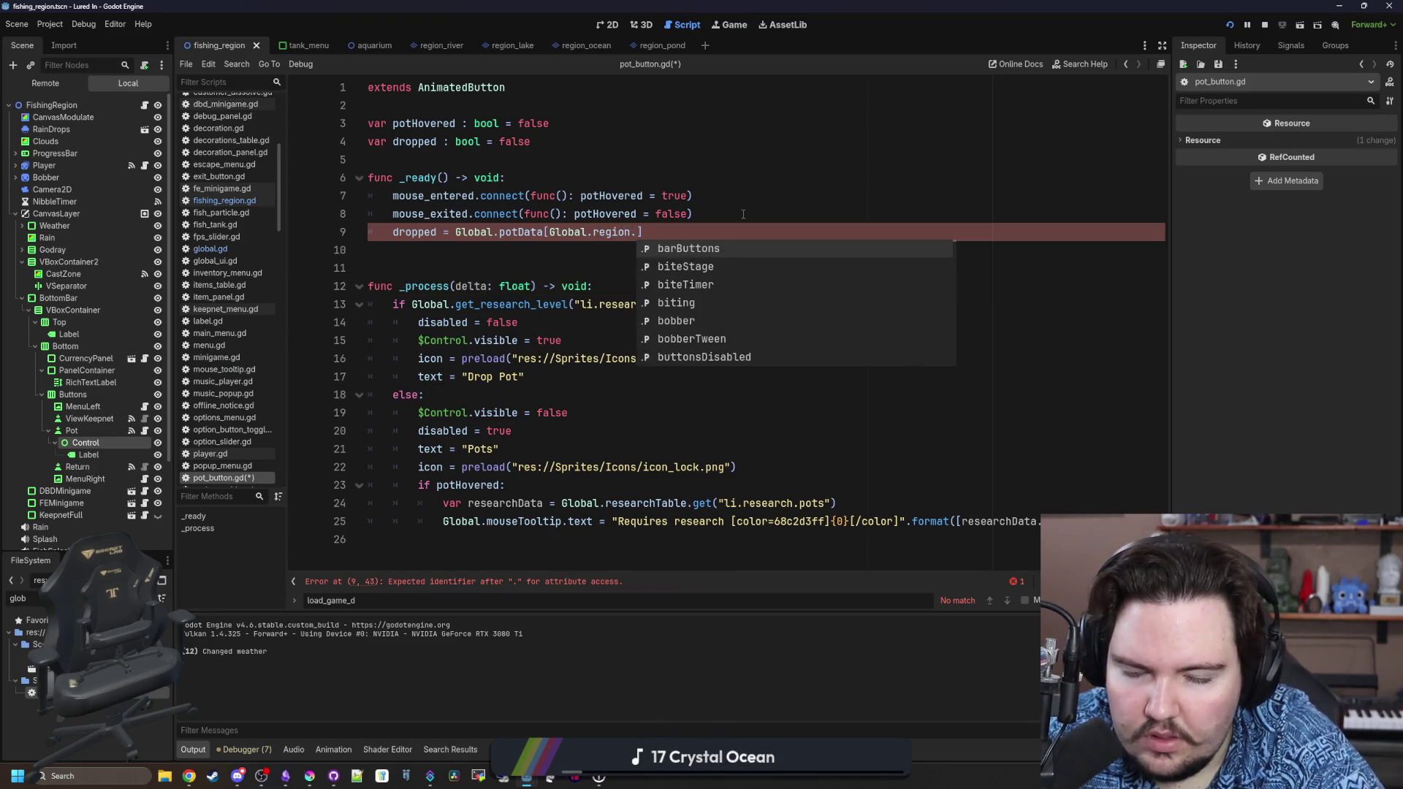
text(region)
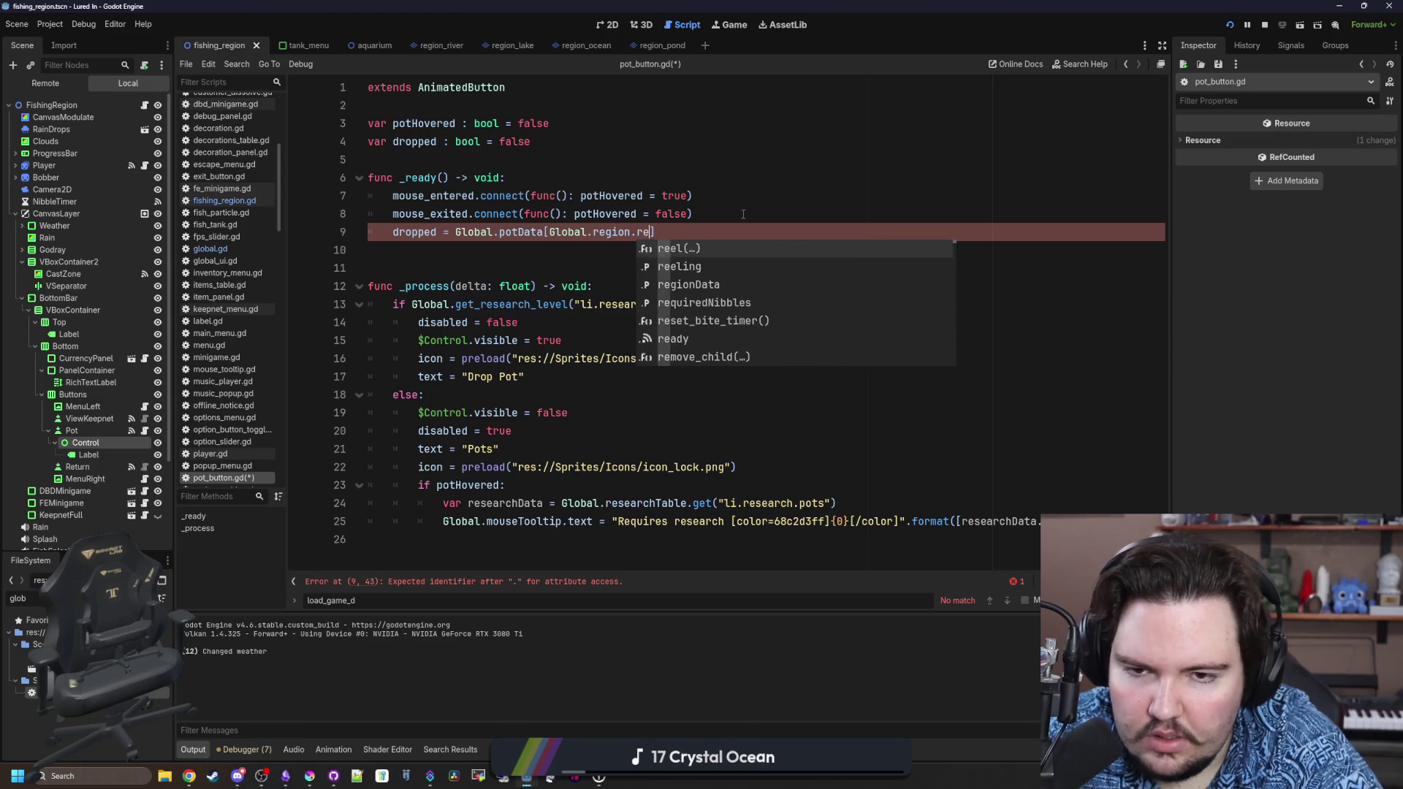
text(D)
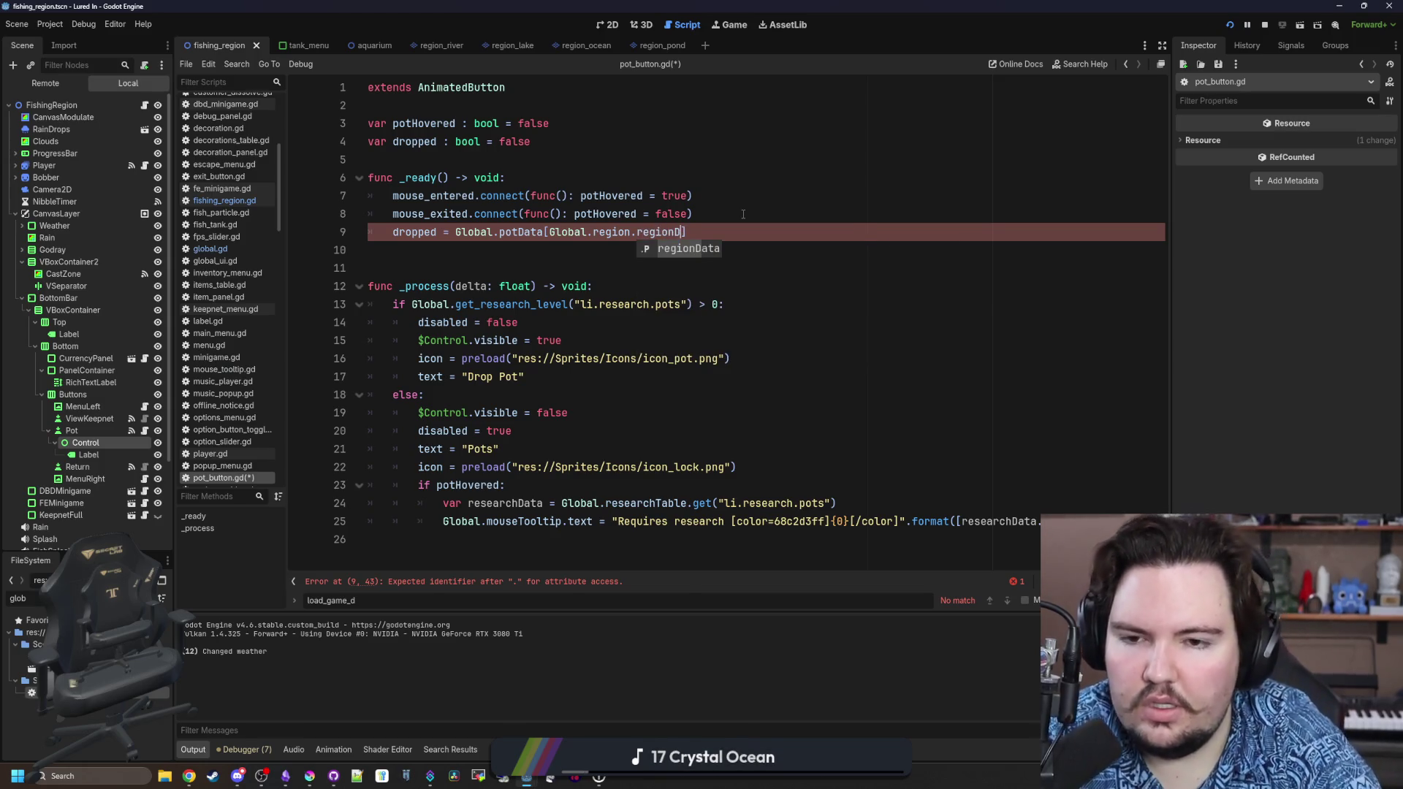
click(145, 106)
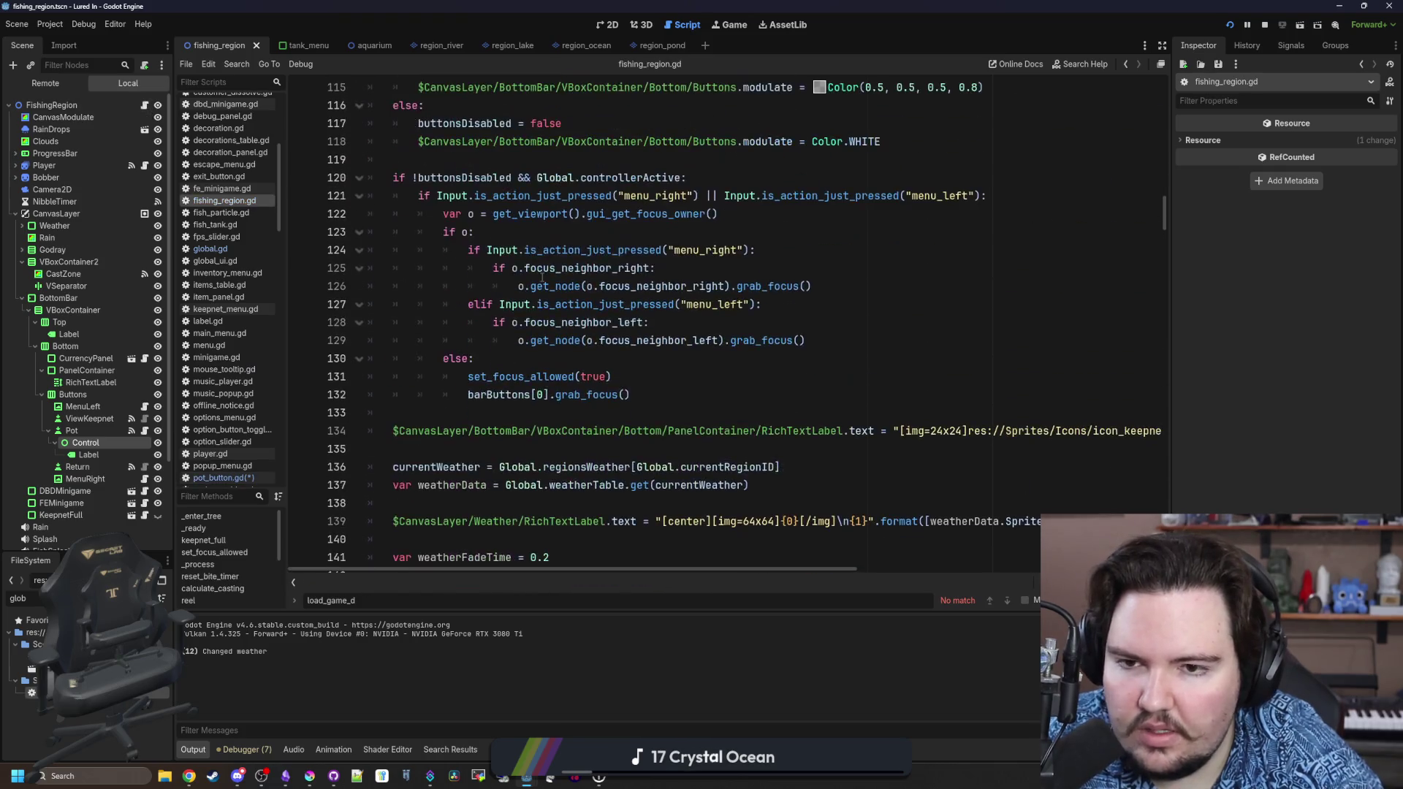
click(145, 430)
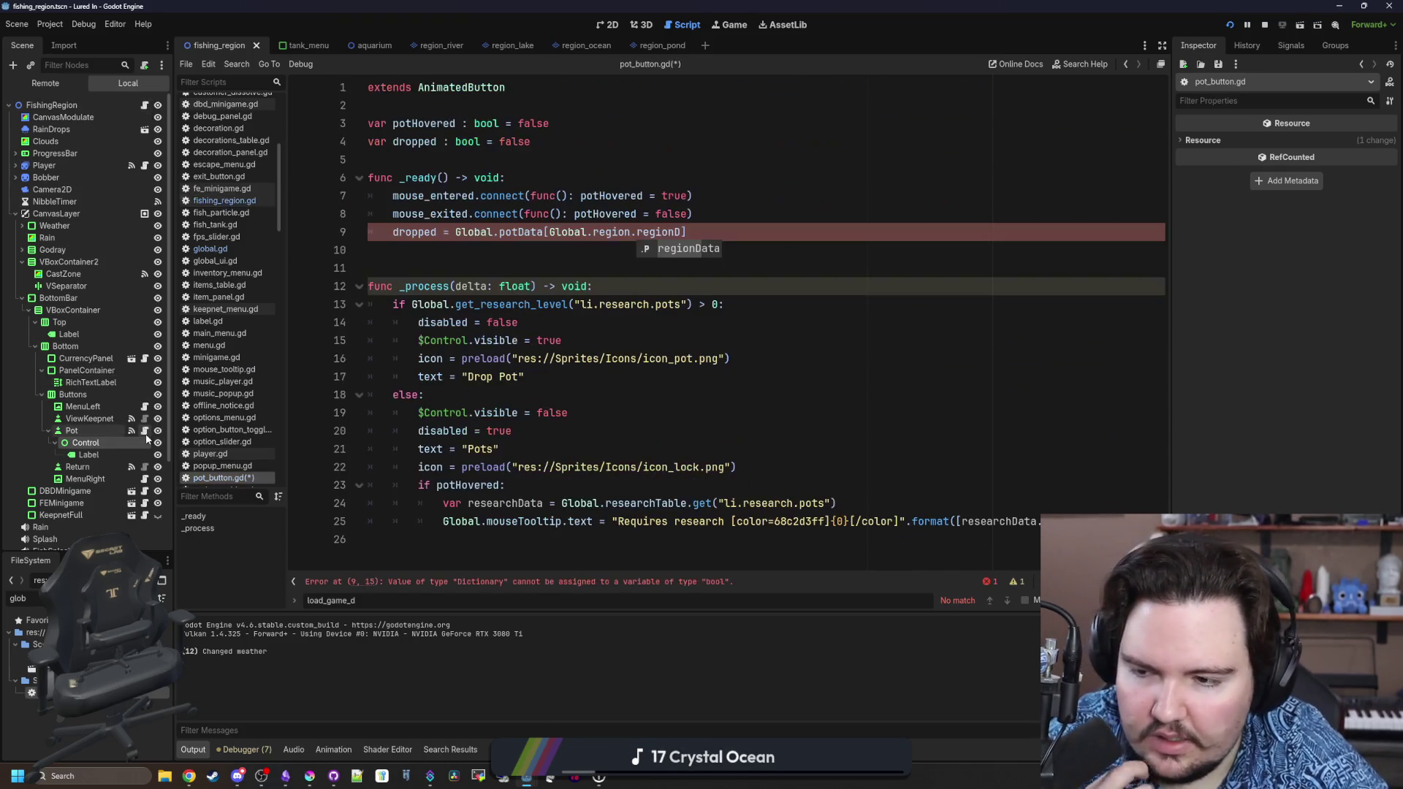
Finish the line as dropped = Global.potData[Global.currentRegionID].get("Active", false) and save.
key(BackSpace)
key(BackSpace)
key(BackSpace)
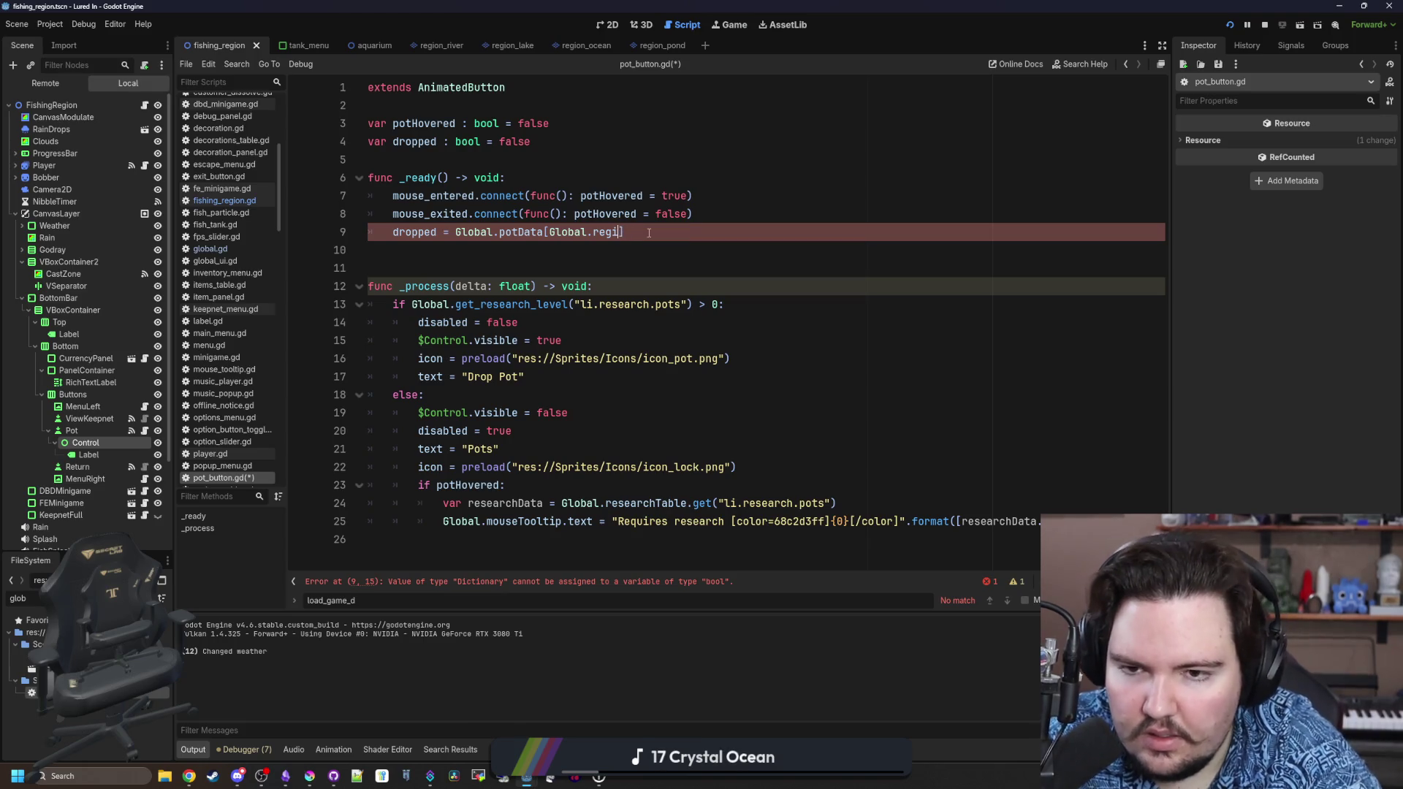
key(BackSpace)
text(currentR)
key(Return)
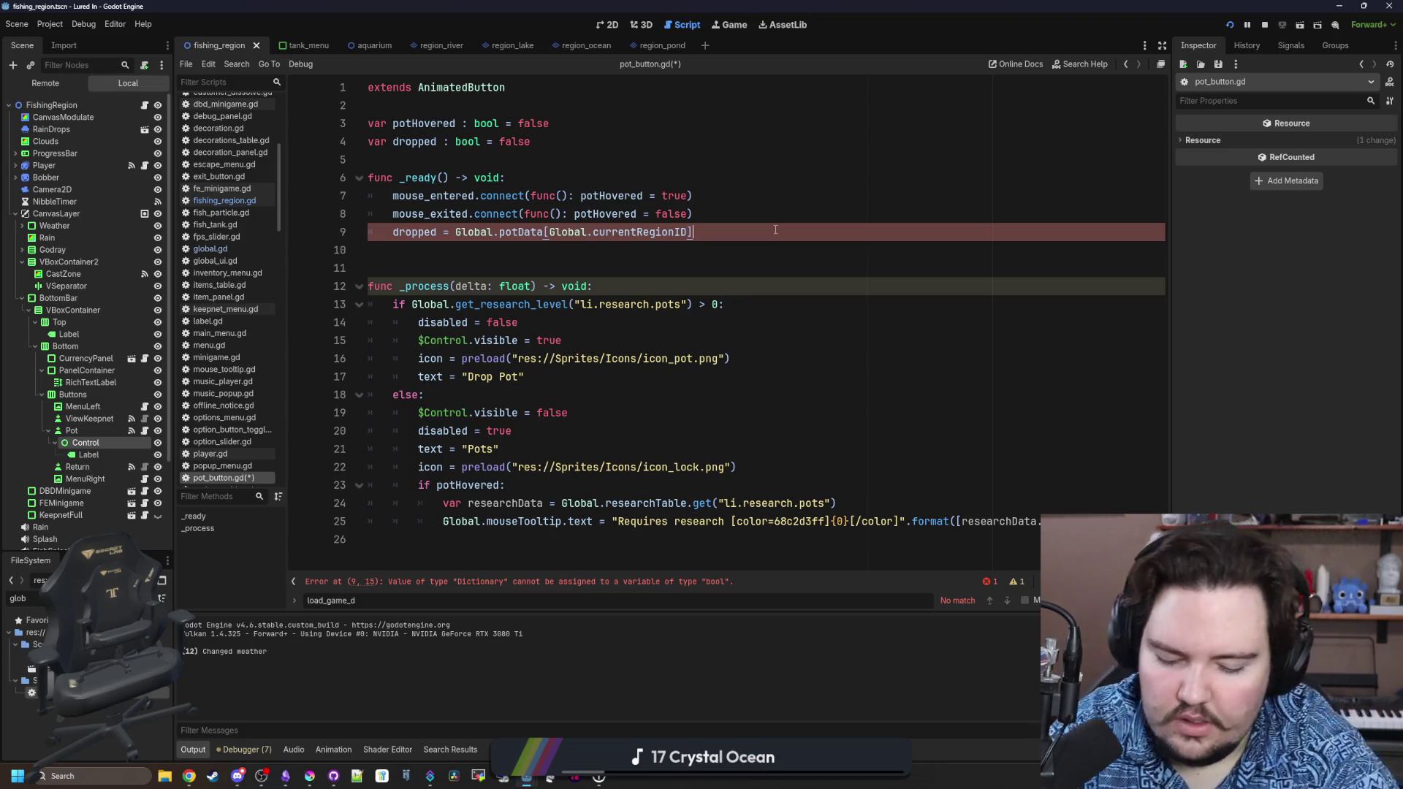
text(.get("D)
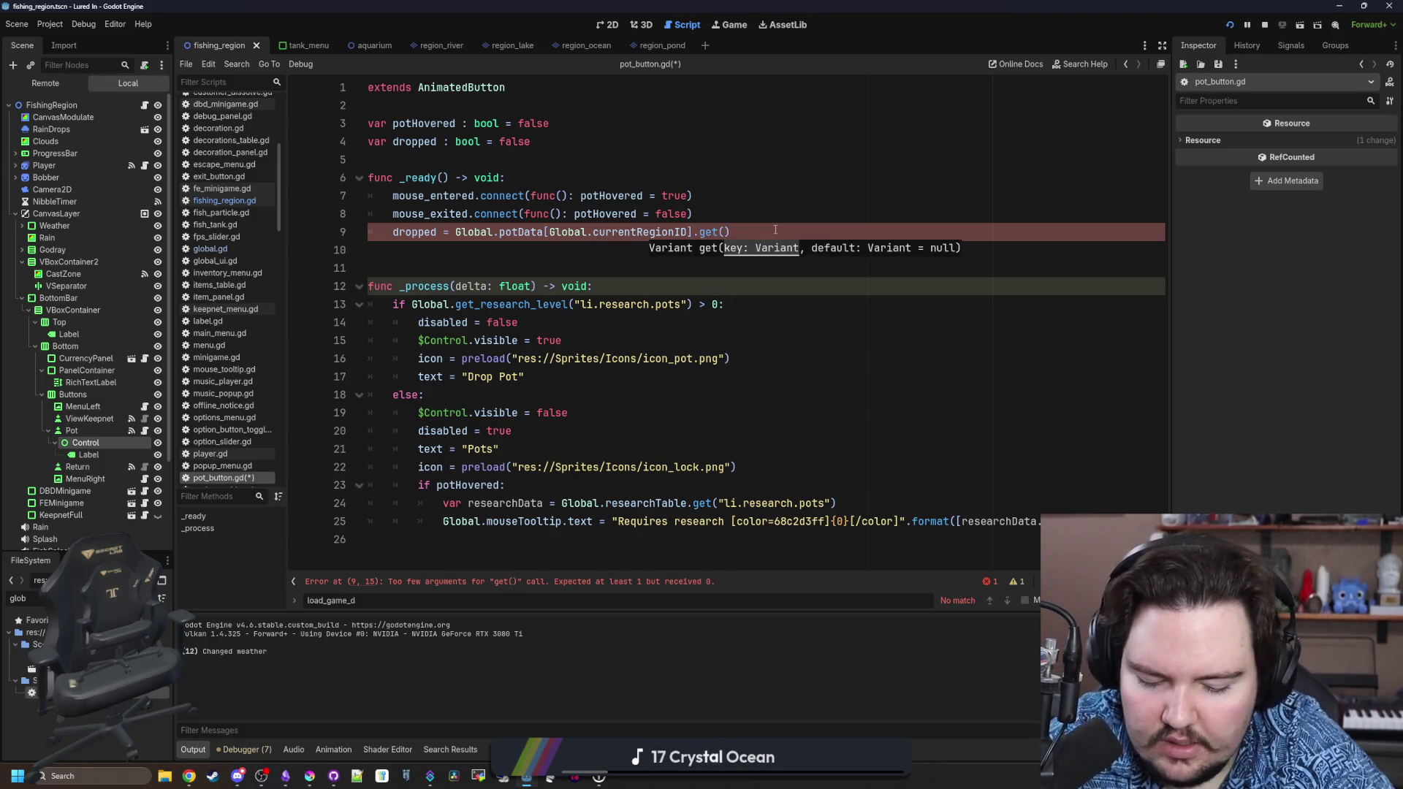
key(BackSpace)
text(Active", )
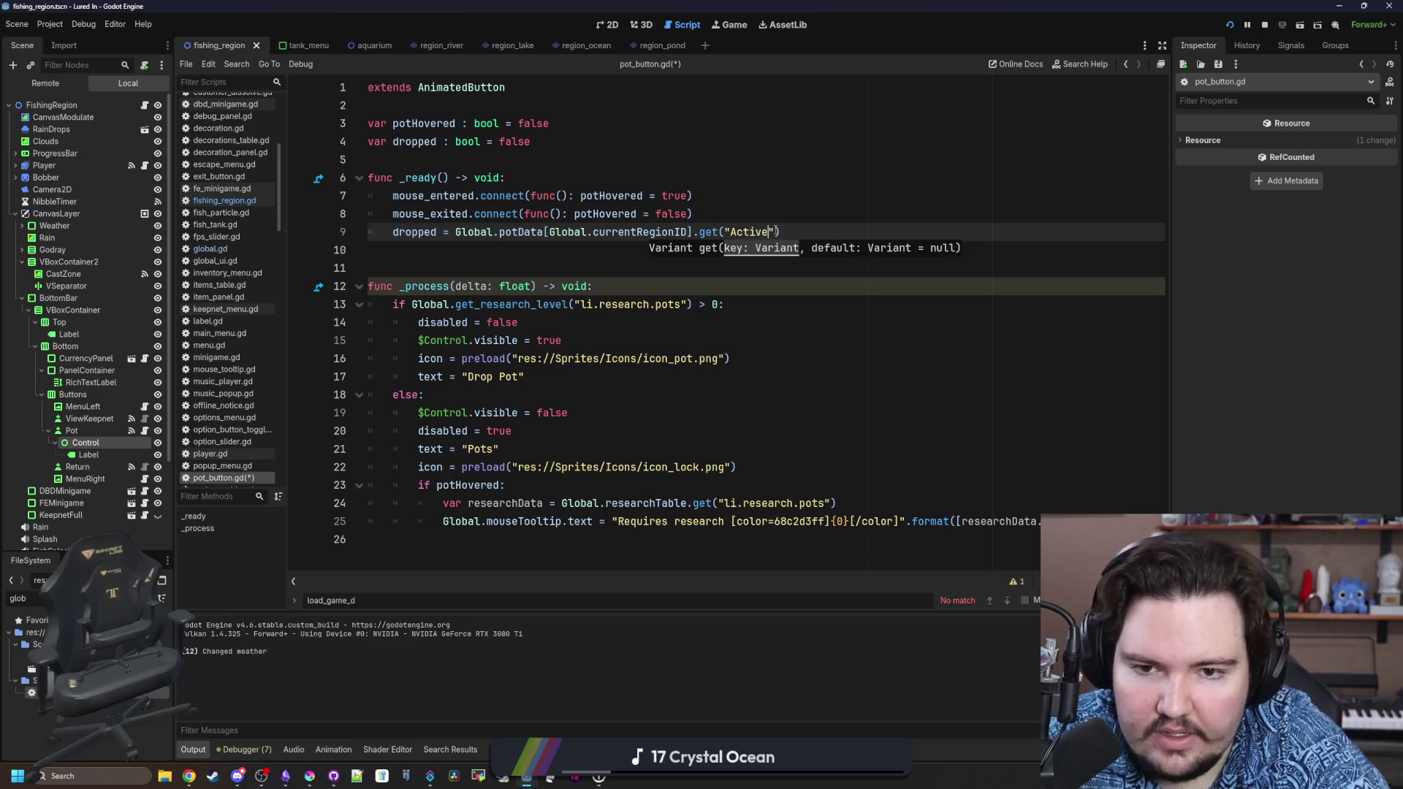
text(false)
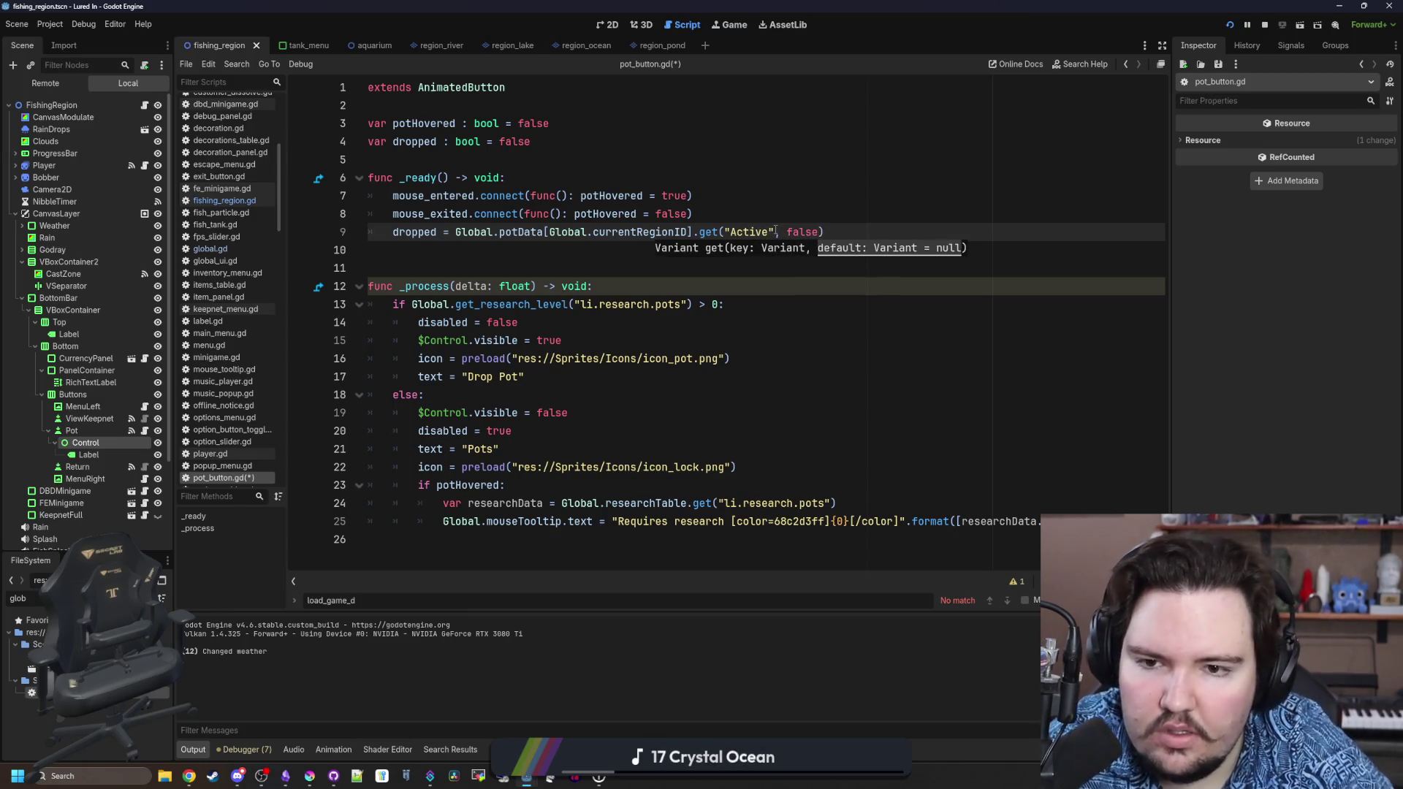
click(805, 211)
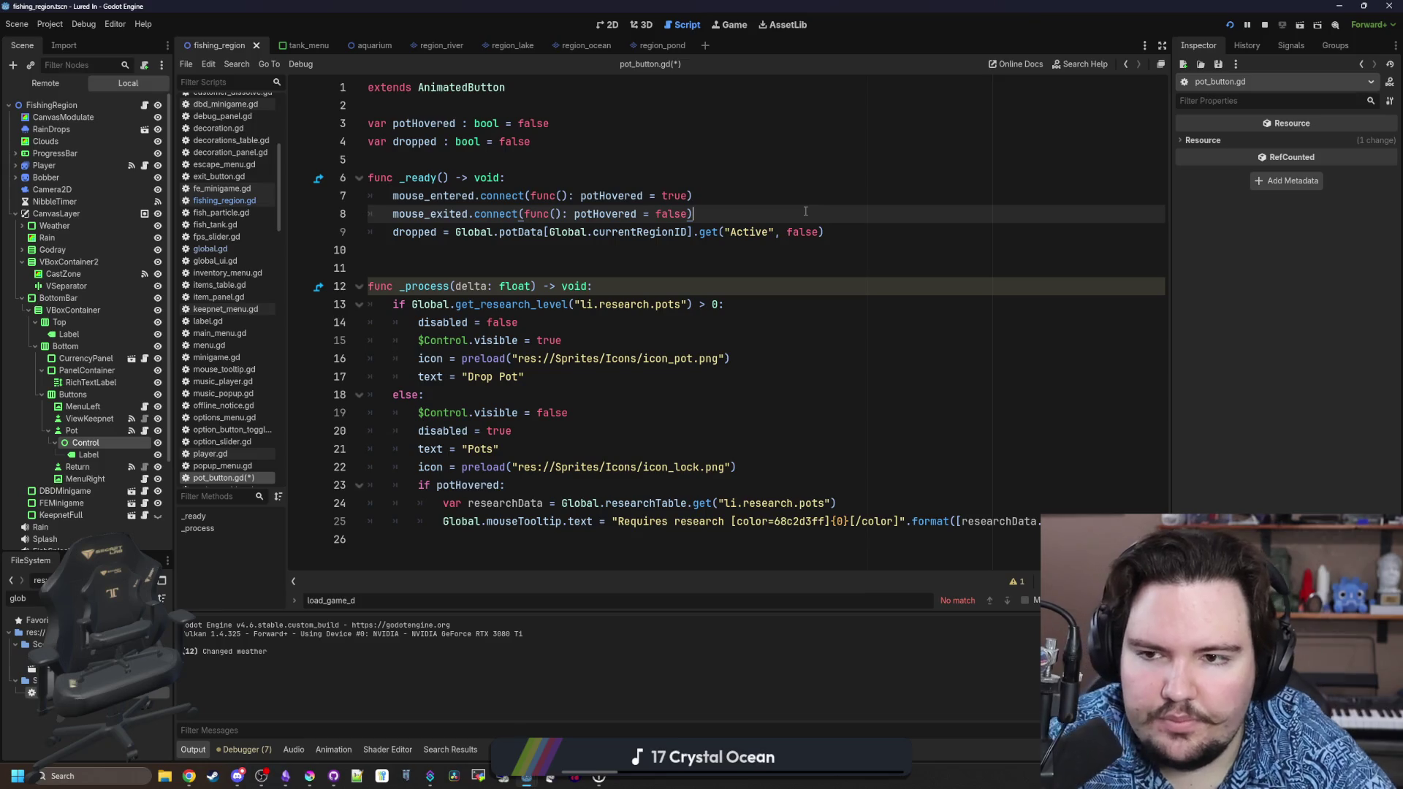
key(ctrl+s)
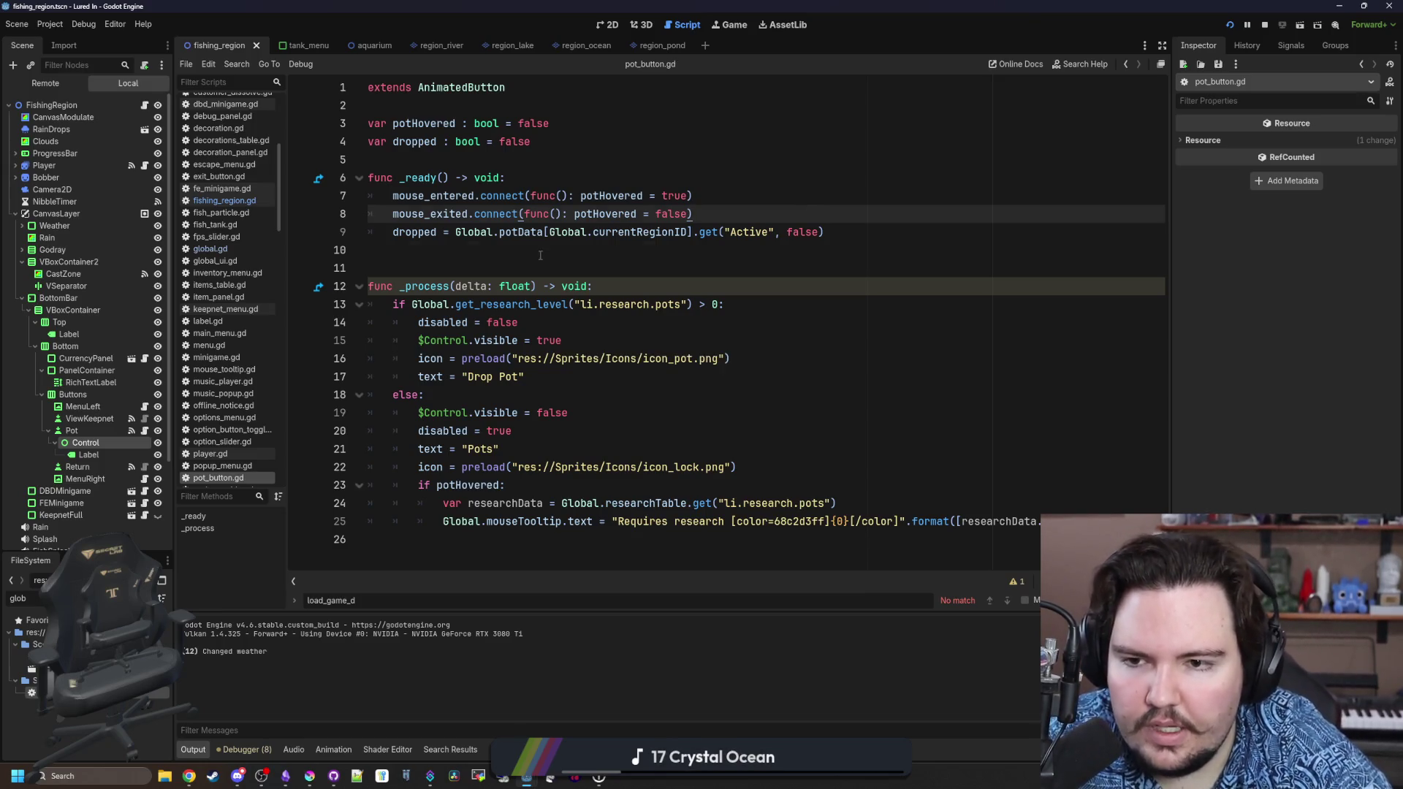
Rename dropped to active on lines 4 and 9 and save pot_button.gd.
key(Down)
key(Down)
key(ctrl+s)
double_click(416, 144)
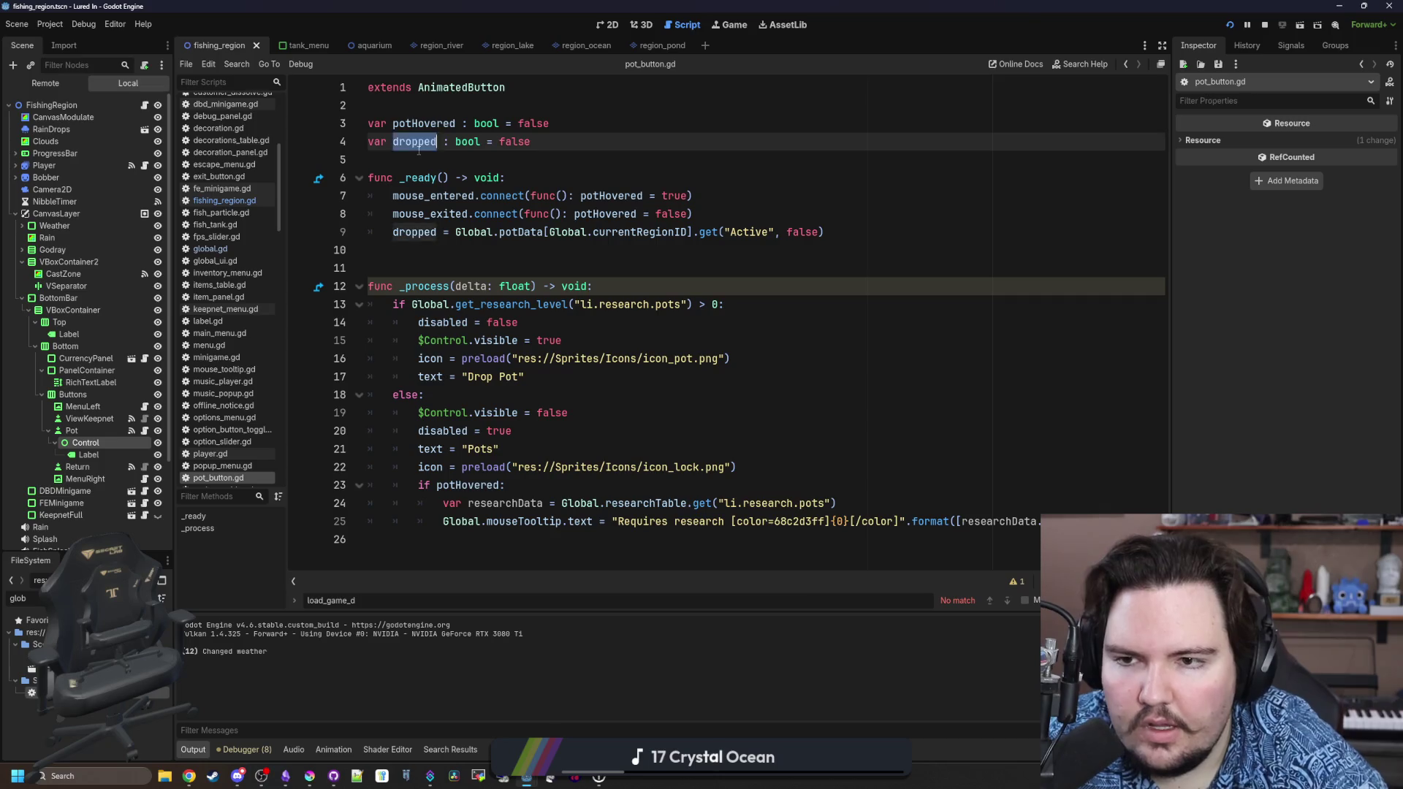
text(active)
click(424, 231)
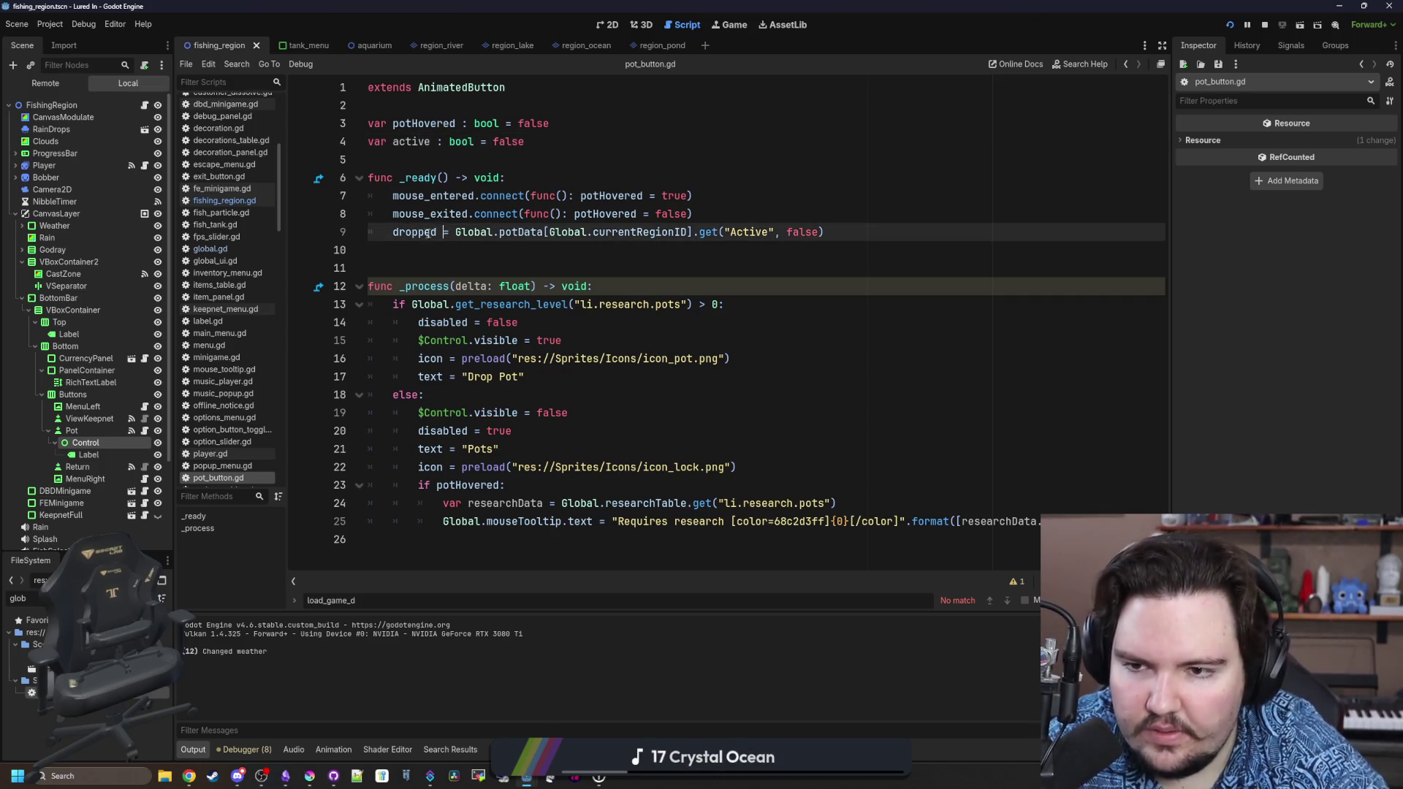
text(ac)
key(BackSpace)
key(BackSpace)
key(BackSpace)
key(Delete)
key(Delete)
text(tive)
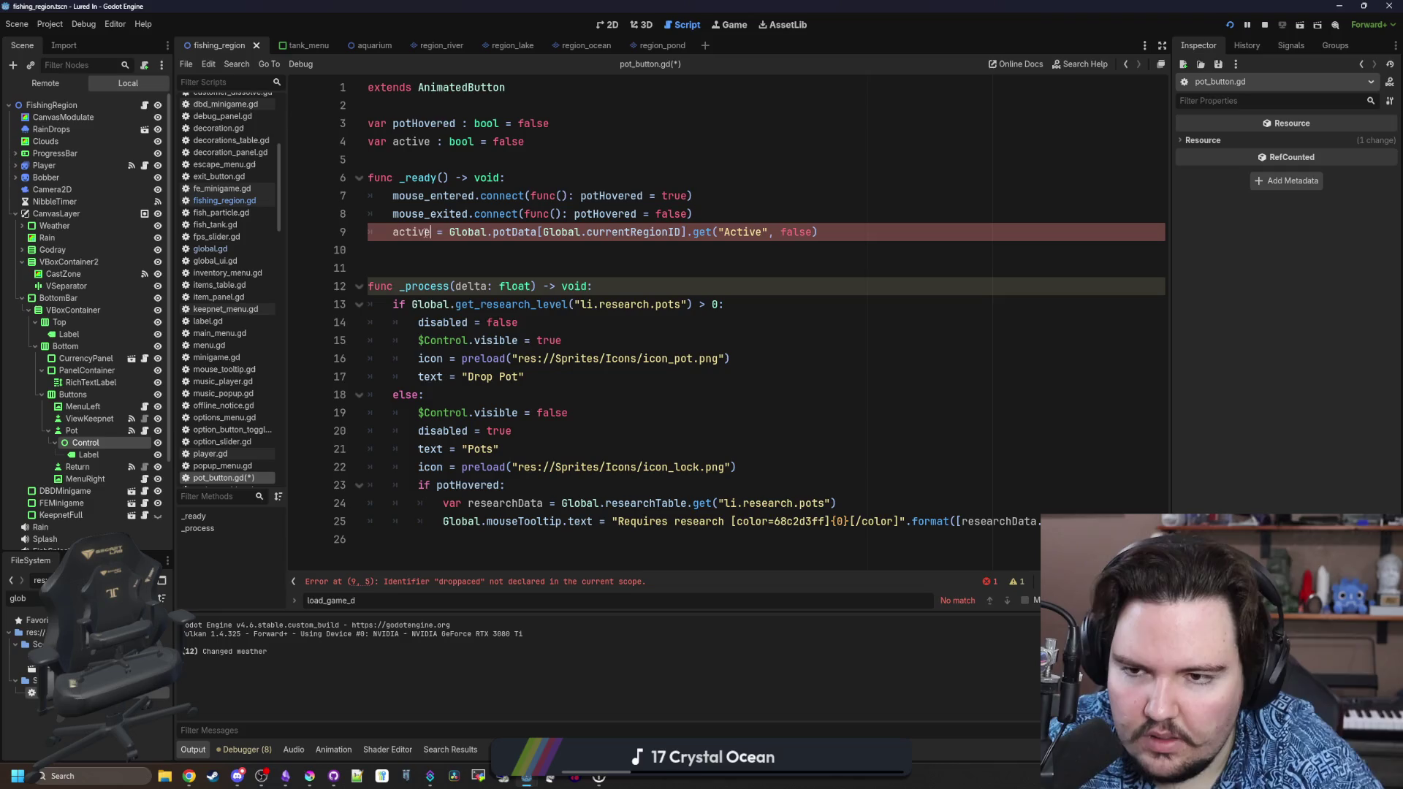
click(631, 250)
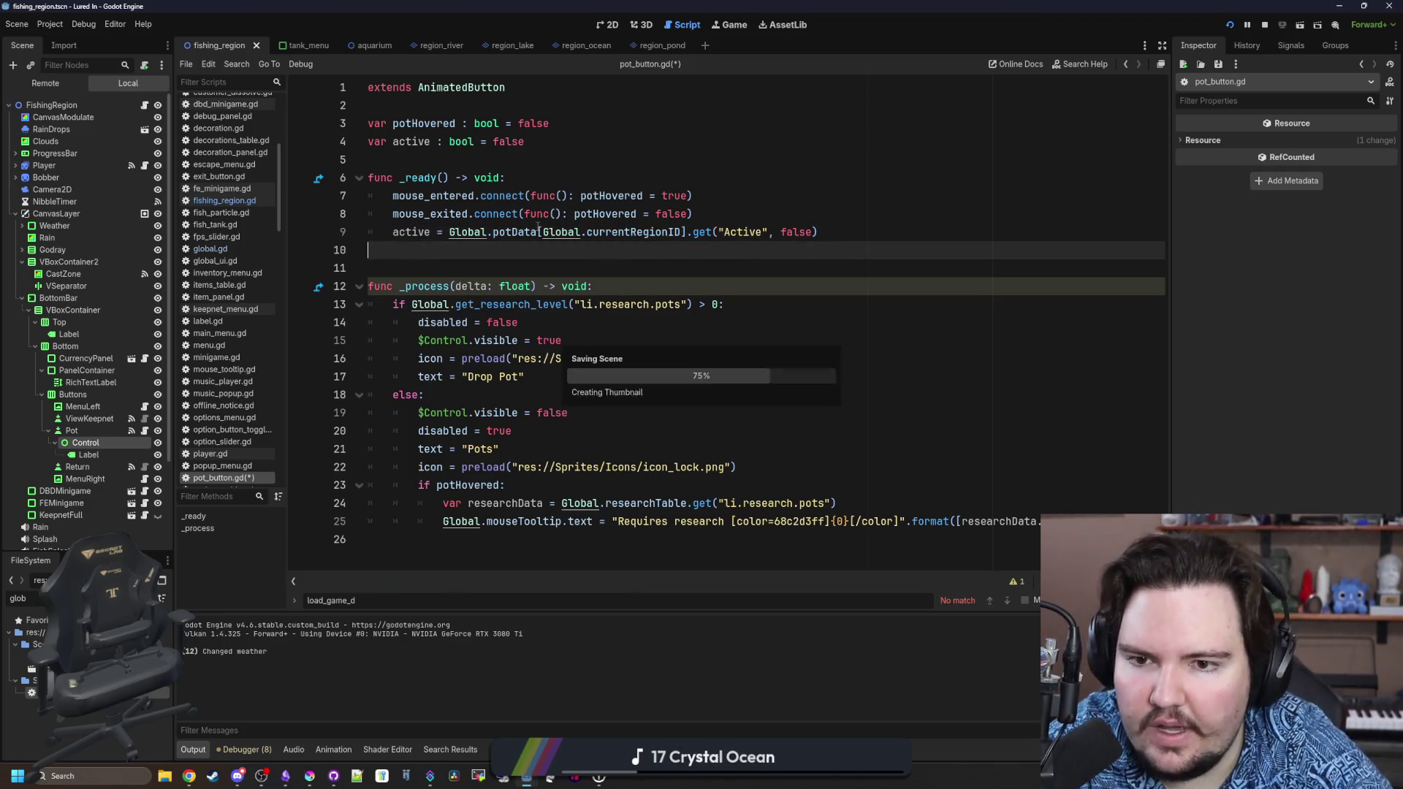
key(ctrl+s)
Select the potData lookup on line 9 and go to global.gd to check its definition.
drag(450, 231, 687, 232)
click(623, 266)
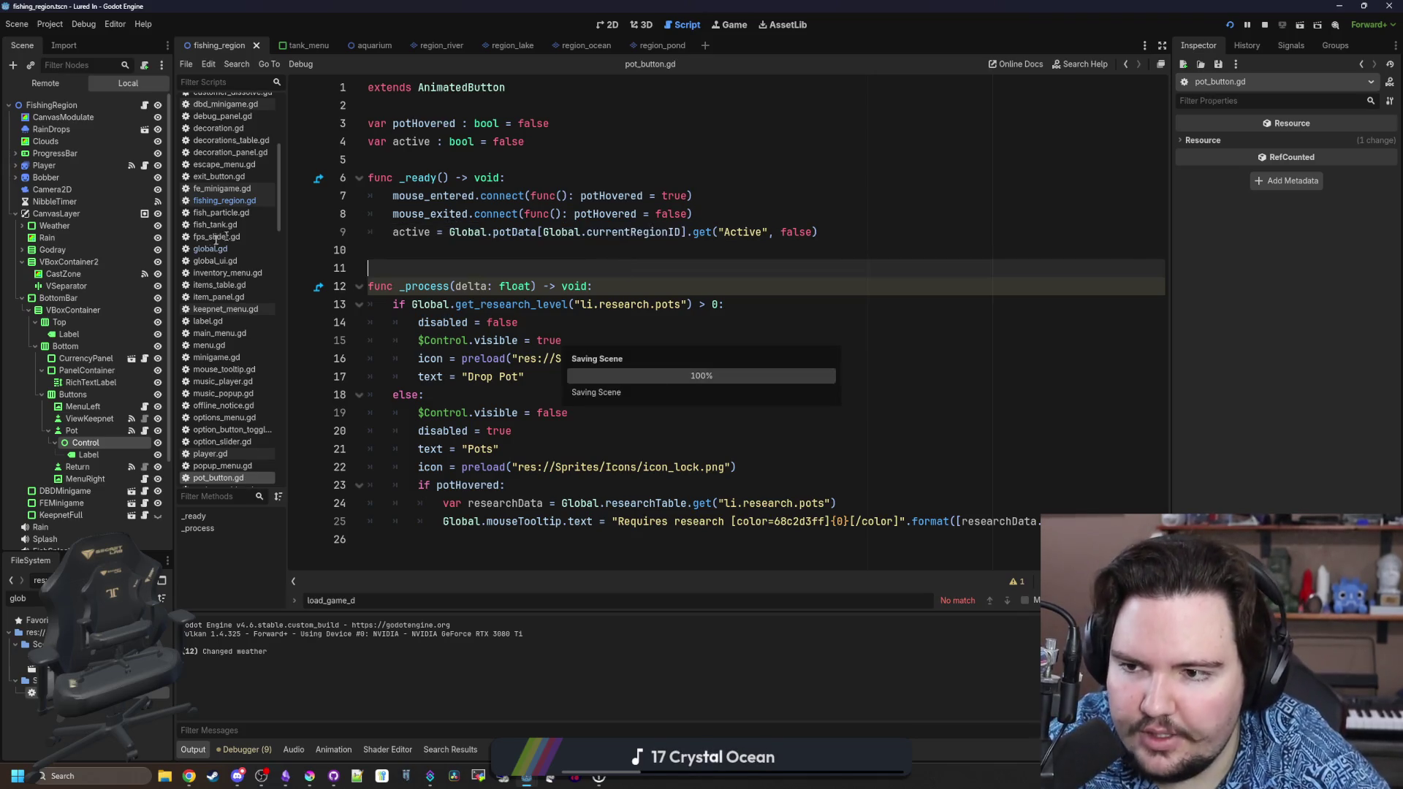
ctrl+click(515, 232)
click(591, 215)
Search global.gd for _ready and locate the #endregion line.
key(ctrl+f)
text(_ready)
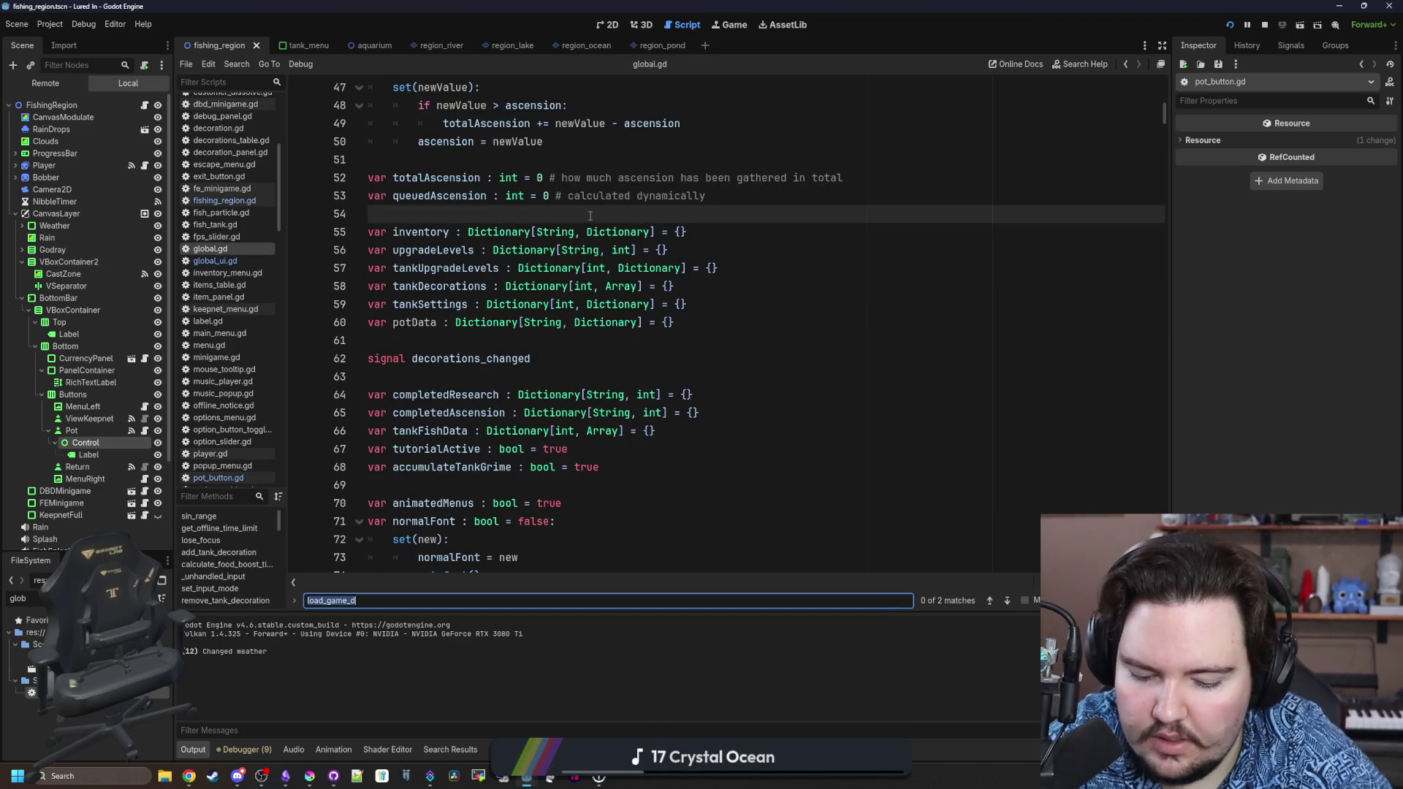
key(Return)
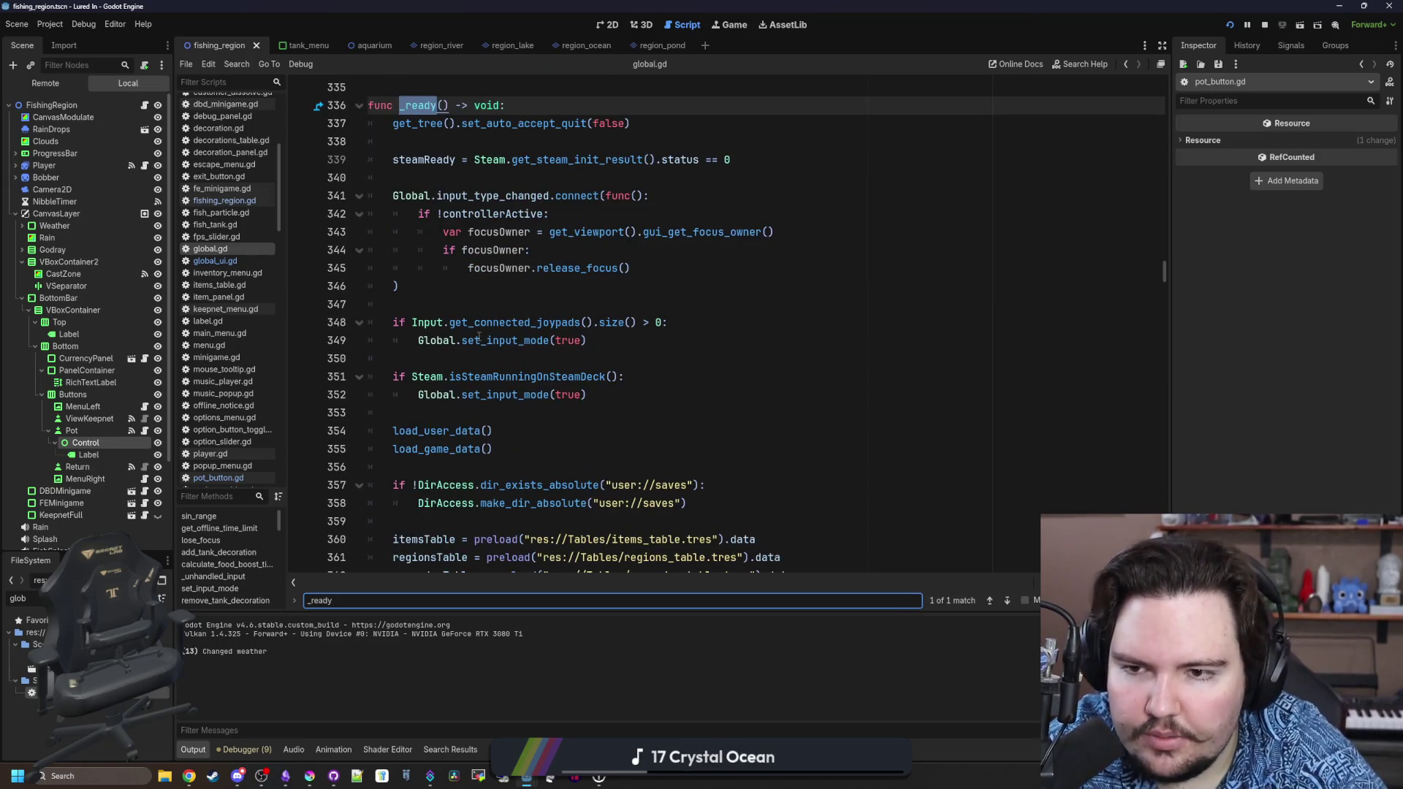
click(508, 271)
scroll(508, 274, down, 19)
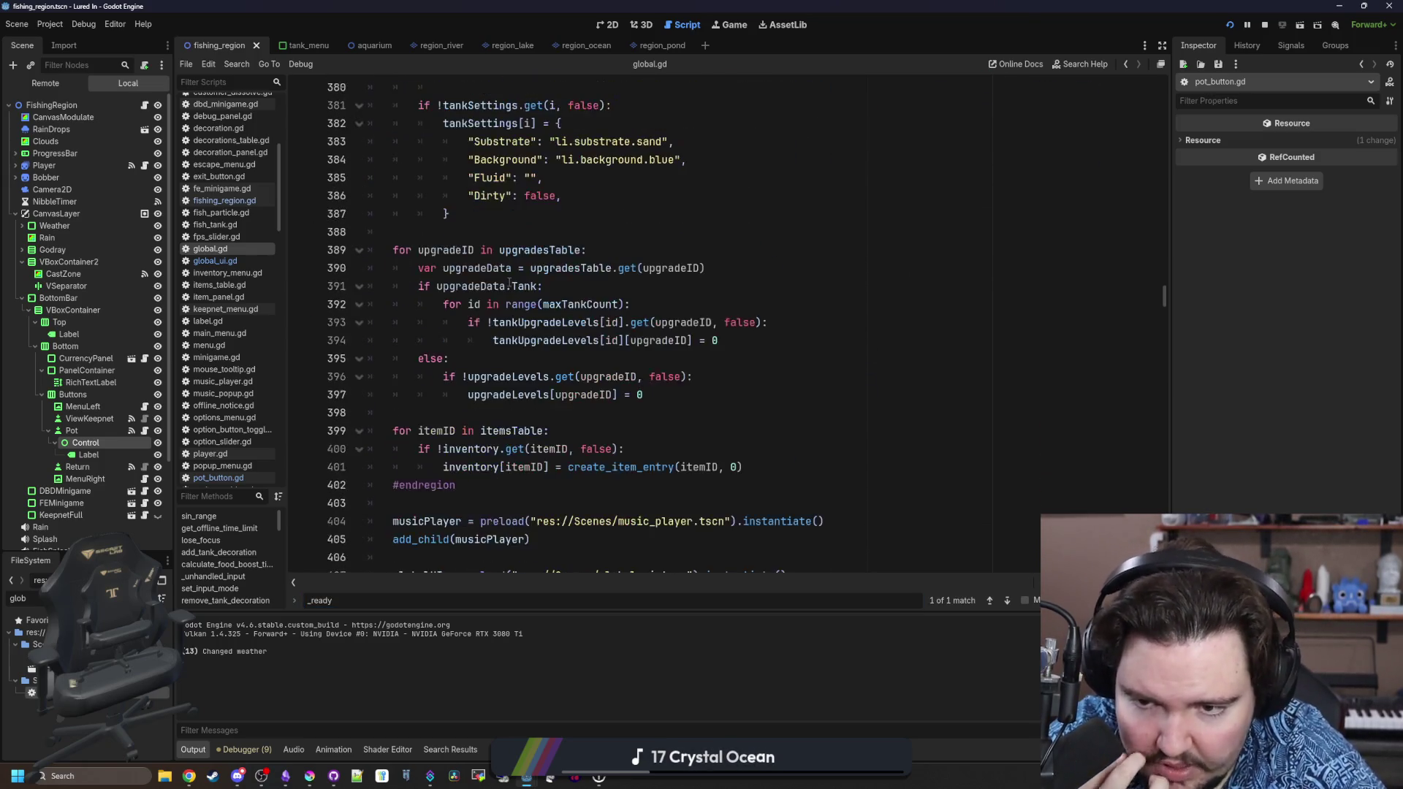
scroll(509, 282, down, 4)
scroll(509, 283, up, 6)
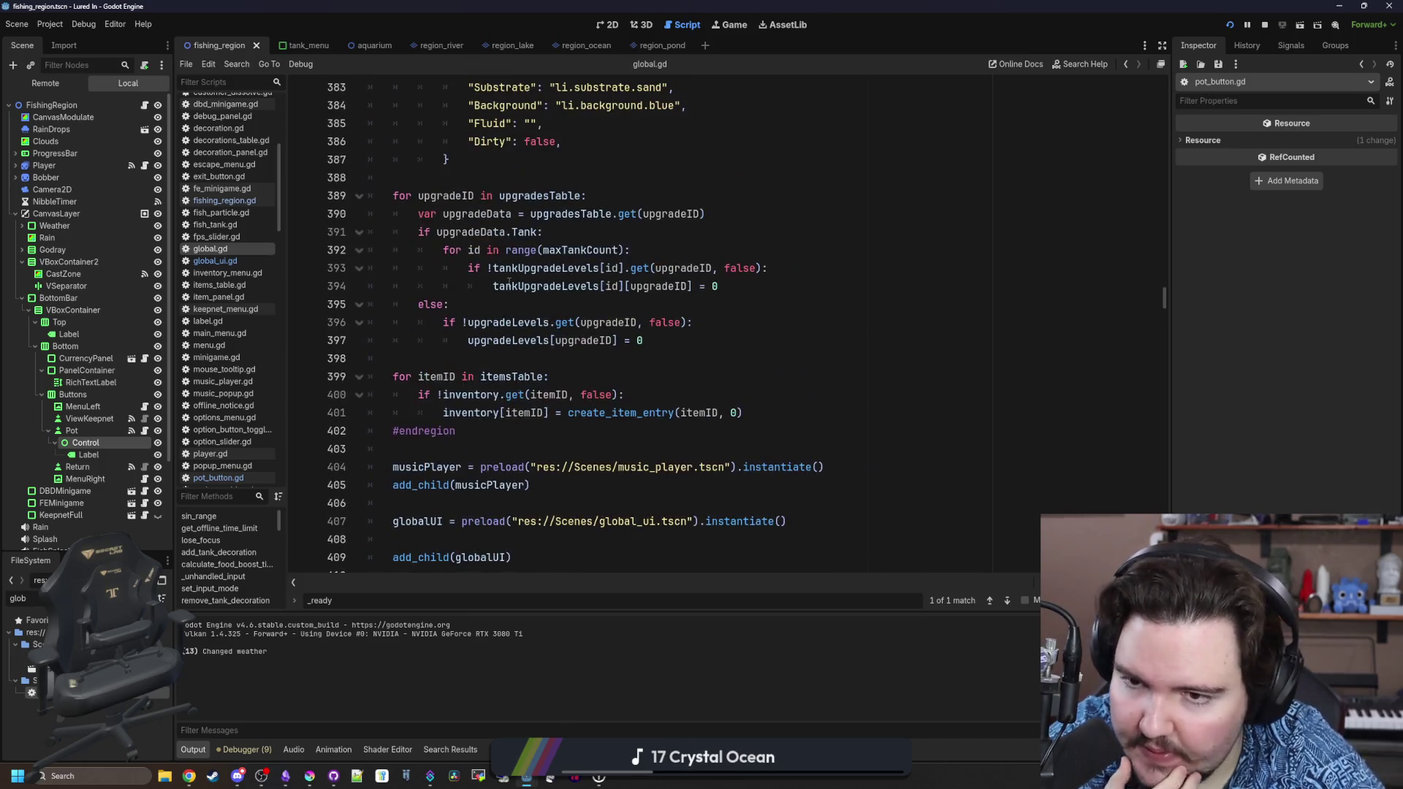
scroll(400, 431, up, 6)
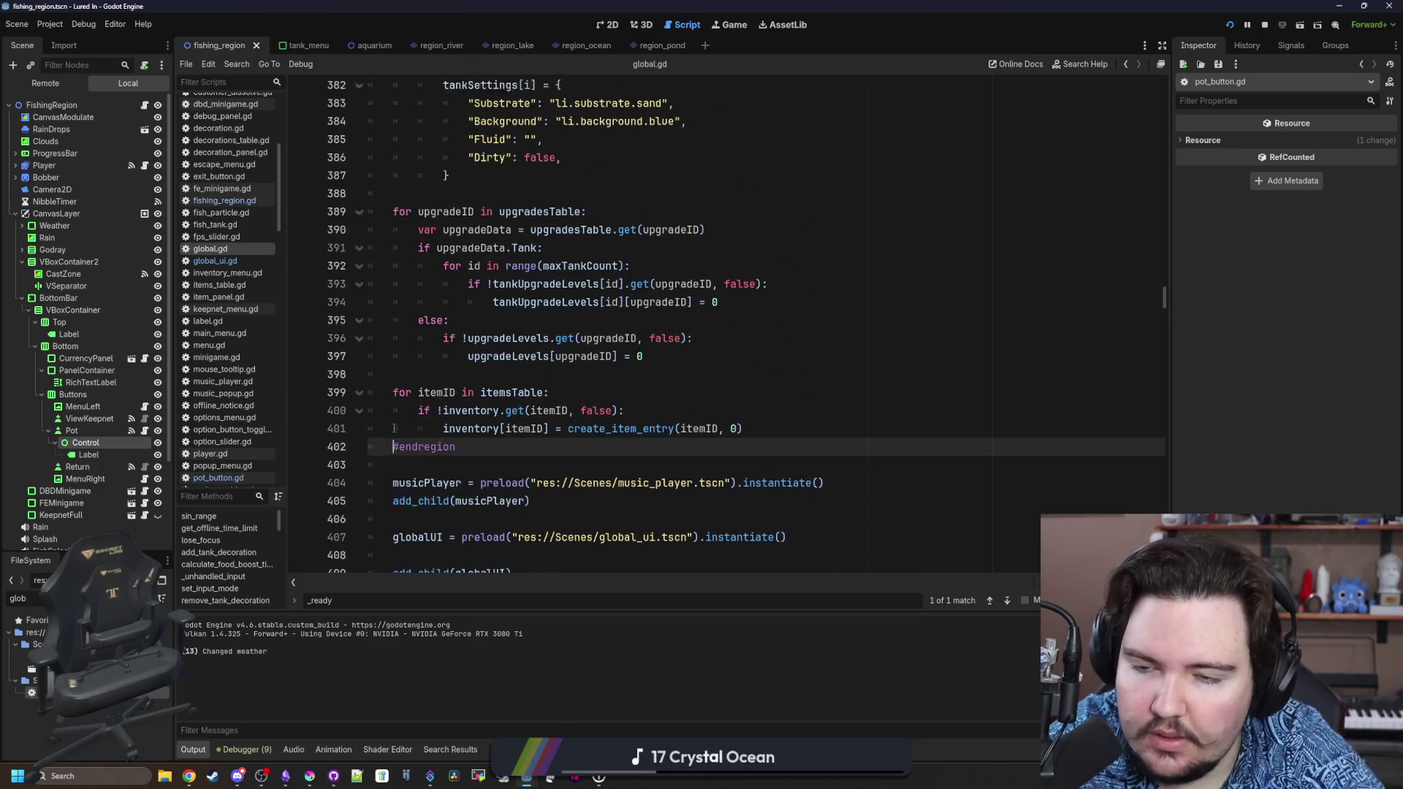
scroll(398, 417, down, 5)
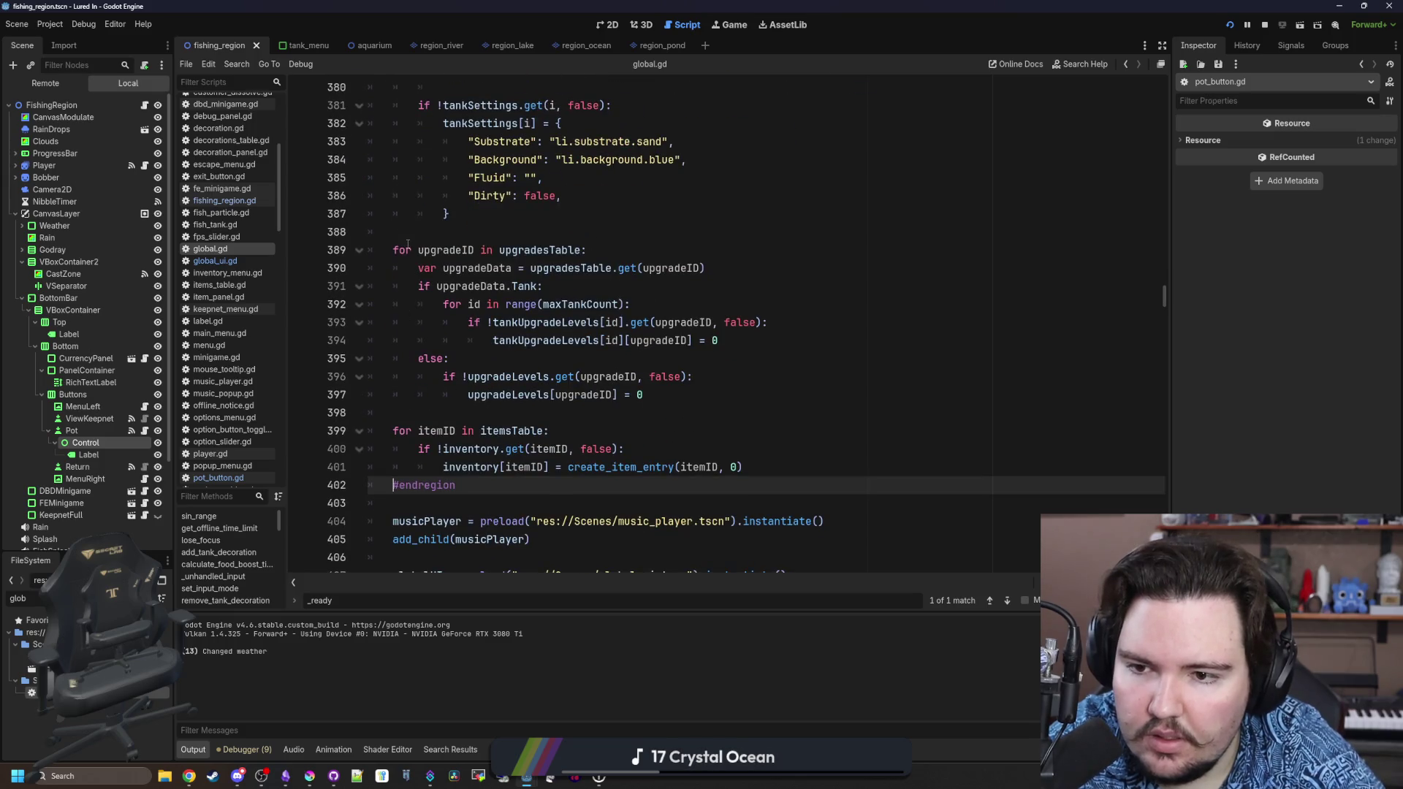
Add a 'for regionID in regionsTable:' loop above #endregion.
key(Return)
key(Return)
key(Up)
text(for)
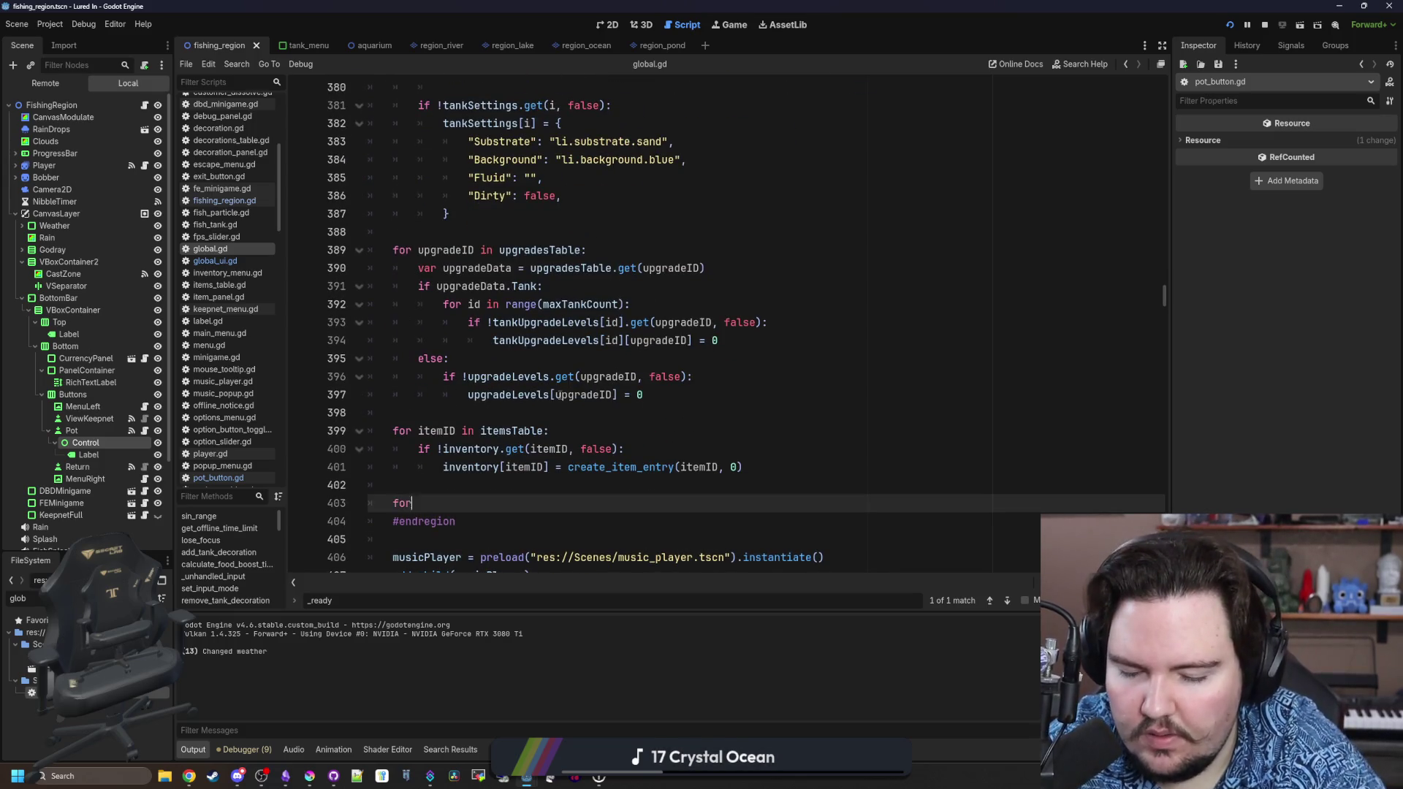
key(BackSpace)
key(BackSpace)
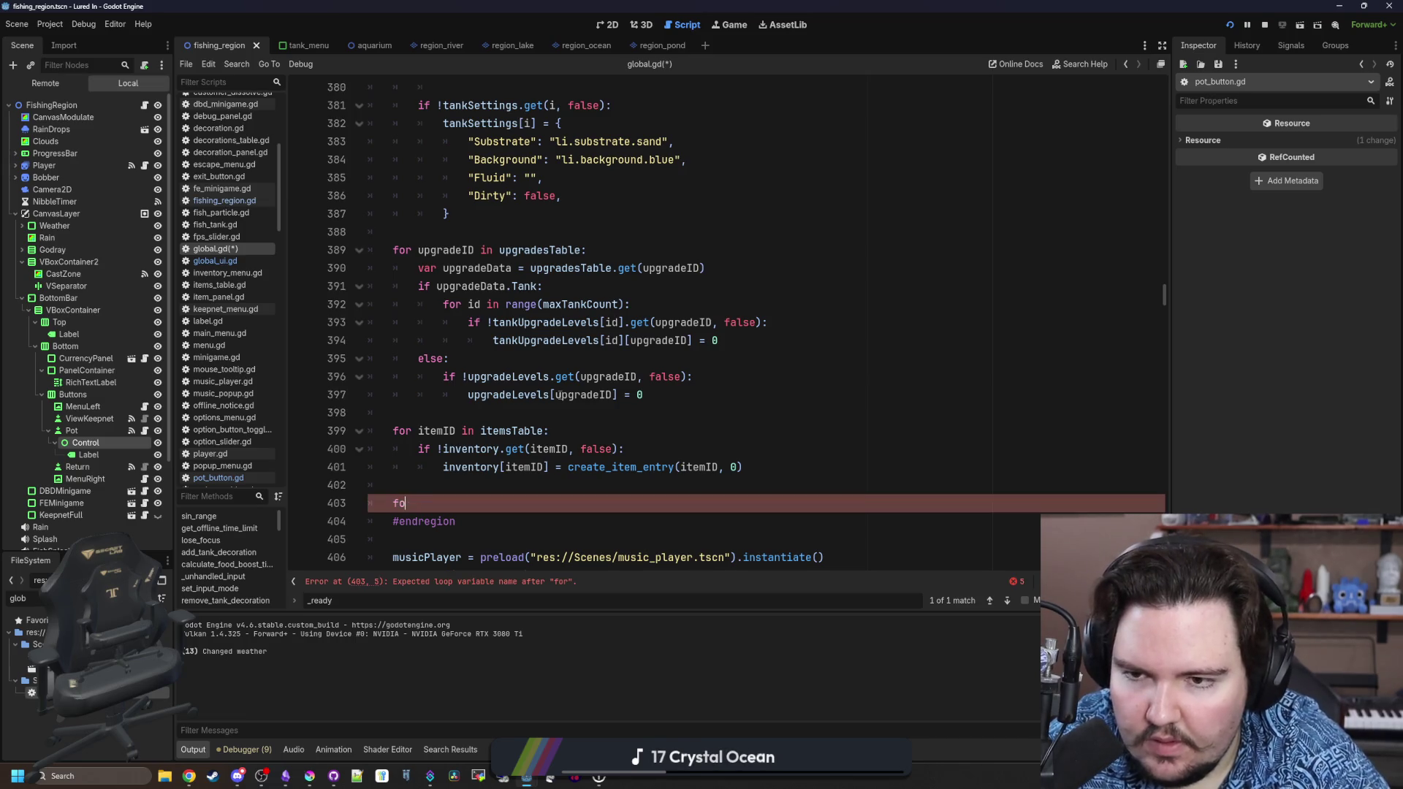
key(BackSpace)
scroll(313, 335, up, 10)
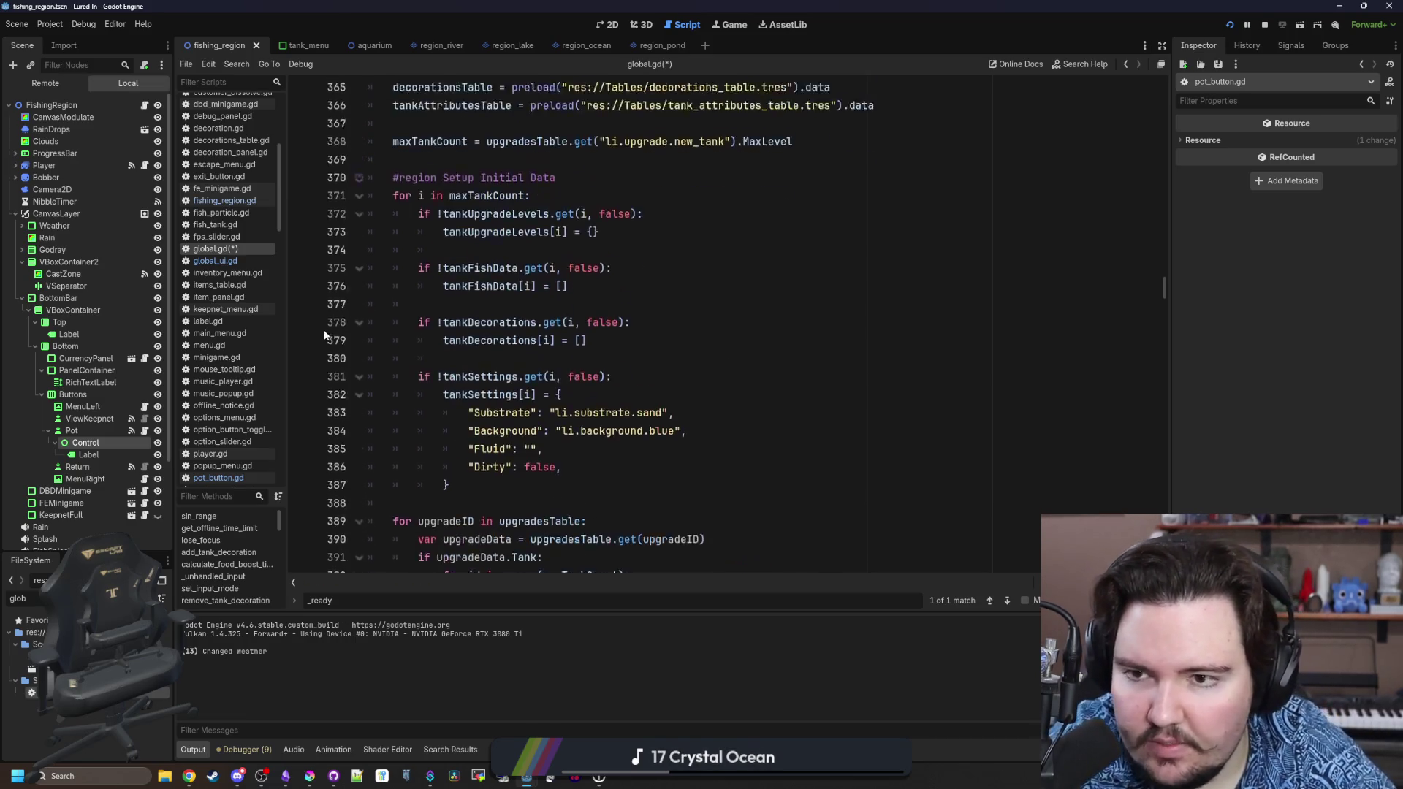
scroll(476, 335, down, 9)
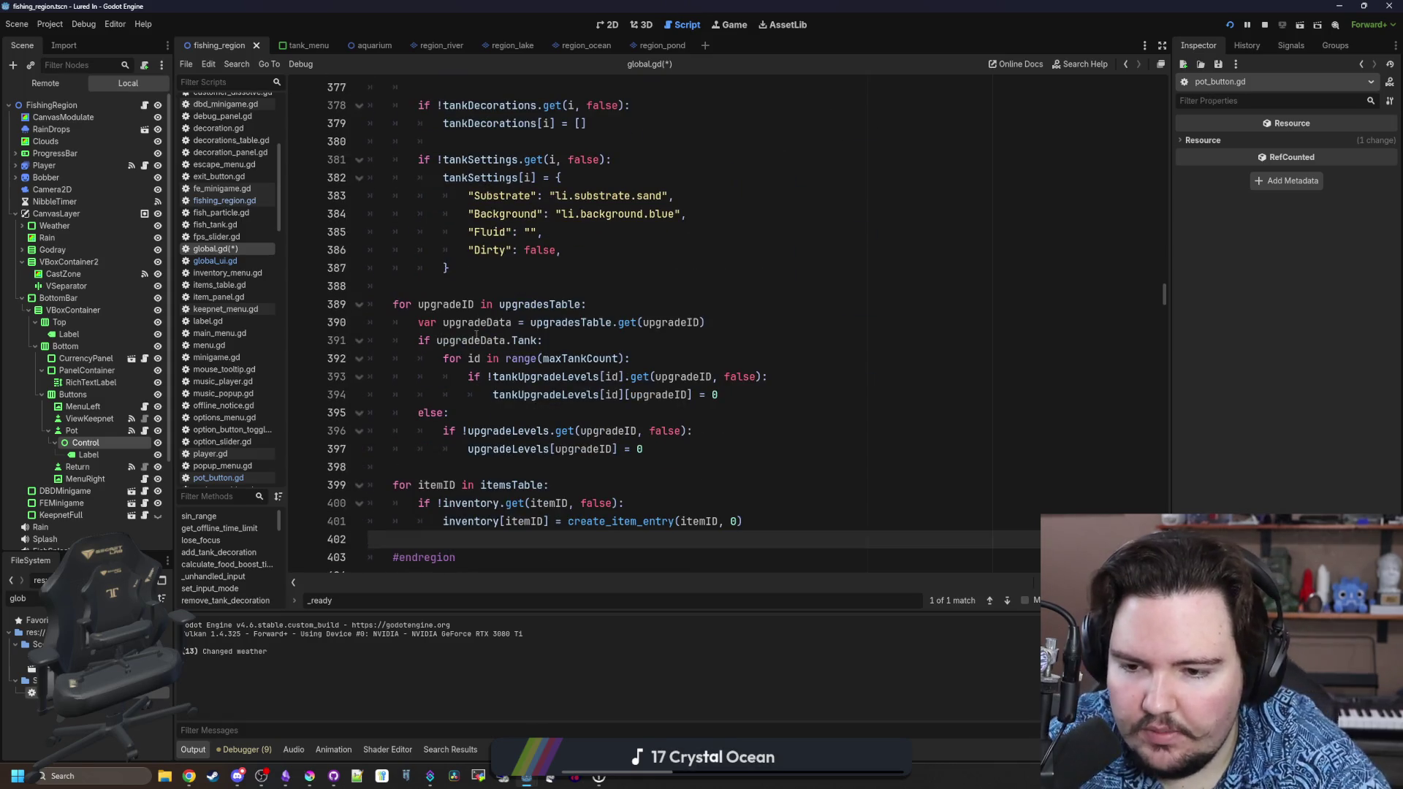
key(Return)
text(for regionID)
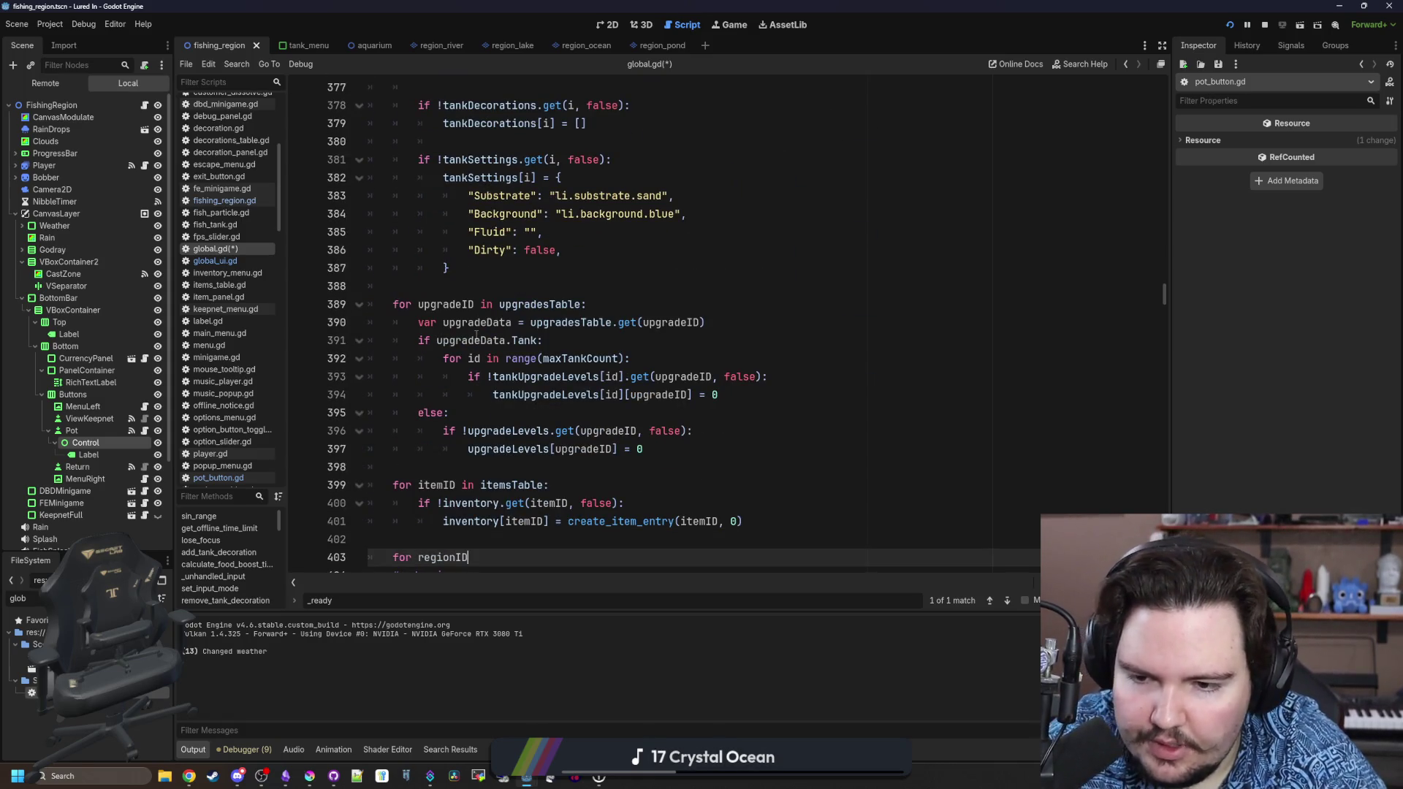
text( in regionsT)
key(Return)
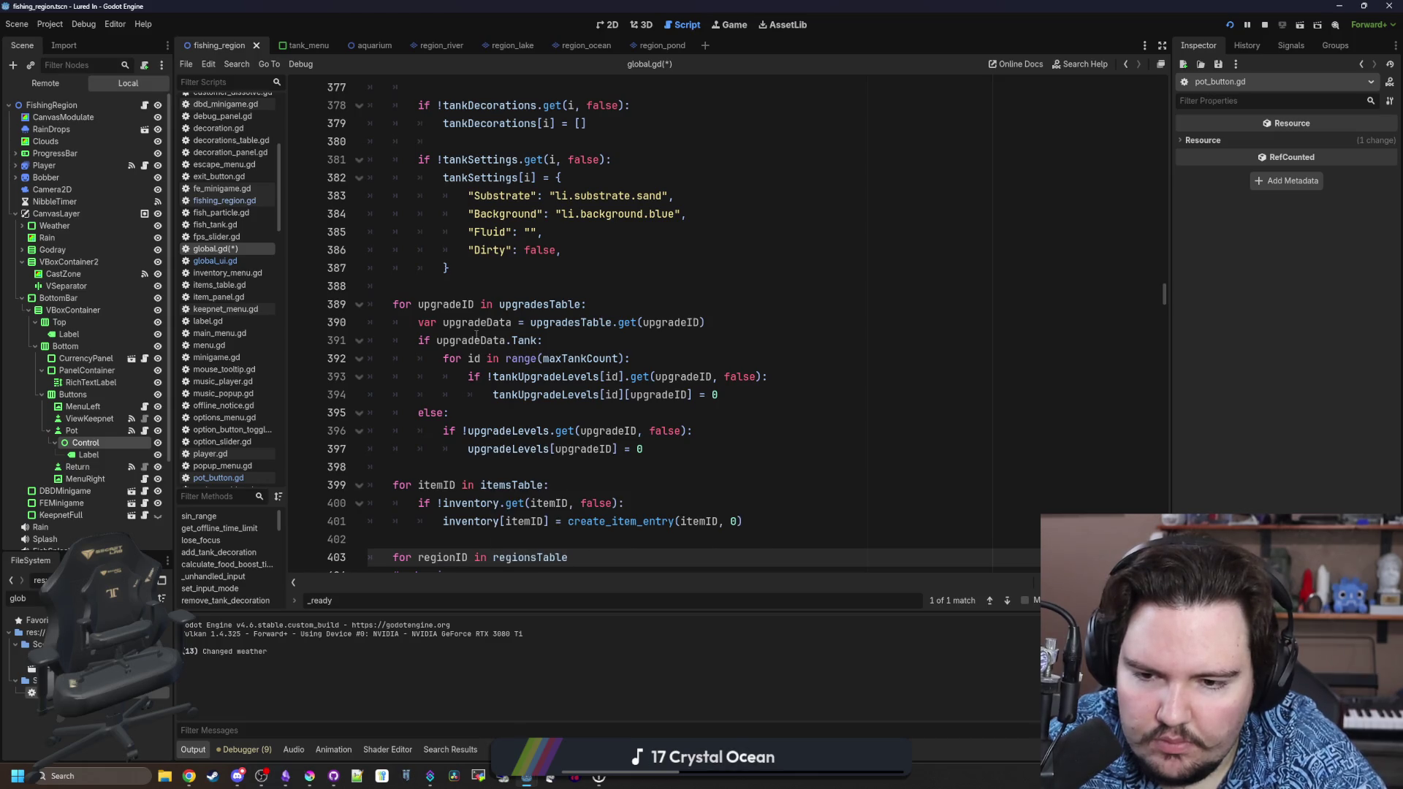
text((re)
key(BackSpace)
key(BackSpace)
key(BackSpace)
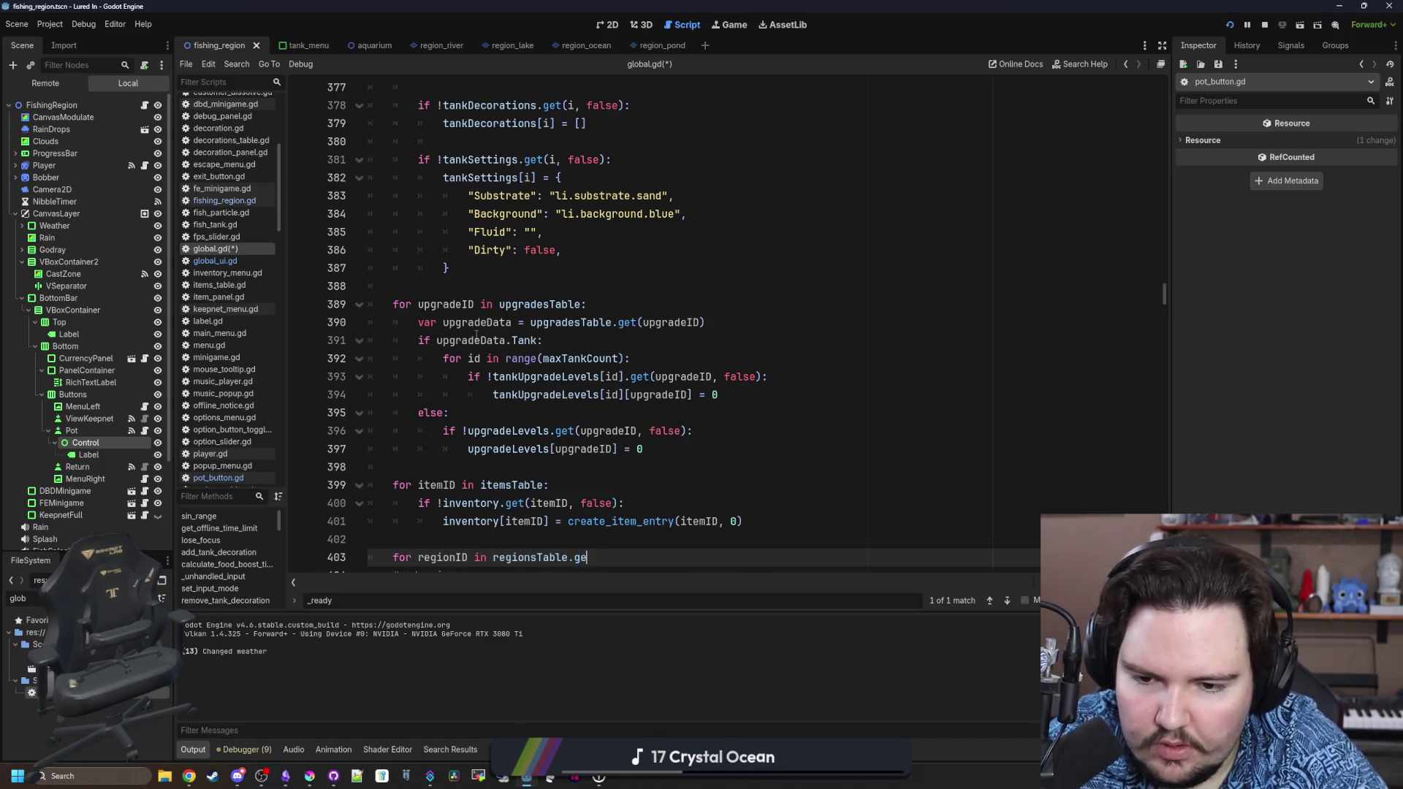
text(:)
key(Return)
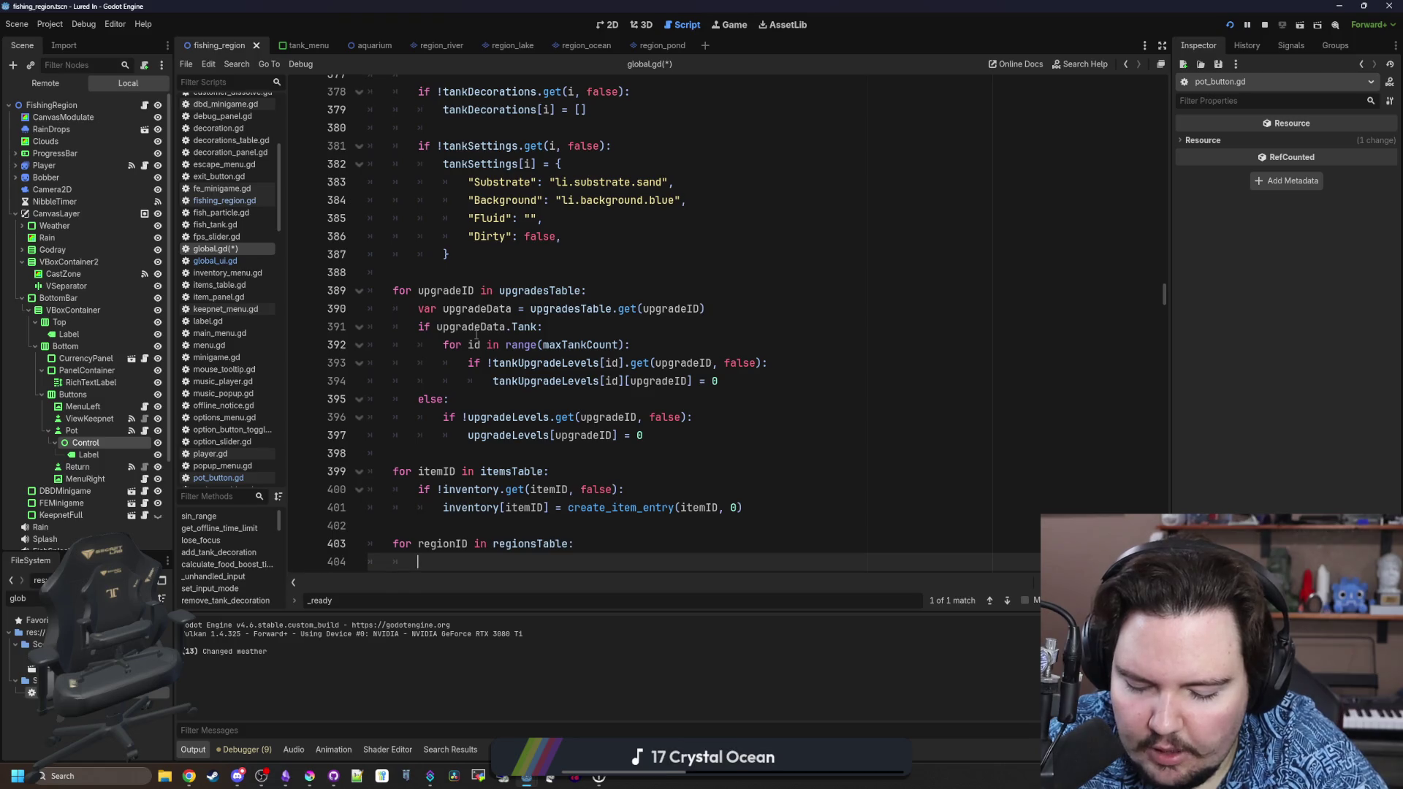
Write the check 'if !potData.has(regionID)' inside the loop.
text(potData[)
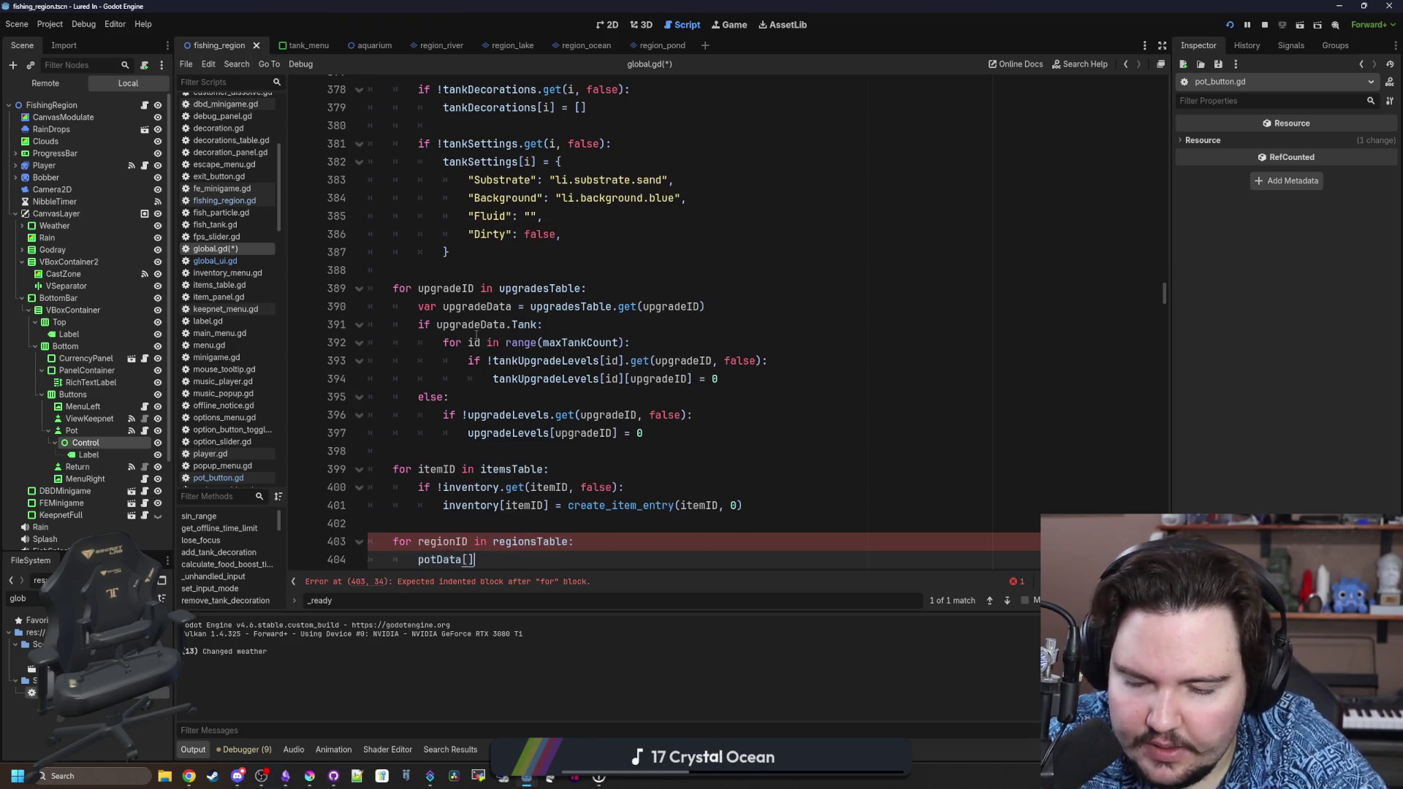
scroll(695, 463, down, 2)
click(661, 434)
key(Return)
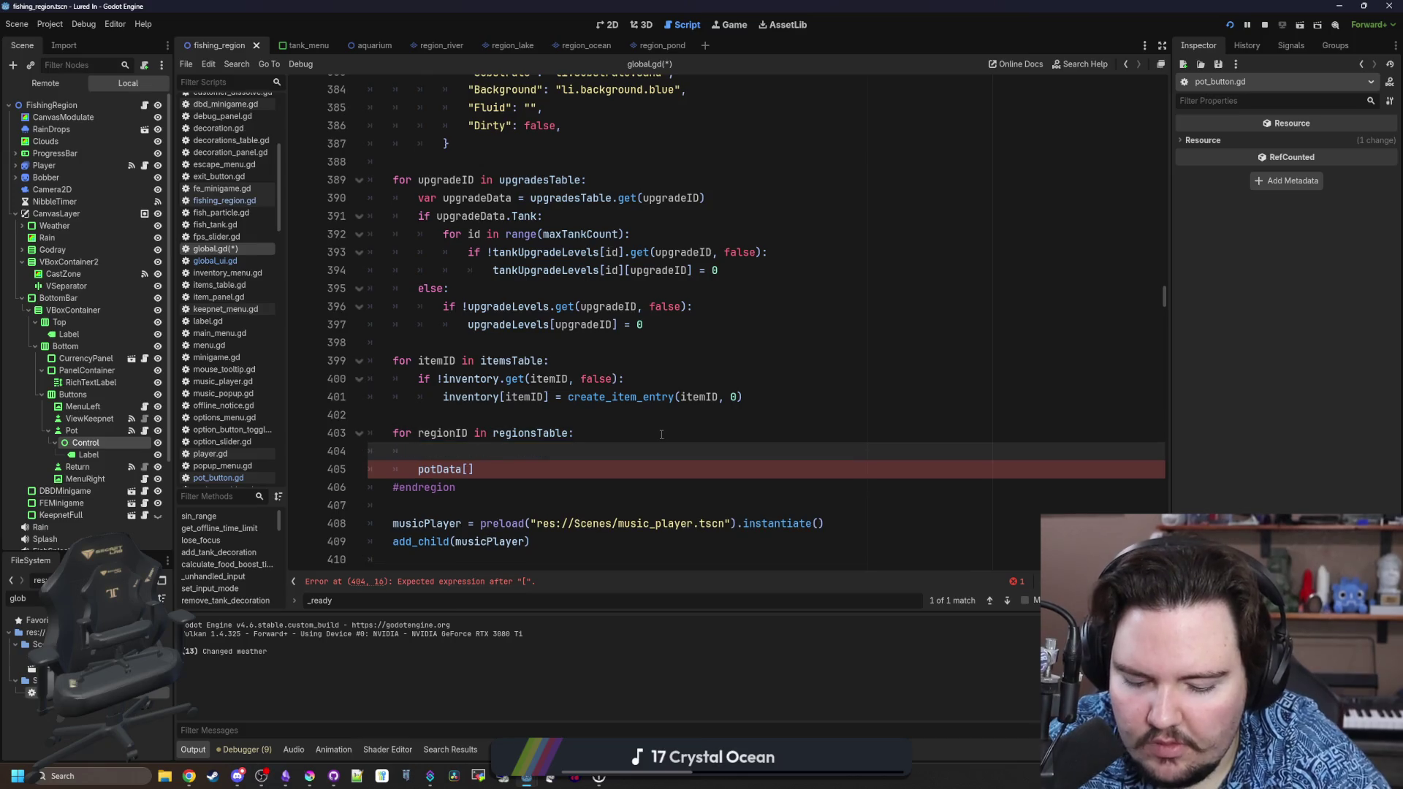
text(if potData.has(regi)
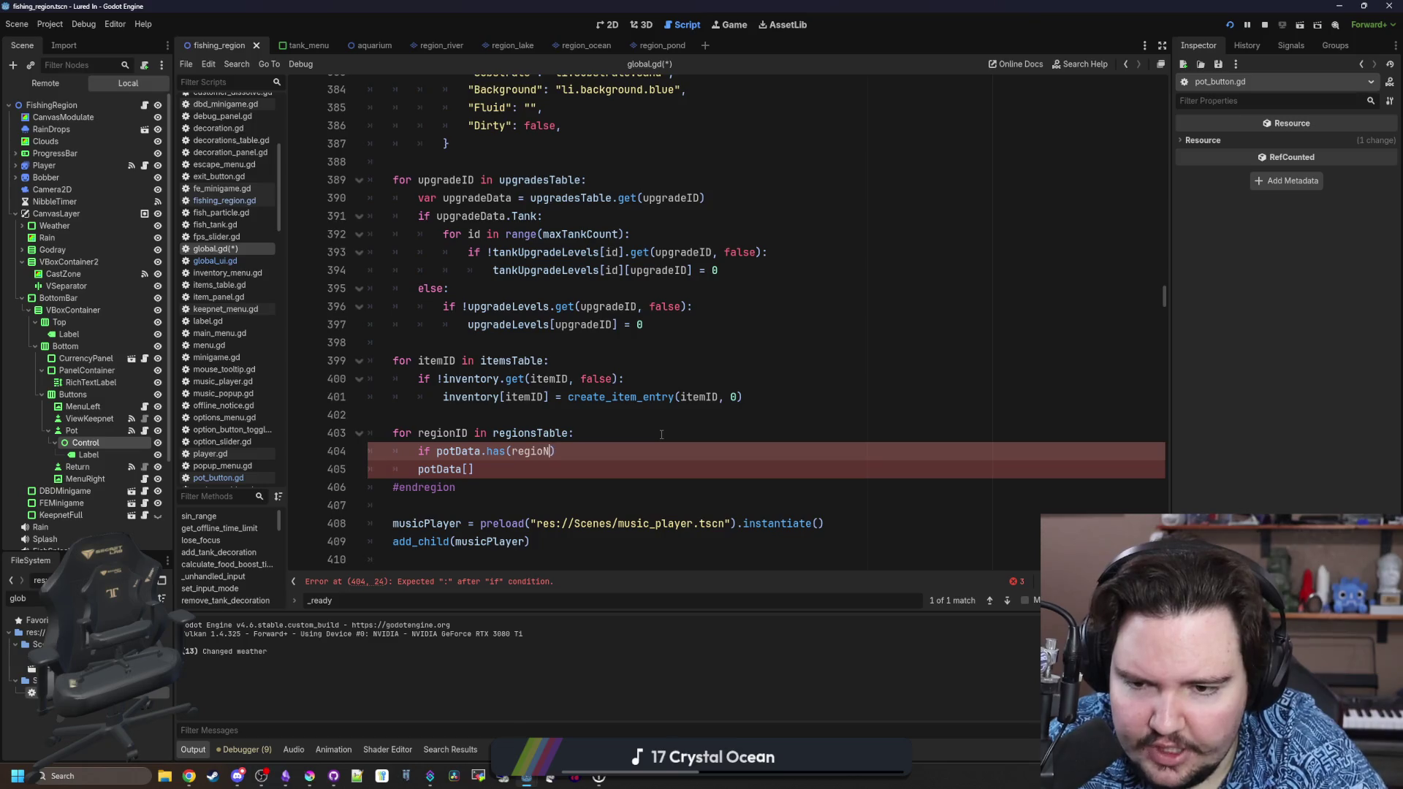
text(onID)
click(436, 451)
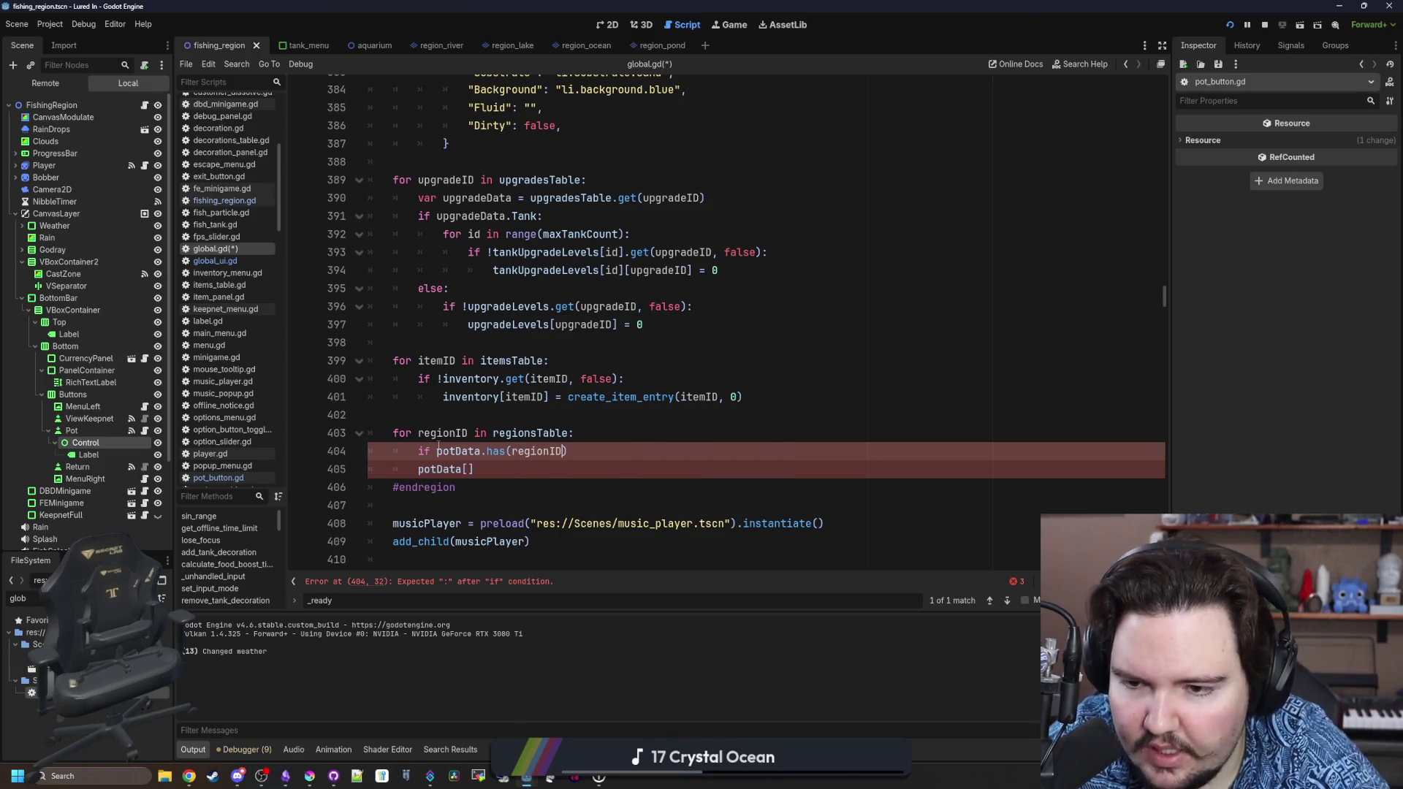
text(!)
click(597, 438)
click(591, 449)
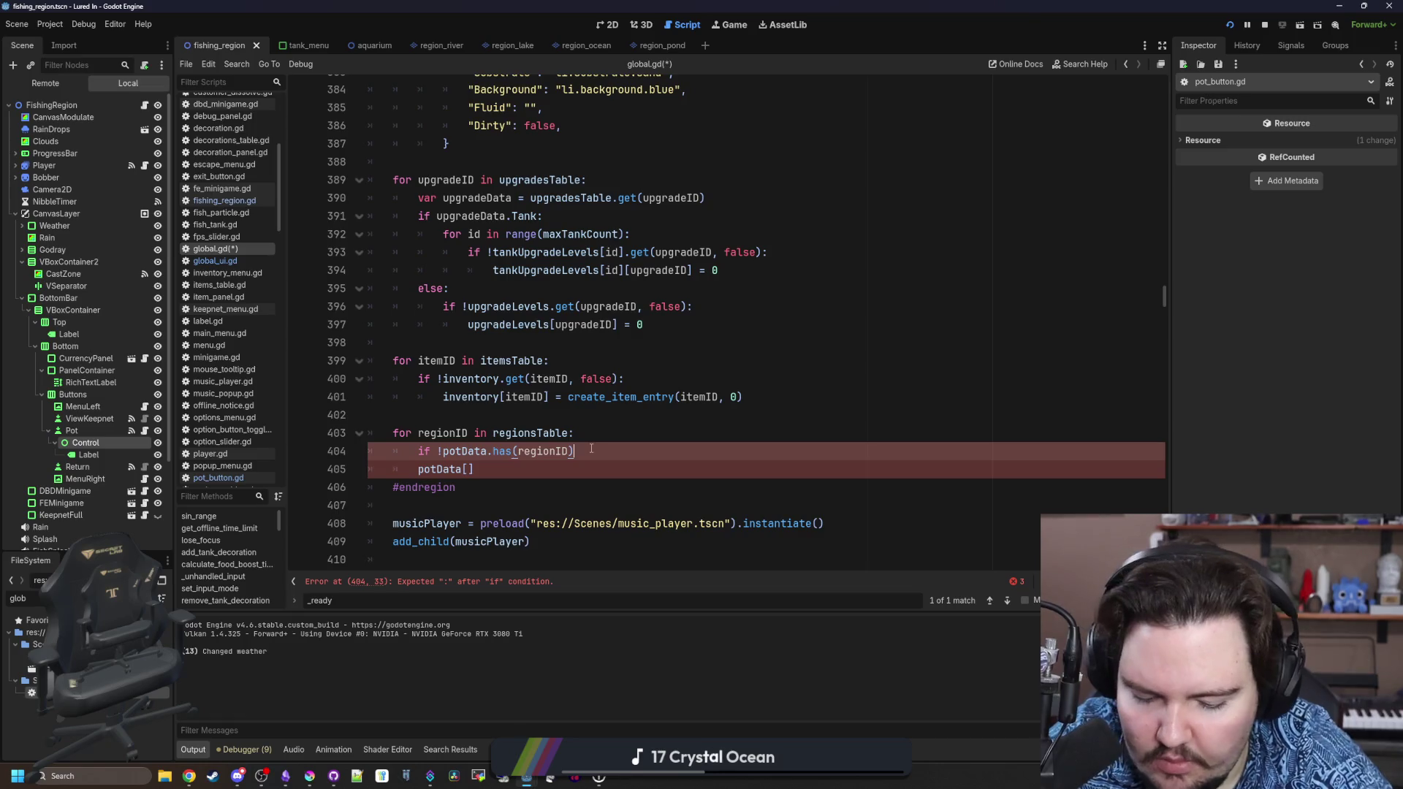
Indent potData[regionID] = {} under the if, save global.gd, and return to pot_button.gd.
click(416, 469)
key(Tab)
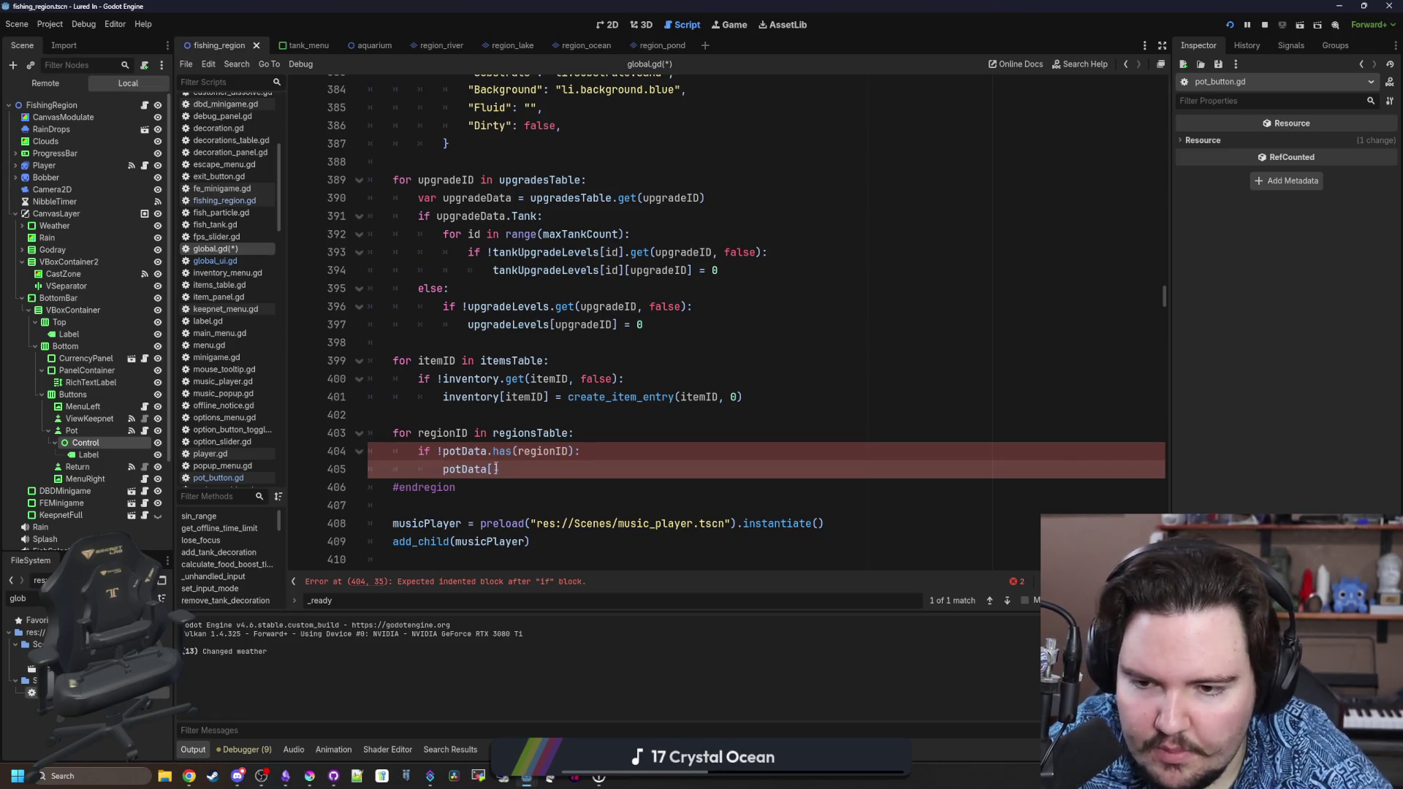
click(493, 469)
text(regionID)
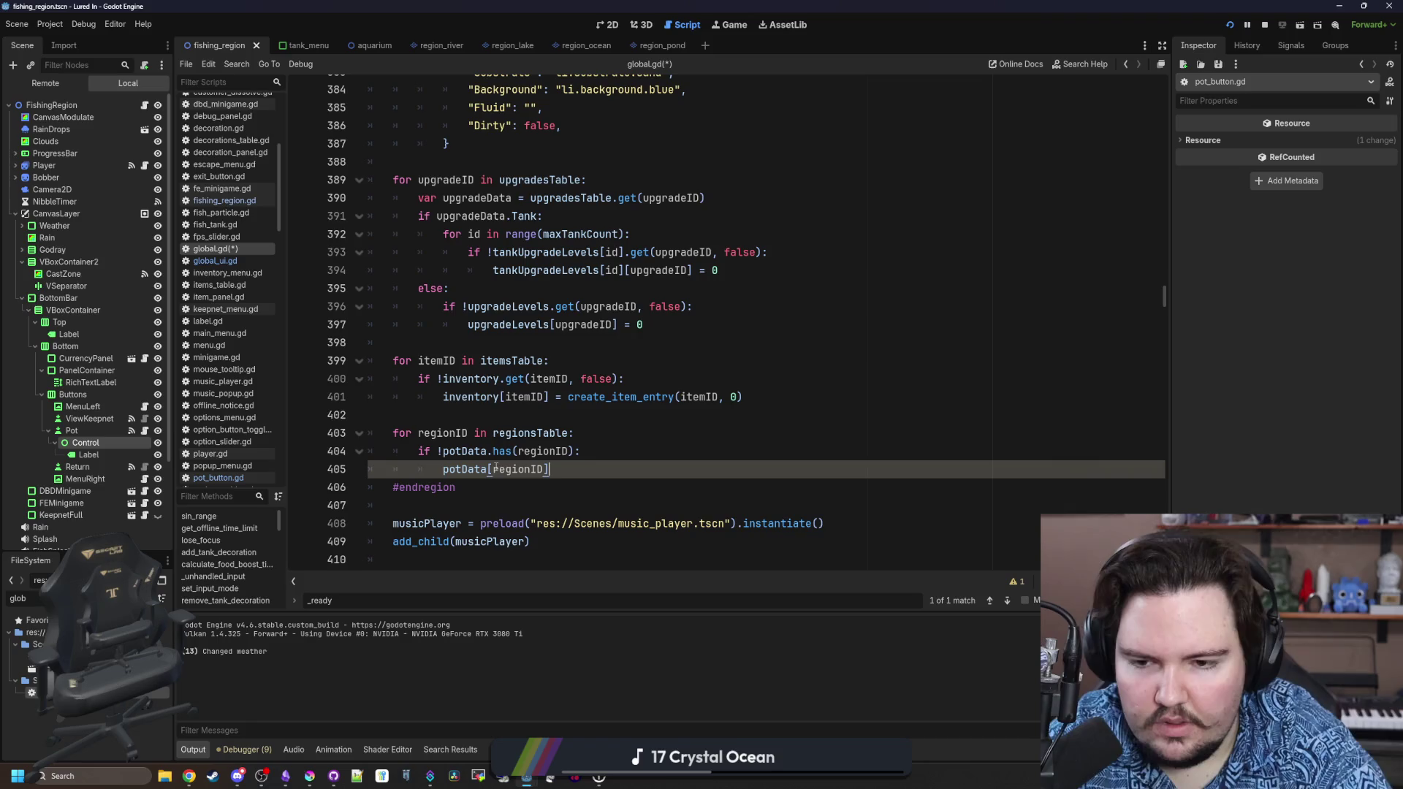
text(= {})
click(582, 430)
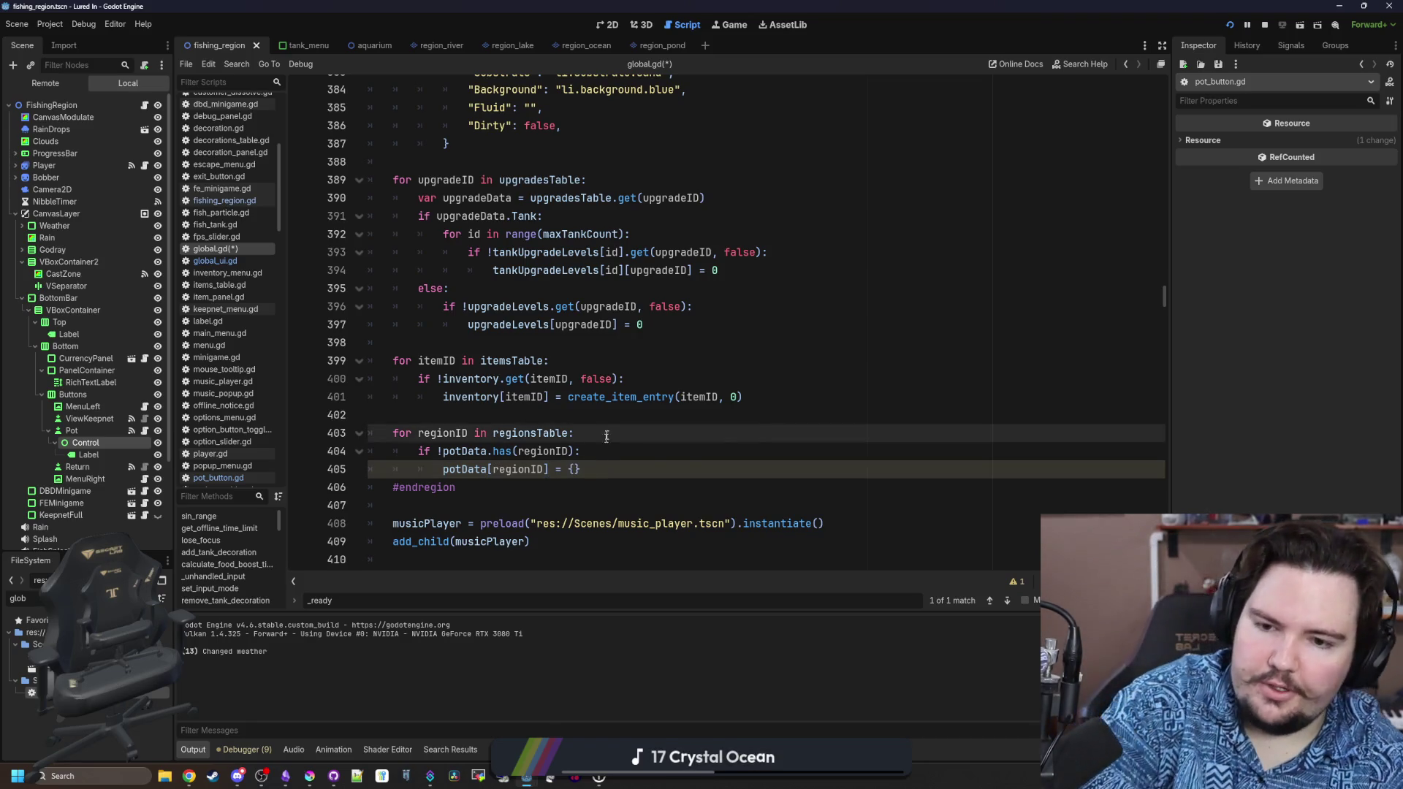
key(Up)
scroll(582, 427, up, 1)
scroll(582, 428, down, 1)
click(542, 451)
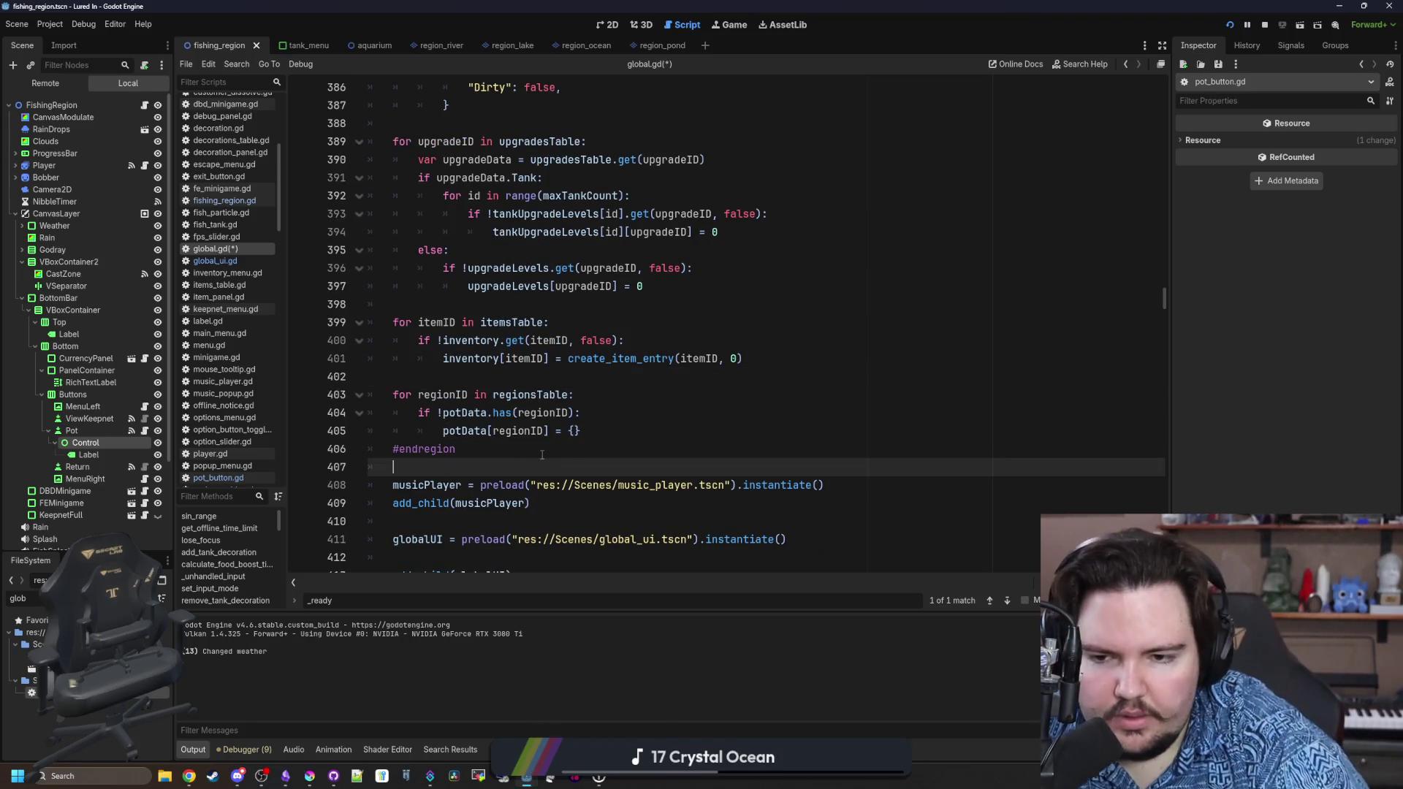
key(ctrl+s)
key(ctrl+s)
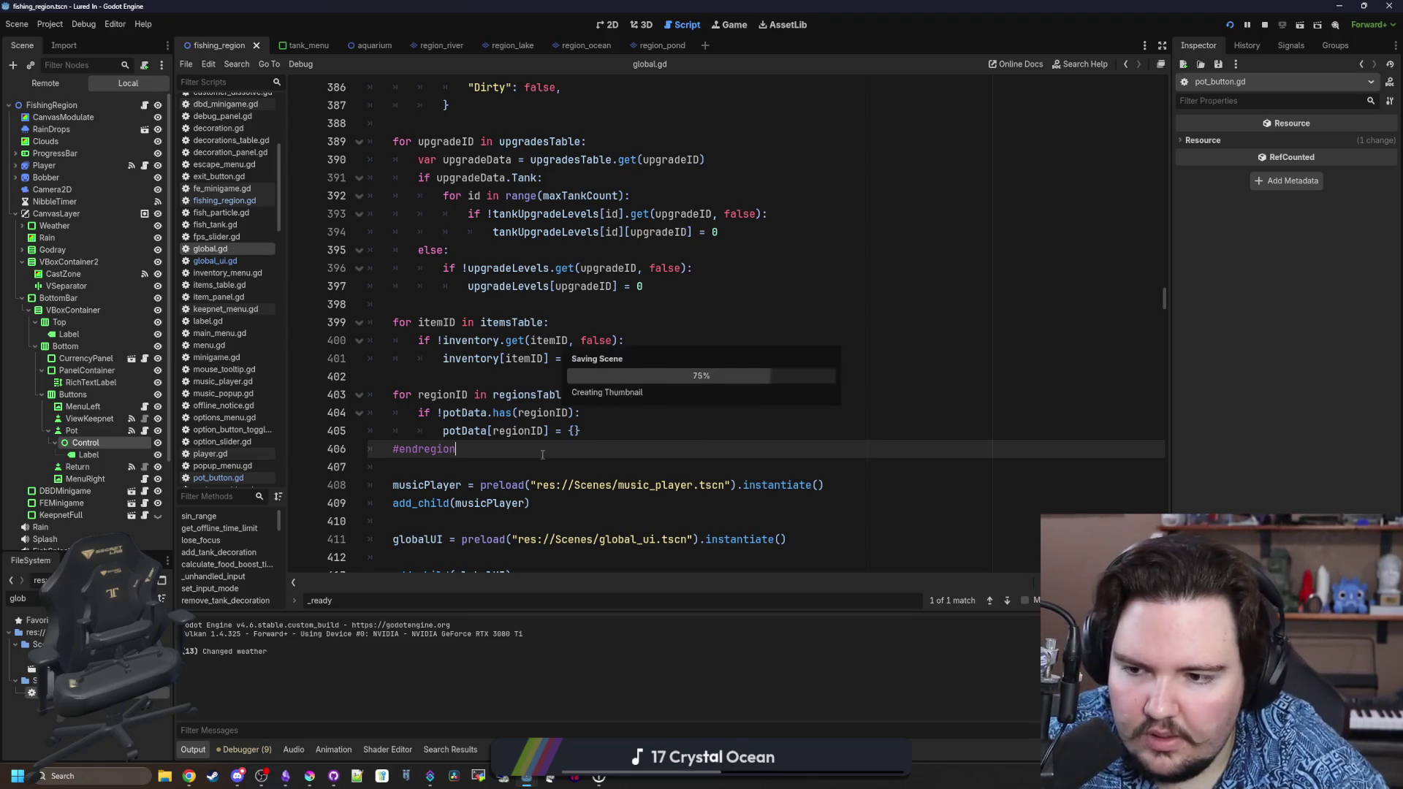
click(531, 393)
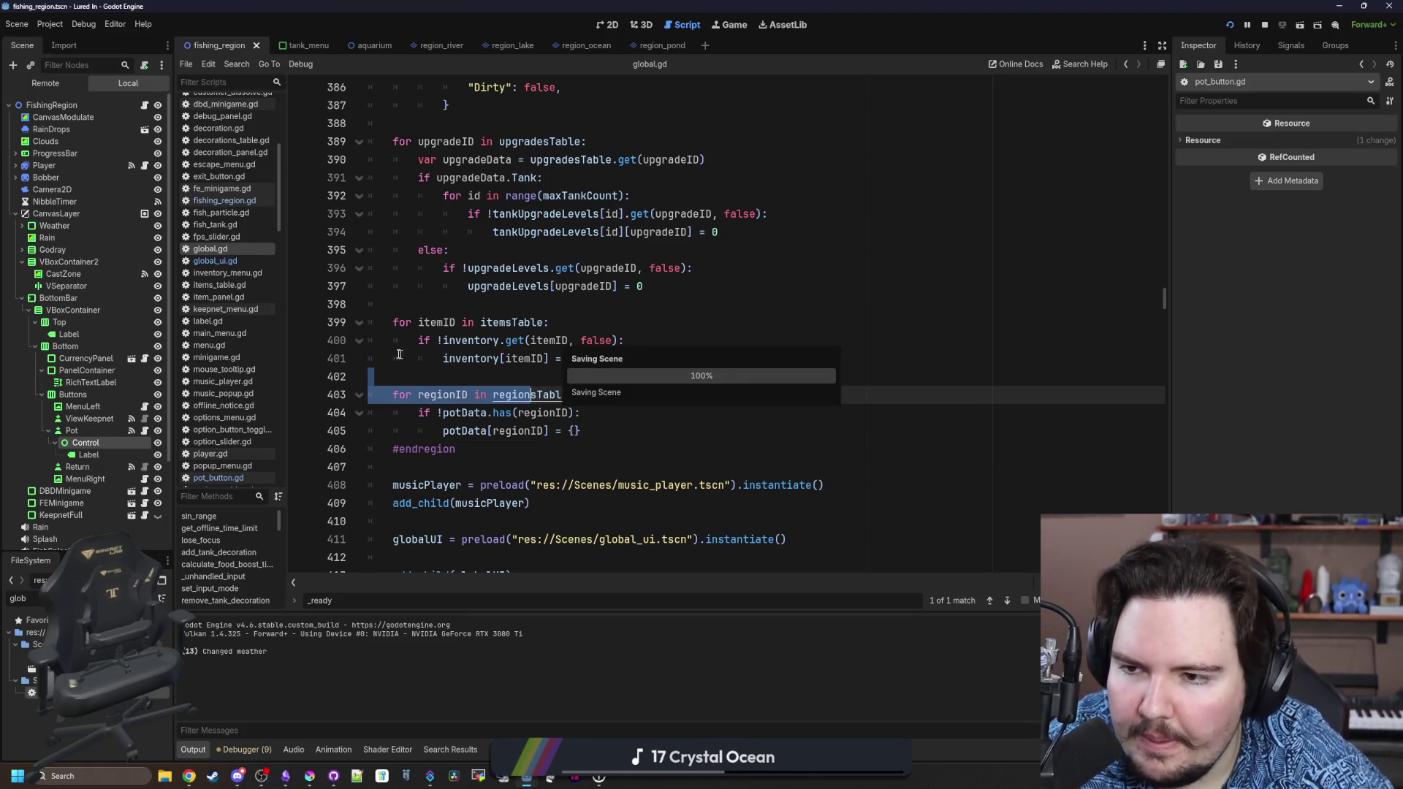
key(Up)
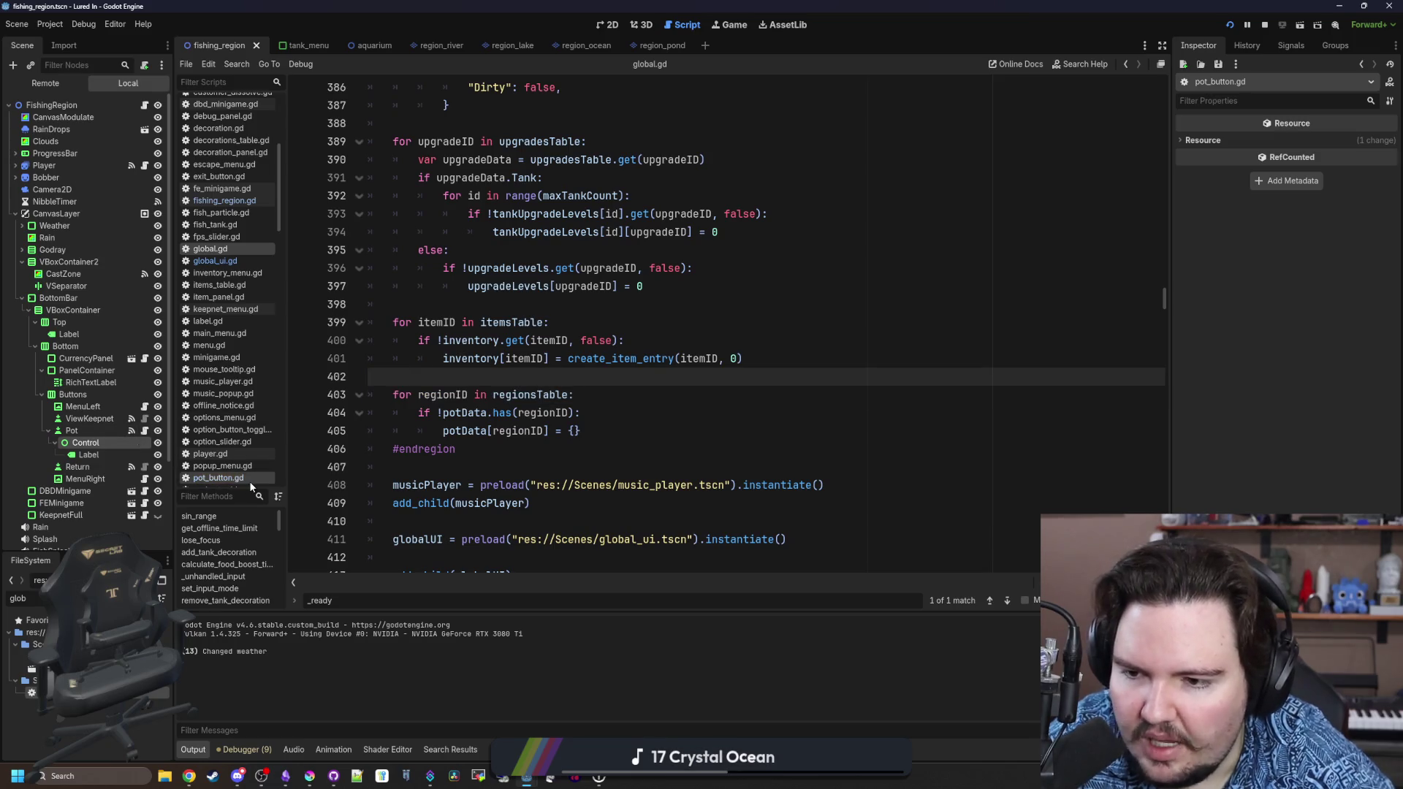
click(219, 477)
Review _process in pot_button.gd and save the scripts.
click(552, 397)
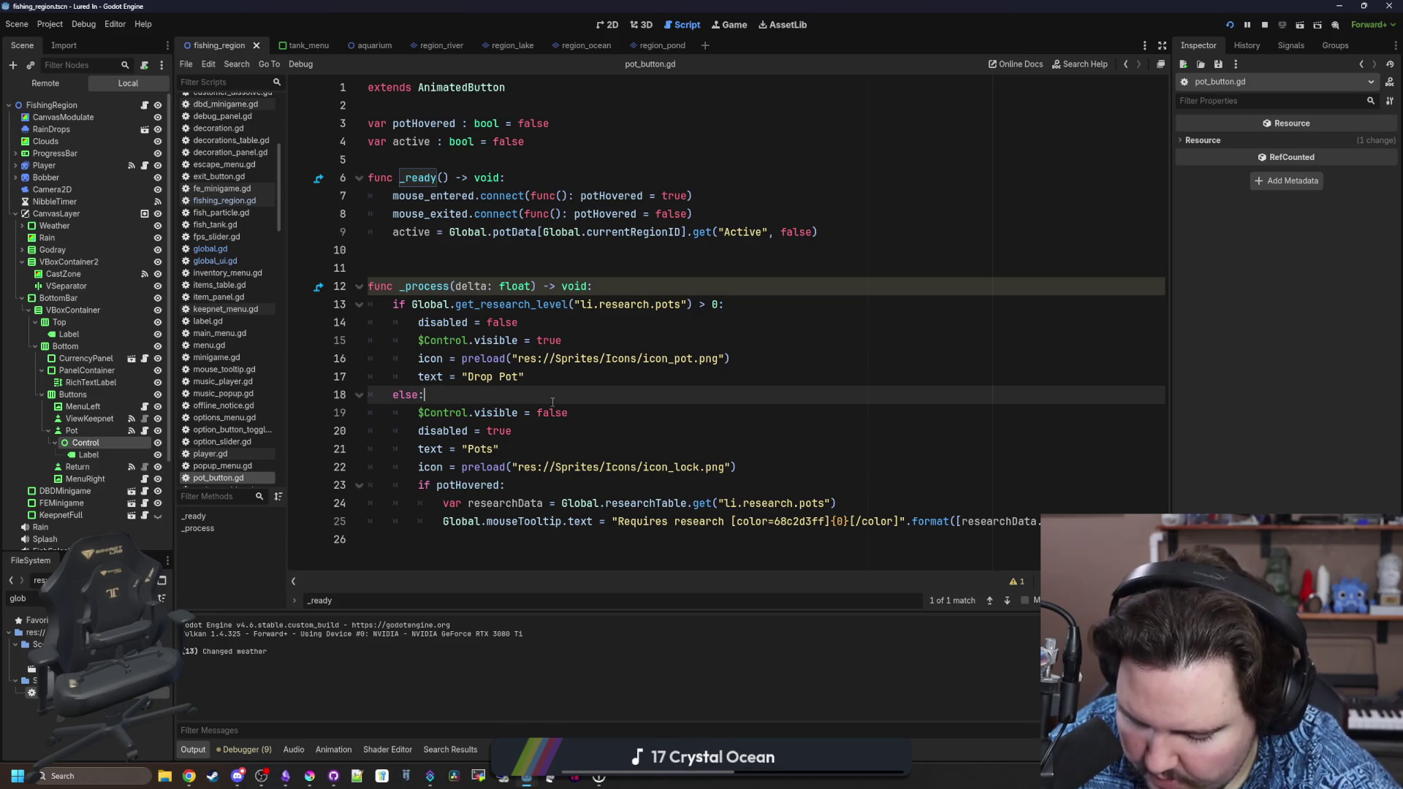
click(637, 289)
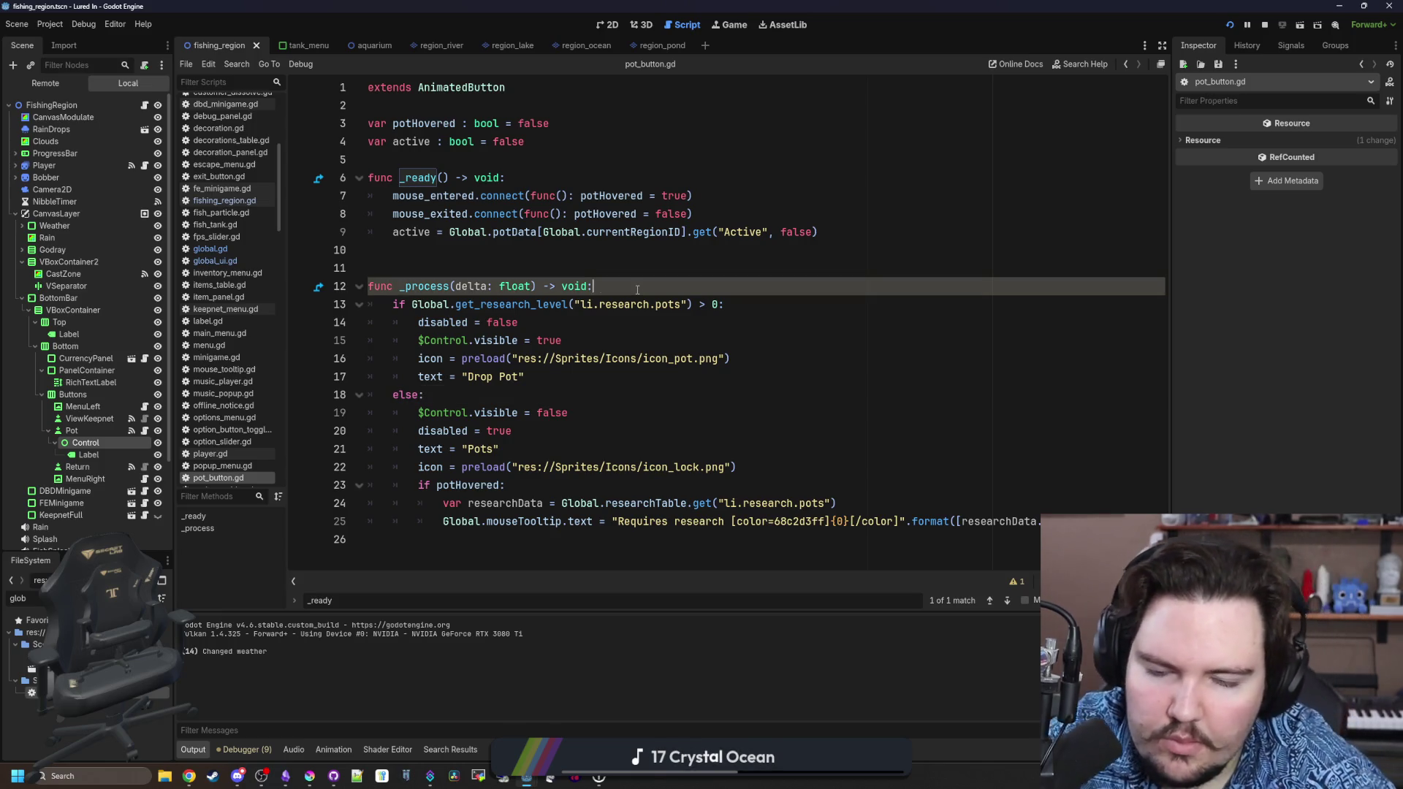
key(ctrl+s)
key(Down)
key(Down)
key(Down)
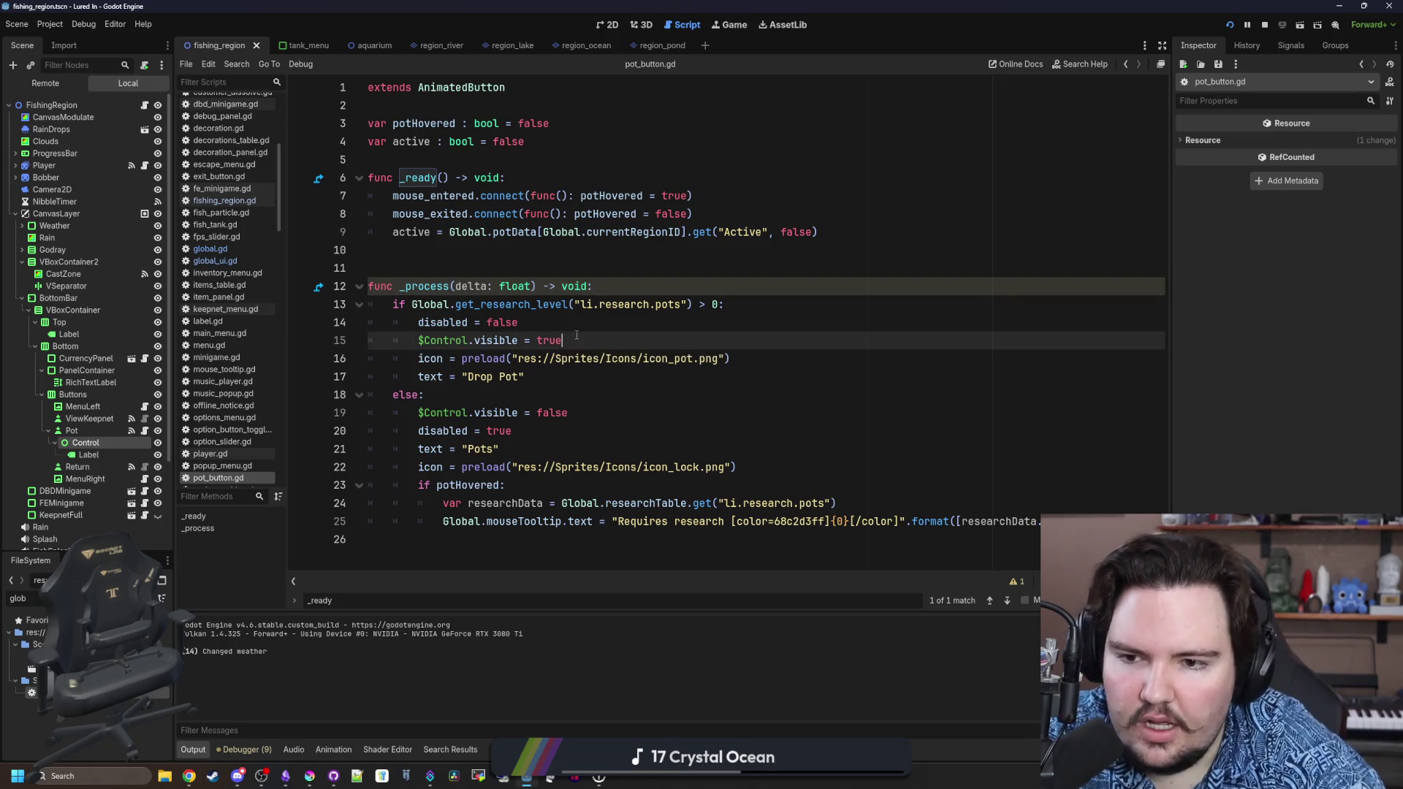
Disconnect the Pot button's pressed signal from _on_drop_pressed in the Signals dock.
click(86, 428)
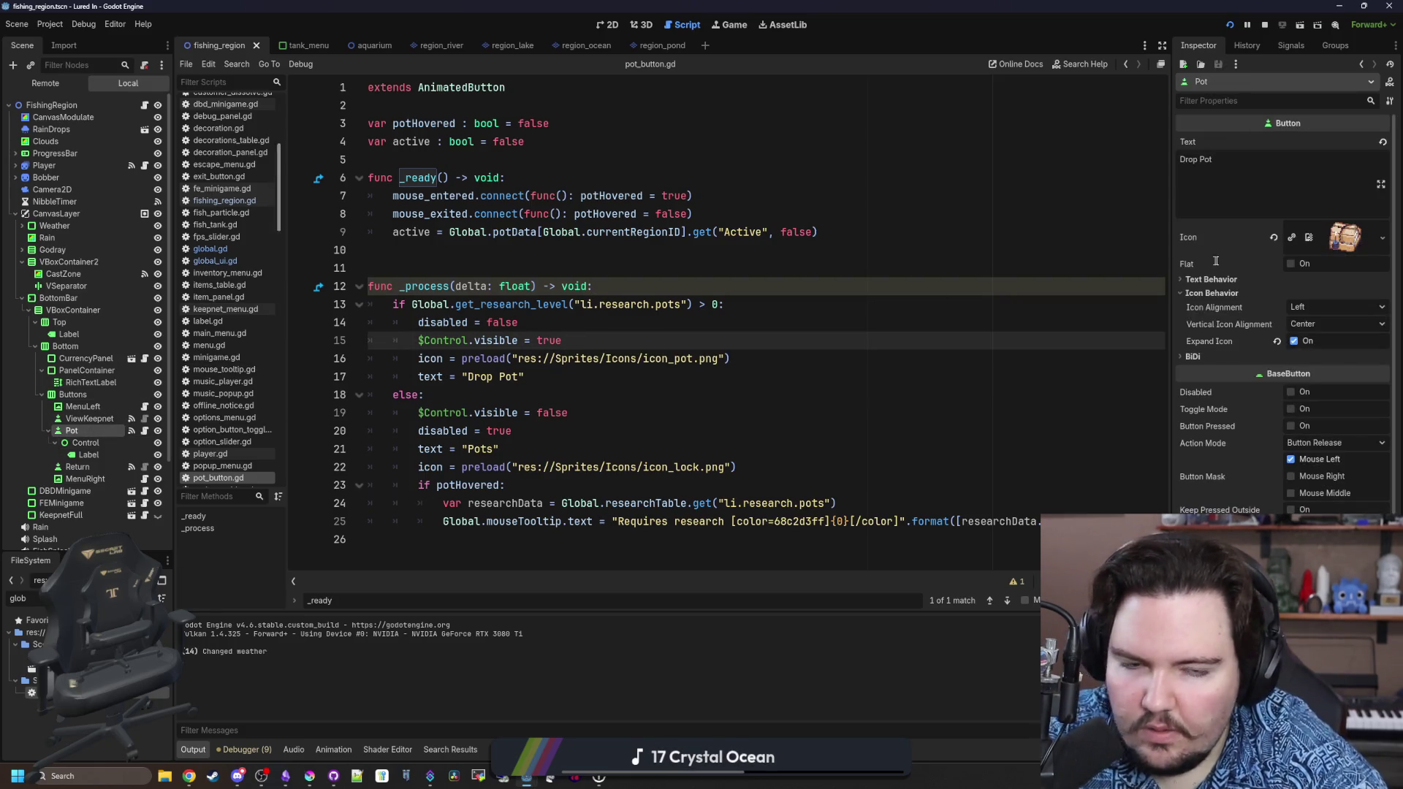
click(1279, 47)
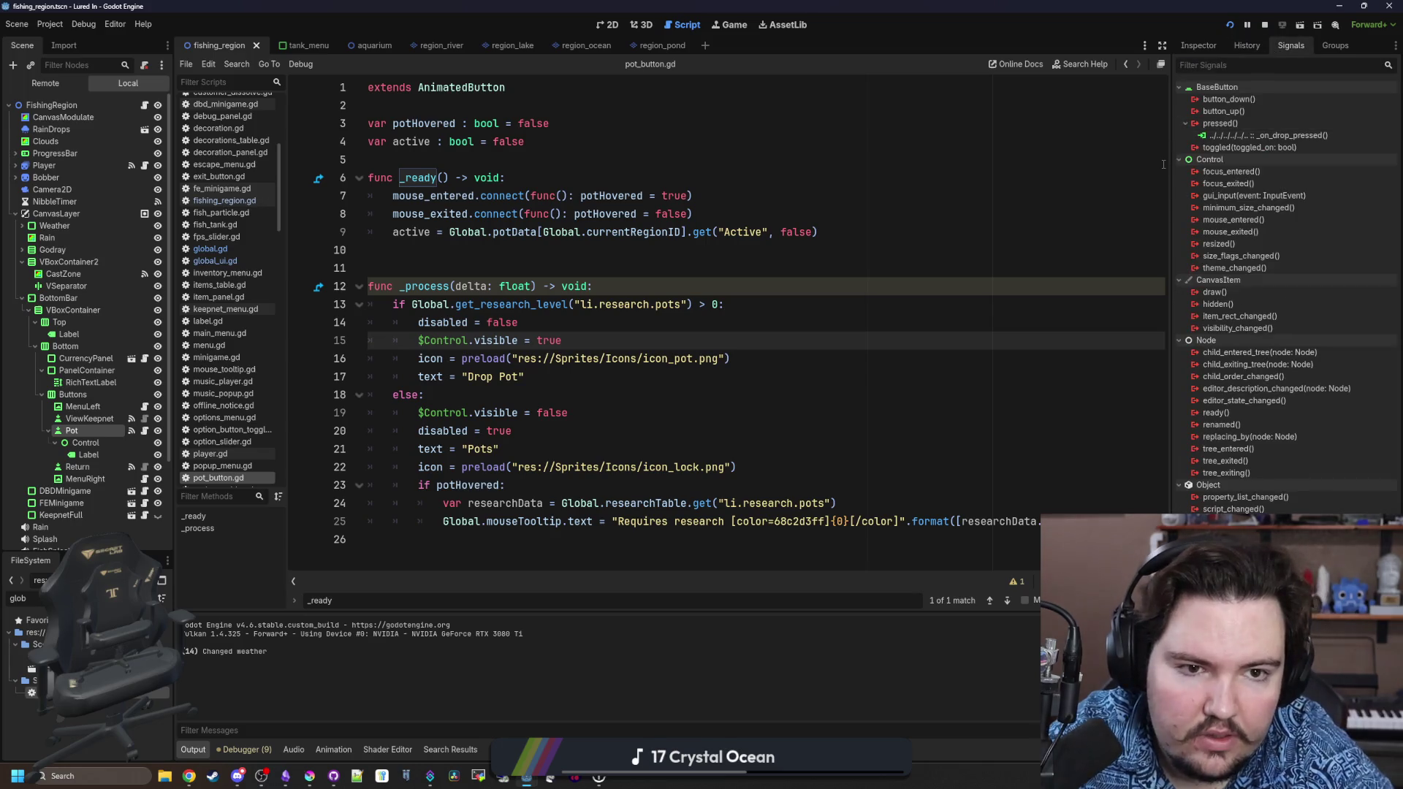
right_click(1238, 131)
click(1278, 166)
Connect Pot's pressed signal to a new _on_pressed method on the Pot node.
right_click(1242, 123)
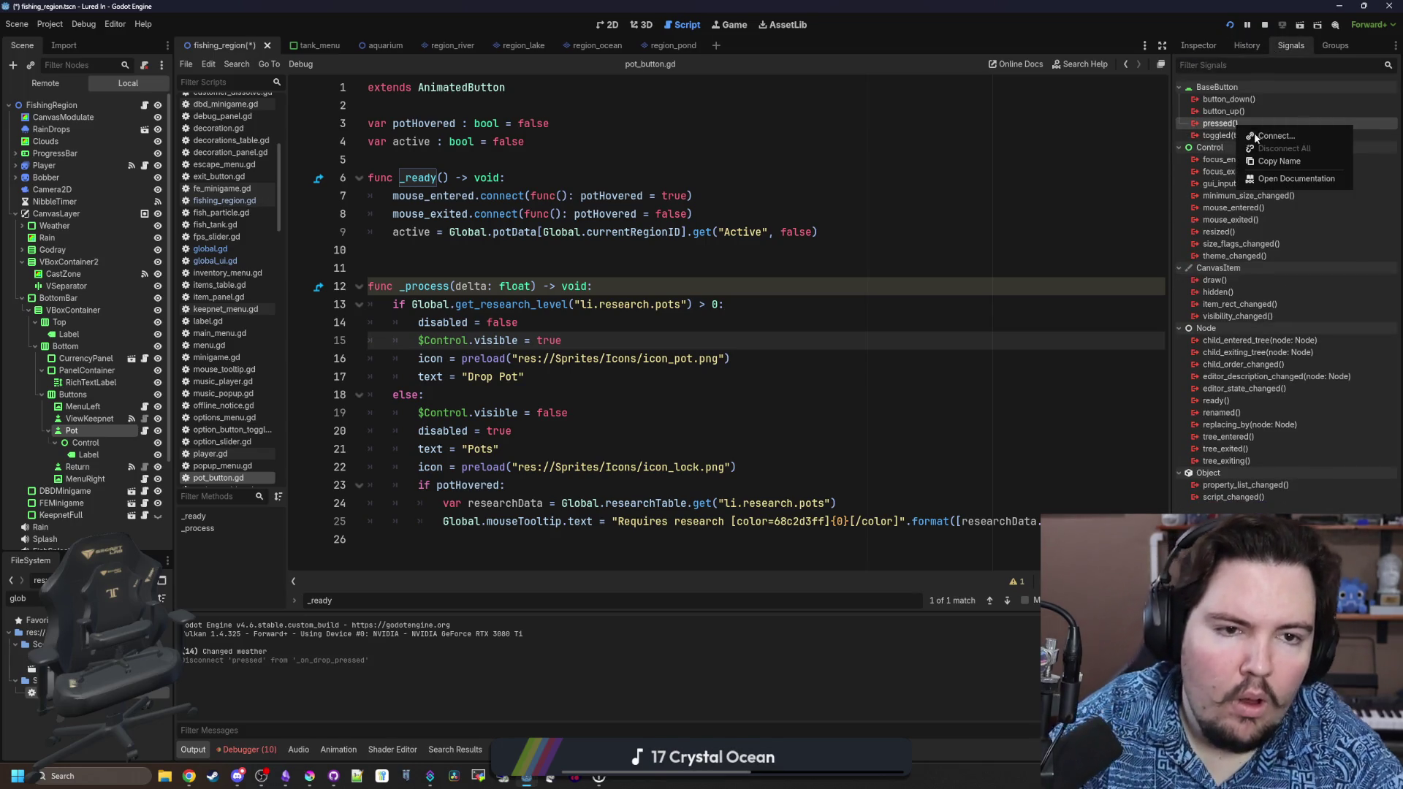
click(1286, 136)
scroll(689, 415, down, 10)
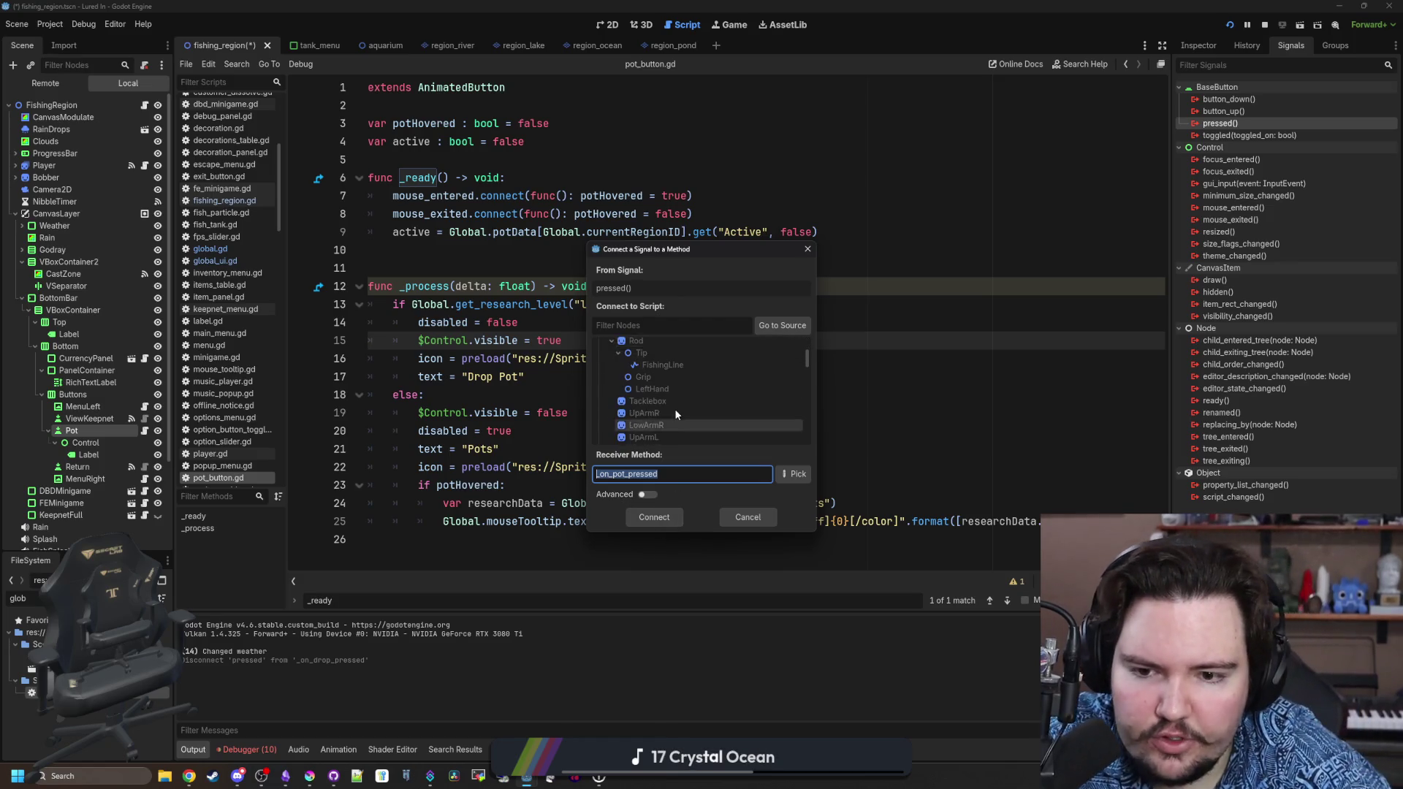
scroll(677, 405, up, 3)
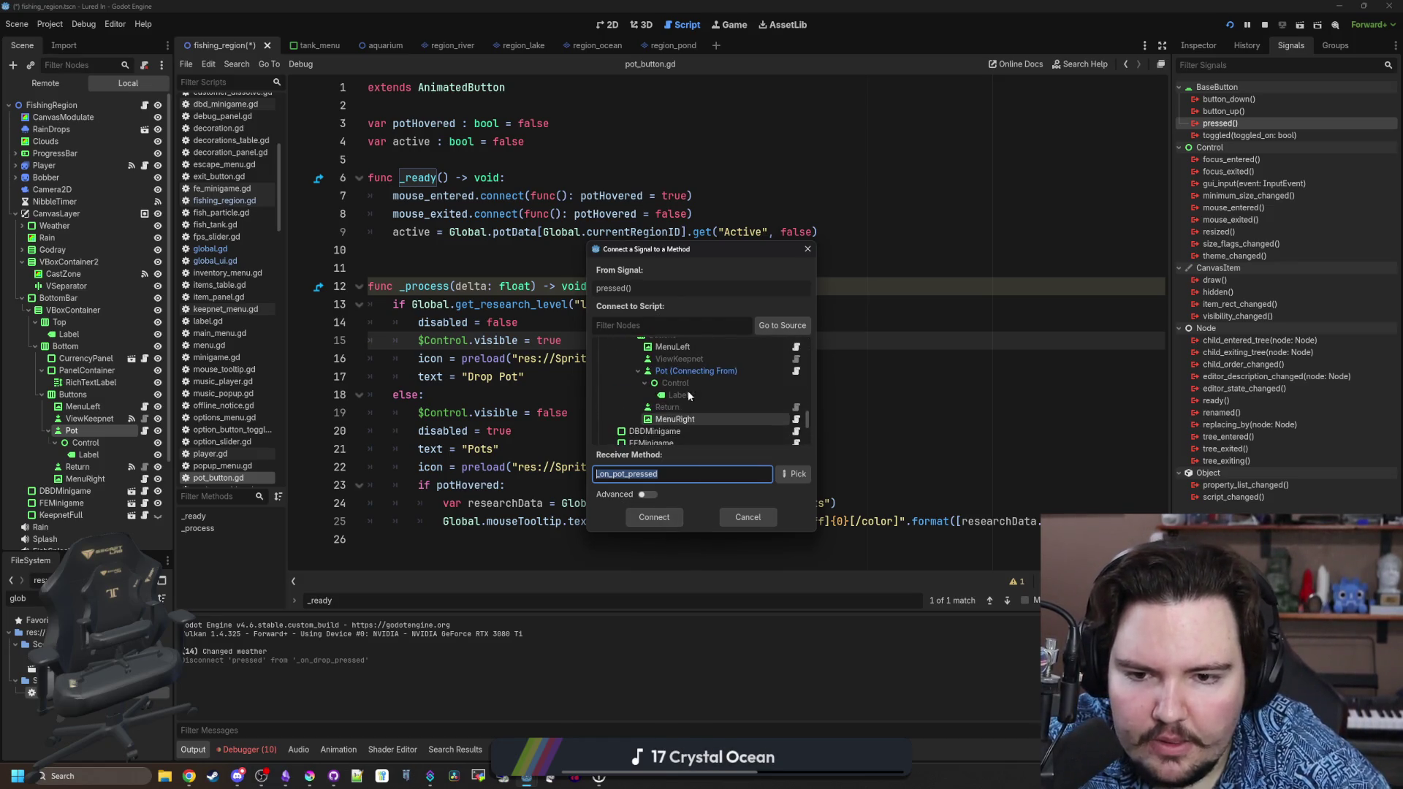
double_click(708, 370)
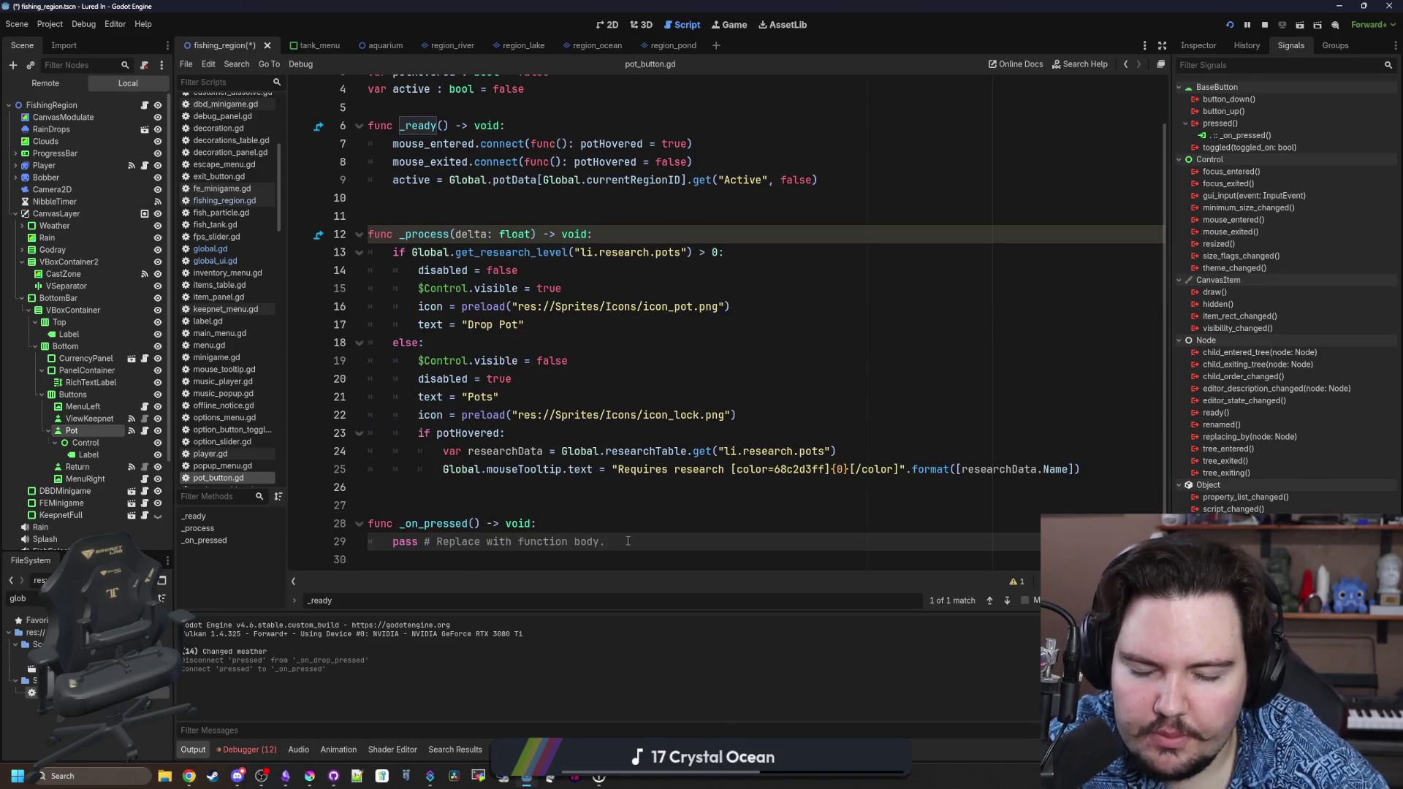
Clear the placeholder line in the new _on_pressed stub.
shift+click(394, 541)
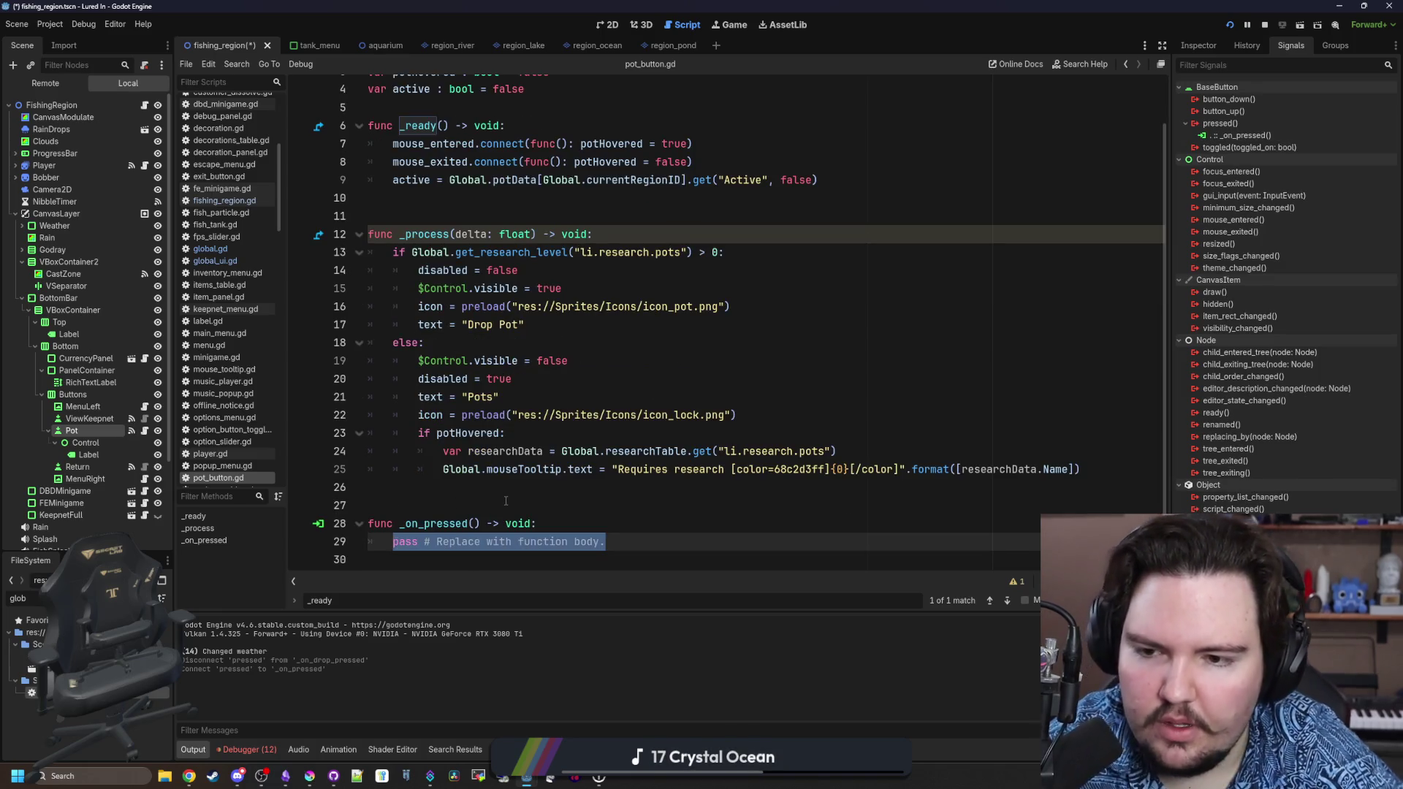
text(\)
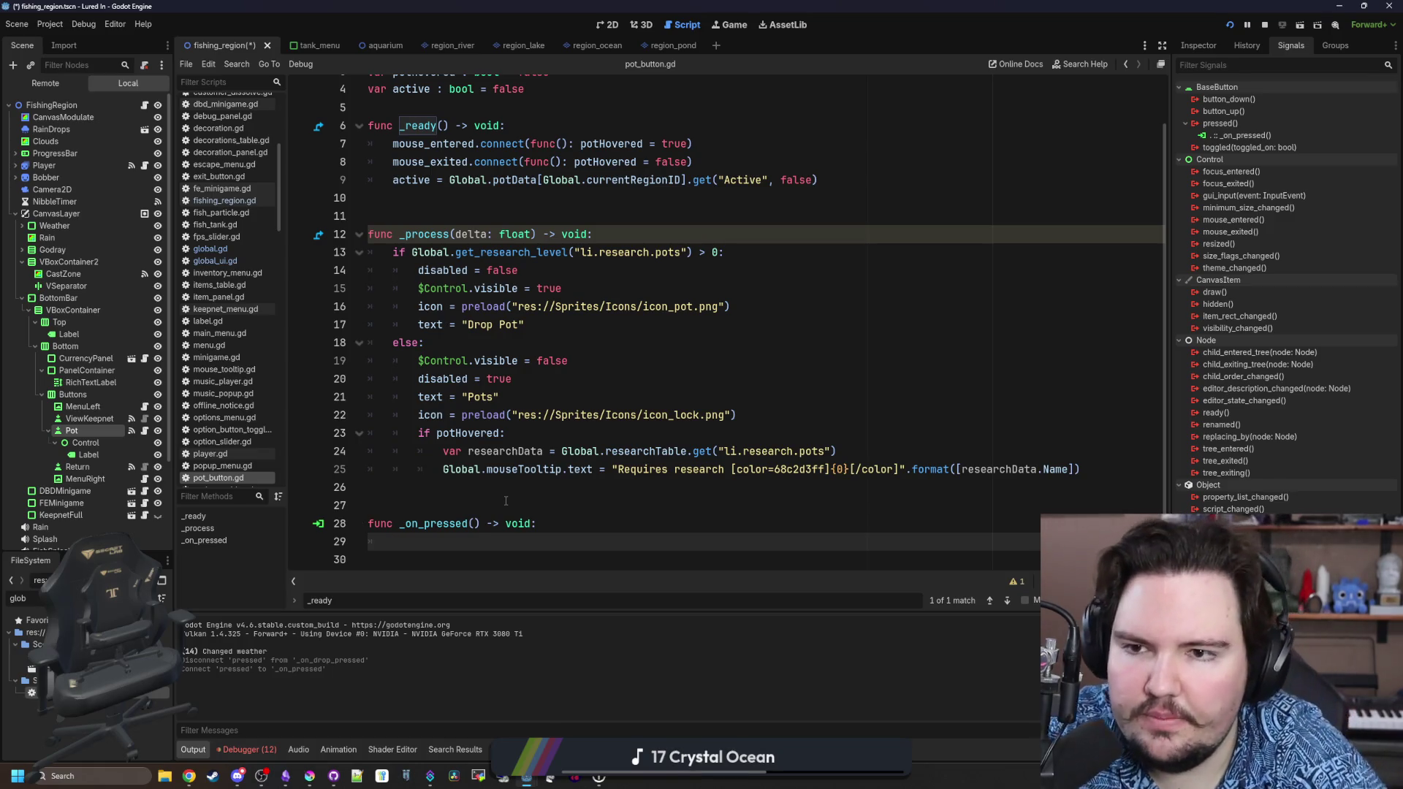
scroll(505, 500, up, 1)
key(BackSpace)
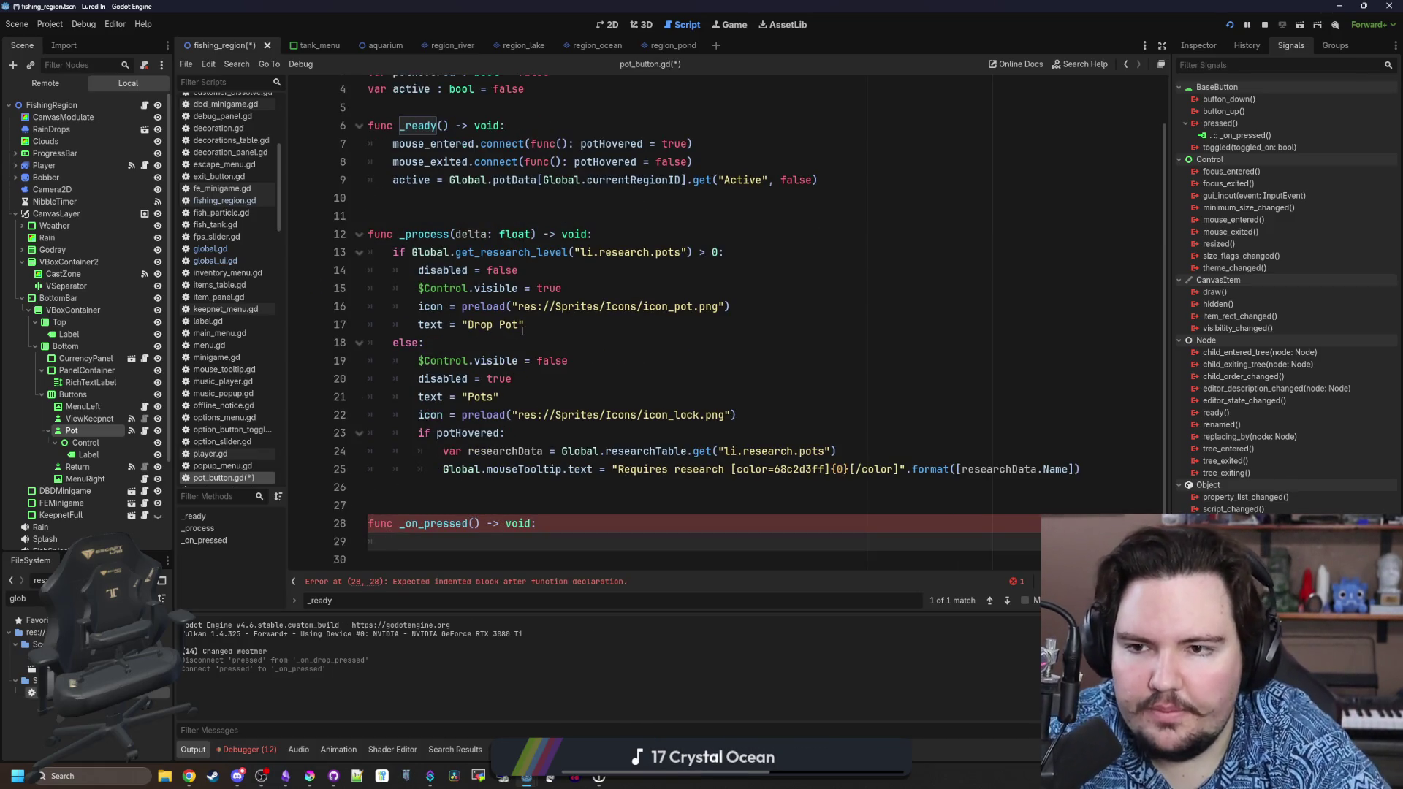
Insert super() as the first line of _ready.
scroll(522, 330, up, 1)
click(591, 180)
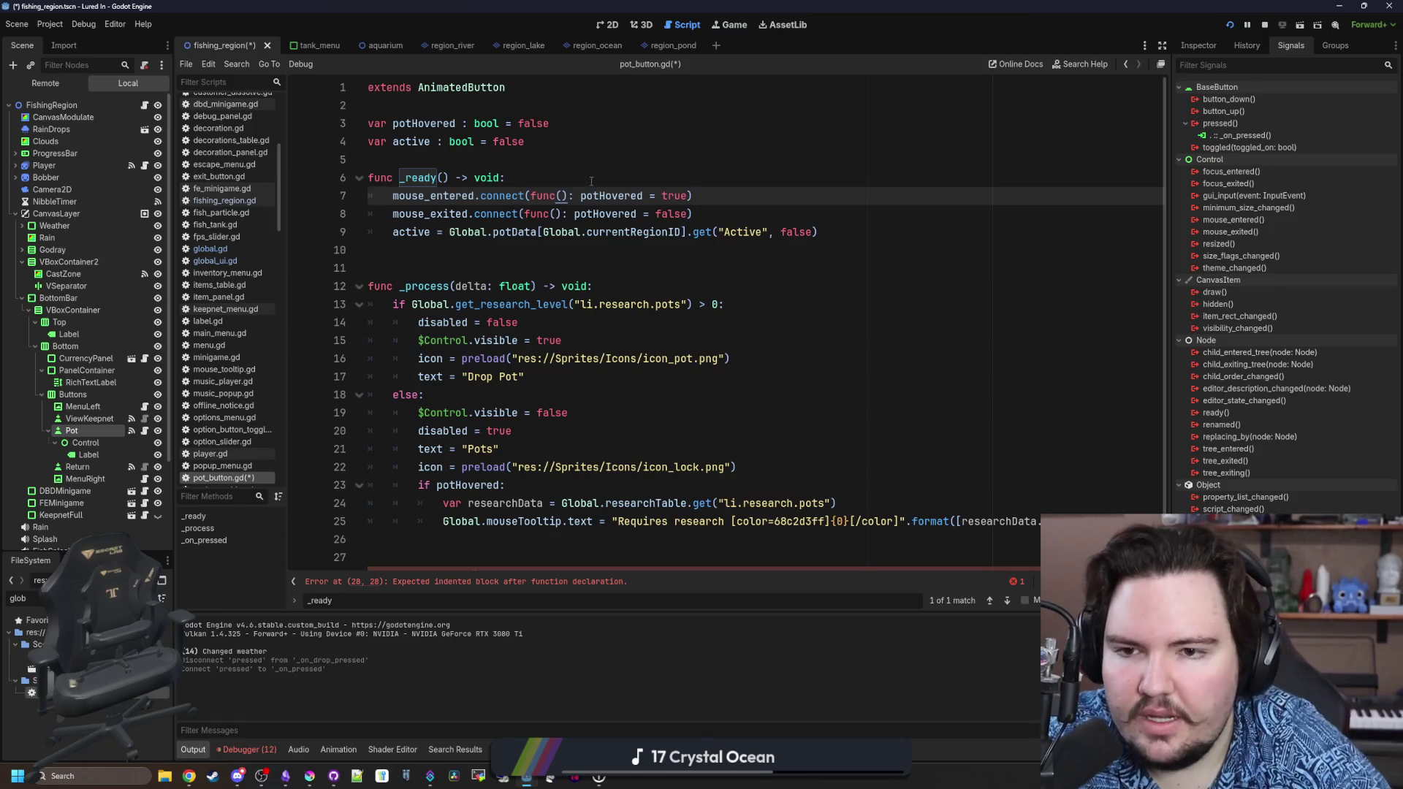
key(Return)
text(super())
key(Return)
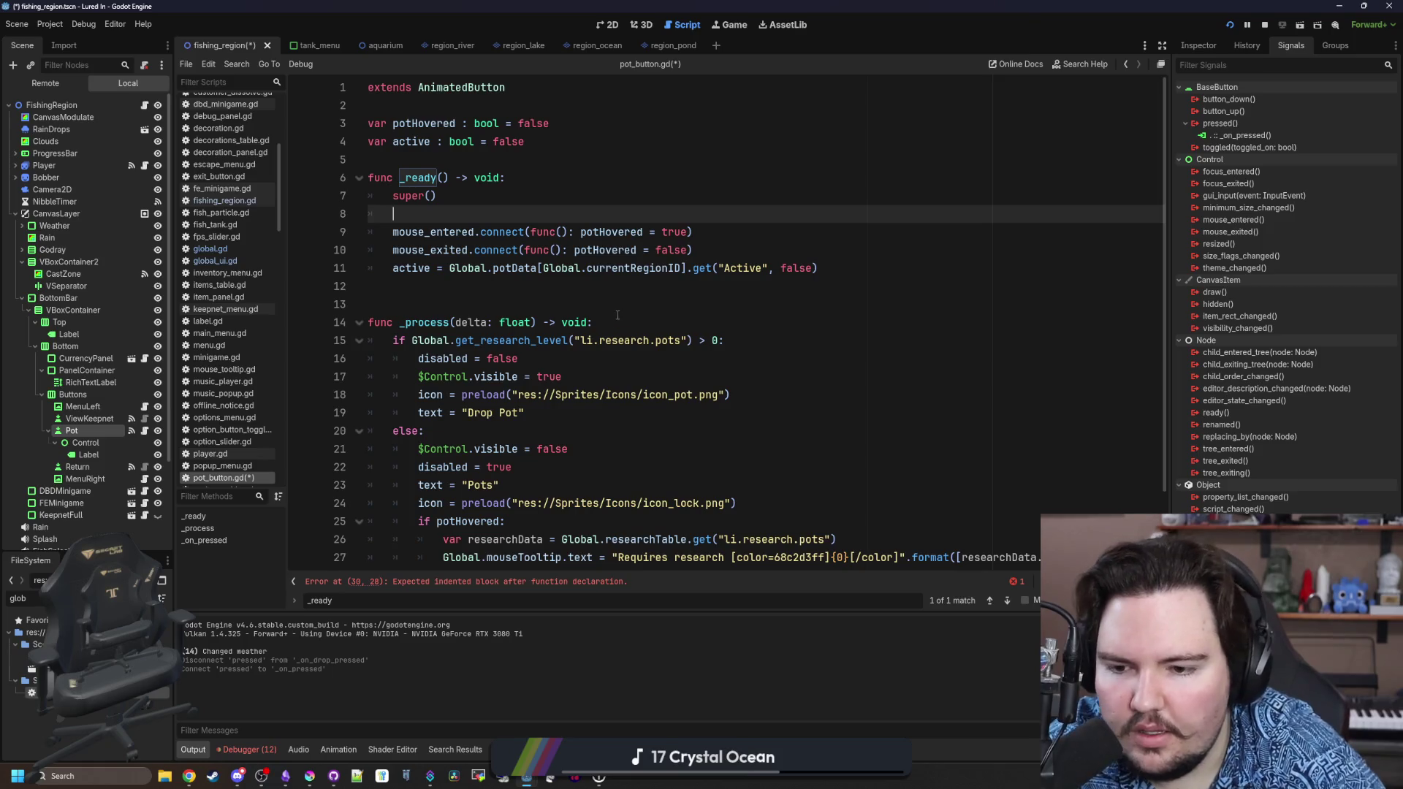
Make _on_pressed set Global.potData[Global.currentRegionID] Active = true, then save.
scroll(617, 315, down, 2)
click(451, 521)
key(Return)
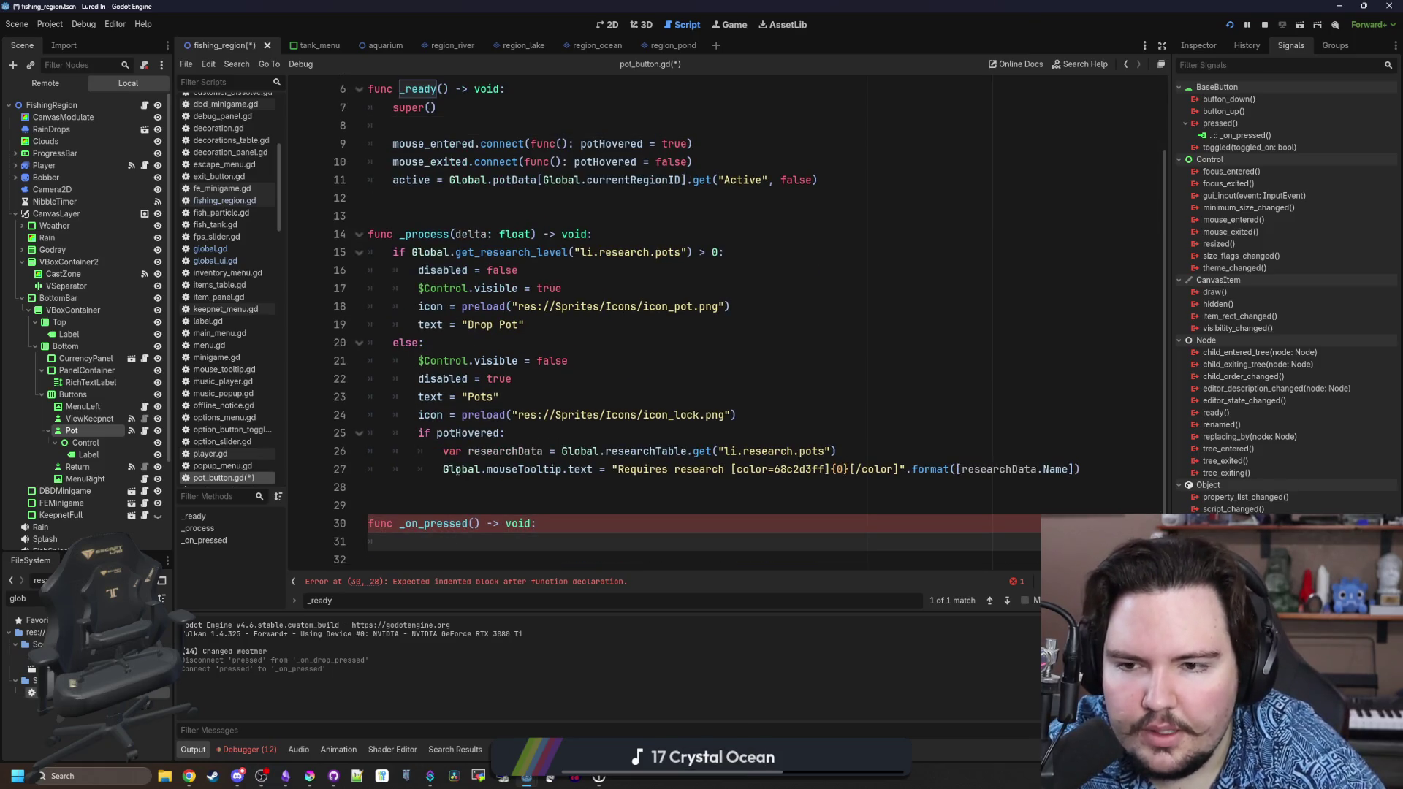
text(Global.potD)
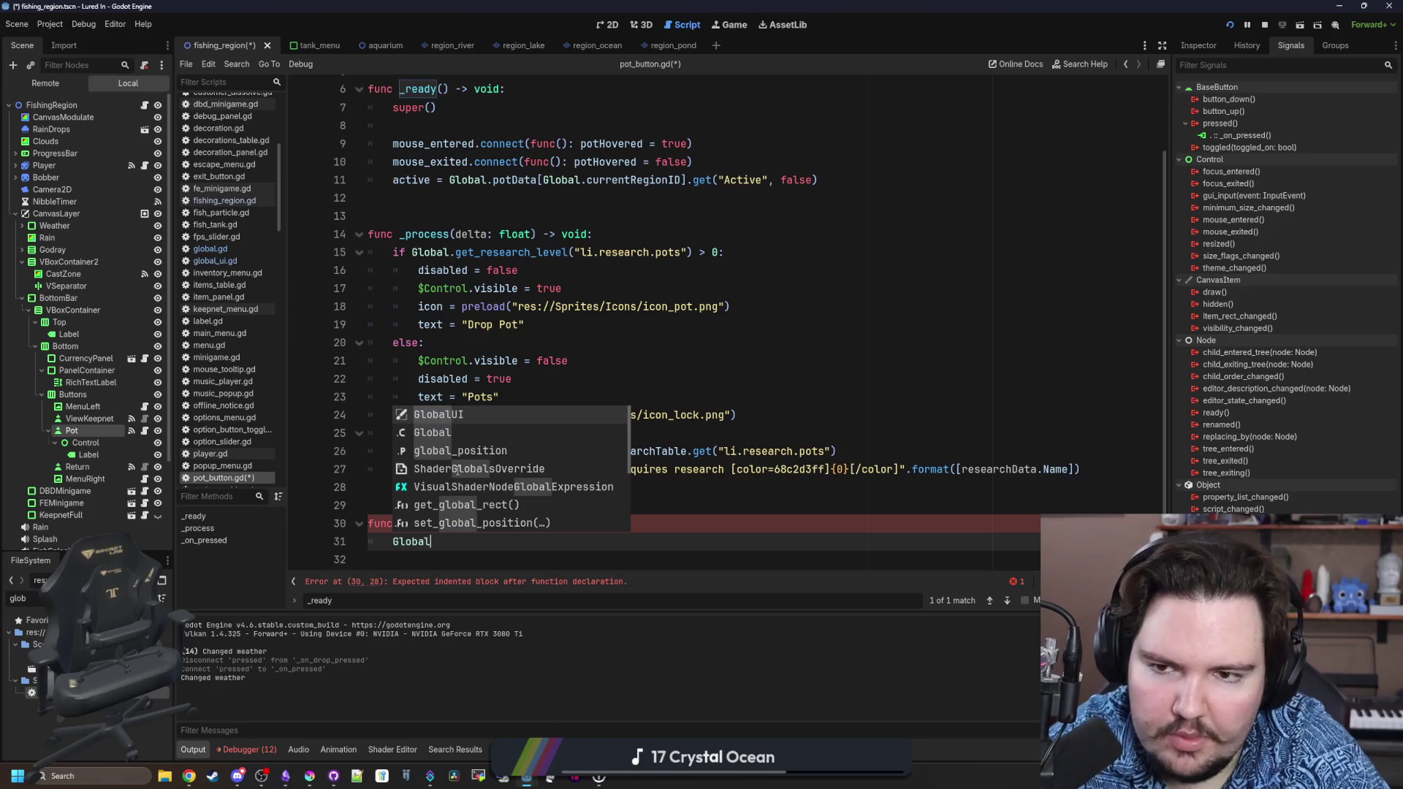
text(ata)
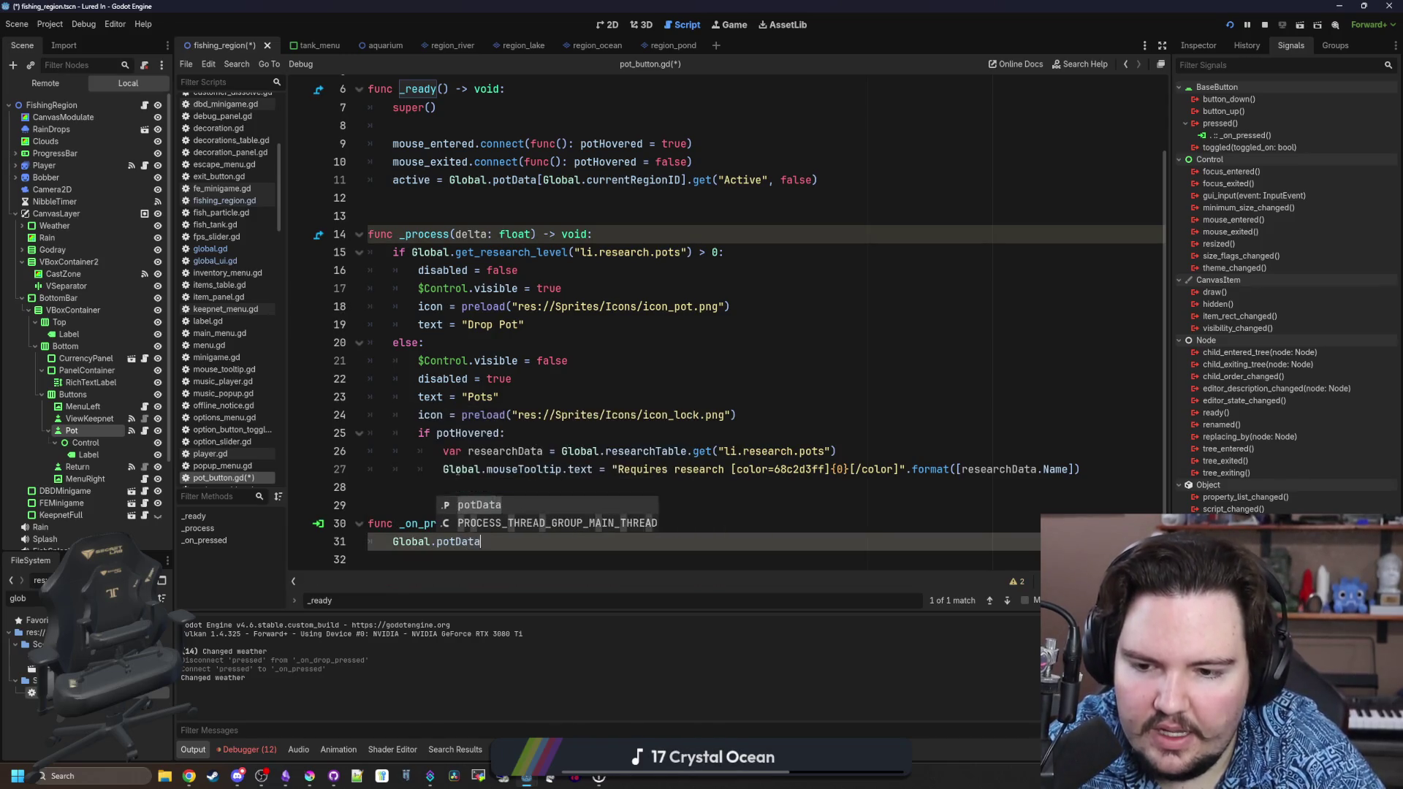
text([)
text(Global.current)
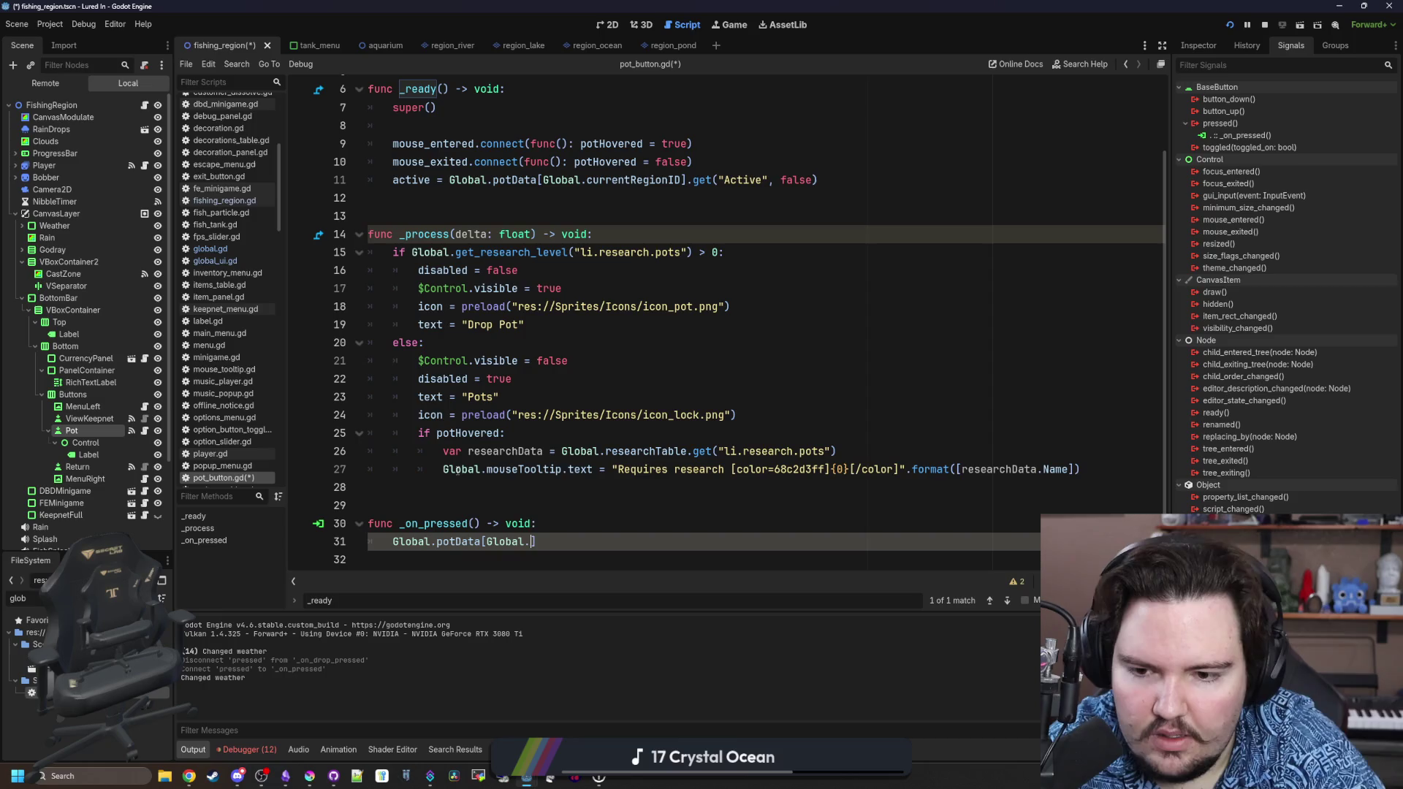
text(Reg)
key(Return)
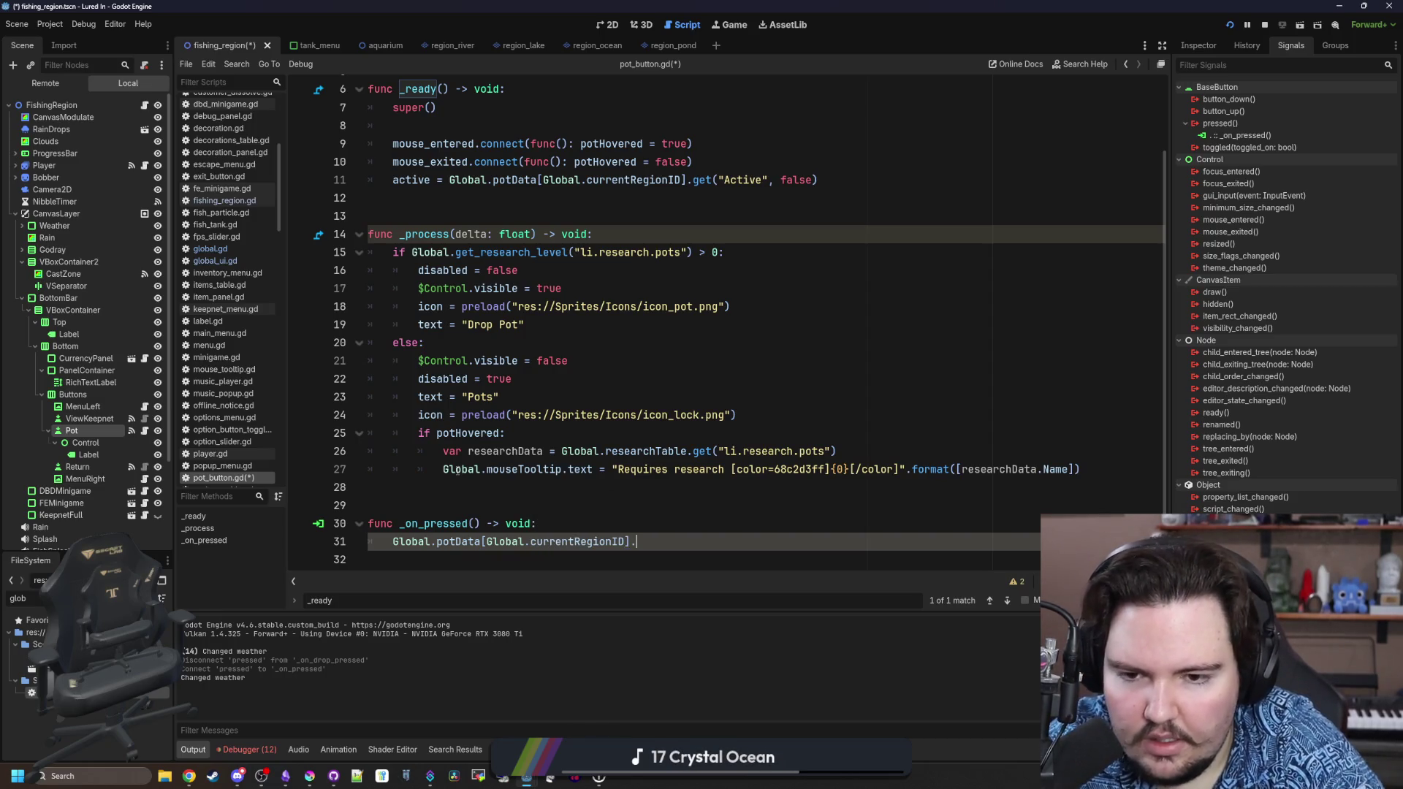
text(Active = true)
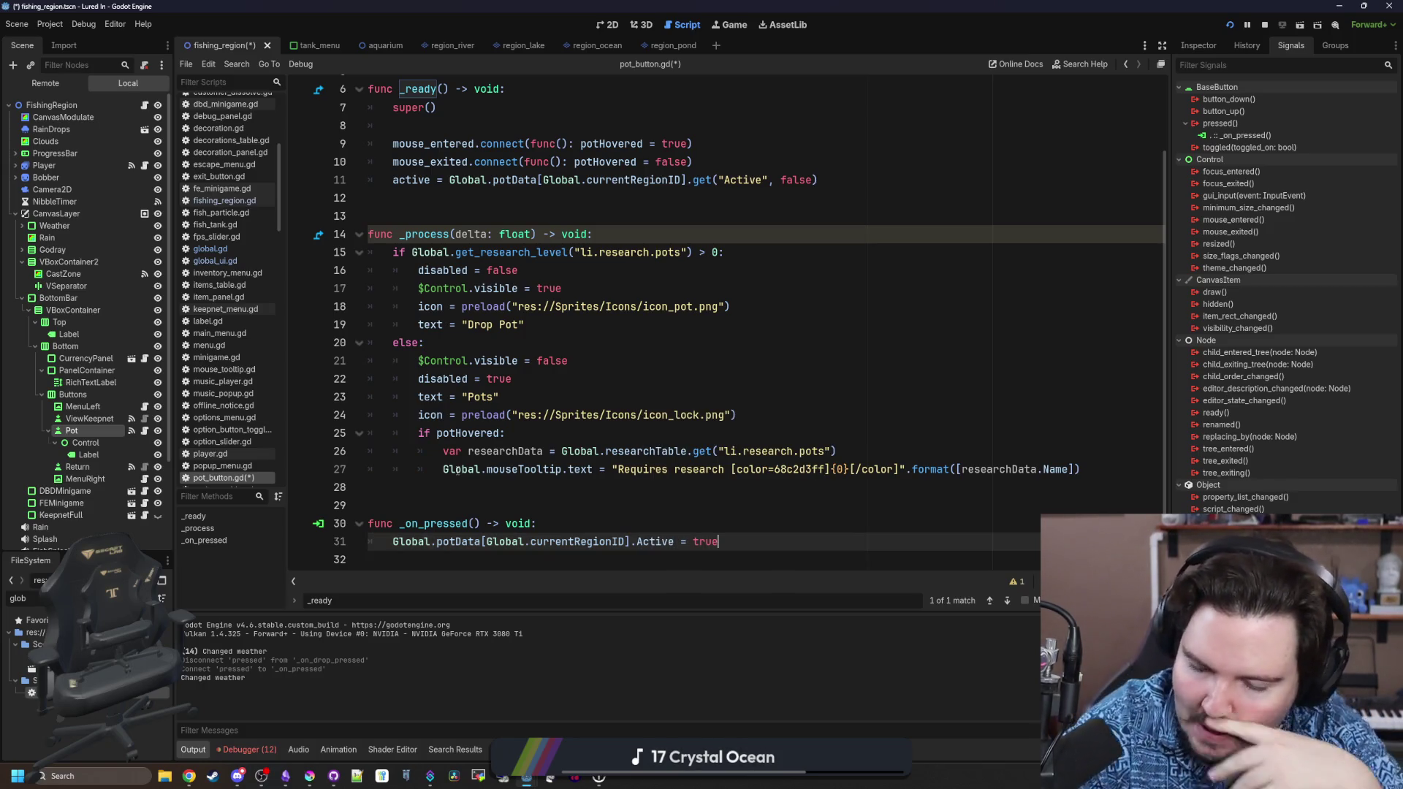
text(+)
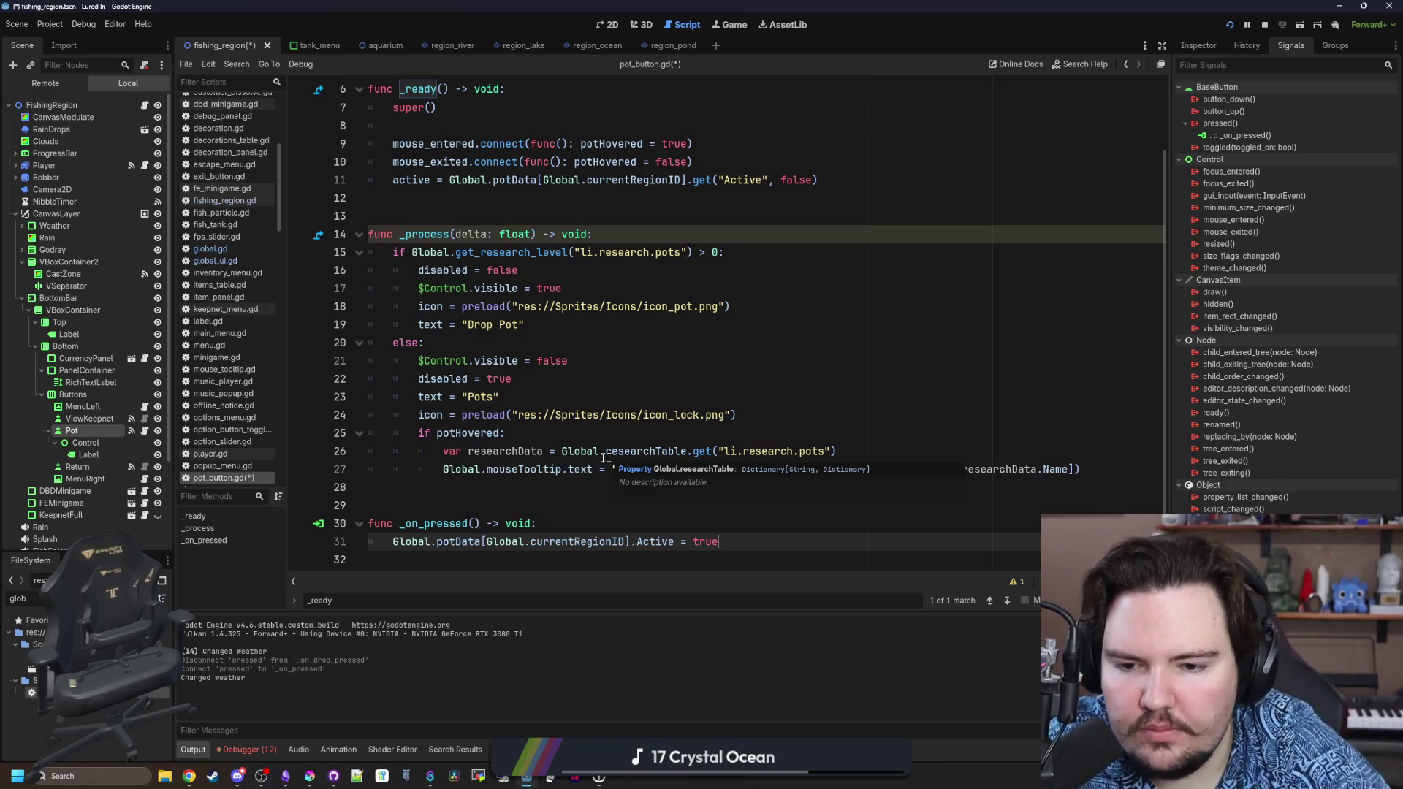
click(560, 499)
click(597, 517)
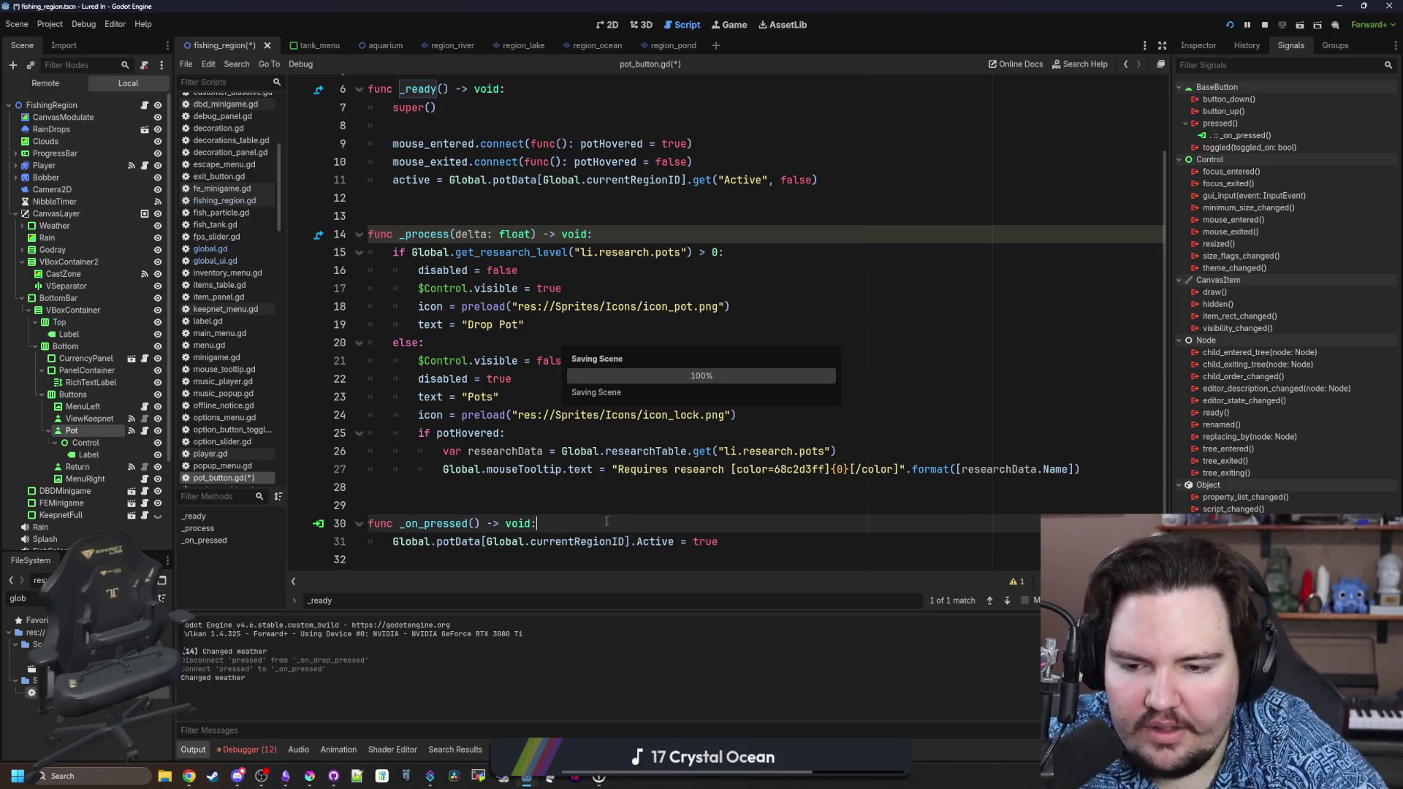
key(ctrl+s)
Add Global.pot_status_changed.emit() below the Active assignment.
click(741, 541)
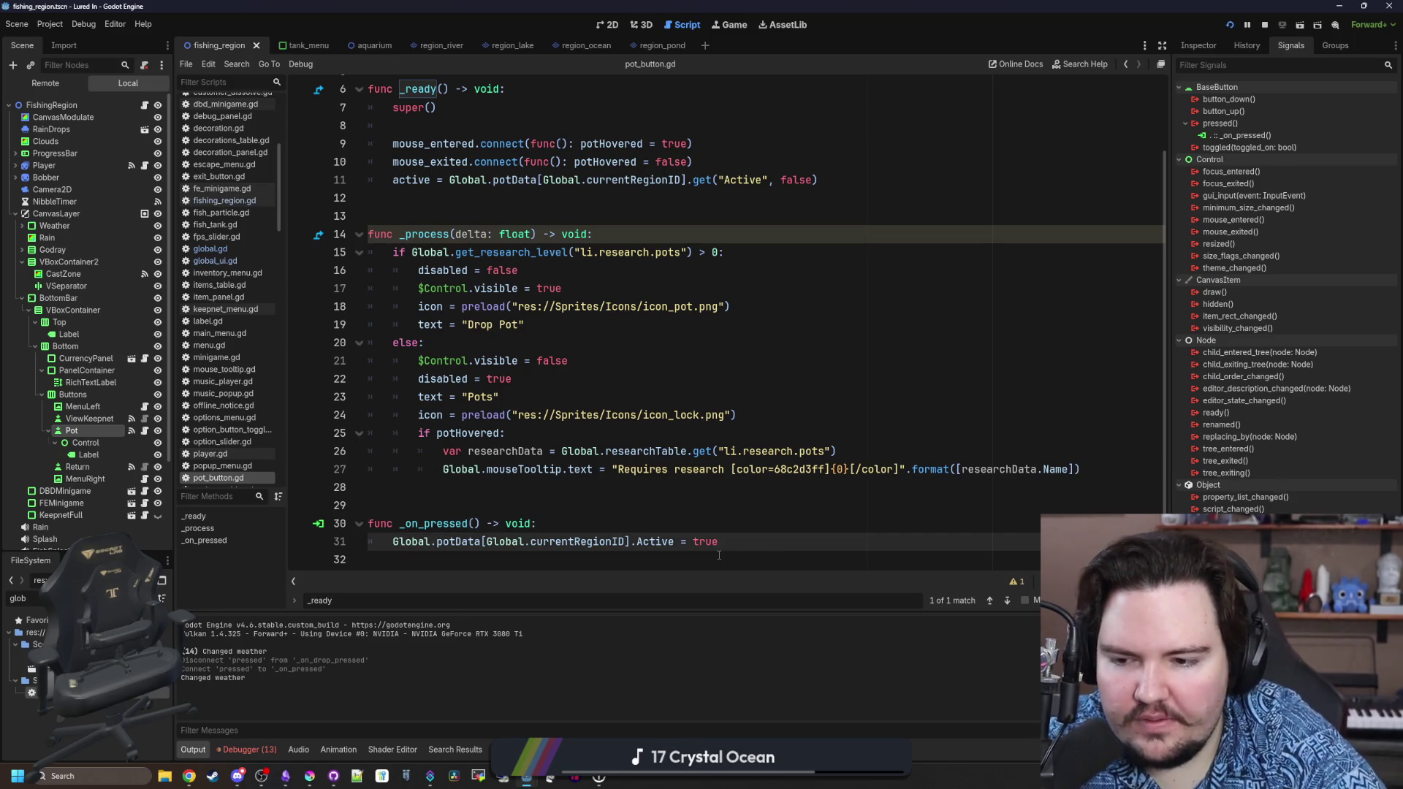
key(Return)
text(Global.)
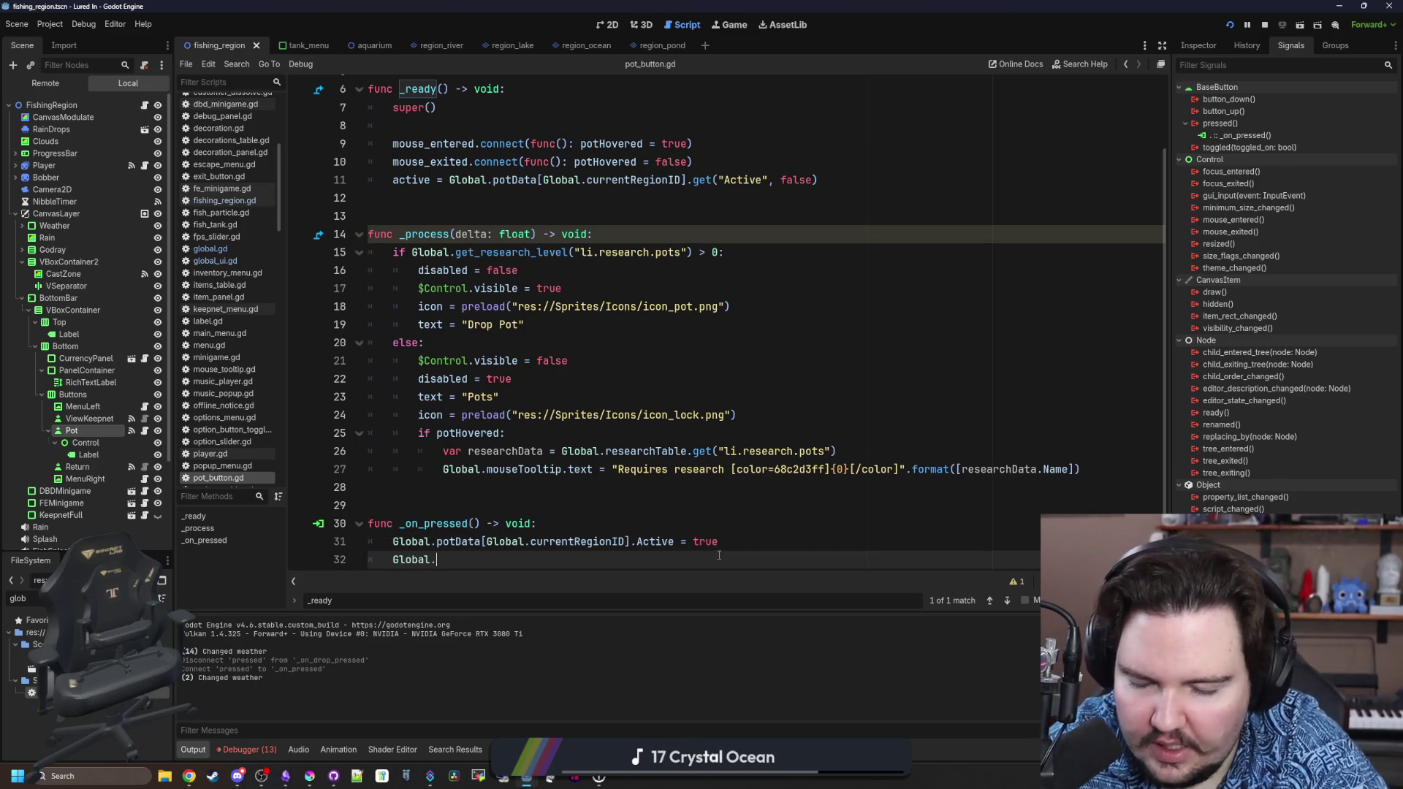
text(pot_status_cha)
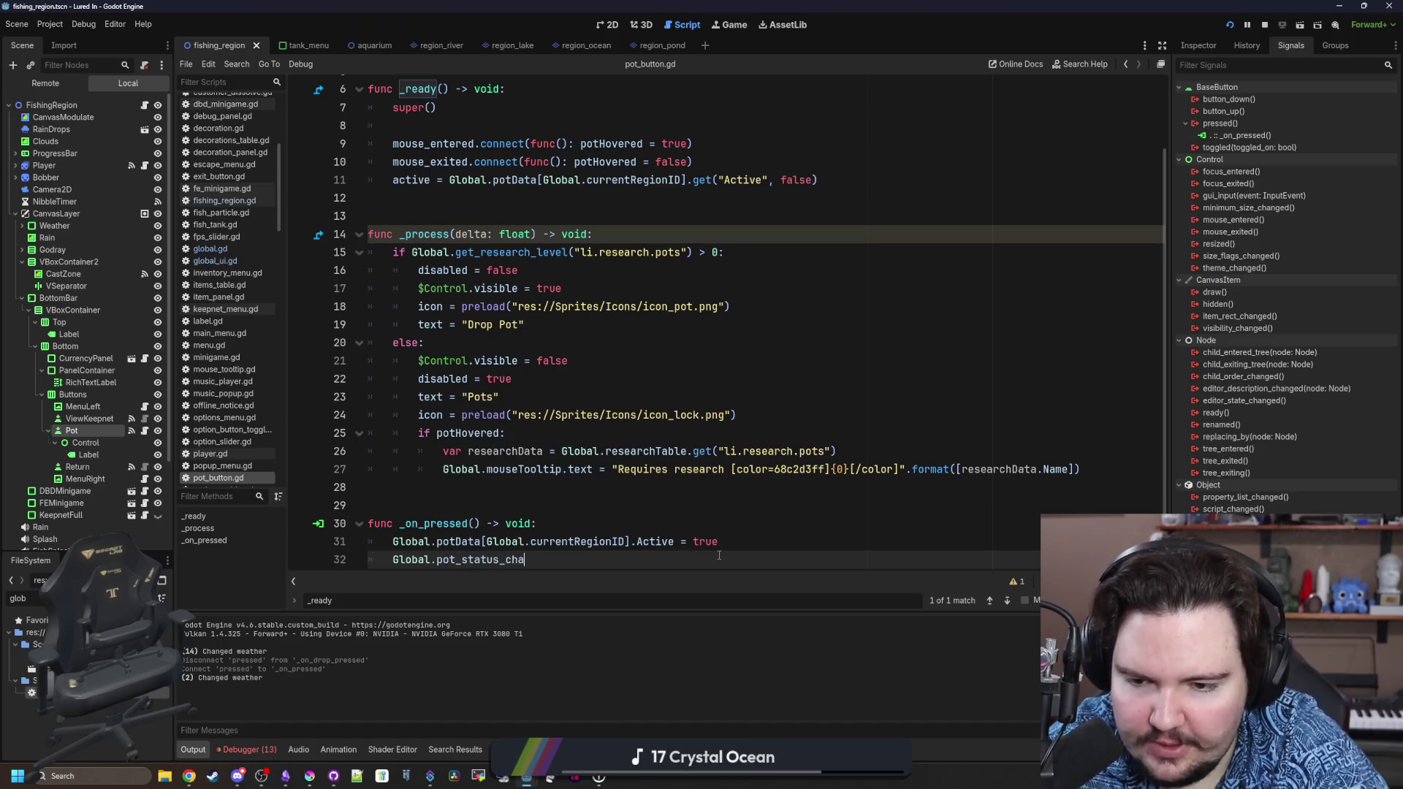
text(nged())
scroll(719, 555, down, 1)
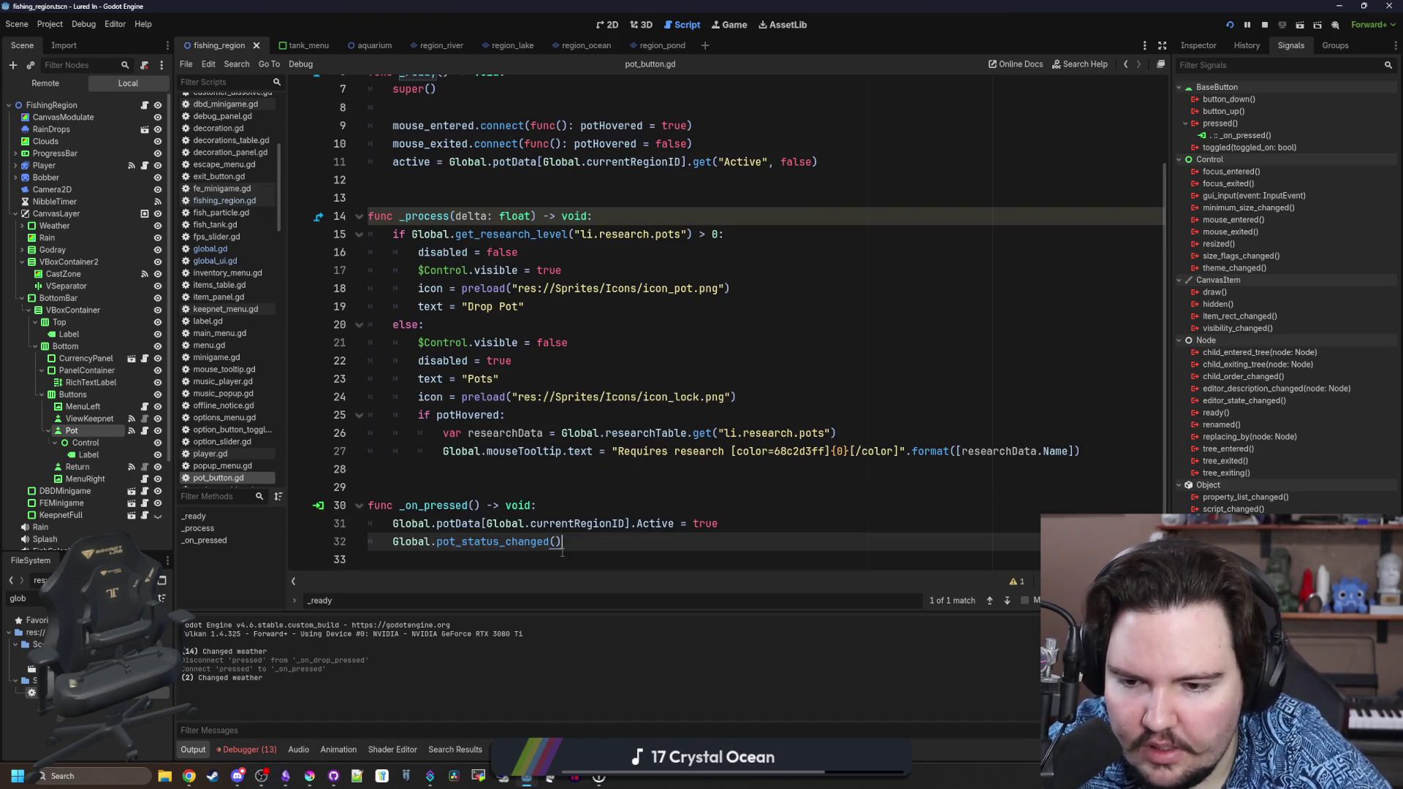
key(BackSpace)
key(BackSpace)
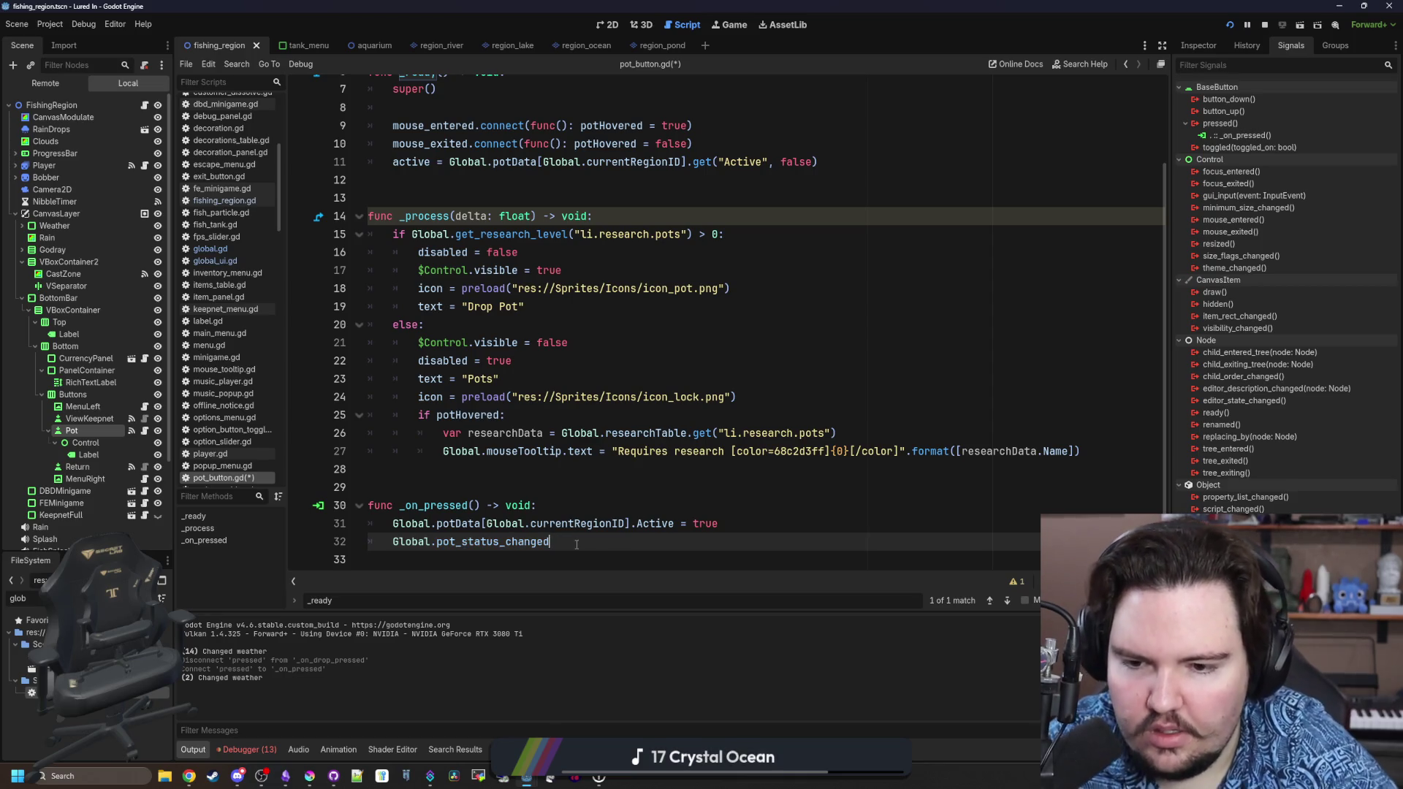
text(.emit())
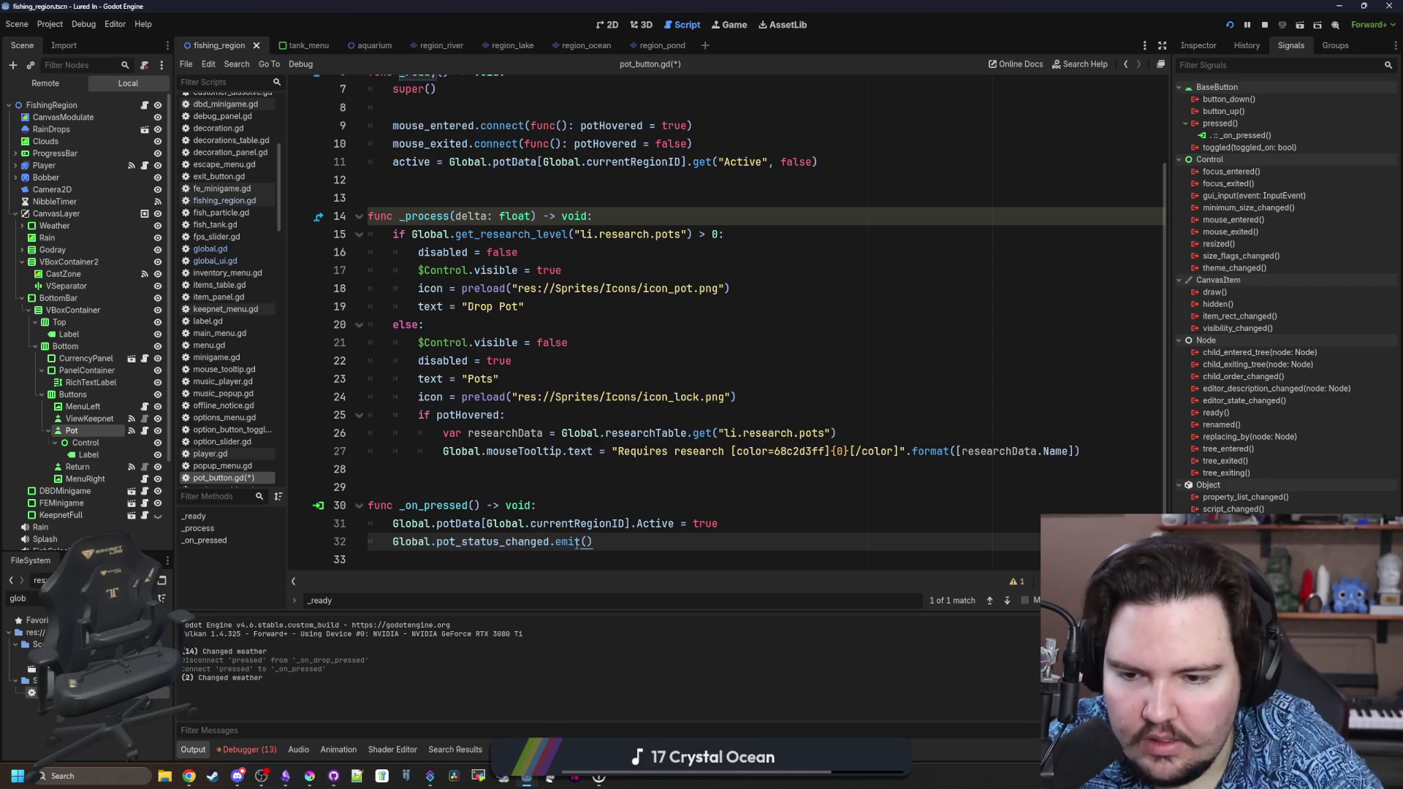
In global.gd, declare 'signal pot_status_changed' without parentheses after tank_grime_changed.
ctrl+click(413, 542)
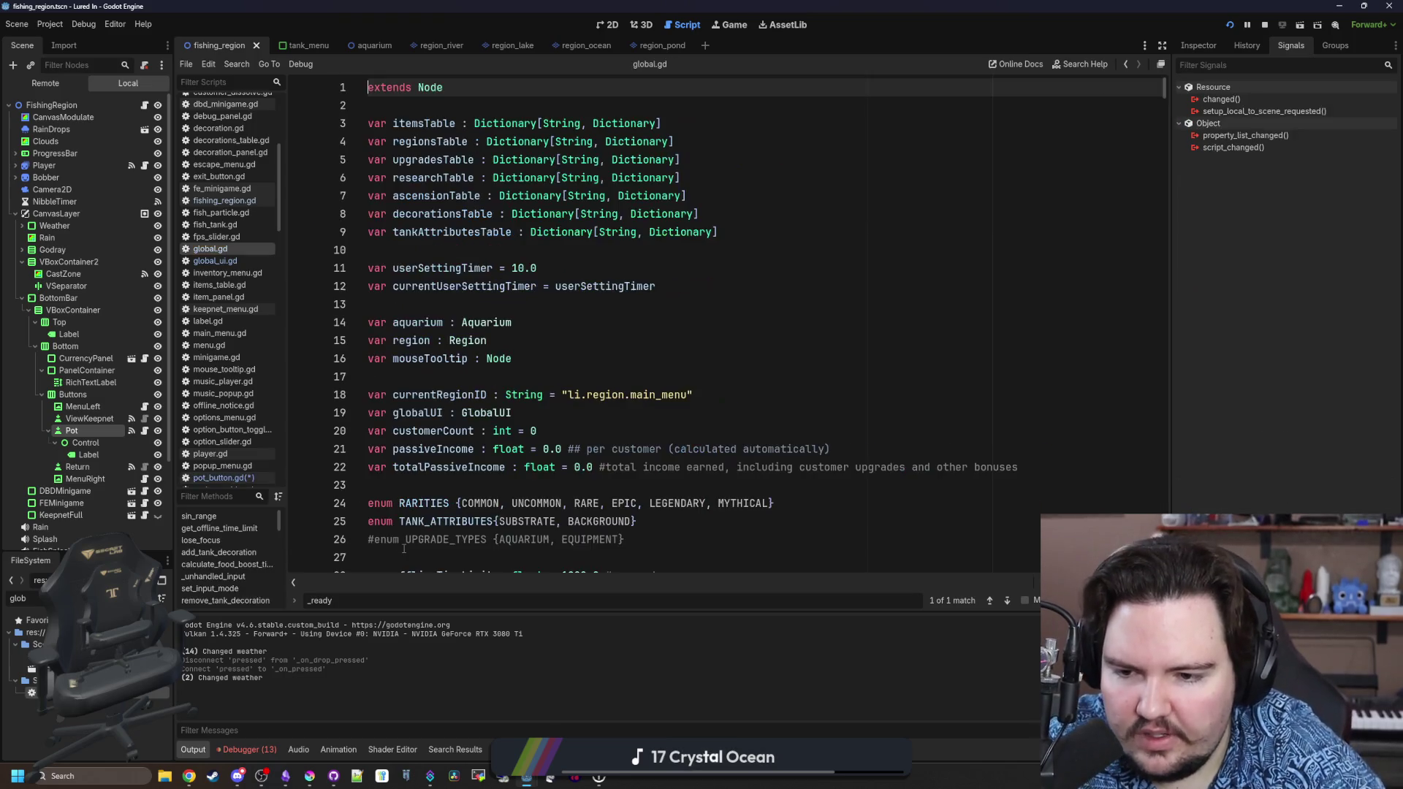
click(631, 347)
scroll(631, 347, down, 15)
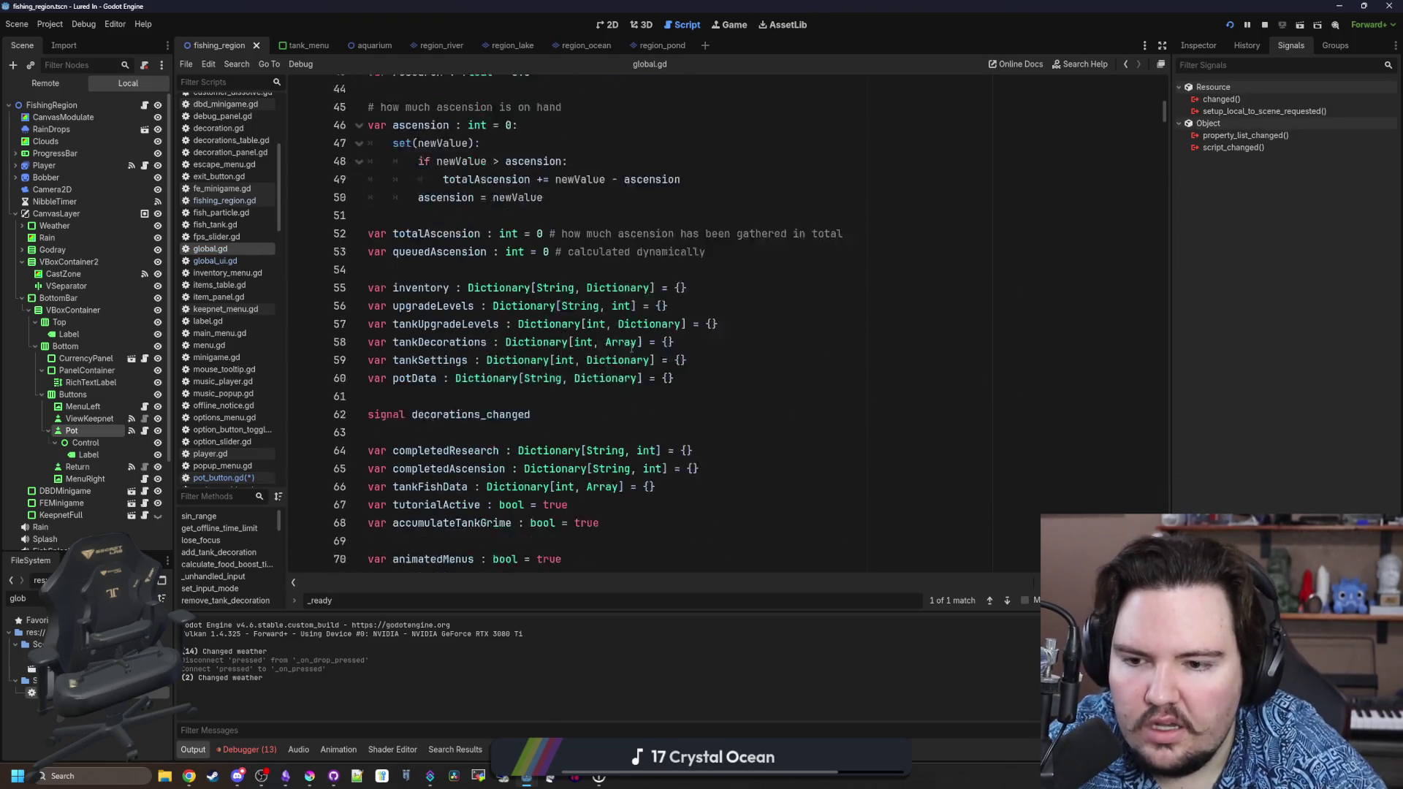
scroll(631, 348, down, 8)
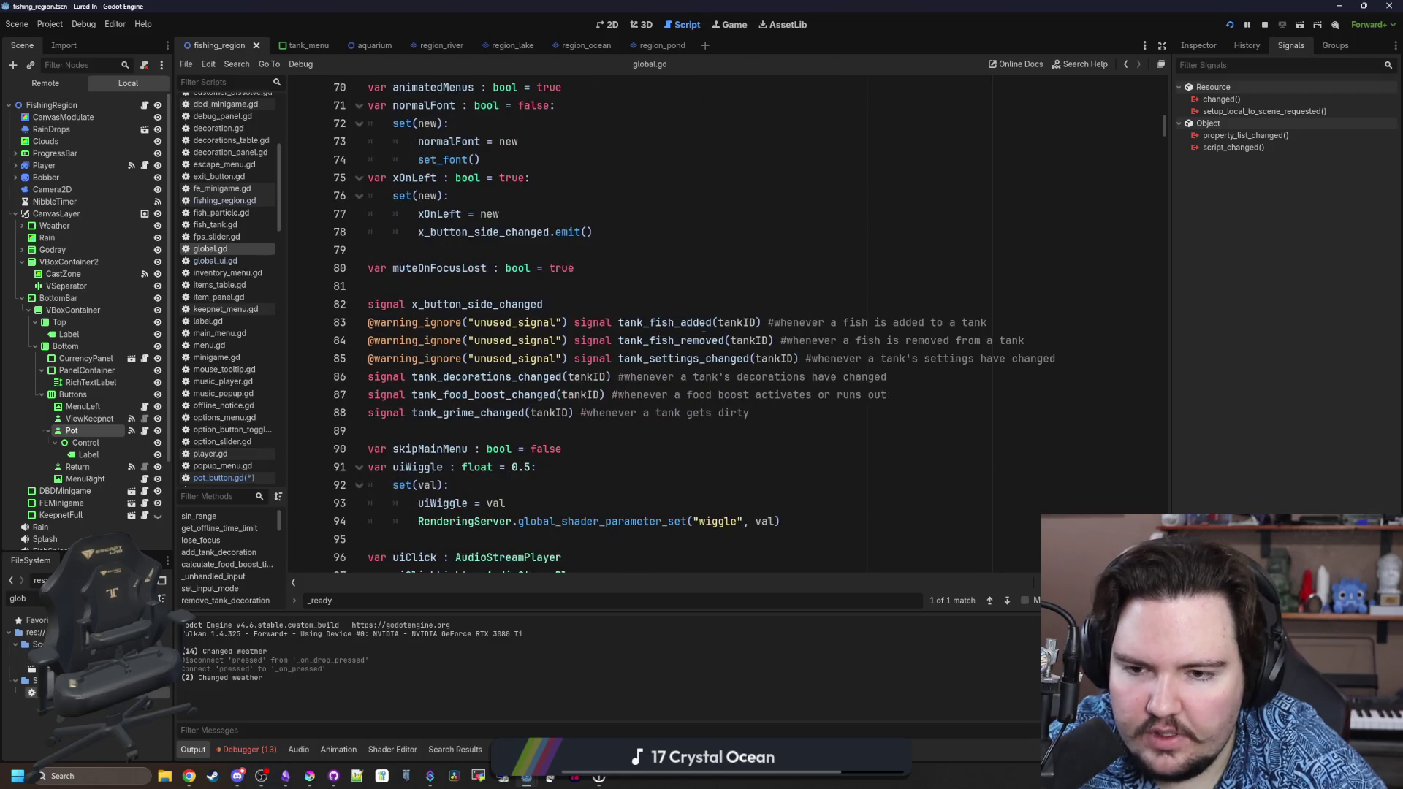
click(813, 415)
key(Return)
text(signal )
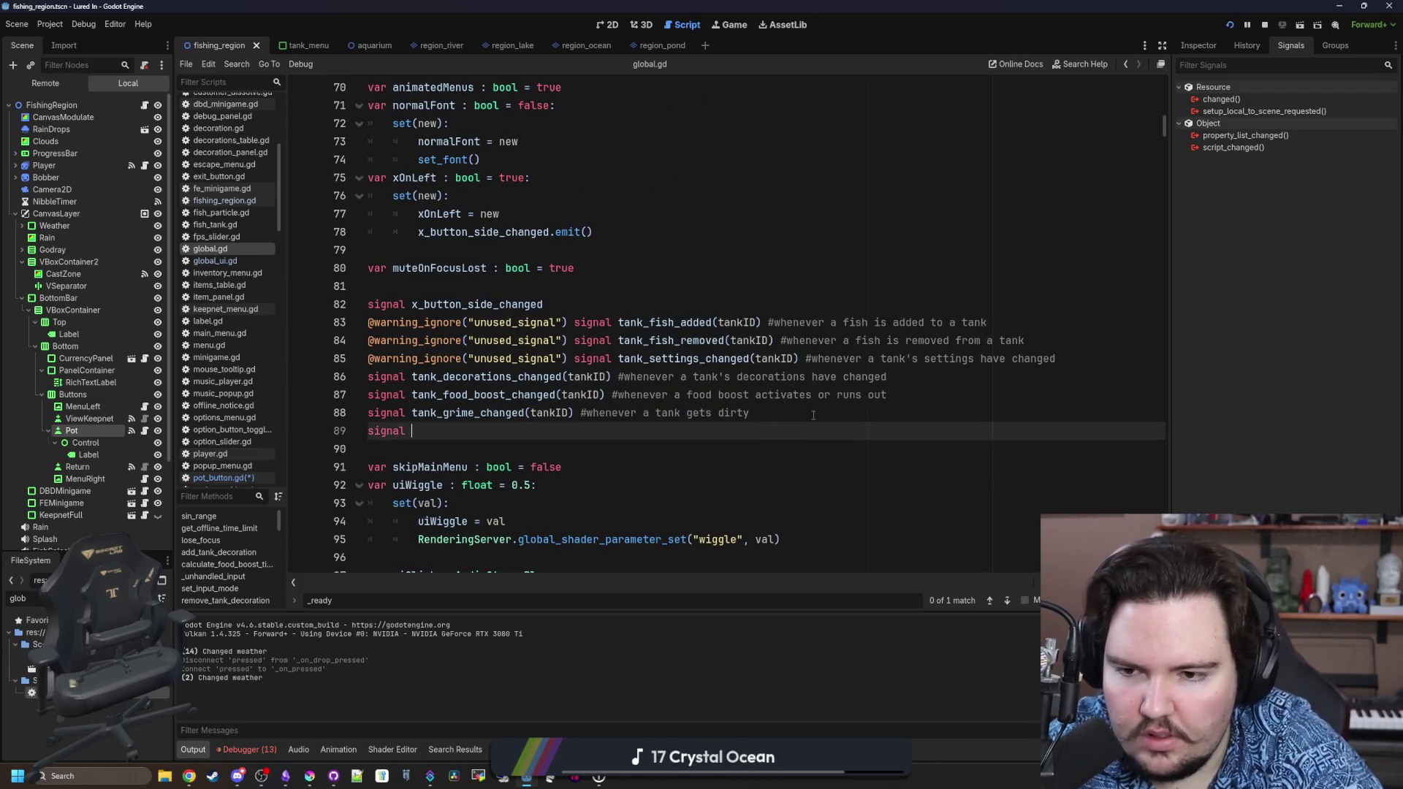
text(pot_status_changed())
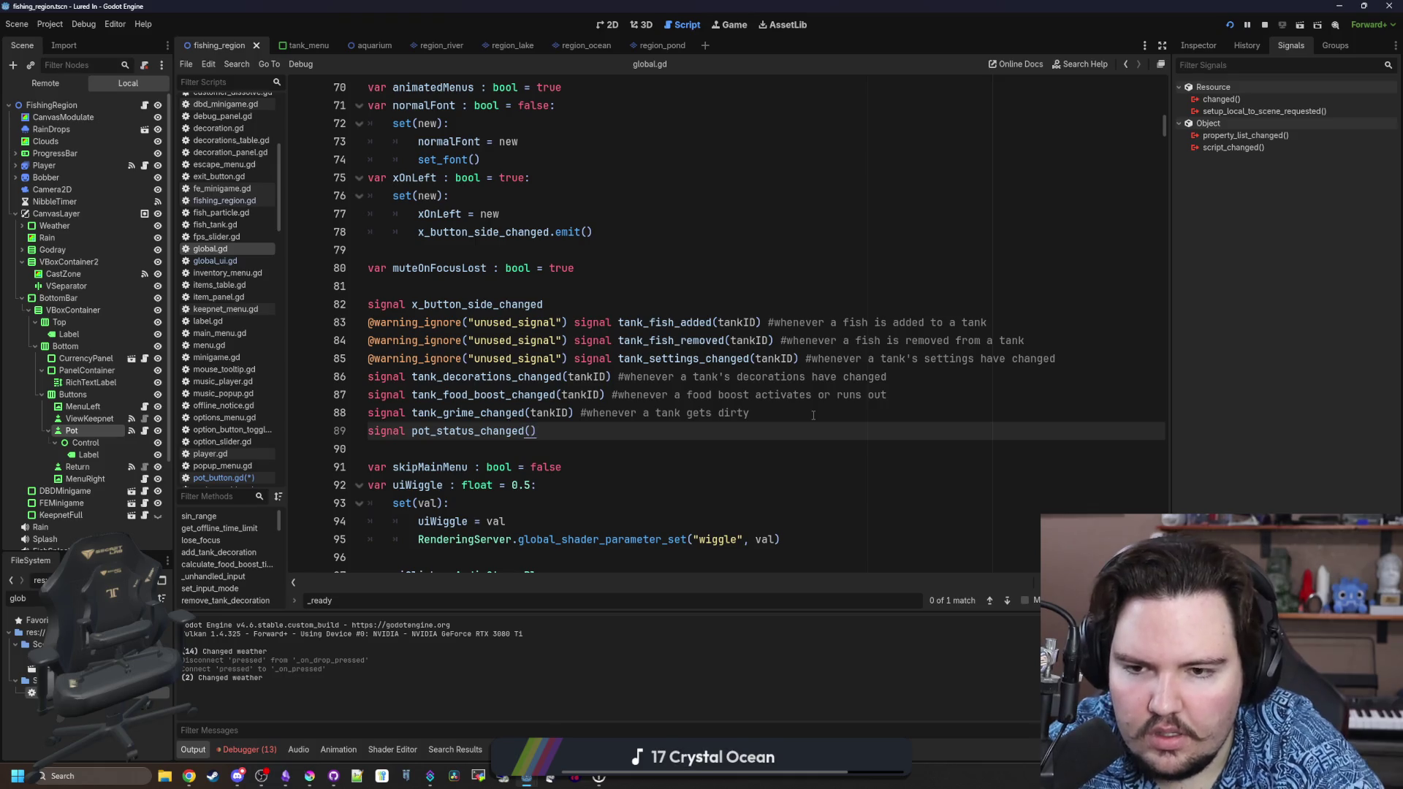
key(BackSpace)
key(BackSpace)
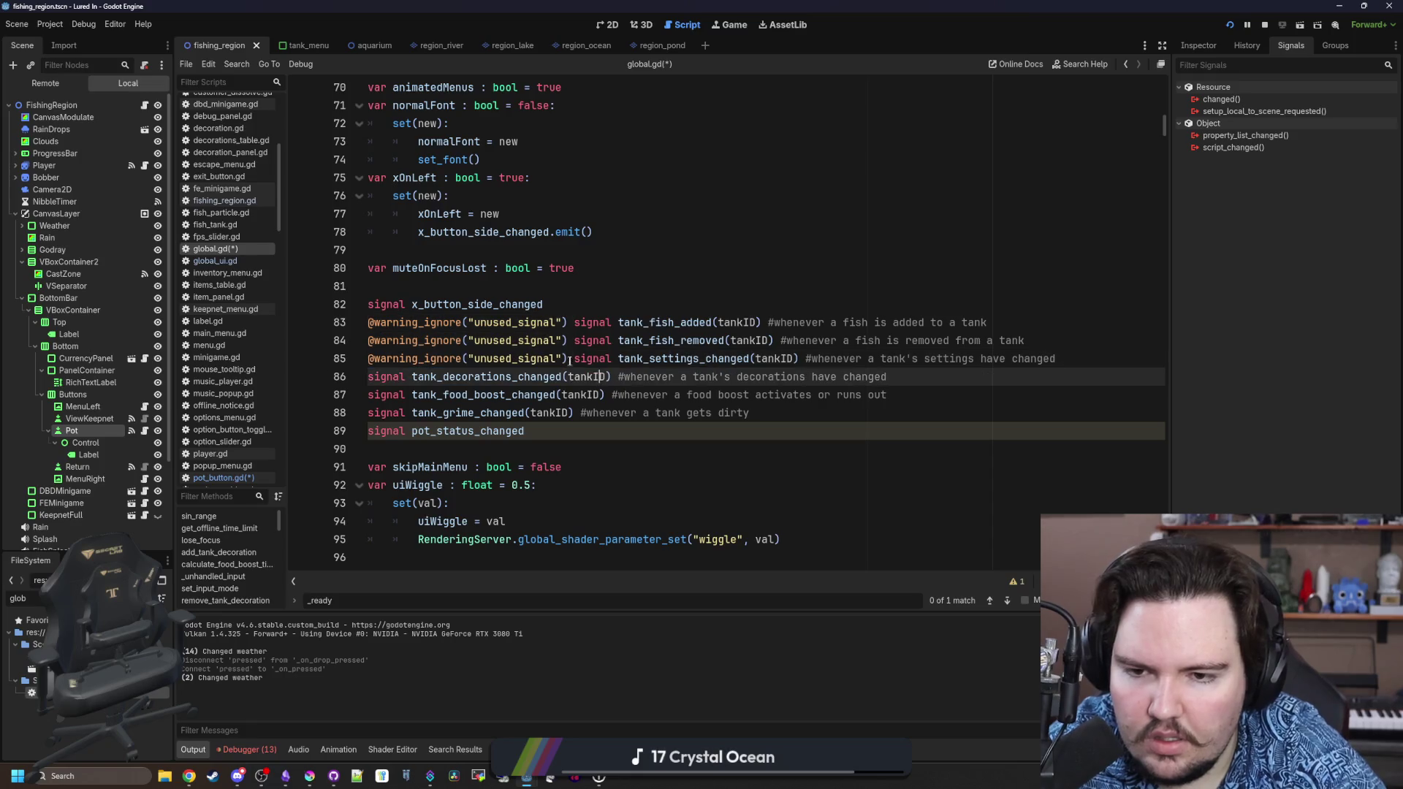
click(367, 432)
text(@warning_ignore("unused_signal"))
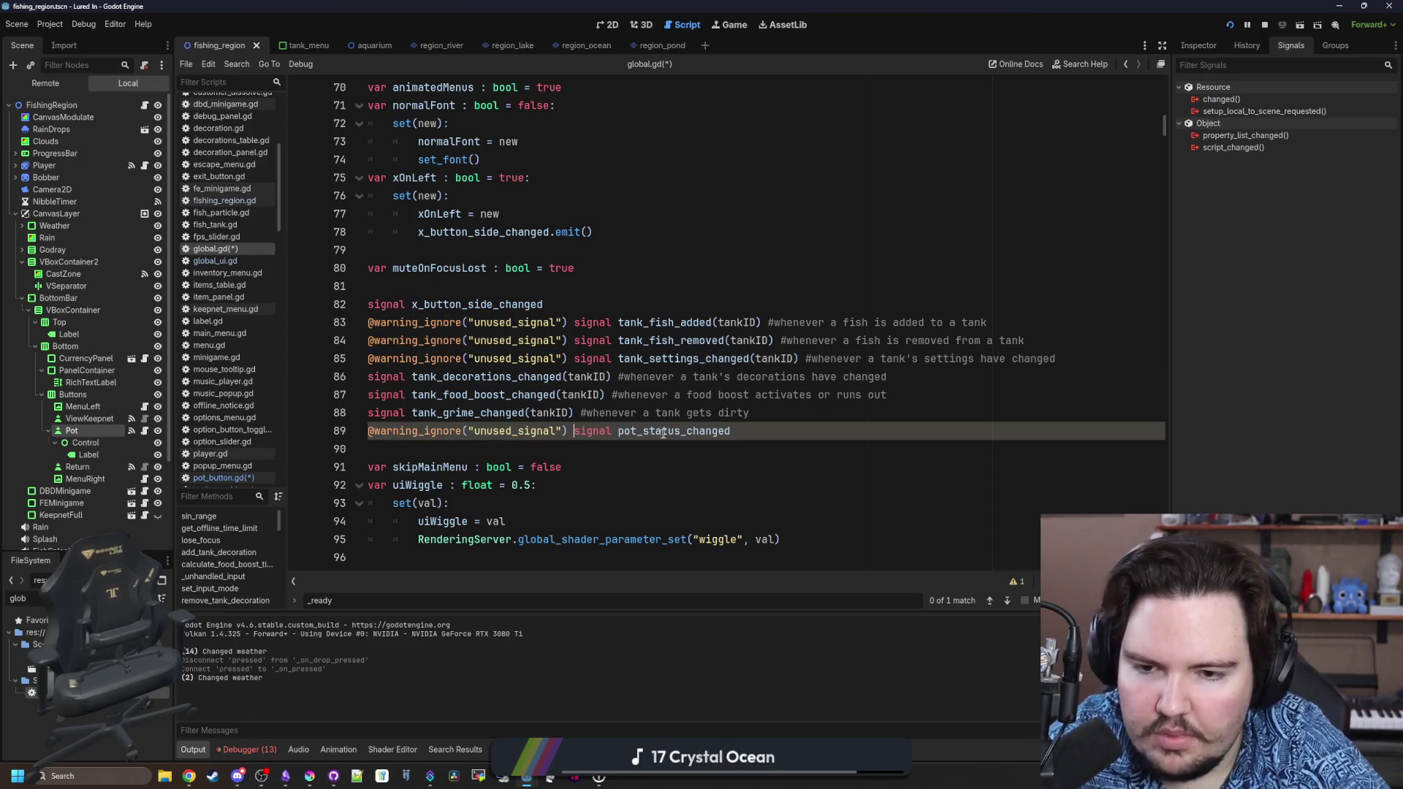
click(605, 267)
click(525, 286)
key(ctrl+s)
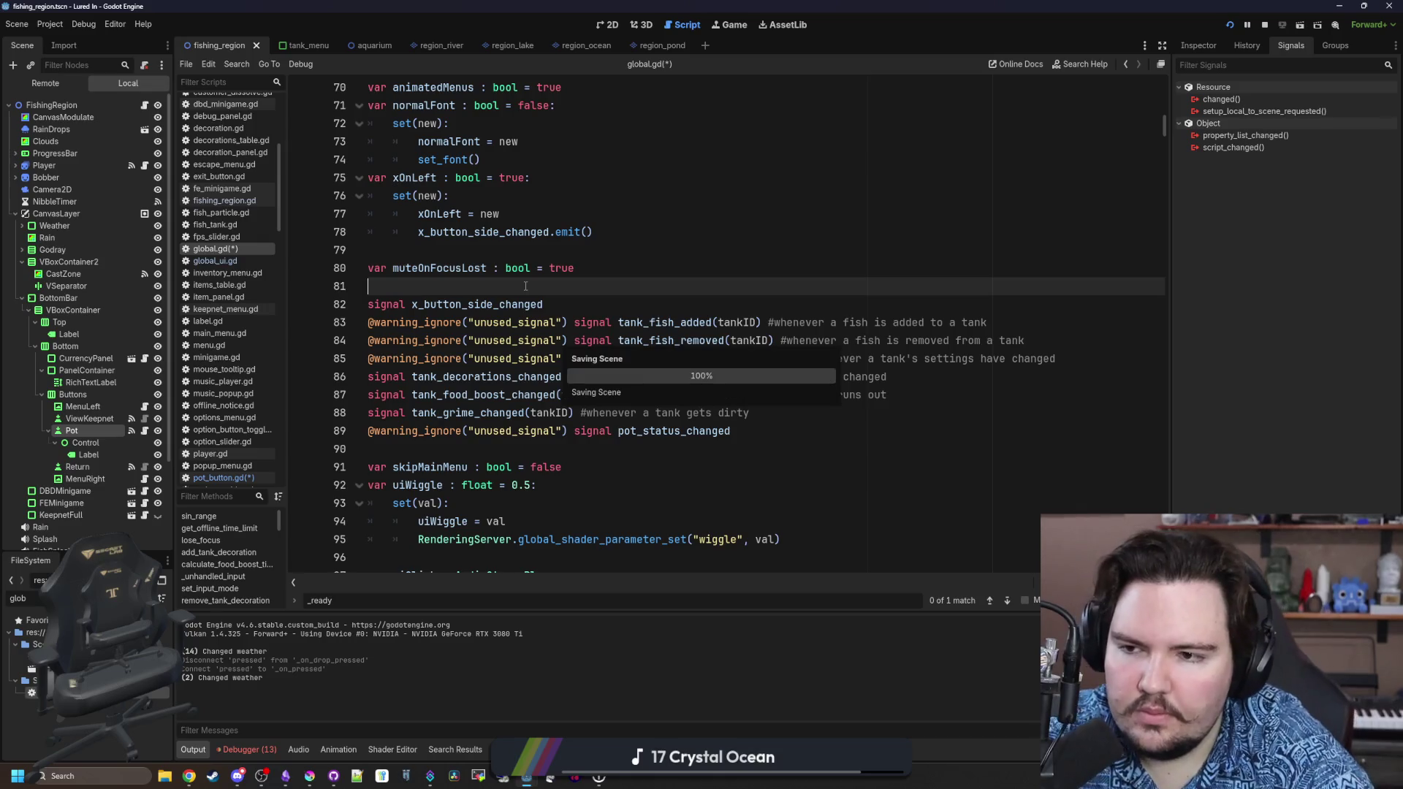
Back in pot_button.gd, add blank lines at the end of _ready.
click(225, 478)
scroll(642, 523, down, 1)
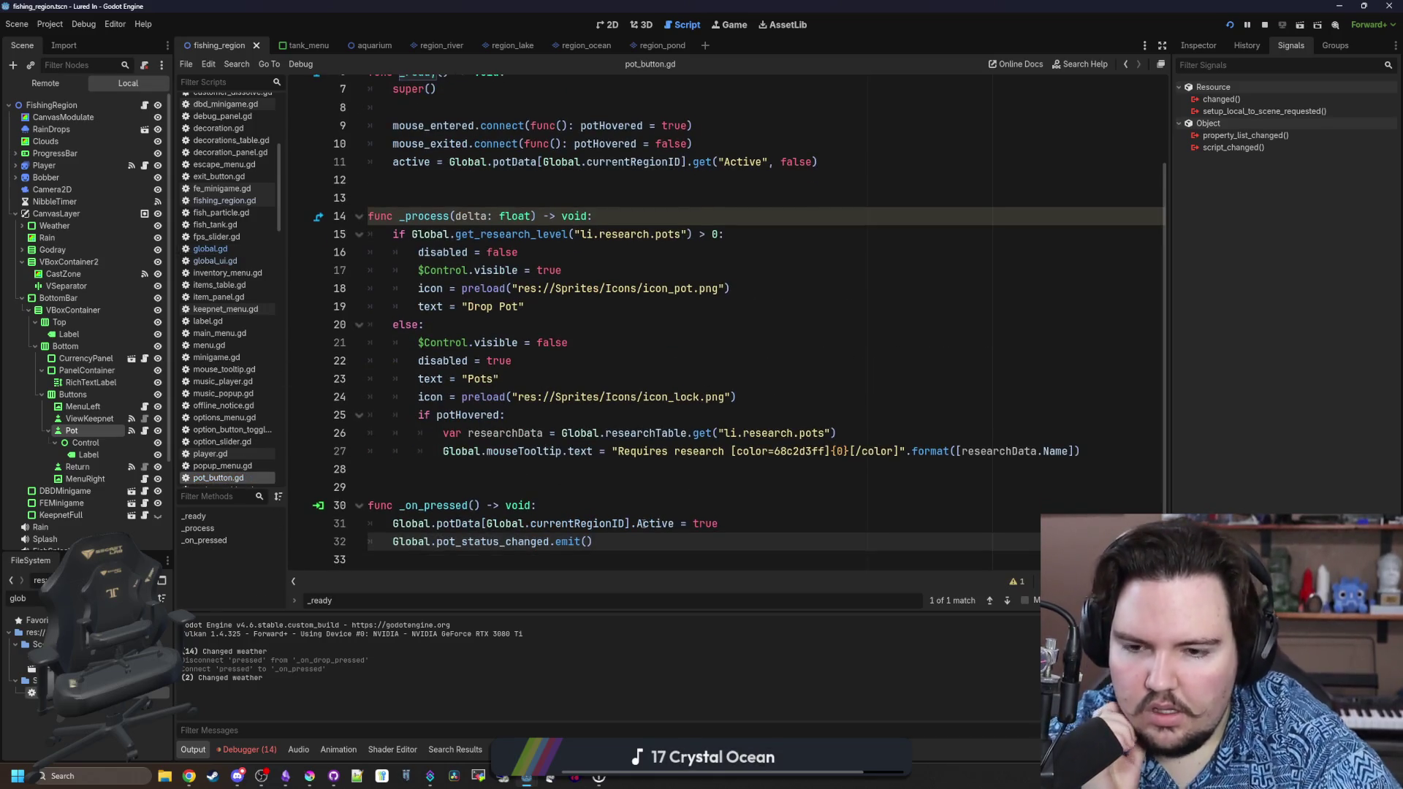
click(619, 507)
click(593, 473)
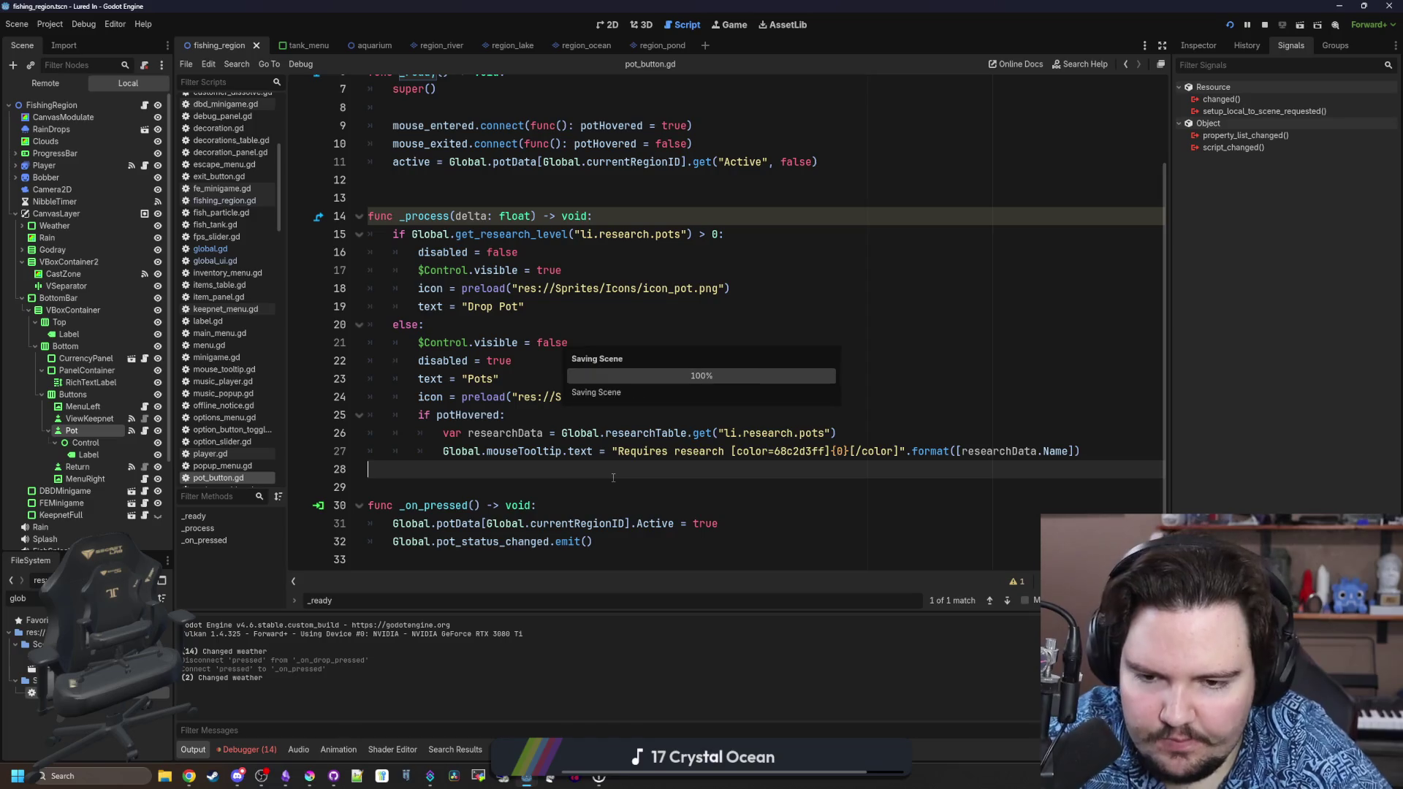
scroll(478, 286, up, 2)
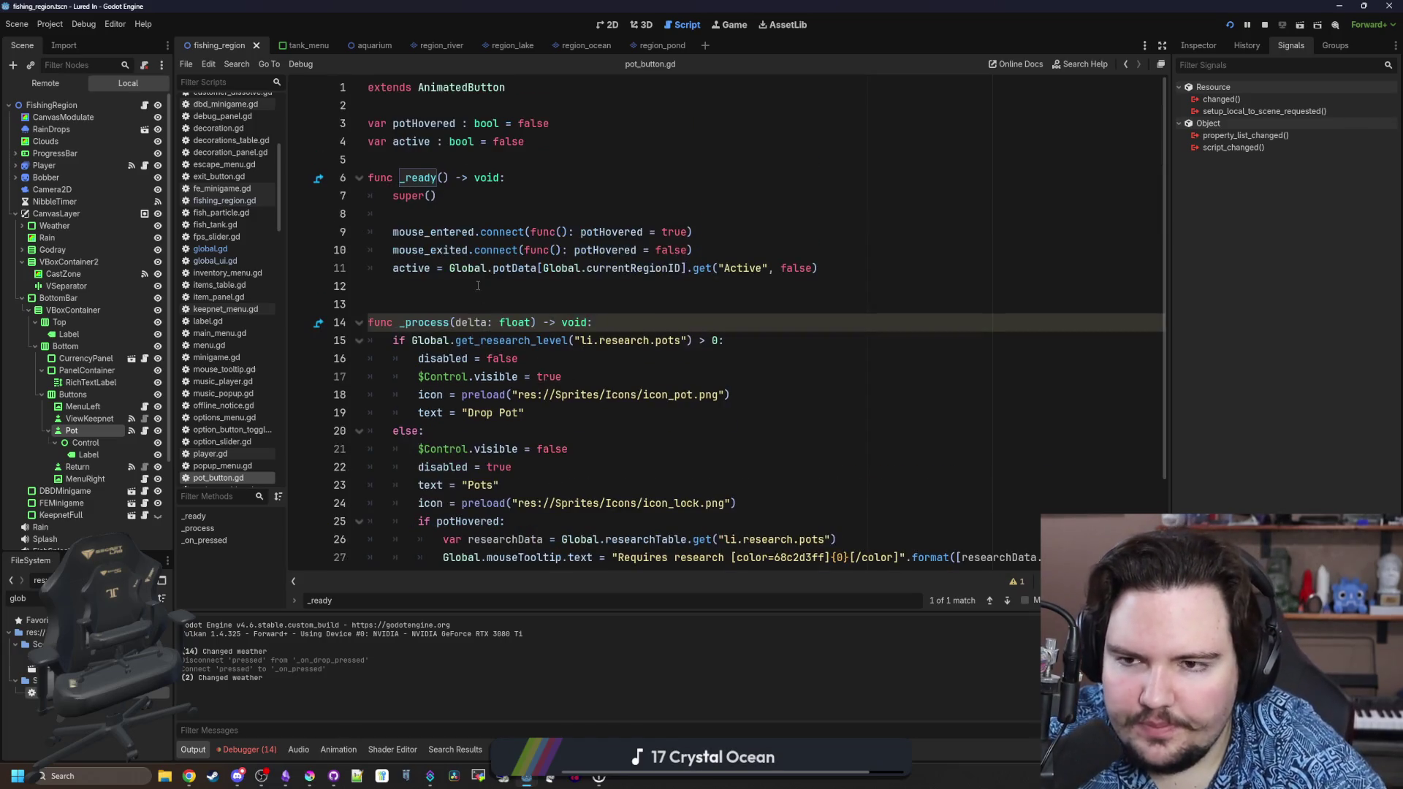
click(808, 290)
key(Return)
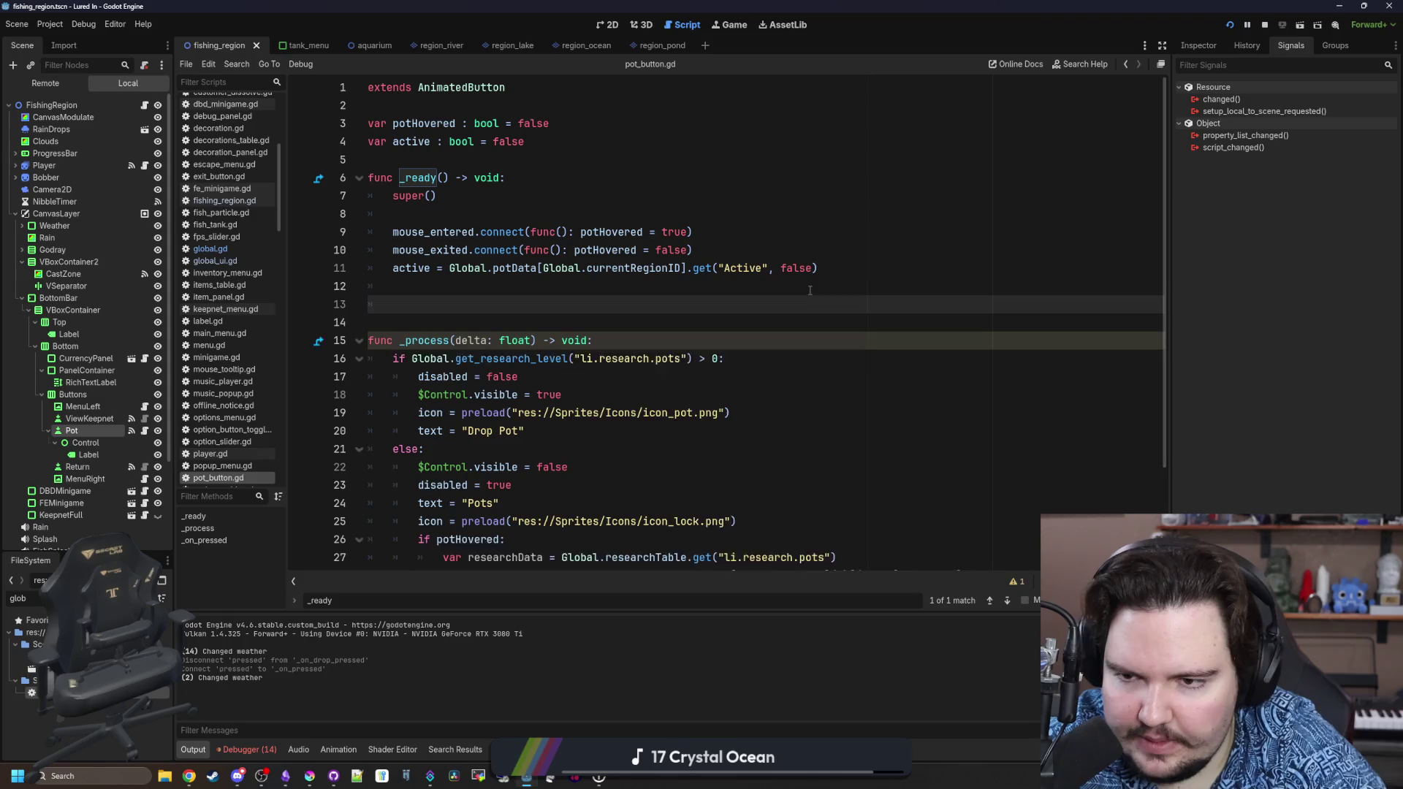
Add a Global.pot_status_changed line at the end of _ready.
key(Return)
key(Up)
text(Global.pot)
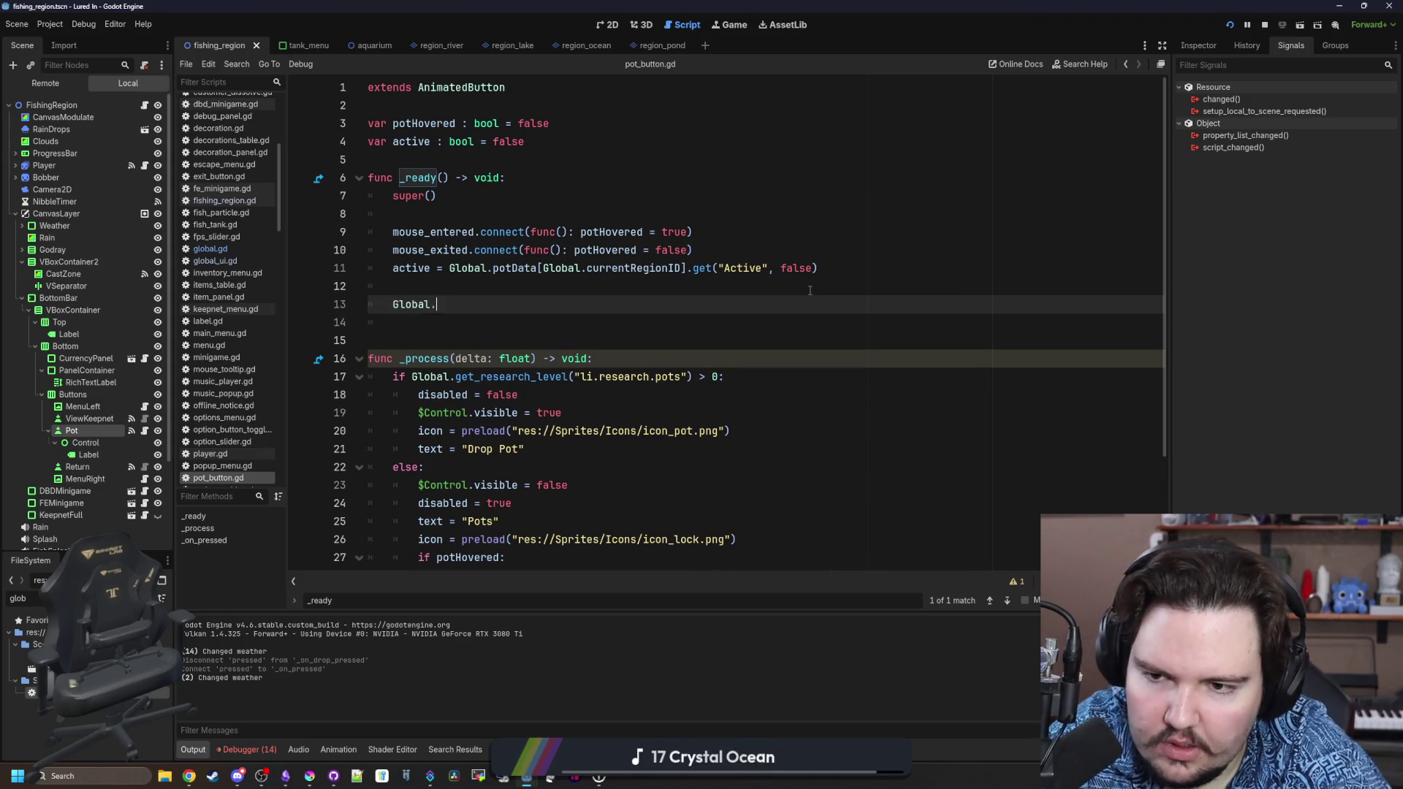
key(Down)
key(Return)
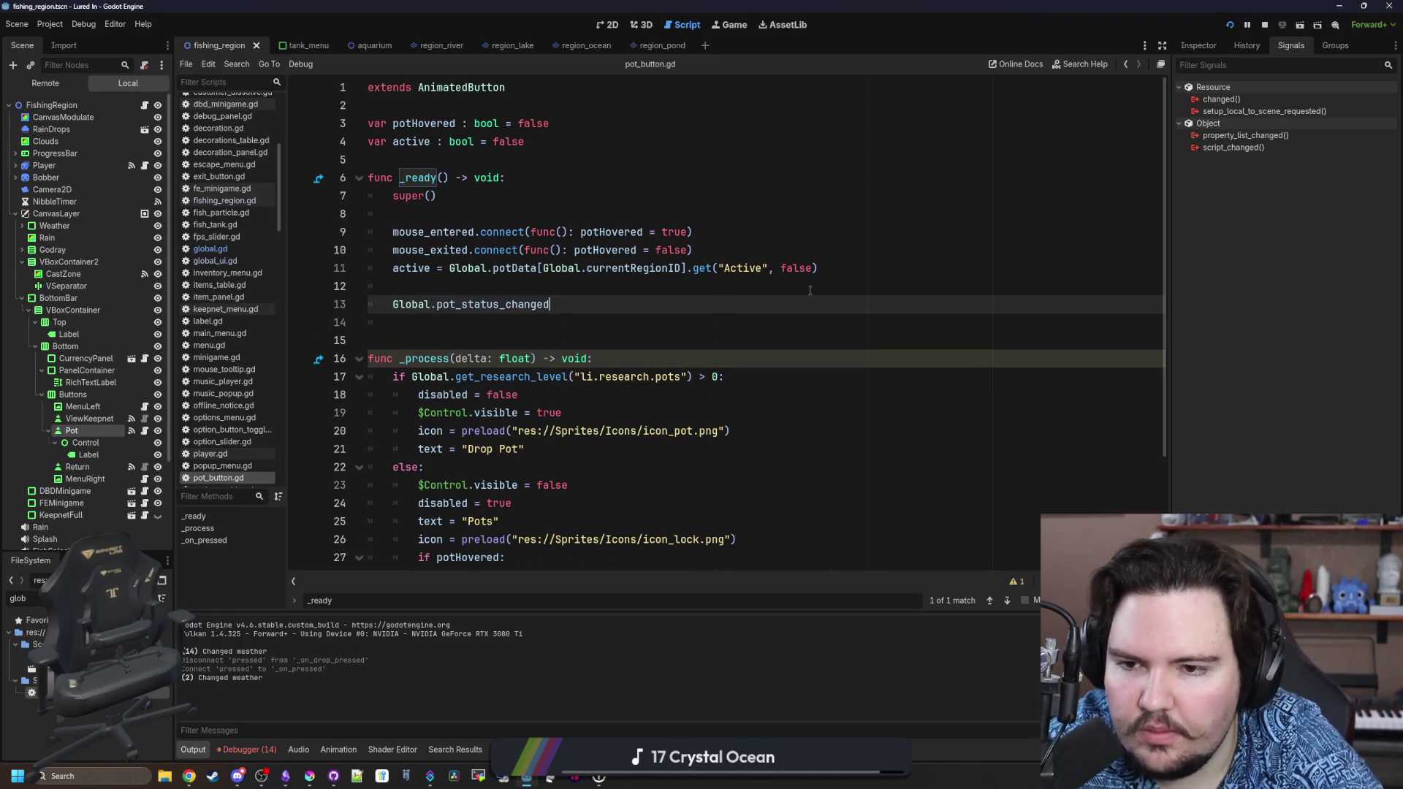
scroll(607, 265, down, 3)
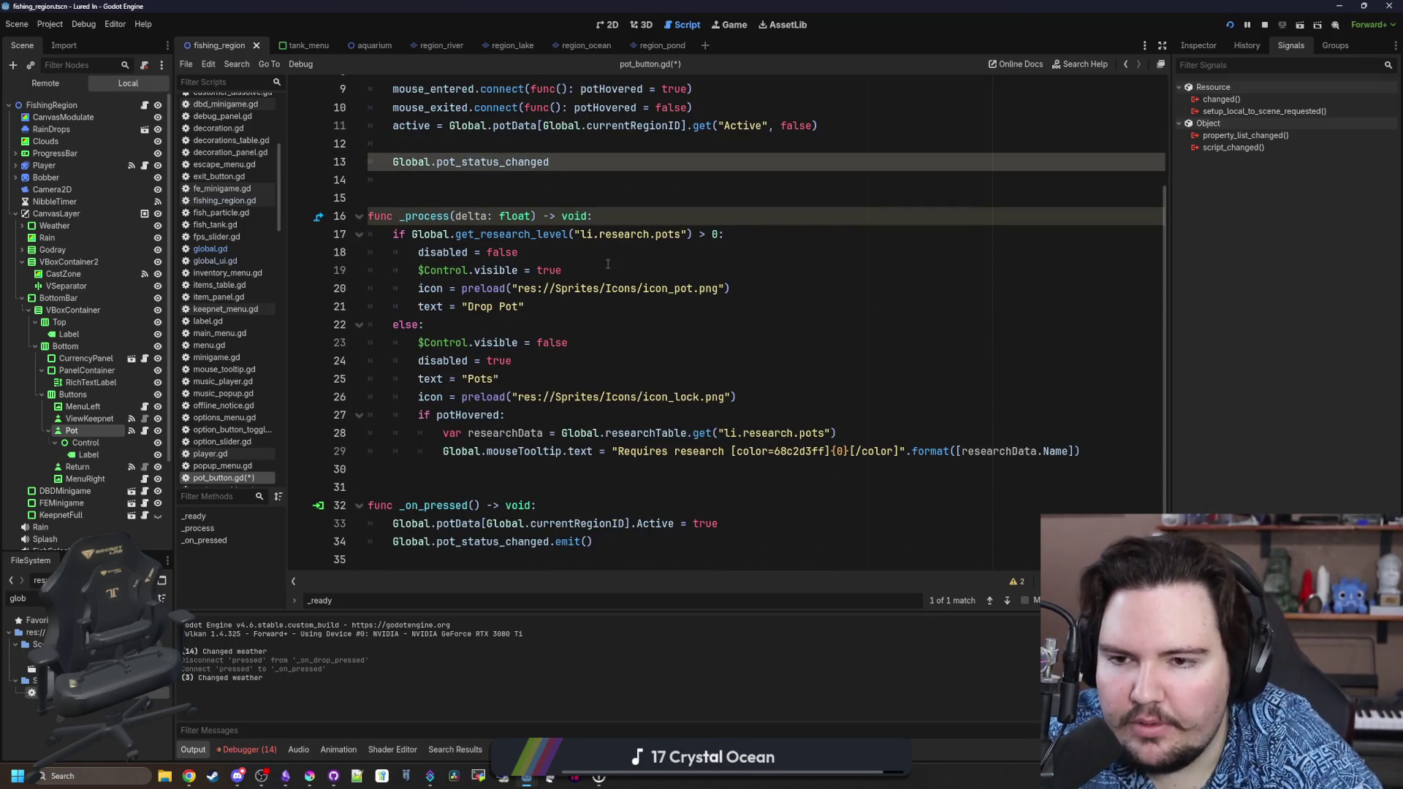
scroll(607, 264, up, 3)
Declare 'var locked : bool = false' below the existing variable declarations.
click(723, 376)
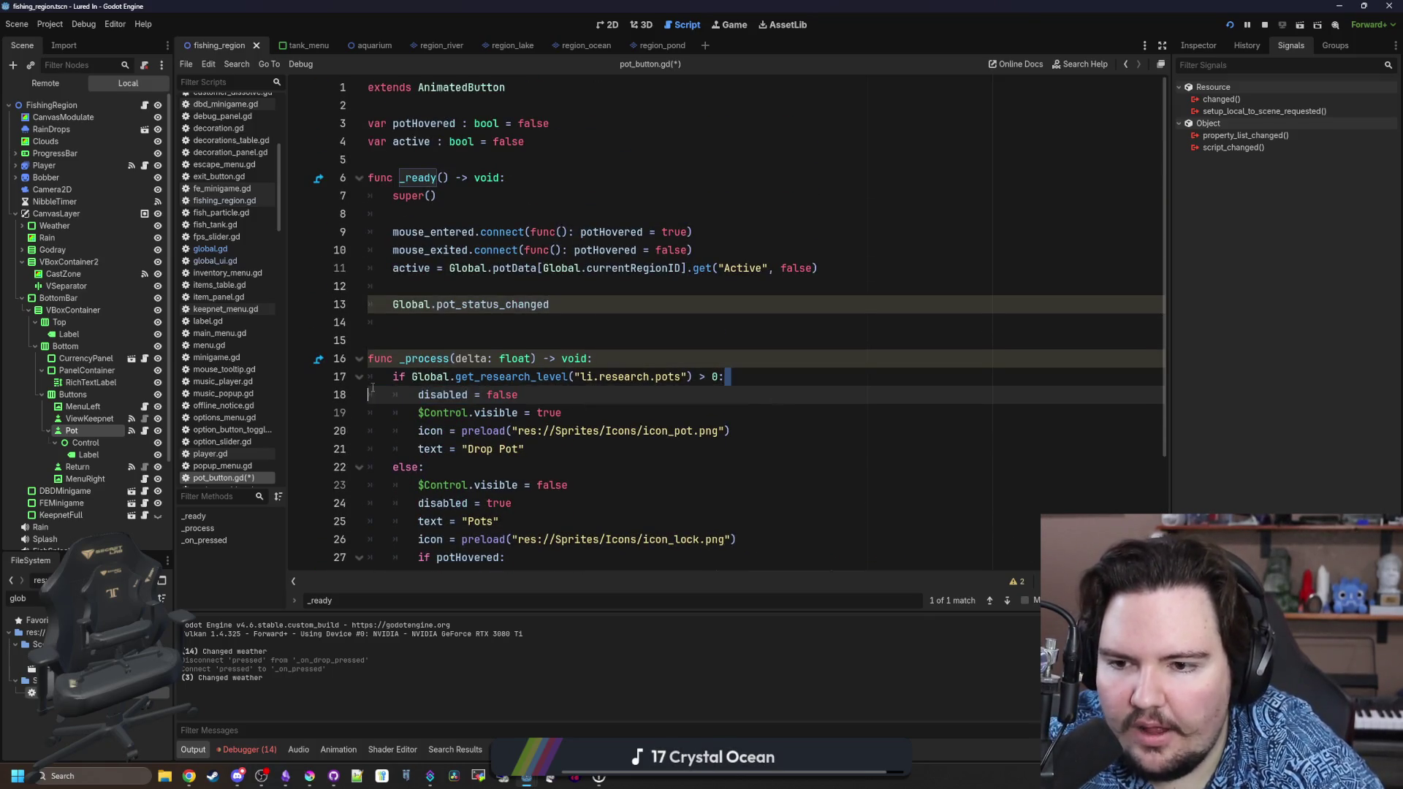
key(shift+Home)
click(472, 305)
click(483, 215)
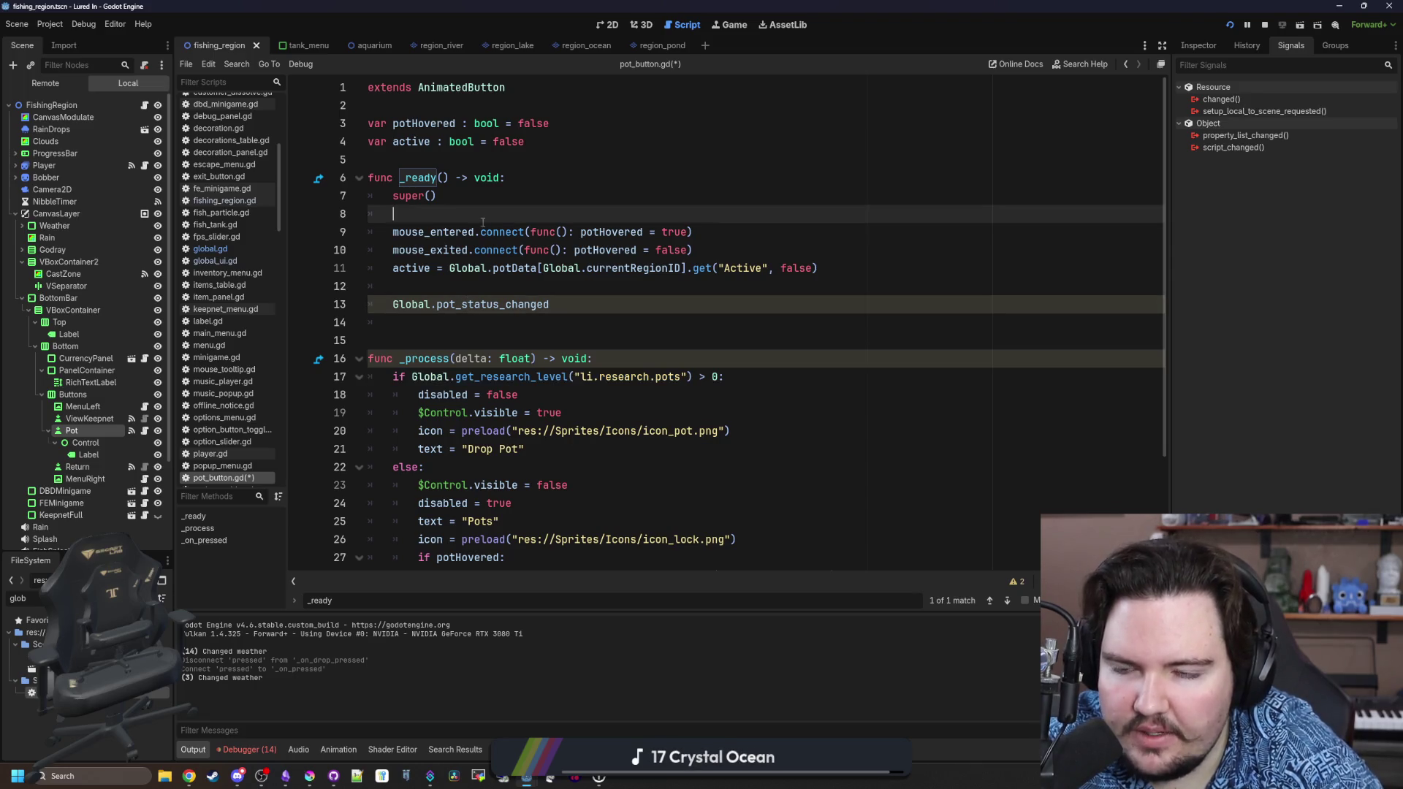
click(552, 133)
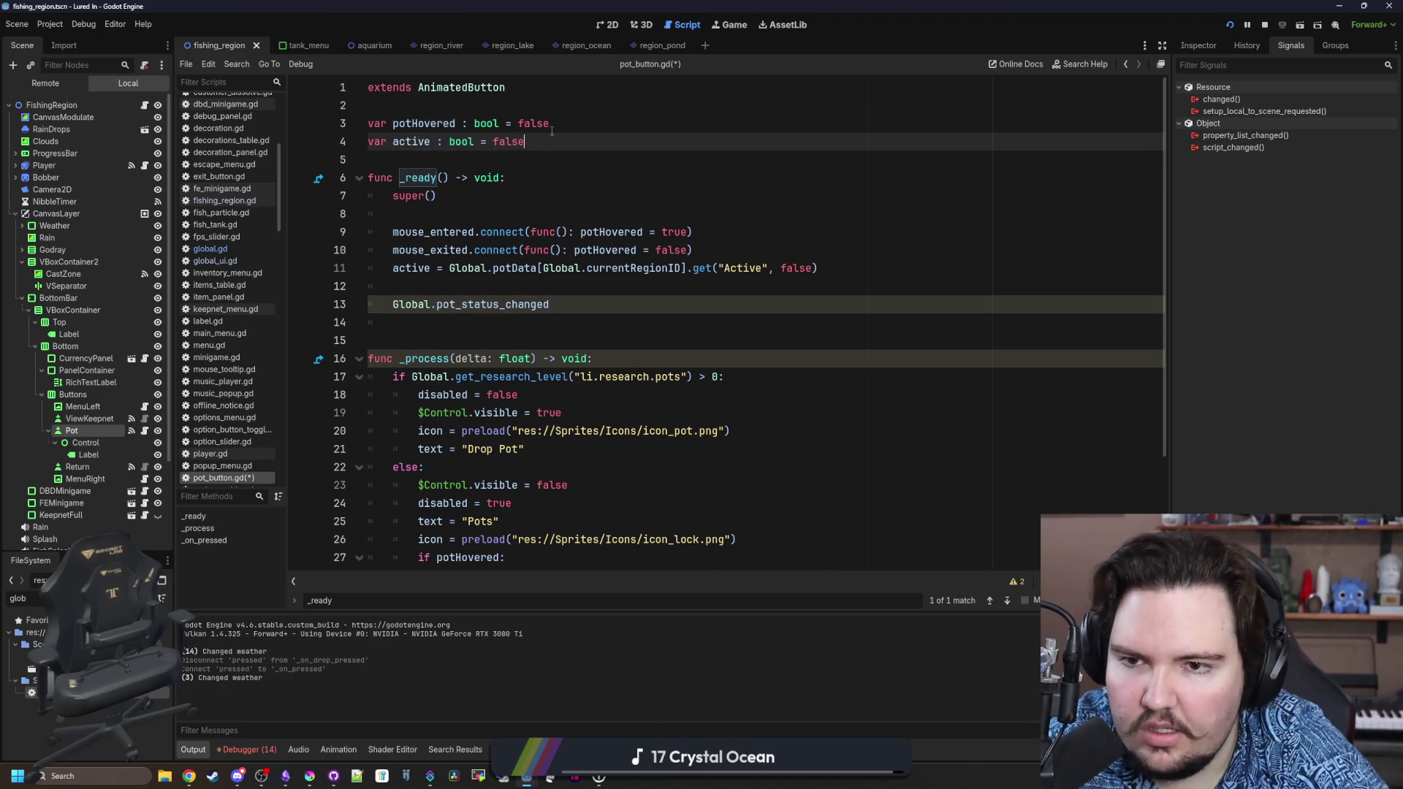
key(Return)
text(var locked : bool = tru)
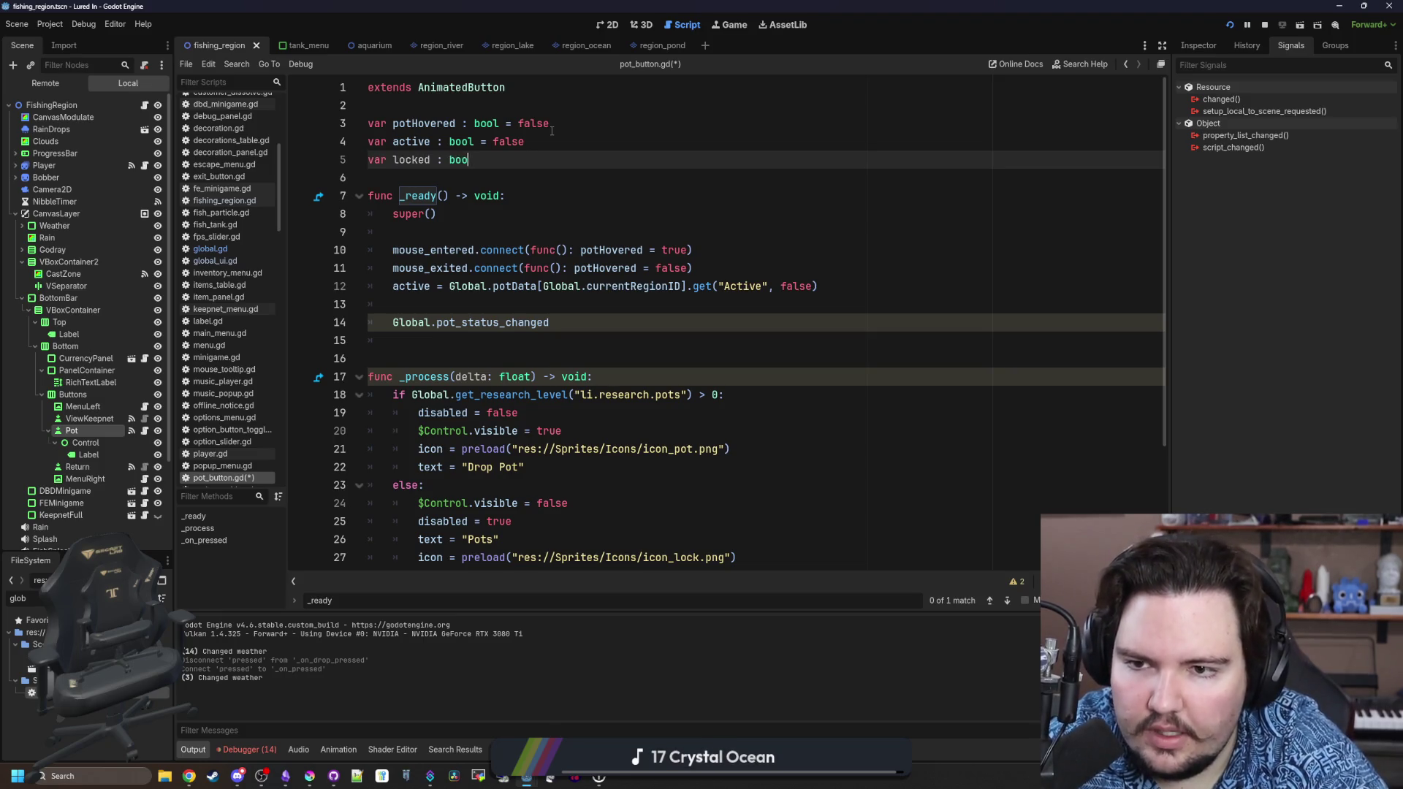
key(BackSpace)
key(BackSpace)
key(BackSpace)
text(fal;se)
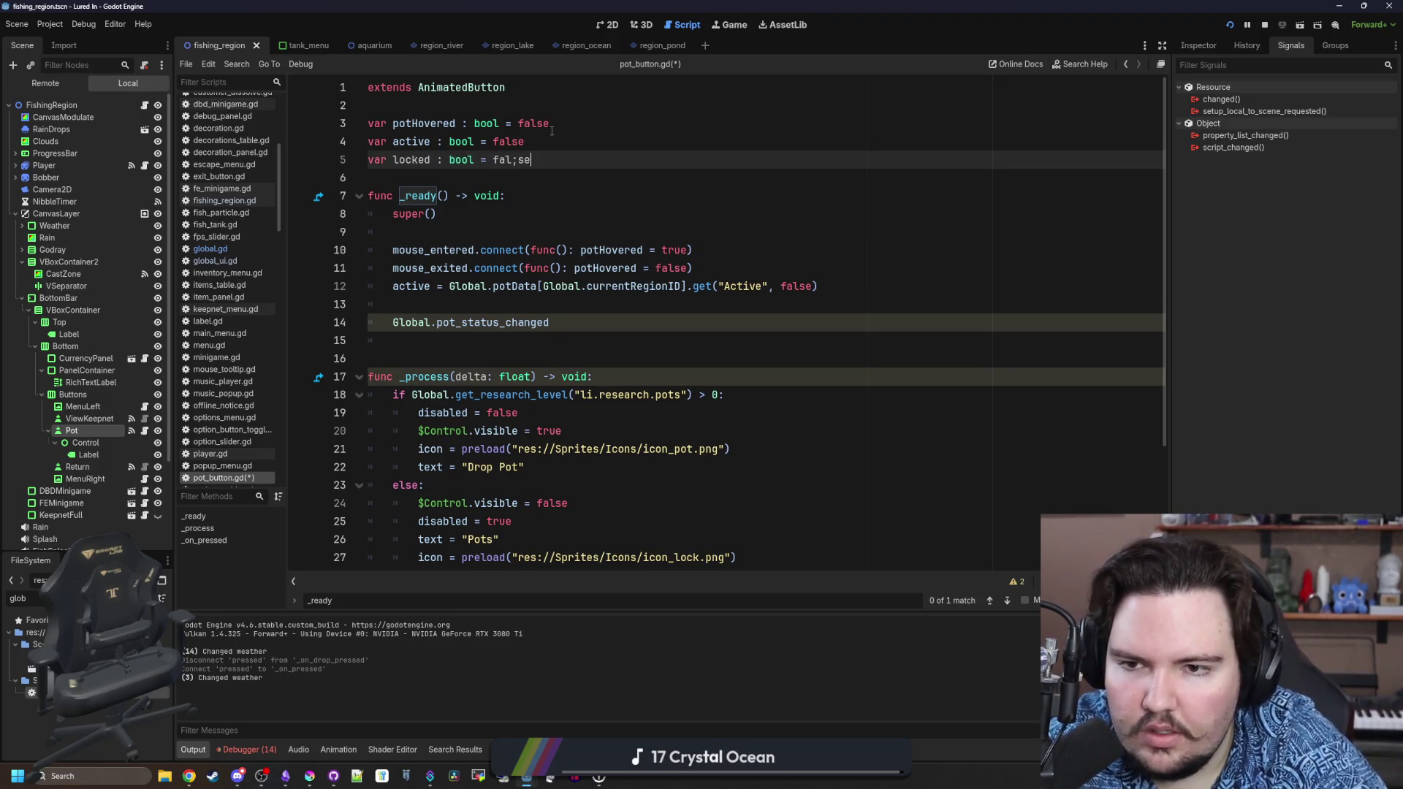
key(BackSpace)
key(BackSpace)
key(BackSpace)
text(se)
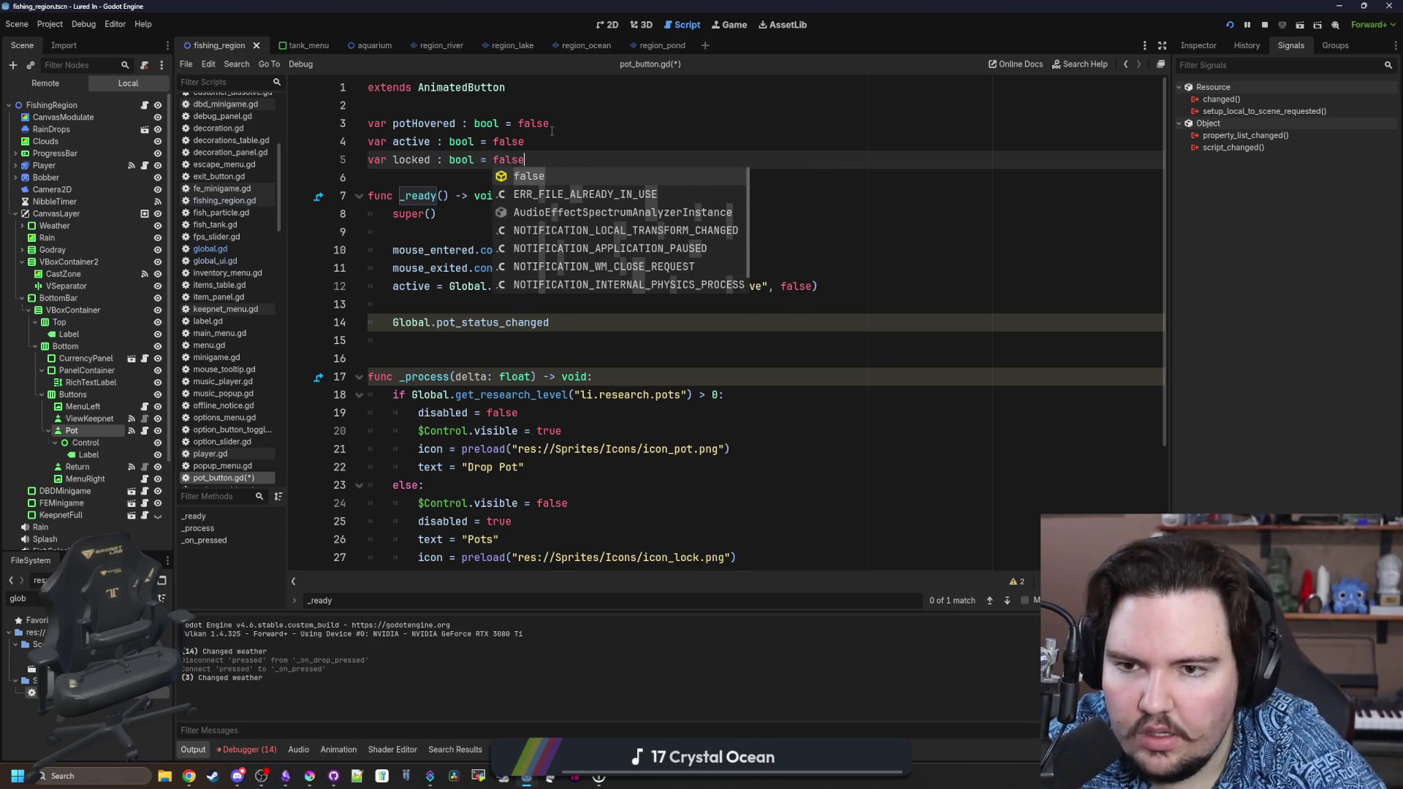
click(553, 124)
Insert a blank line at the top of _process and select the research-level if condition.
scroll(553, 124, down, 2)
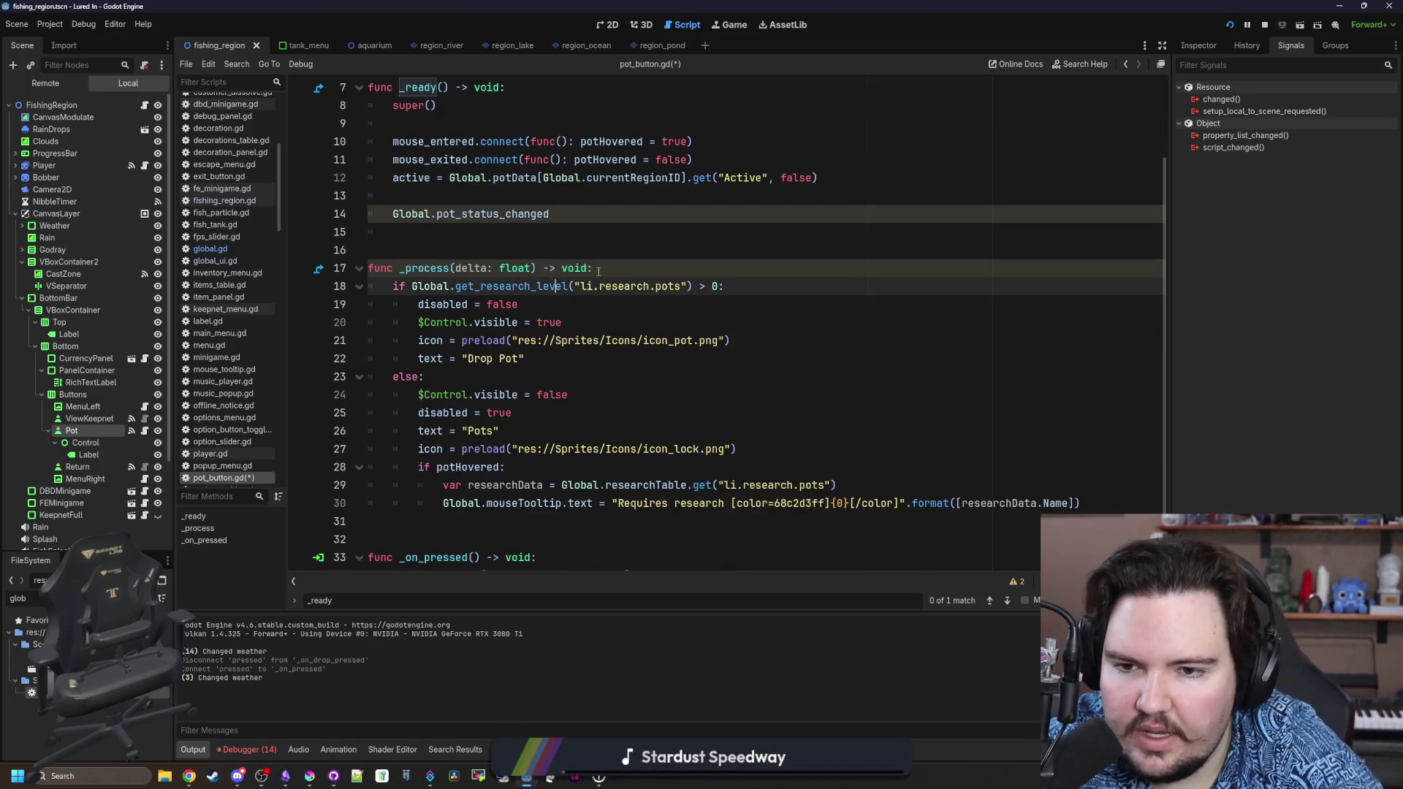
click(635, 268)
key(Return)
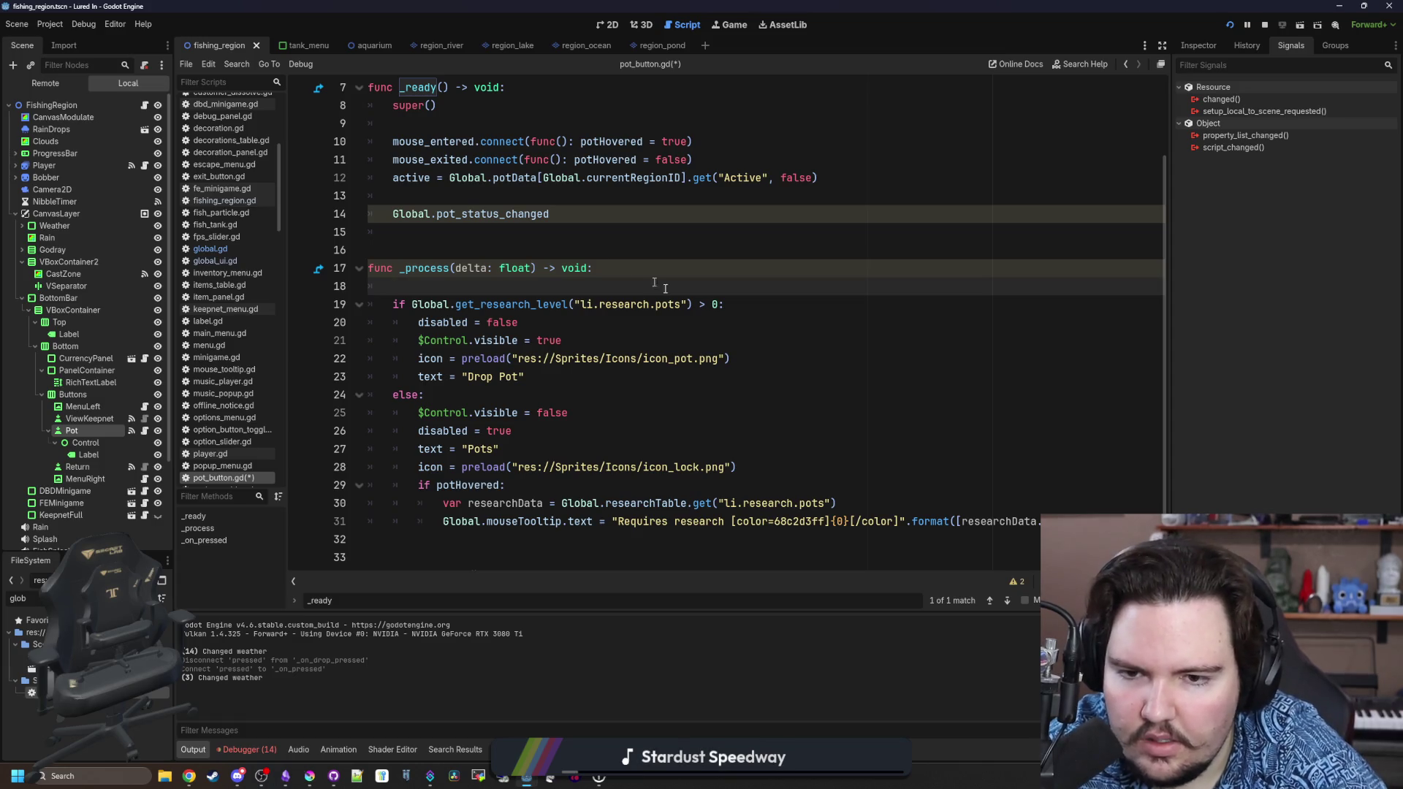
click(718, 307)
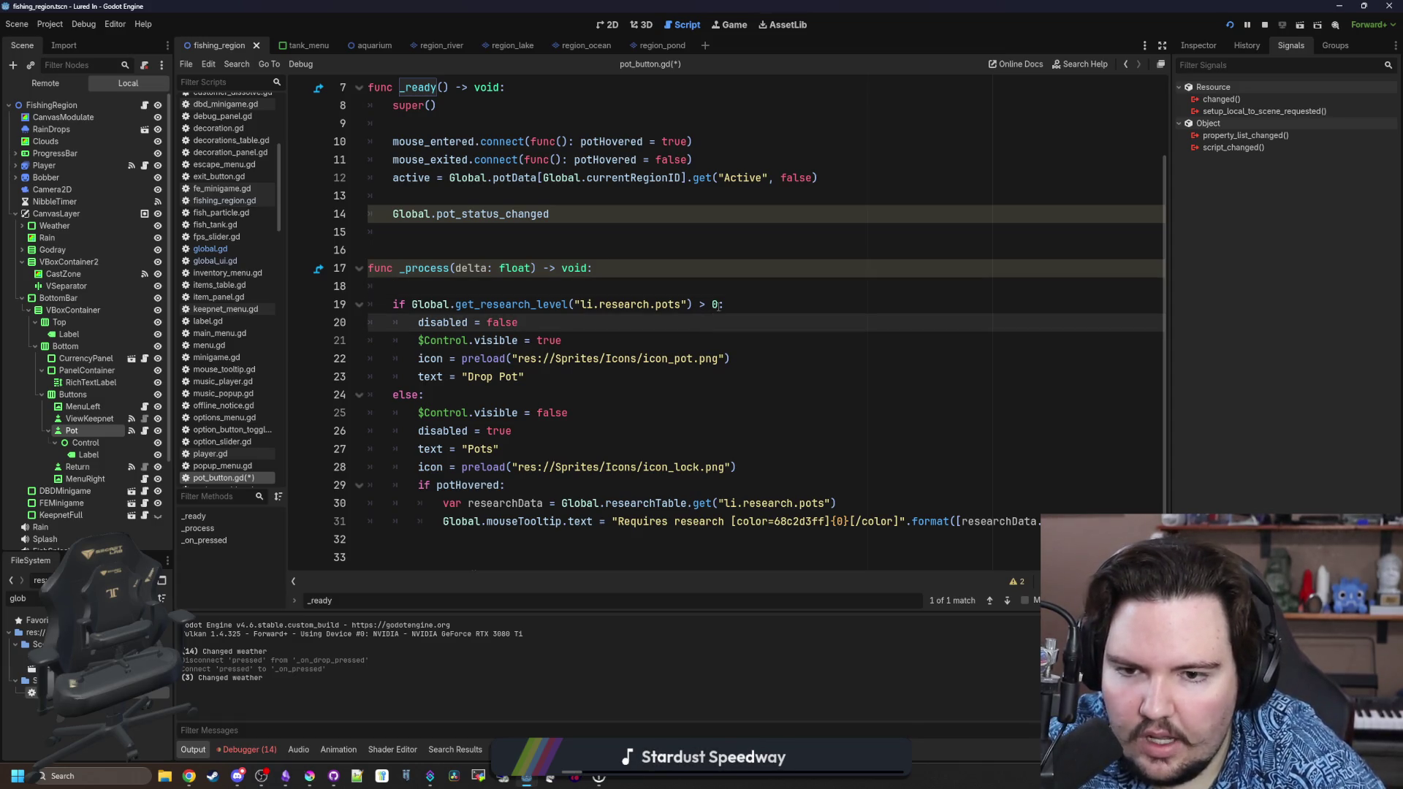
mouse_move(719, 306)
mouse_down()
mouse_move(412, 307)
mouse_move(421, 322)
mouse_move(412, 307)
mouse_up()
key(ctrl+c)
Move the research-level check into _ready as 'locked = get_research_level("li.research.pots") <= 0'.
key(BackSpace)
scroll(459, 266, up, 2)
click(458, 304)
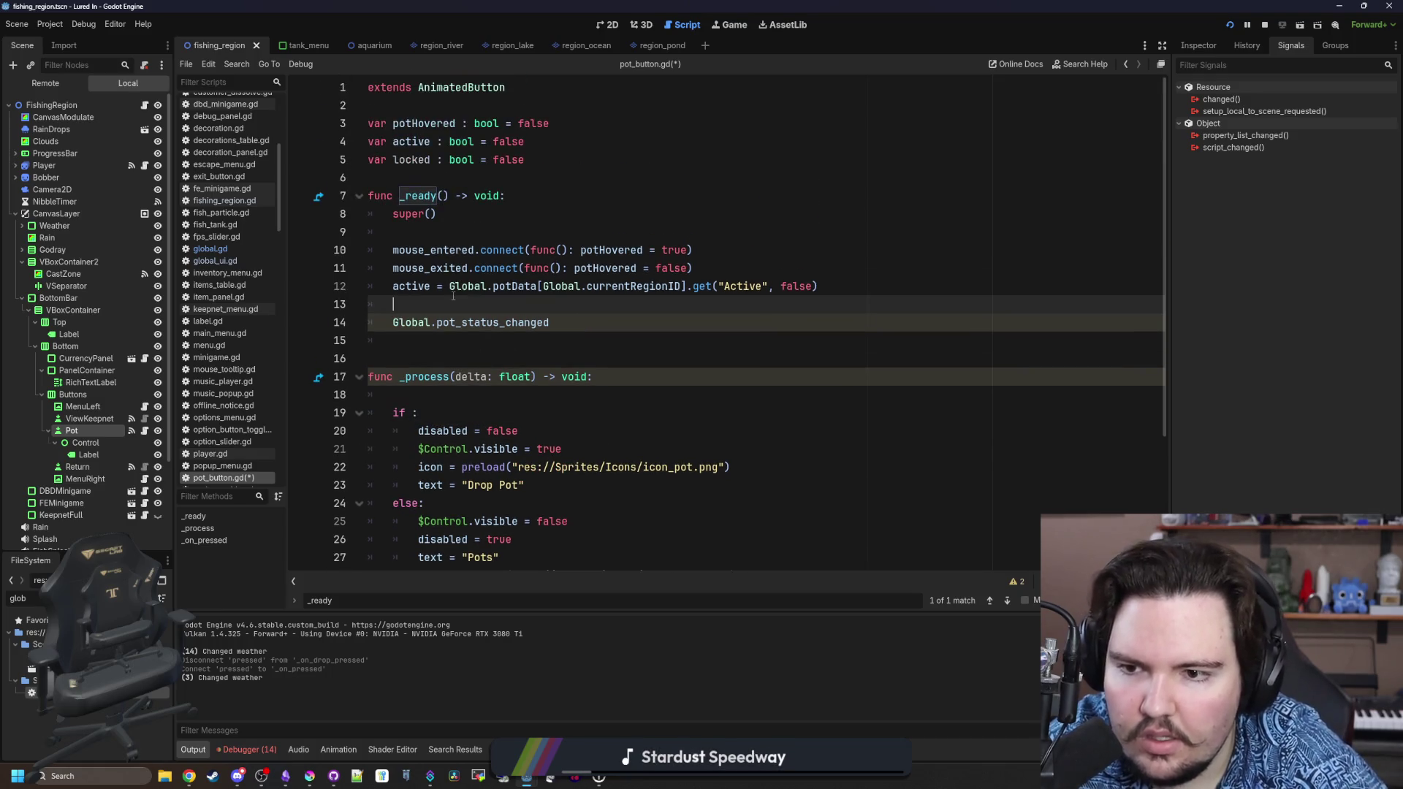
text(var)
key(BackSpace)
key(BackSpace)
key(BackSpace)
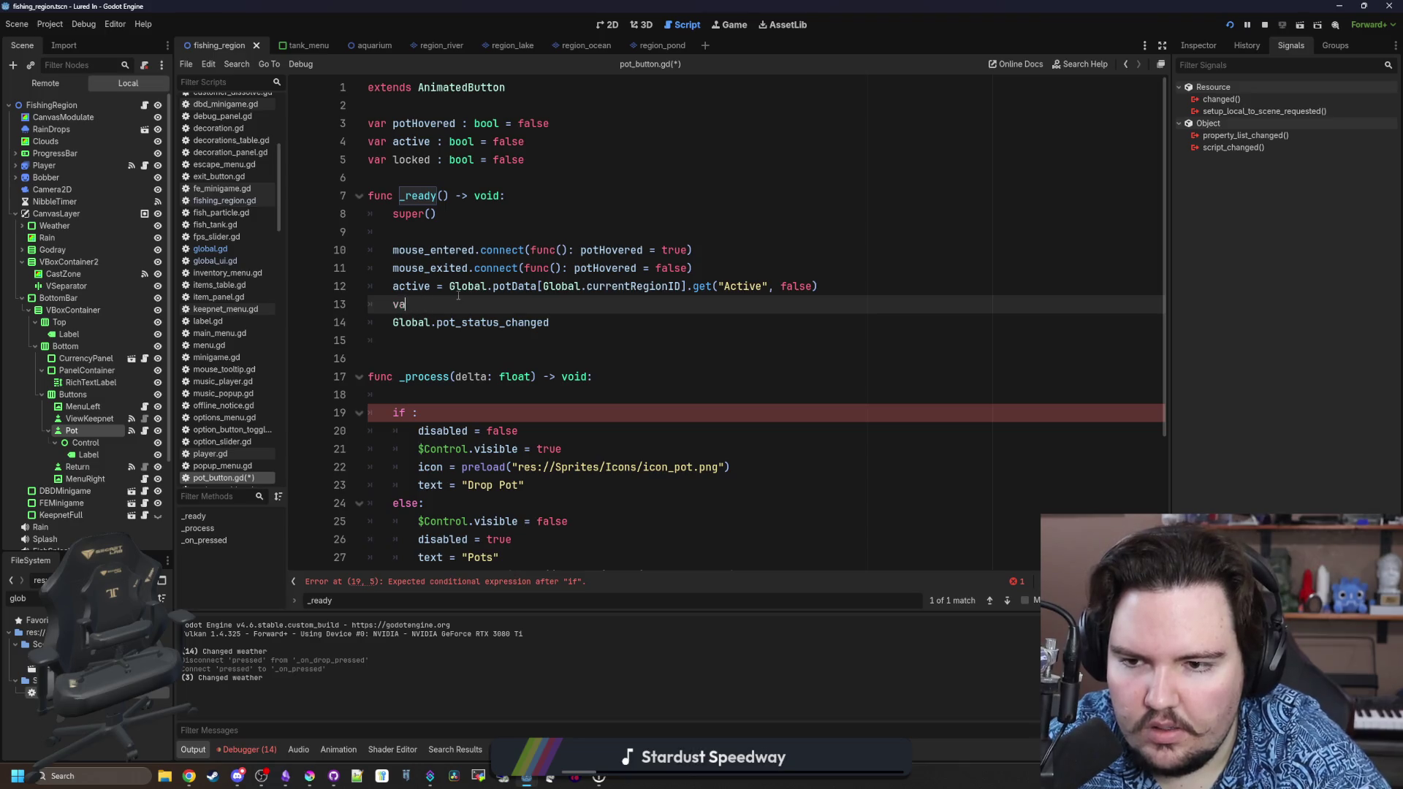
text(locked =)
key(ctrl+v)
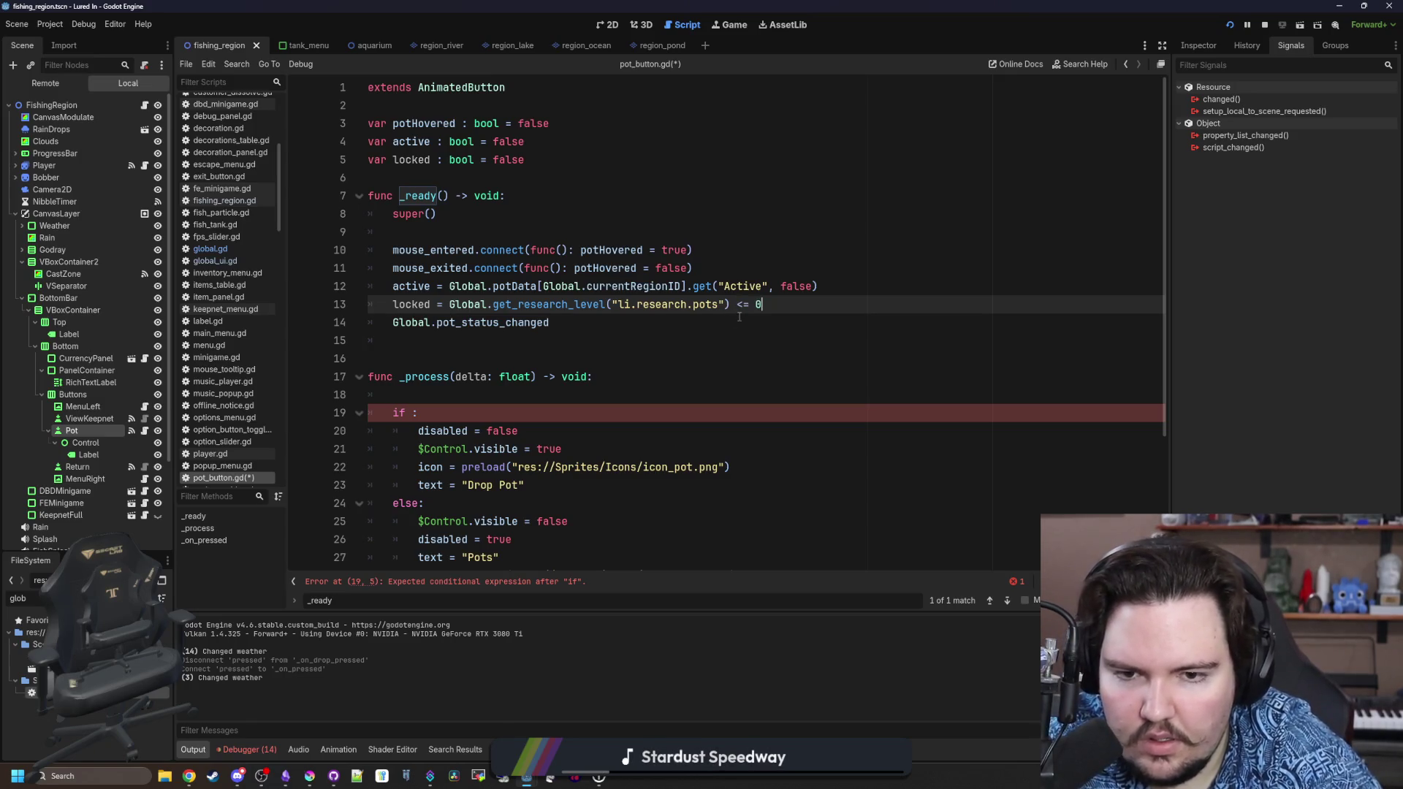
Change the _process condition to 'if locked:' and remove the blank line above it.
scroll(739, 317, down, 2)
click(412, 304)
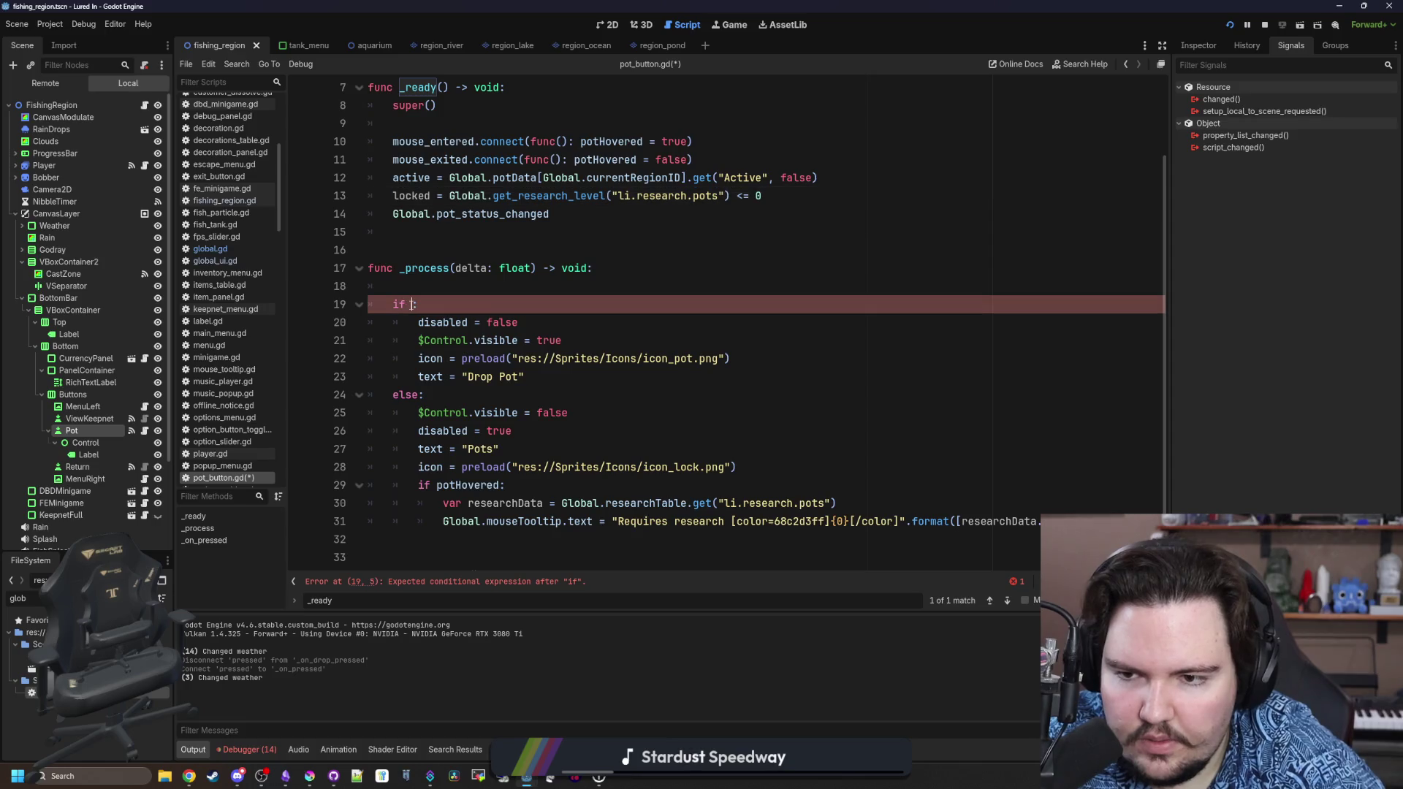
text(lo)
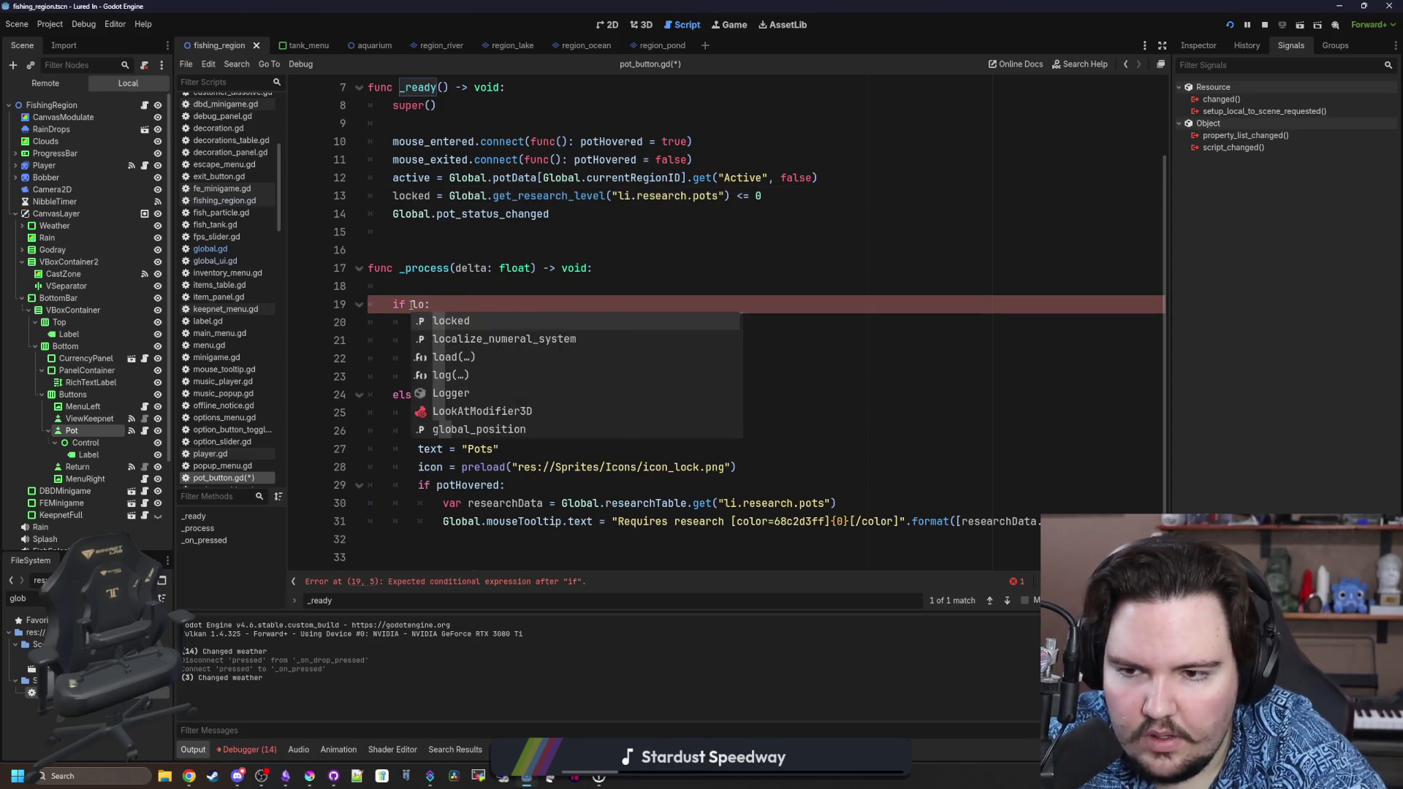
text(cked)
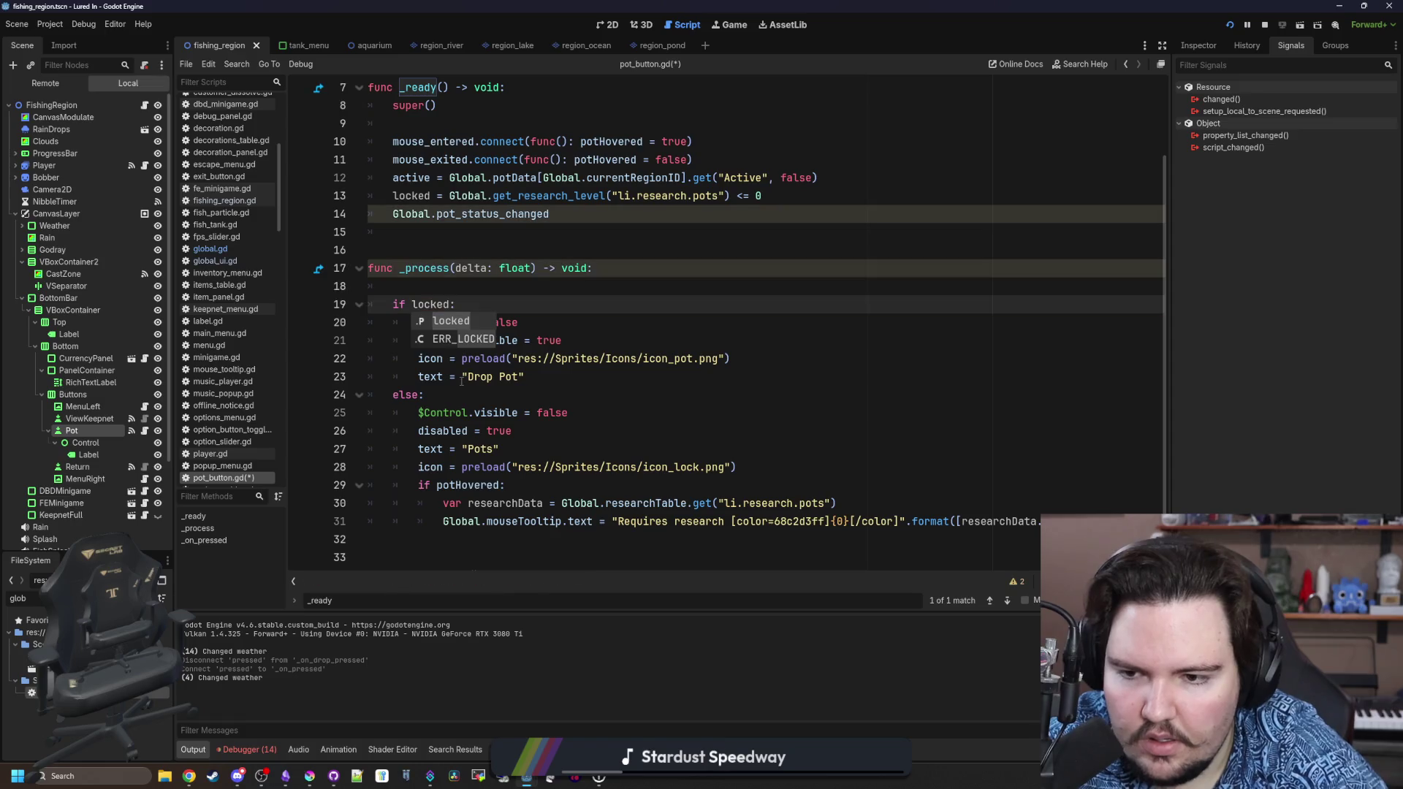
click(452, 395)
click(446, 297)
key(BackSpace)
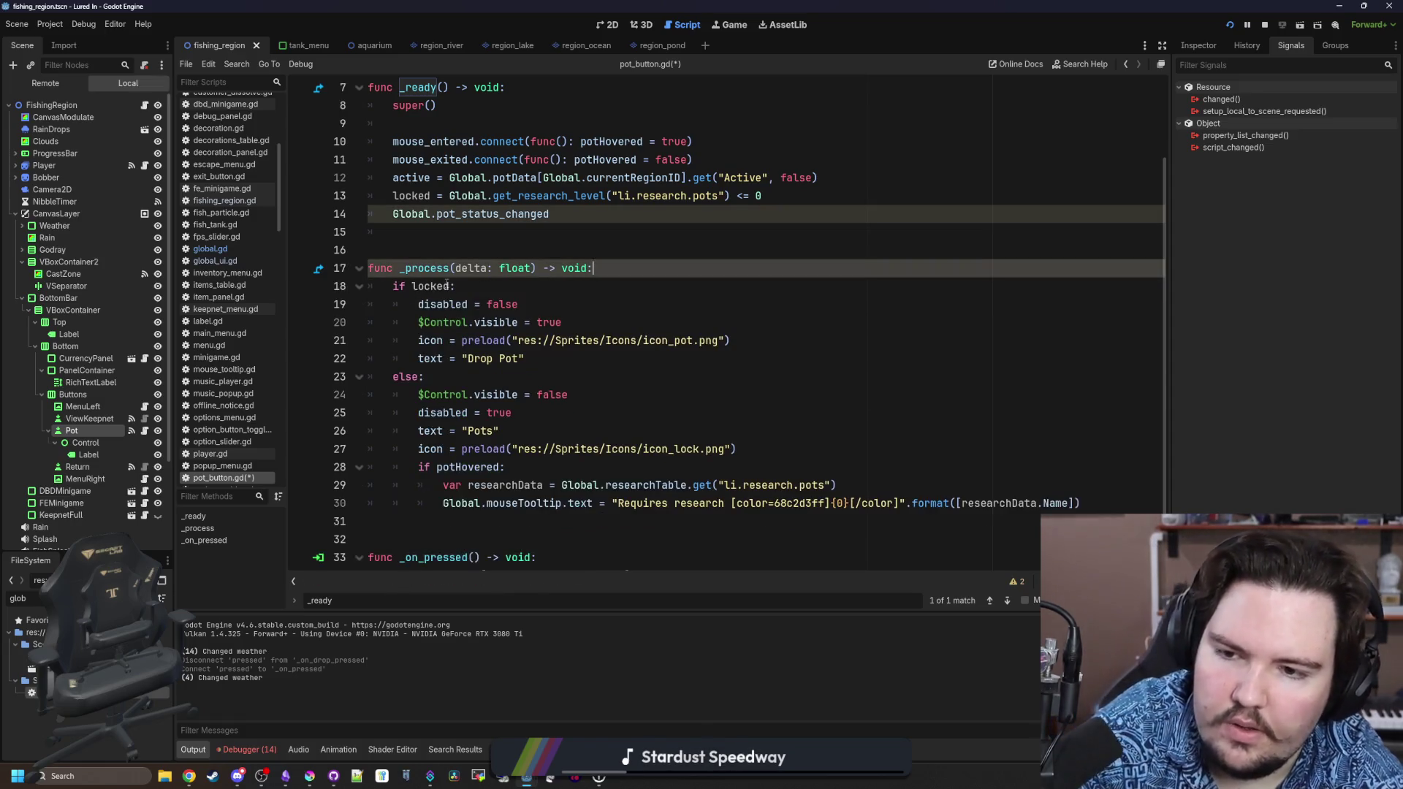
Delete the Drop Pot icon preload line from _process.
click(764, 323)
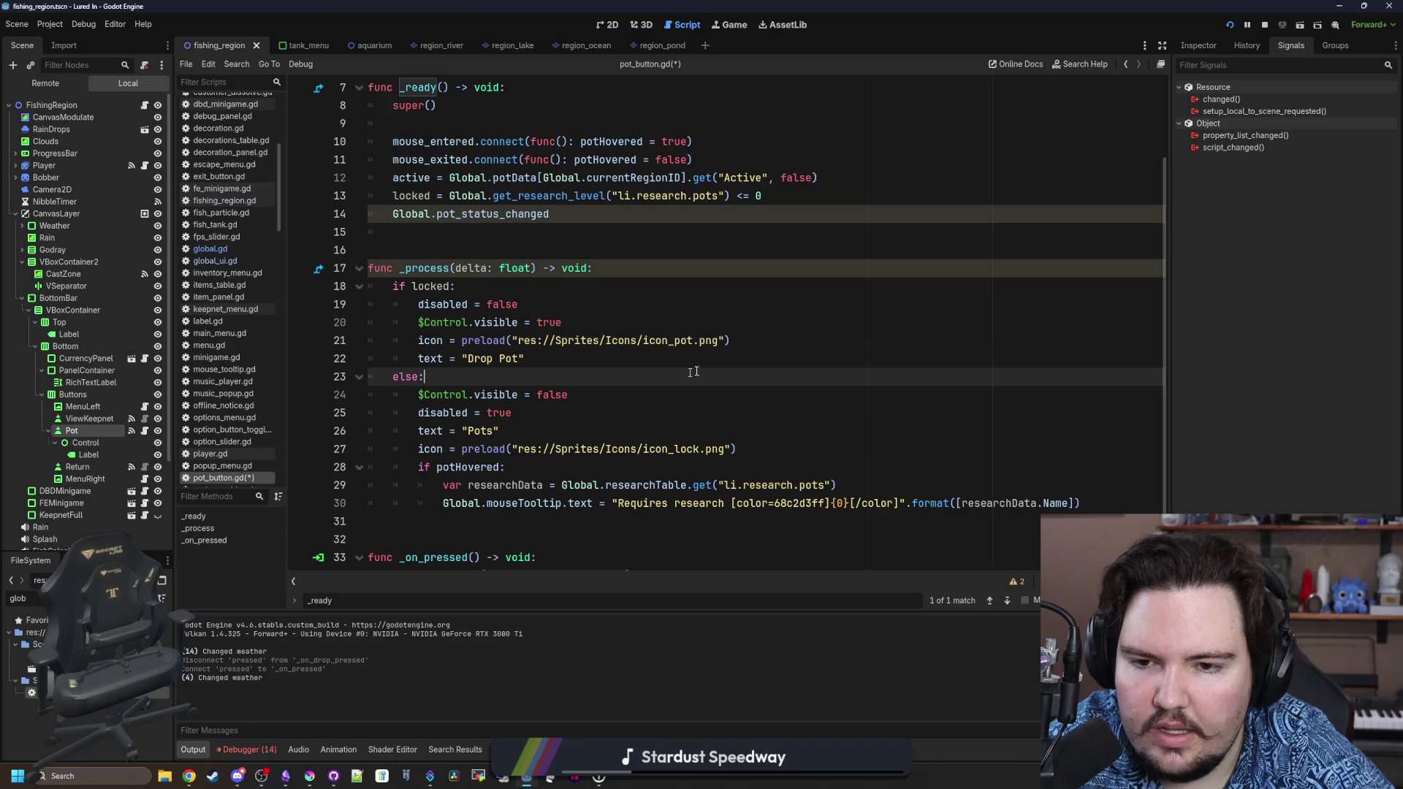
drag(731, 340, 413, 336)
key(ctrl+c)
key(BackSpace)
scroll(431, 307, up, 1)
Add an 'if locked:' / 'else:' block in _ready, with the pot icon line under else.
click(454, 268)
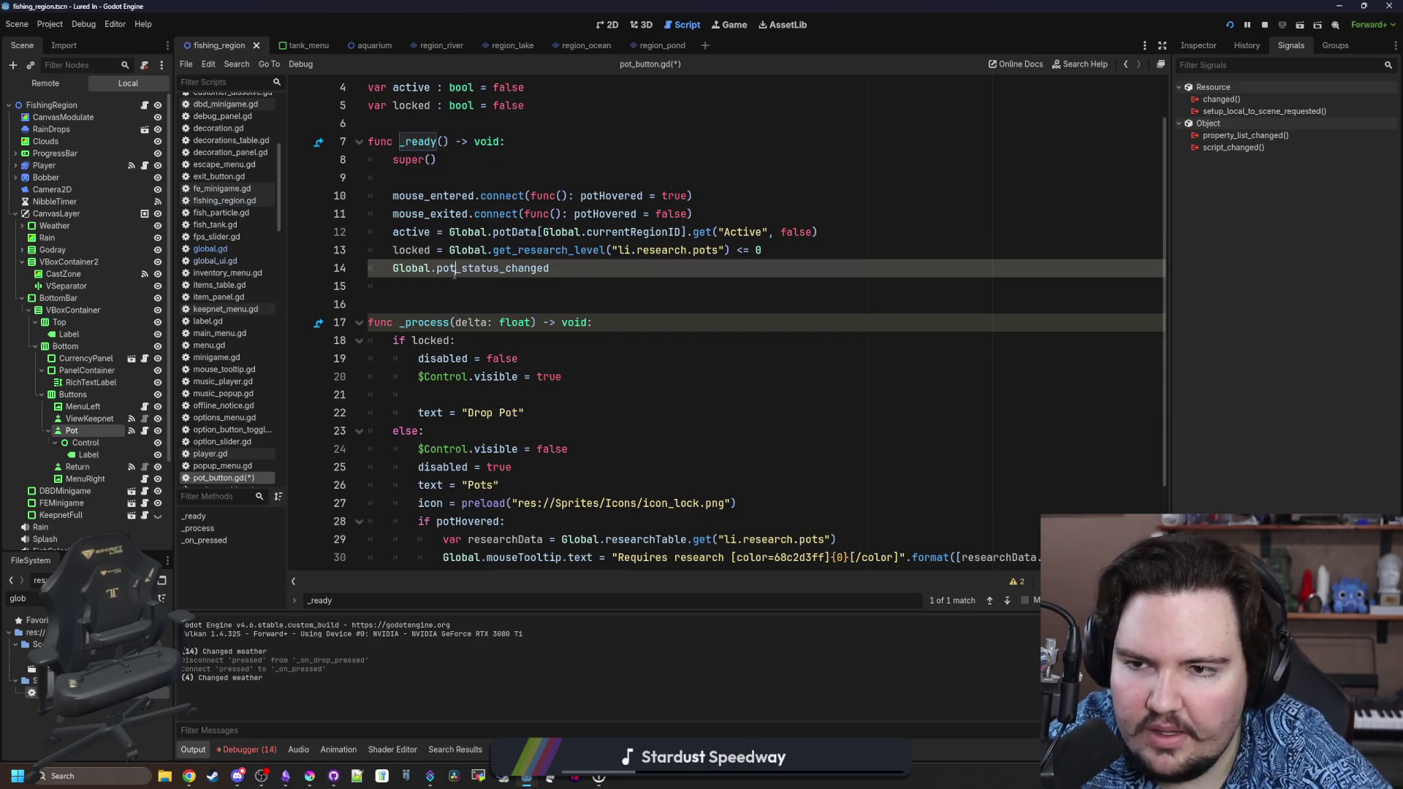
key(Down)
key(Return)
key(Return)
key(Up)
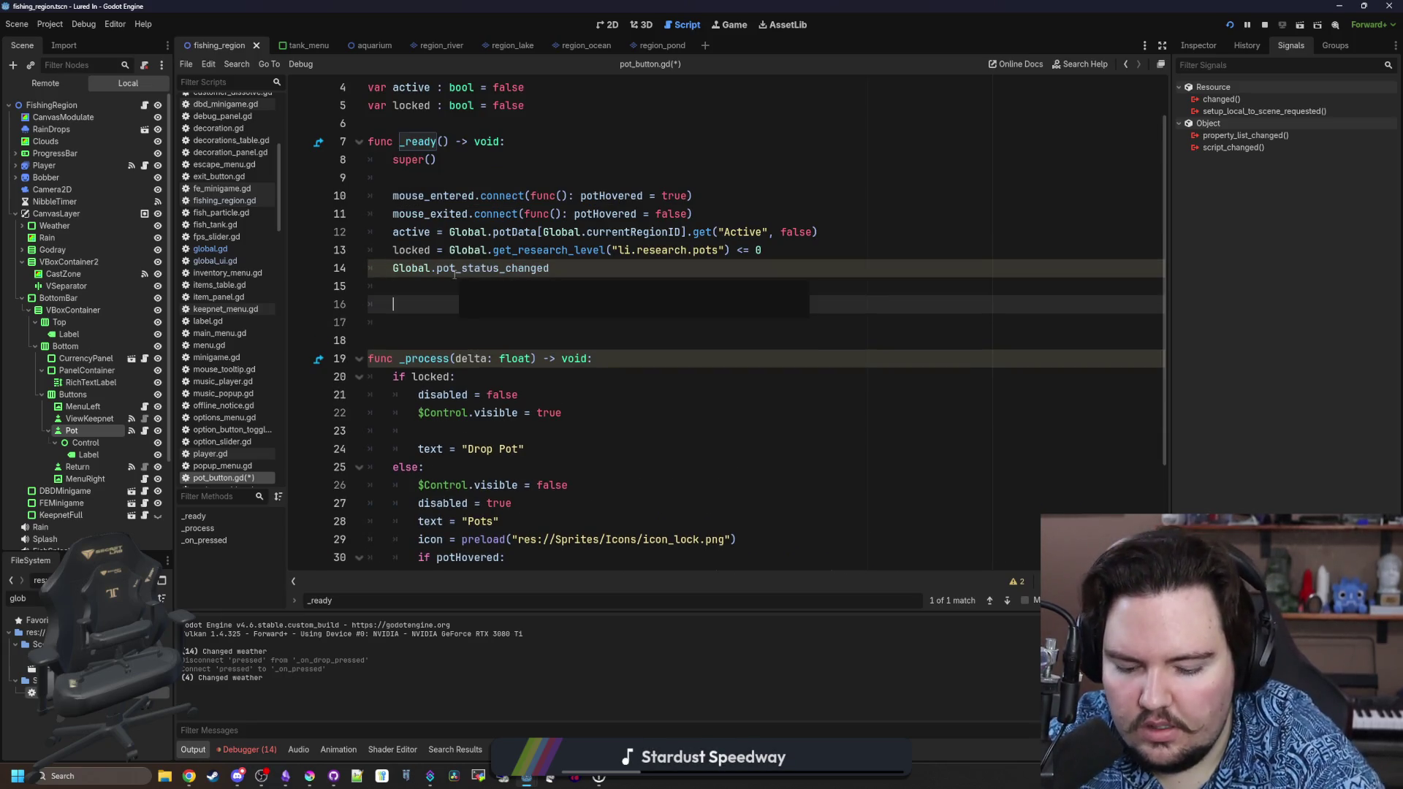
text(func)
key(BackSpace)
key(BackSpace)
key(BackSpace)
text(if locked:)
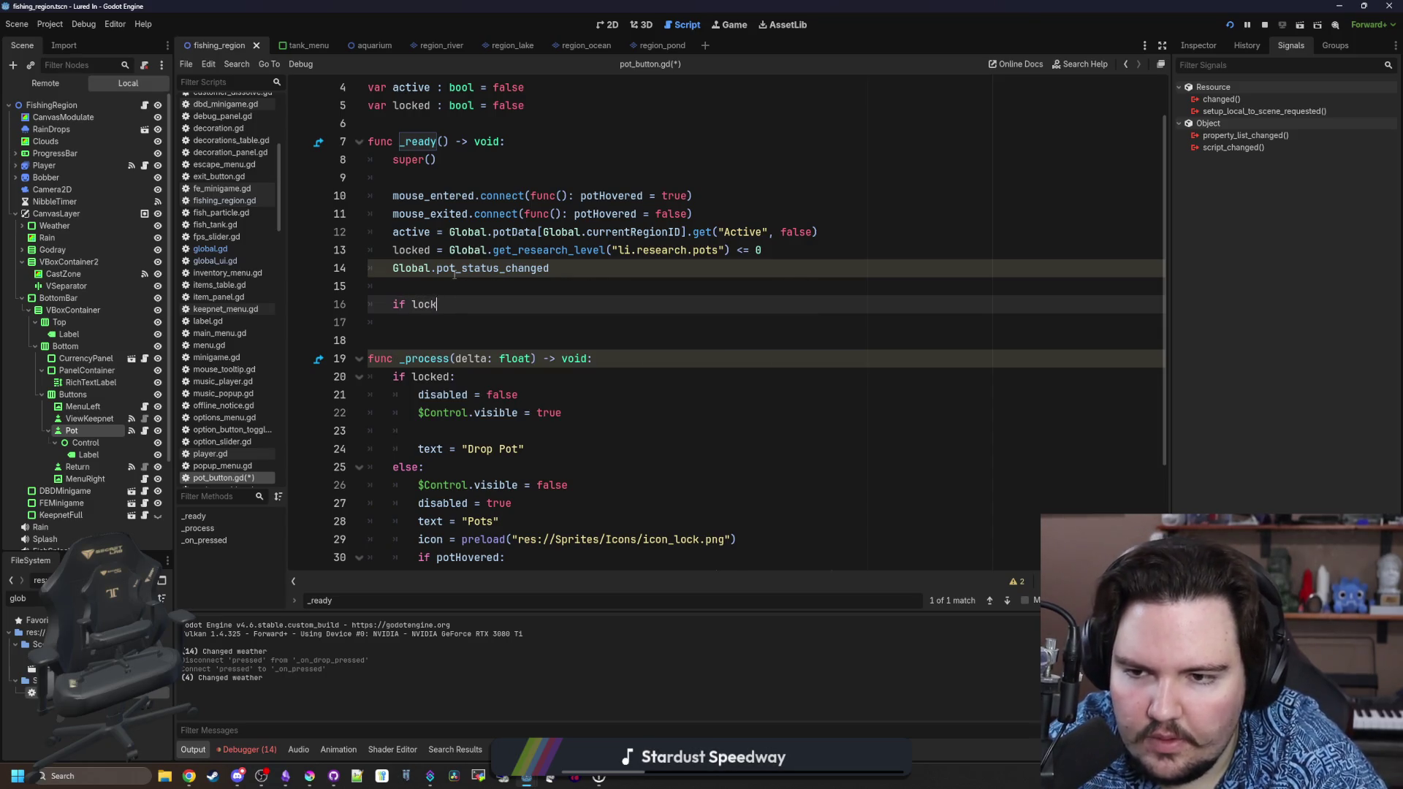
key(Return)
key(Return)
key(BackSpace)
text(else:)
key(Return)
key(ctrl+v)
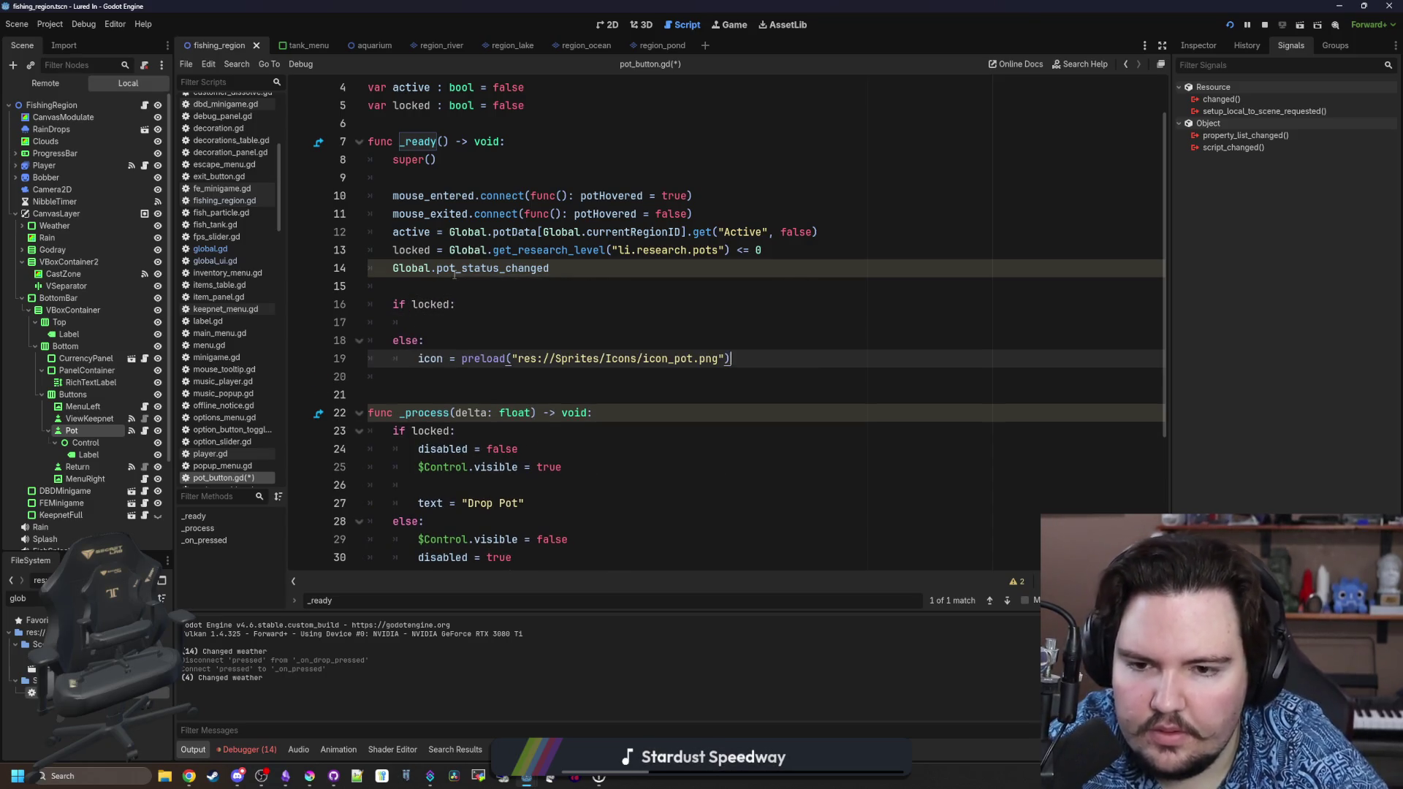
Move the lock icon and text = "Pots" lines from _process into the locked branch.
scroll(547, 429, down, 1)
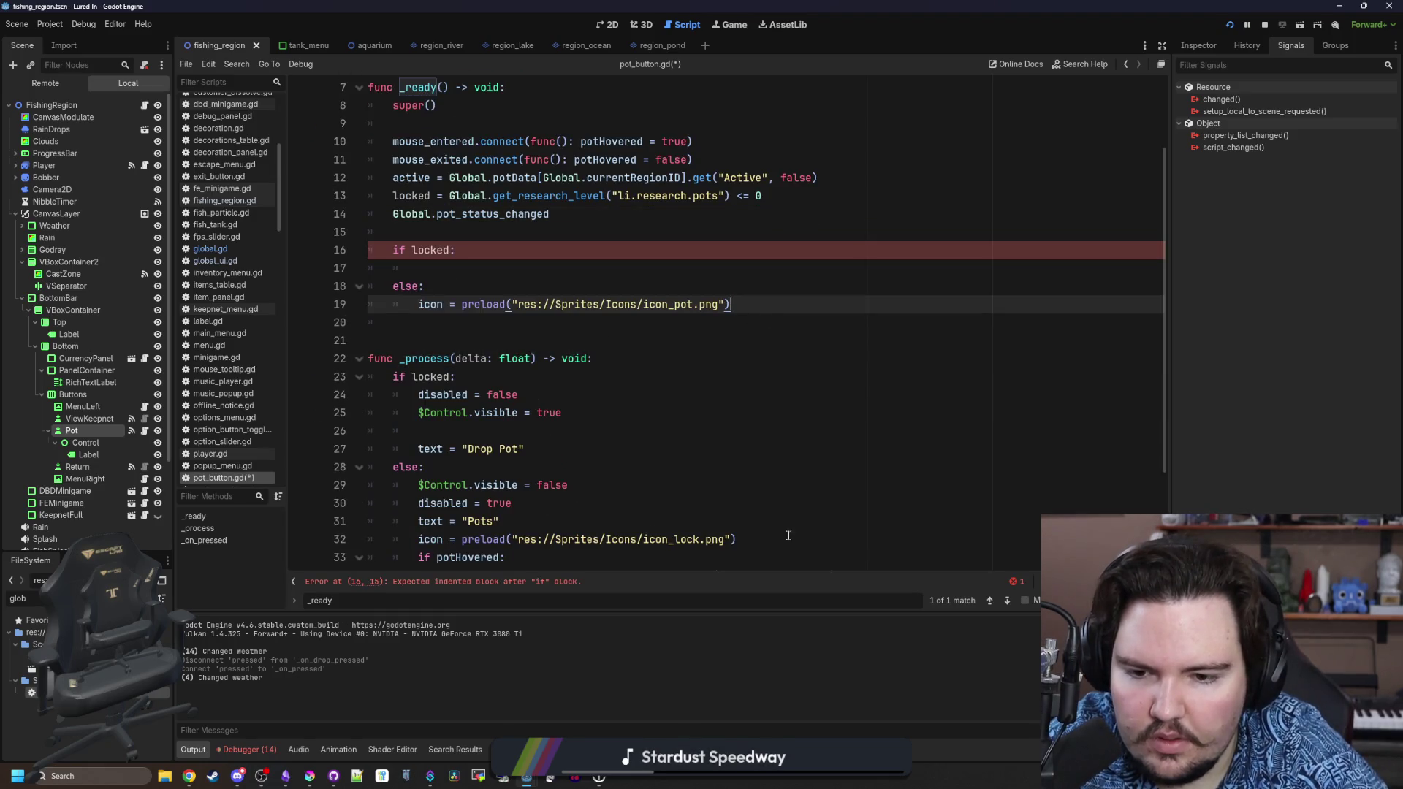
drag(788, 539, 415, 539)
key(ctrl+x)
click(433, 268)
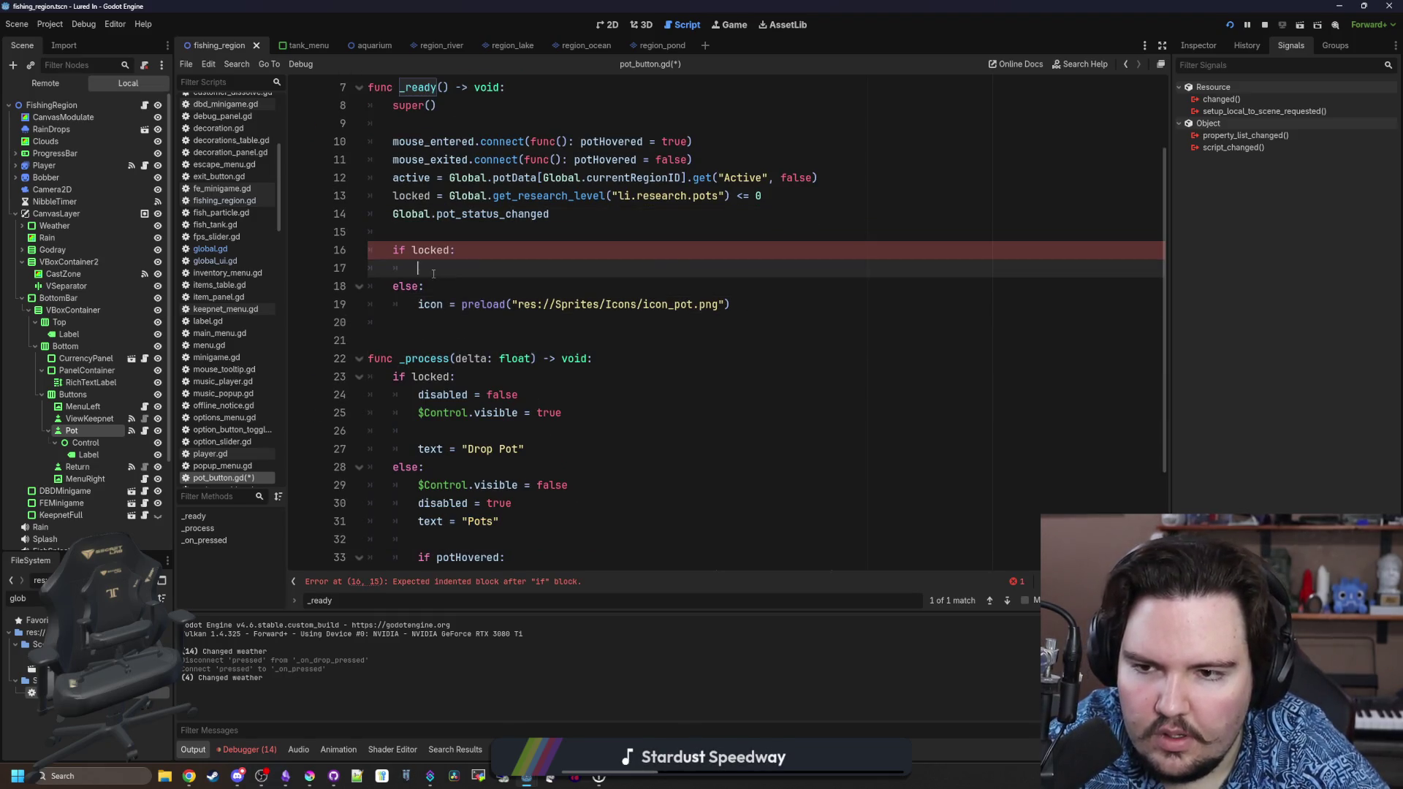
key(ctrl+v)
drag(499, 520, 417, 521)
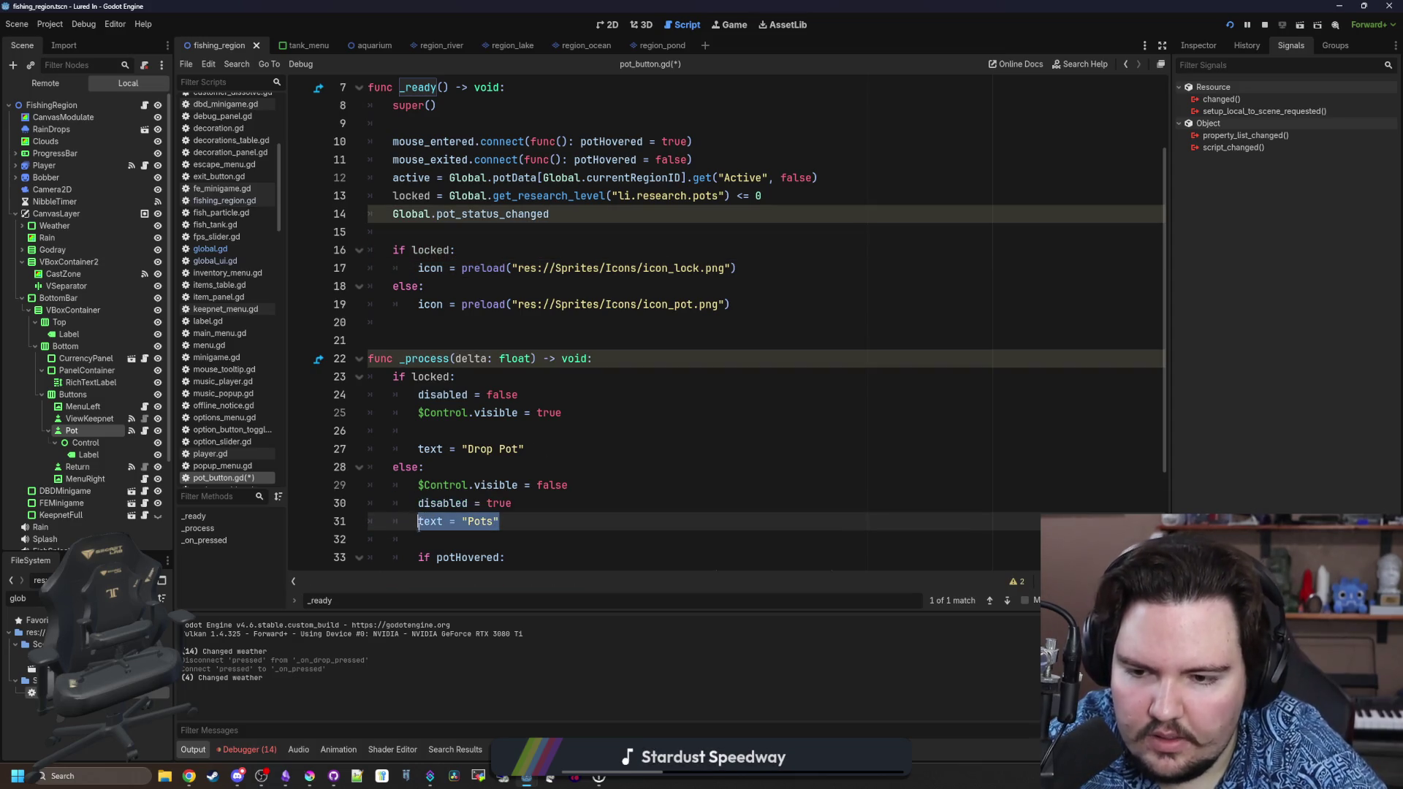
key(ctrl+x)
click(736, 268)
key(Return)
key(ctrl+v)
Move the $Control.visible = false line into the locked branch below the Pots text.
scroll(563, 415, down, 1)
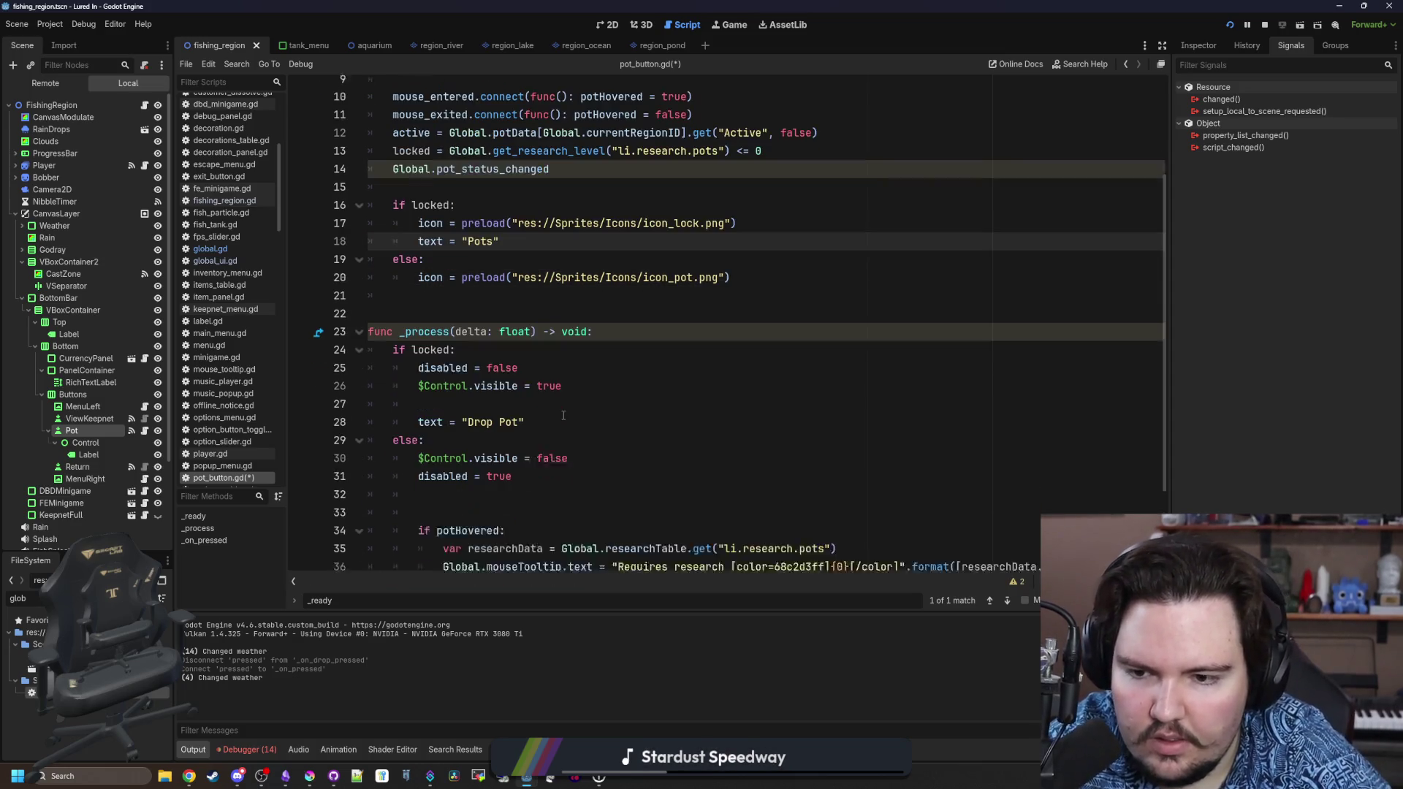
drag(563, 415, 407, 415)
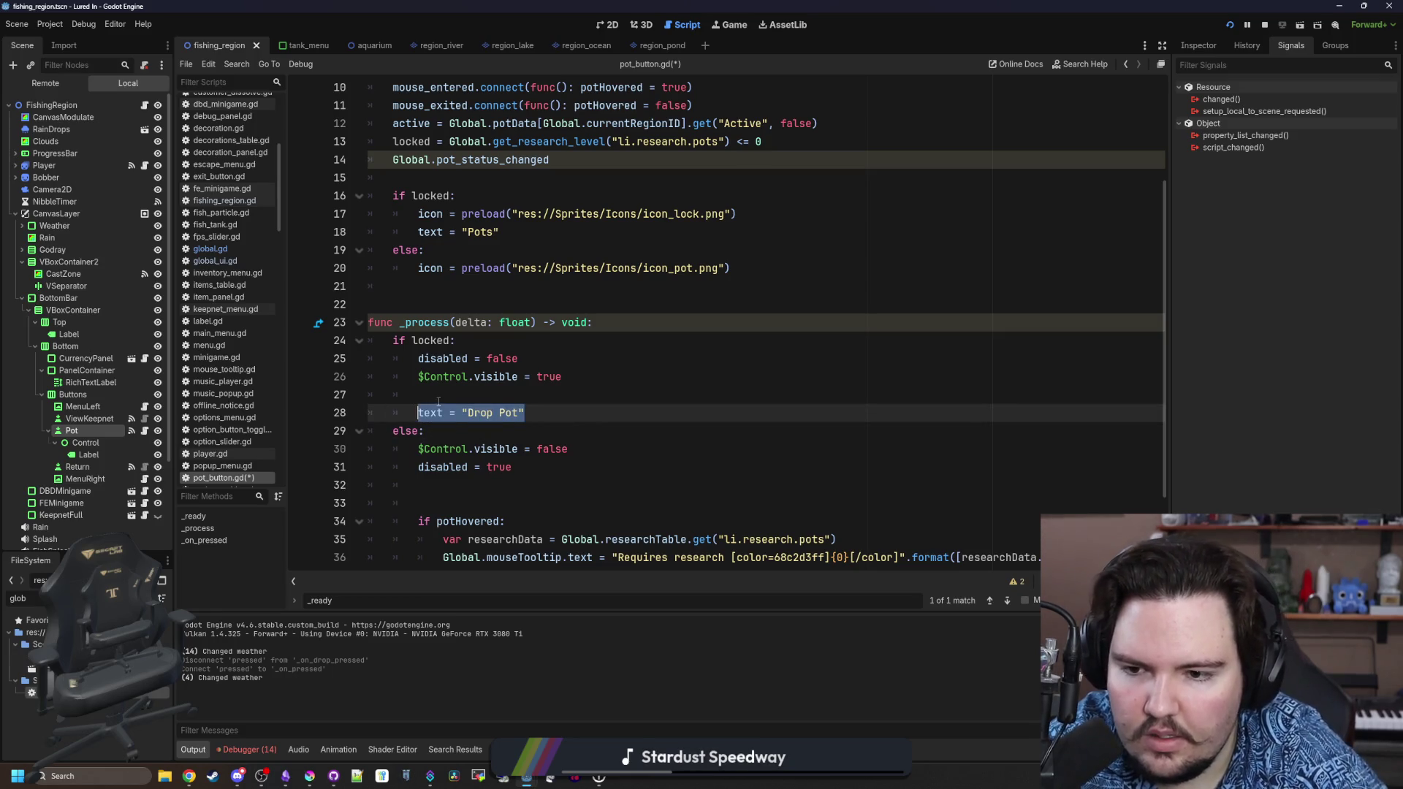
click(438, 399)
drag(568, 449, 418, 450)
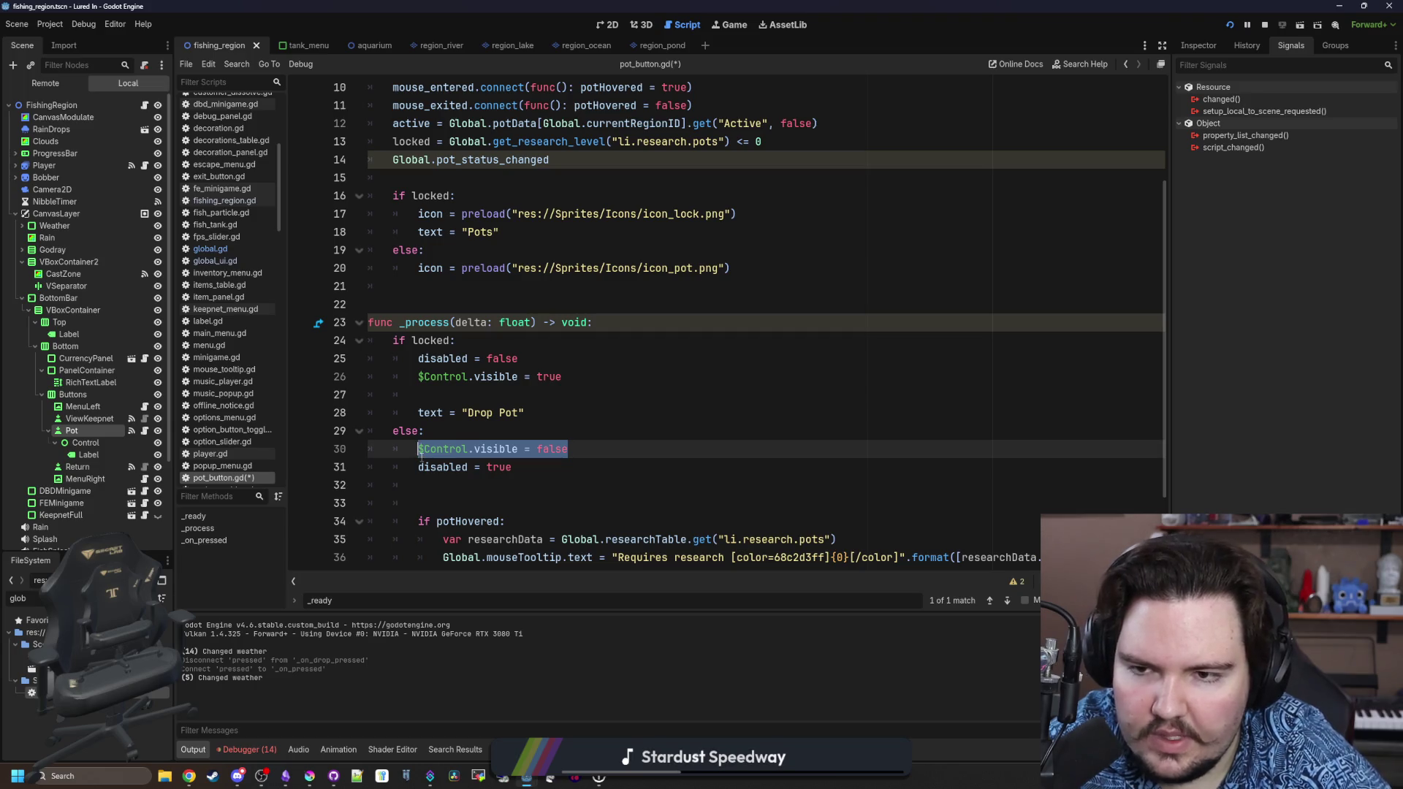
key(ctrl+x)
click(574, 233)
key(Return)
key(ctrl+v)
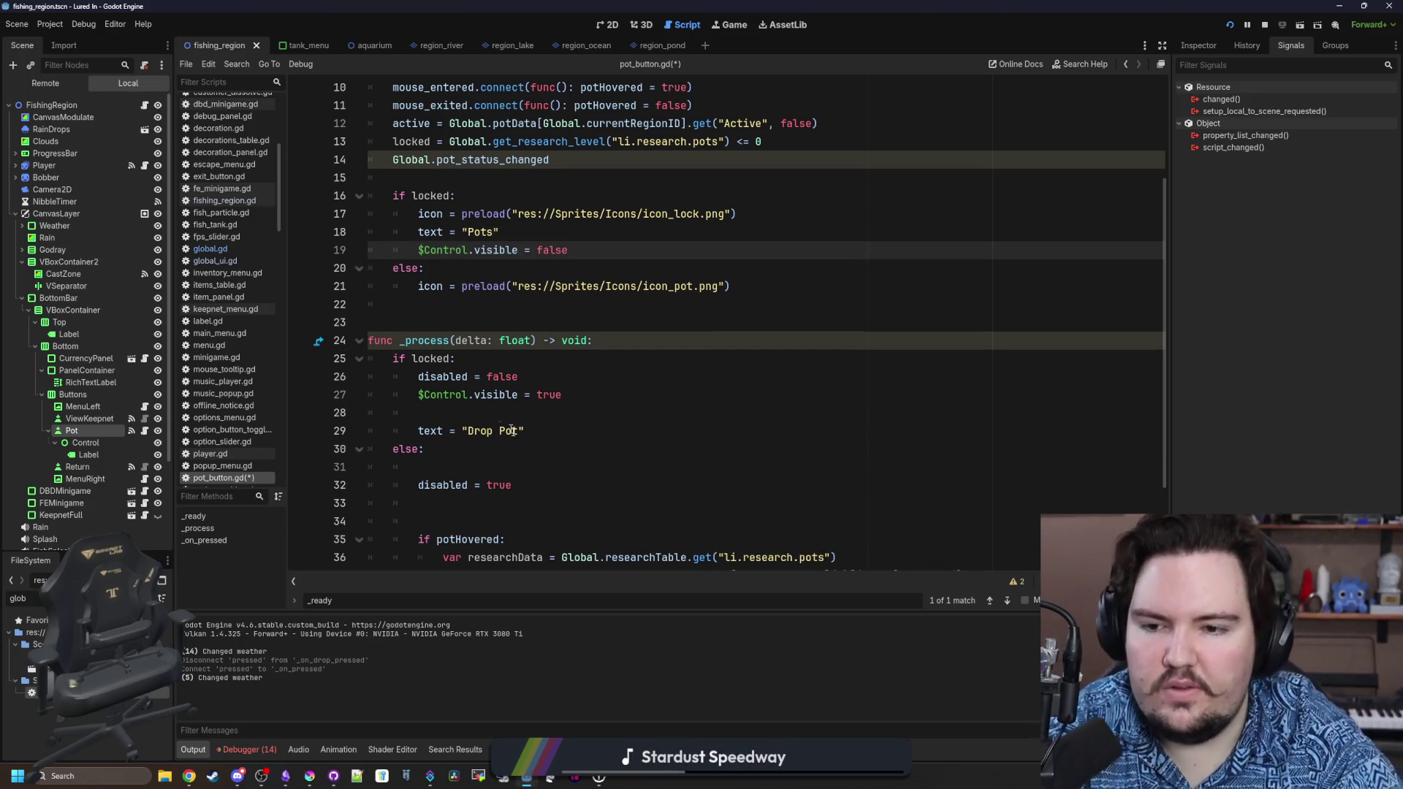
Delete $Control.visible = true, leftover blank lines and the disabled = true under else.
drag(594, 398, 418, 395)
key(BackSpace)
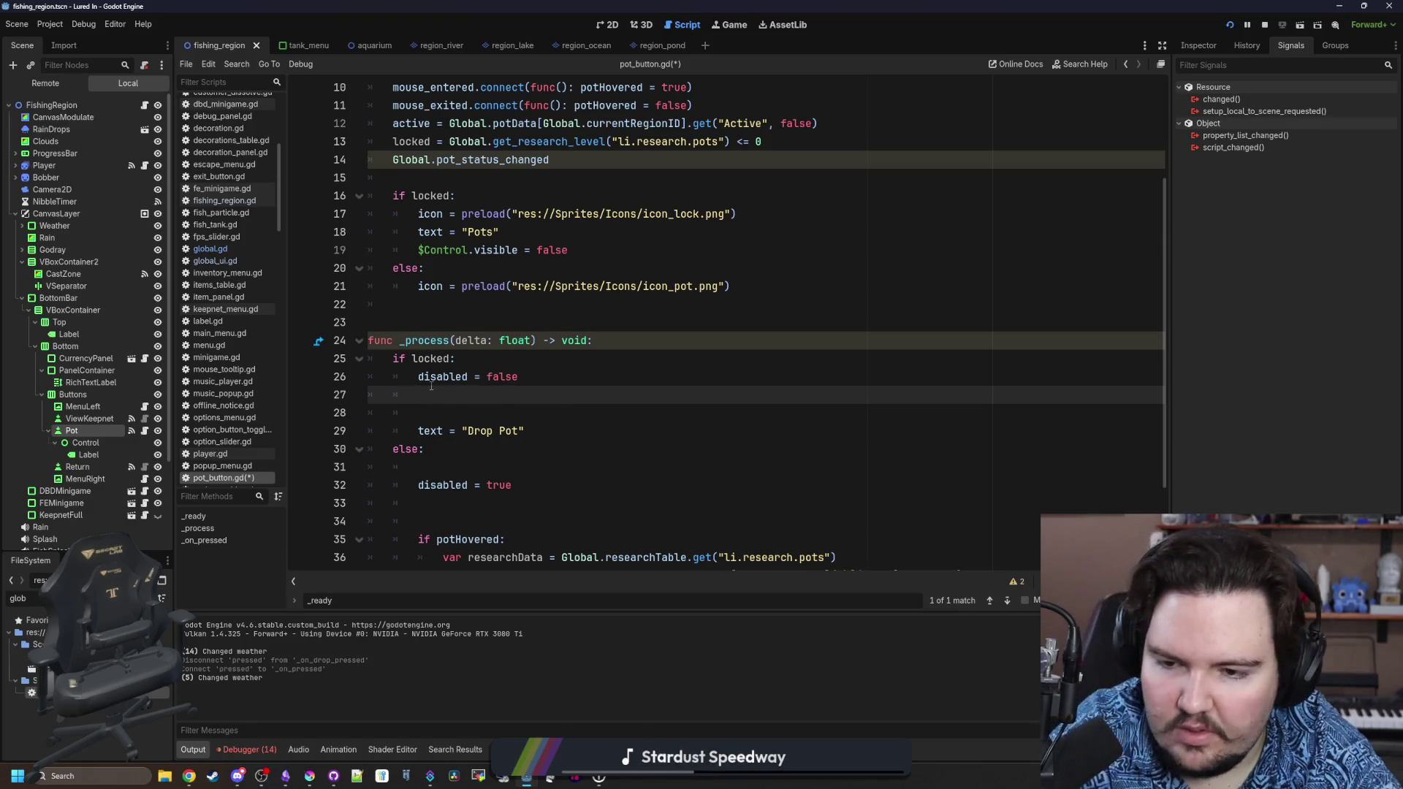
key(ctrl+shift+k)
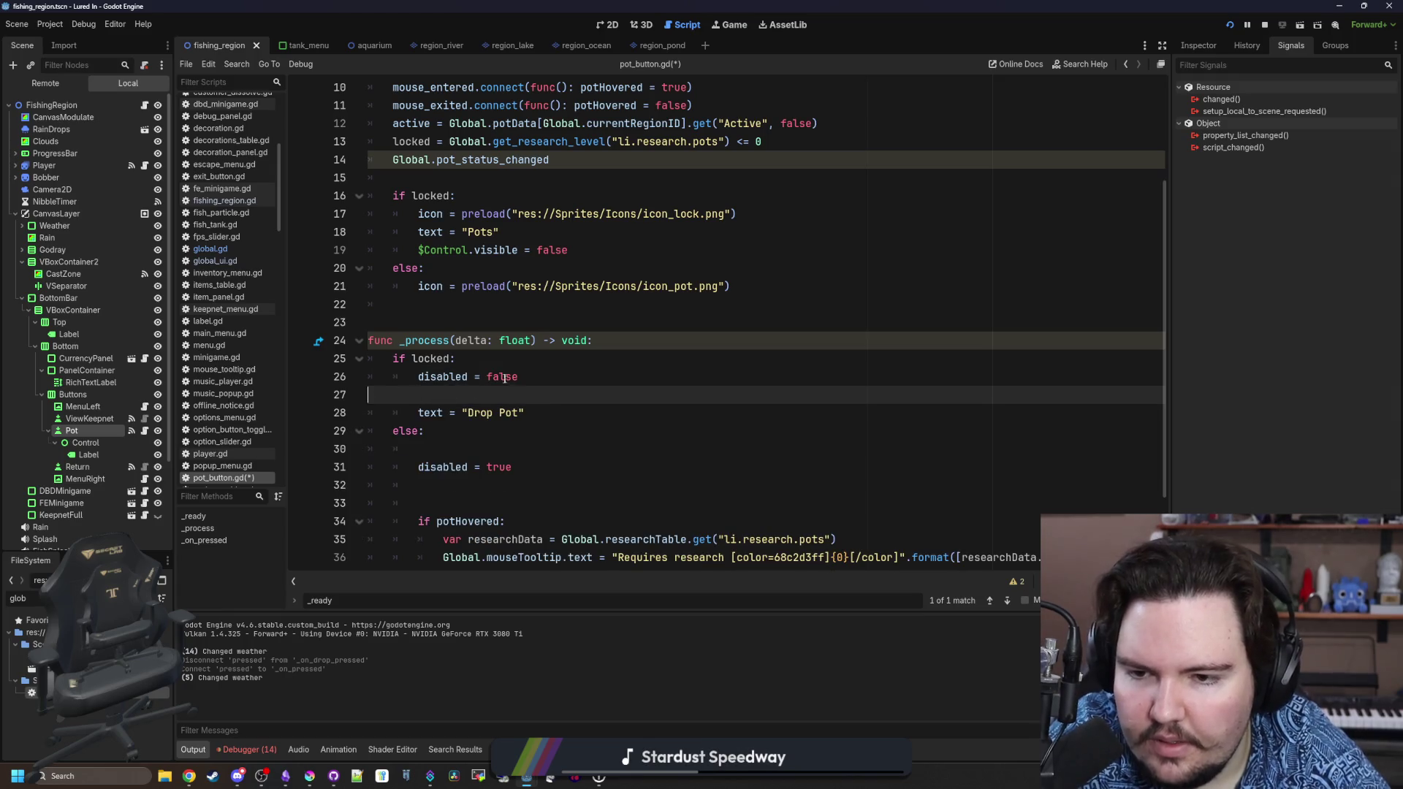
key(BackSpace)
key(Down)
key(Down)
key(Down)
key(shift+Home)
key(BackSpace)
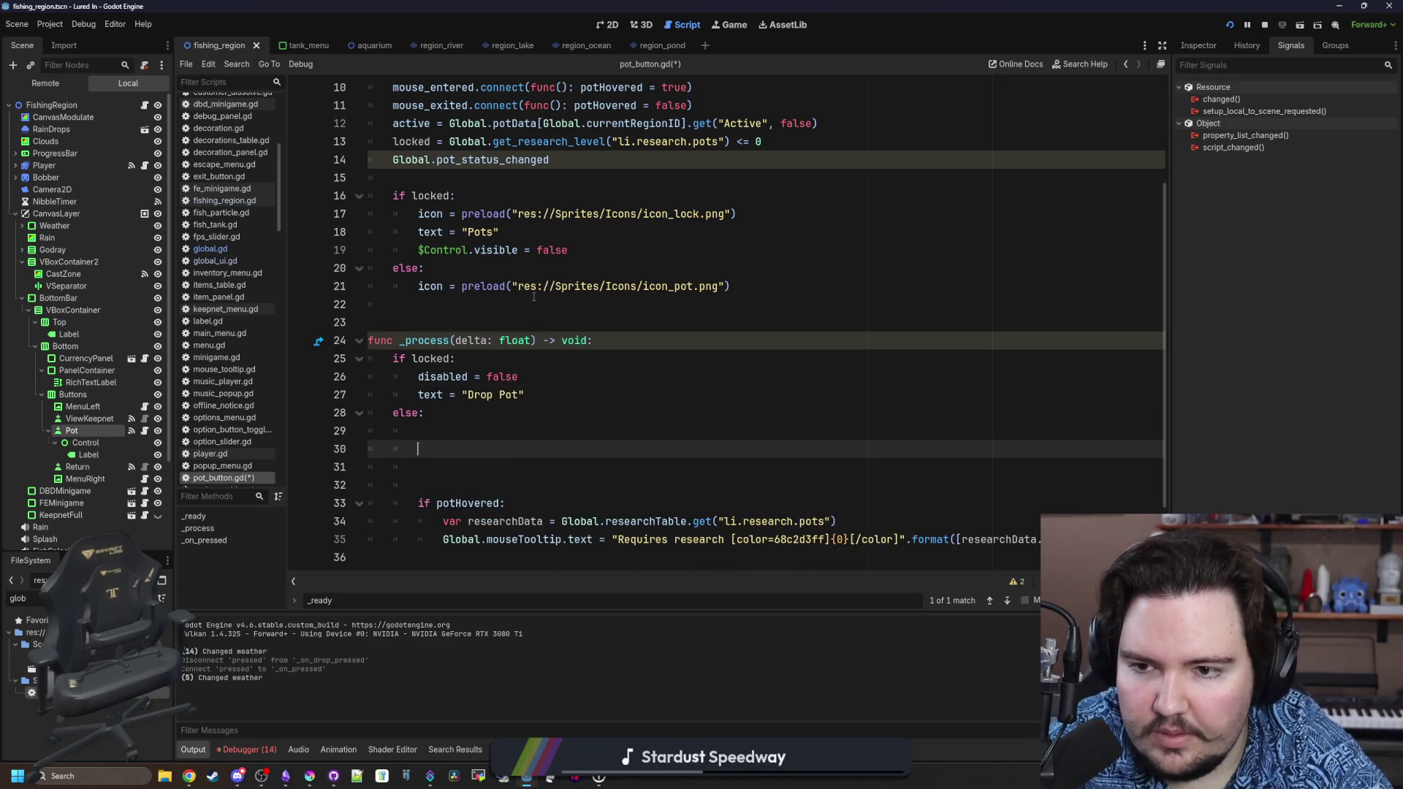
click(617, 252)
key(Return)
Set disabled = true in the locked branch and move disabled = false under the pot icon.
text(disabled = true)
double_click(442, 394)
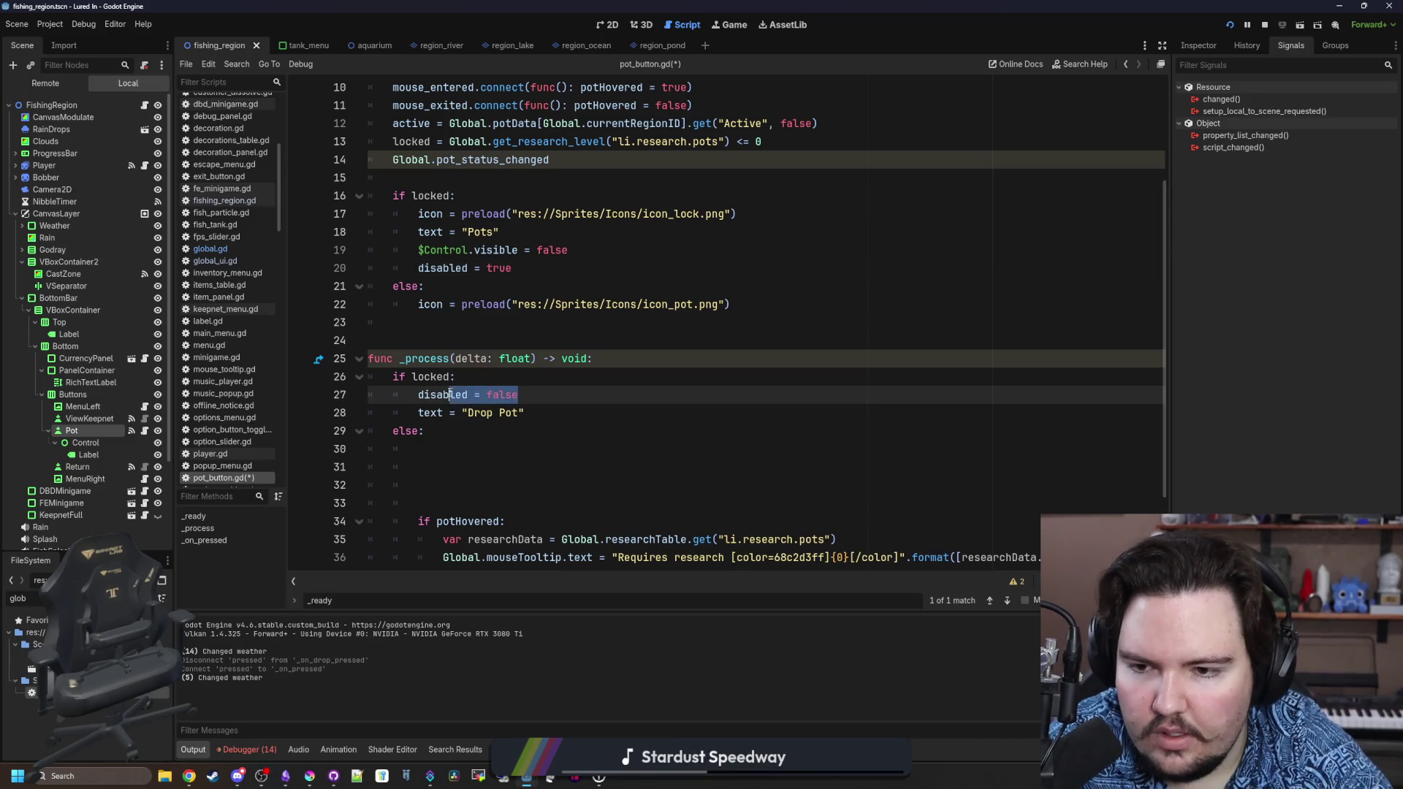
key(shift+End)
key(BackSpace)
click(760, 304)
key(Return)
key(ctrl+v)
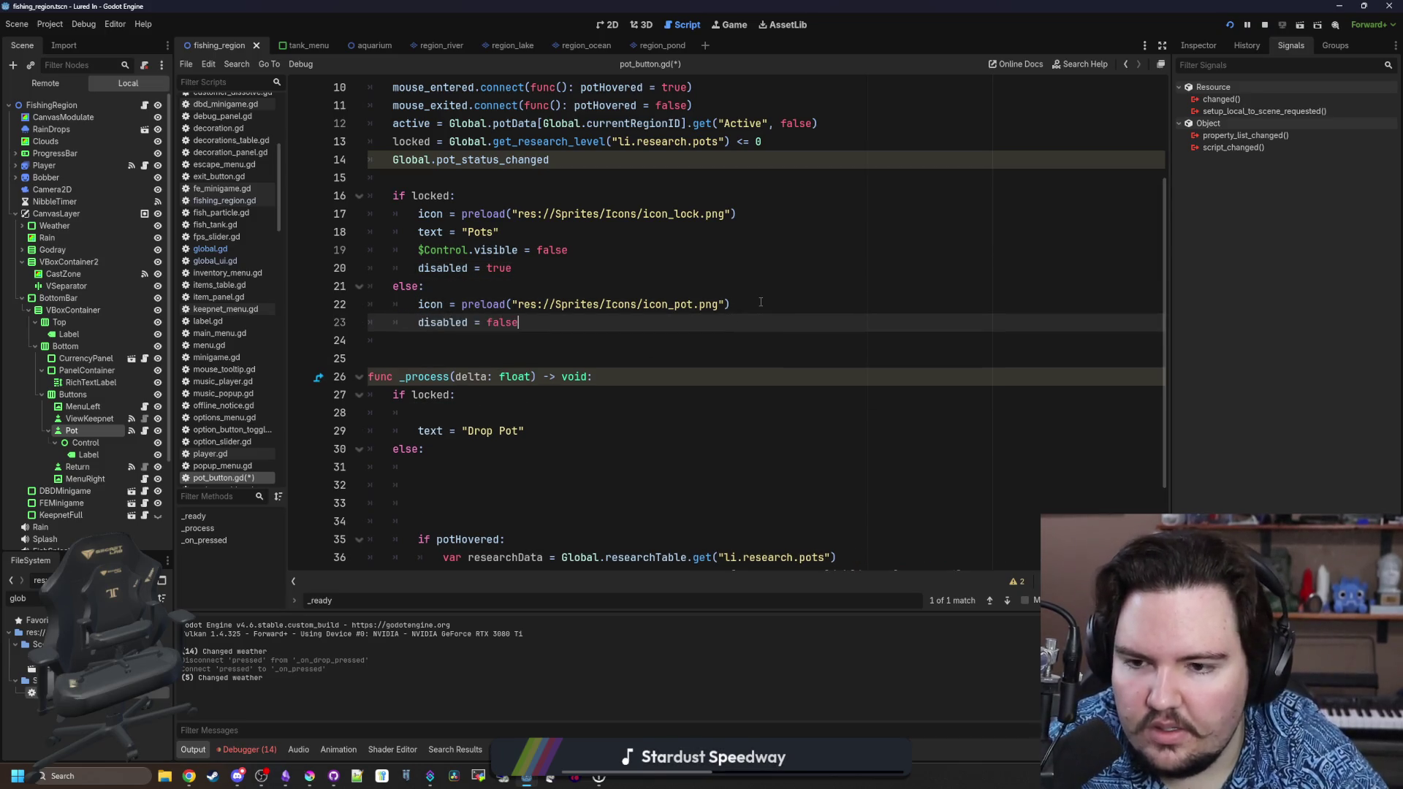
Delete the empty lines and the old Drop Pot / else lines in _process.
click(460, 396)
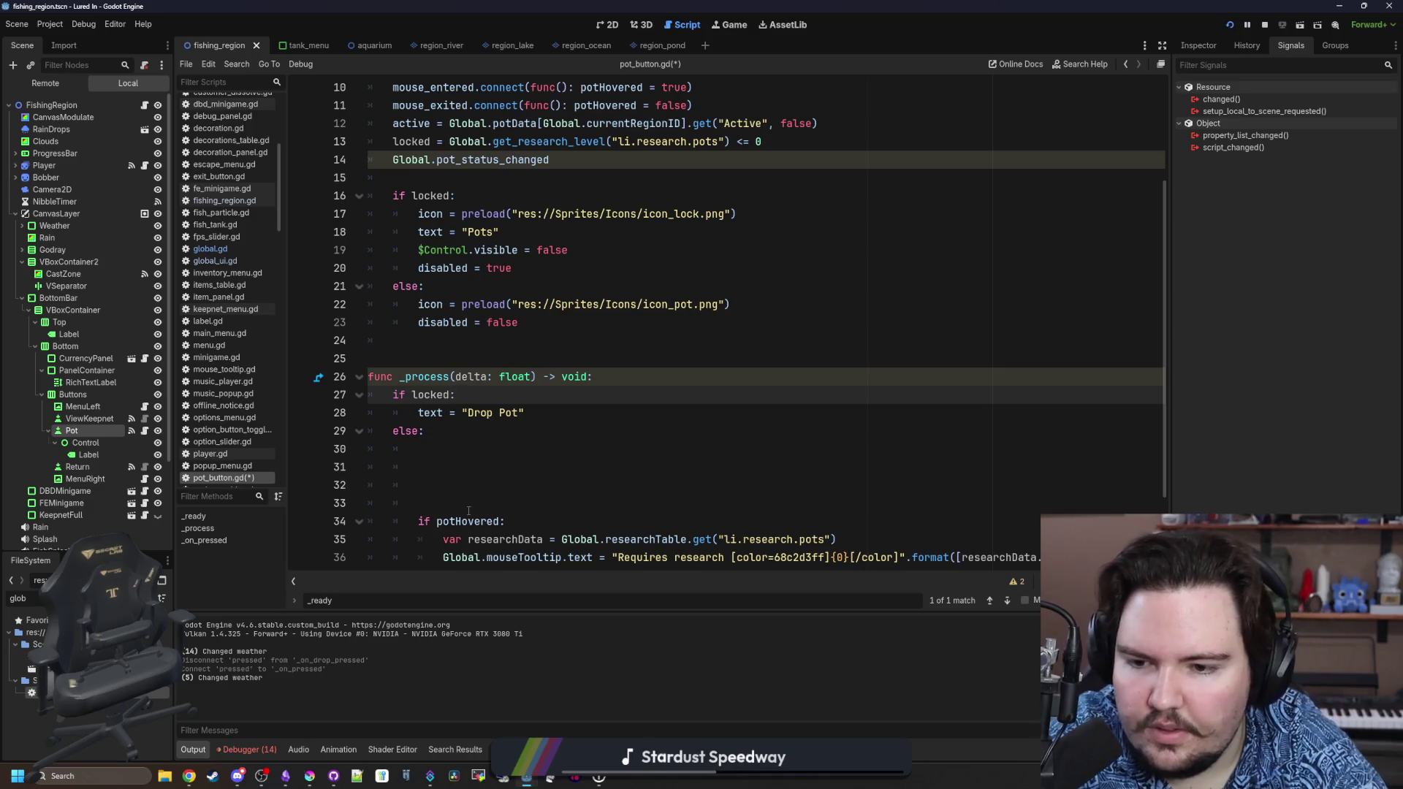
drag(468, 510, 427, 431)
key(BackSpace)
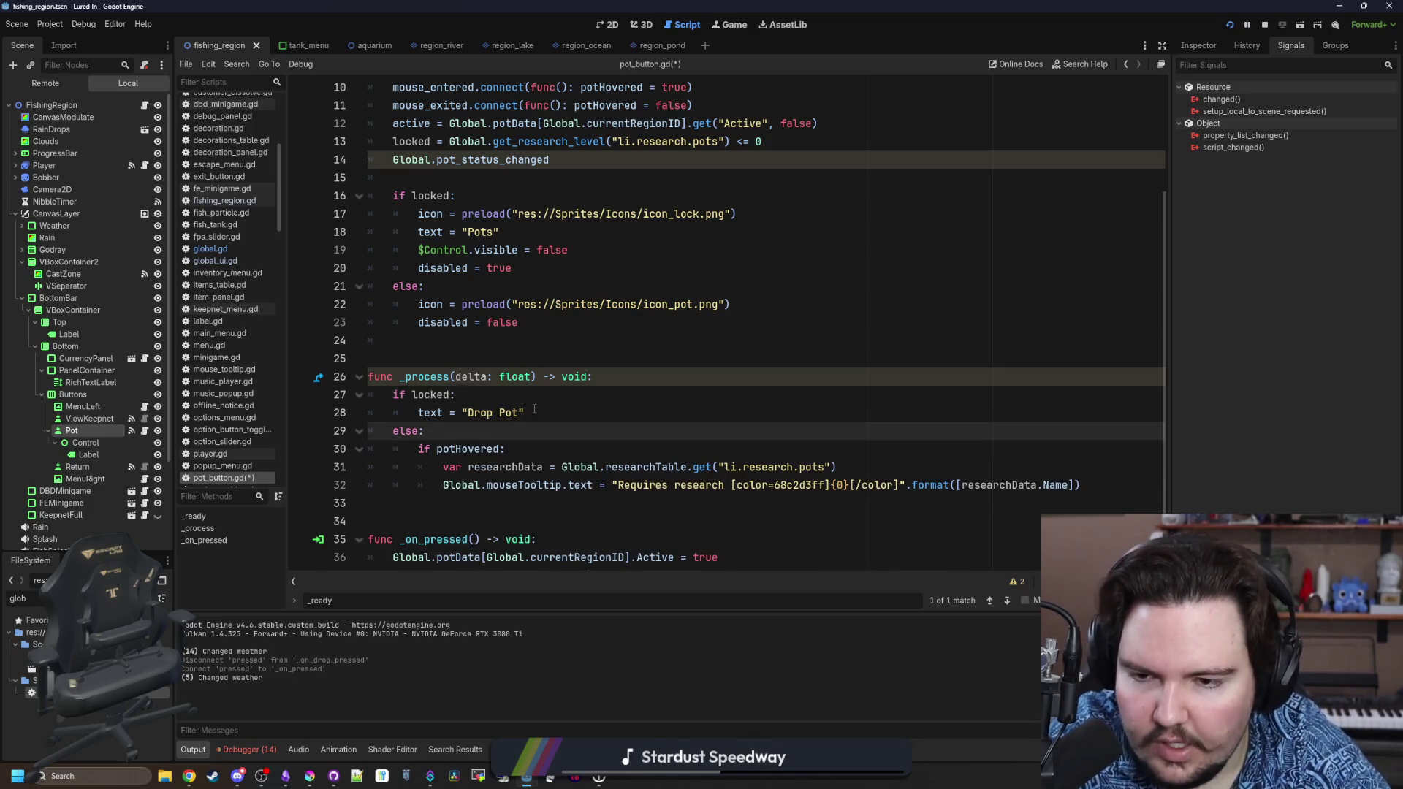
click(556, 390)
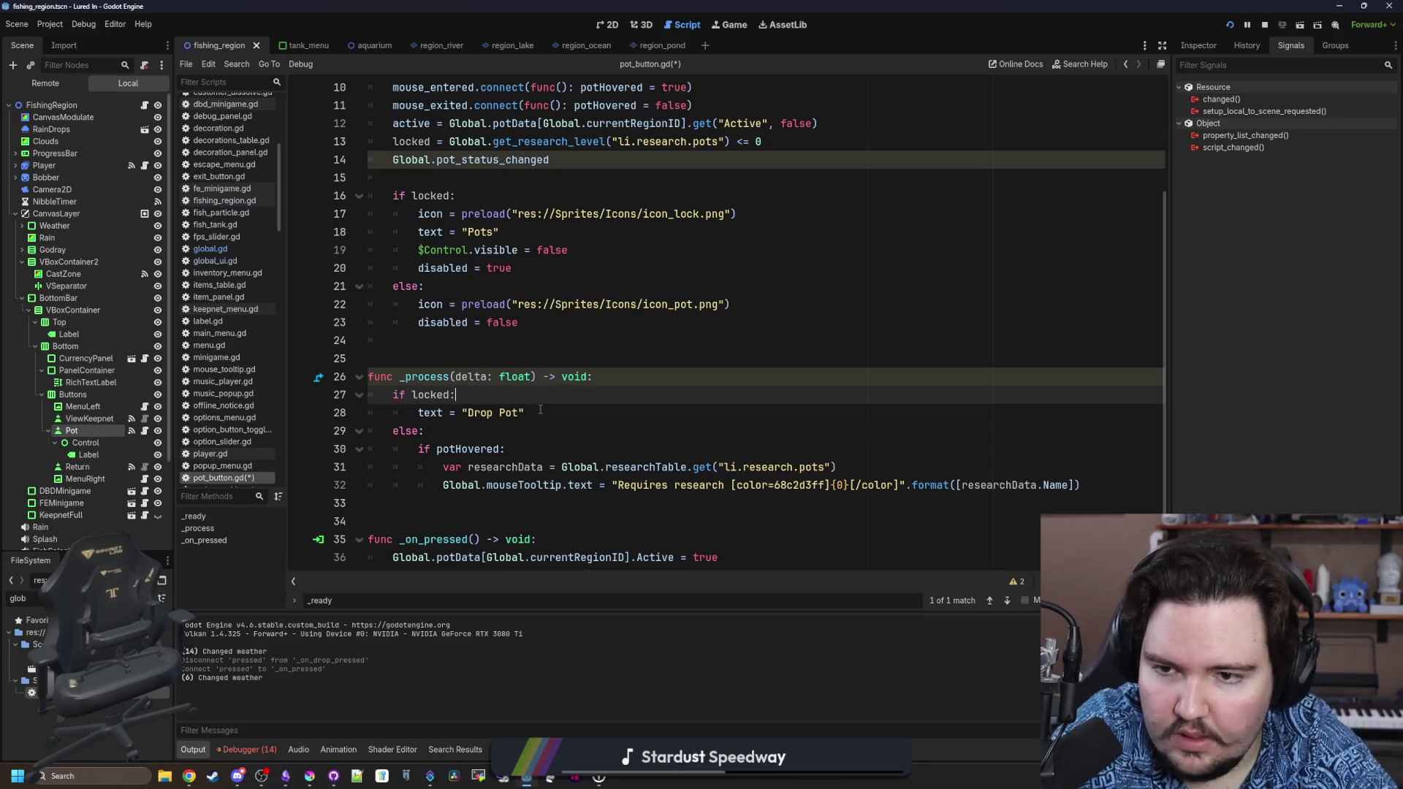
mouse_move(424, 429)
mouse_down()
mouse_move(410, 430)
mouse_move(459, 395)
mouse_up()
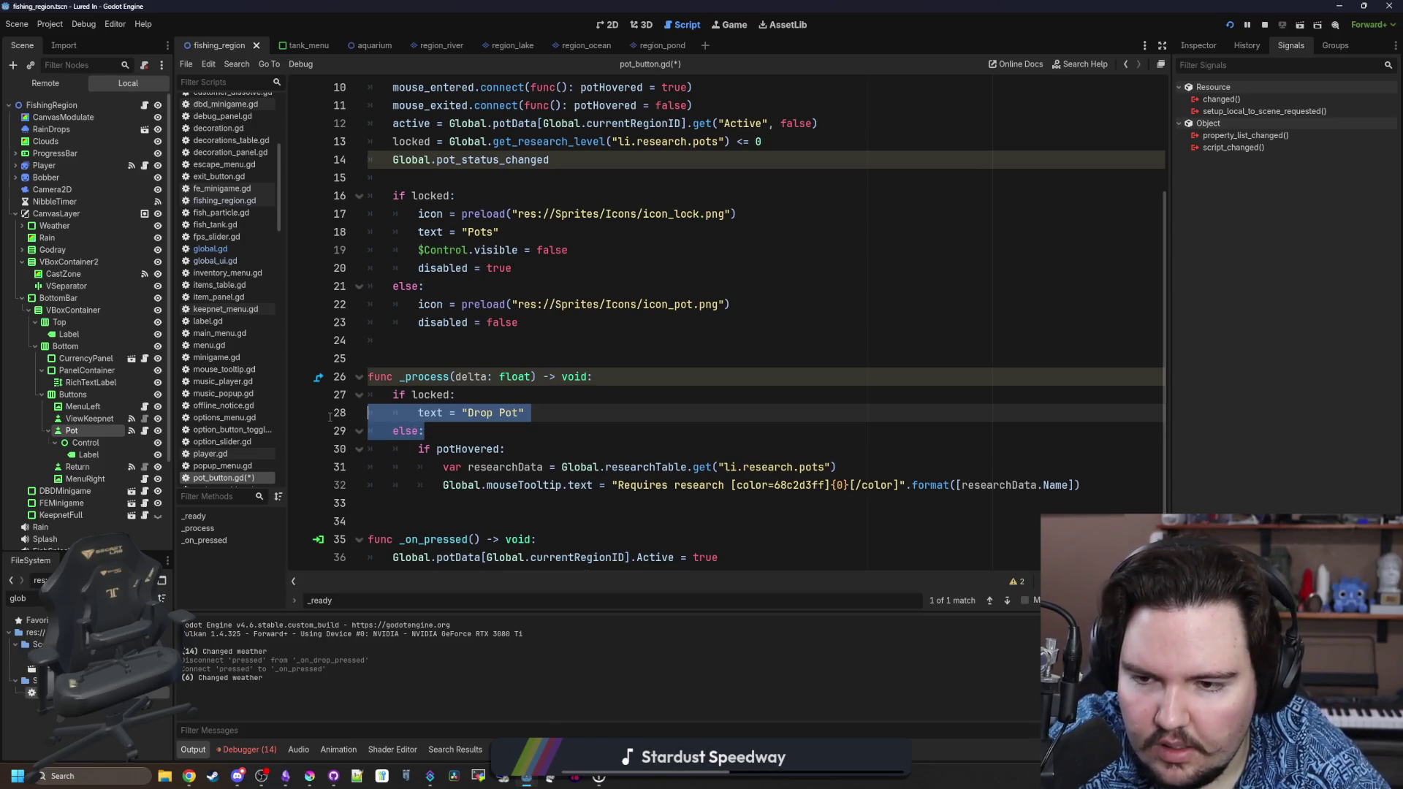
key(BackSpace)
Change the condition to 'if !locked:' with text = "Drop Pot" and save the script.
click(411, 378)
text(!)
click(473, 374)
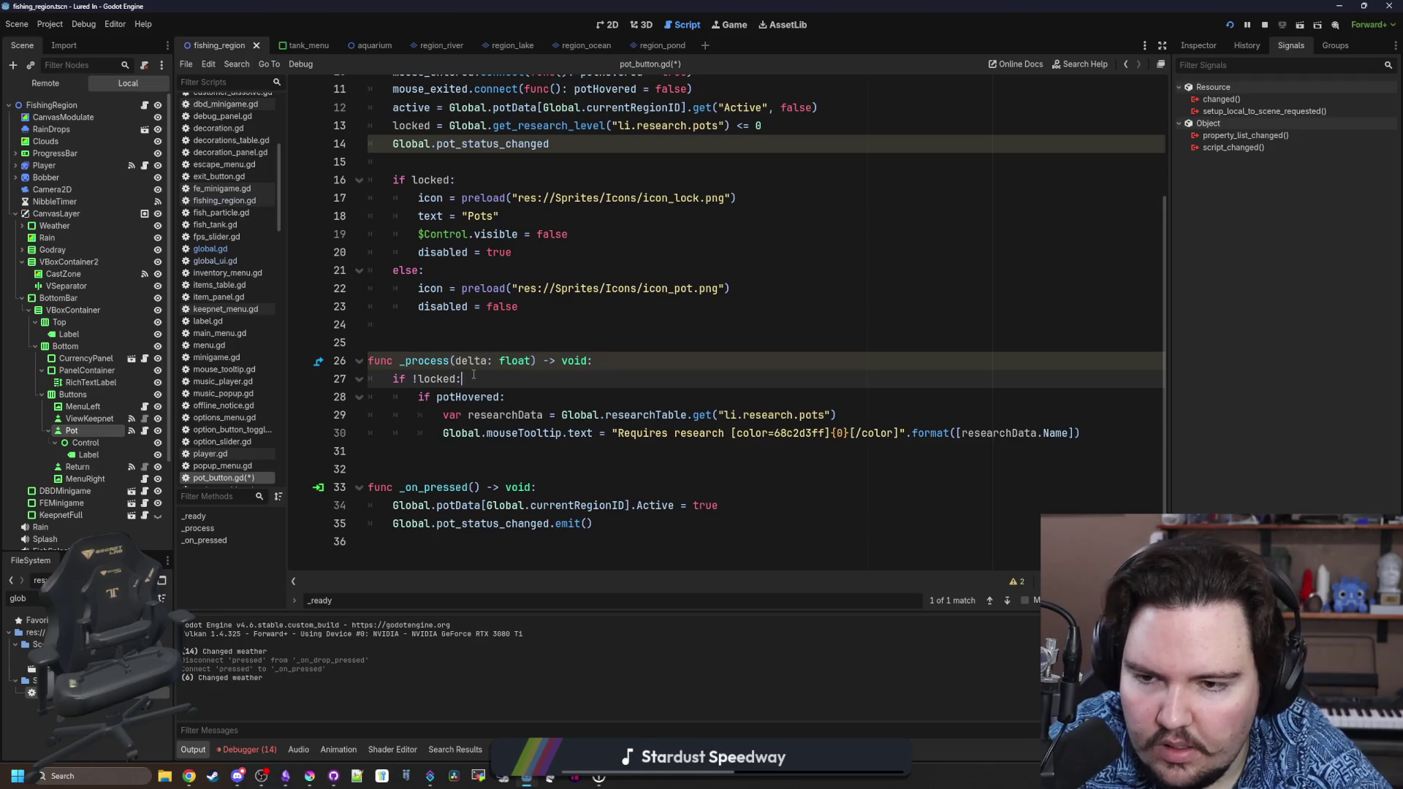
key(Return)
text(text = )
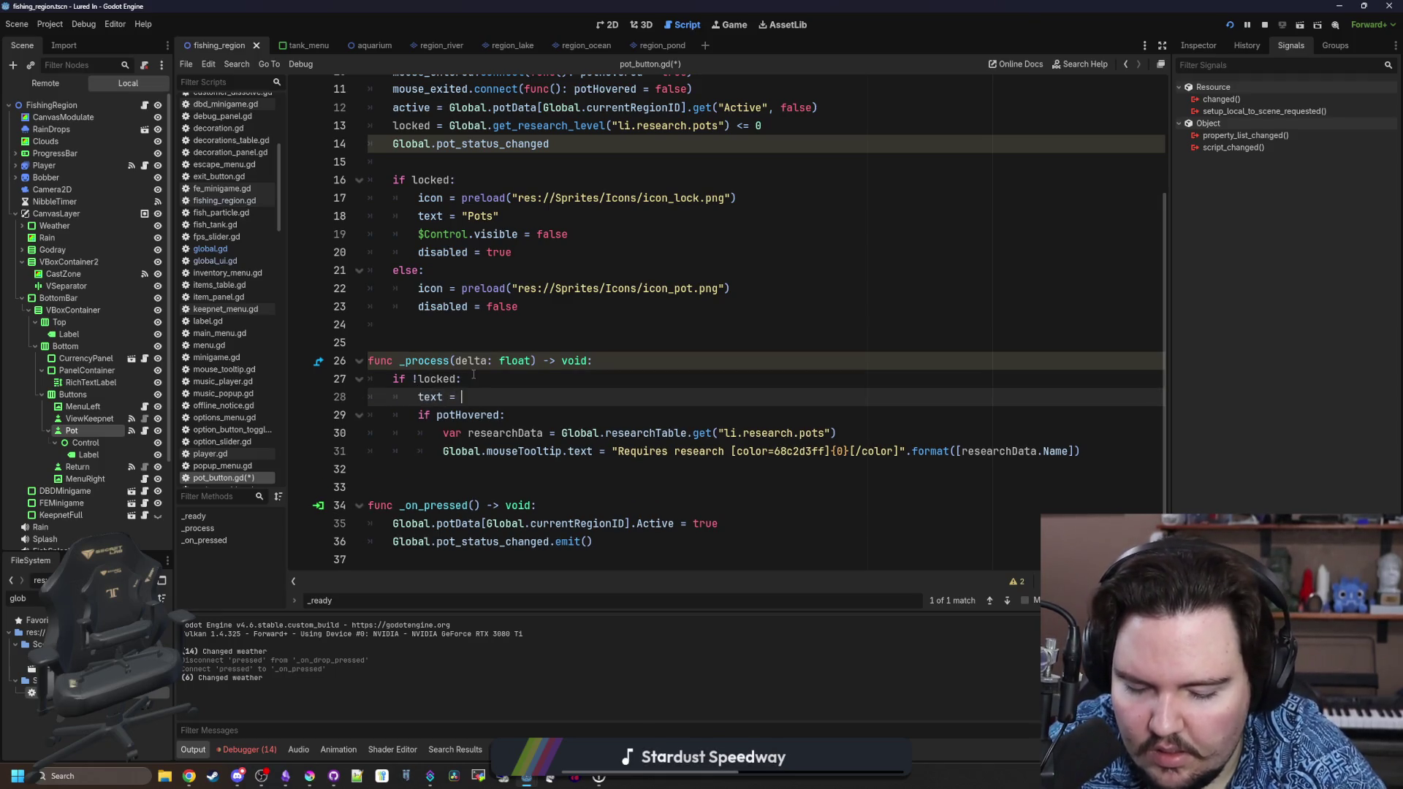
text("Drop Pot)
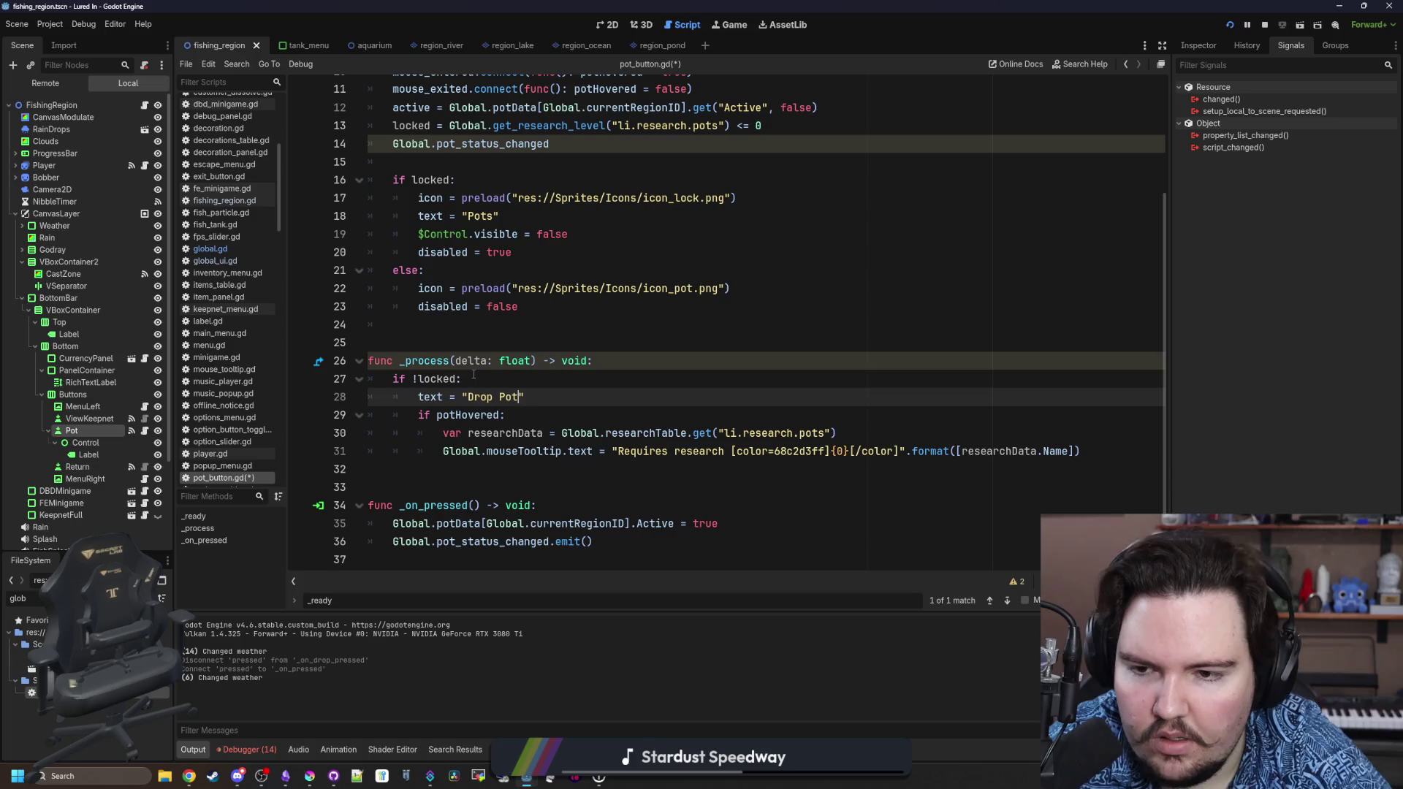
key(ctrl+s)
click(540, 335)
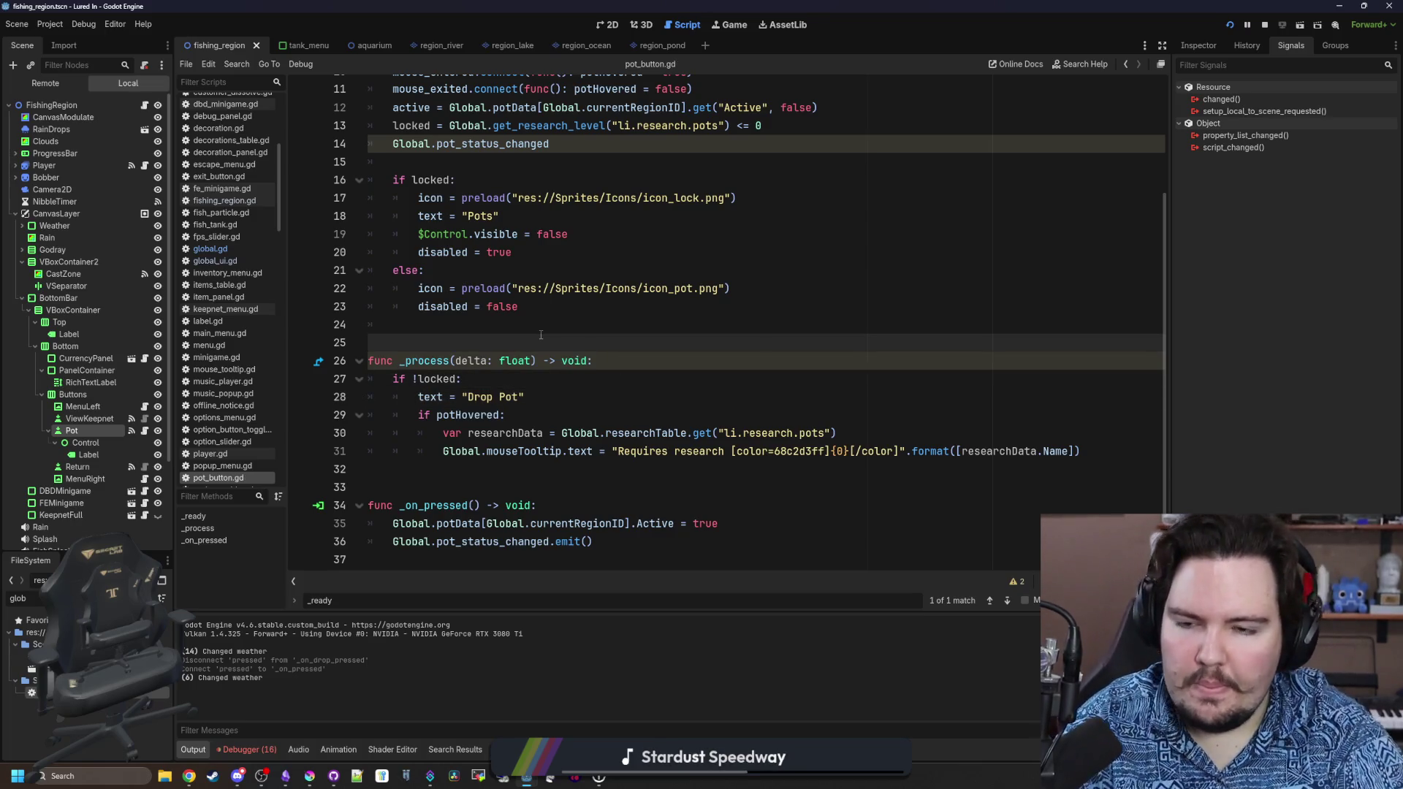
click(530, 326)
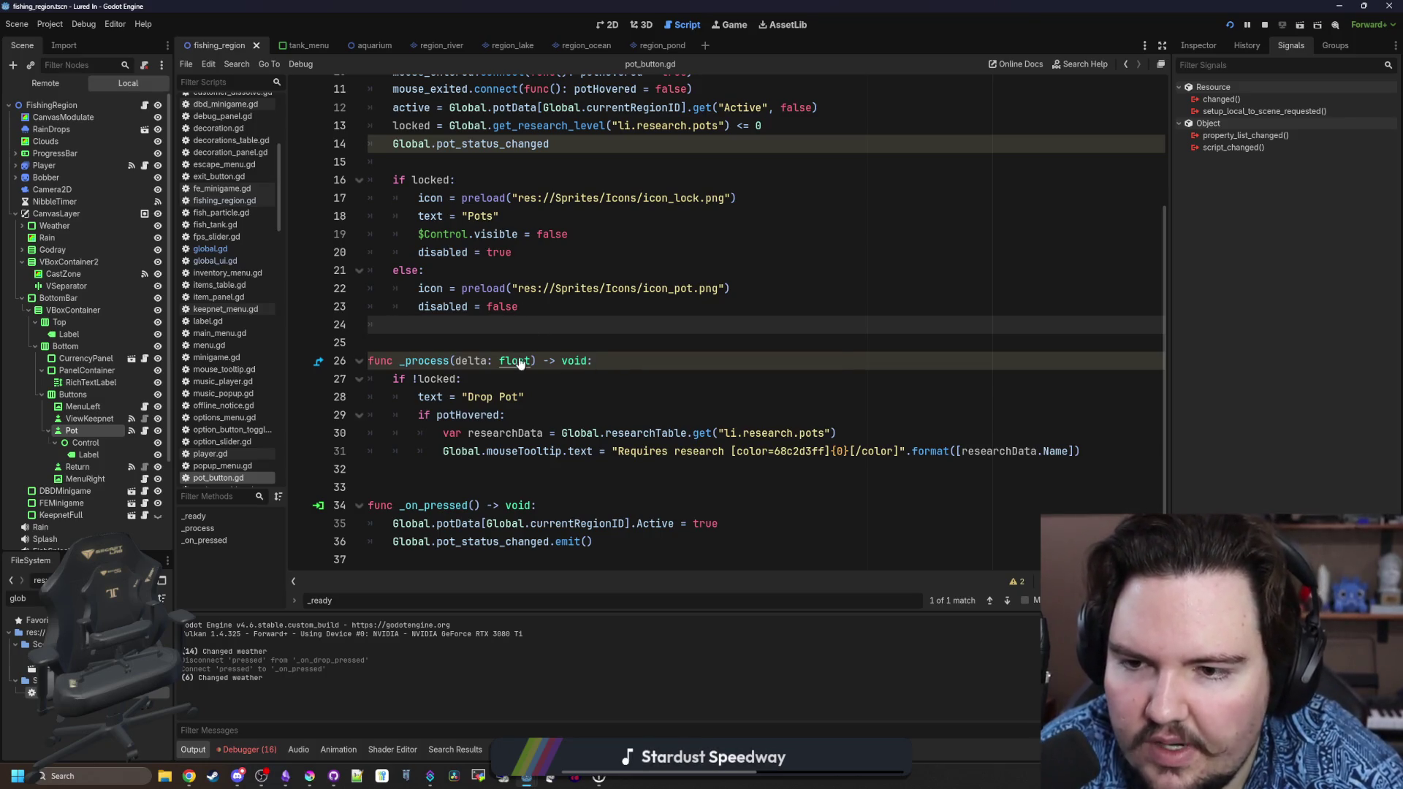
Start an 'if Global.money >' check under if !locked.
click(490, 377)
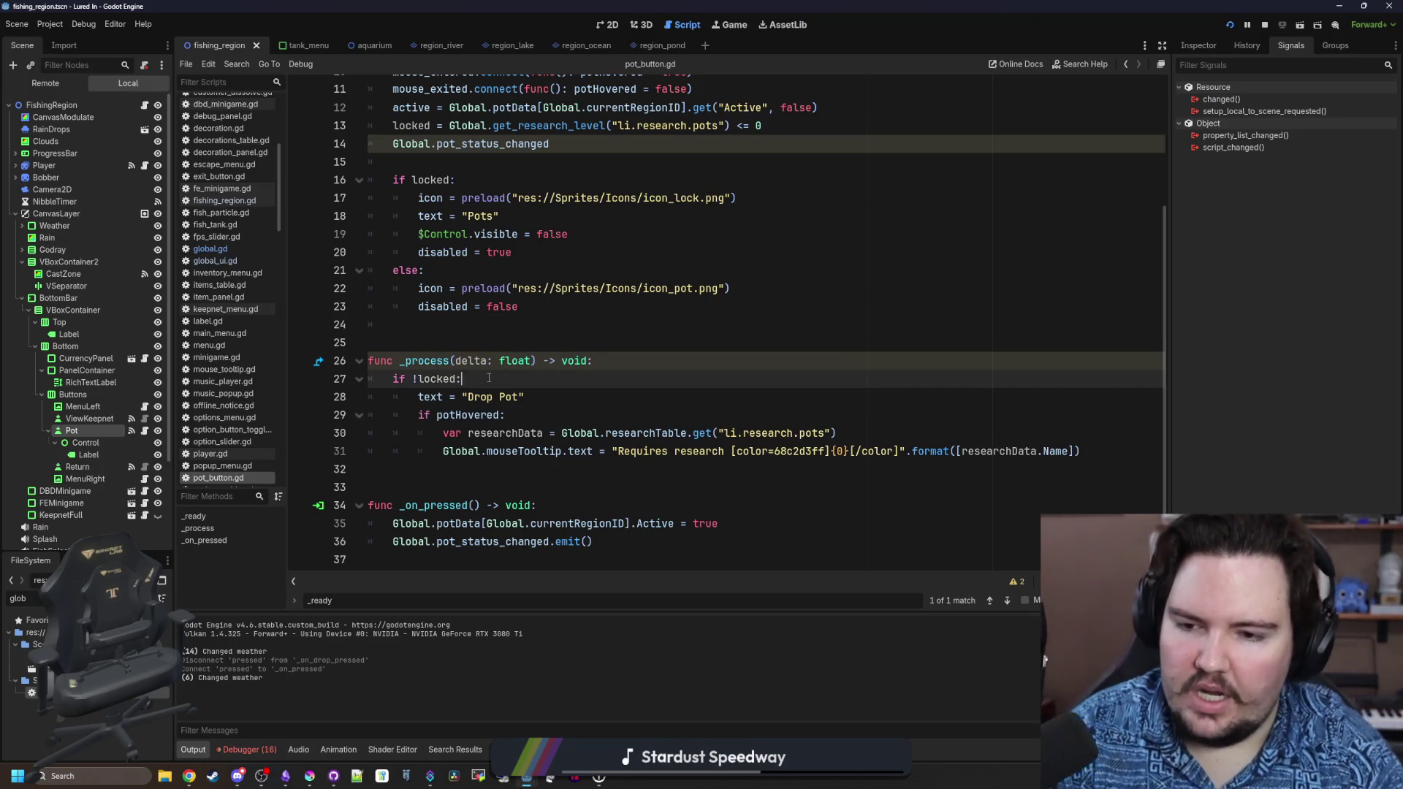
key(Return)
key(Return)
key(Up)
text(if Global)
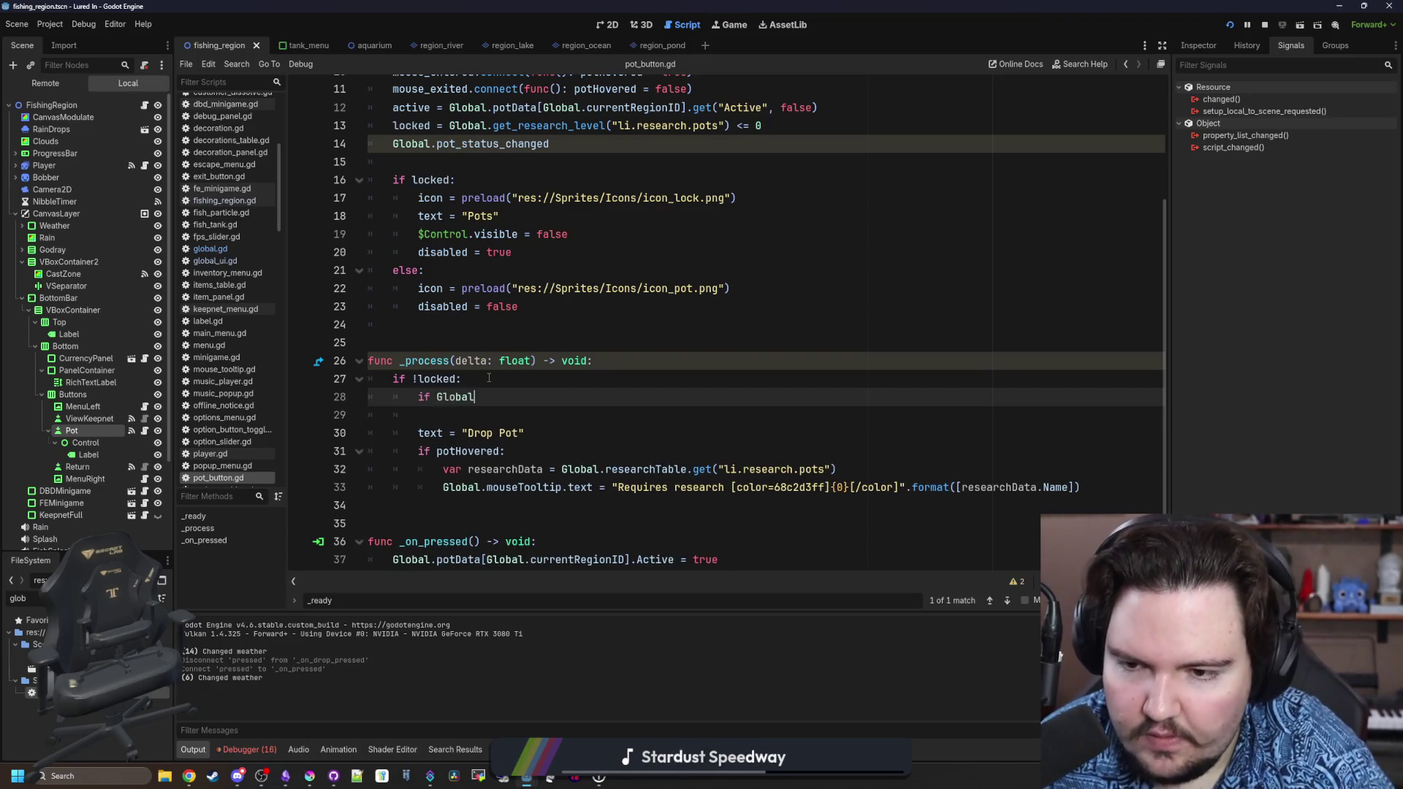
text(.money >)
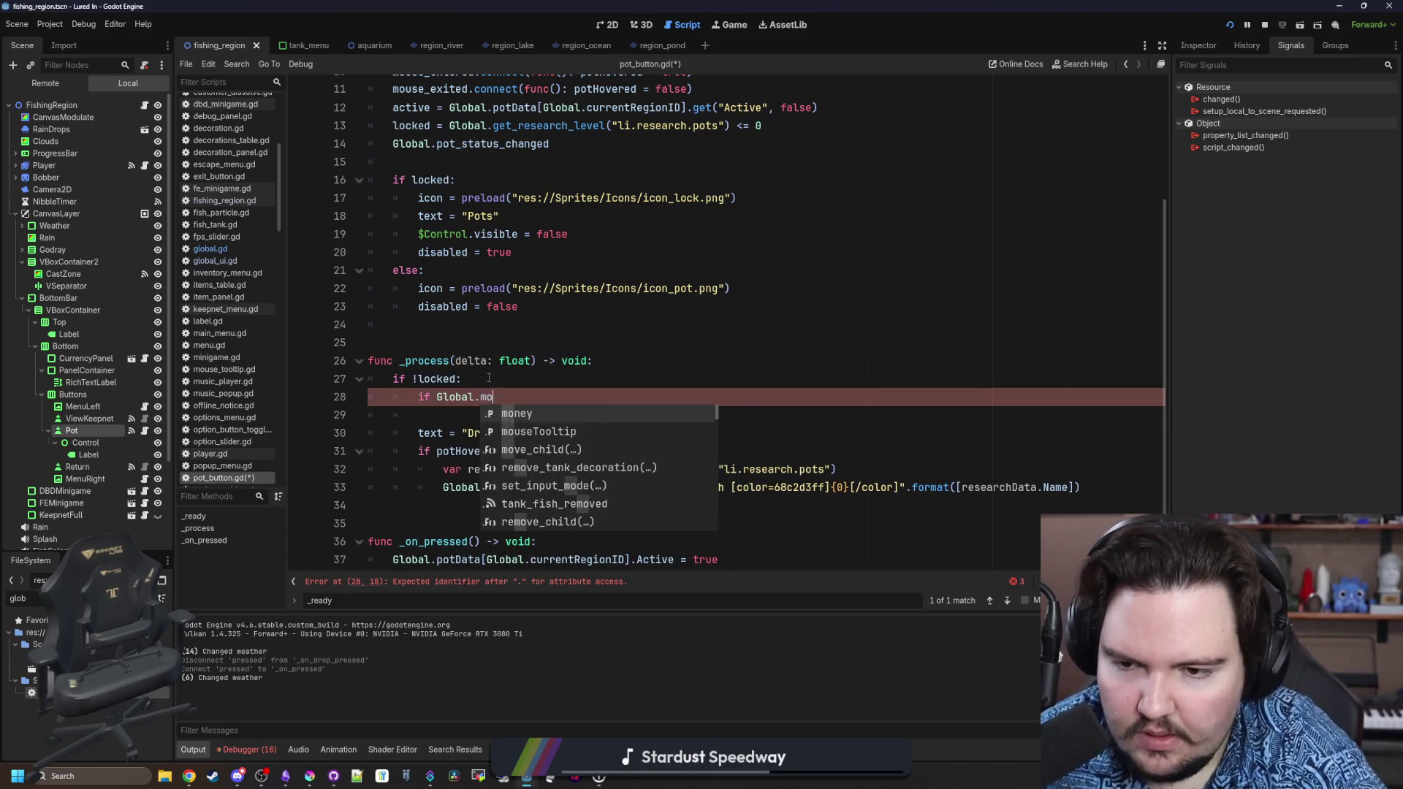
Rewrite the money check as 'Global.money <= cost:' with 'disabled = true' and 'return' beneath it.
key(BackSpace)
key(BackSpace)
text(= cost:)
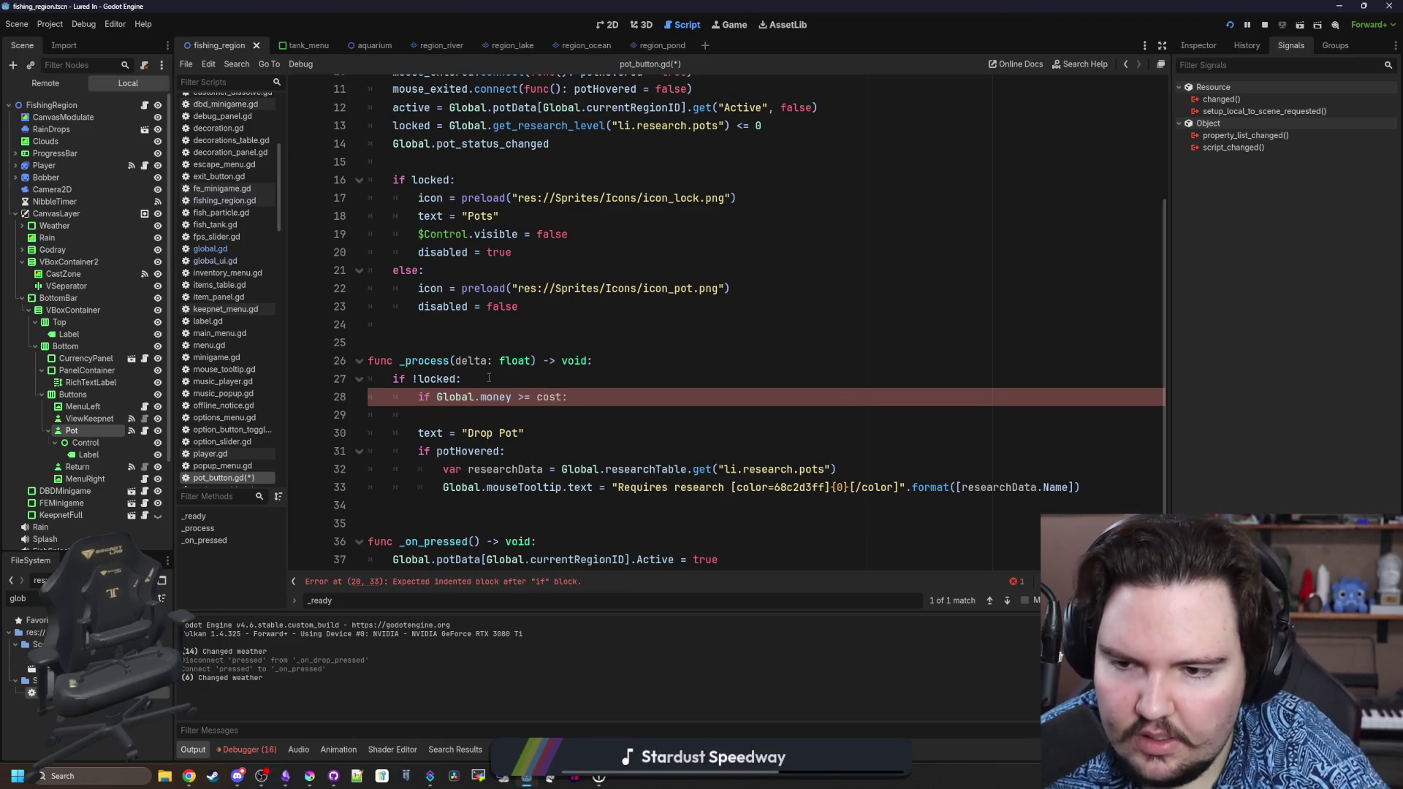
double_click(532, 398)
text(<=)
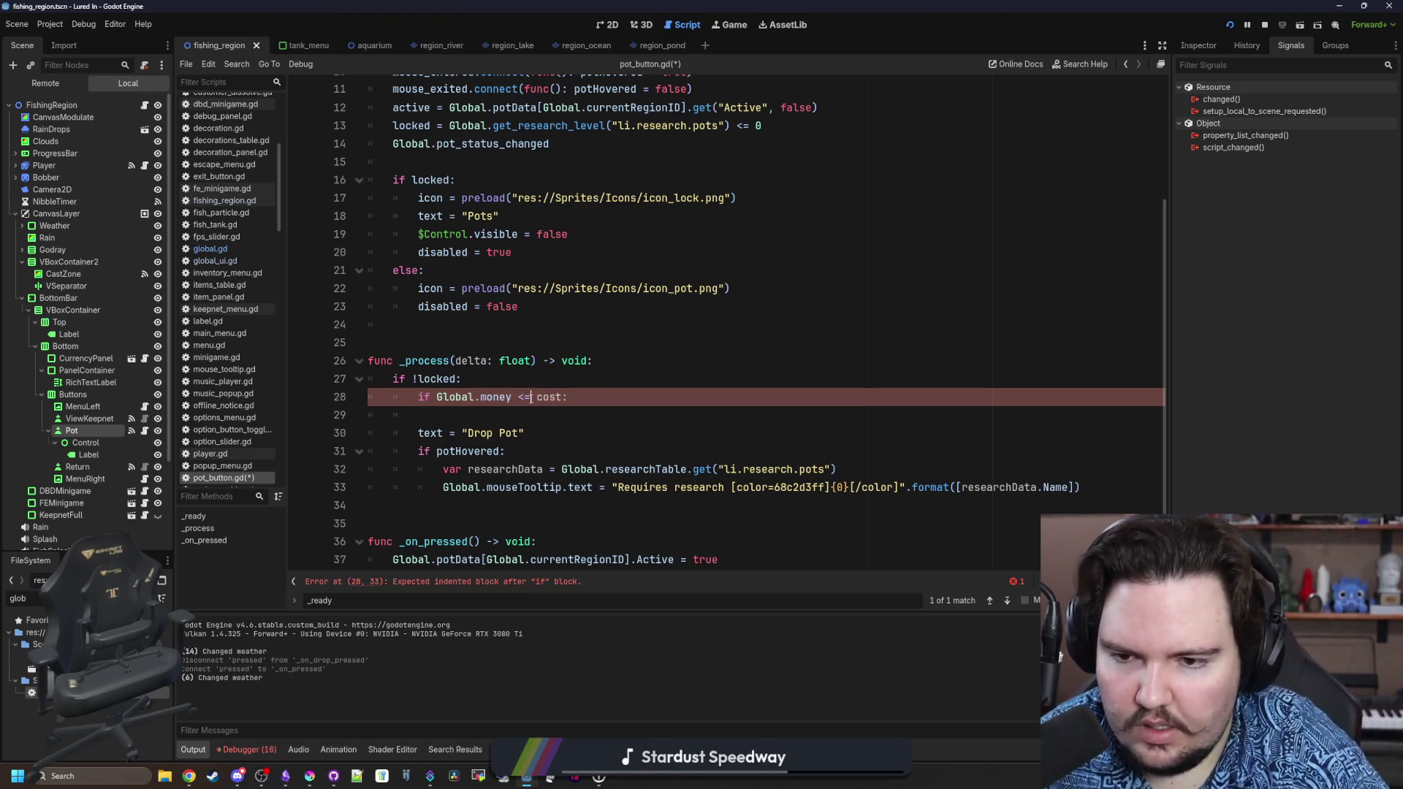
click(615, 396)
key(Return)
text(return)
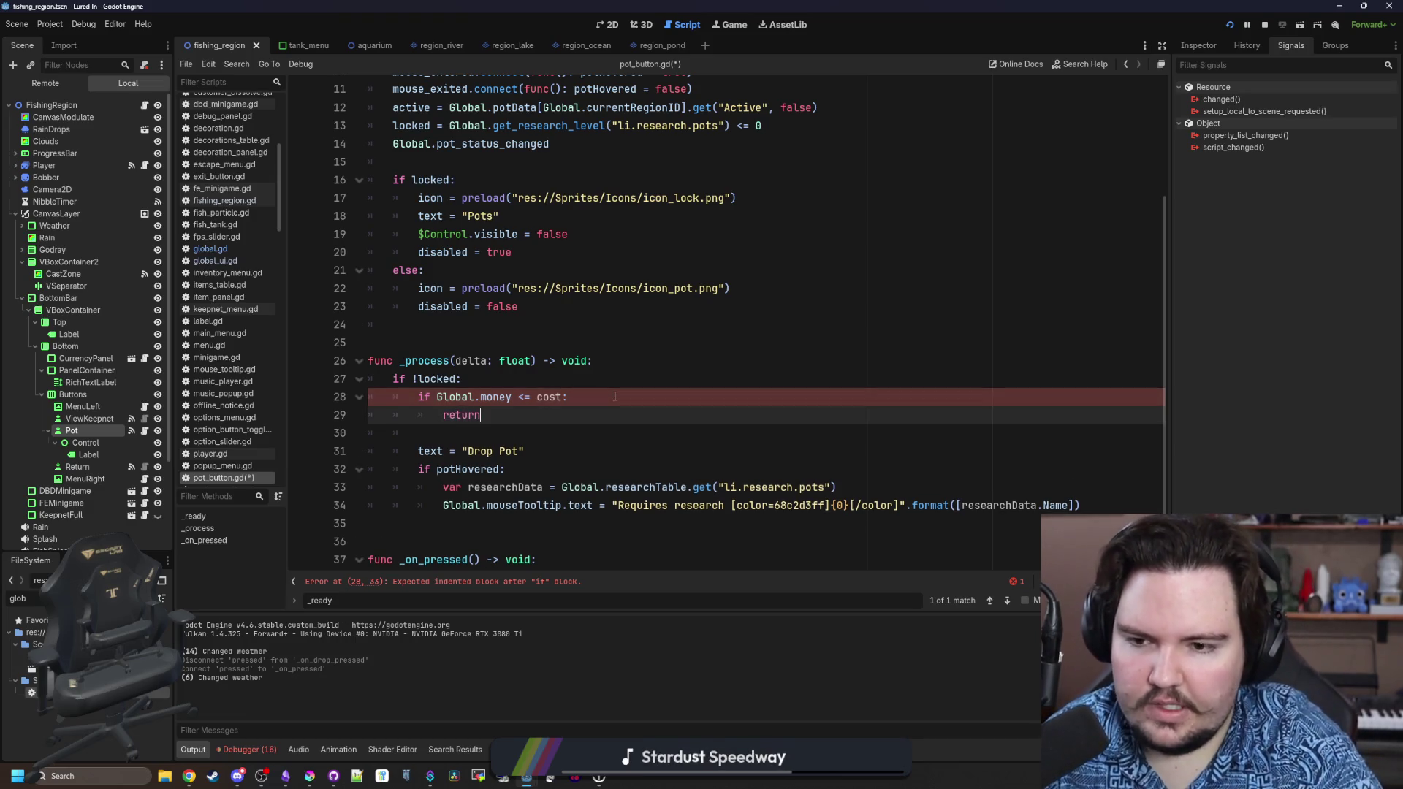
click(614, 396)
text(\)
key(Return)
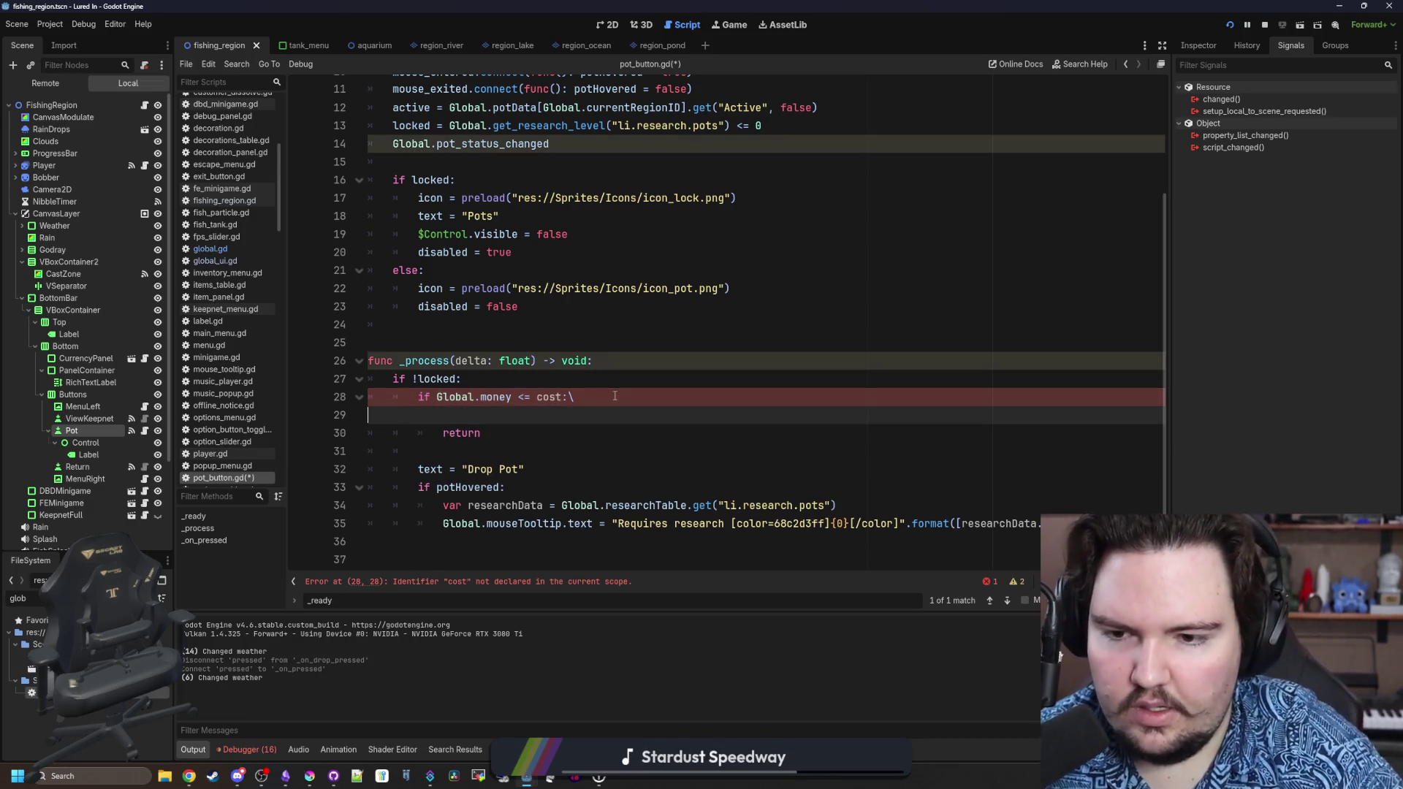
key(BackSpace)
key(BackSpace)
key(Return)
text(disabled = true)
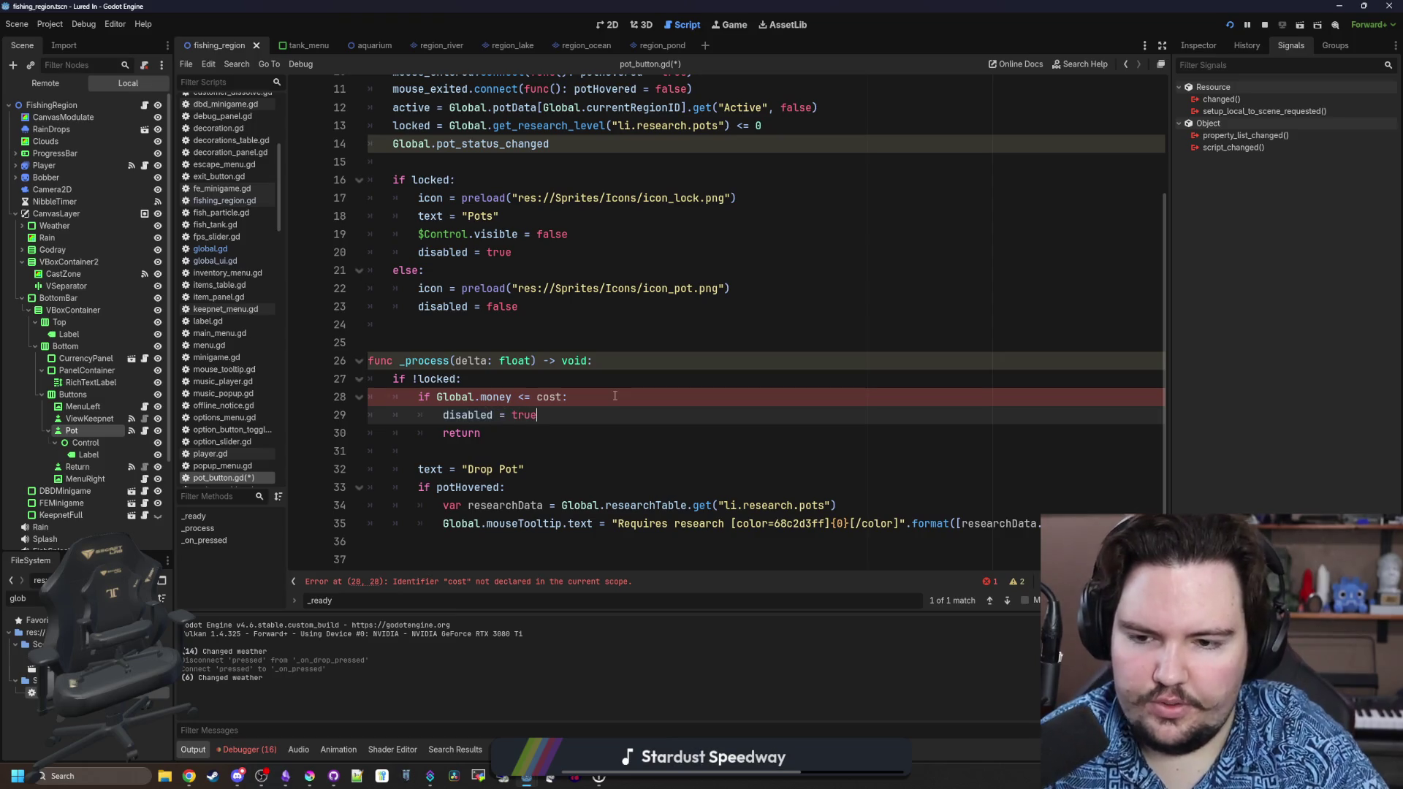
Move 'disabled = ' in front of the condition and delete the leftover if/return lines.
click(614, 396)
click(542, 376)
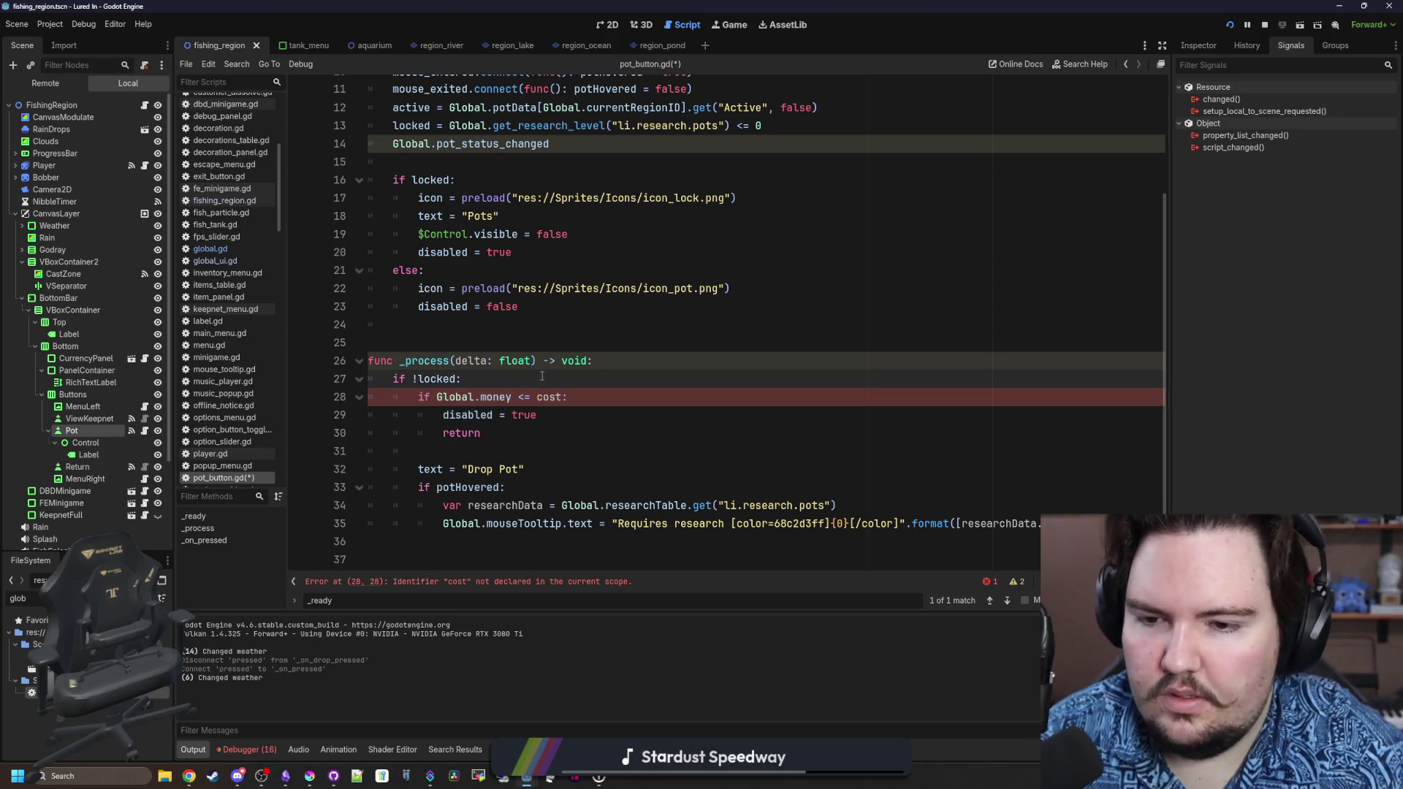
scroll(521, 374, down, 1)
click(538, 361)
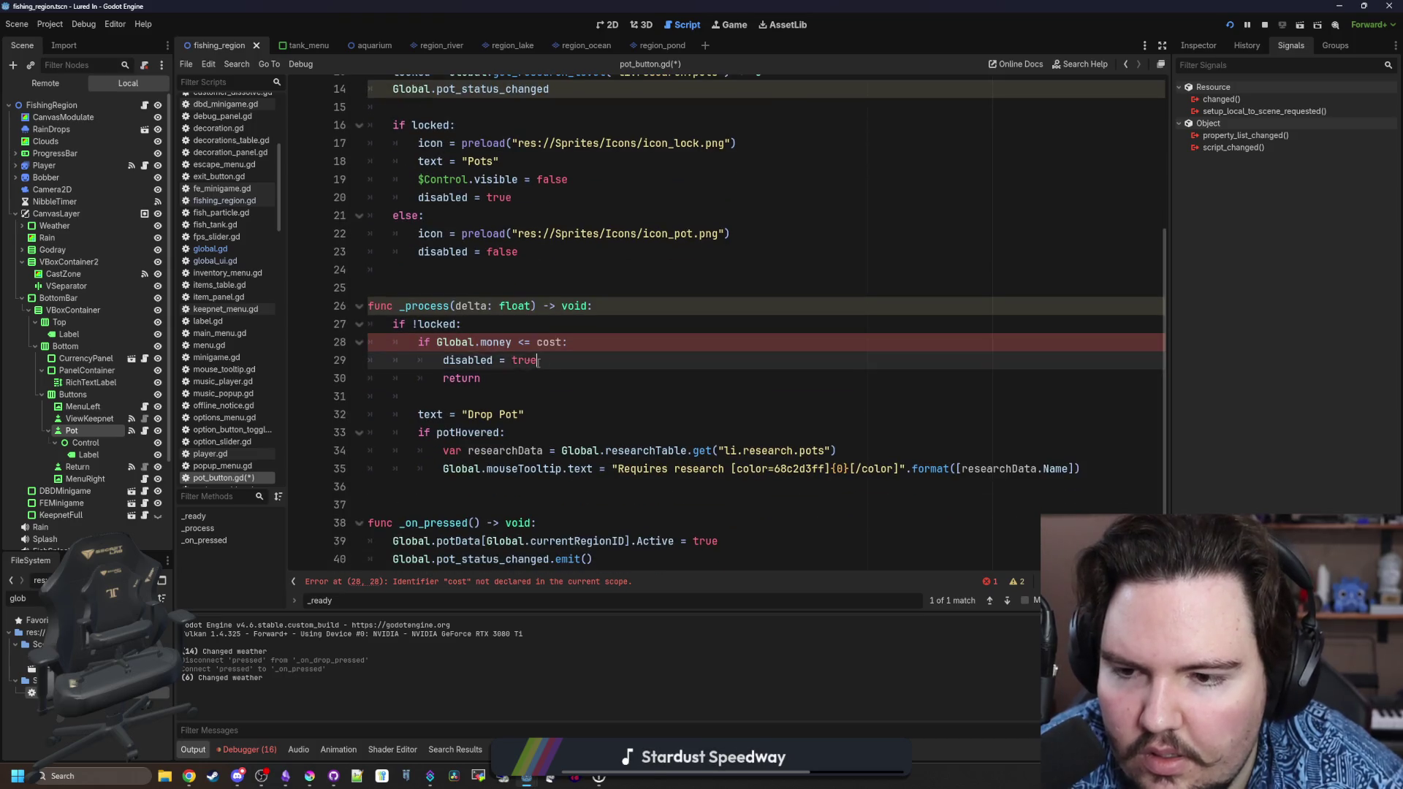
drag(538, 360, 443, 360)
key(ctrl+x)
click(409, 342)
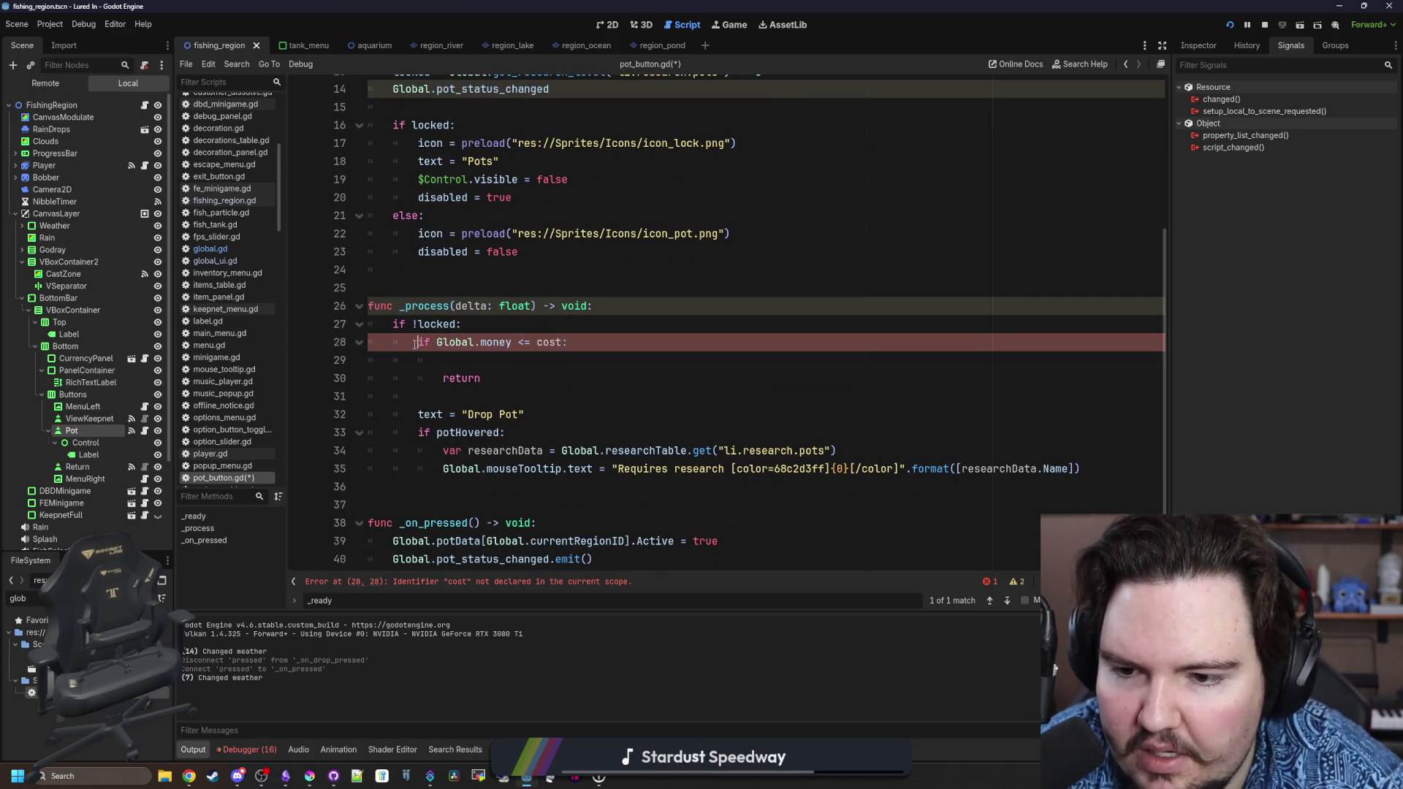
key(ctrl+v)
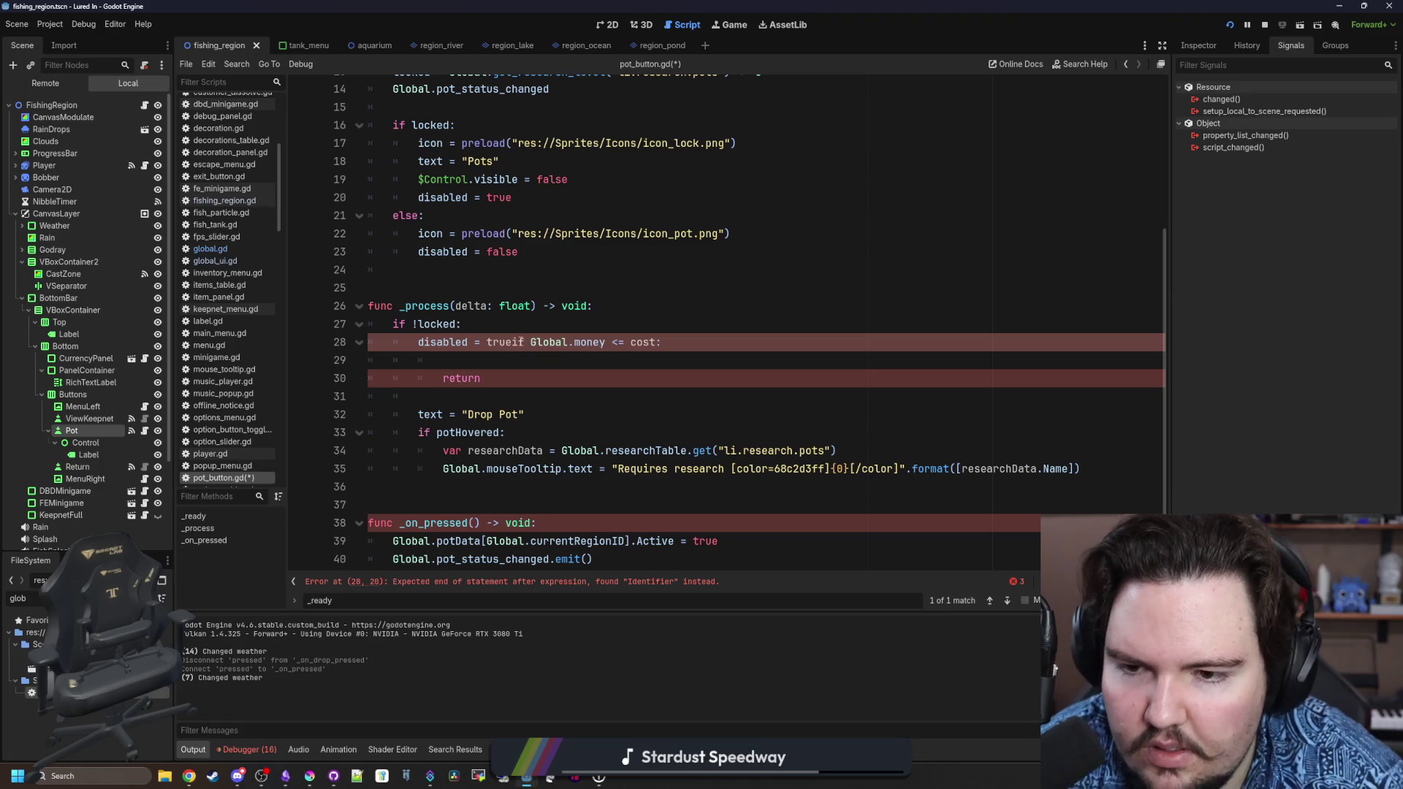
drag(531, 342, 415, 355)
key(BackSpace)
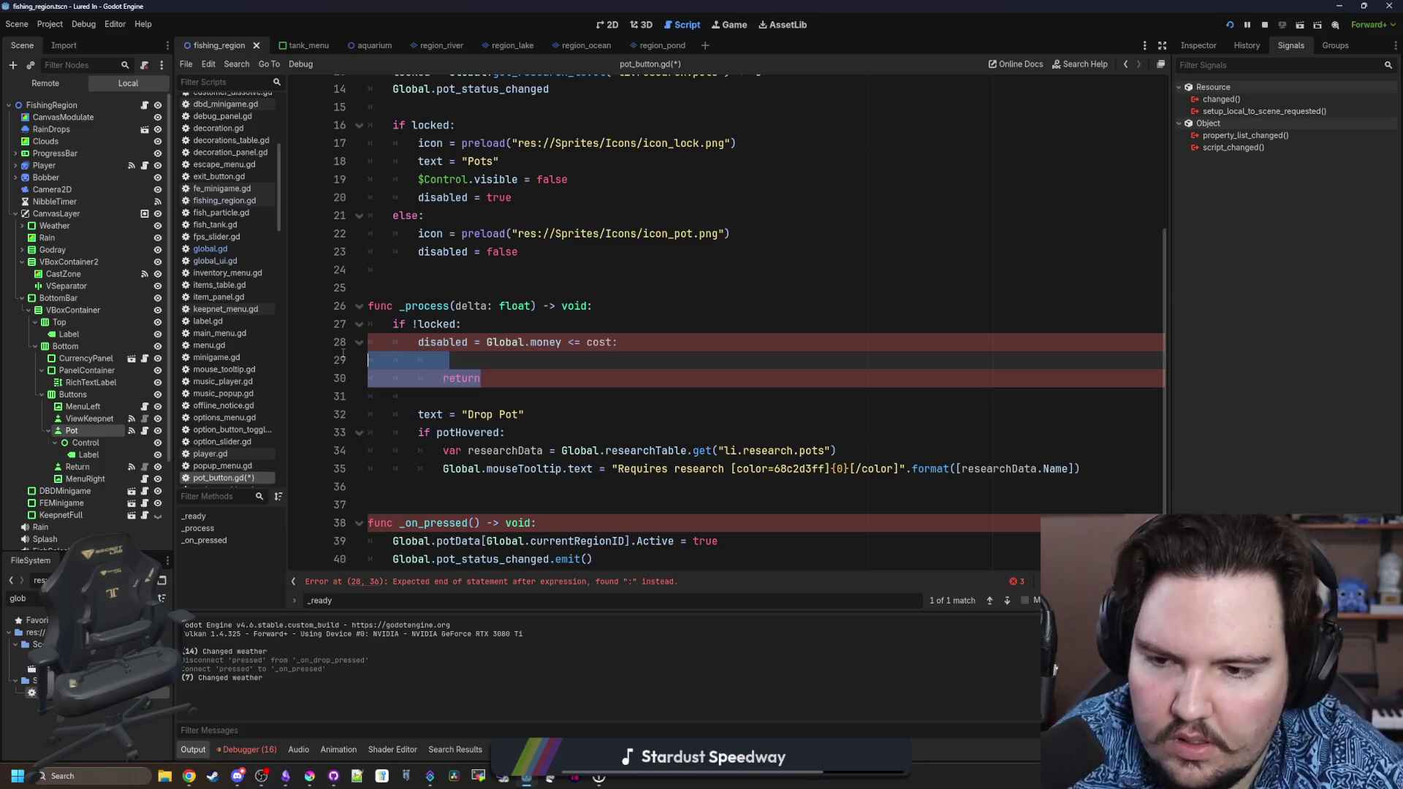
key(BackSpace)
key(BackSpace)
Append '&& !active' so the line reads 'disabled = Global.money <= cost && !active'.
scroll(472, 352, up, 5)
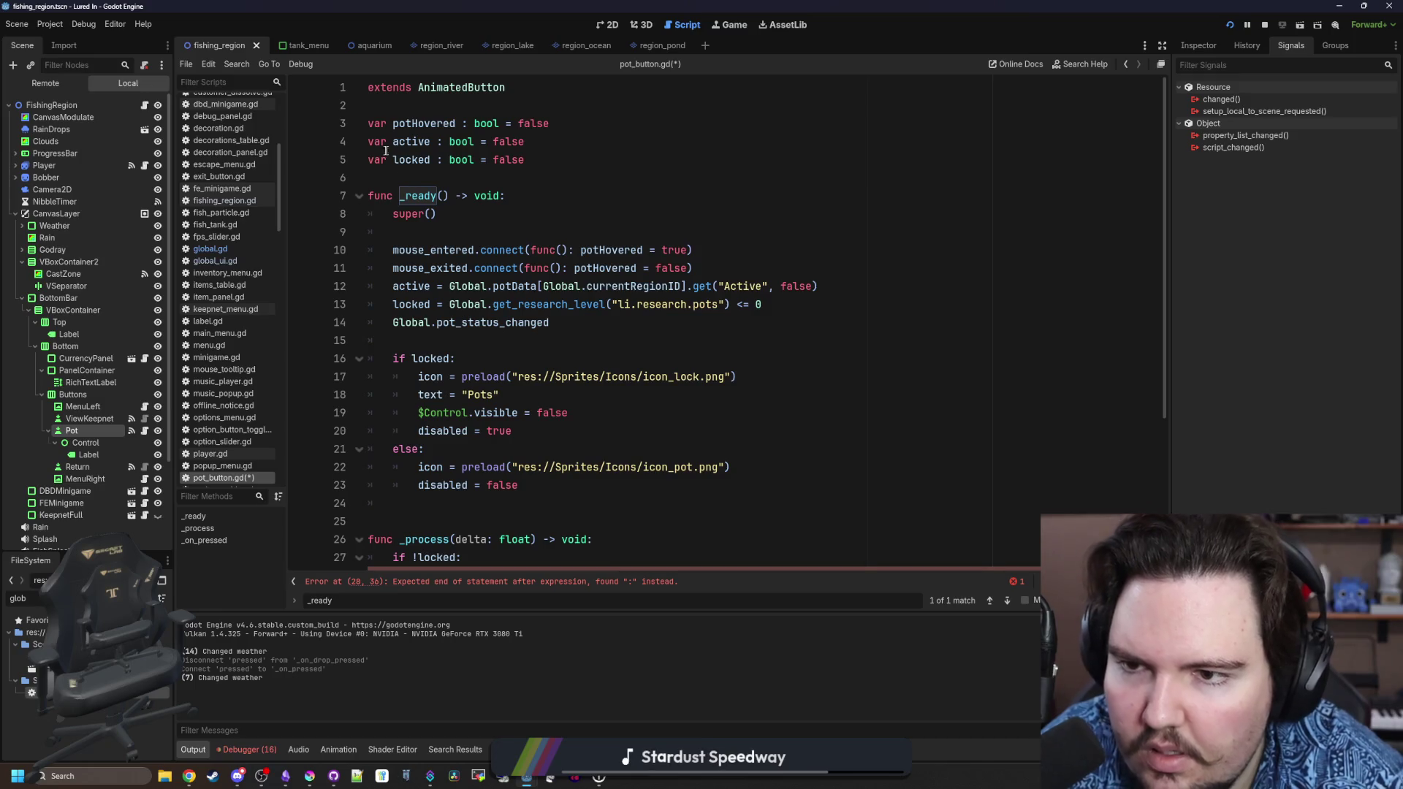
double_click(411, 141)
scroll(494, 358, down, 4)
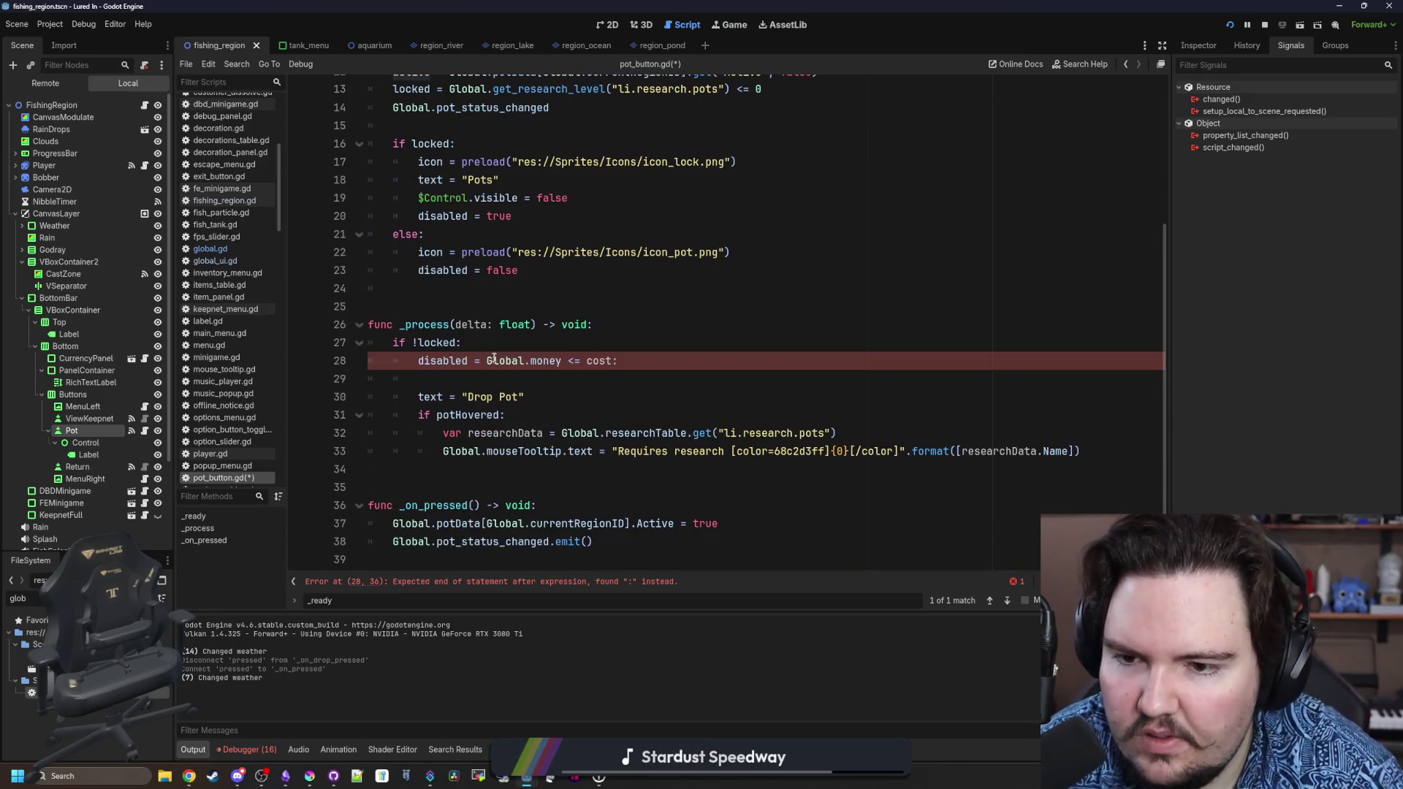
click(504, 349)
key(Return)
text(!acti)
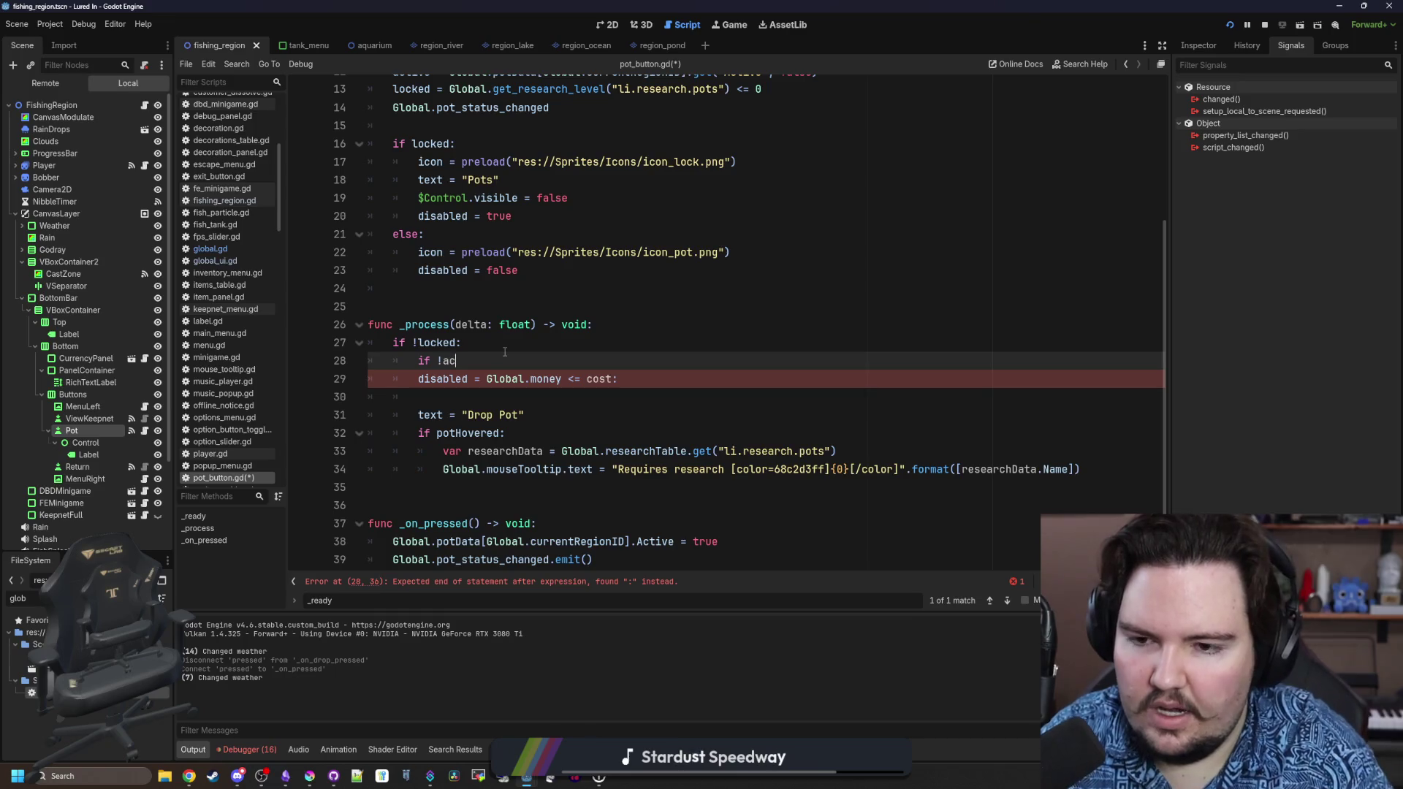
key(BackSpace)
key(BackSpace)
key(BackSpace)
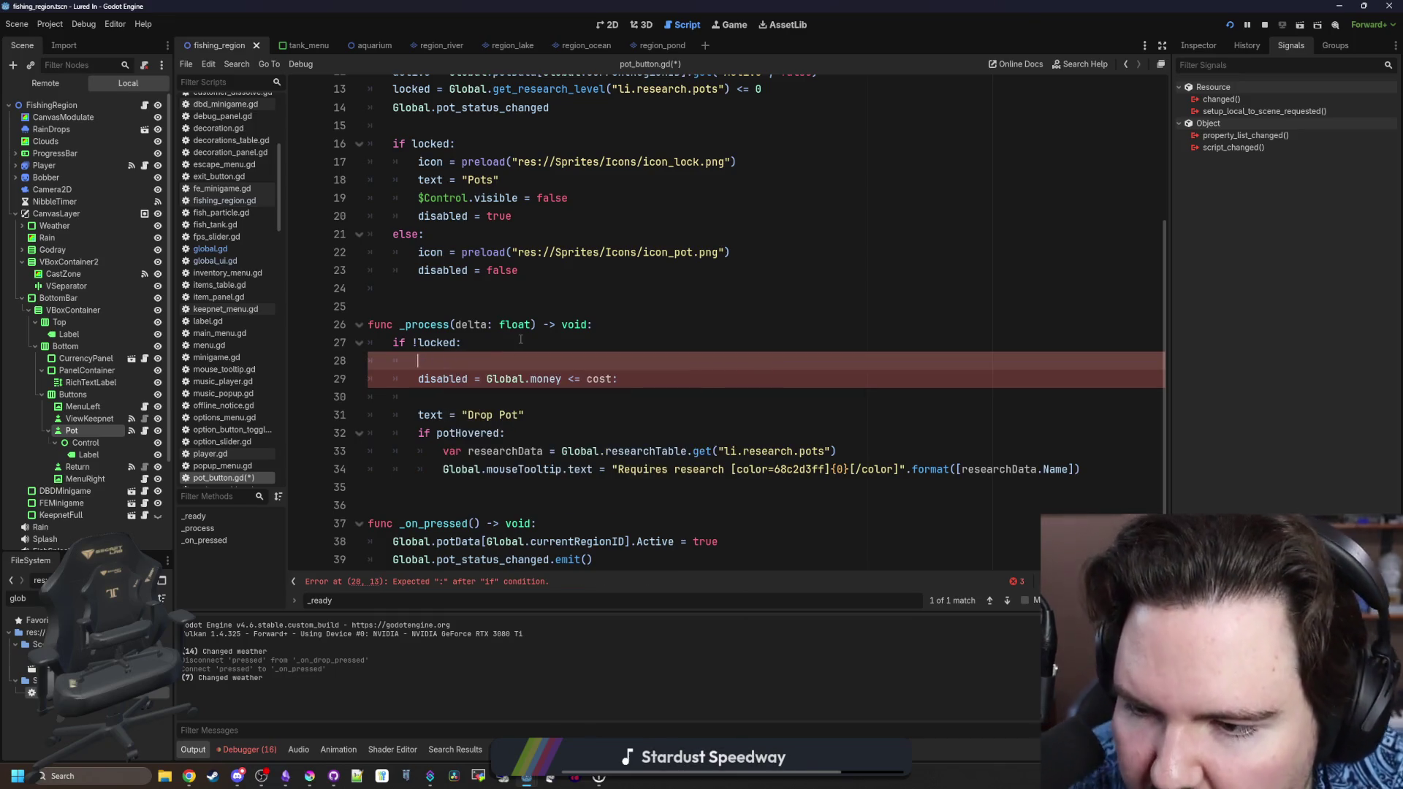
key(BackSpace)
key(BackSpace)
key(BackSpace)
click(618, 360)
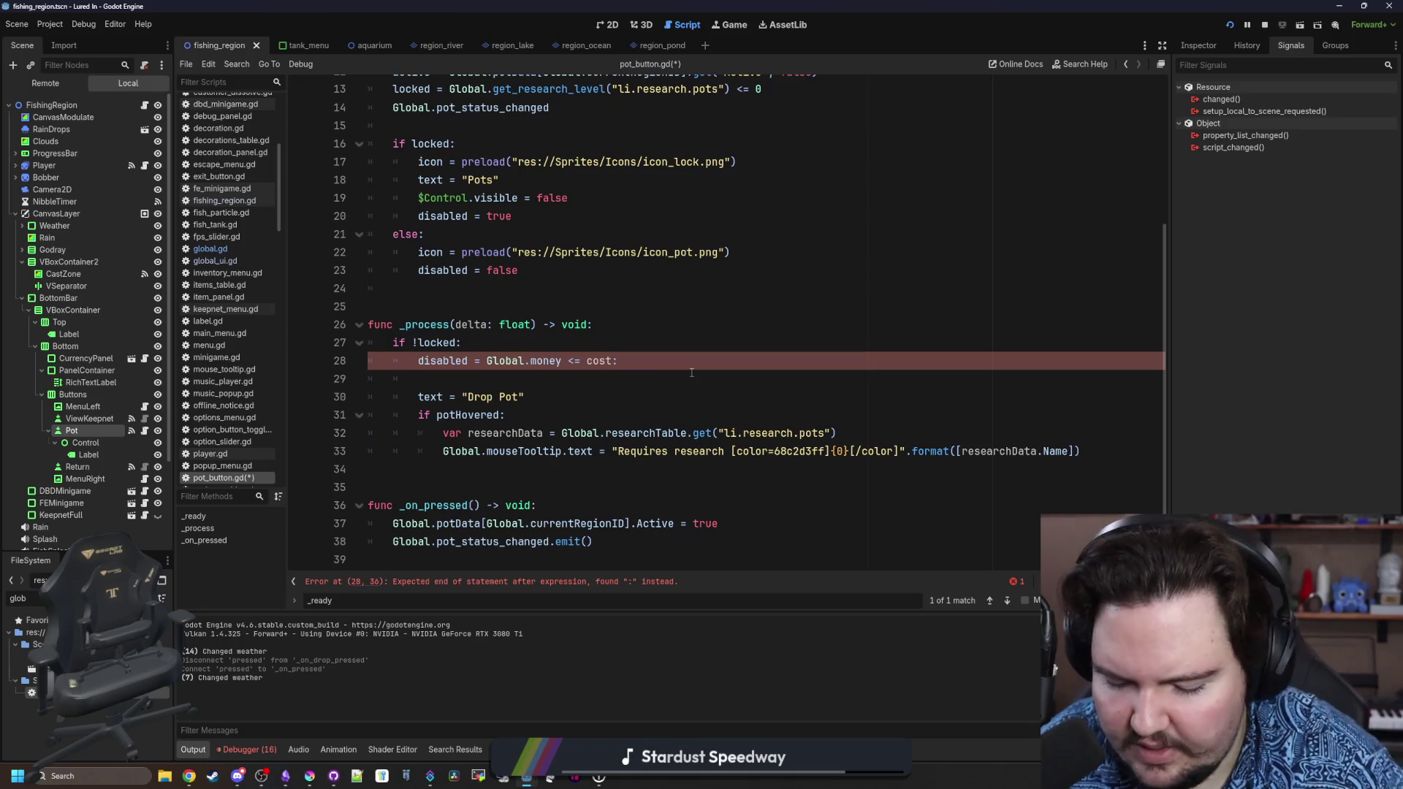
text(&& !ac)
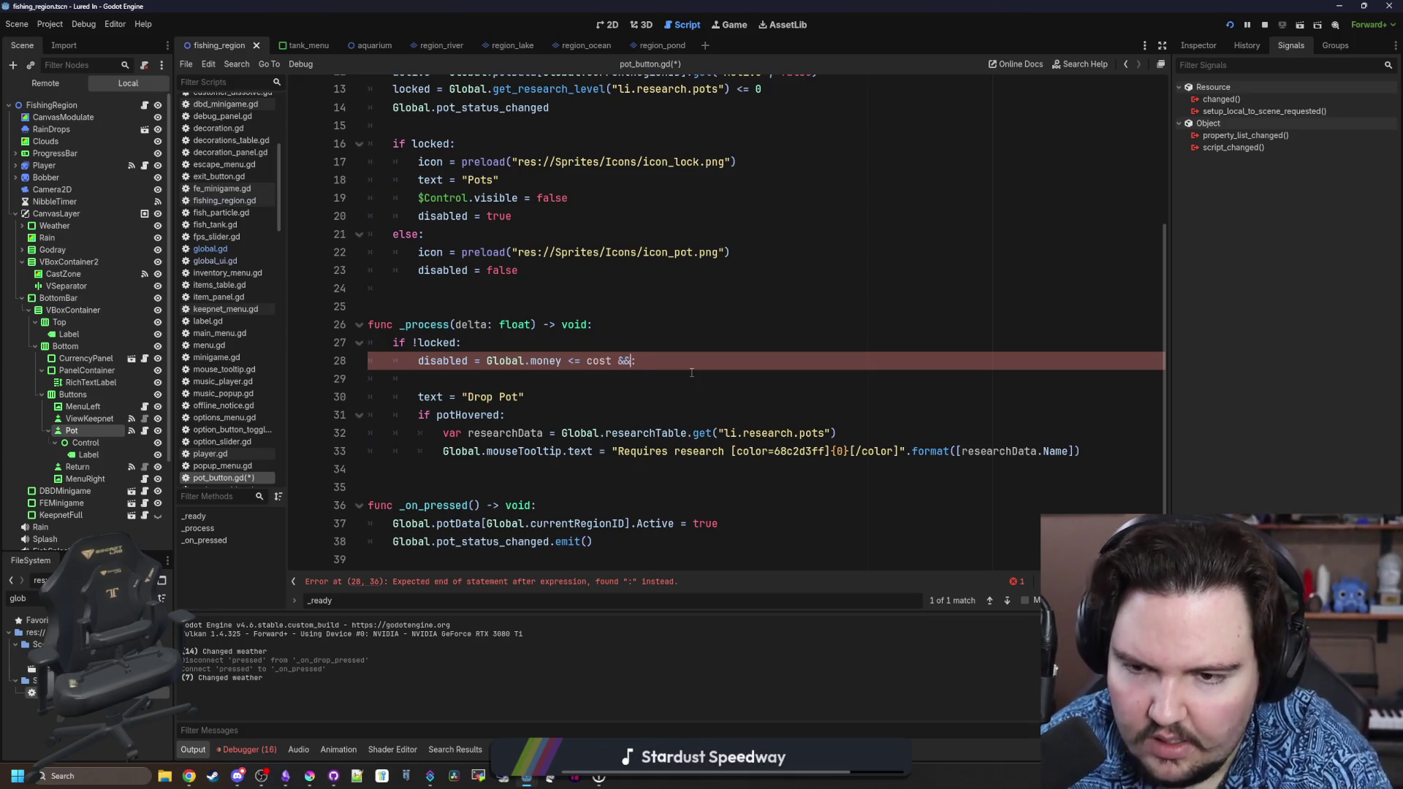
text(tive)
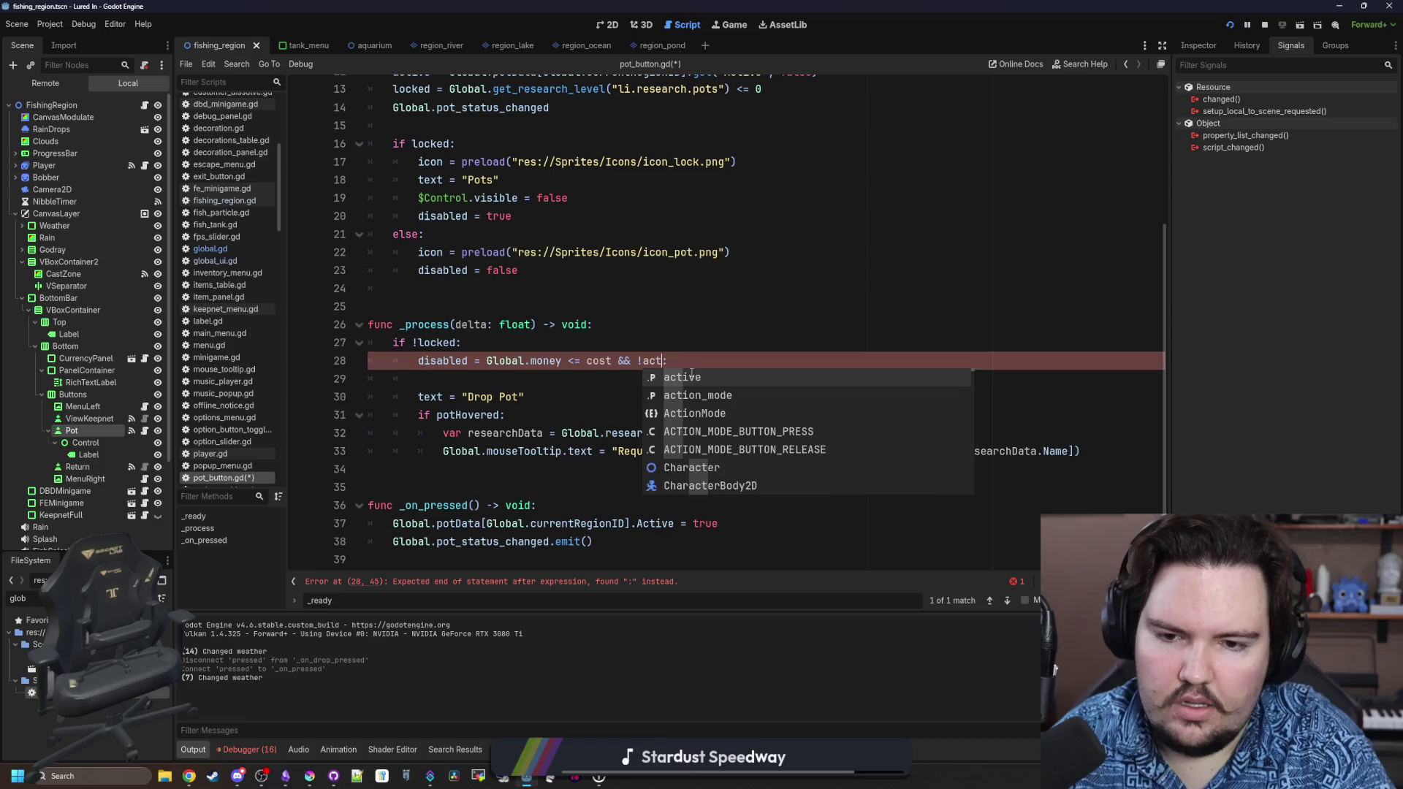
click(472, 377)
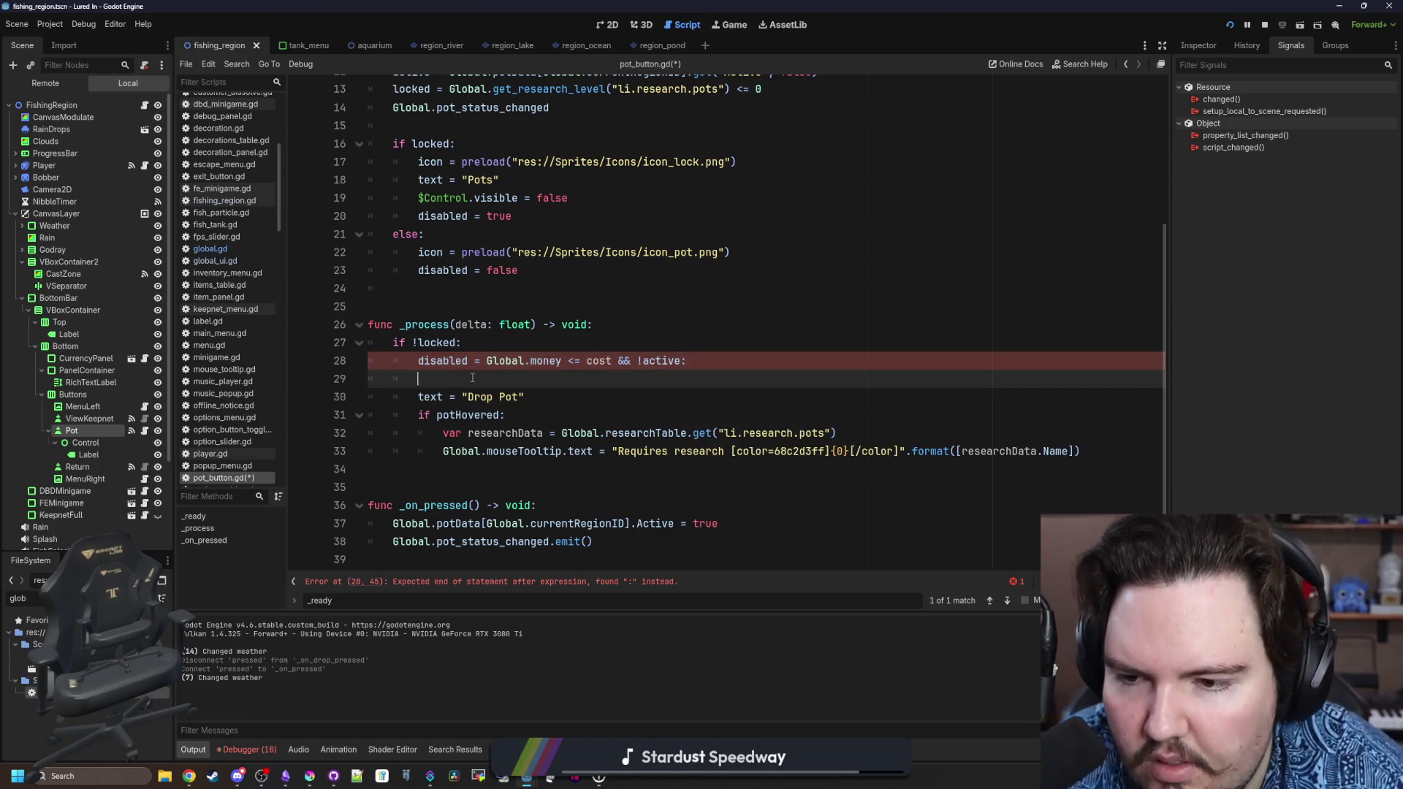
double_click(454, 361)
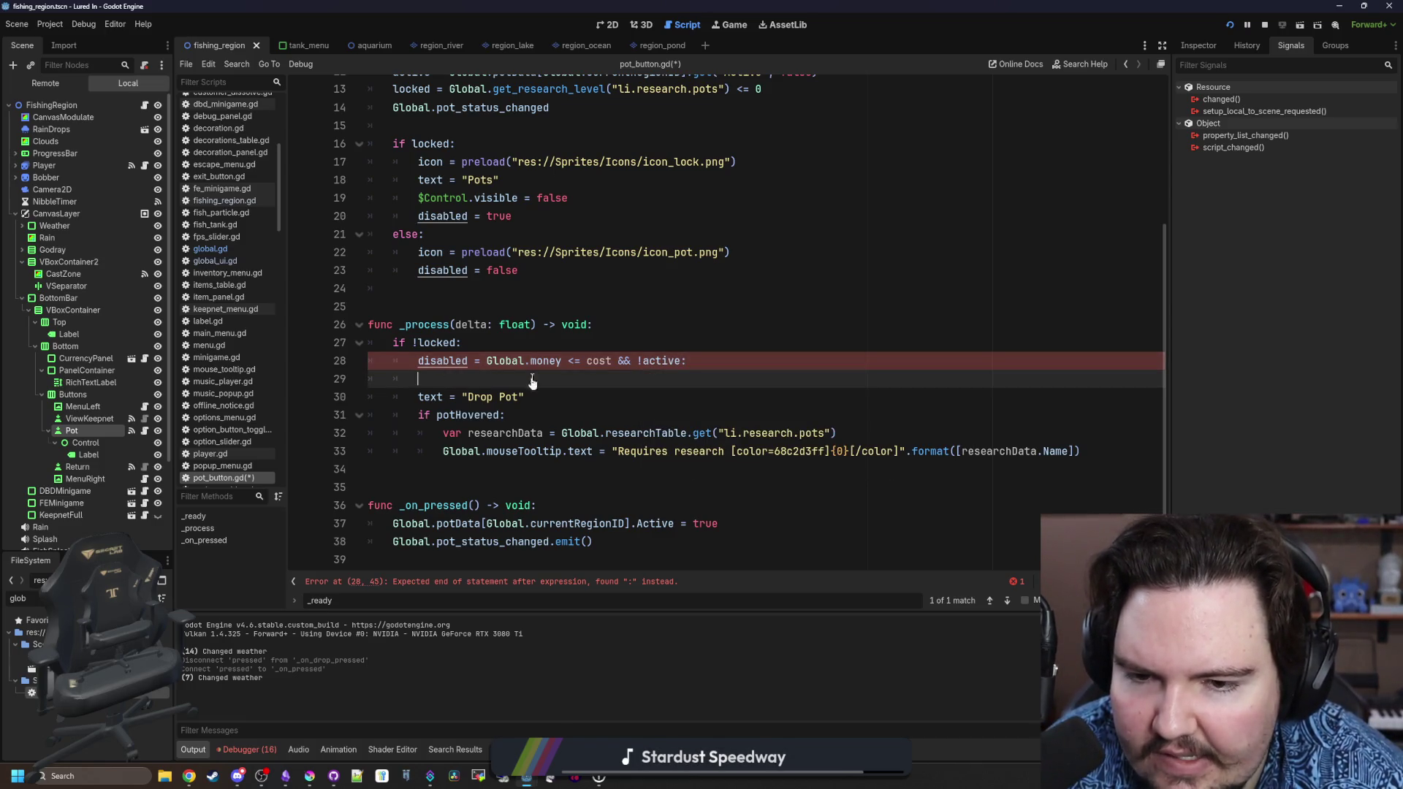
key(ctrl+z)
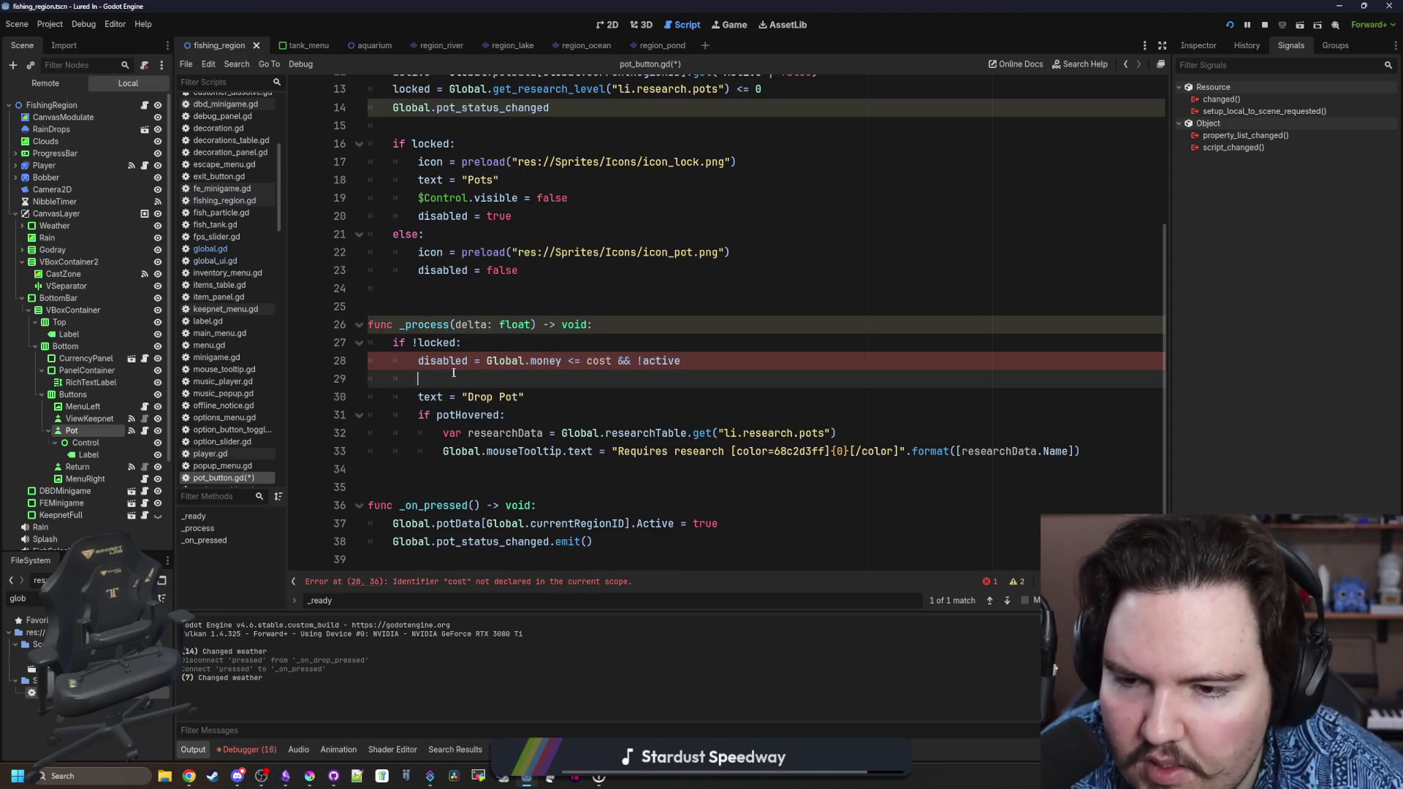
Declare 'var cost : float = 0.0' below the other variables.
scroll(467, 292, up, 4)
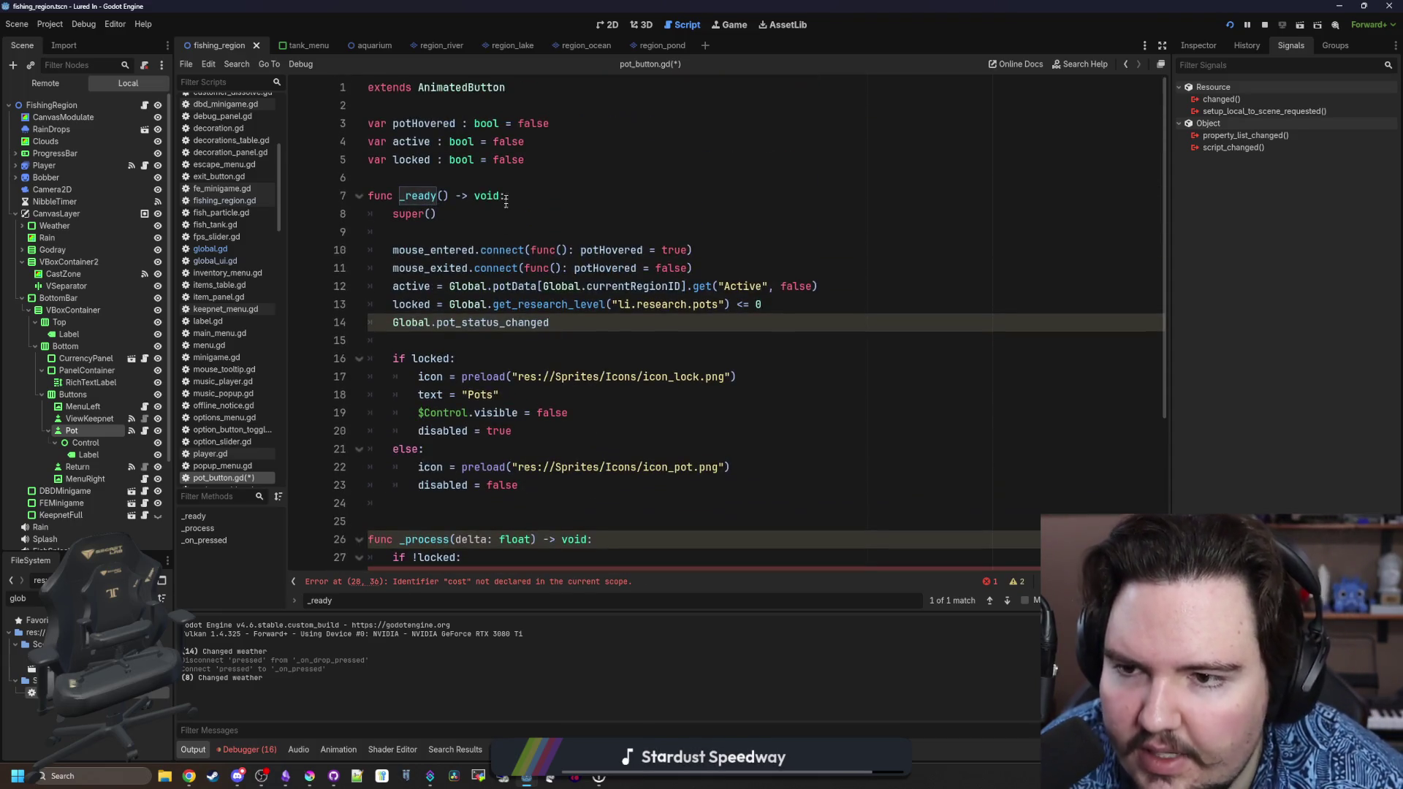
click(566, 161)
key(Return)
text(var cost : int = 0)
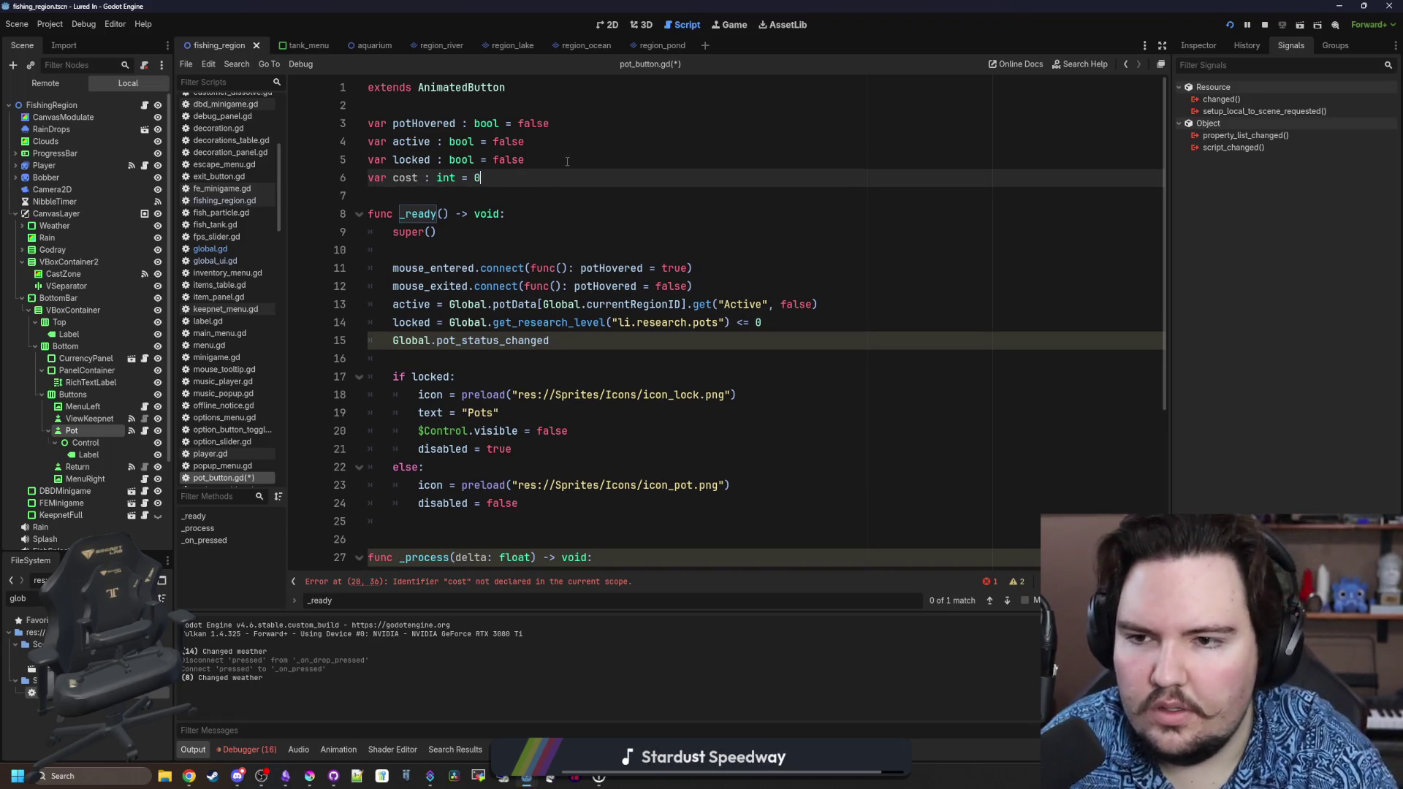
key(BackSpace)
key(BackSpace)
key(BackSpace)
text(oat = 0)
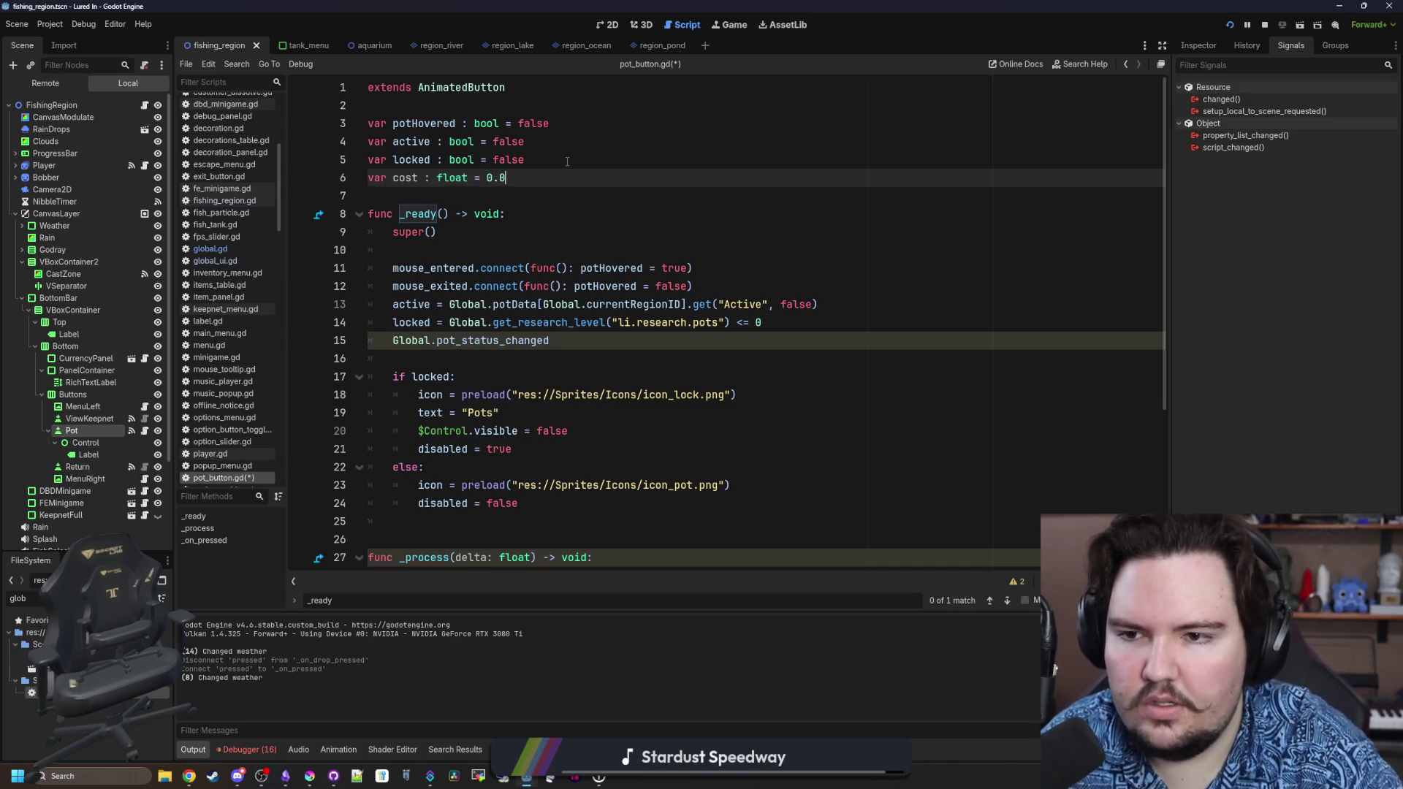
double_click(404, 178)
Change the _ready signal line to 'Global.pot_status_changed.connect(update)'.
scroll(453, 241, down, 1)
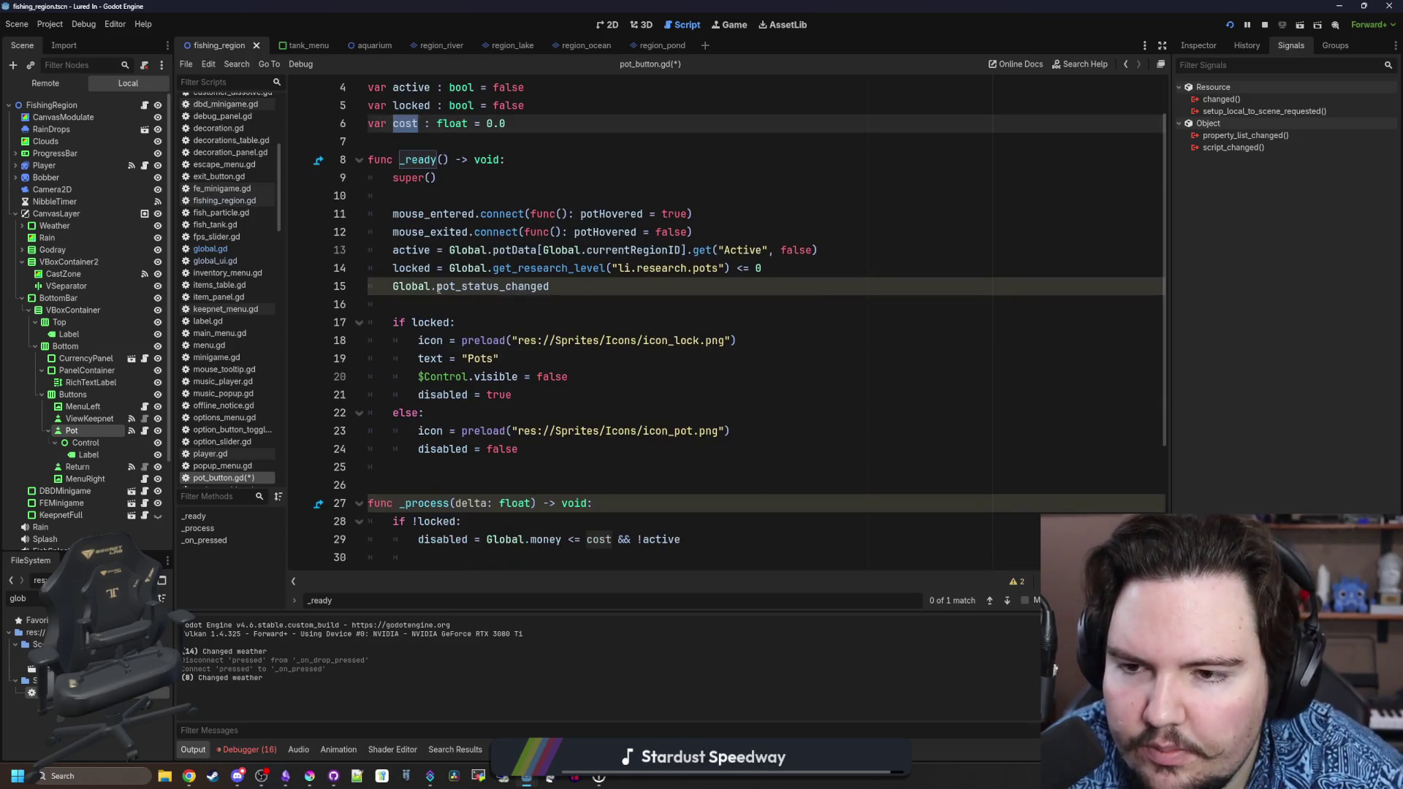
click(458, 300)
click(594, 285)
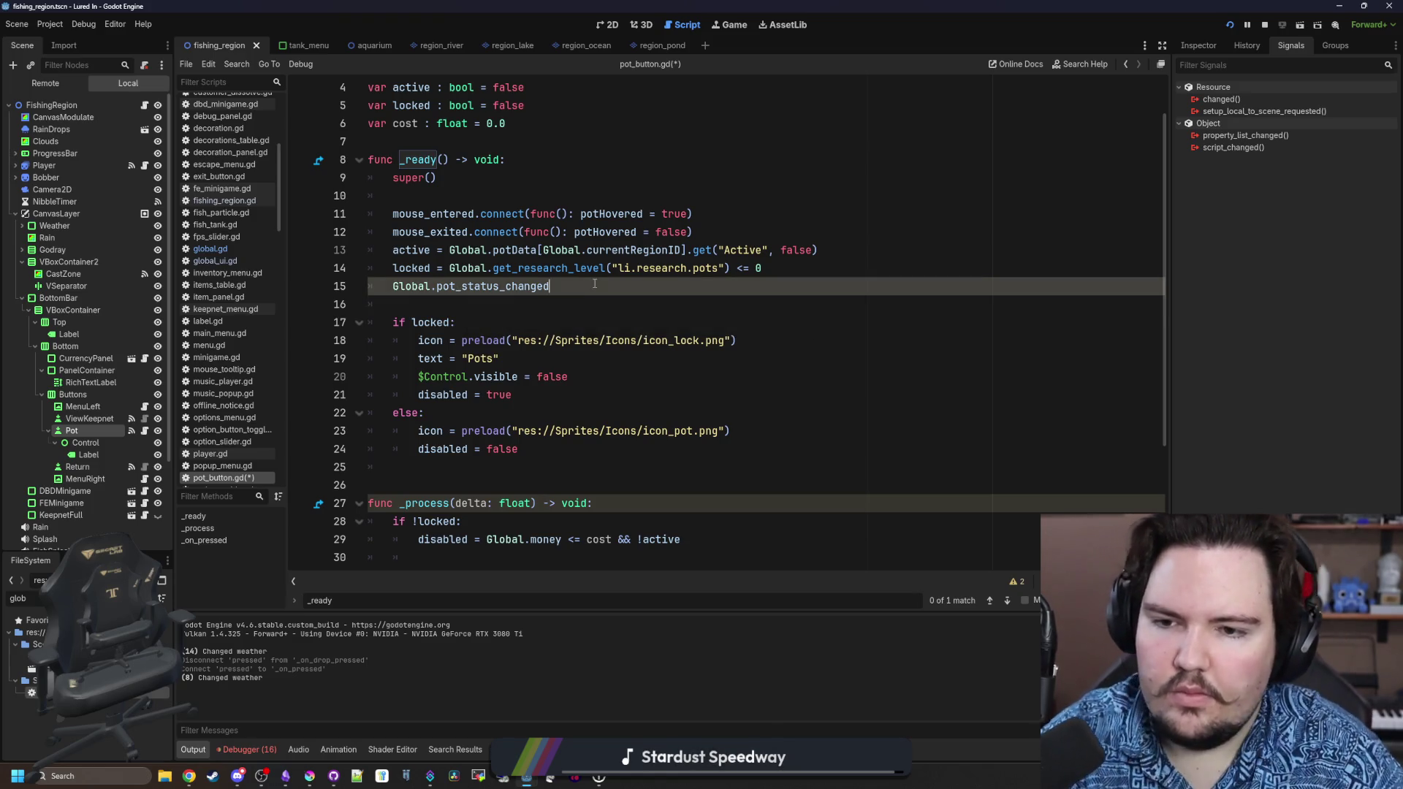
text(.connect()
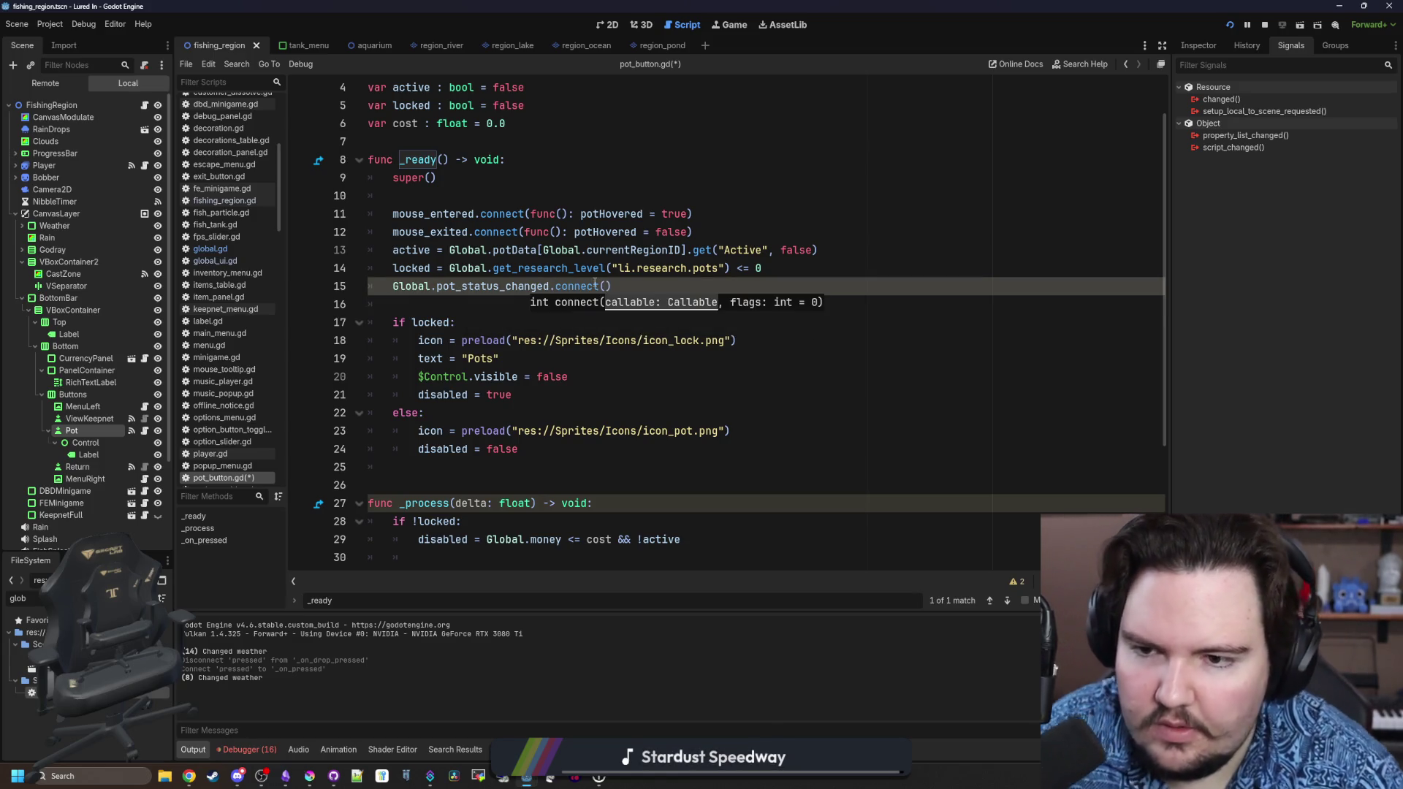
scroll(629, 241, down, 1)
scroll(629, 242, down, 3)
scroll(774, 241, up, 2)
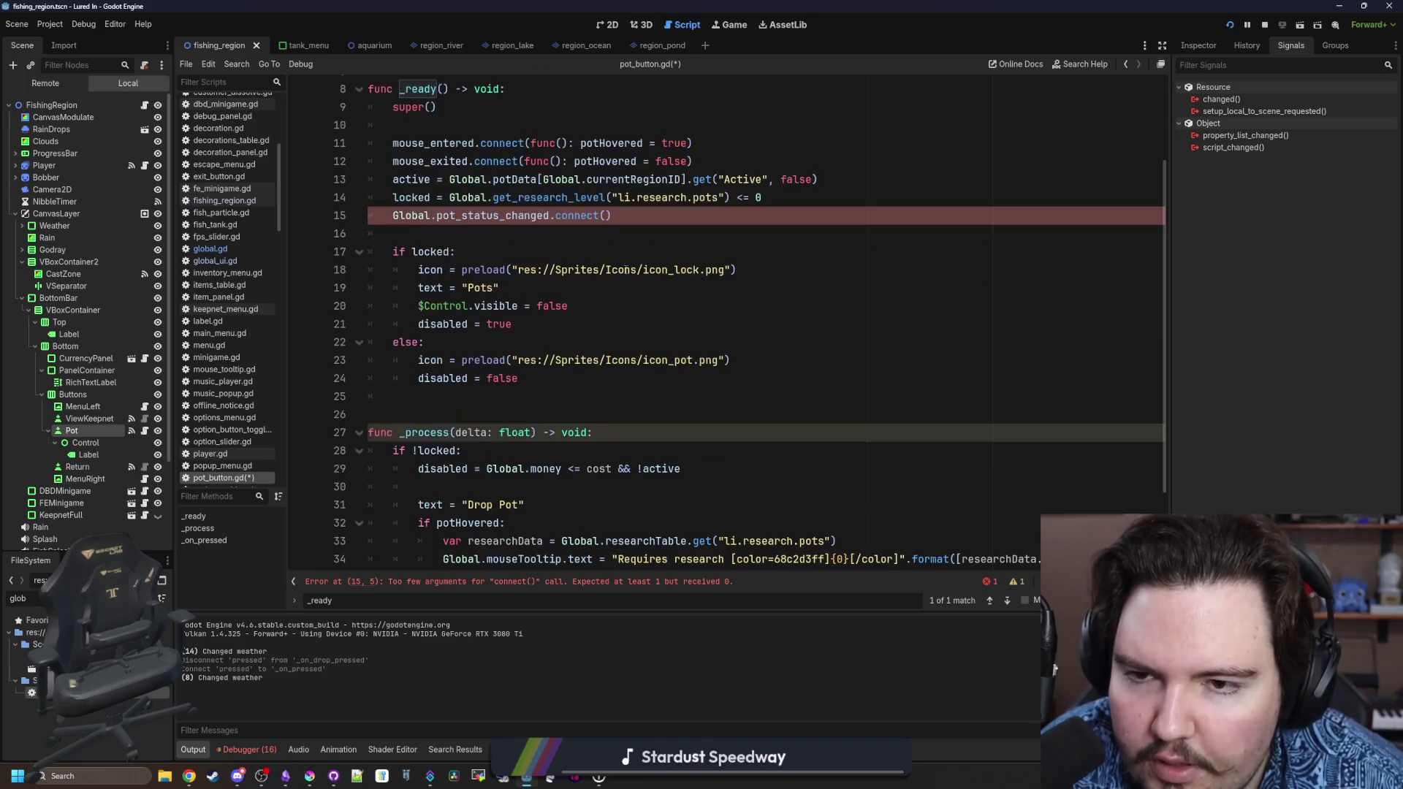
text(update))
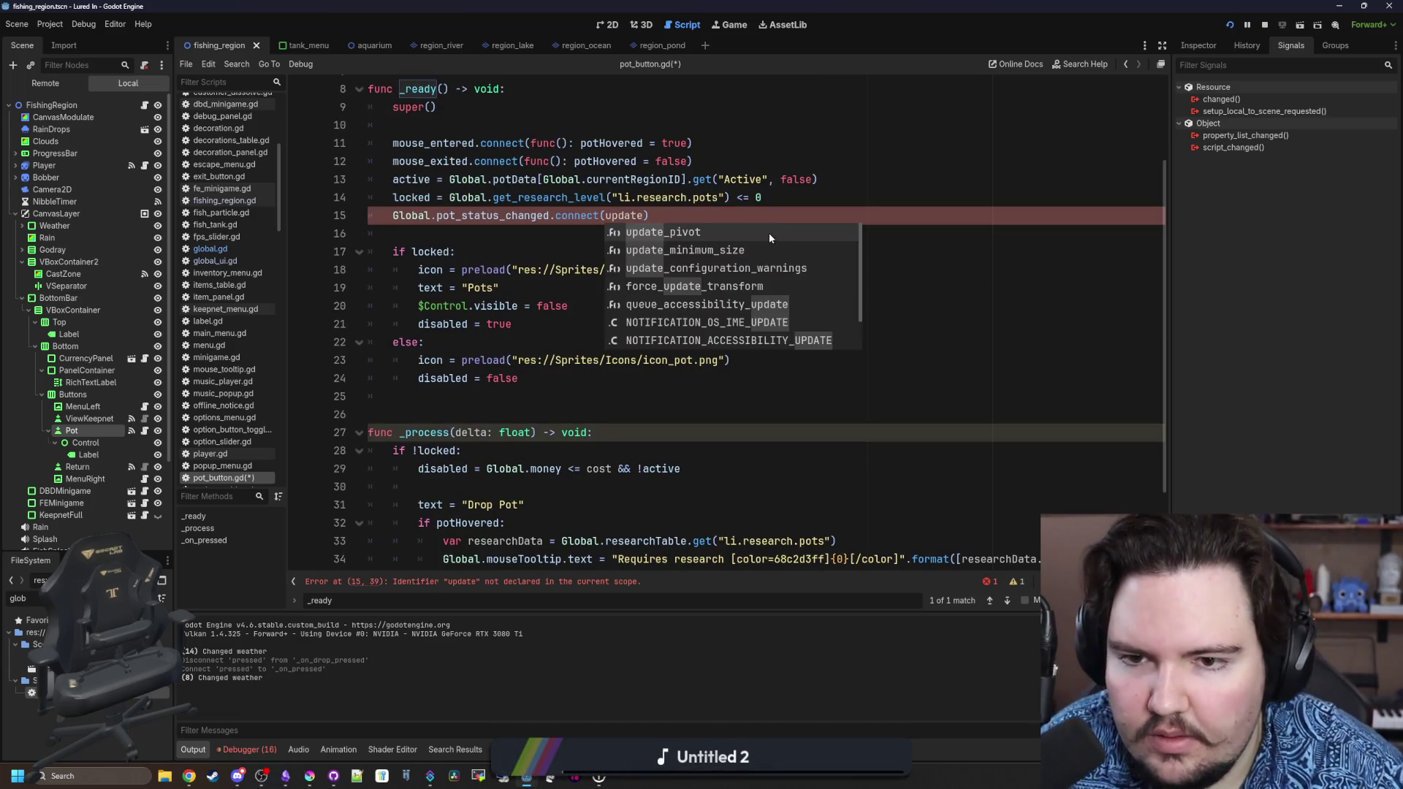
key(Return)
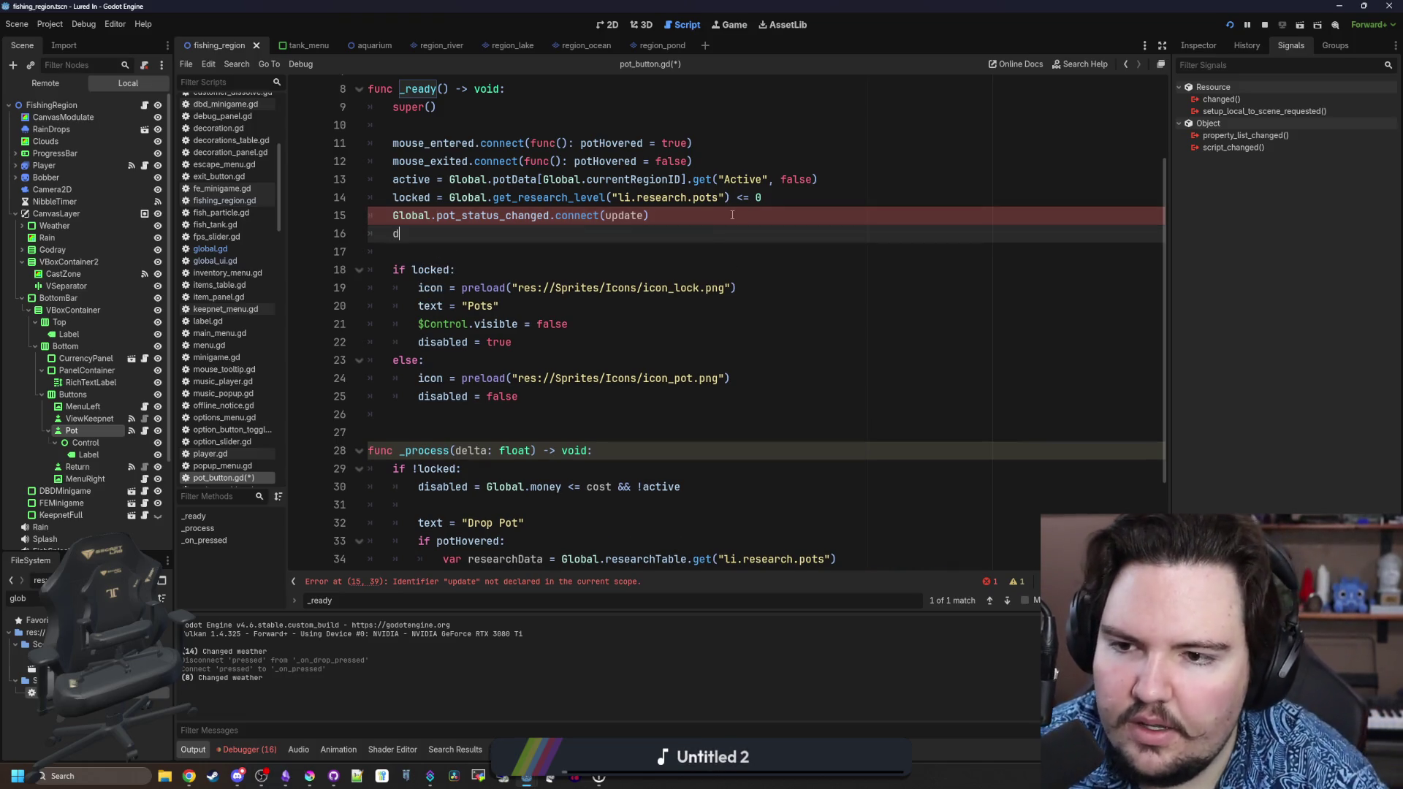
scroll(732, 215, up, 2)
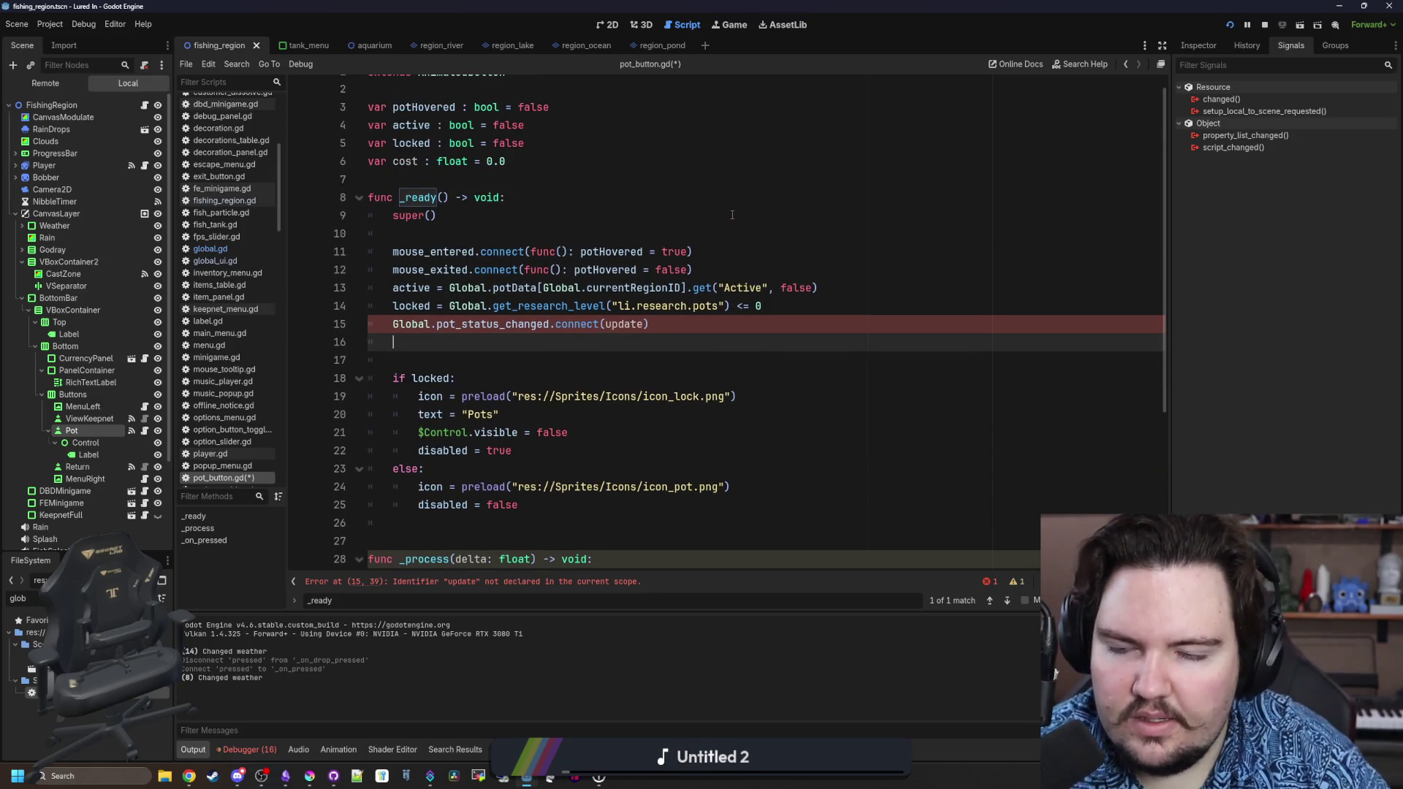
Begin the line 'cost = clampf(region…, 100.0, INF)' in _ready, checking the Calculator app.
text(cost = )
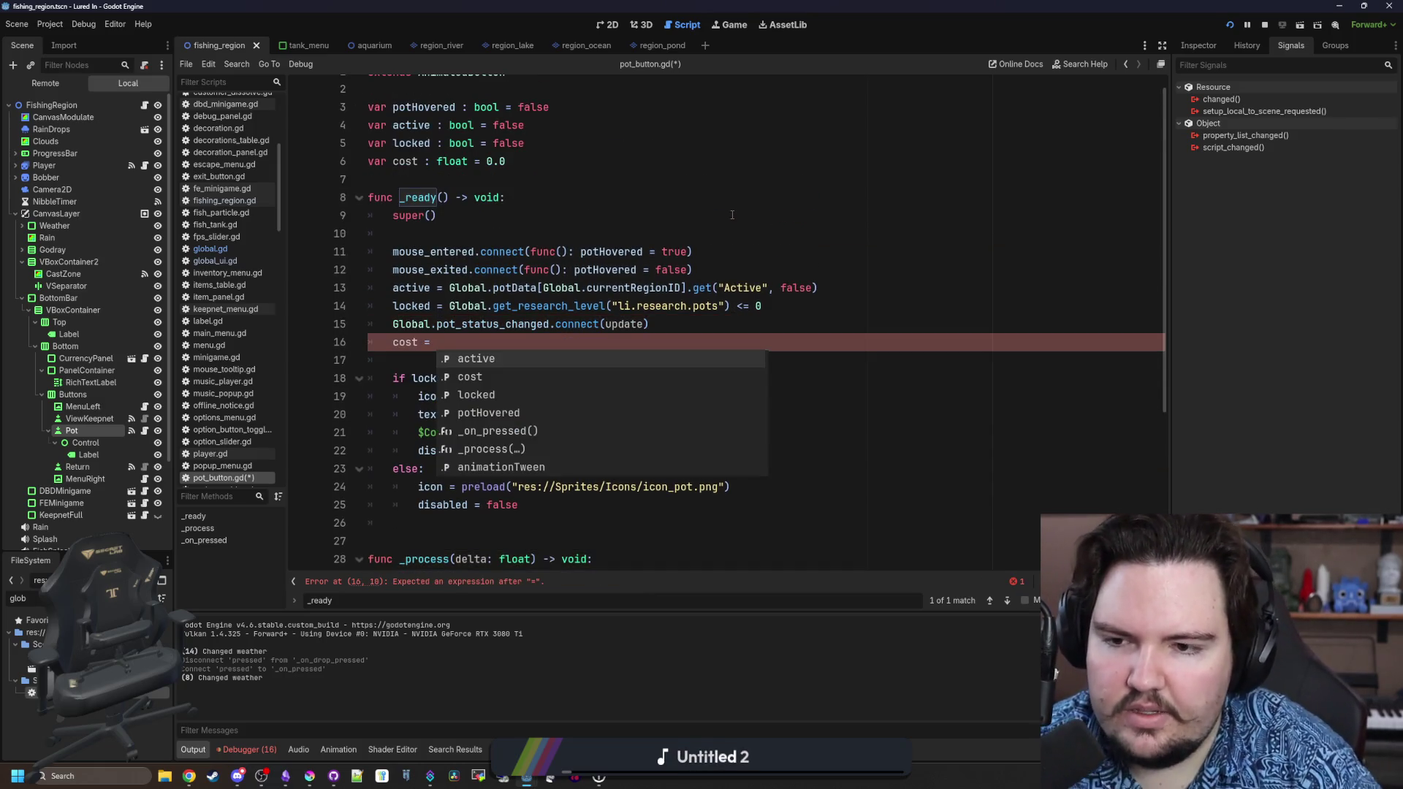
text(clampf()
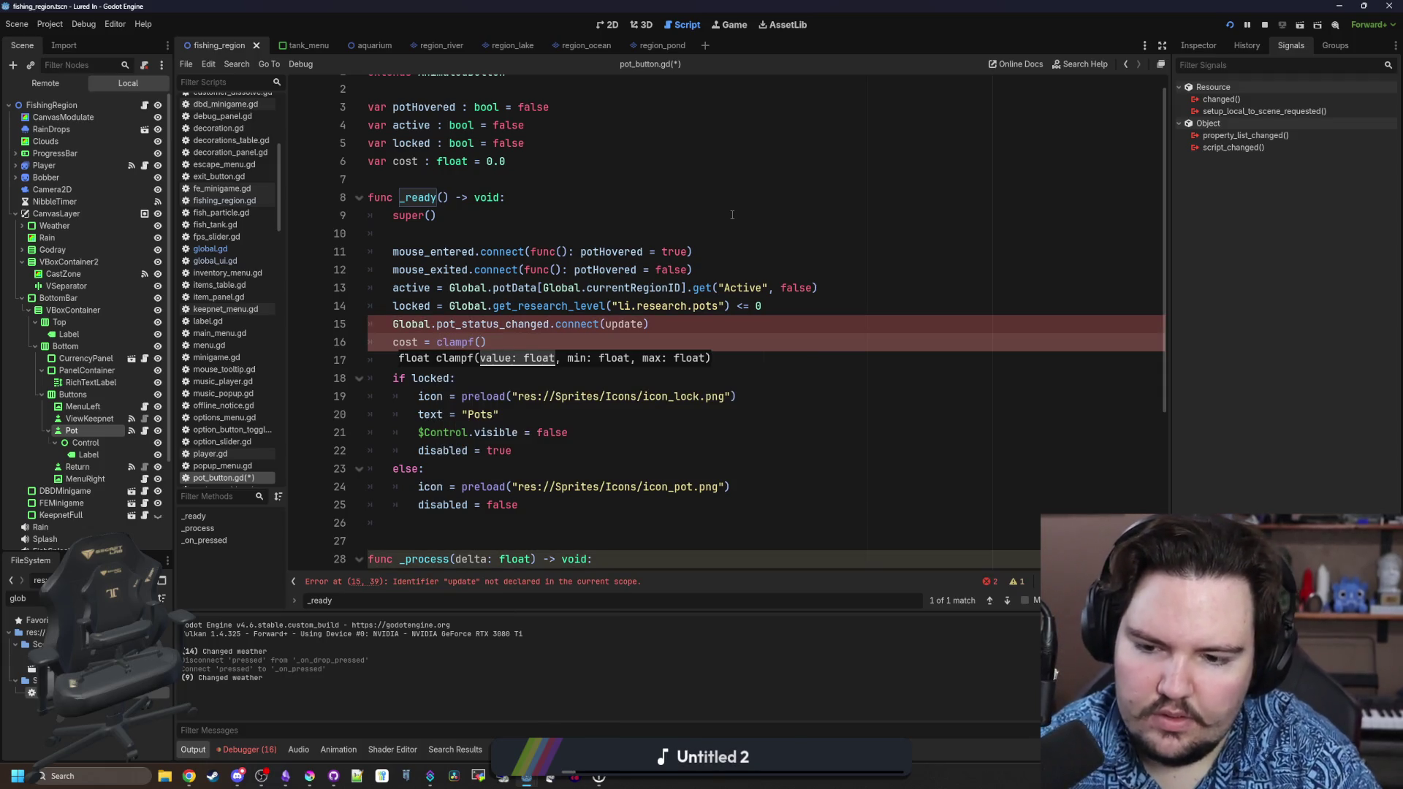
click(87, 769)
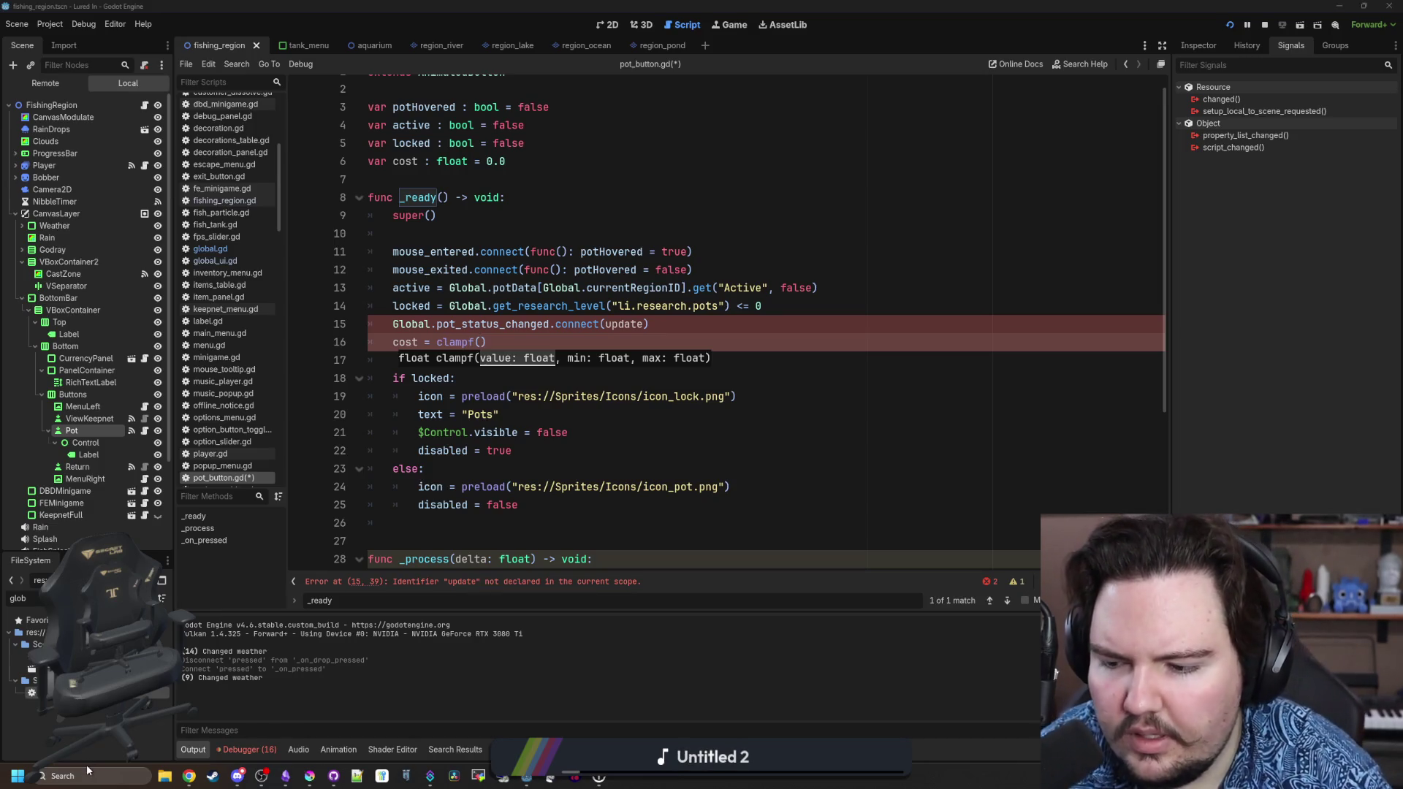
text(ca)
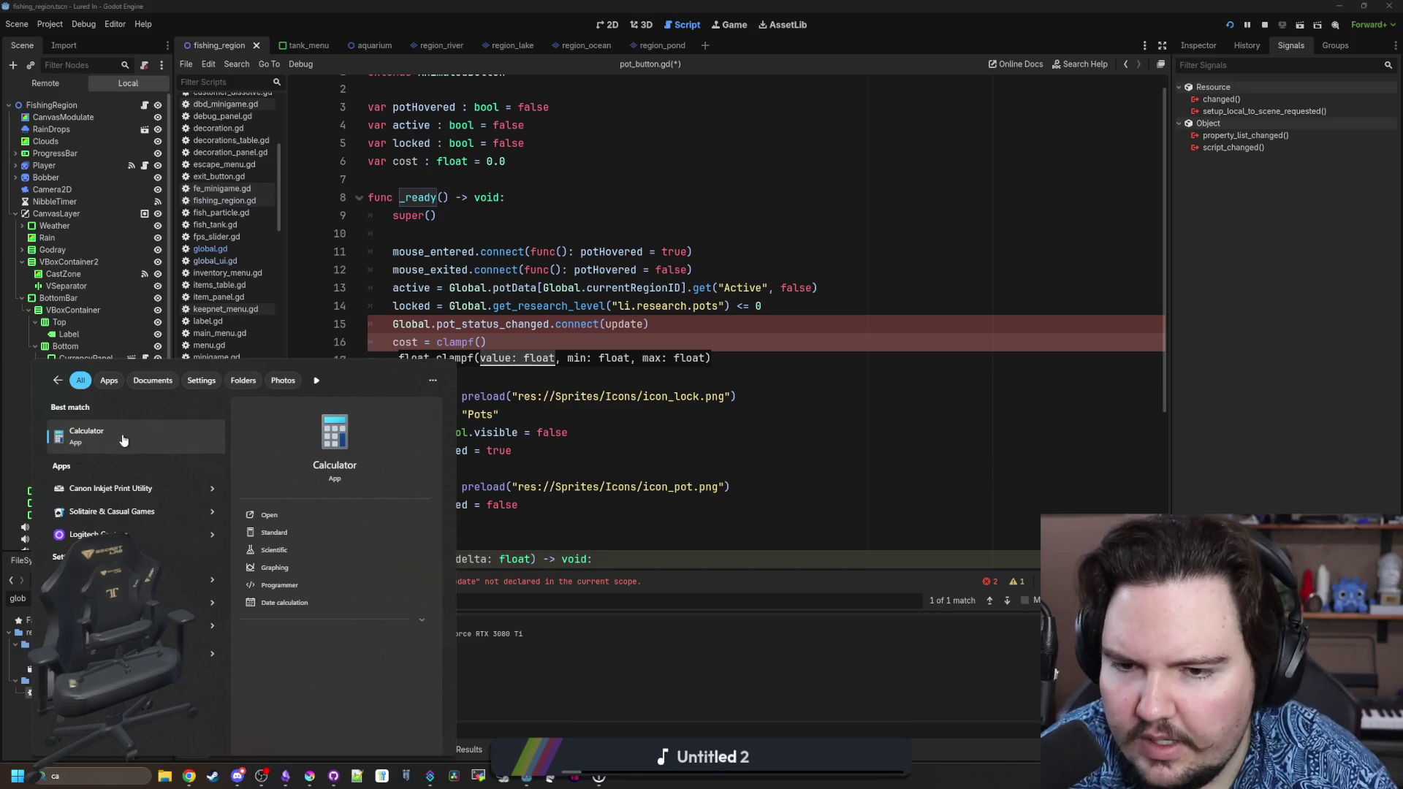
click(123, 438)
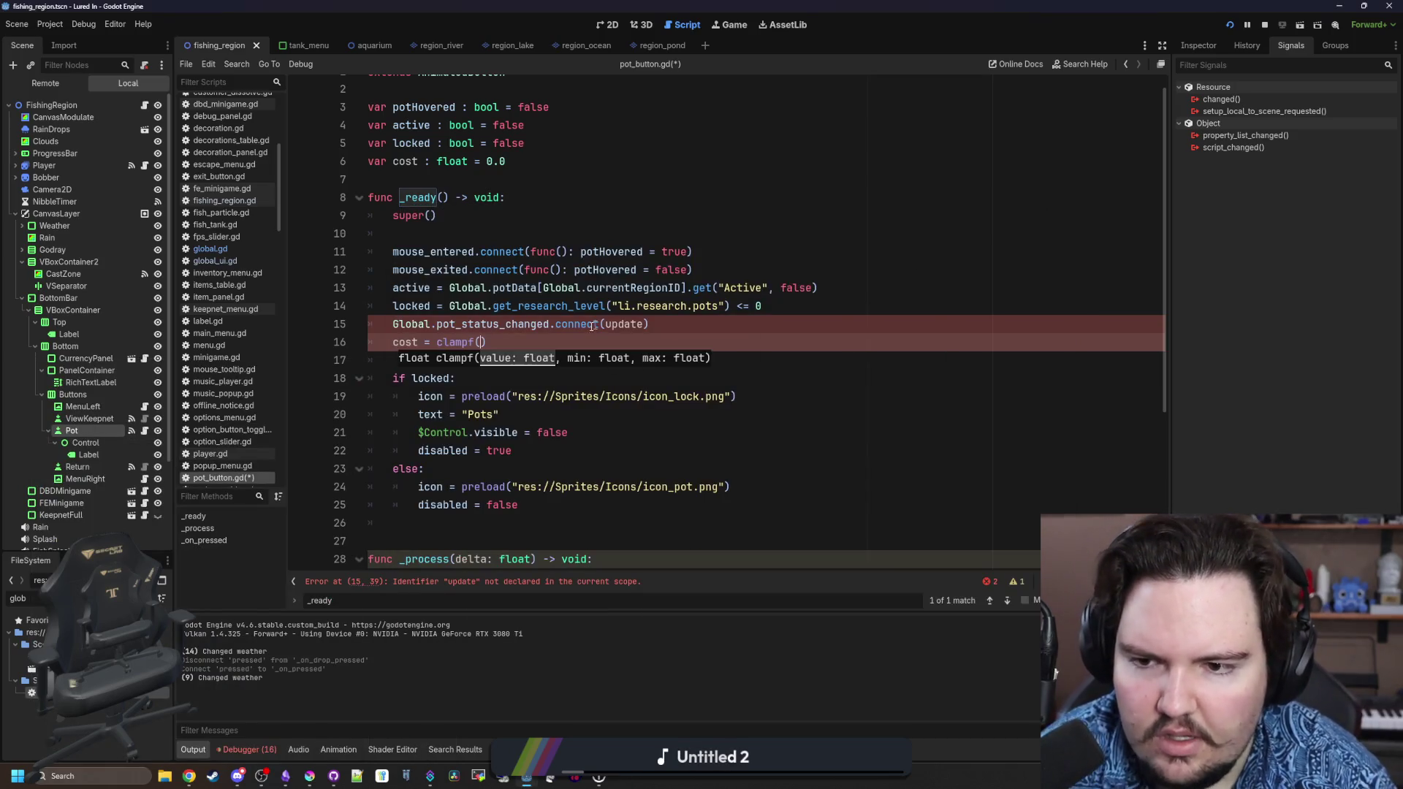
click(481, 342)
text(d)
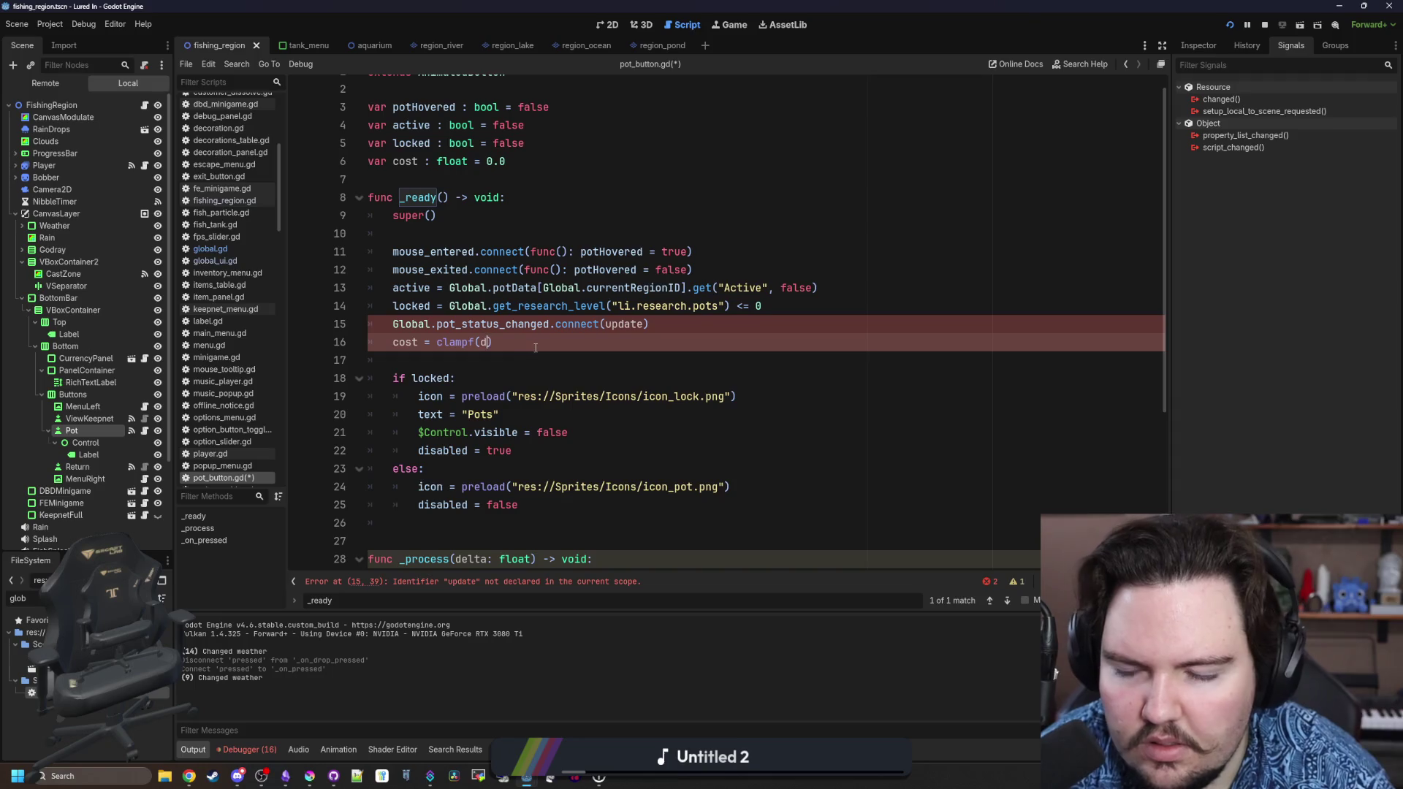
key(BackSpace)
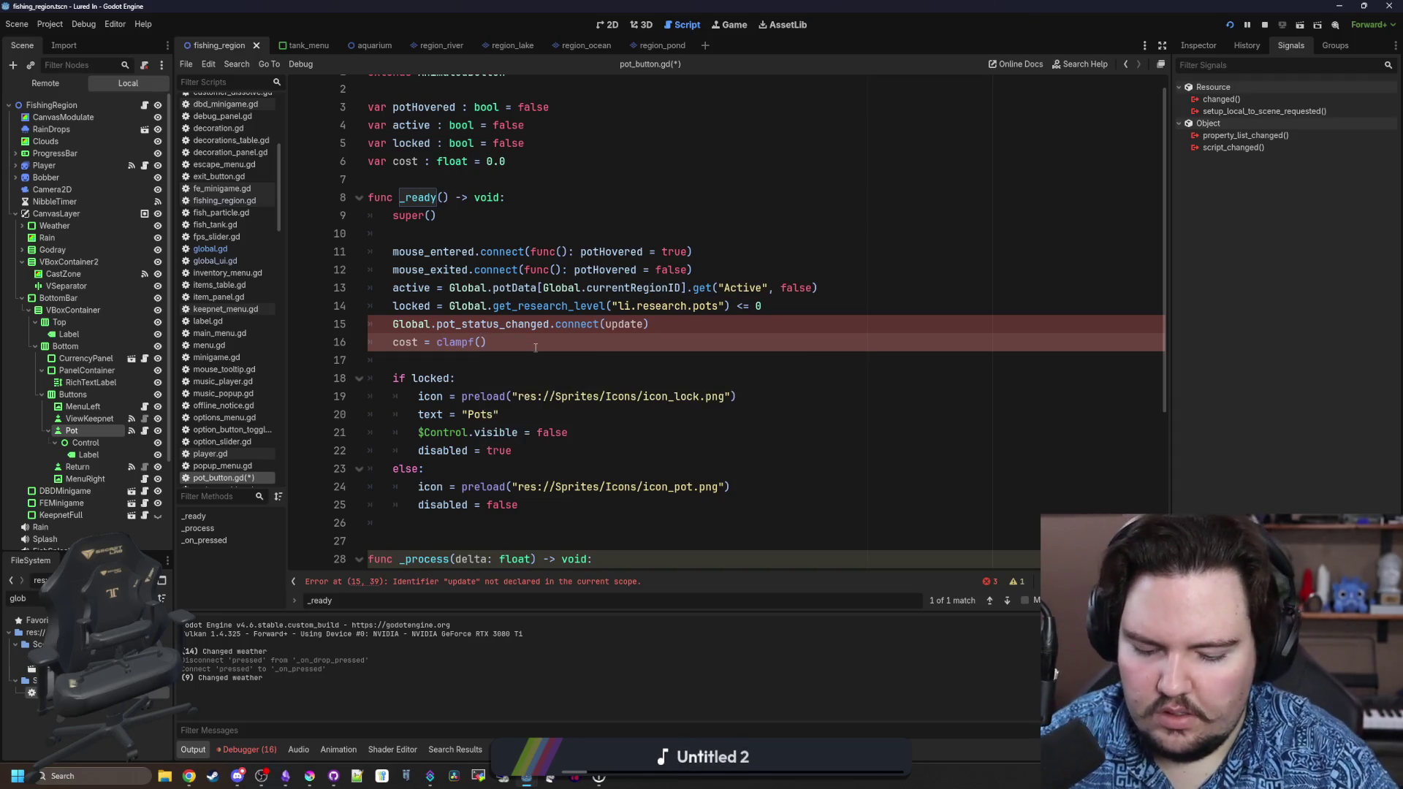
text(100, )
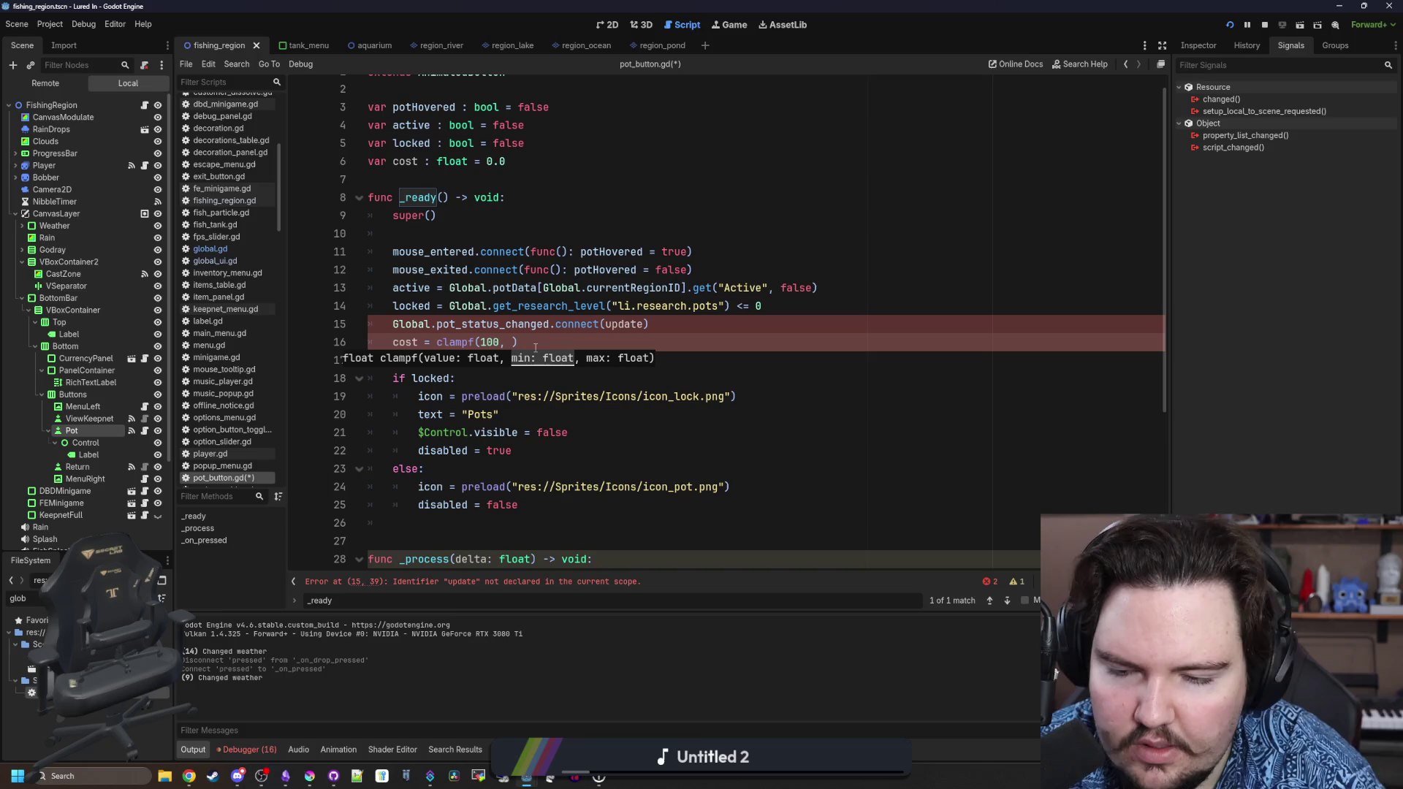
text(100.0, )
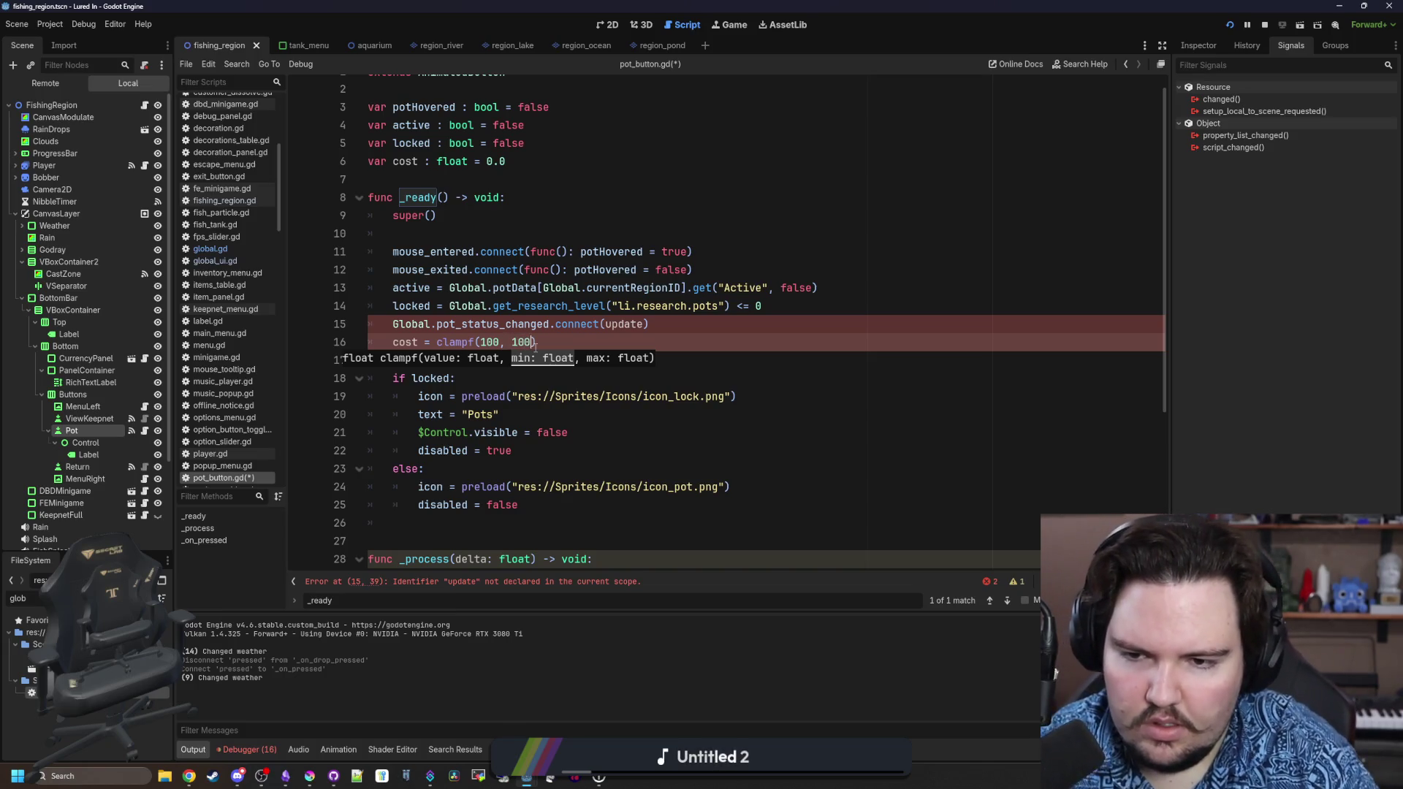
text(INF)
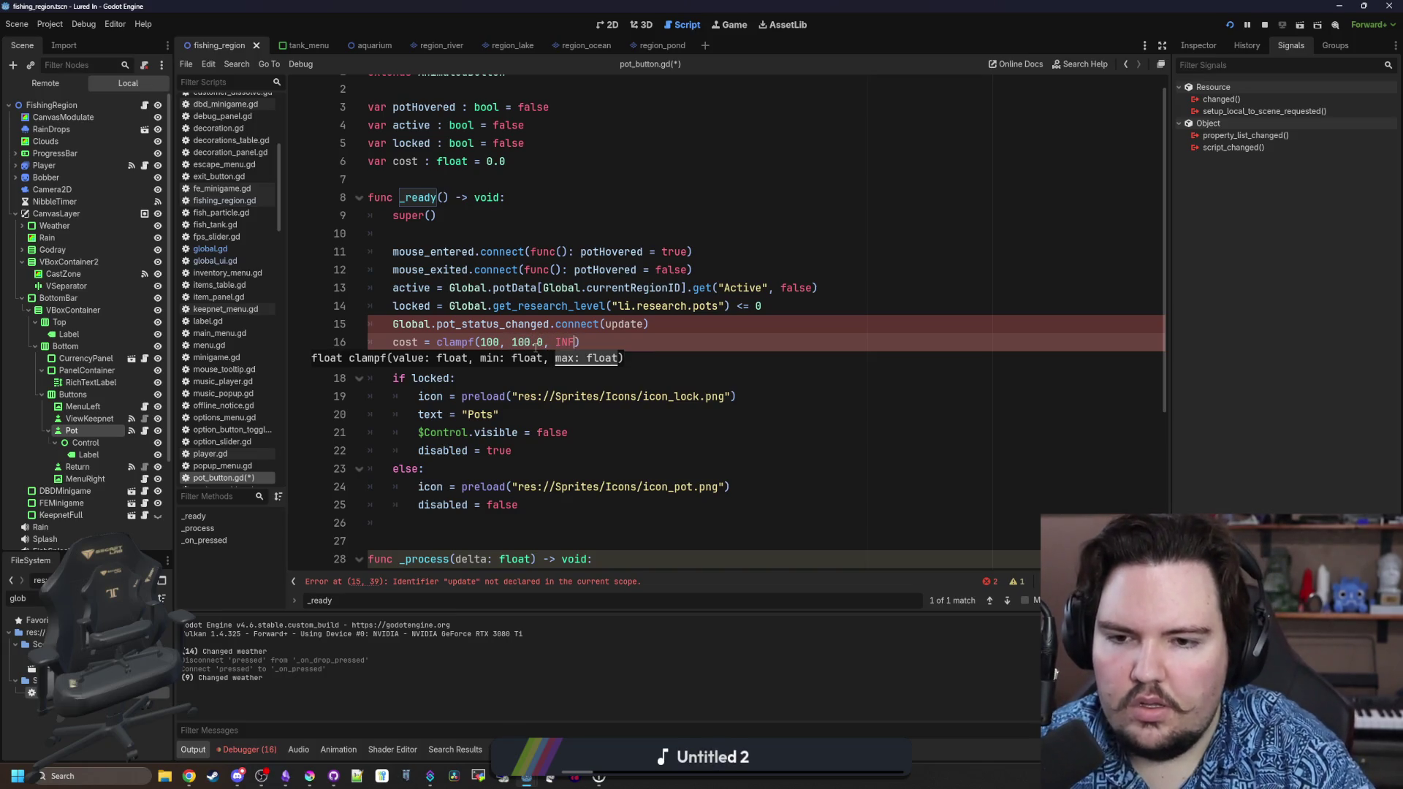
key(BackSpace)
key(BackSpace)
key(BackSpace)
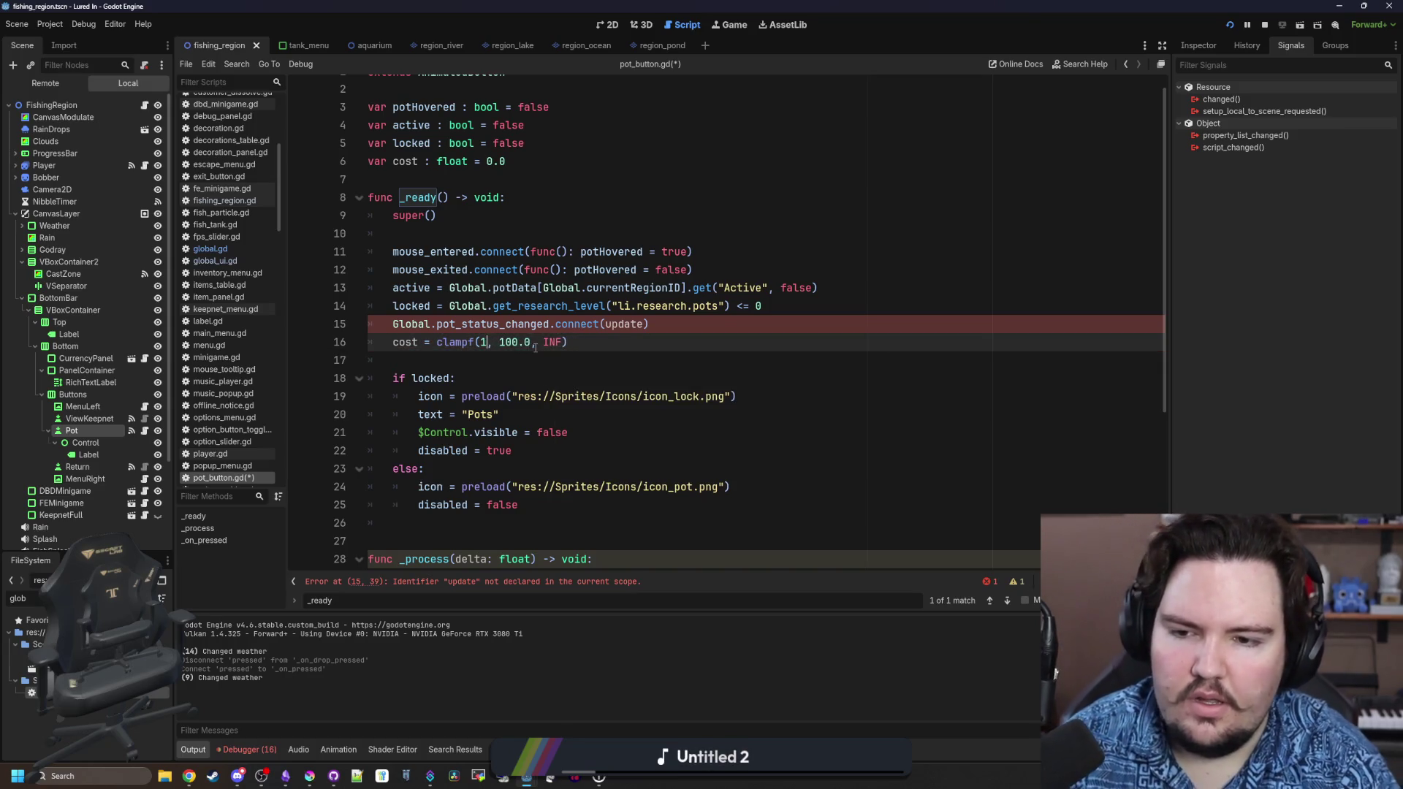
text(region)
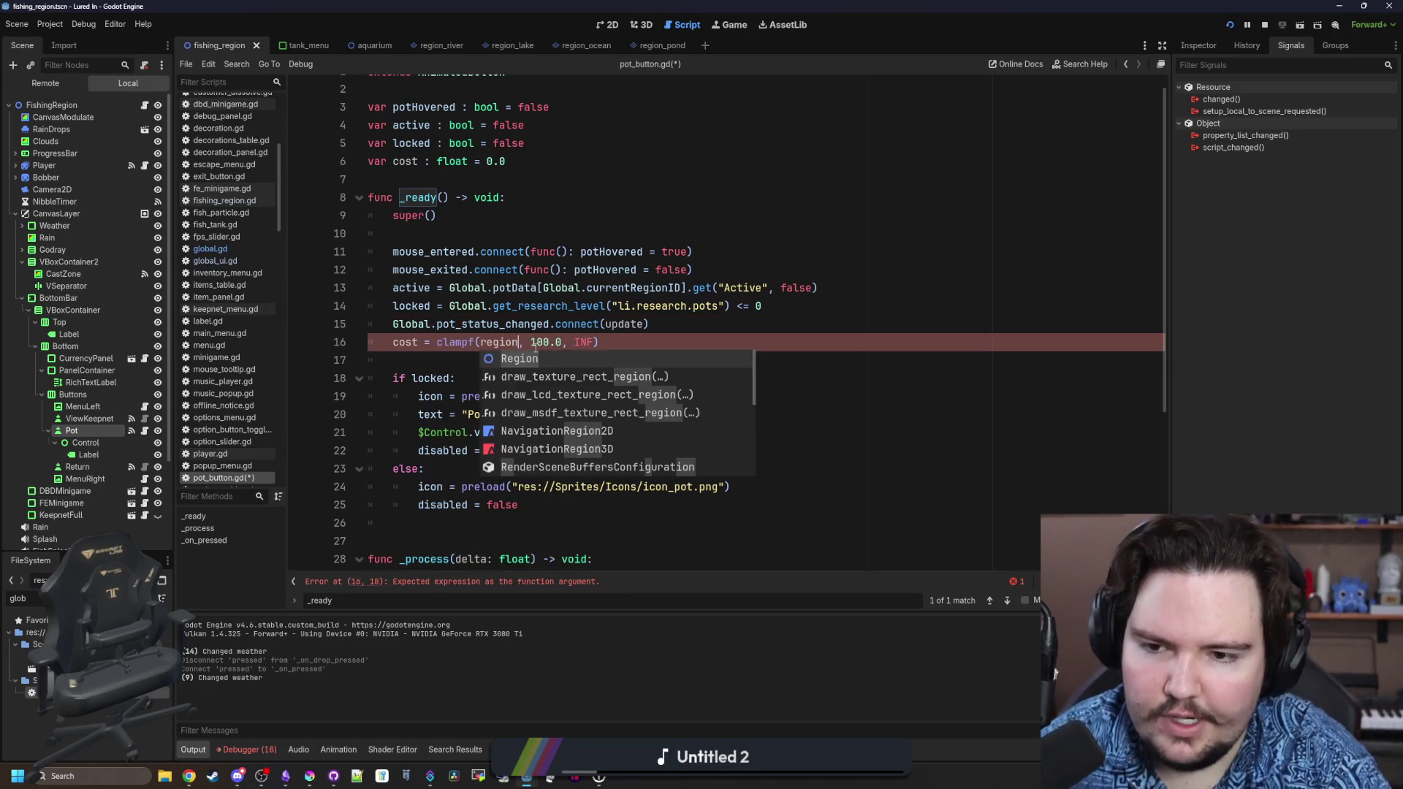
Add 'var regionData = Global.regionsTable.get(Global.currentRegionID)' and finish clampf(regionData.Cost*10.0, 100.0, INF).
click(540, 233)
text(v)
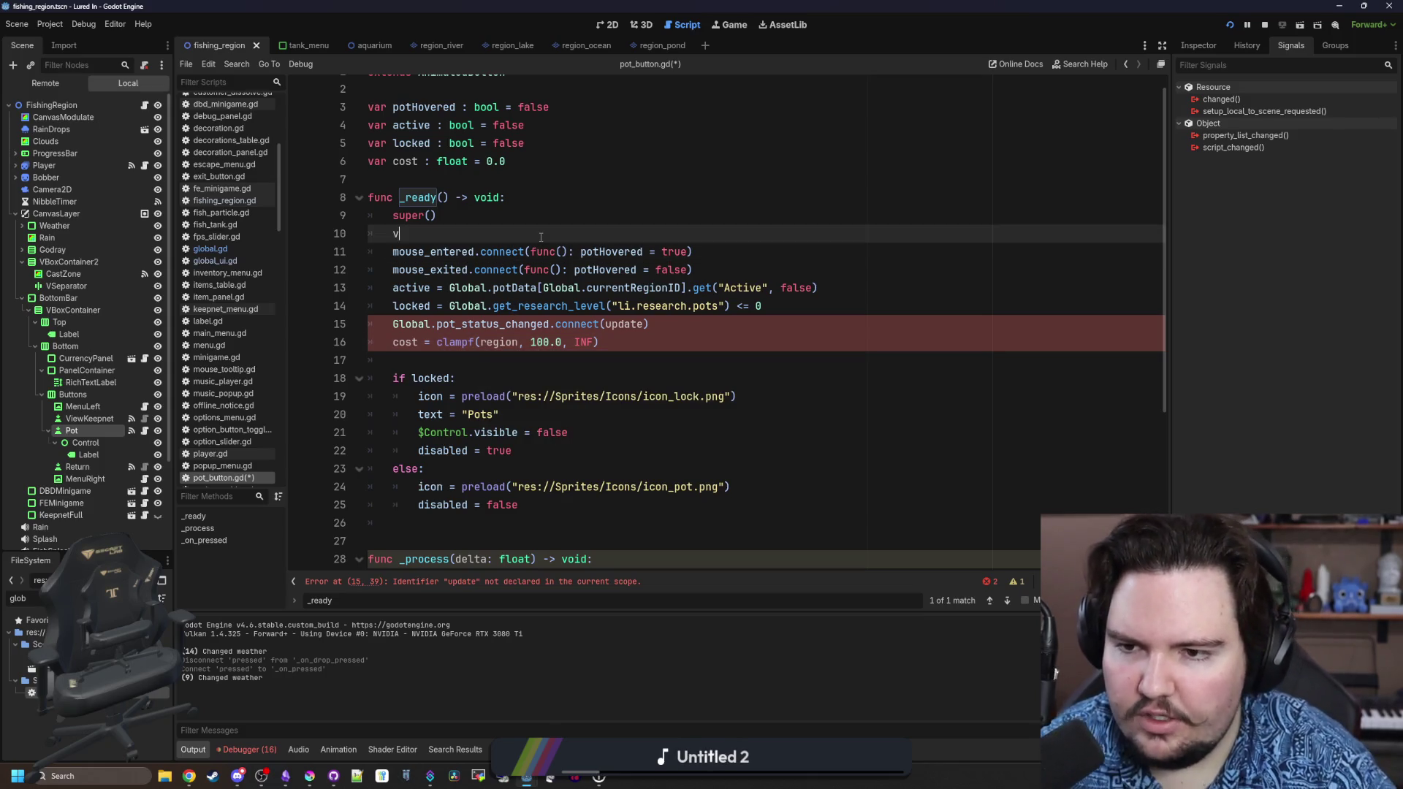
text(ar regionData = Gl)
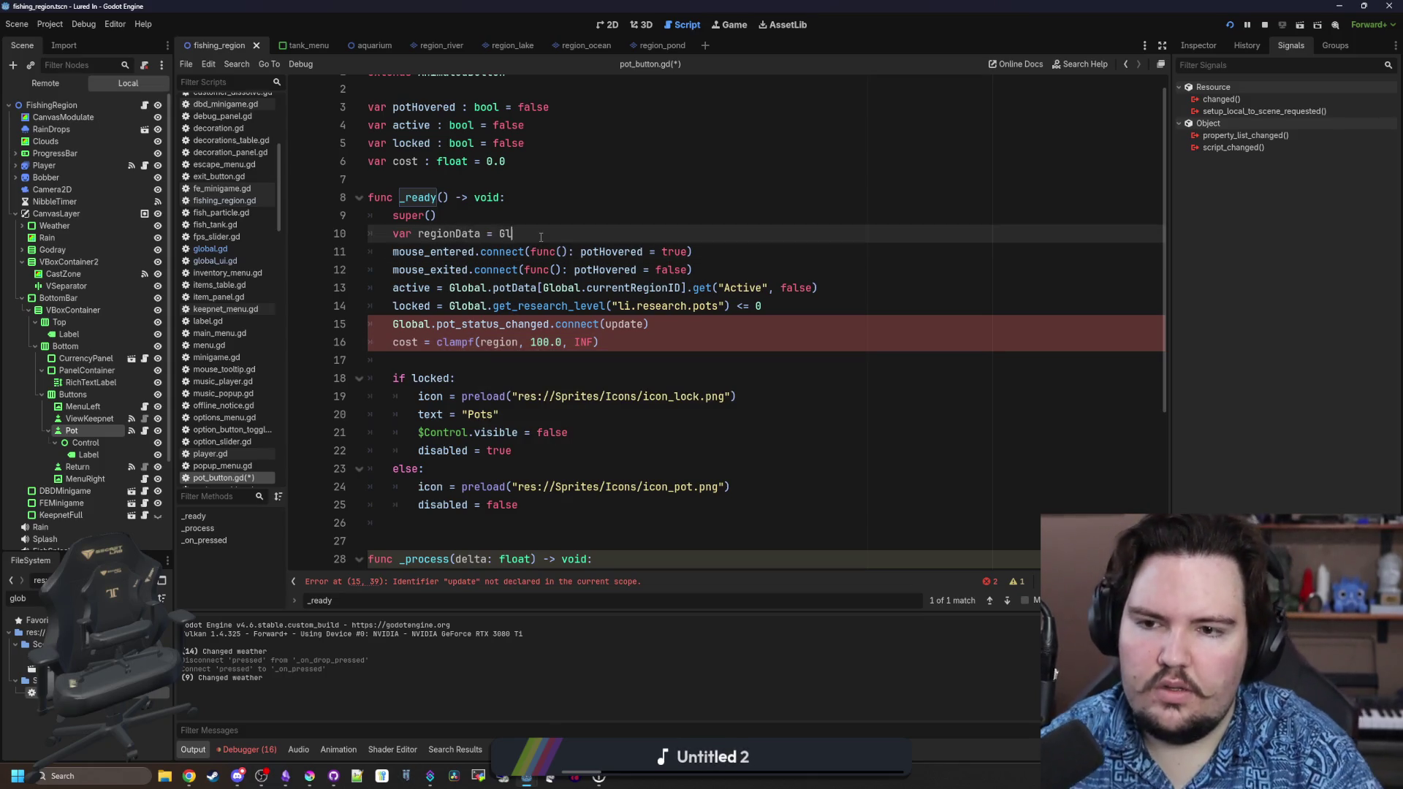
text(obal.regionsT)
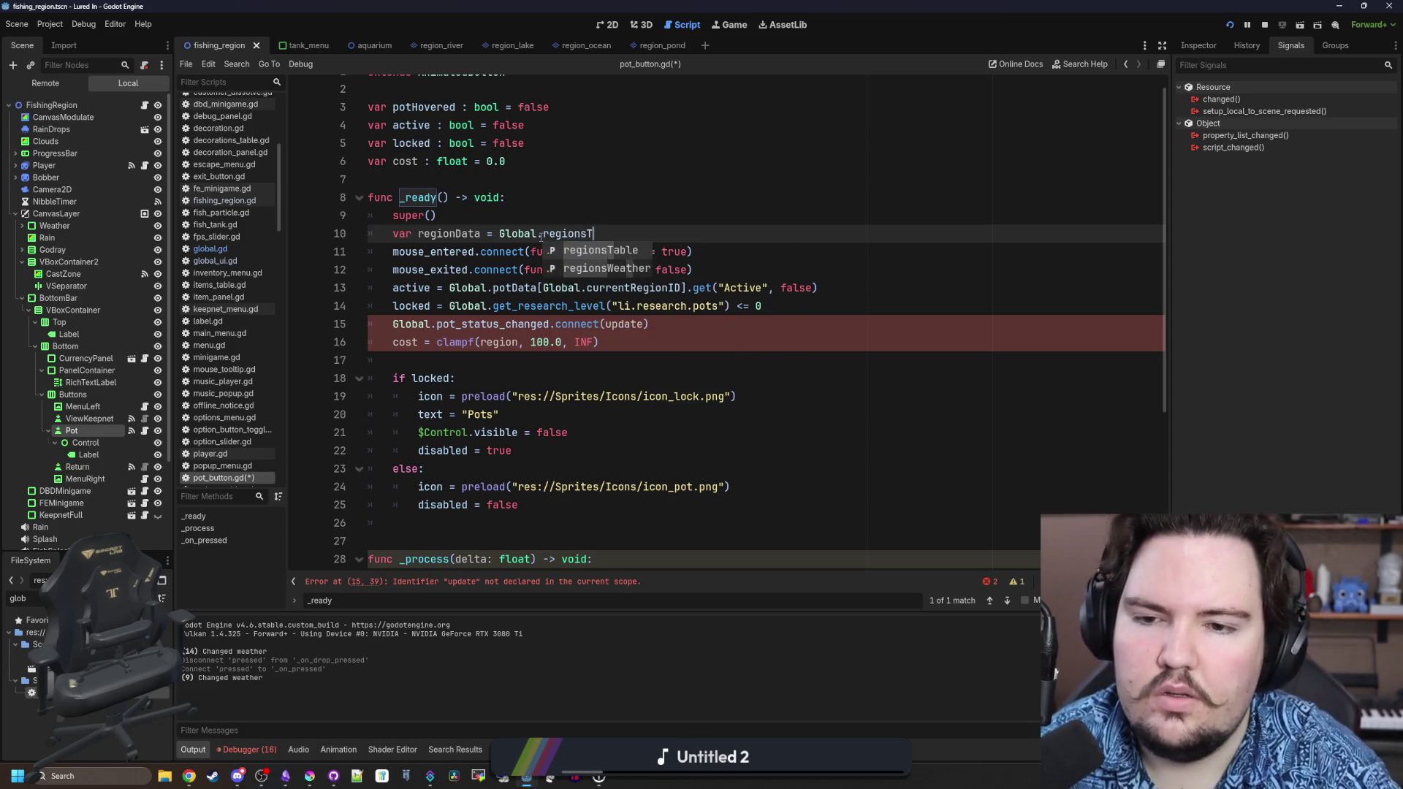
text(able.get(Global.curren)
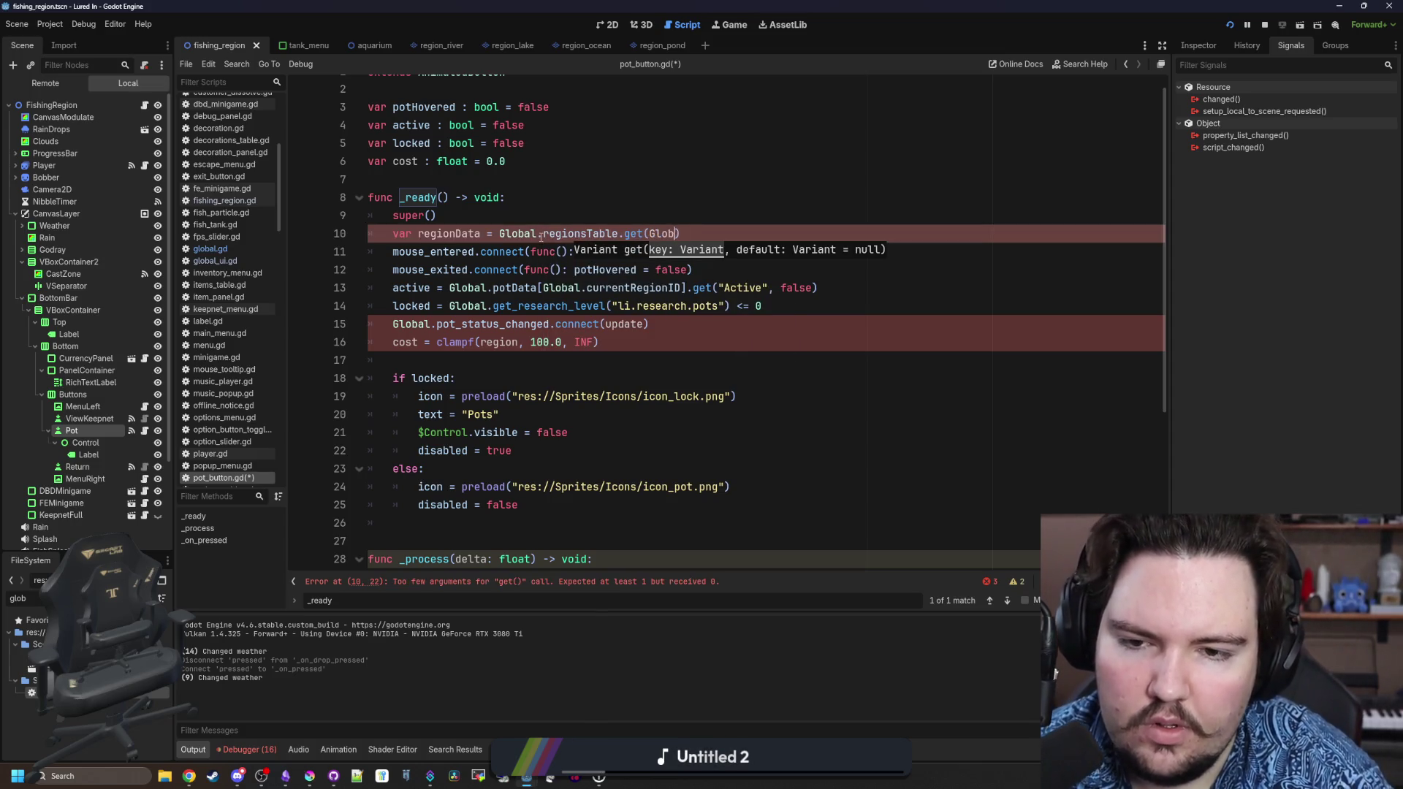
text(tRegionID)
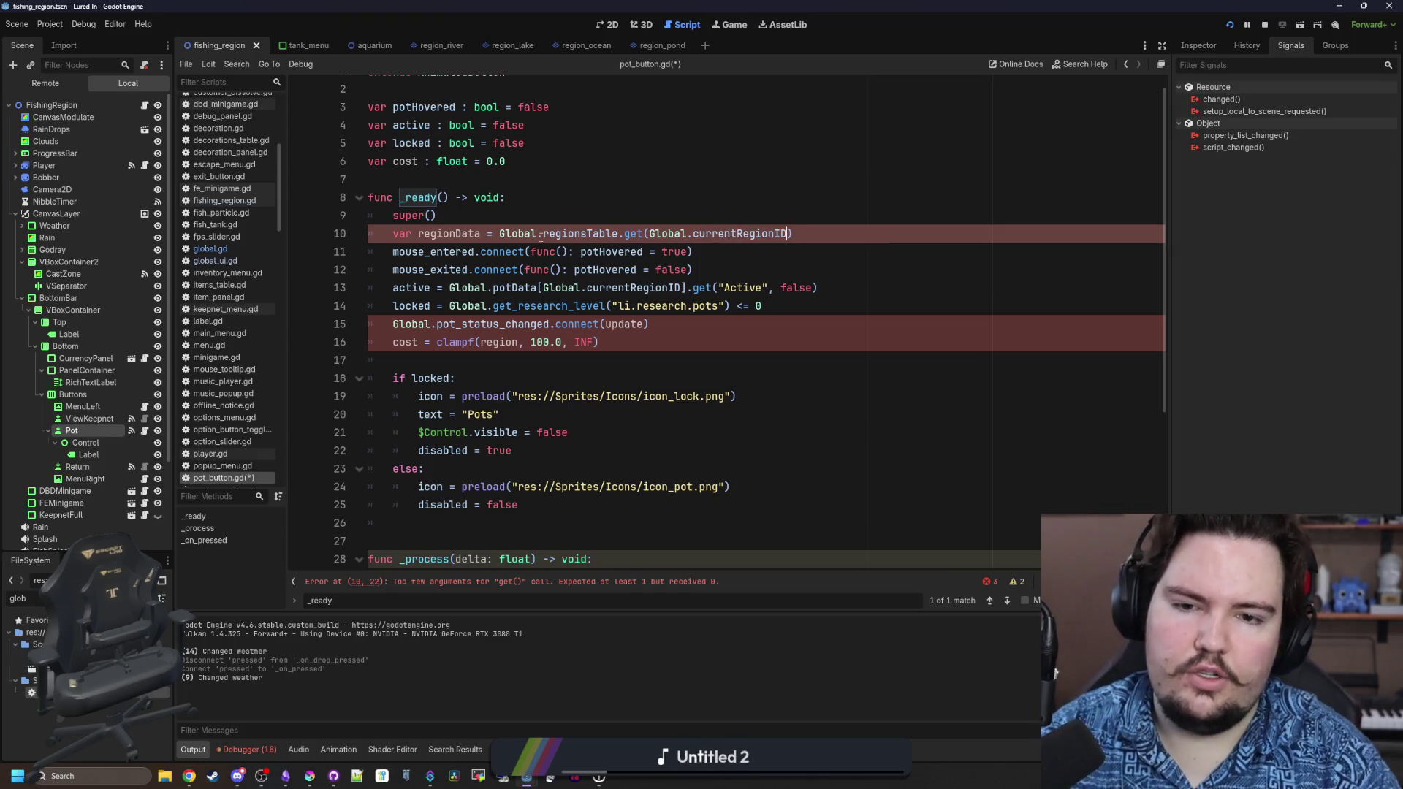
double_click(459, 234)
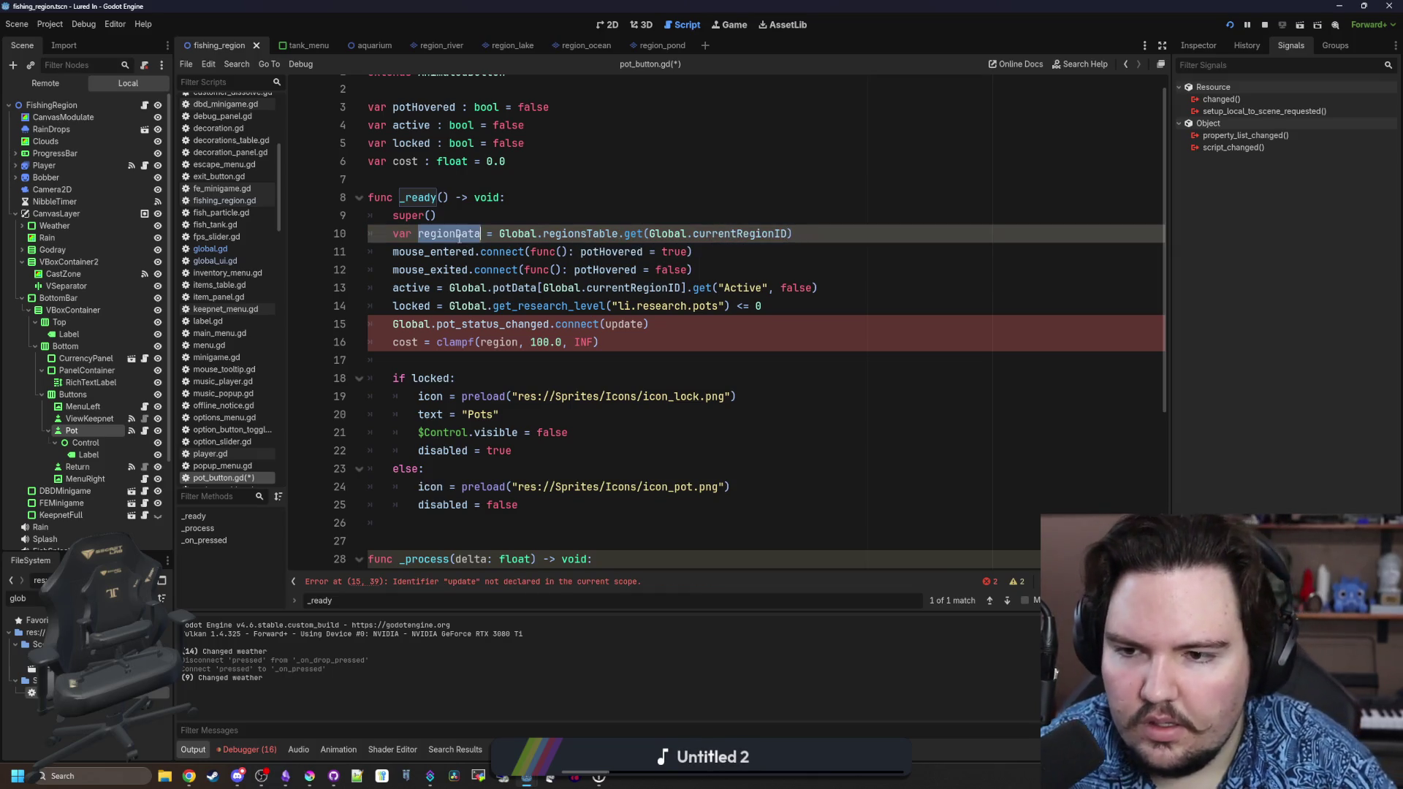
click(520, 342)
text(Data)
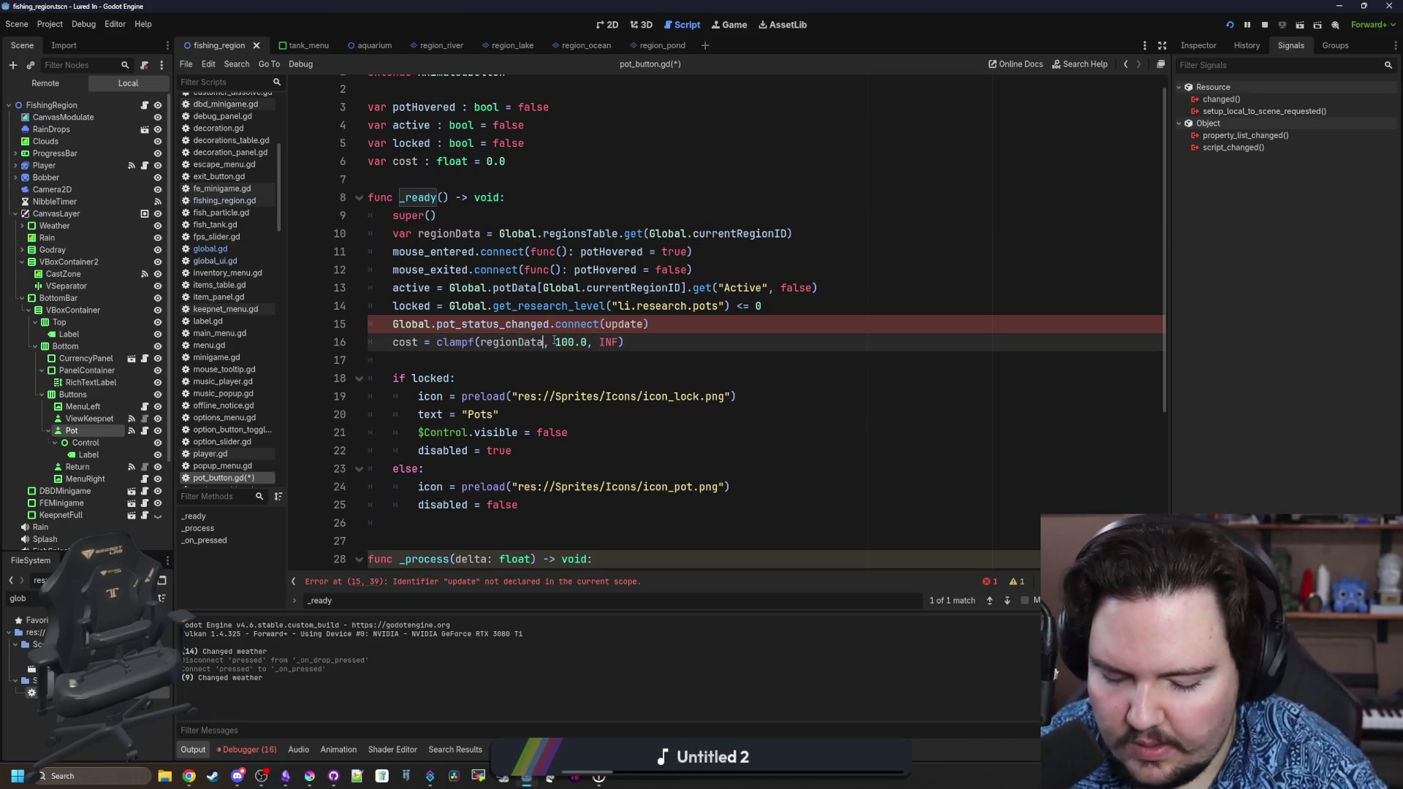
text(.Cost)
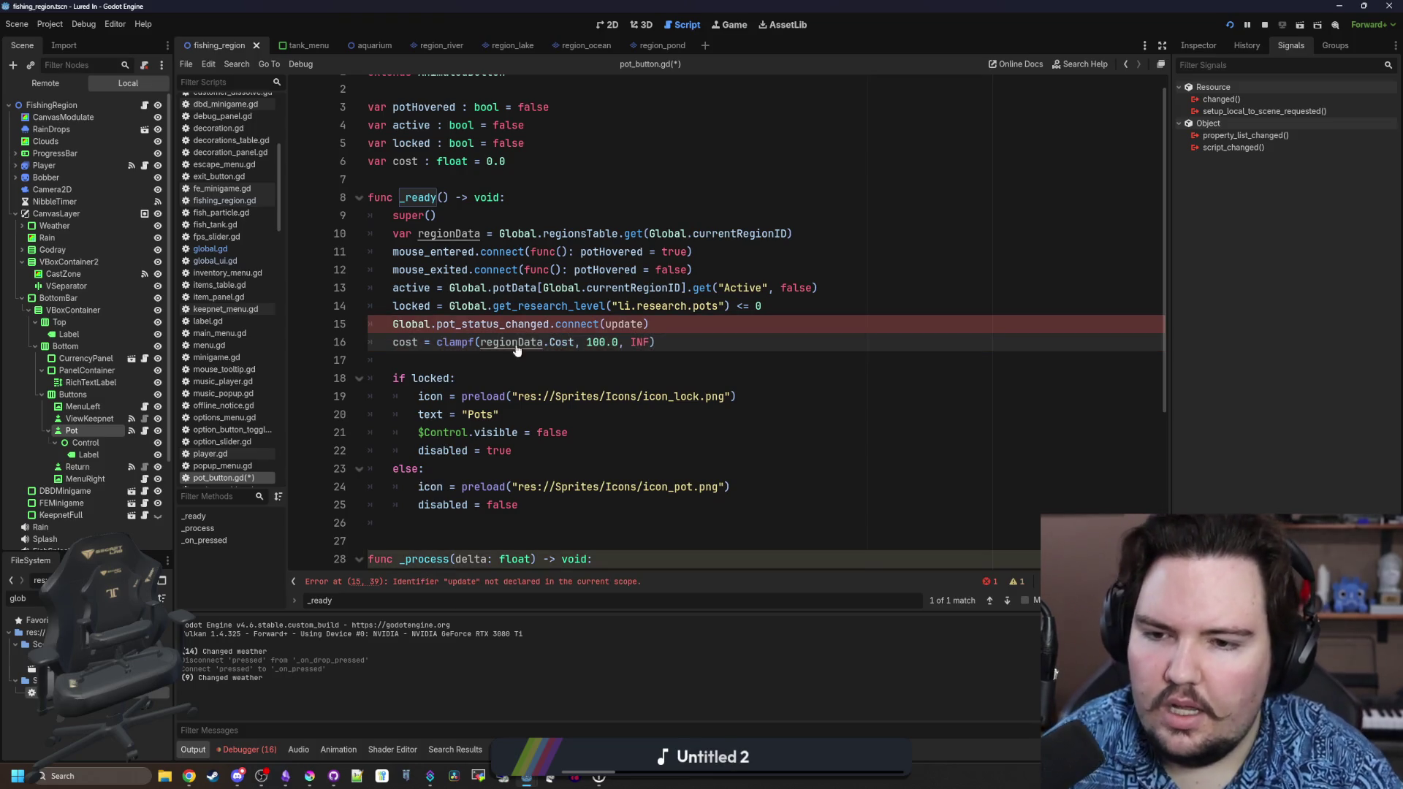
click(582, 342)
text(*10.0)
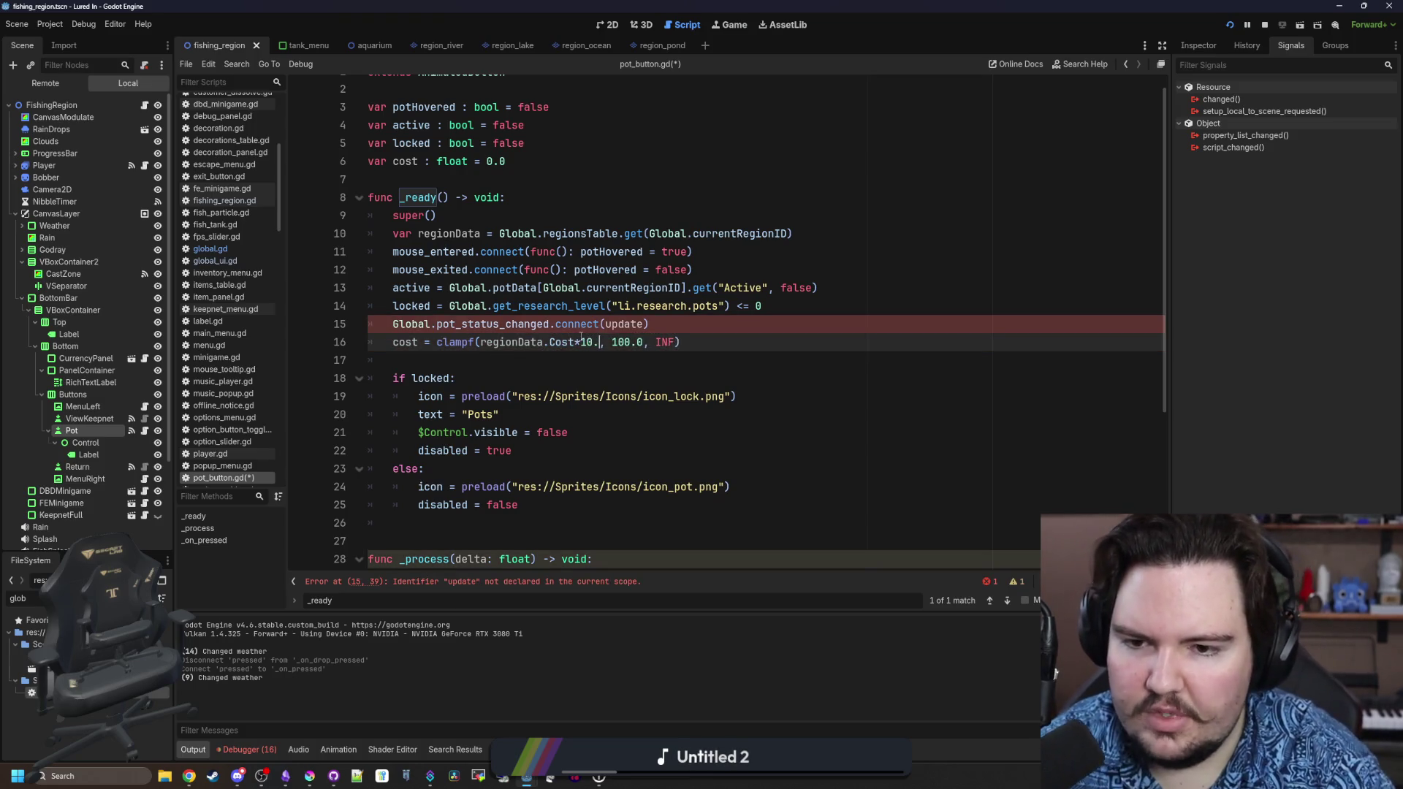
click(604, 353)
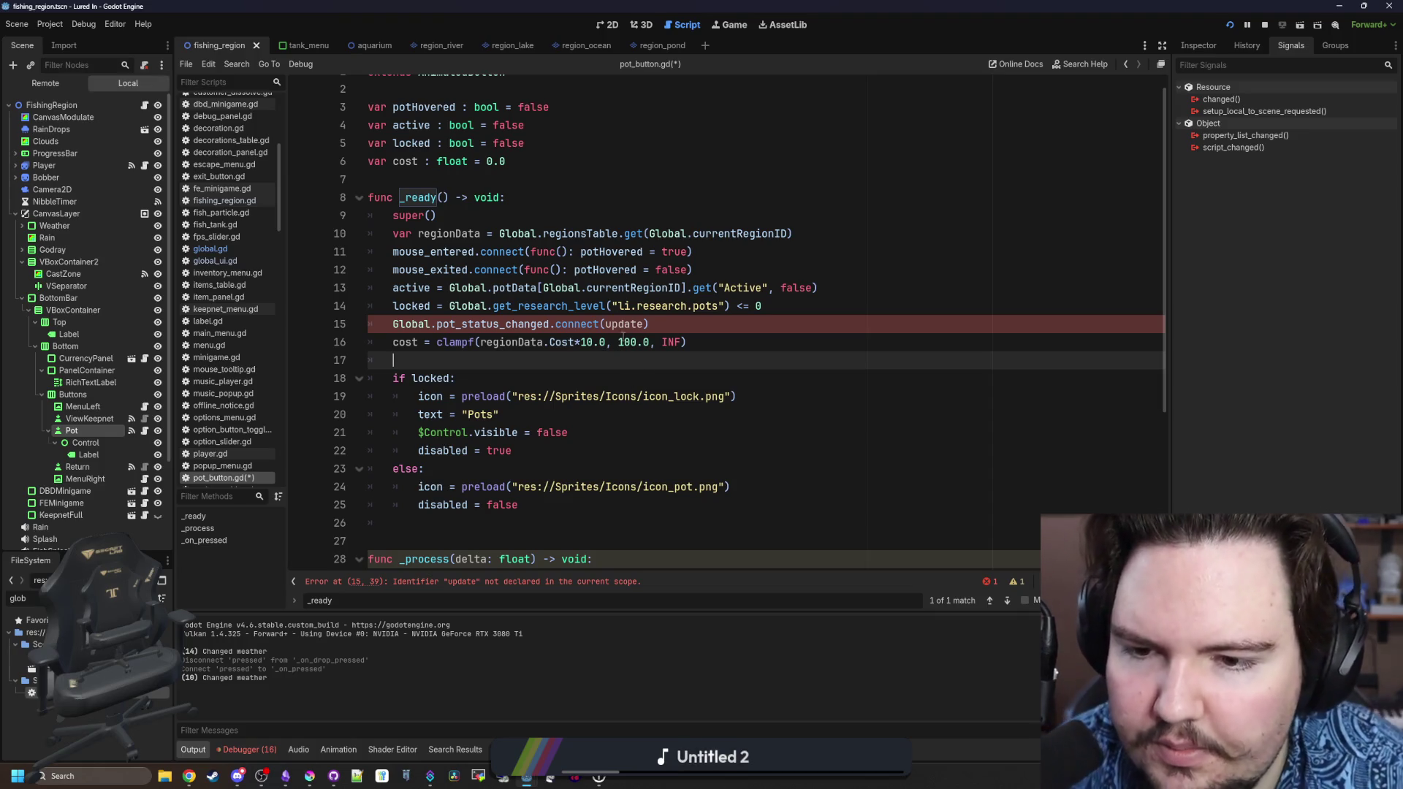
scroll(480, 409, down, 2)
click(480, 409)
Create func update() that sets active = Global.potData[Global.currentRegionID].get("Active", false).
key(BackSpace)
key(Down)
key(Down)
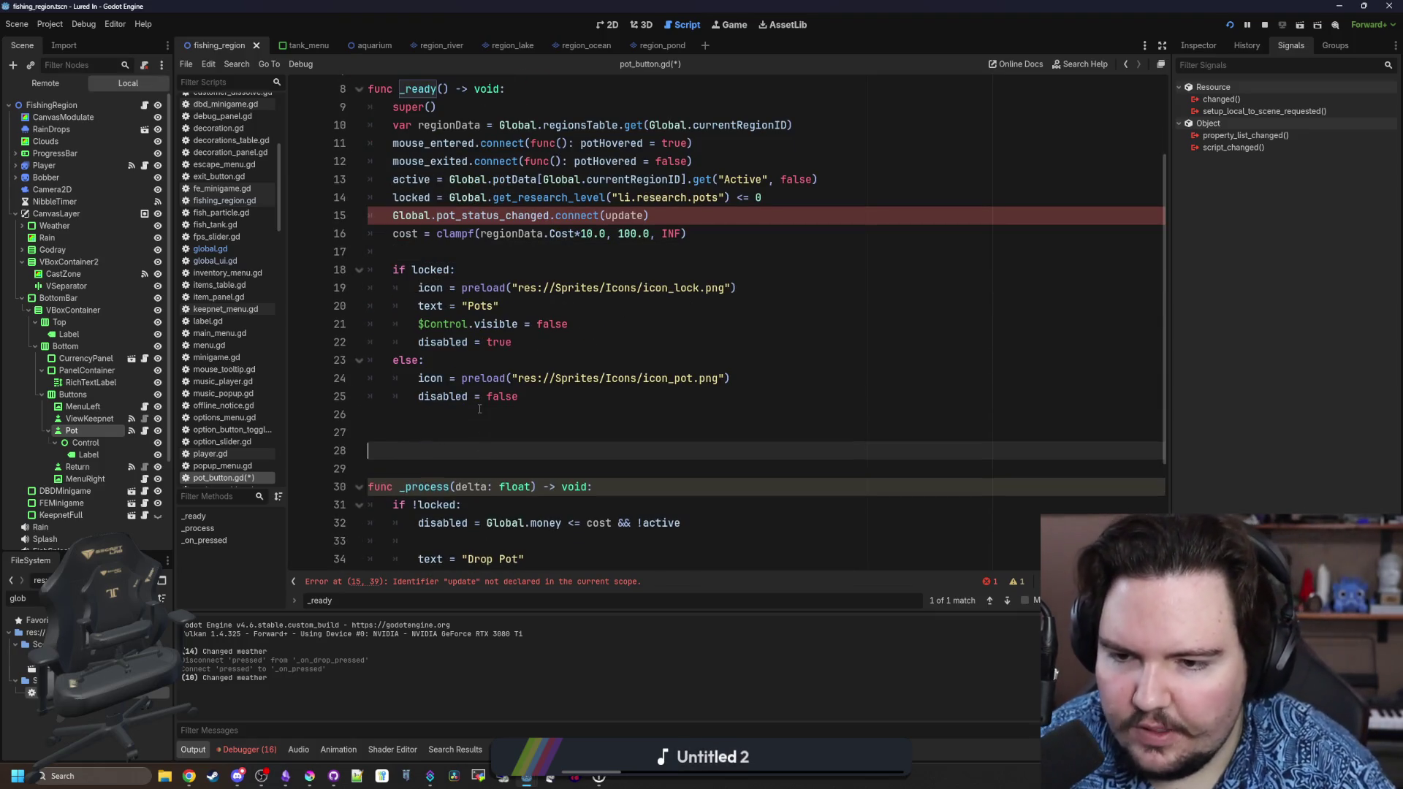
key(Return)
key(Return)
key(Return)
key(Up)
key(Up)
key(Up)
text(func update():)
key(Return)
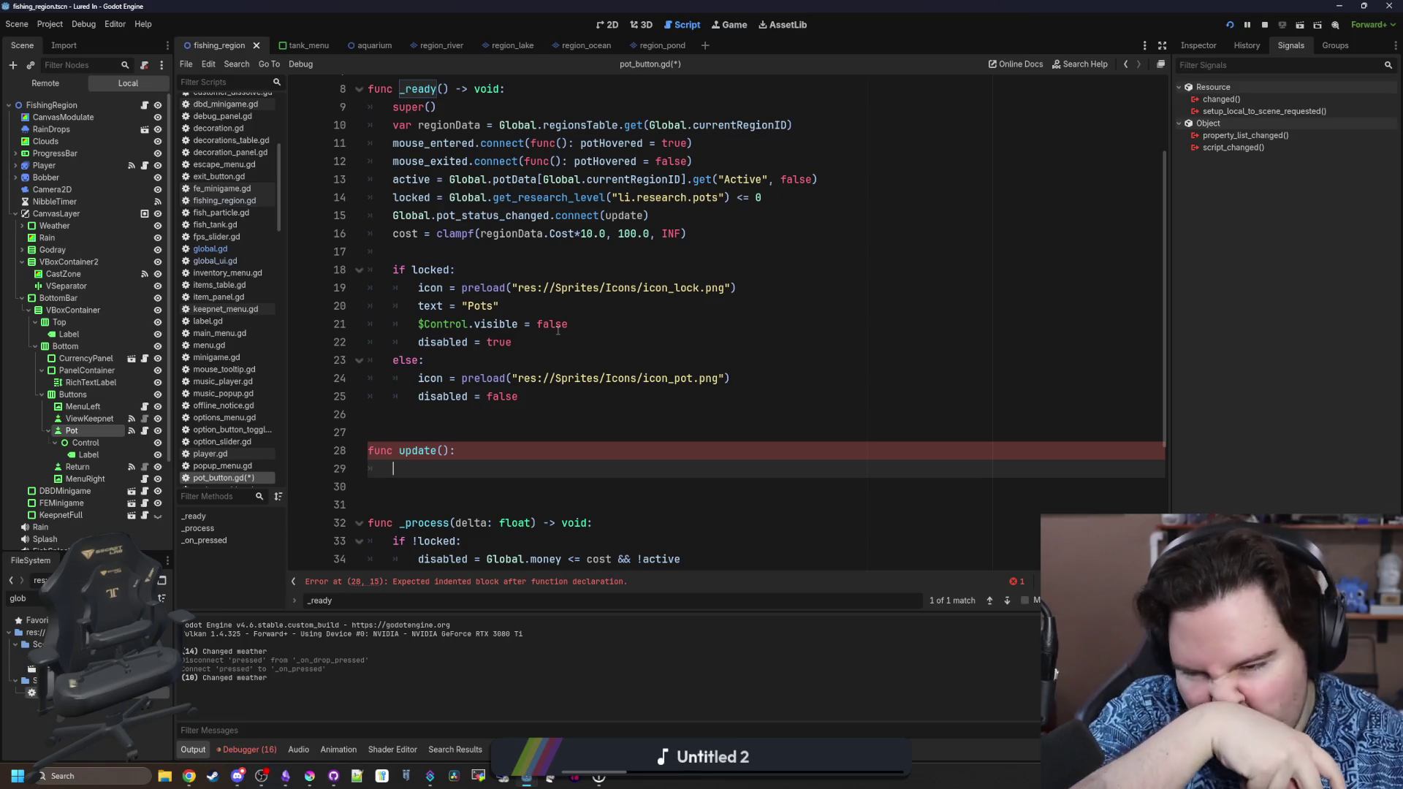
scroll(527, 306, down, 1)
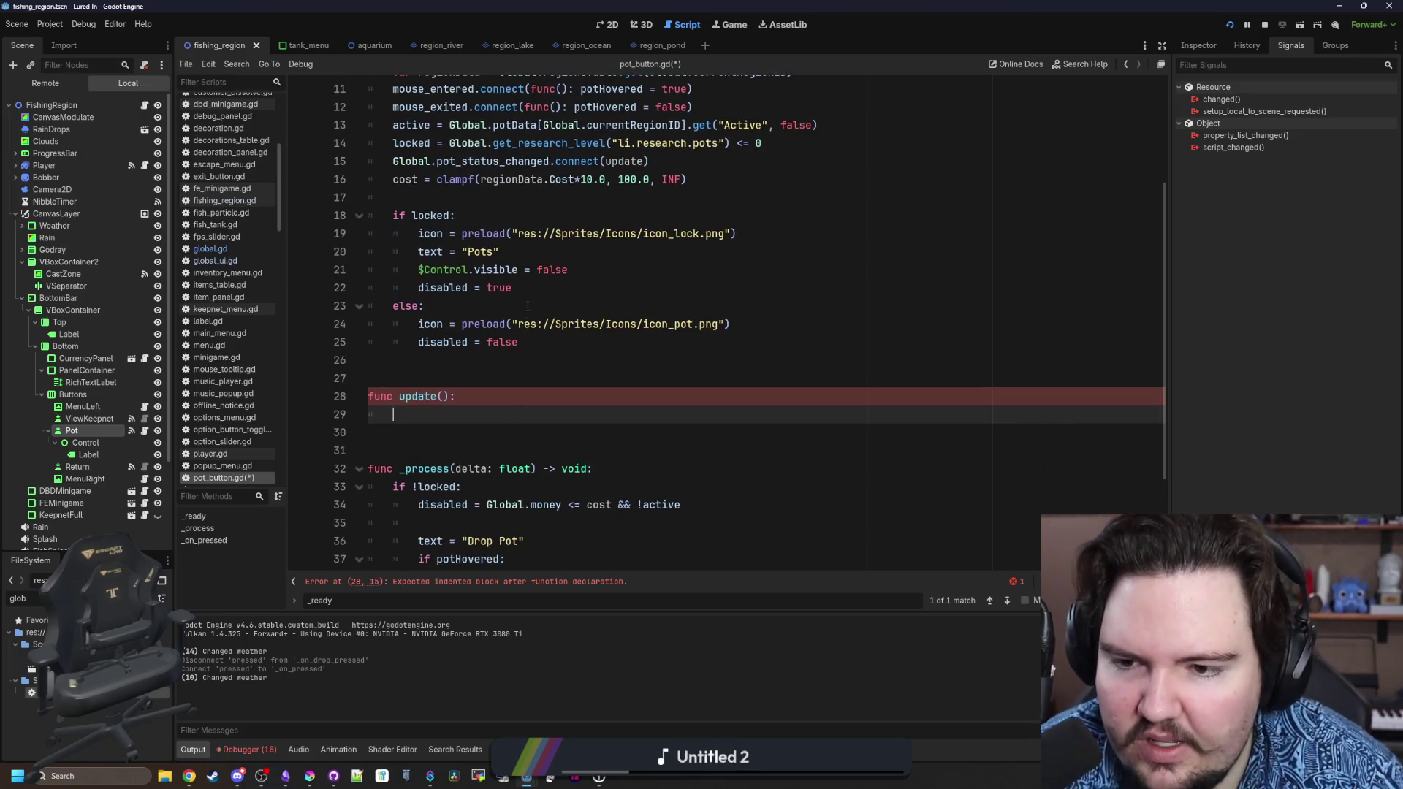
text(ac)
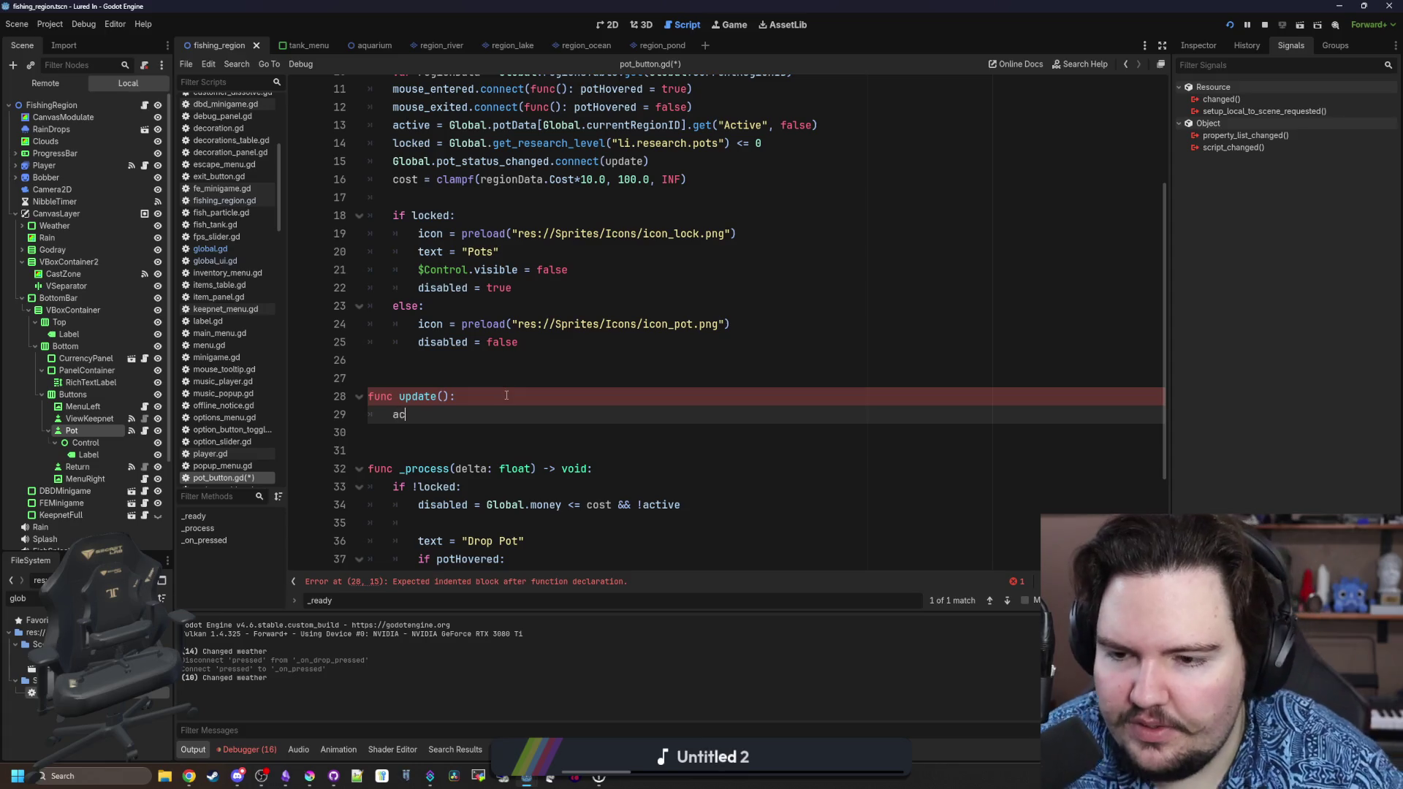
text(tive = Global.potData.)
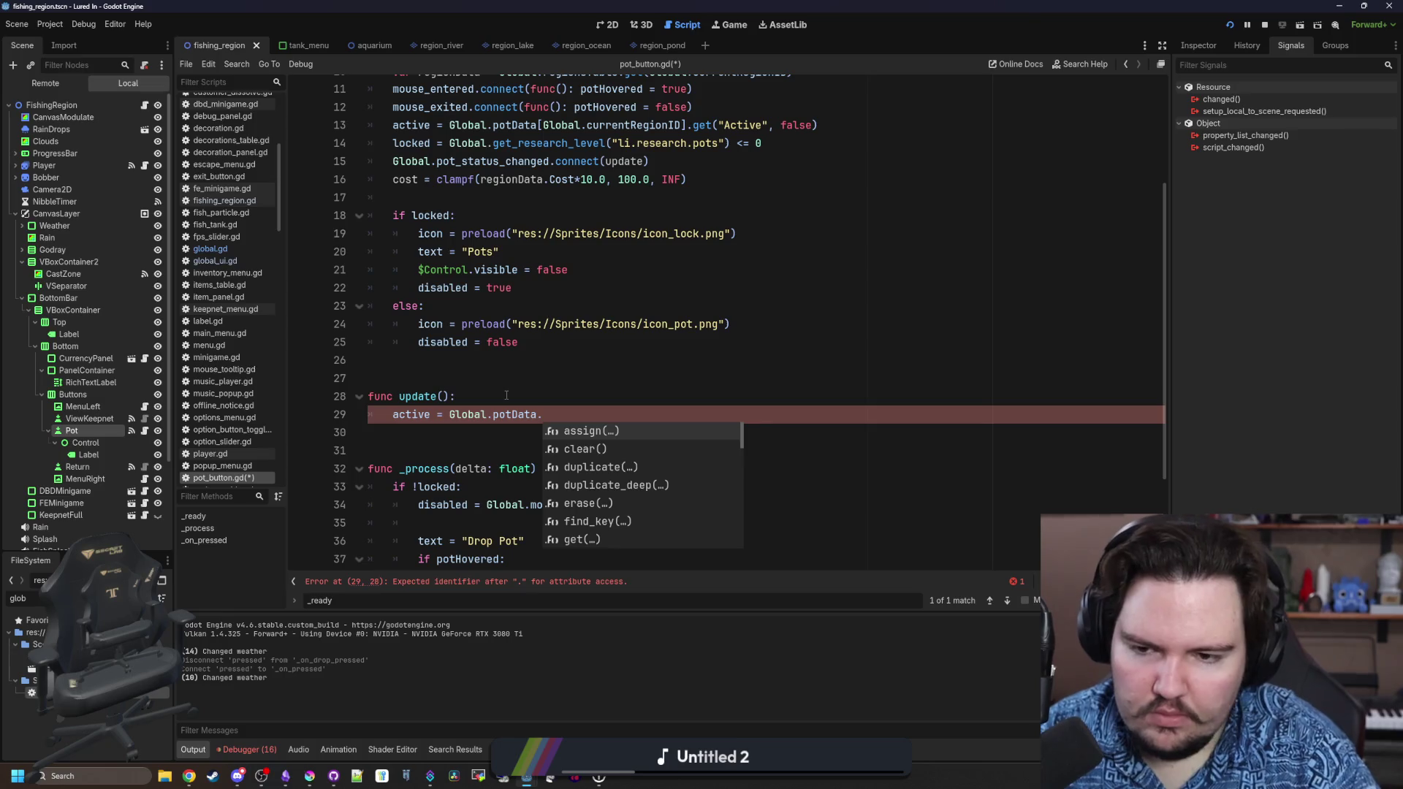
key(BackSpace)
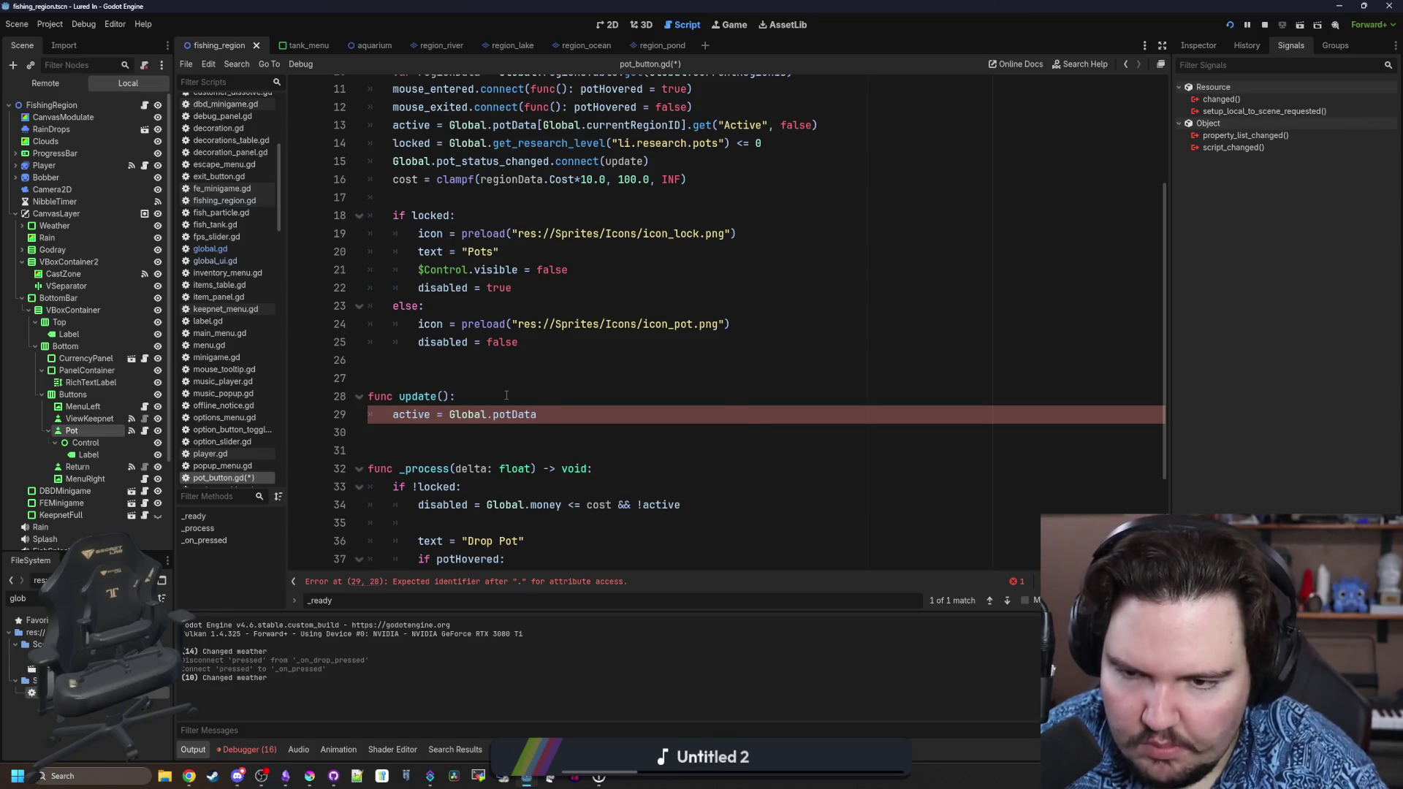
text([Global)
text(.current)
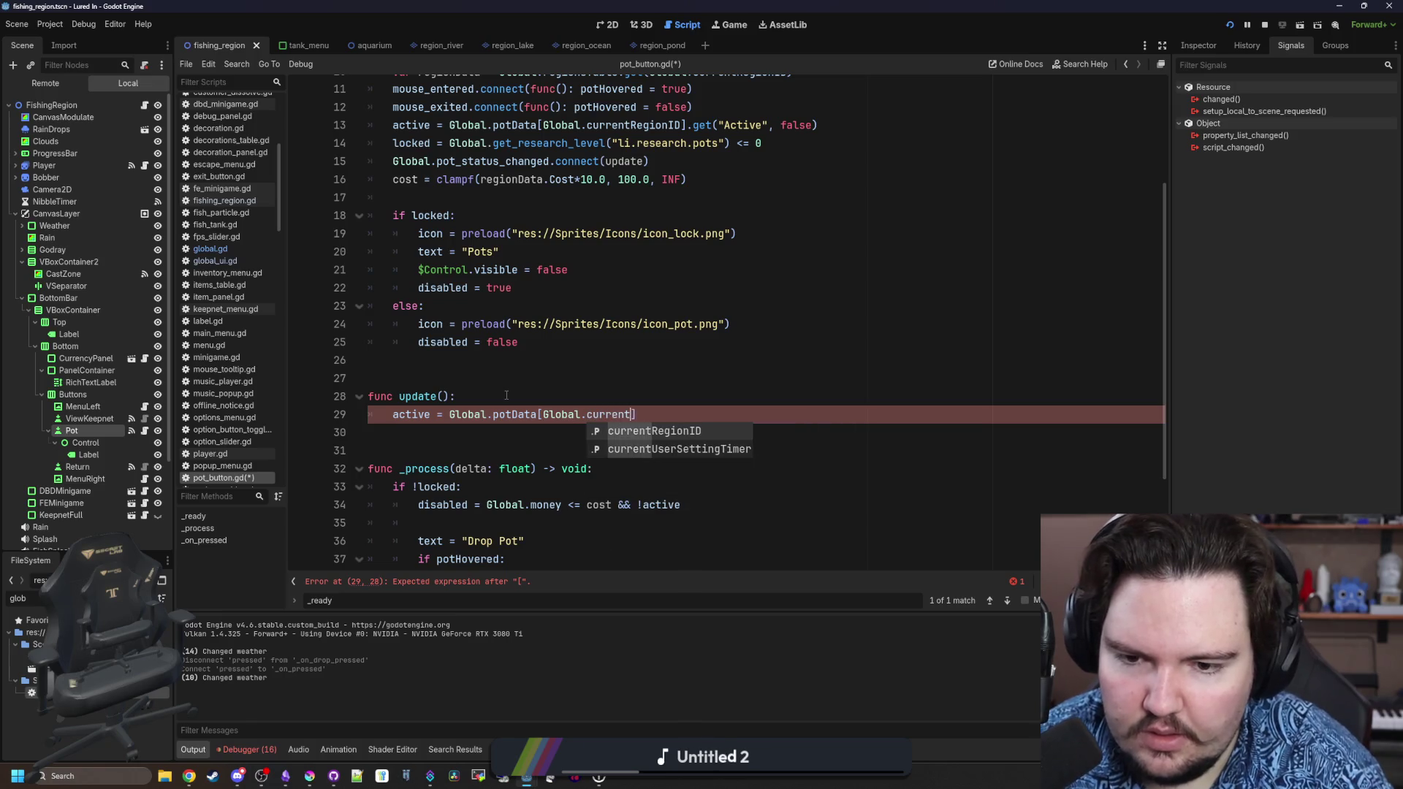
key(Return)
text(.get("Active)
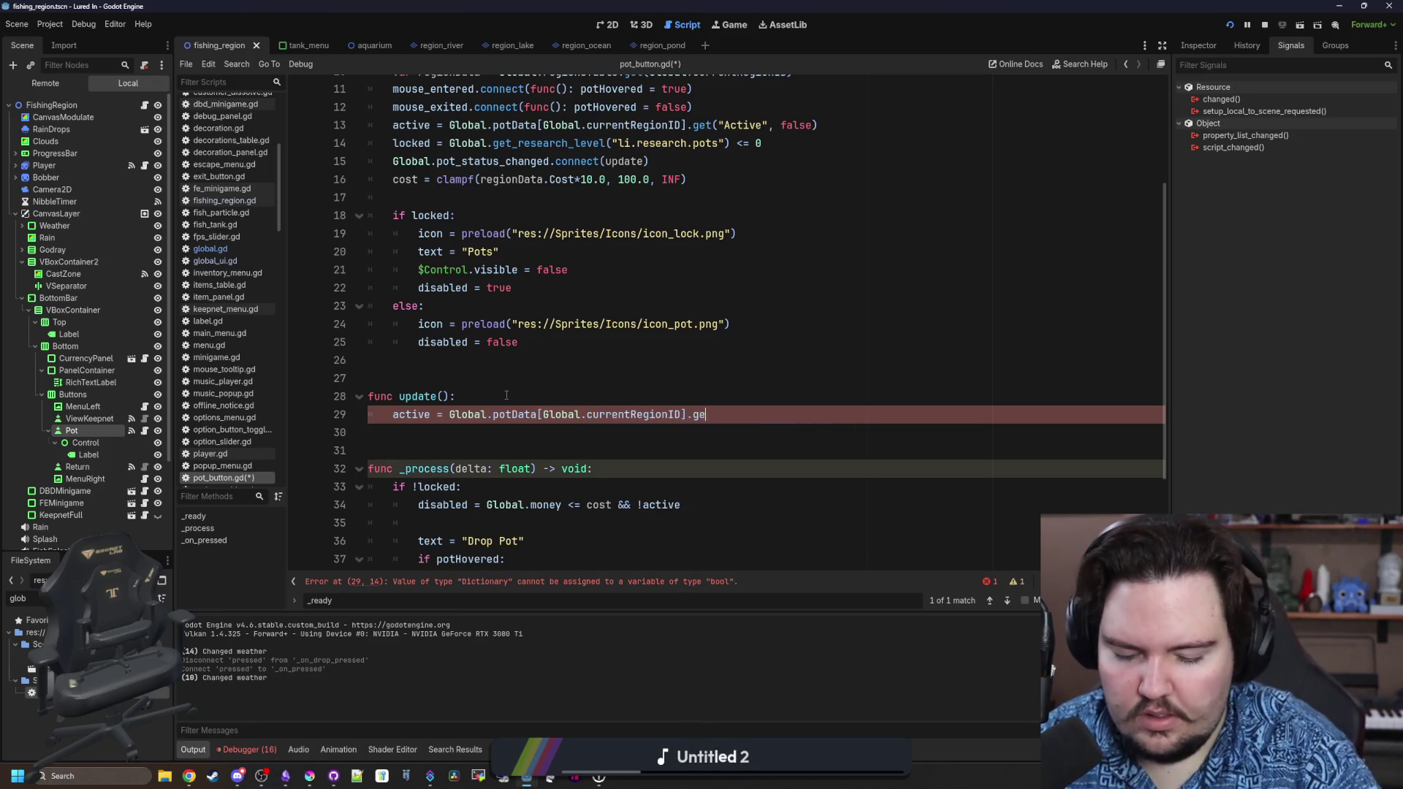
text(", false)
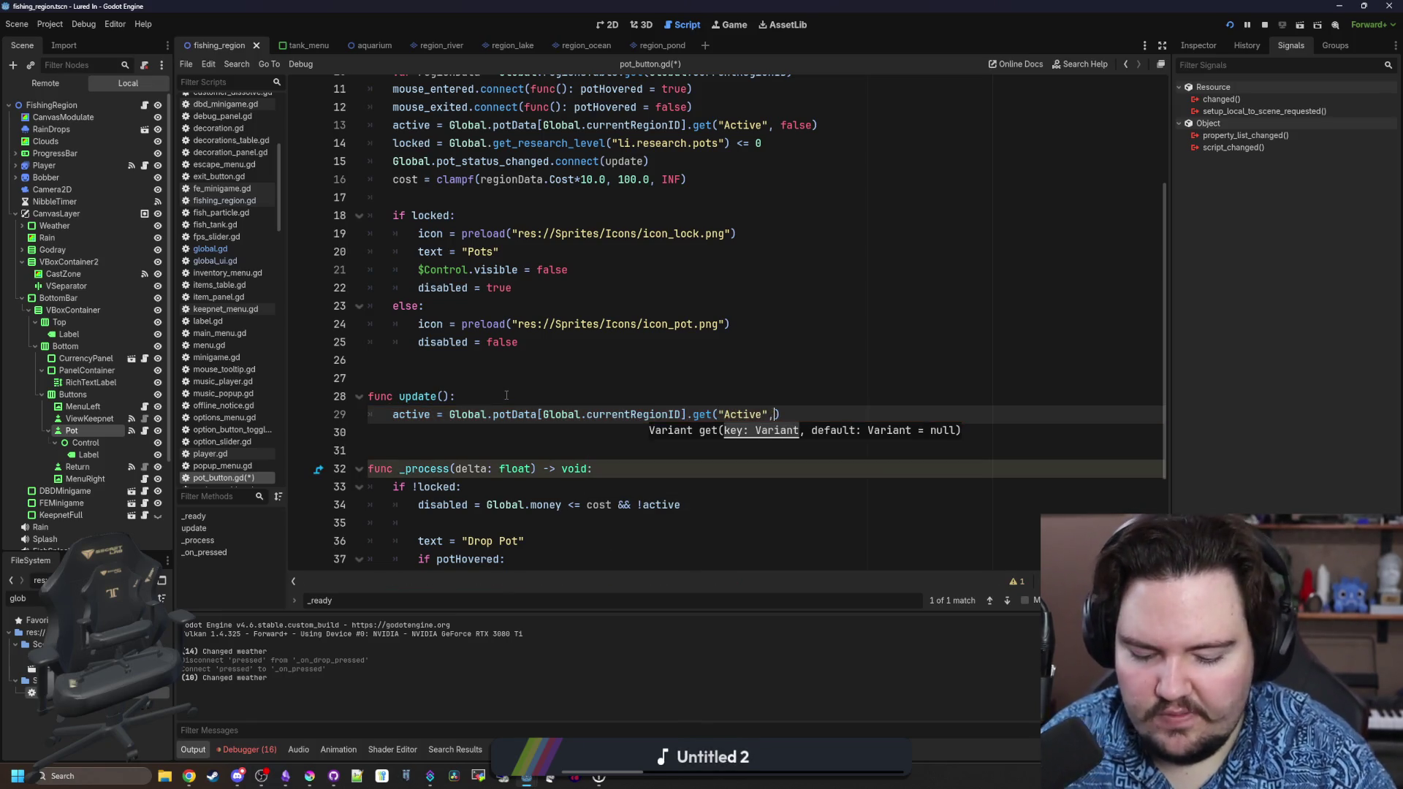
Add an 'if active:' block in update() and remove the Drop Pot text assignment from _process.
click(495, 433)
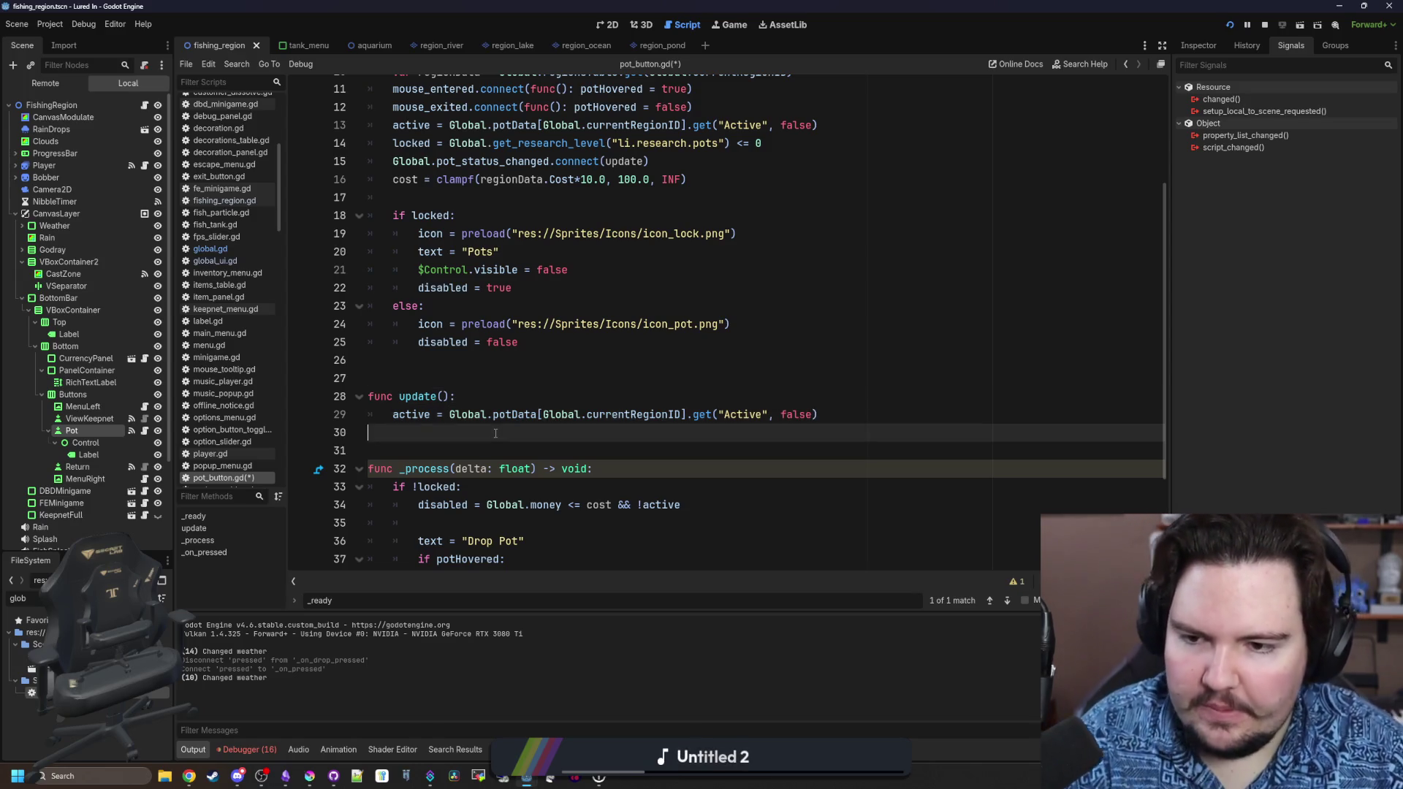
scroll(495, 433, down, 3)
click(875, 277)
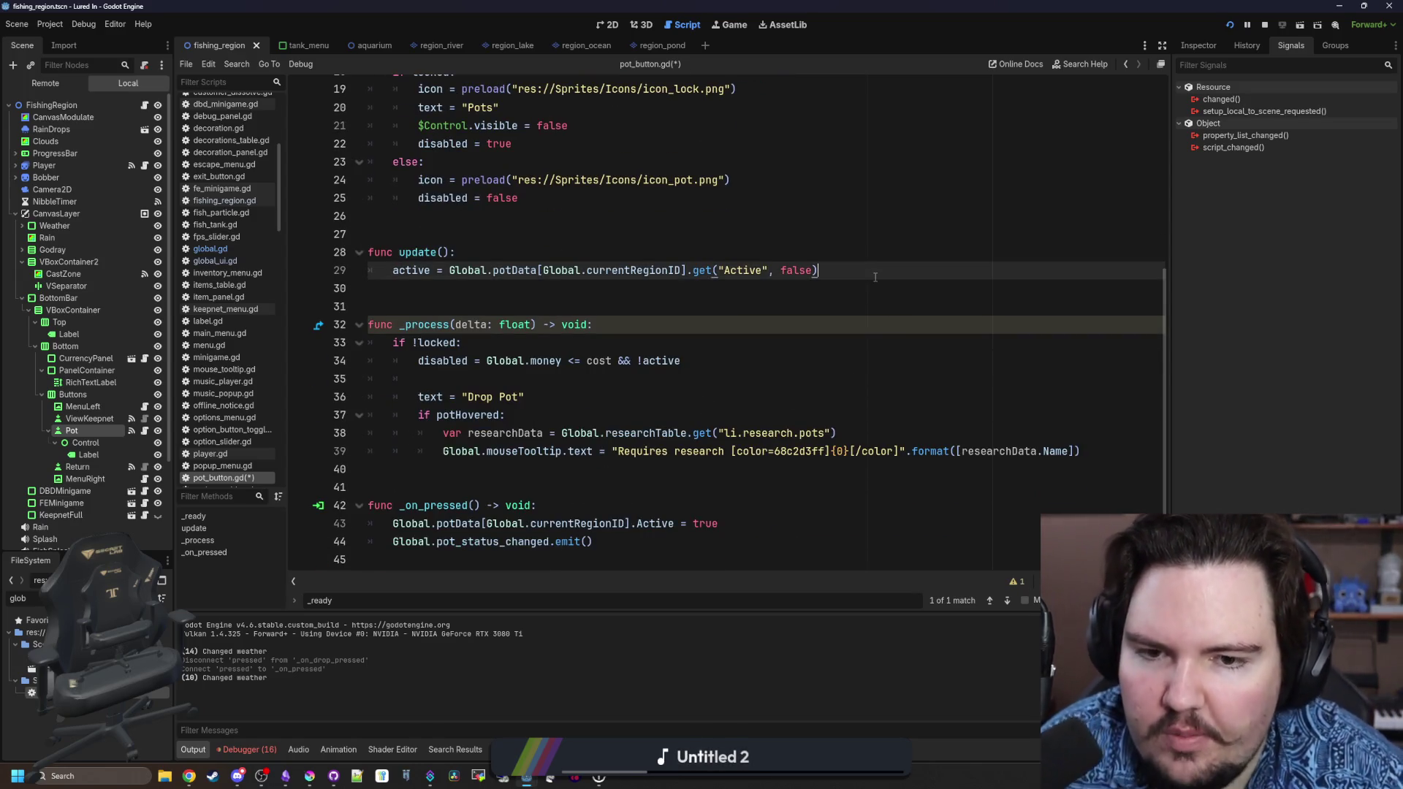
key(Return)
text(if active:)
key(Return)
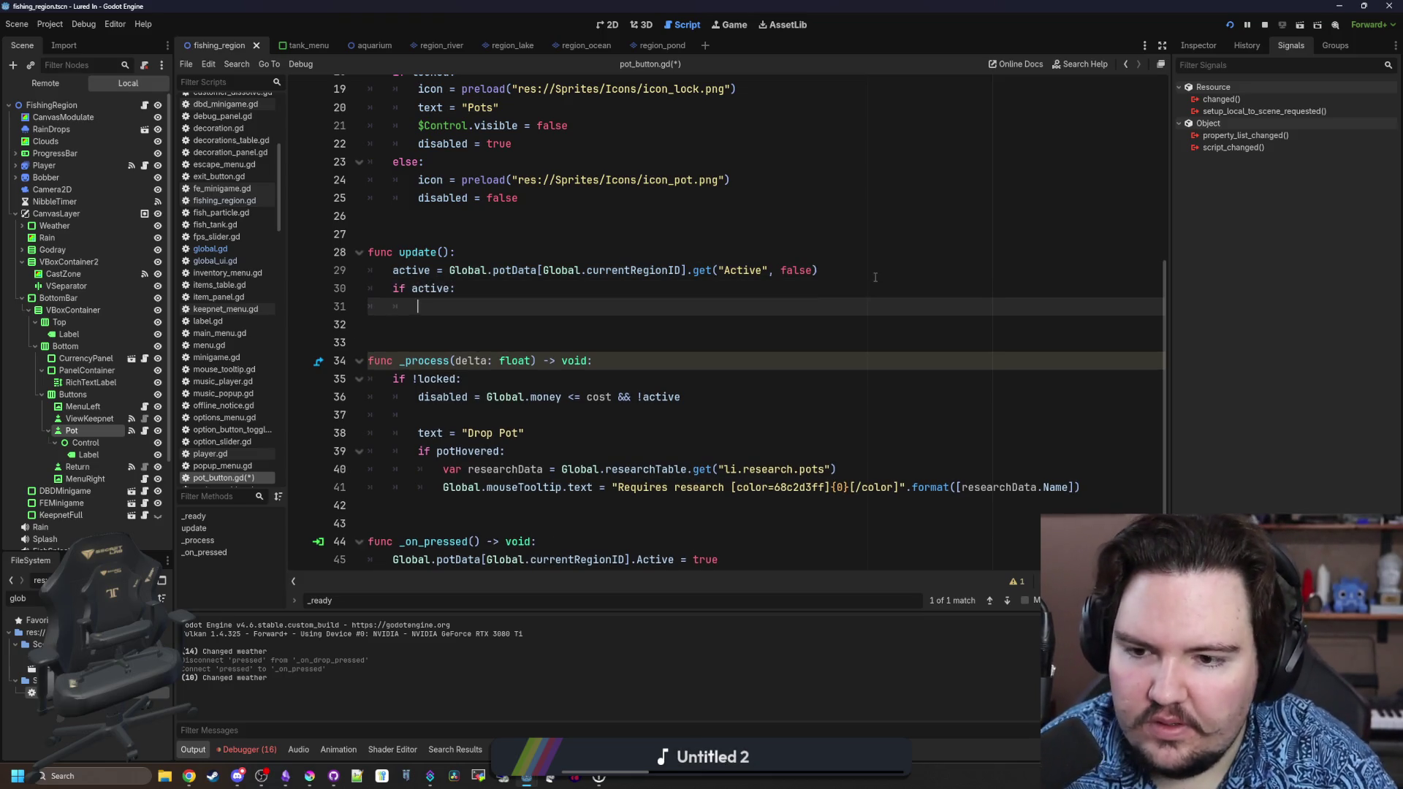
drag(526, 433, 418, 433)
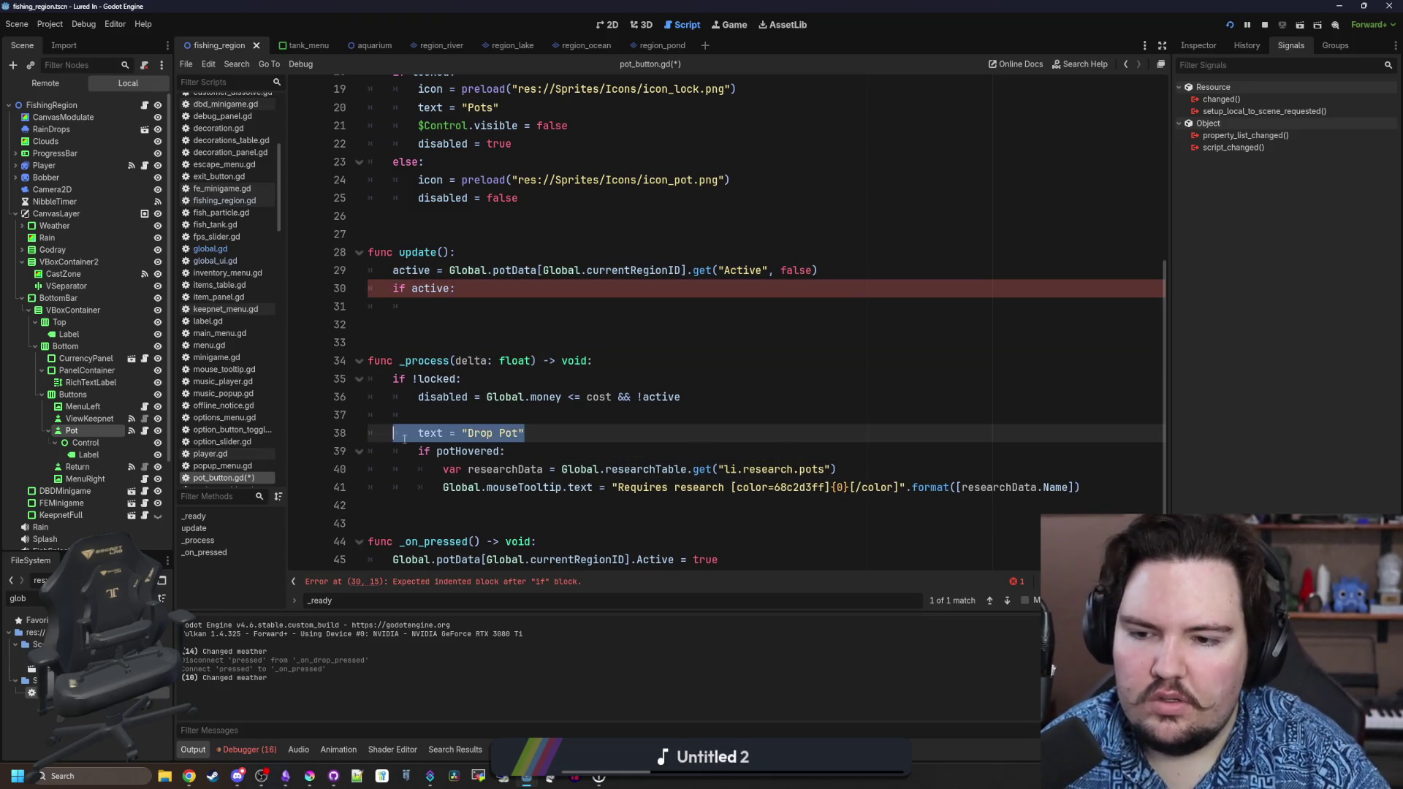
key(BackSpace)
Call update() at the end of _ready.
scroll(453, 409, up, 5)
scroll(453, 409, down, 4)
scroll(452, 398, up, 2)
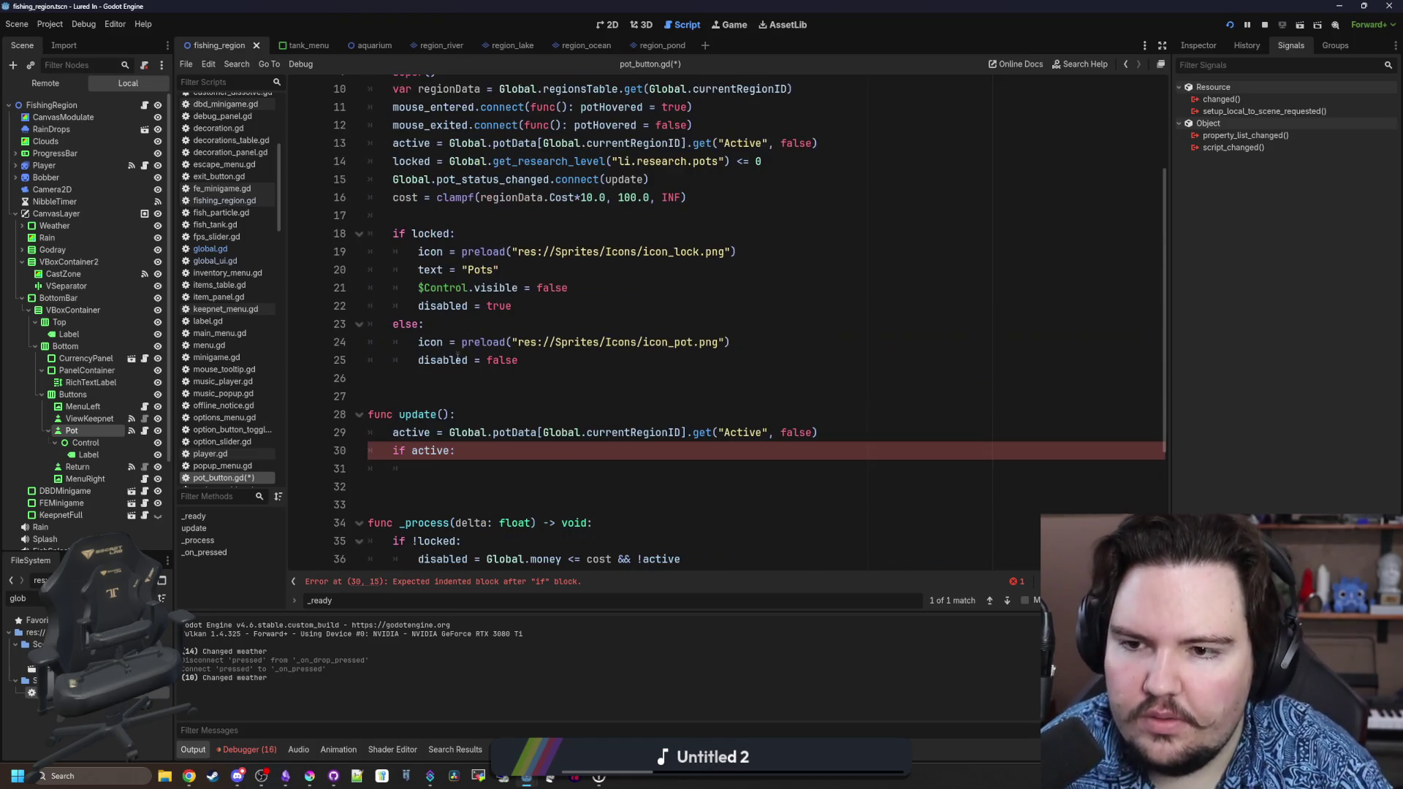
click(449, 384)
key(Return)
text(update())
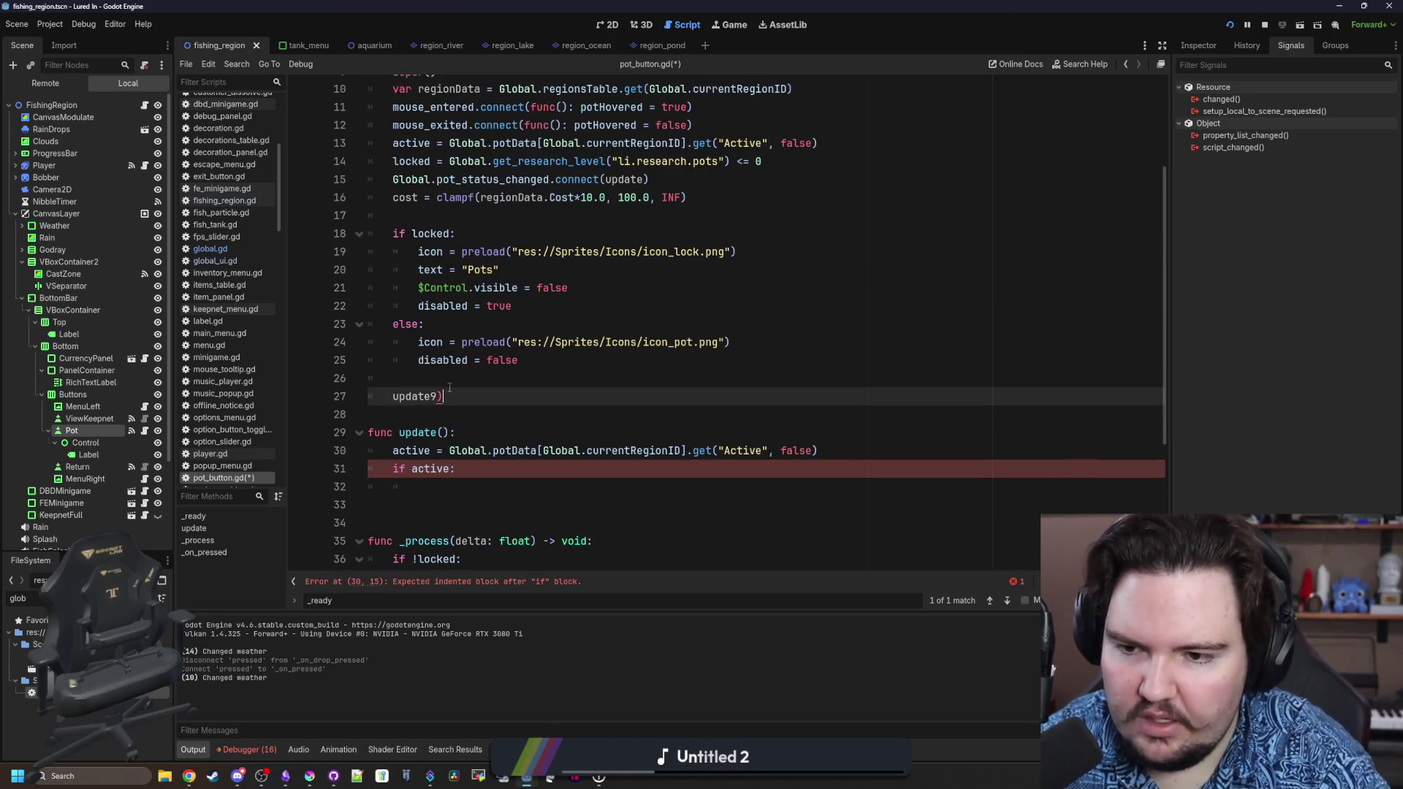
key(BackSpace)
text(()
key(Return)
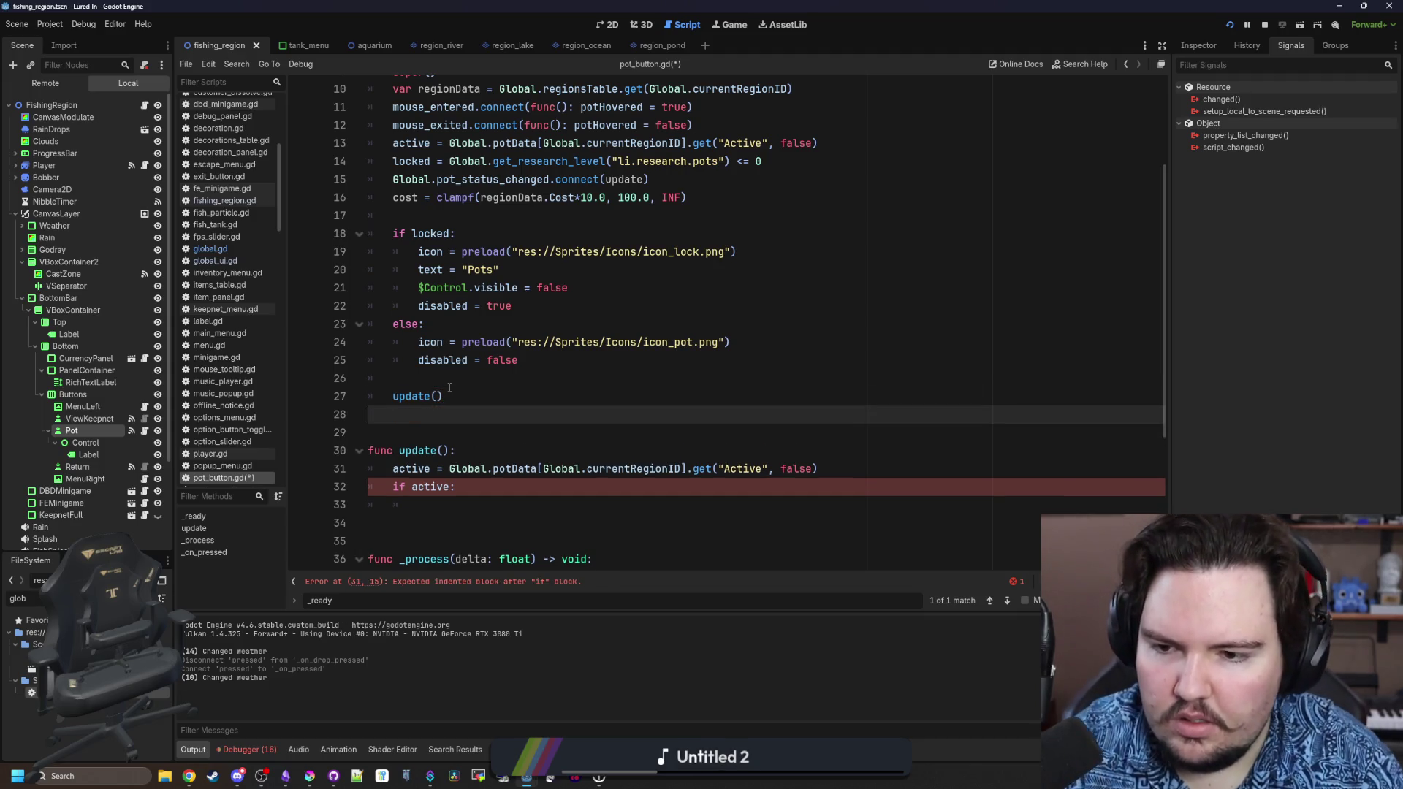
scroll(449, 387, down, 2)
click(449, 396)
Put text = "Drop Pot" under if active and add an else branch setting the Raise Pot text.
text(text = "Drop Pot")
click(882, 361)
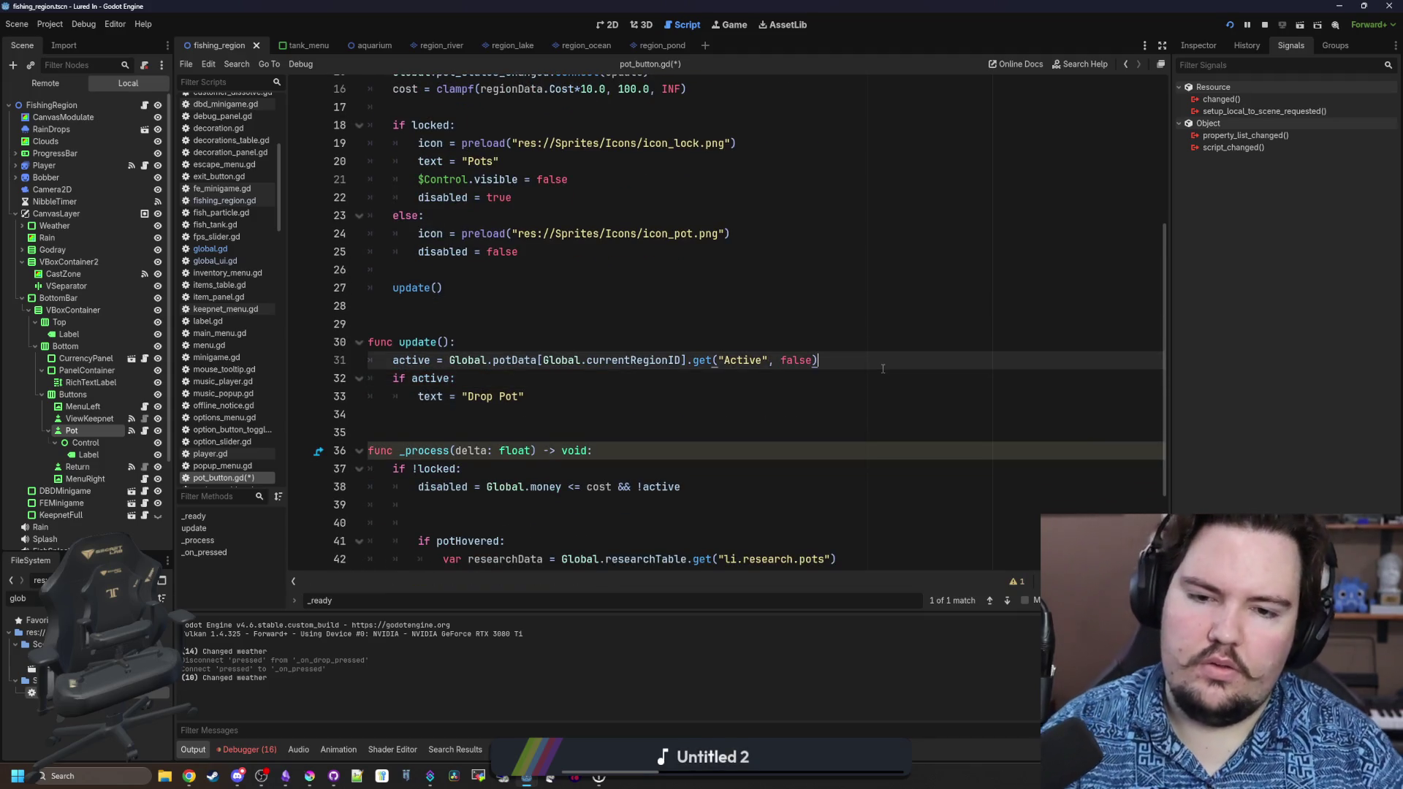
key(Return)
scroll(484, 374, down, 1)
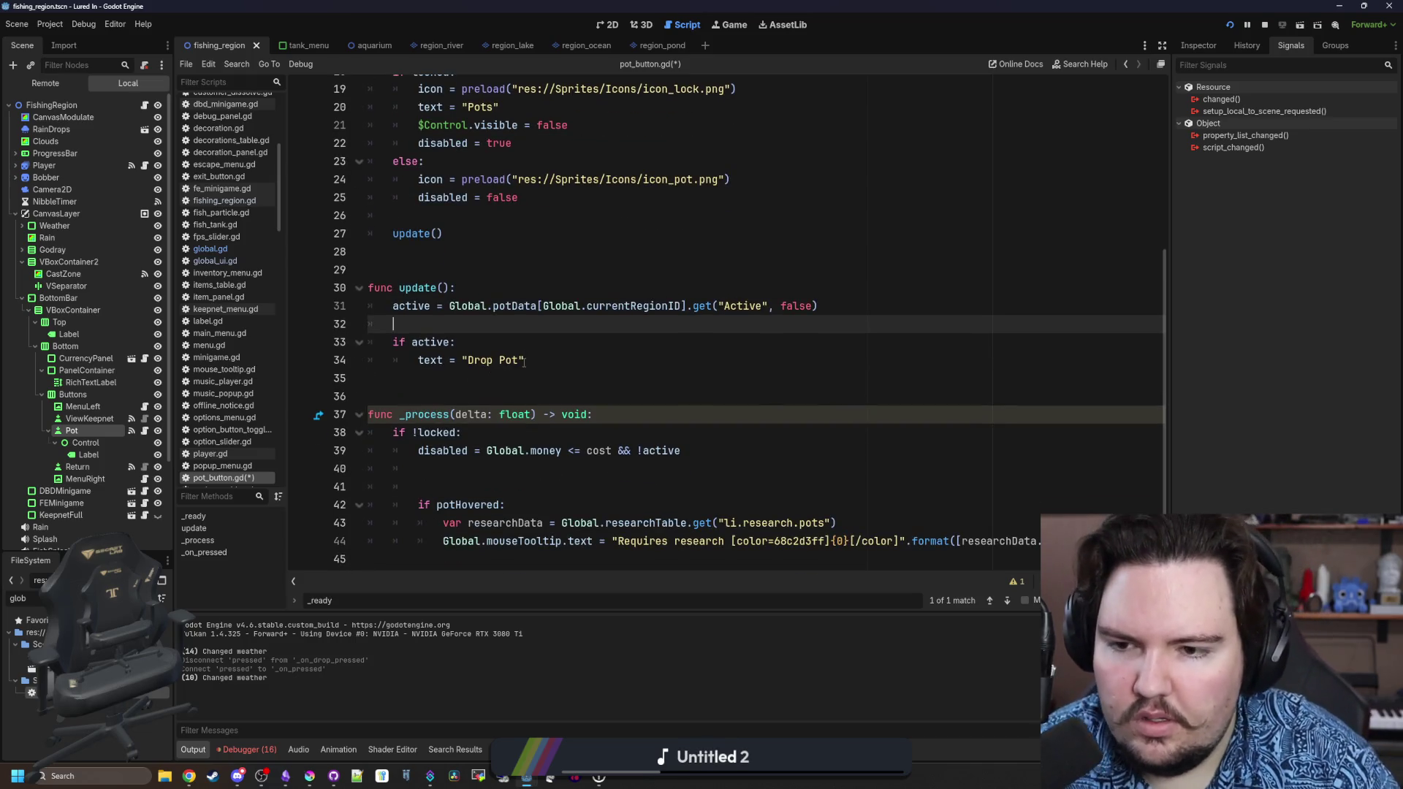
click(523, 362)
key(Return)
key(BackSpace)
text(elsE:)
key(Return)
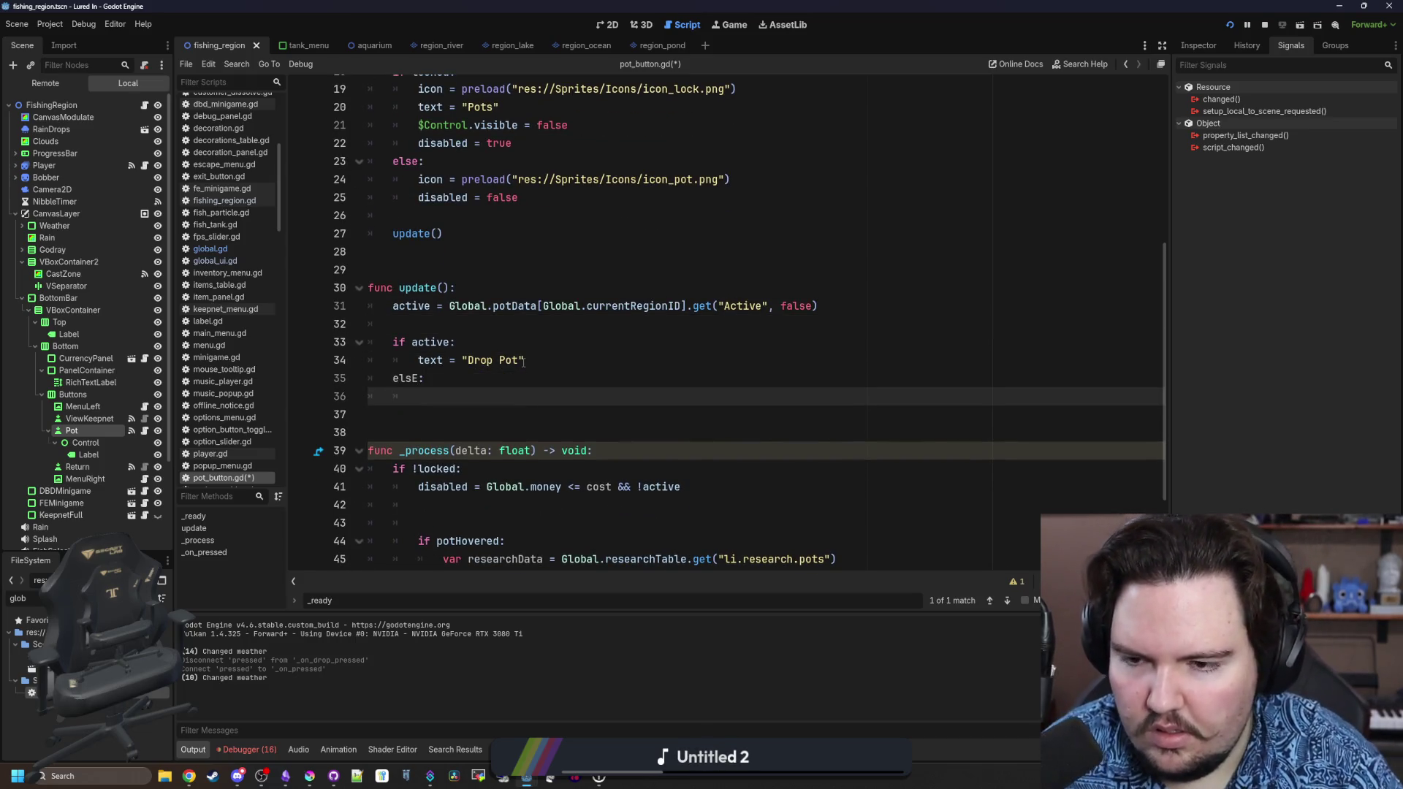
key(BackSpace)
key(BackSpace)
key(BackSpace)
text(e:)
key(Return)
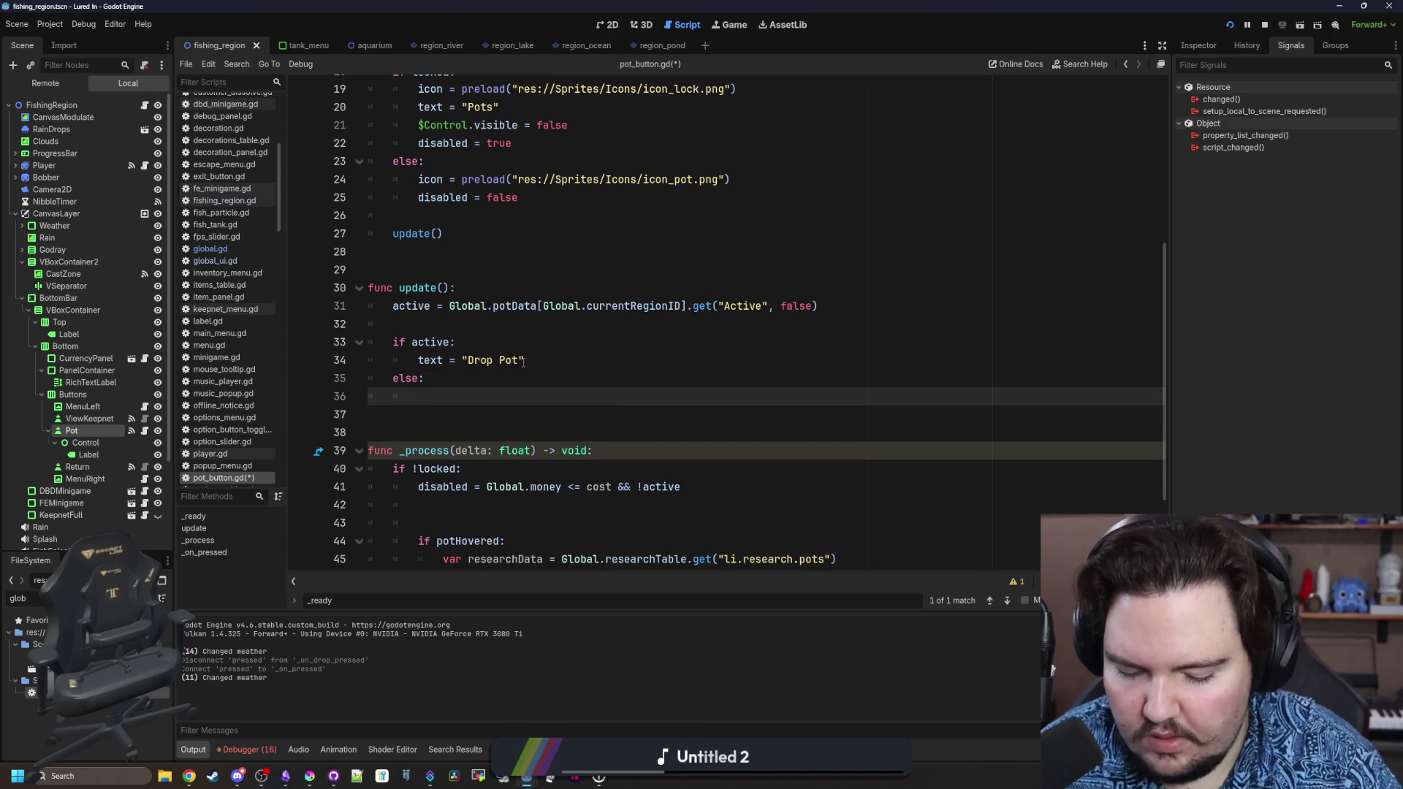
text(text =""r)
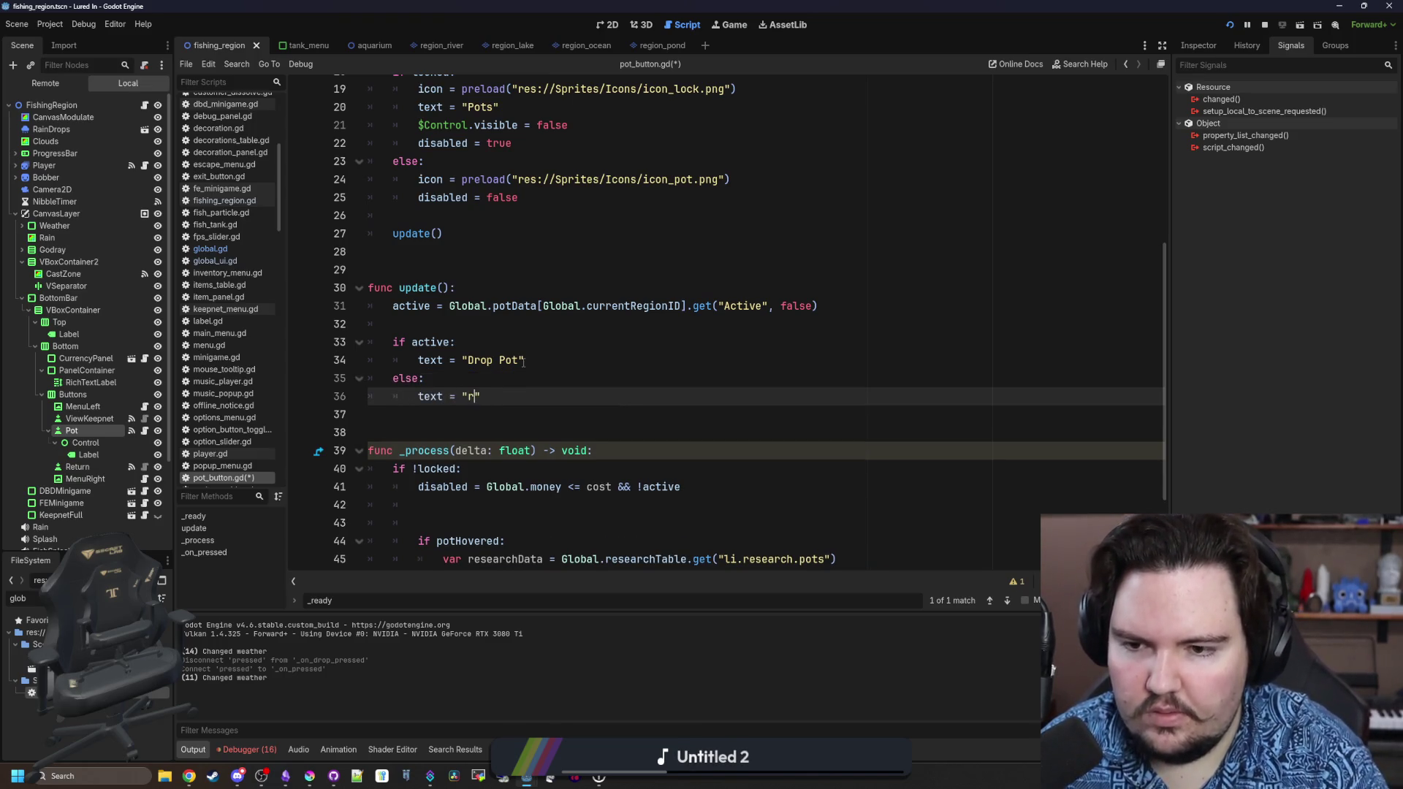
text(aise Pot)
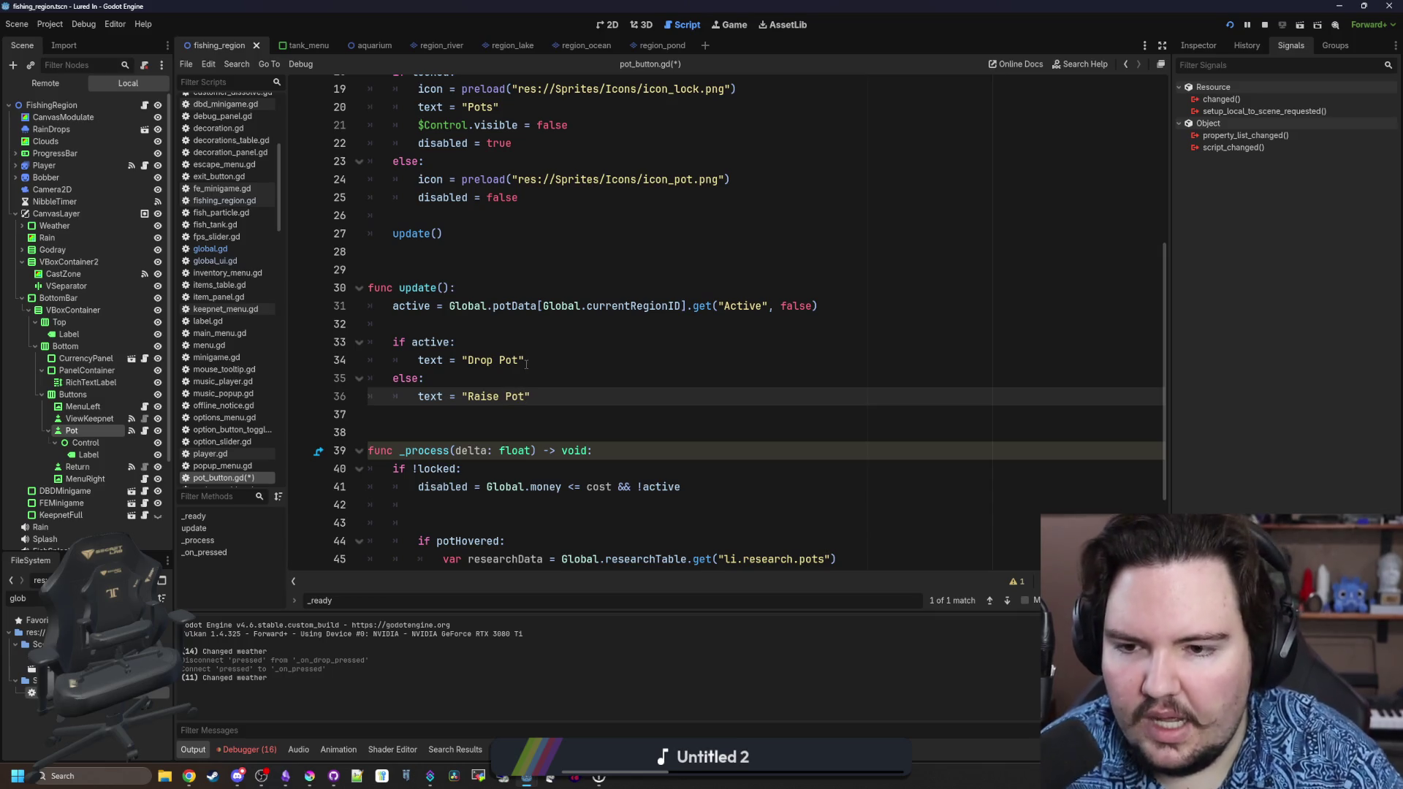
Swap the strings so active shows "Raise Pot" and else shows "Drop Pot".
click(526, 363)
click(531, 344)
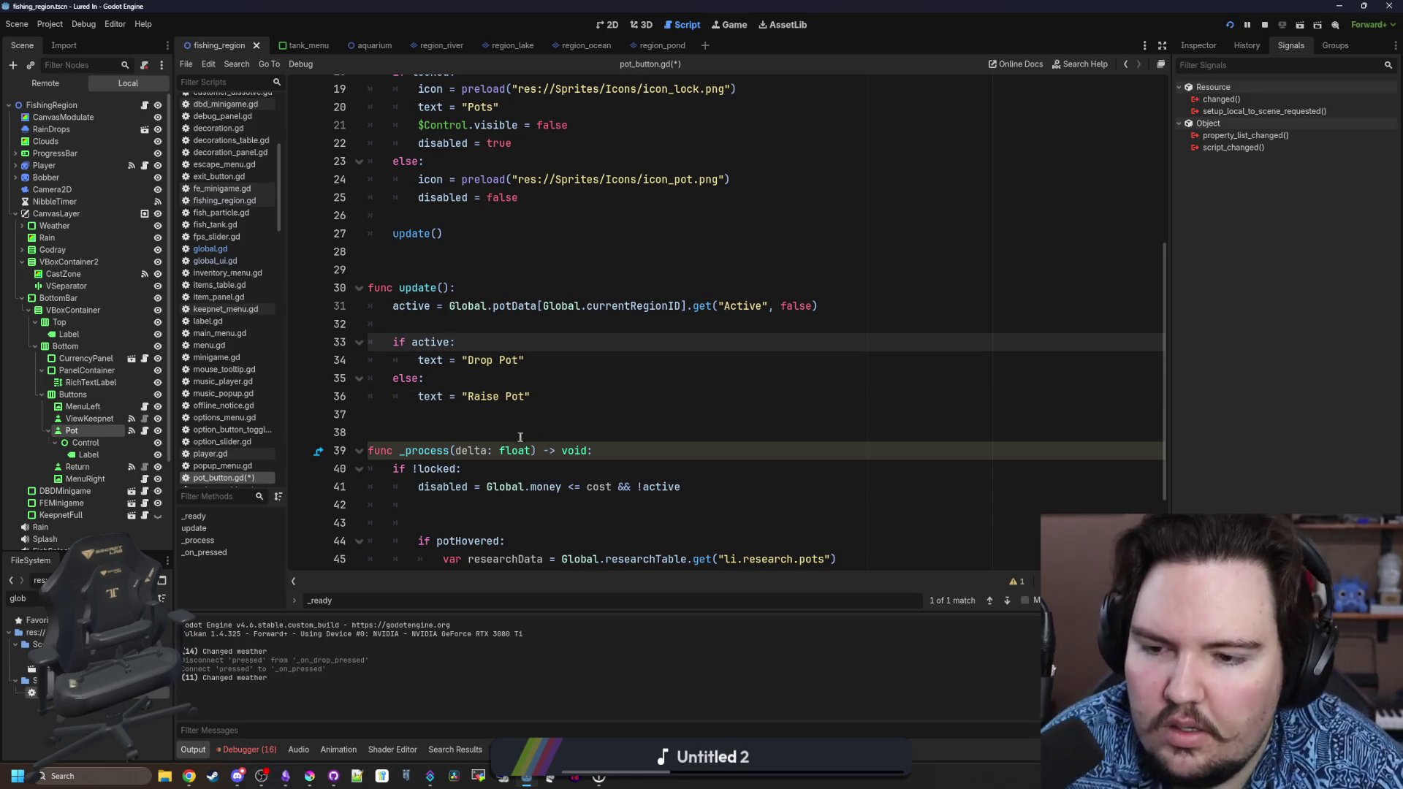
click(477, 398)
click(473, 412)
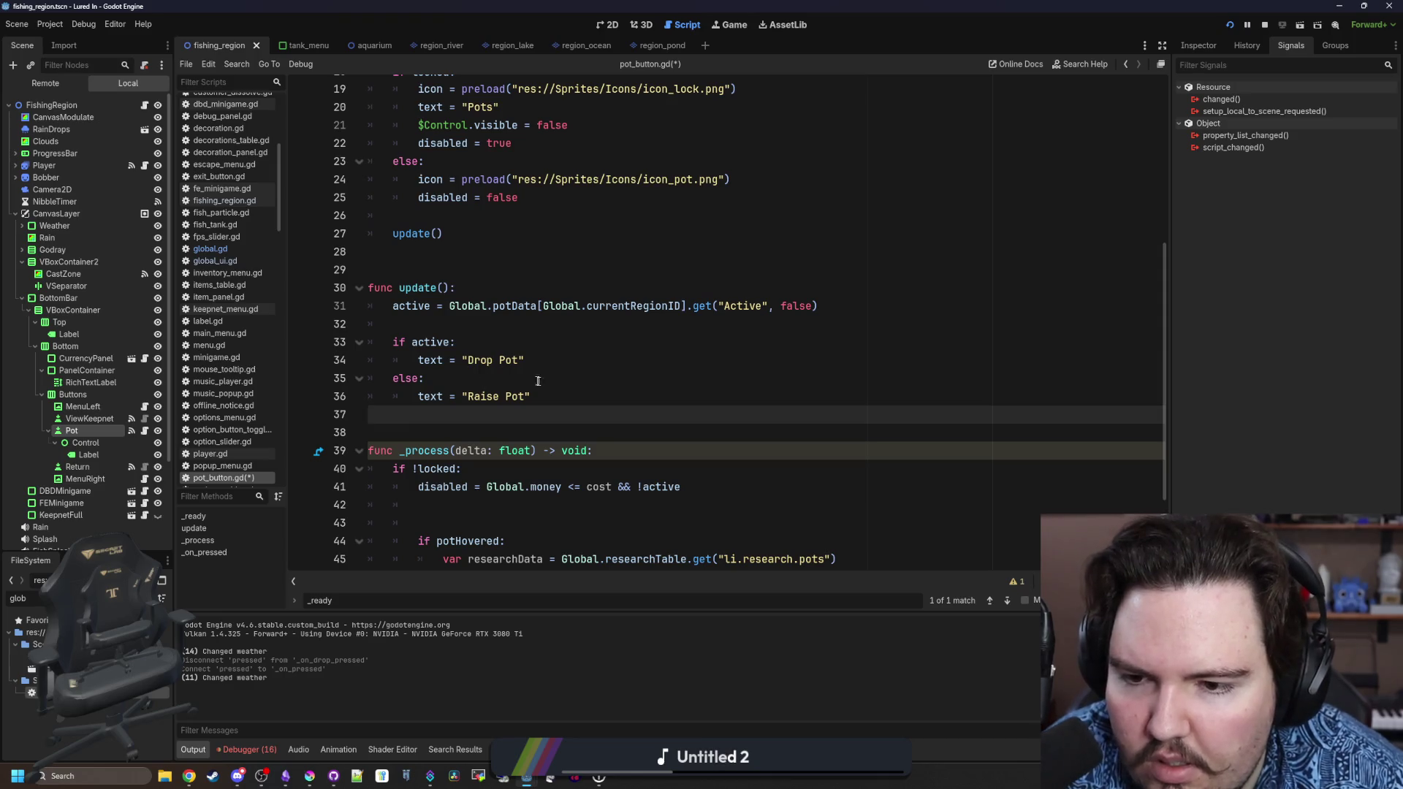
double_click(512, 360)
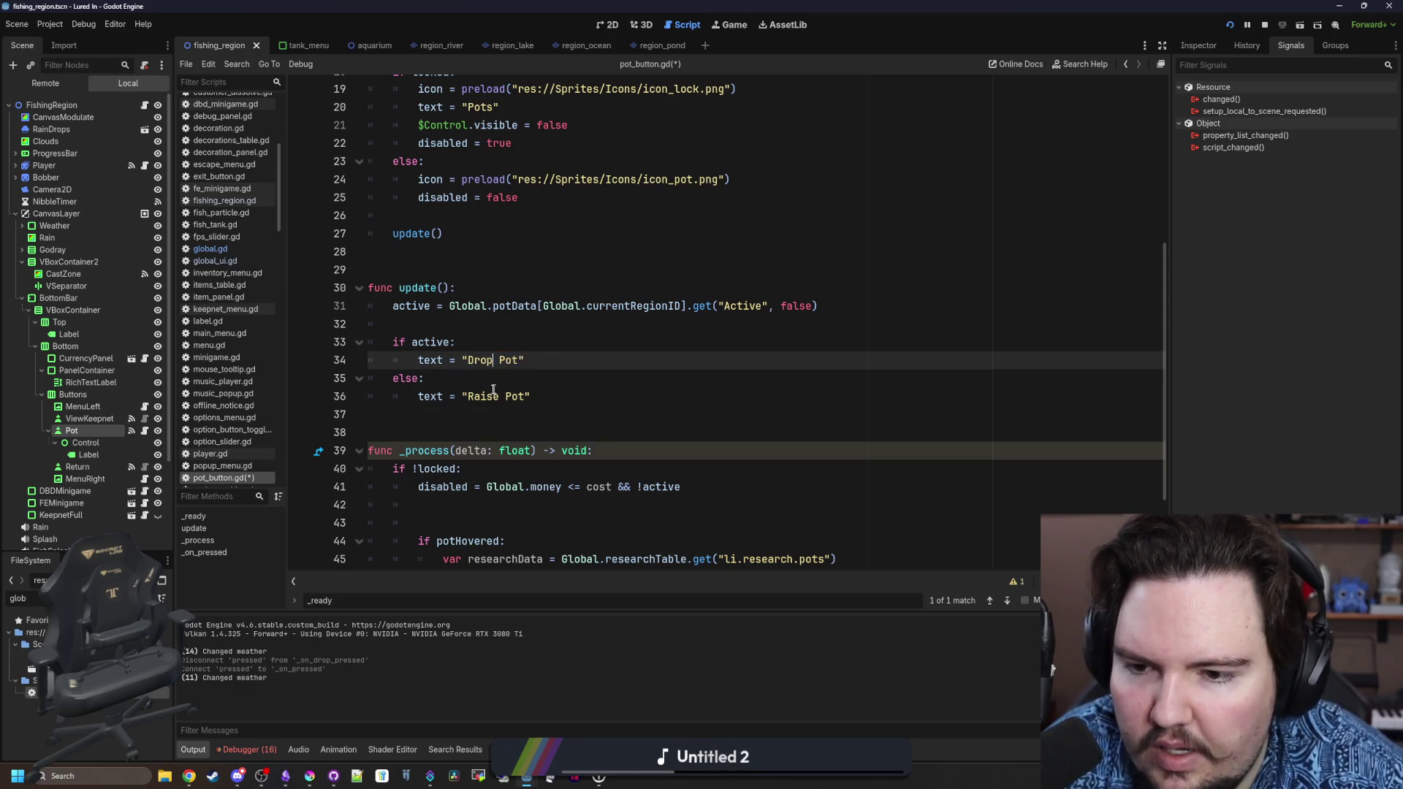
double_click(482, 396)
text(Drop)
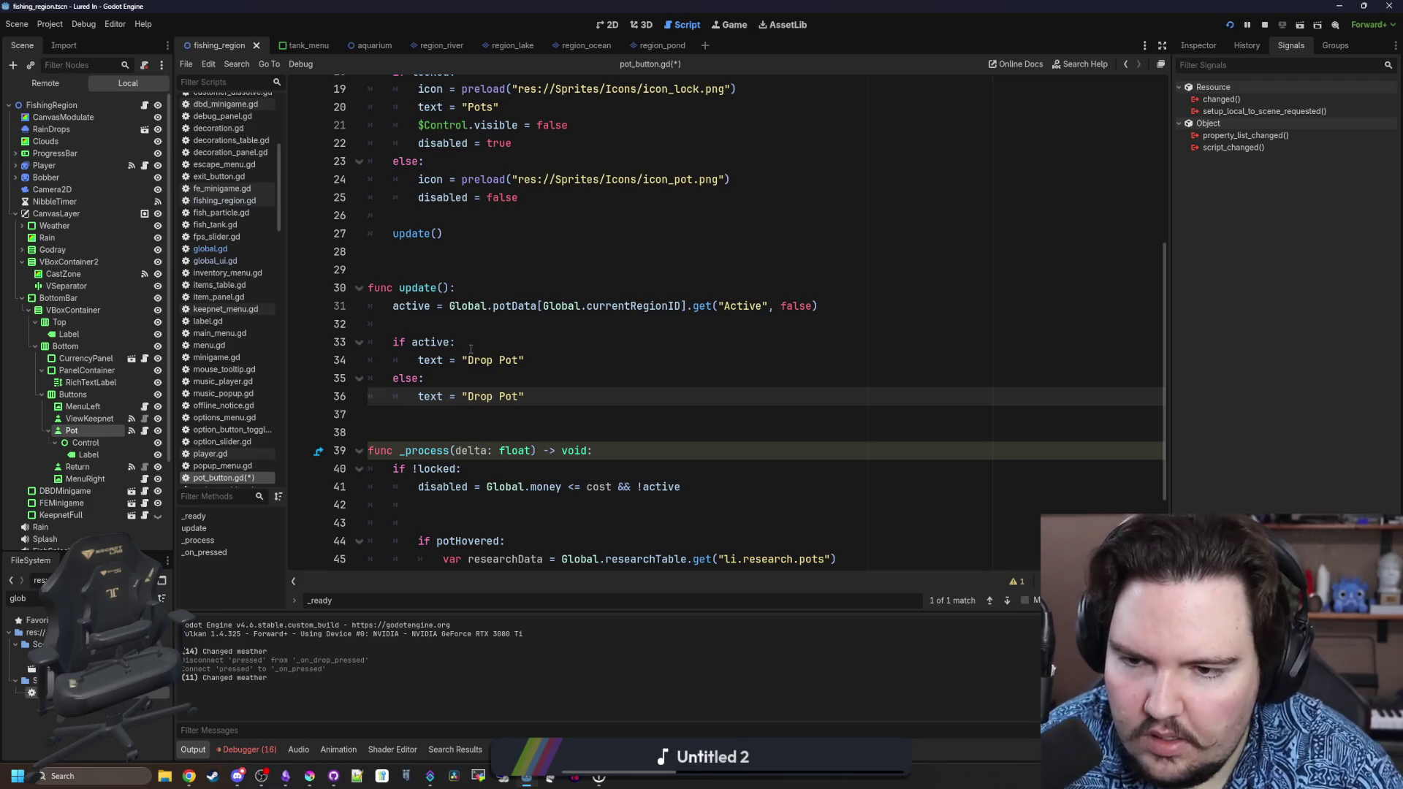
double_click(479, 360)
text(Raise)
Delete the stray blank line in _process and save pot_button.gd.
click(548, 334)
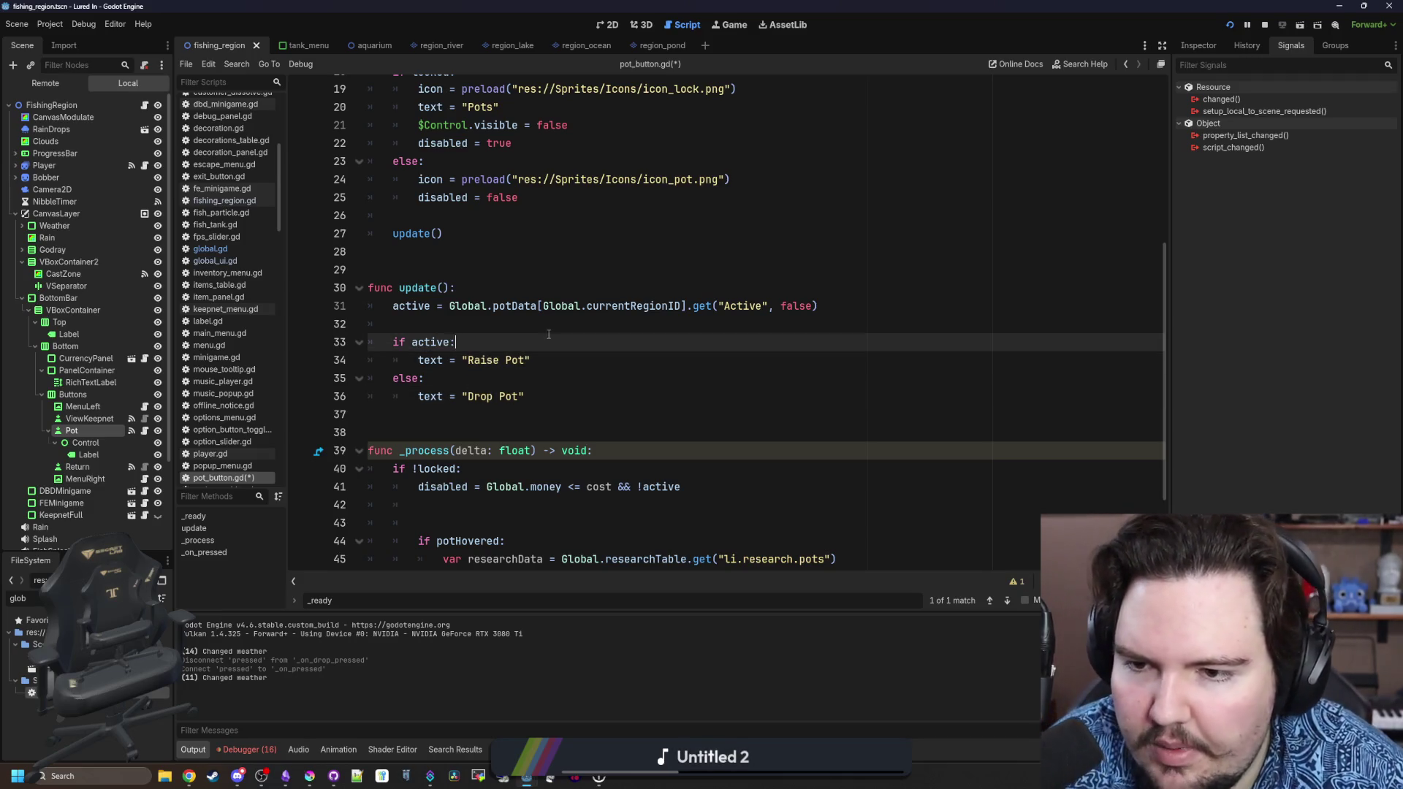
key(Up)
scroll(547, 333, down, 3)
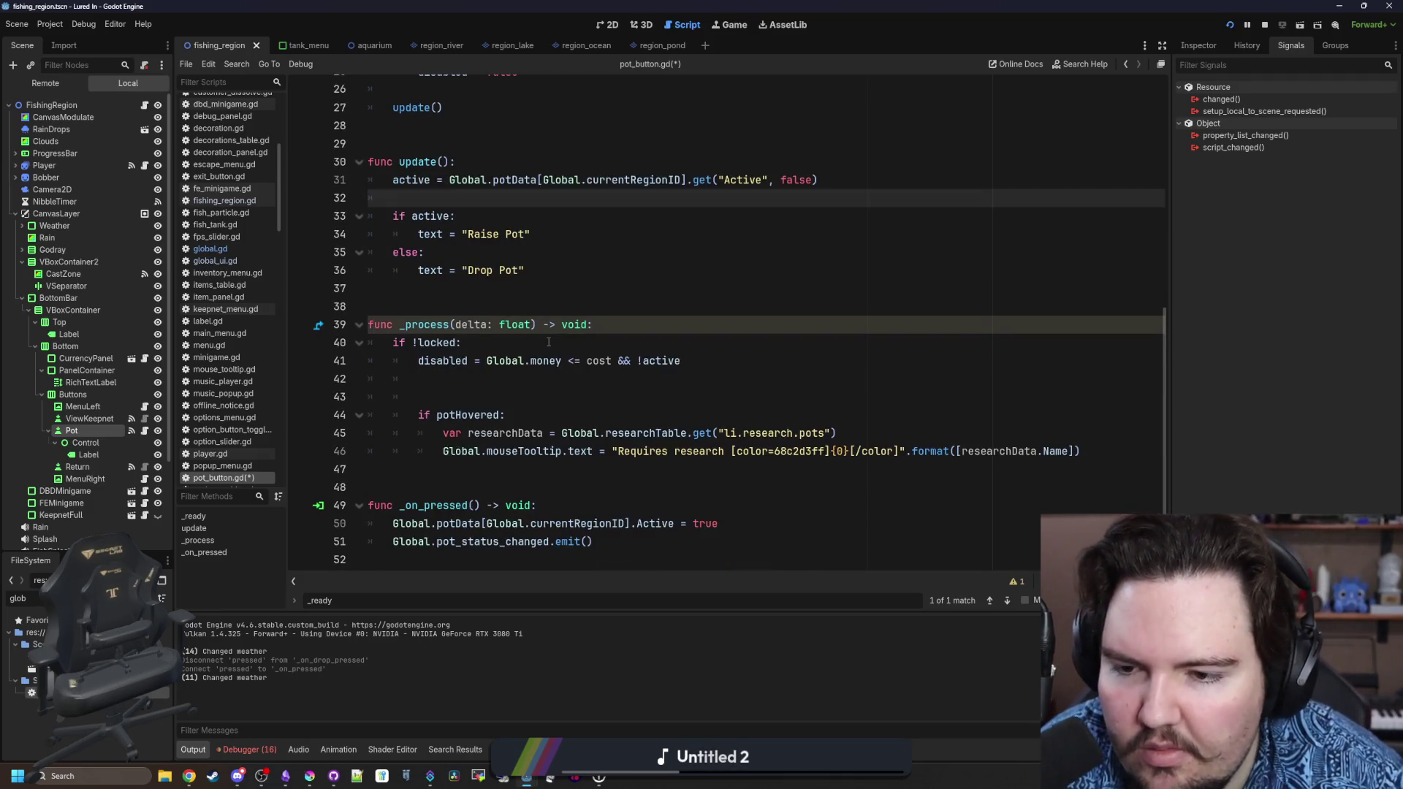
click(475, 396)
key(BackSpace)
click(526, 301)
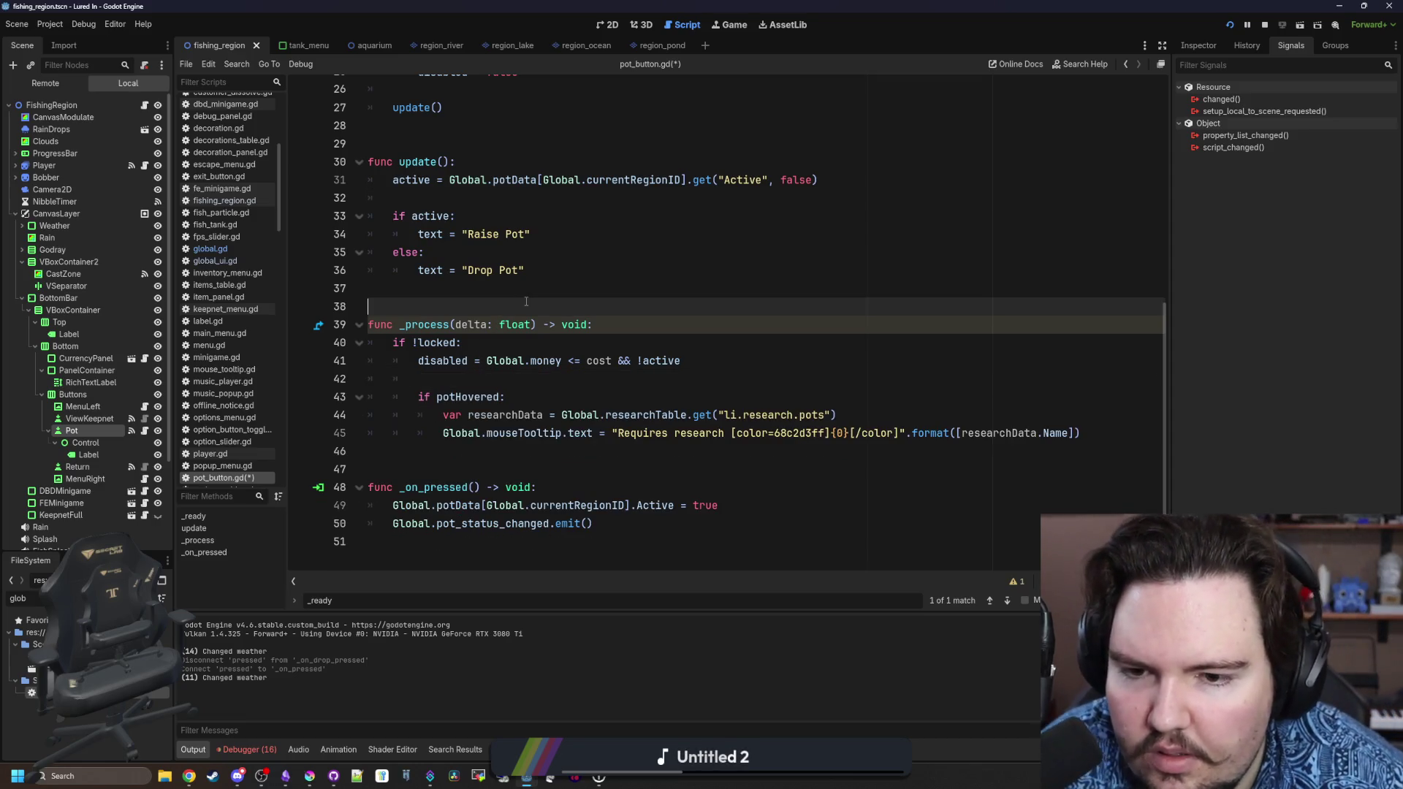
key(ctrl+s)
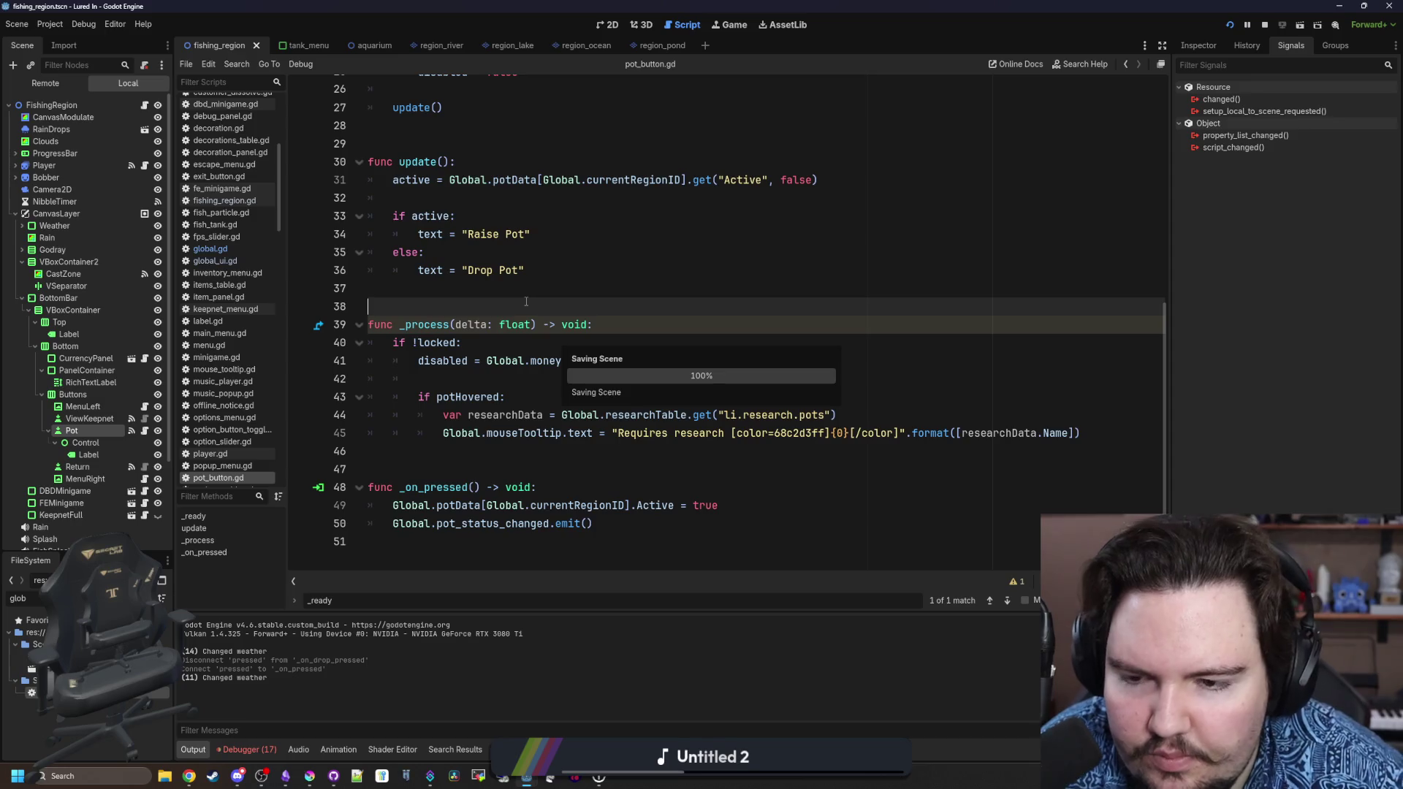
Turn the potHovered check in _process into 'elif potHovered:' after the not-locked branch.
click(460, 376)
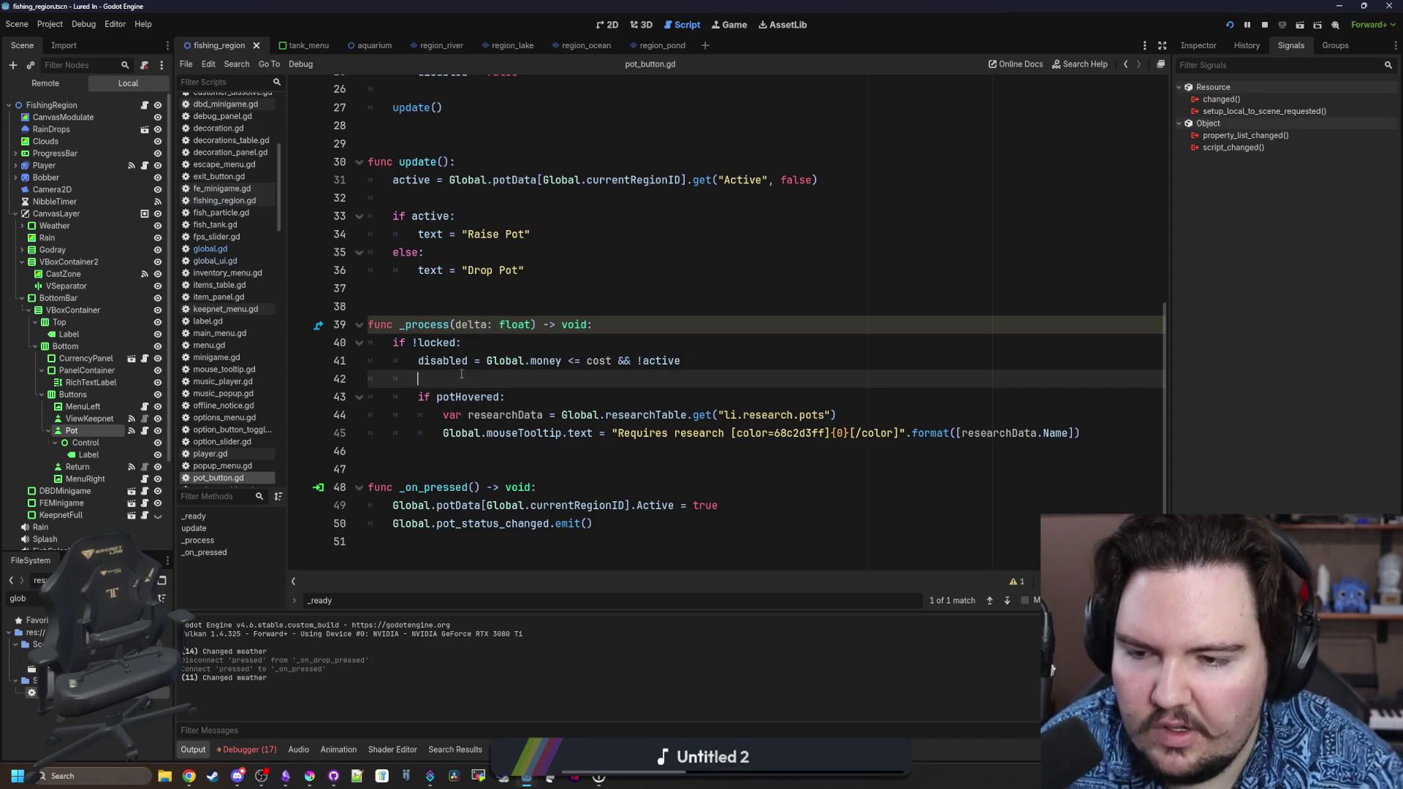
key(Return)
text(else:)
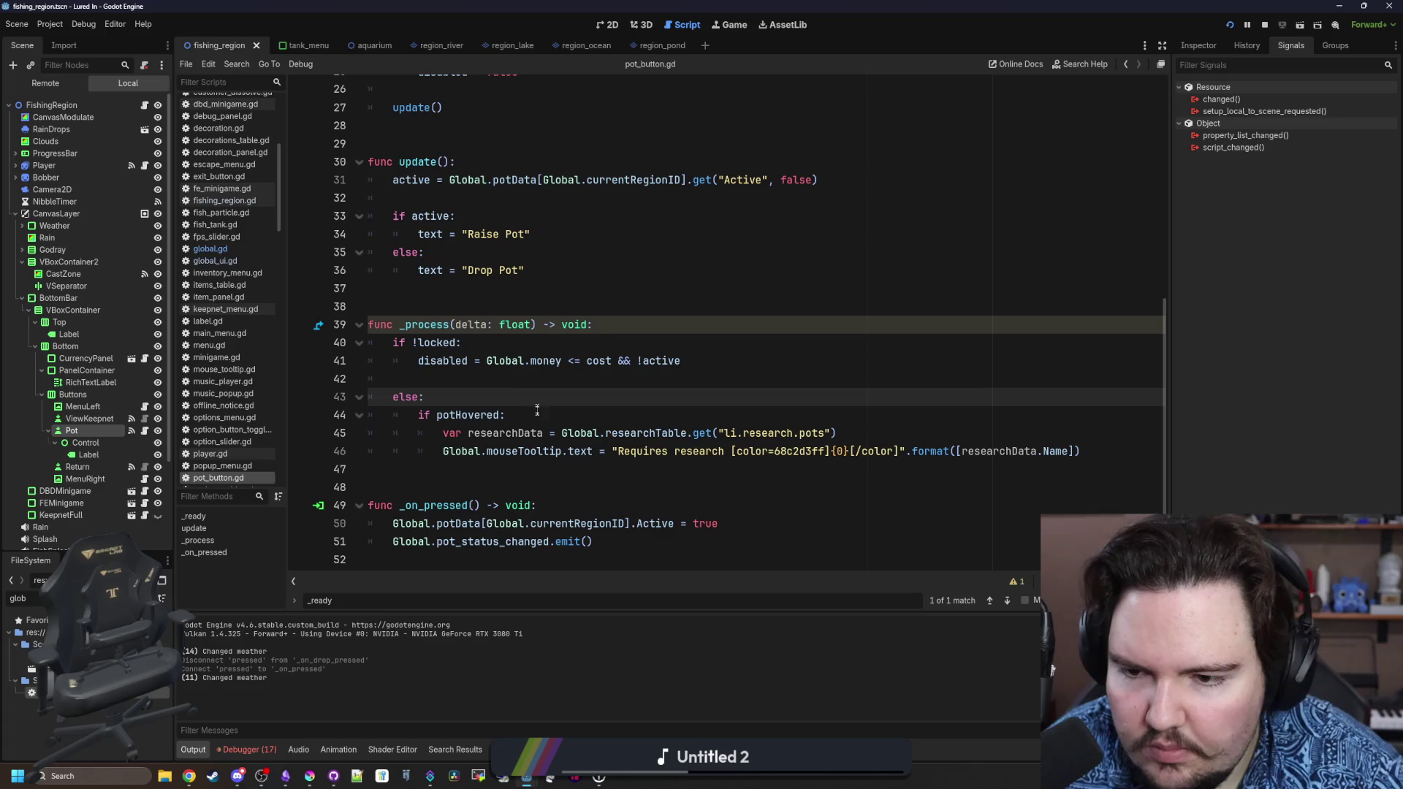
key(BackSpace)
key(BackSpace)
key(BackSpace)
key(Delete)
key(Delete)
key(Delete)
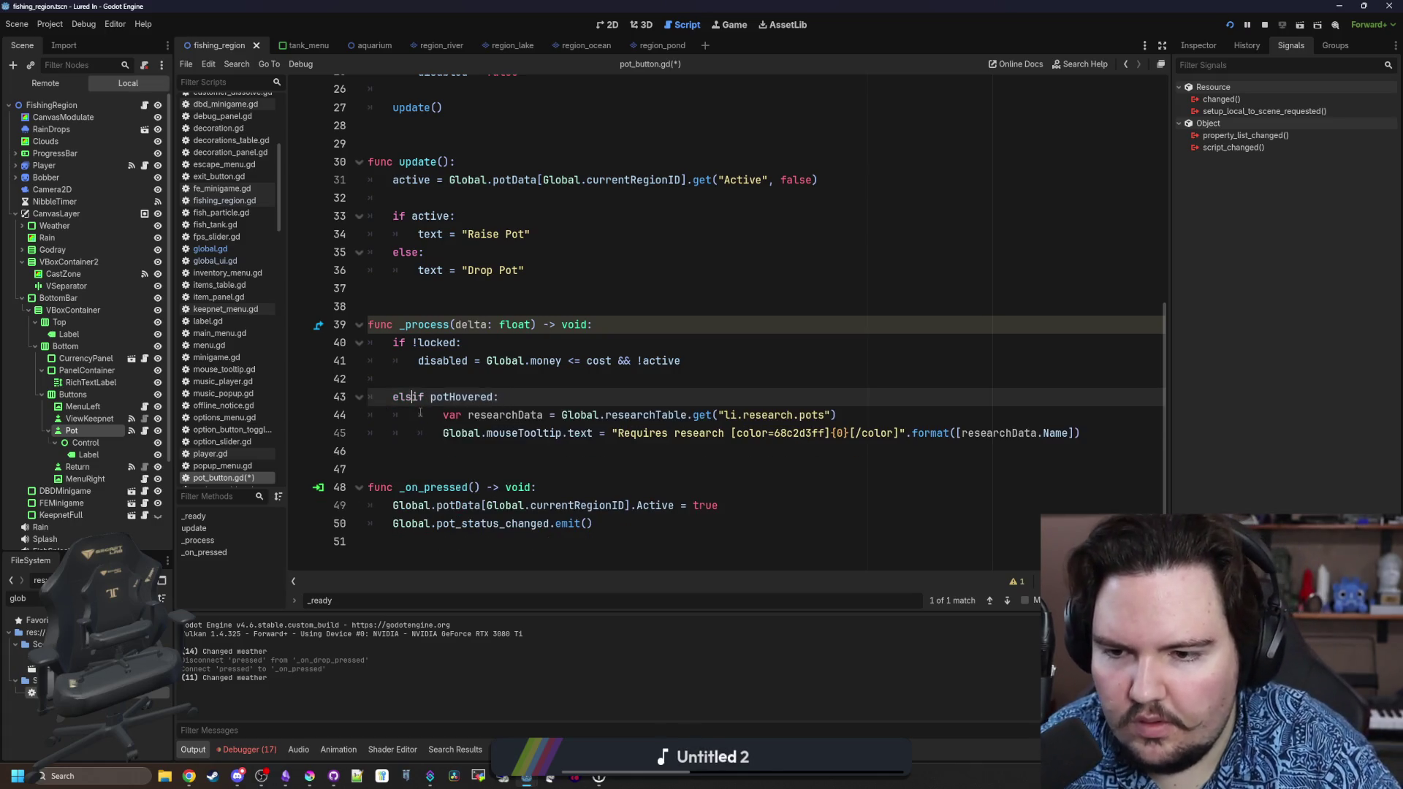
Dedent the two tooltip lines under elif potHovered by one level, then run the game.
drag(1108, 440, 372, 414)
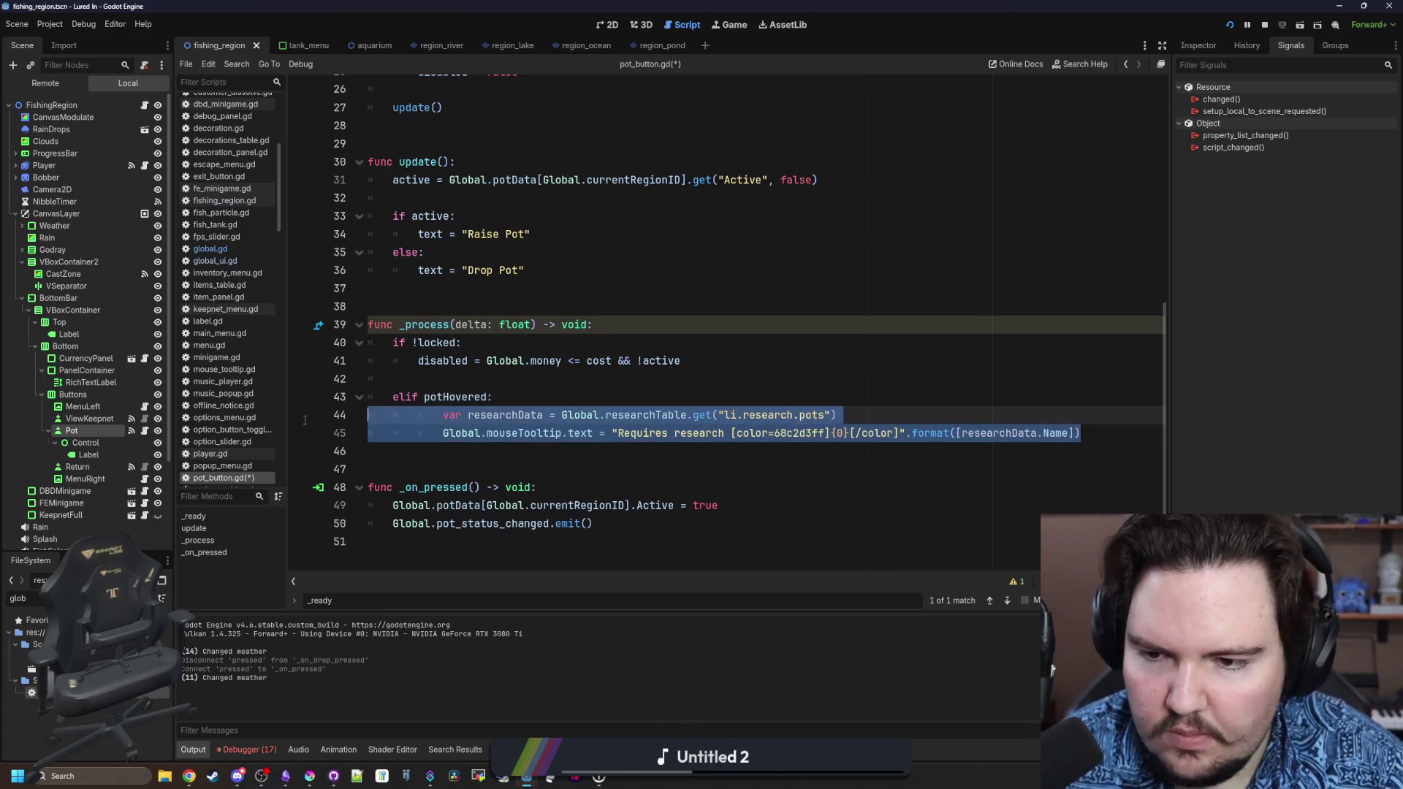
key(shift+Tab)
click(461, 380)
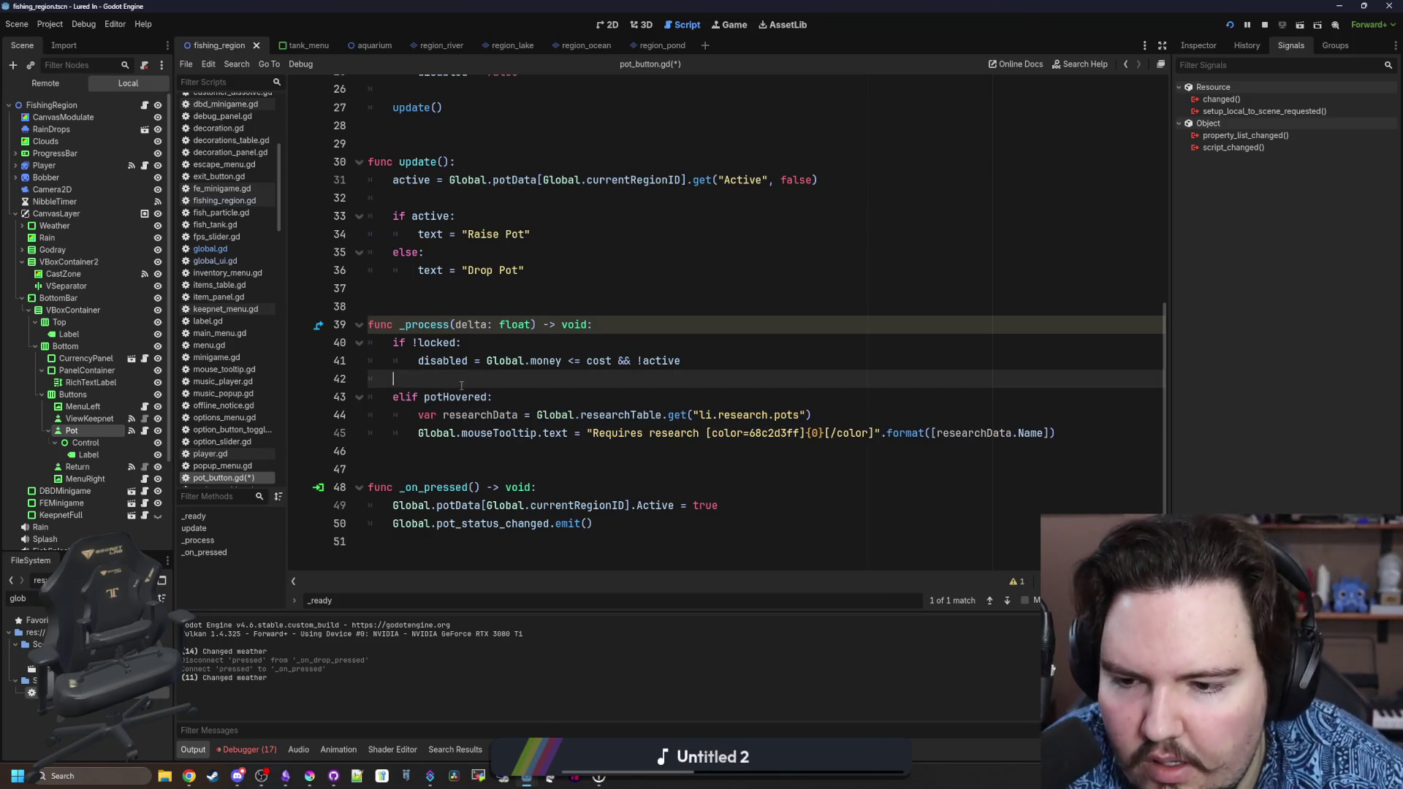
scroll(461, 385, up, 8)
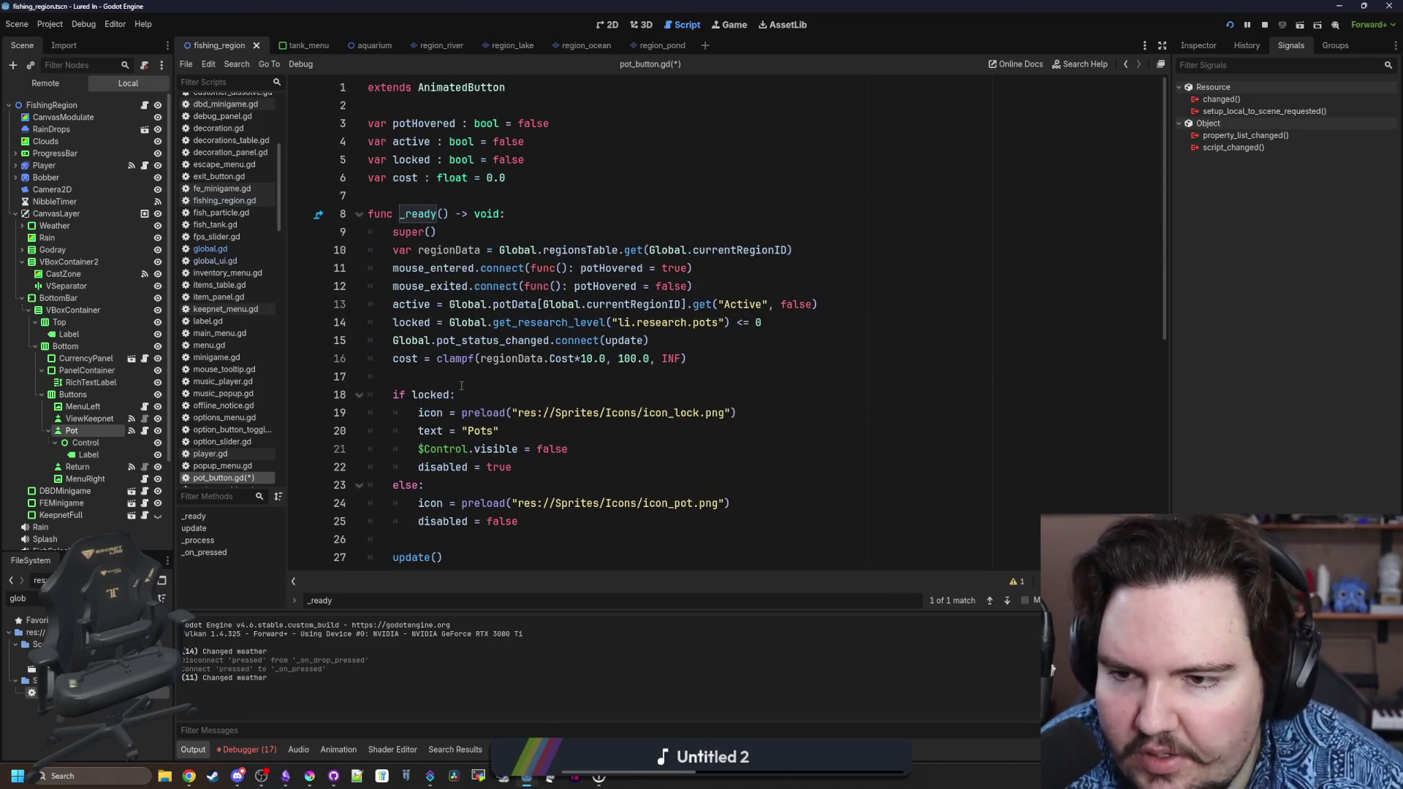
click(1229, 24)
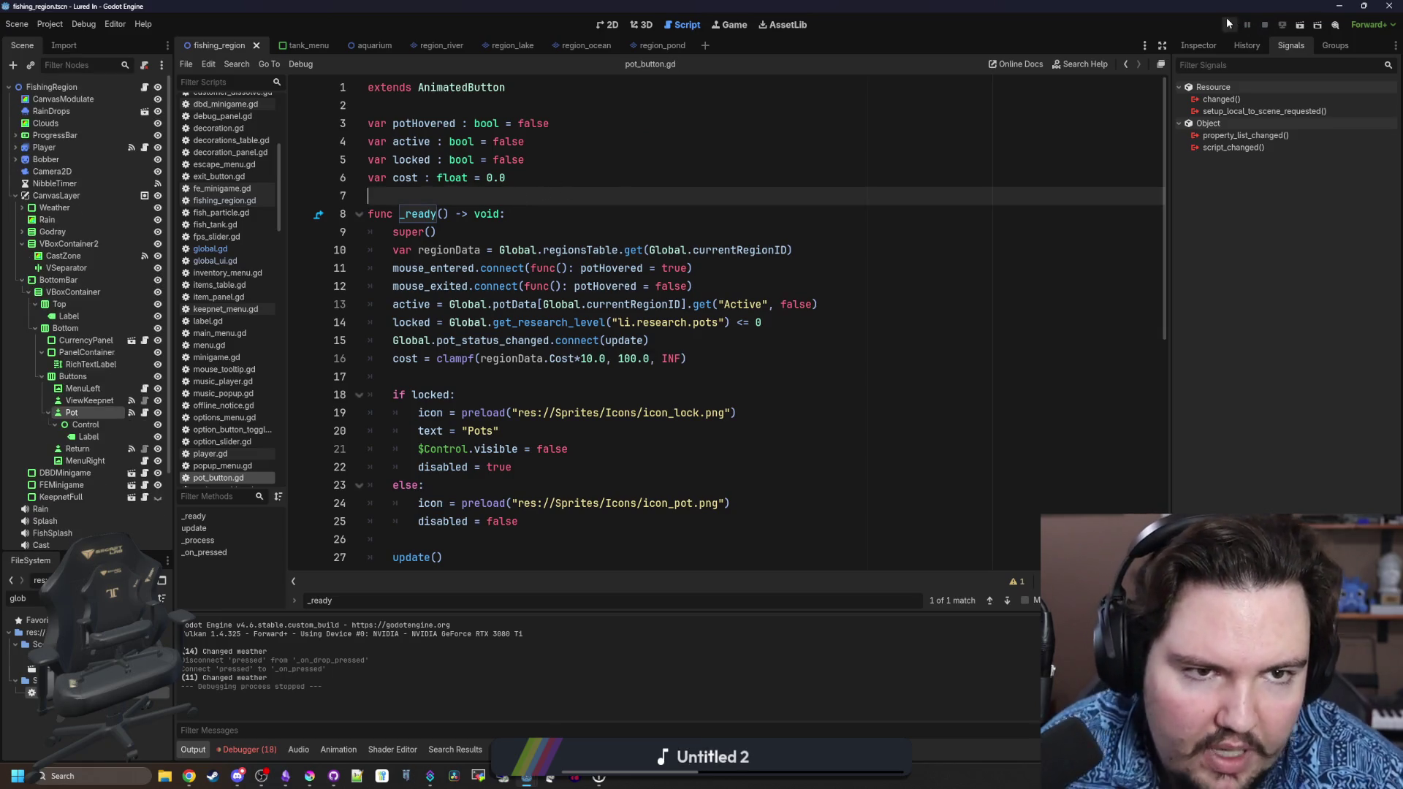
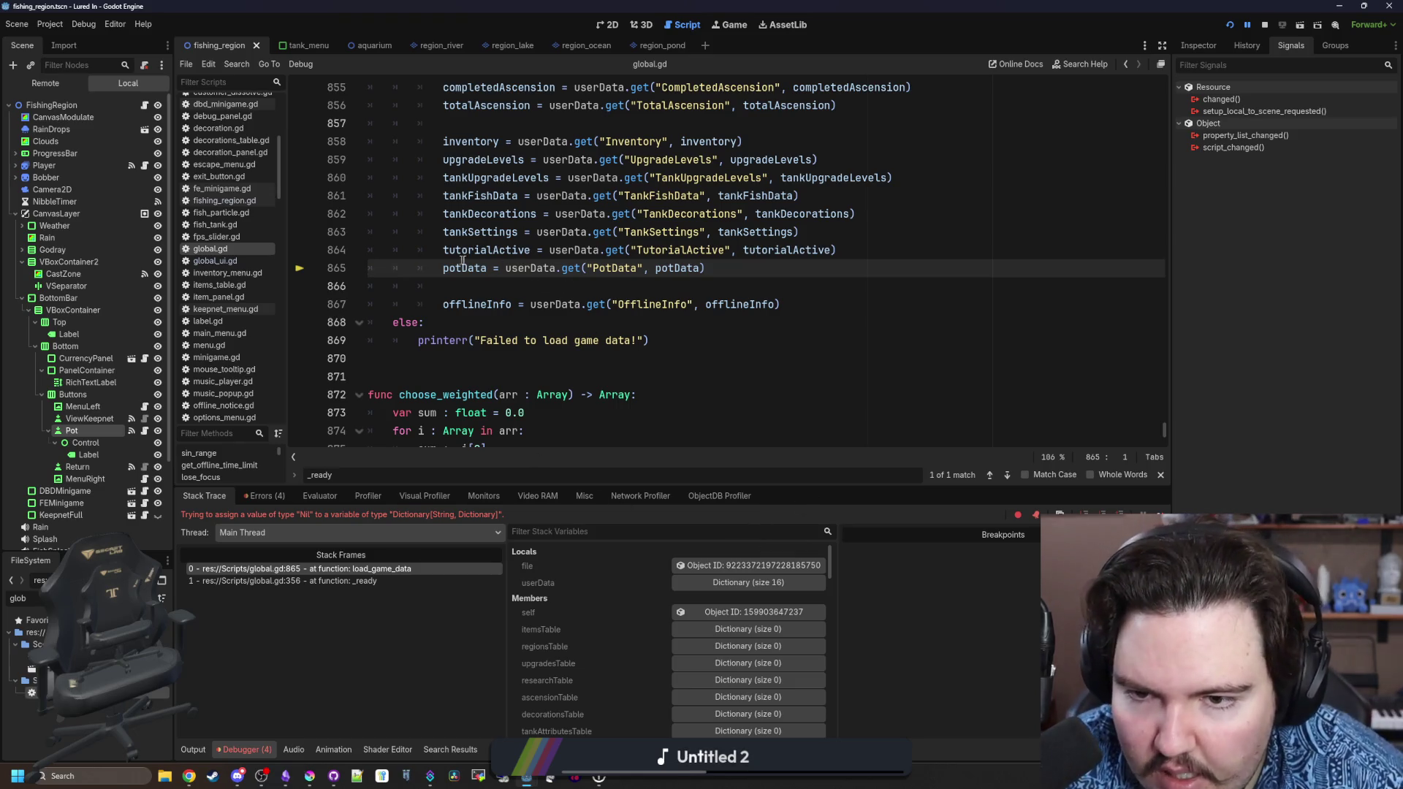
Replace the potData load on global.gd line 865 with an empty {} placeholder, save and run the game.
mouse_move(676, 268)
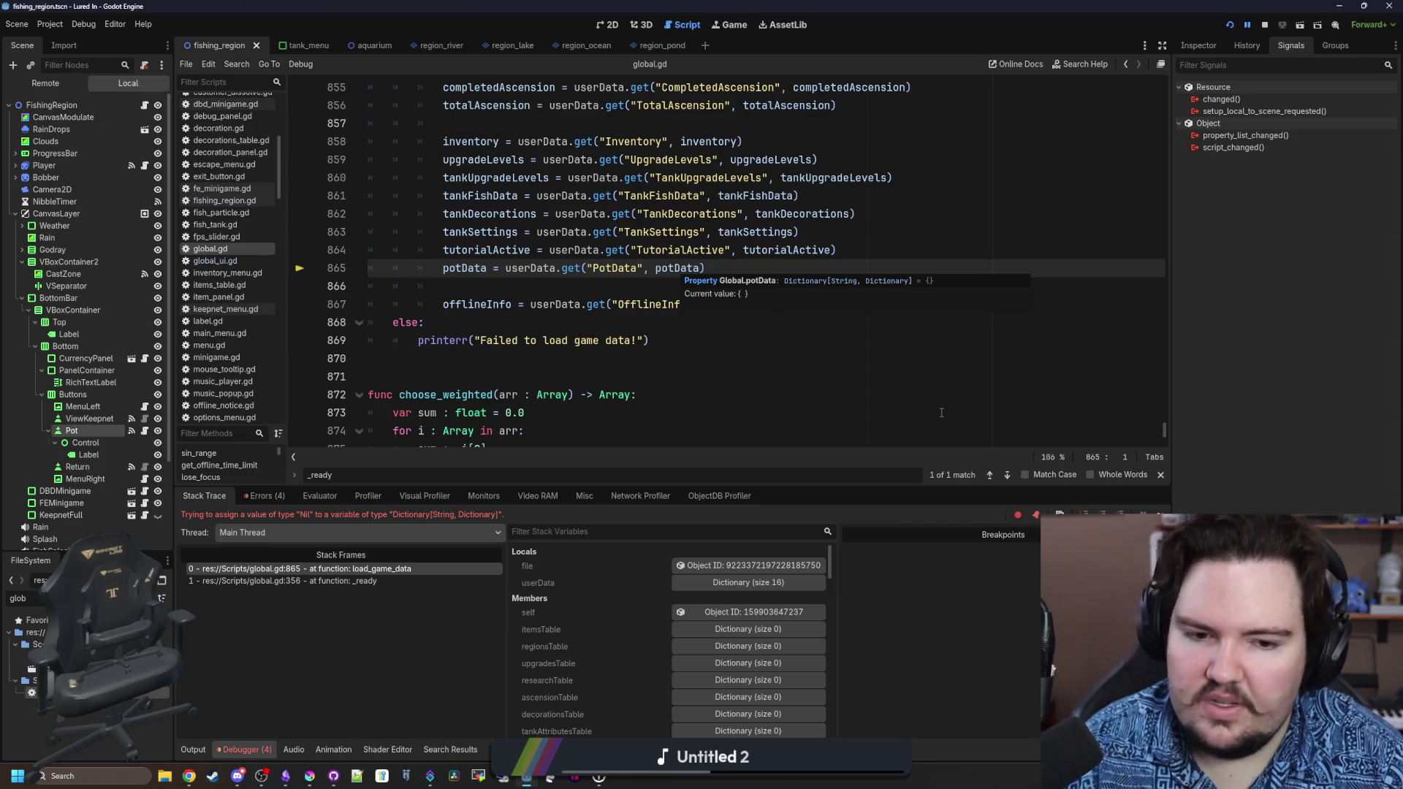
click(491, 268)
text(#)
text(= [])
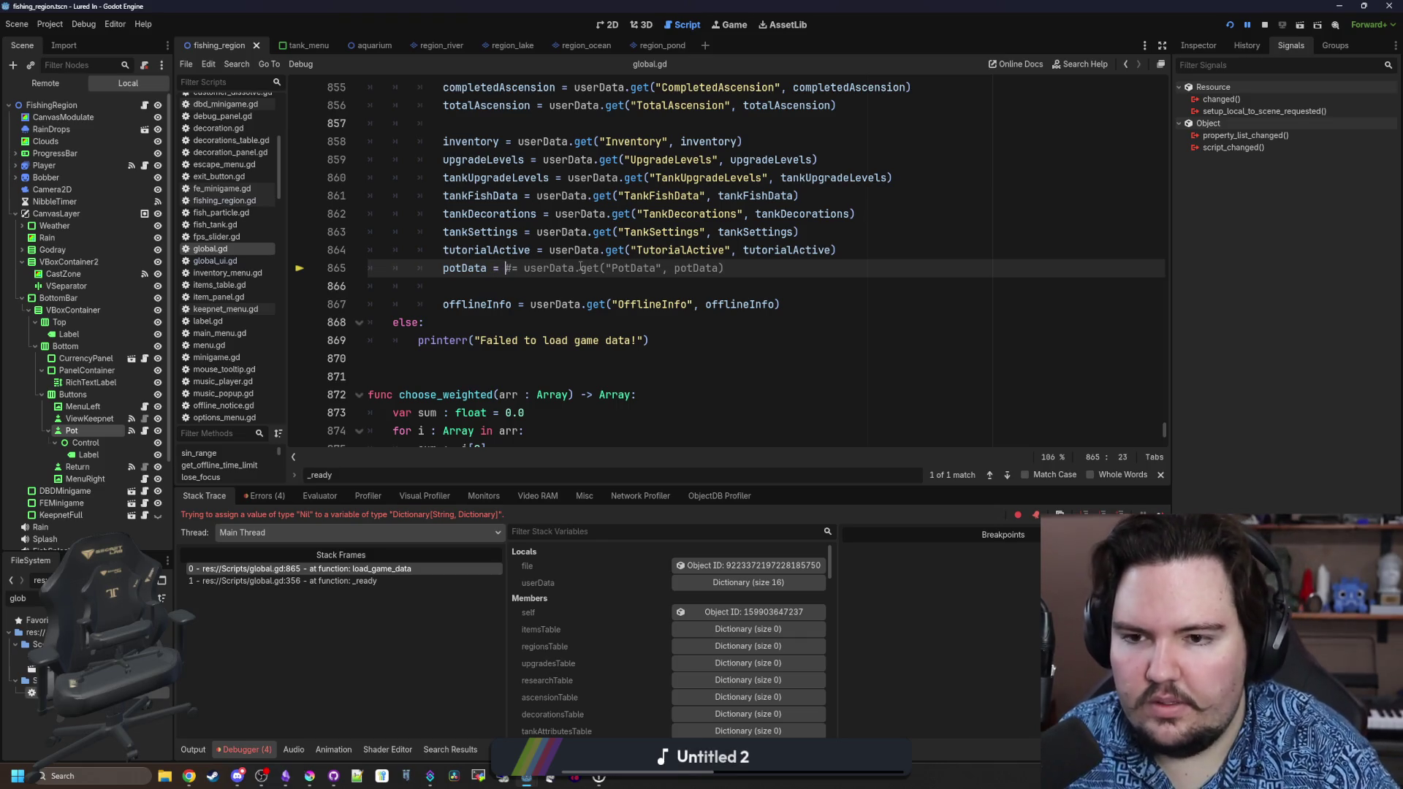
key(Down)
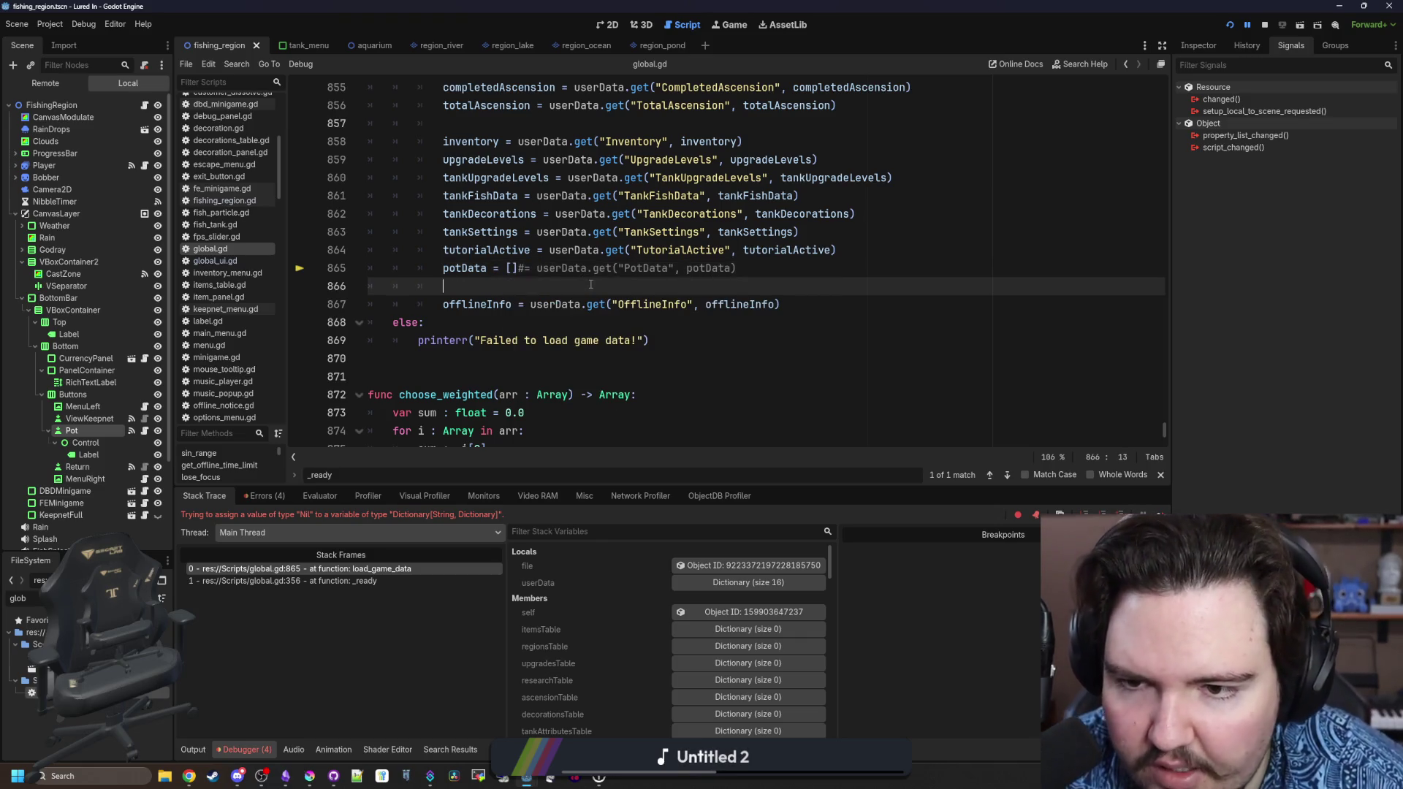
click(1229, 24)
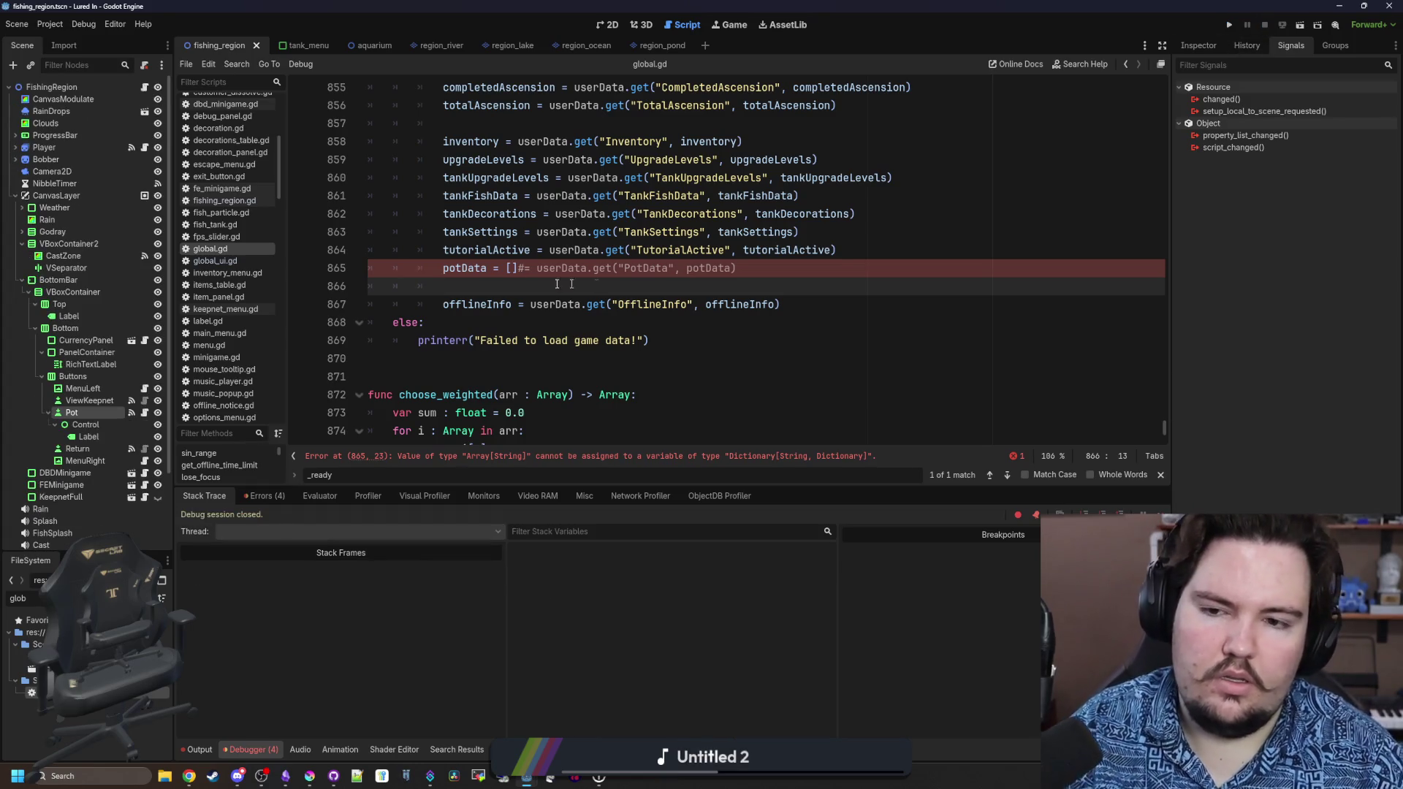
click(519, 267)
key(BackSpace)
key(BackSpace)
text(Dictionary)
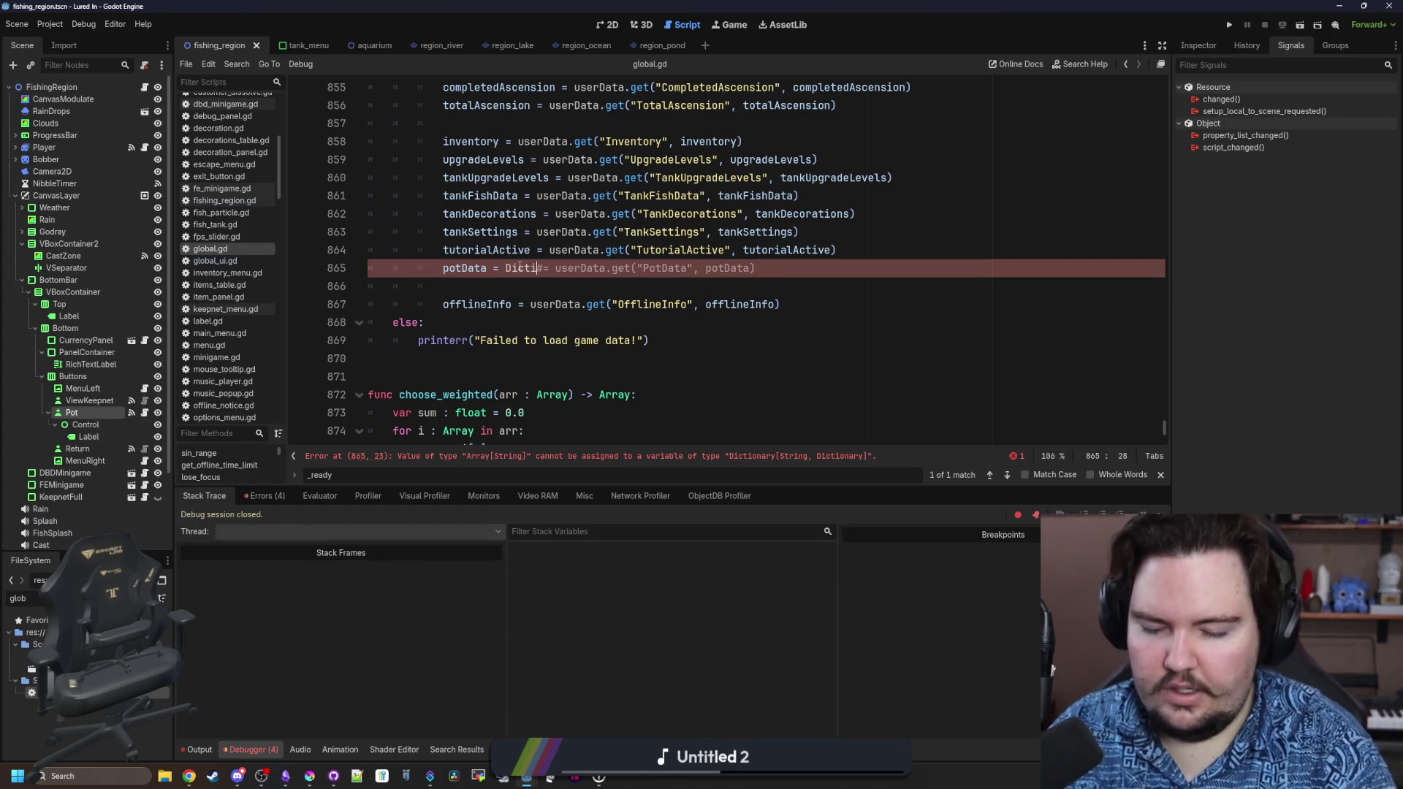
key(BackSpace)
key(BackSpace)
key(BackSpace)
text({)
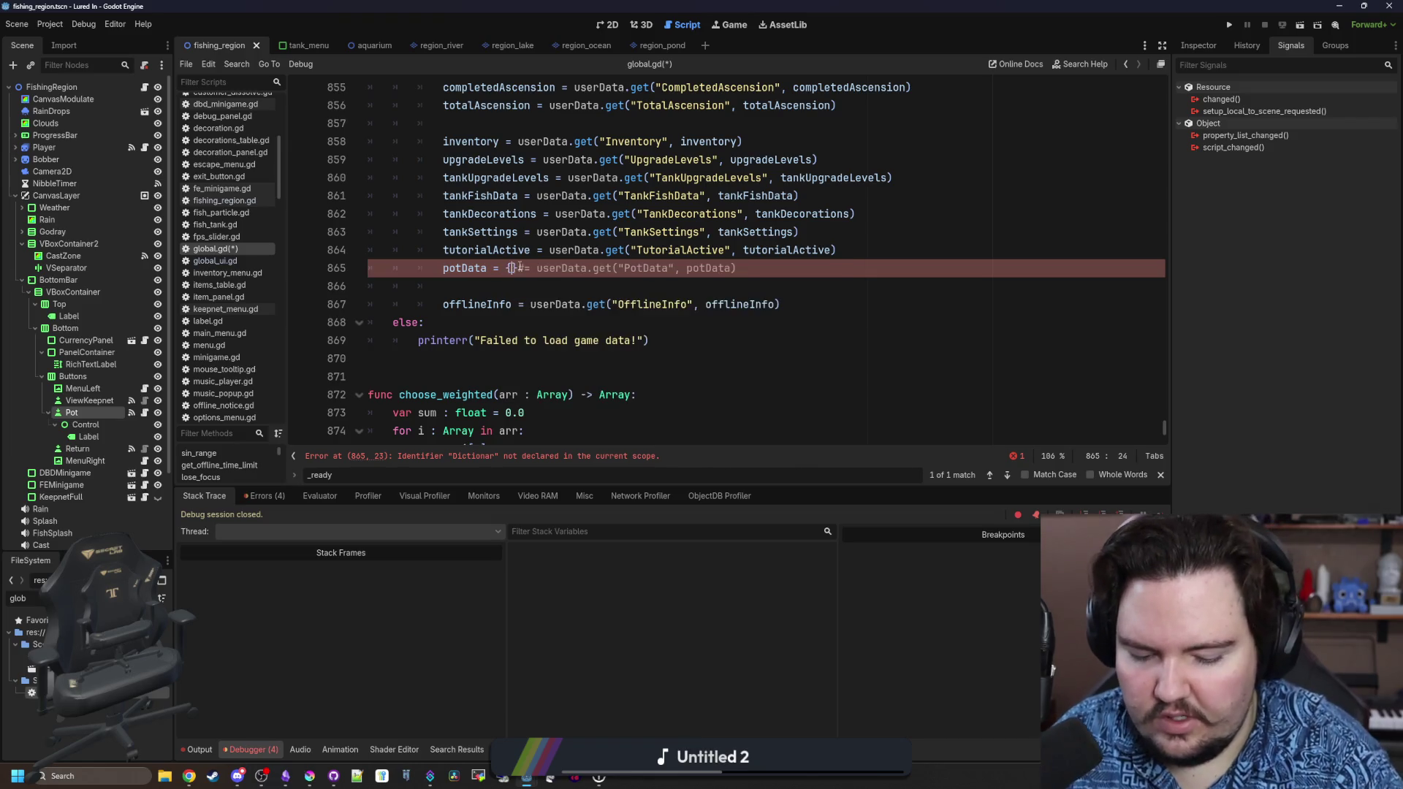
click(698, 268)
key(ctrl+s)
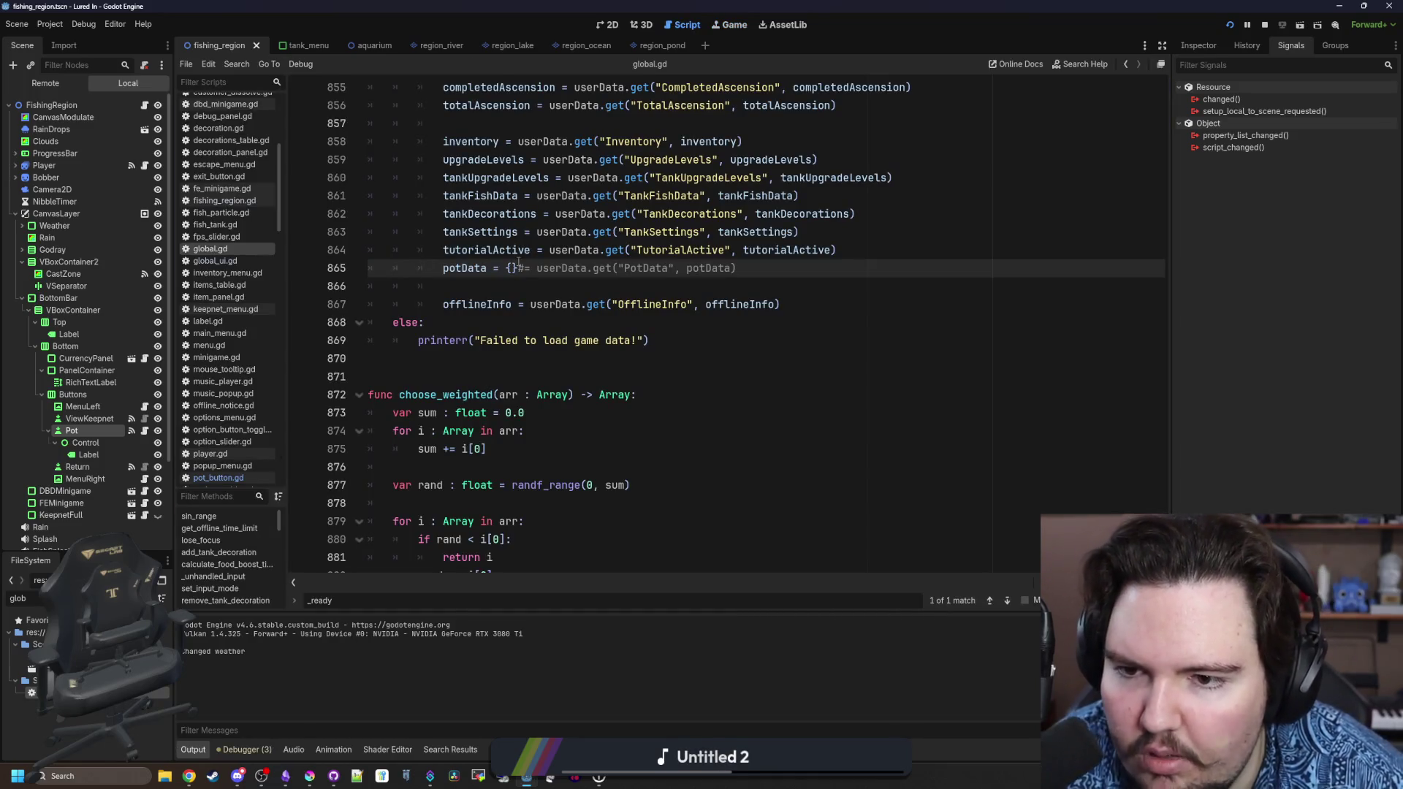
Remove the placeholder so line 865 loads potData from saved data again, and save.
key(BackSpace)
key(BackSpace)
key(BackSpace)
key(Down)
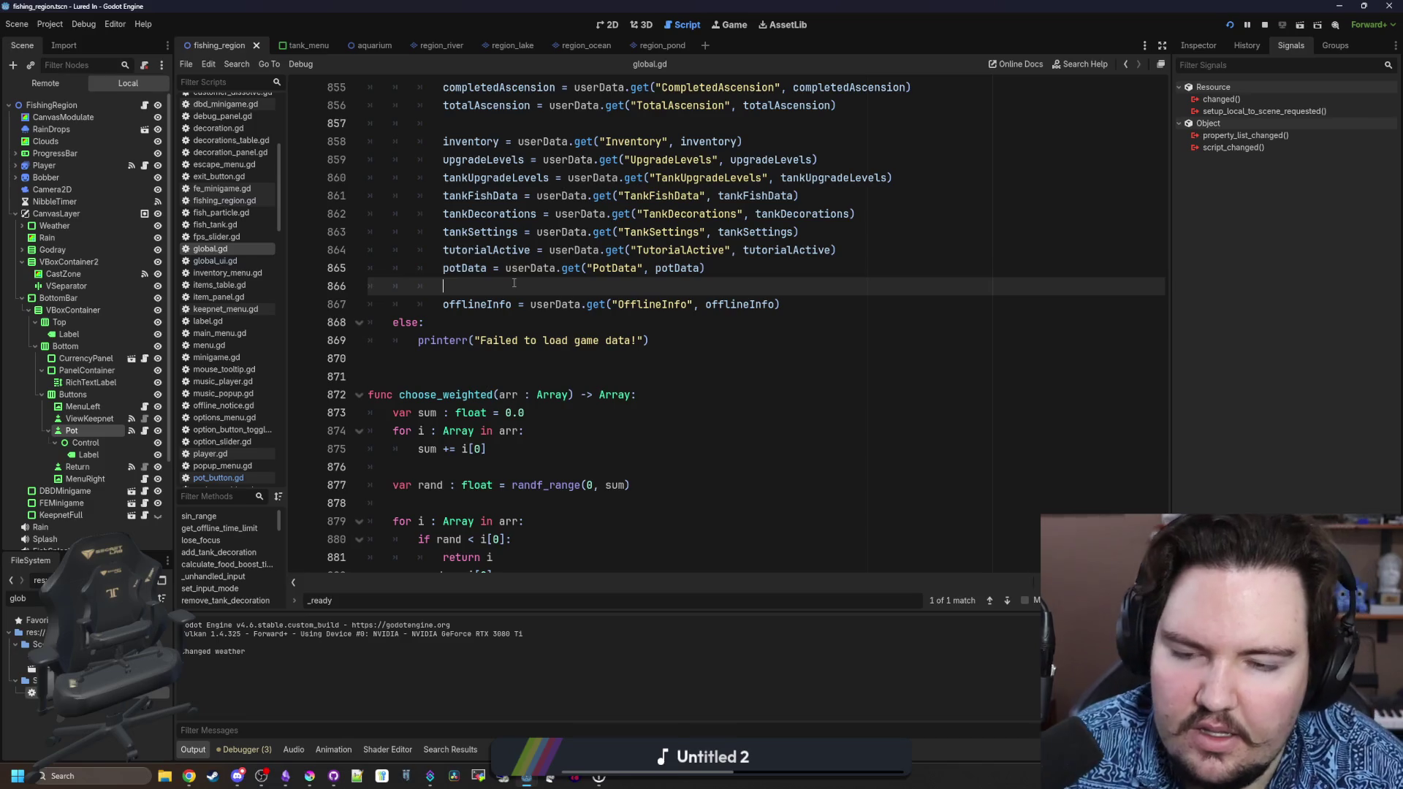
key(ctrl+s)
In the running game, dismiss the Welcome Back popup and travel to the Pond.
click(729, 28)
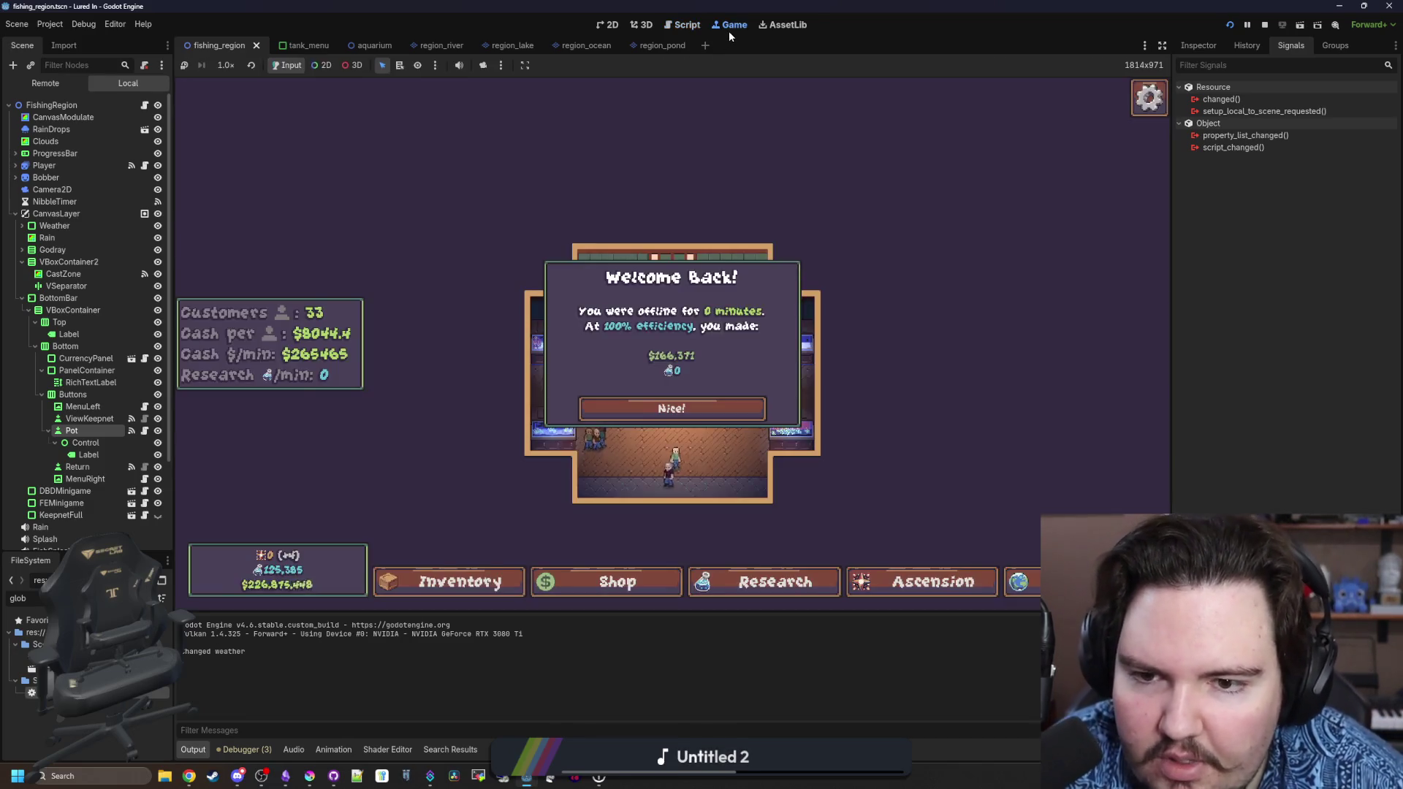
click(701, 407)
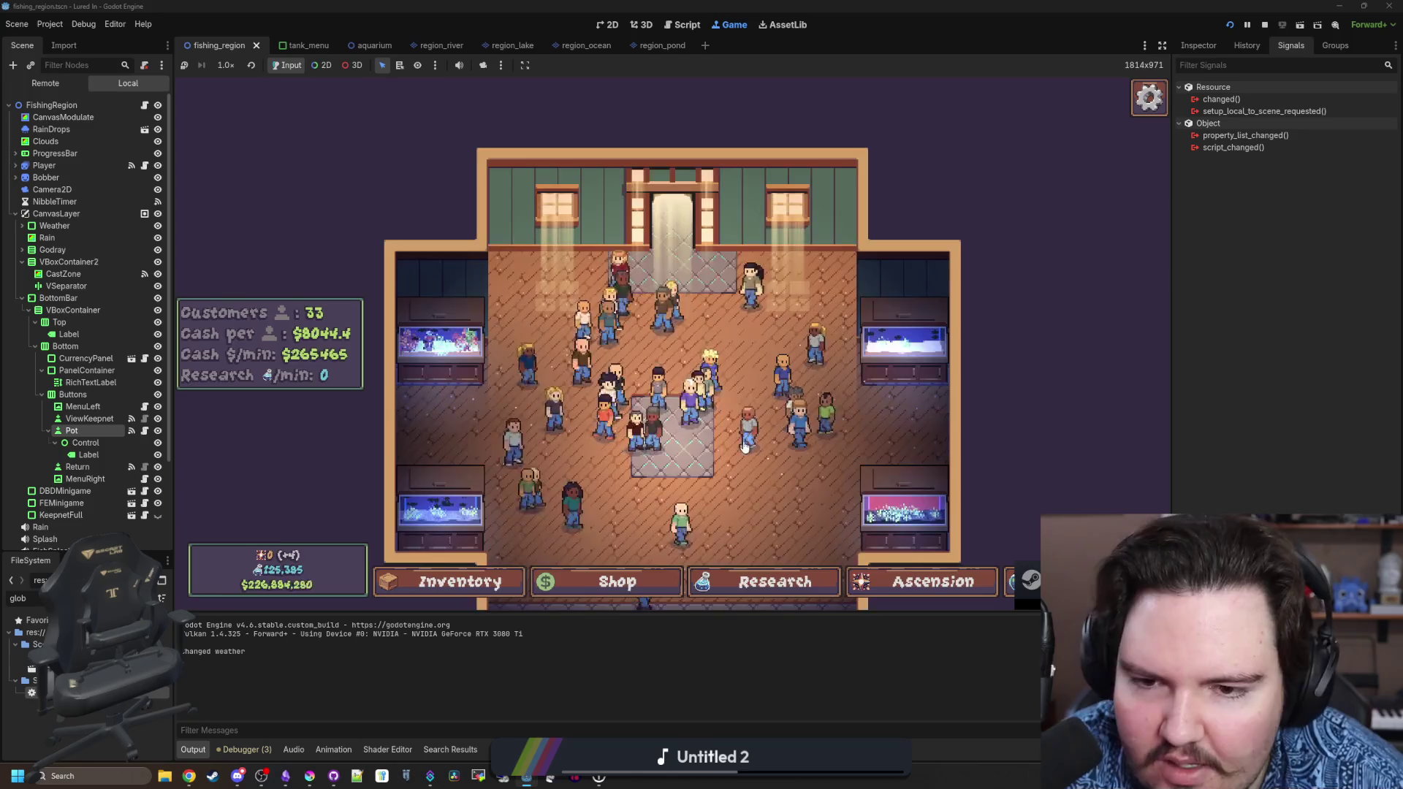
click(840, 241)
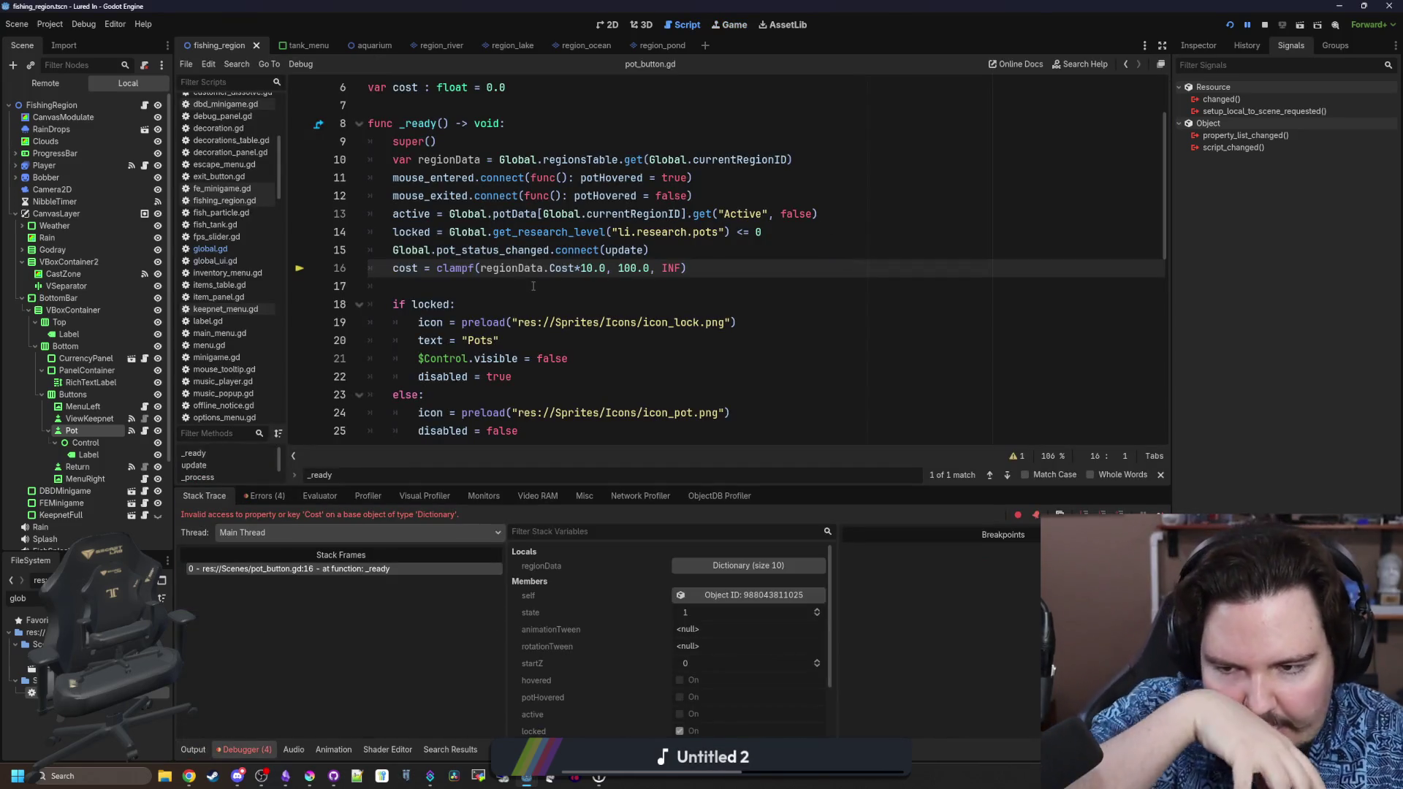
Filter FileSystem for 'reg', open regions_table.gd and copy the TravelCost key name.
click(240, 248)
key(ctrl+a)
text(reg)
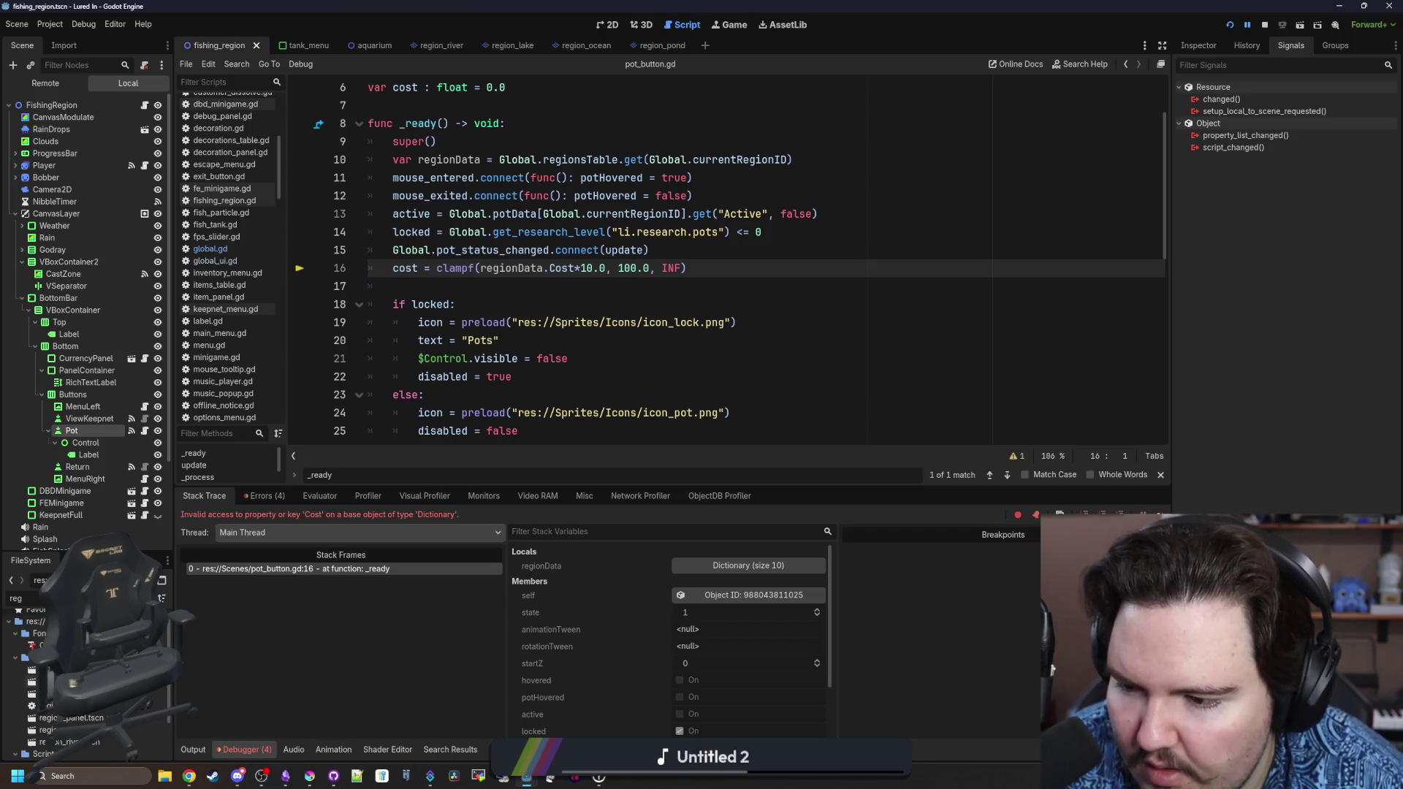
double_click(88, 737)
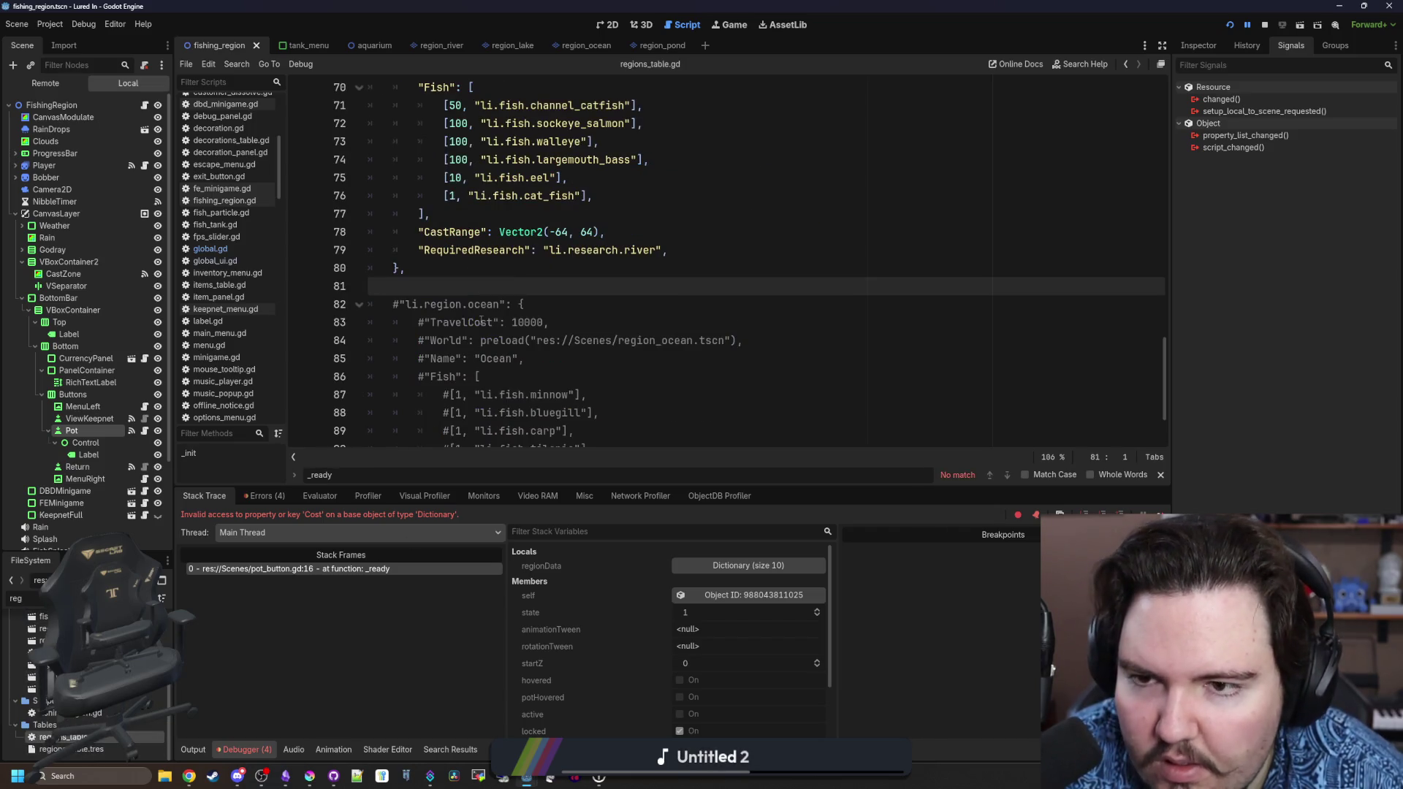
scroll(482, 322, up, 3)
double_click(461, 215)
key(ctrl+c)
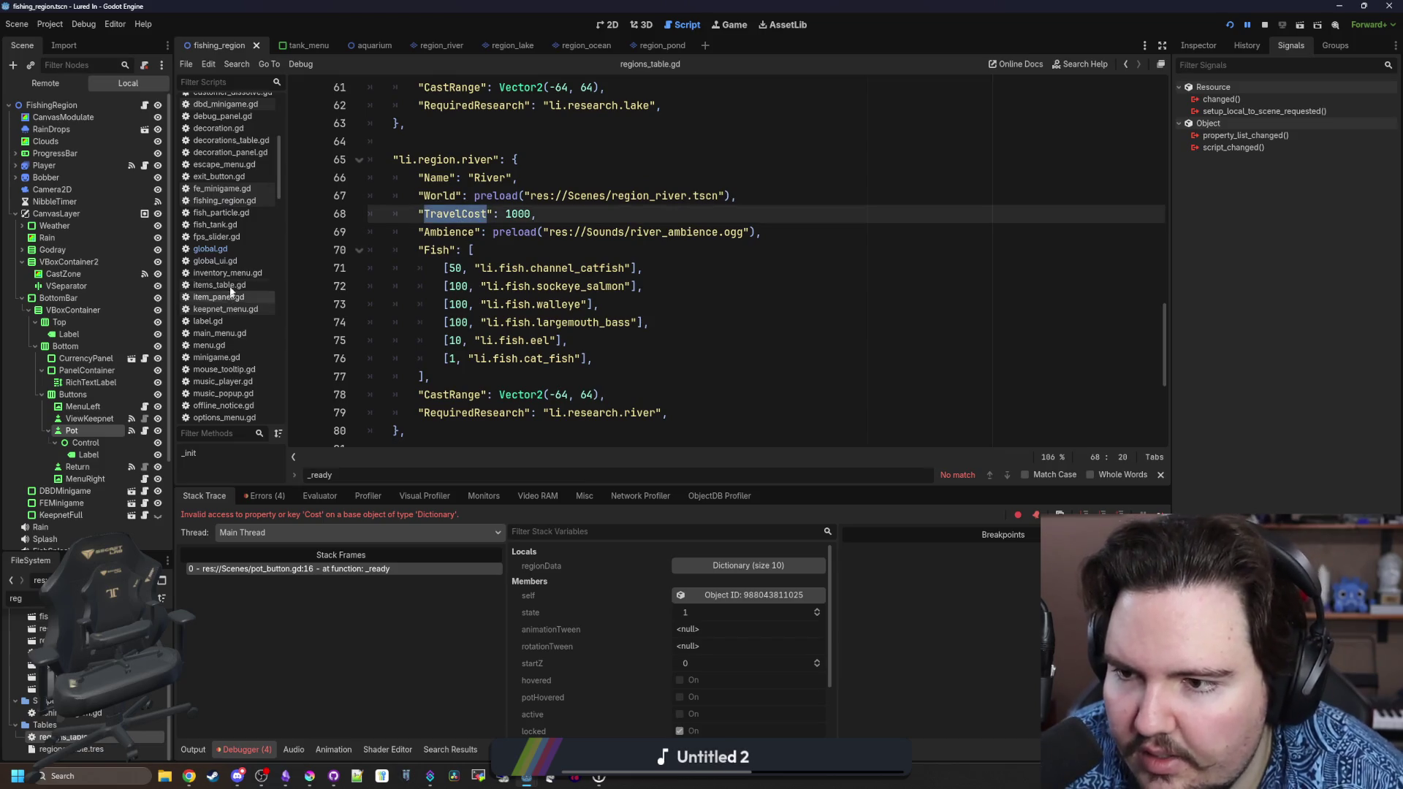
Replace Cost with TravelCost on pot_button.gd line 16, save, and relaunch the game.
click(376, 568)
double_click(563, 268)
key(ctrl+v)
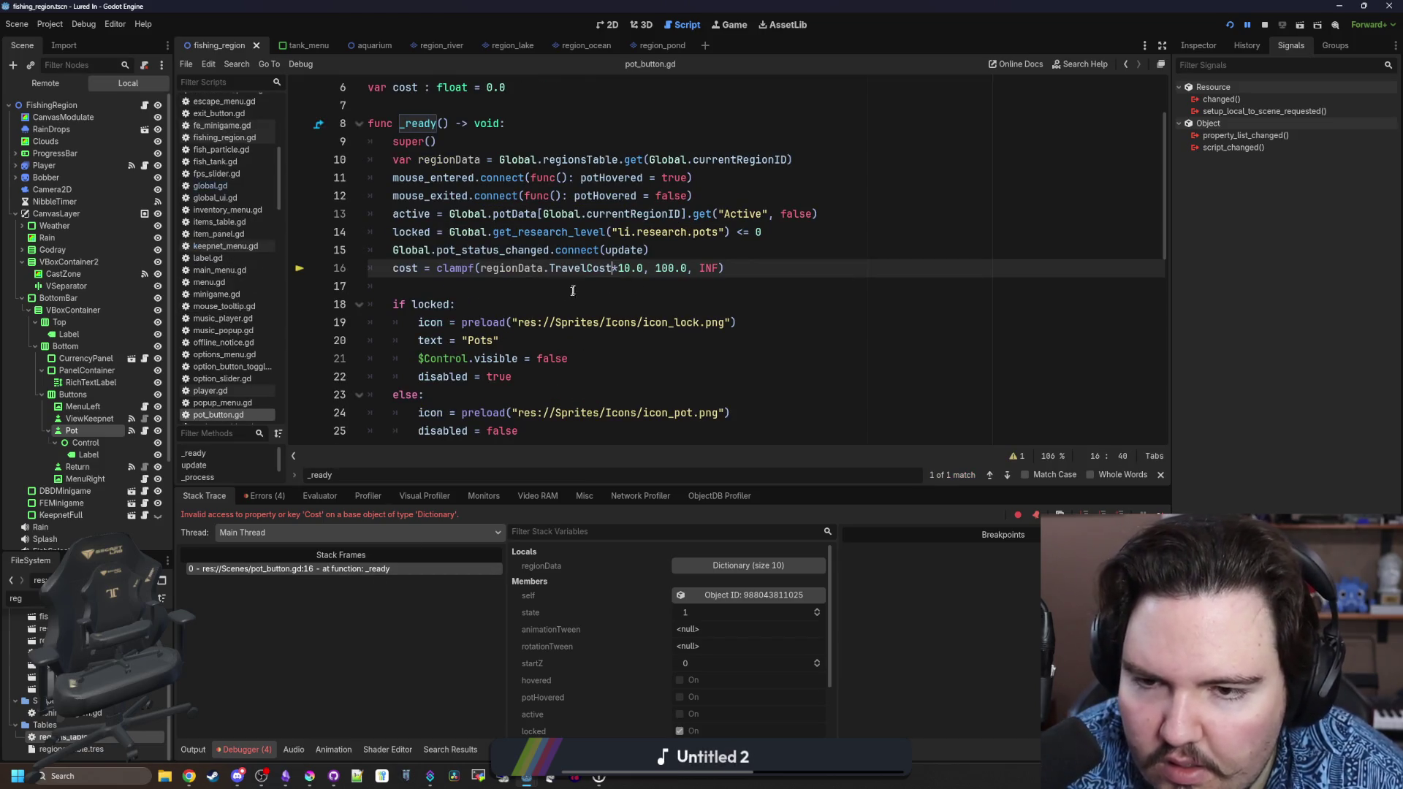
click(745, 286)
key(ctrl+s)
click(1231, 27)
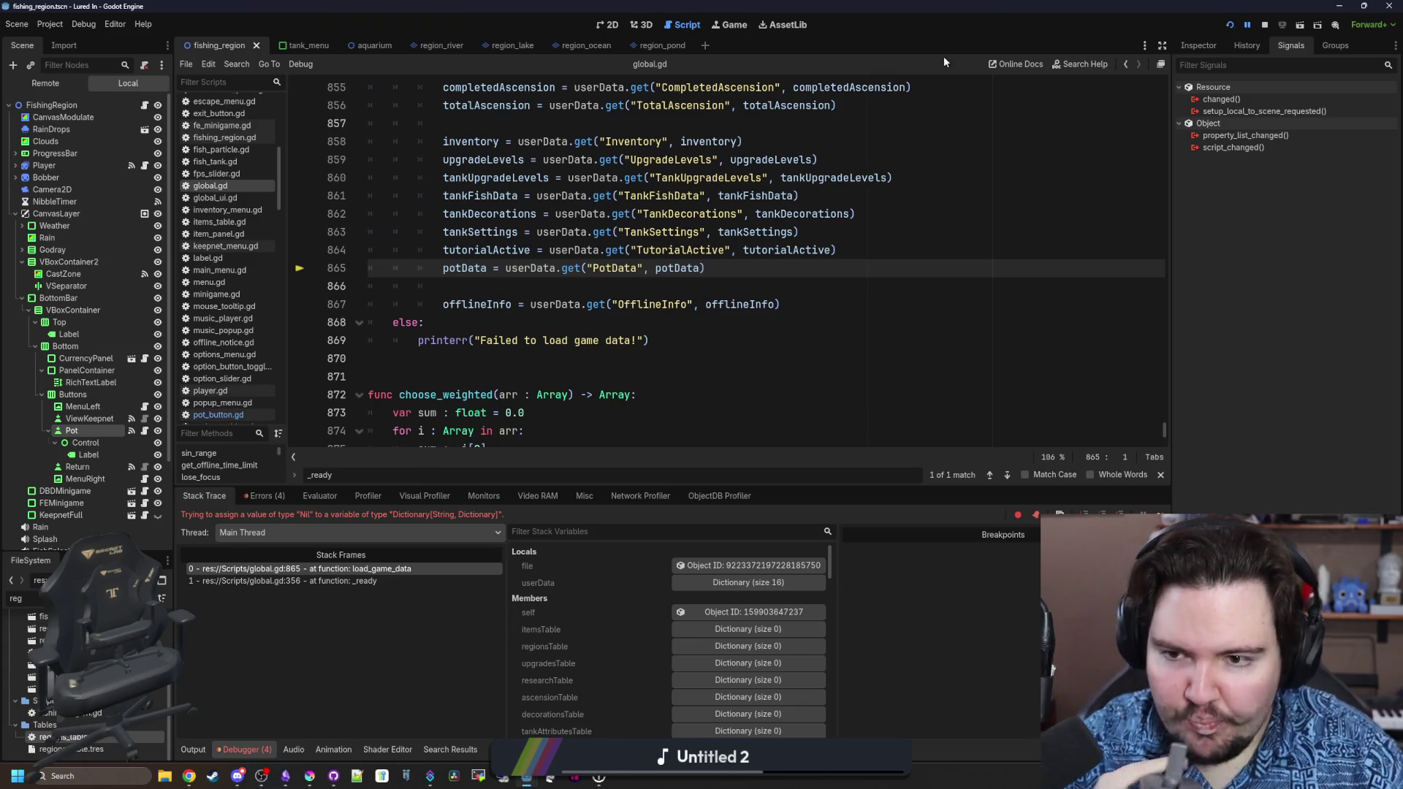
Search global.gd for save_game_data and load_game_data to trace how potData is saved and loaded.
click(501, 282)
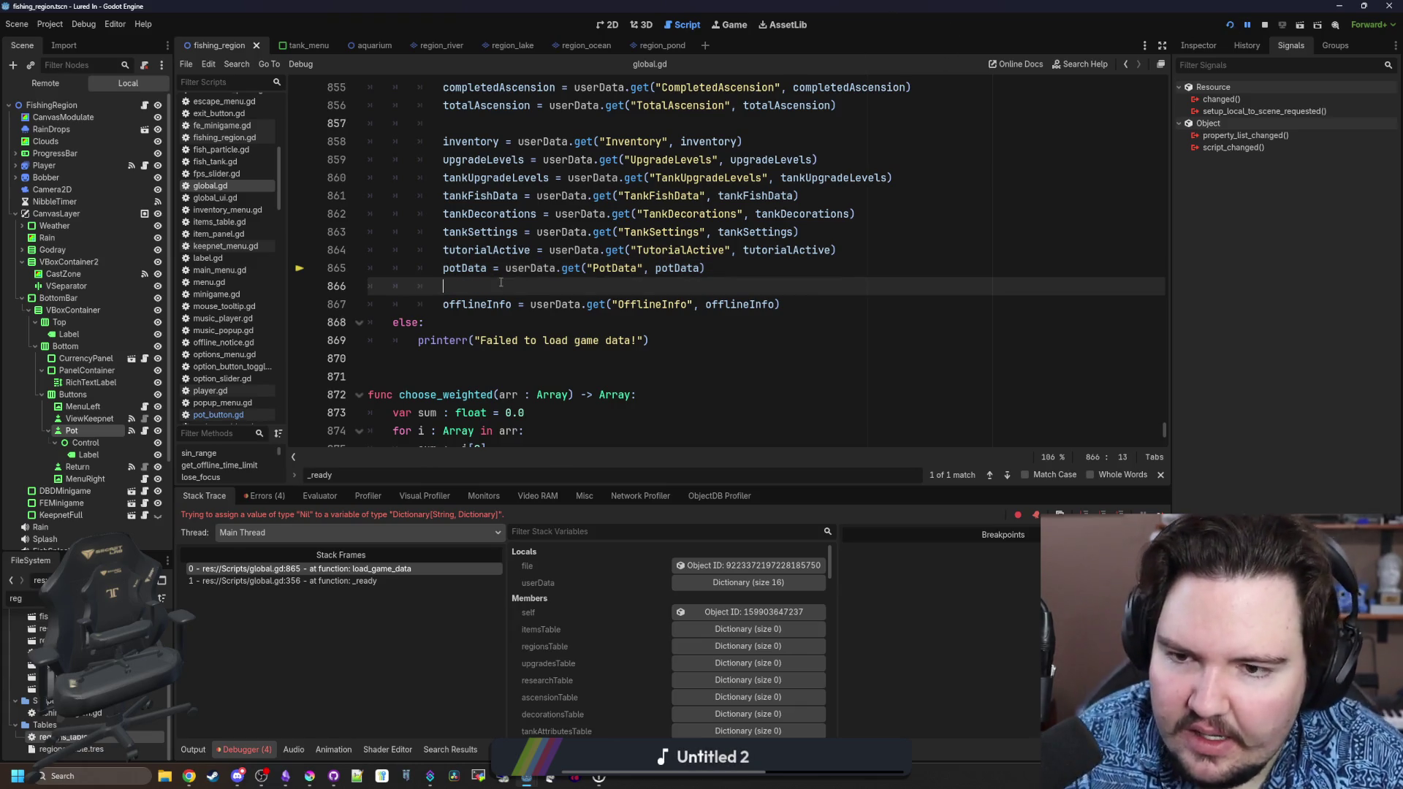
key(ctrl+f)
text(save_game_data)
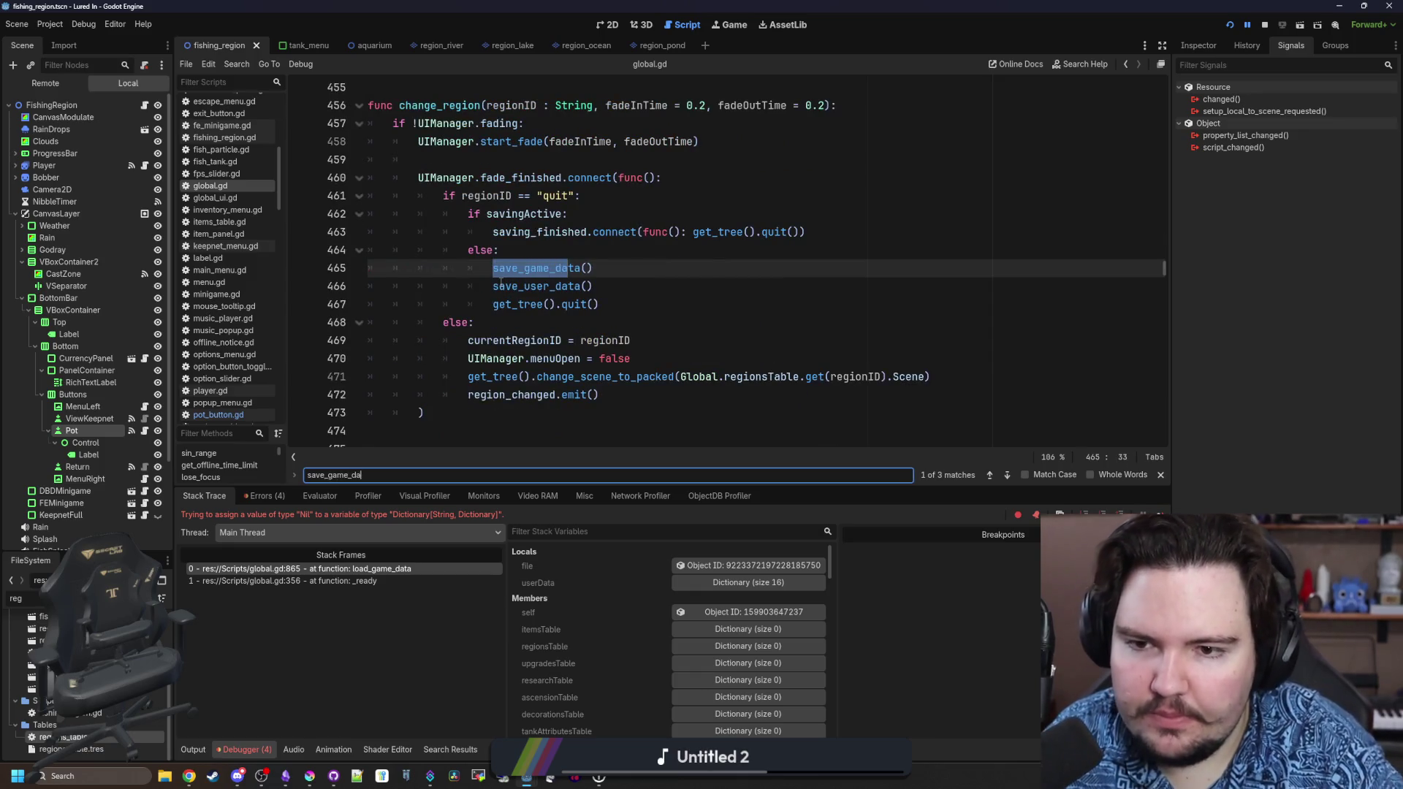
ctrl+click(555, 266)
scroll(555, 266, down, 9)
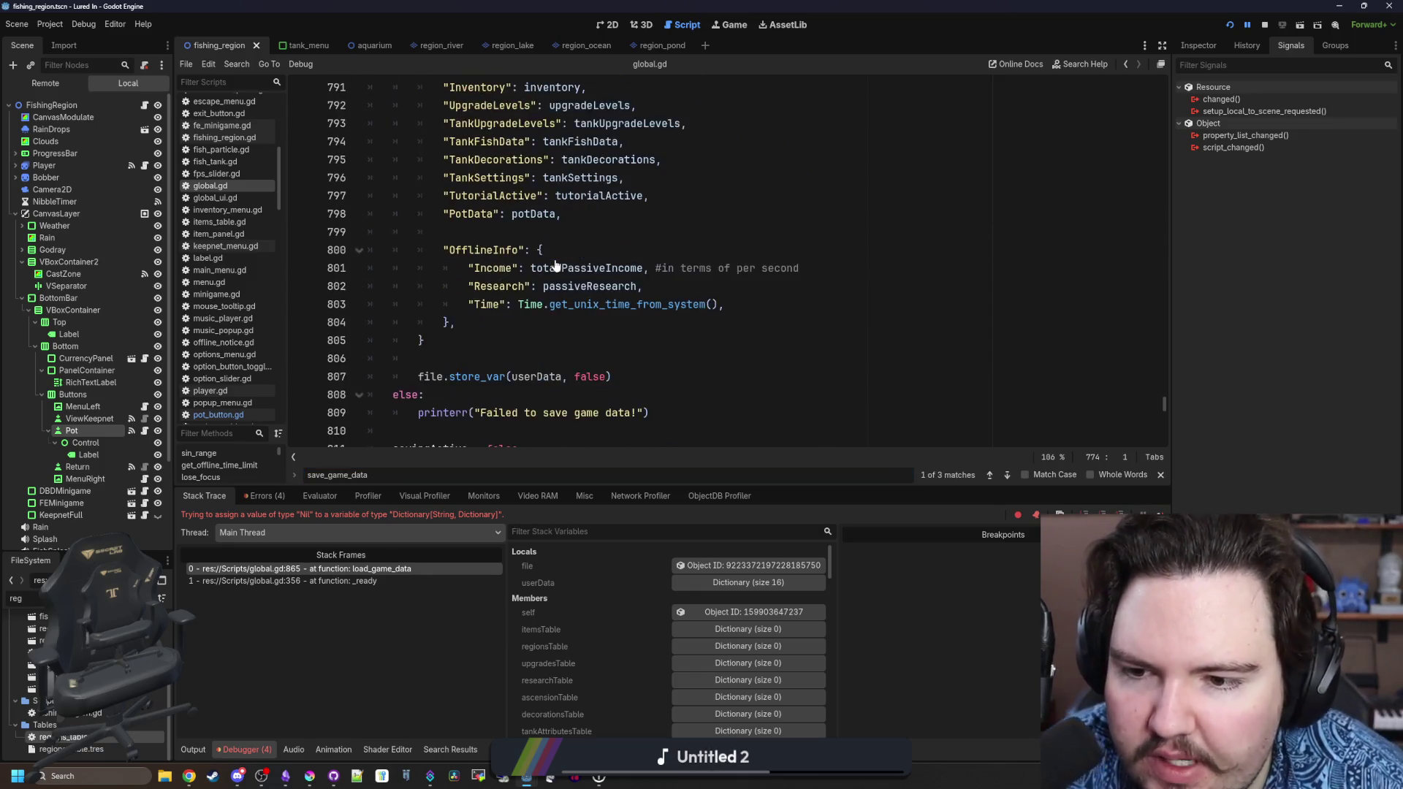
scroll(526, 289, up, 1)
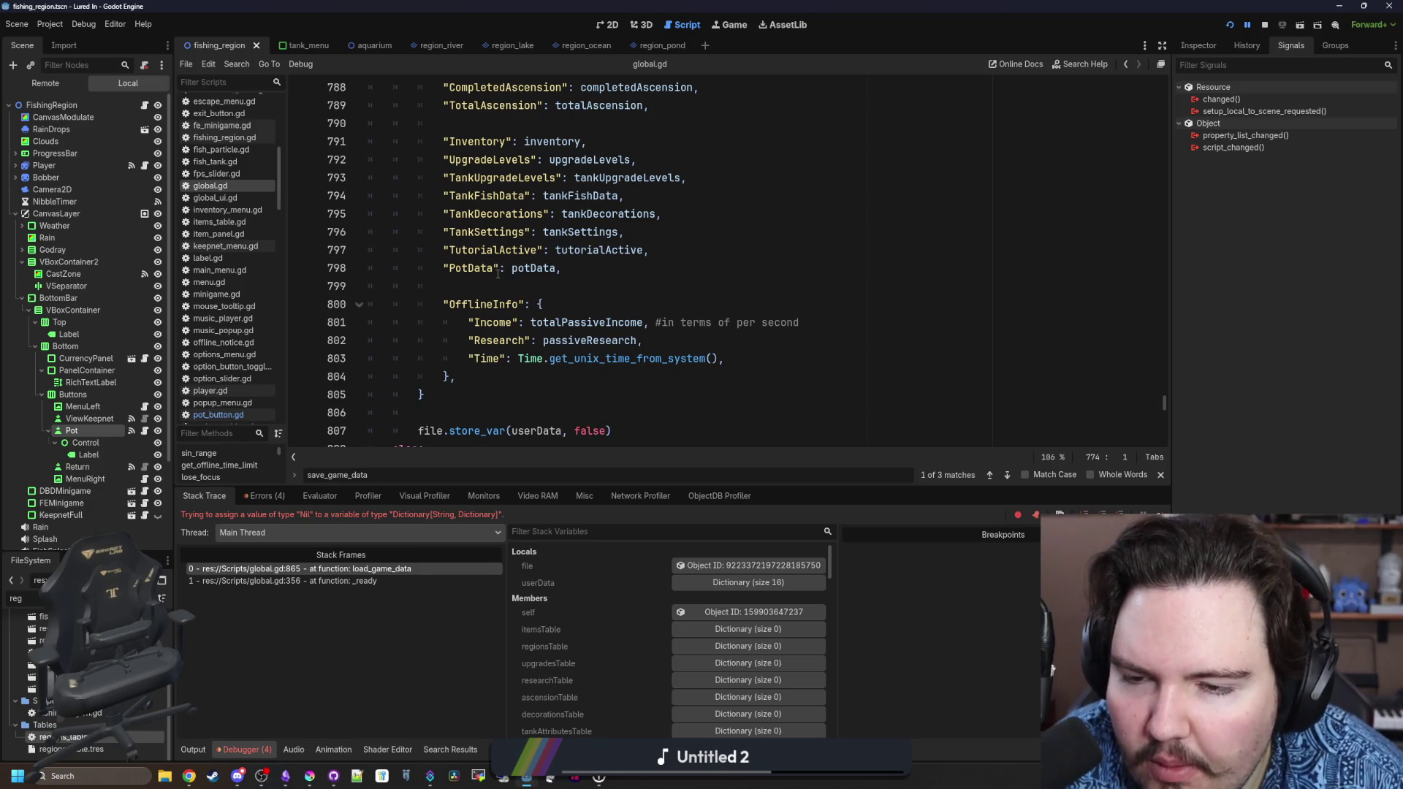
ctrl+click(532, 267)
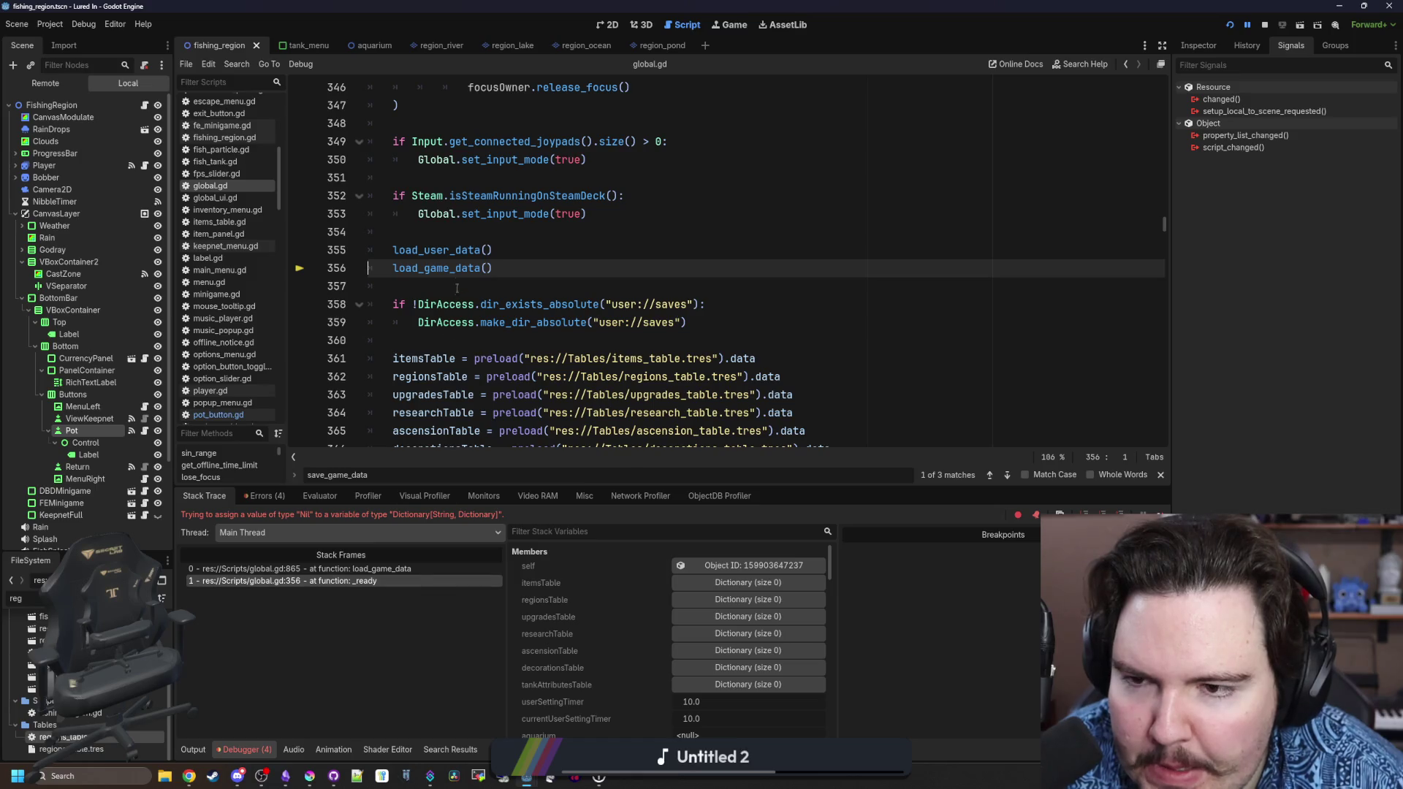
ctrl+click(441, 270)
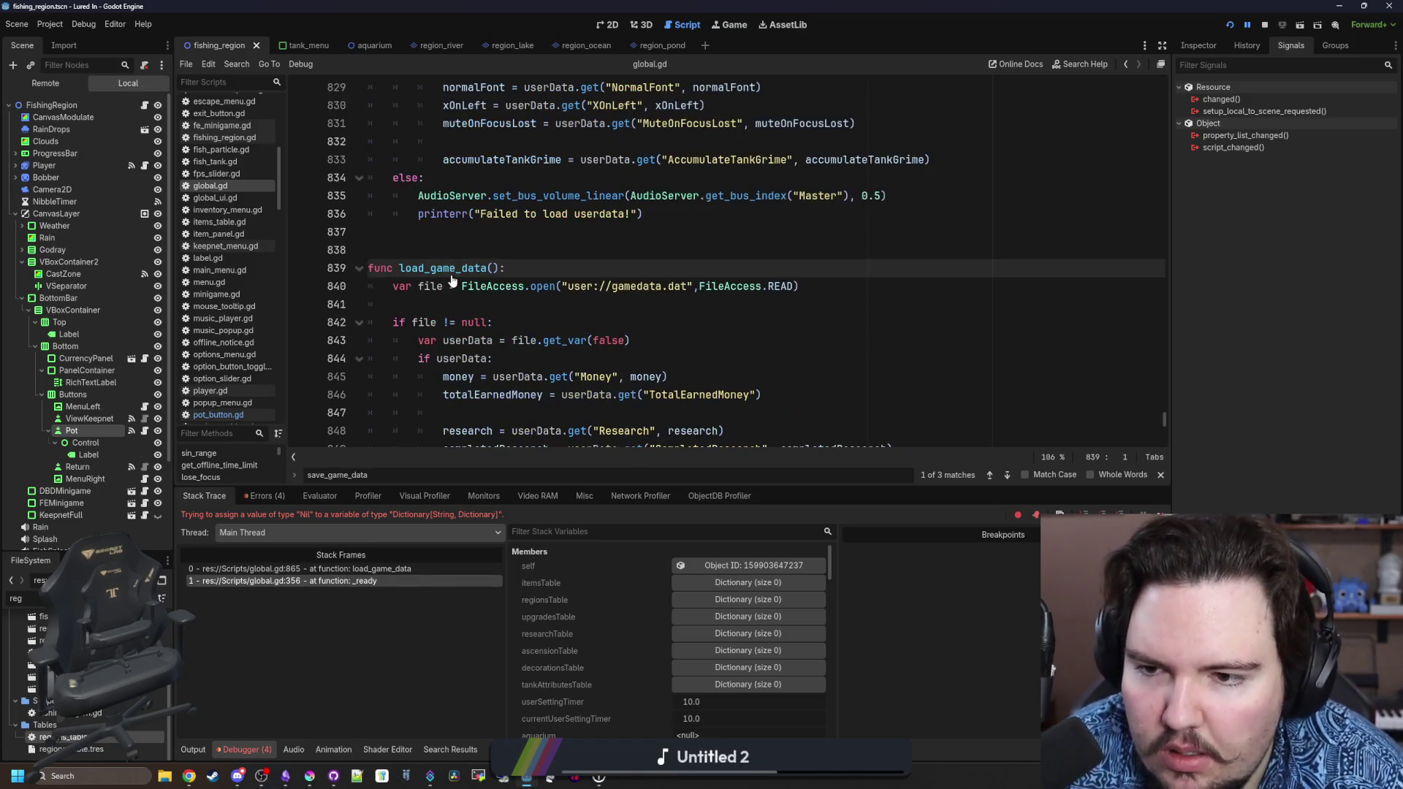
scroll(451, 281, down, 5)
click(523, 378)
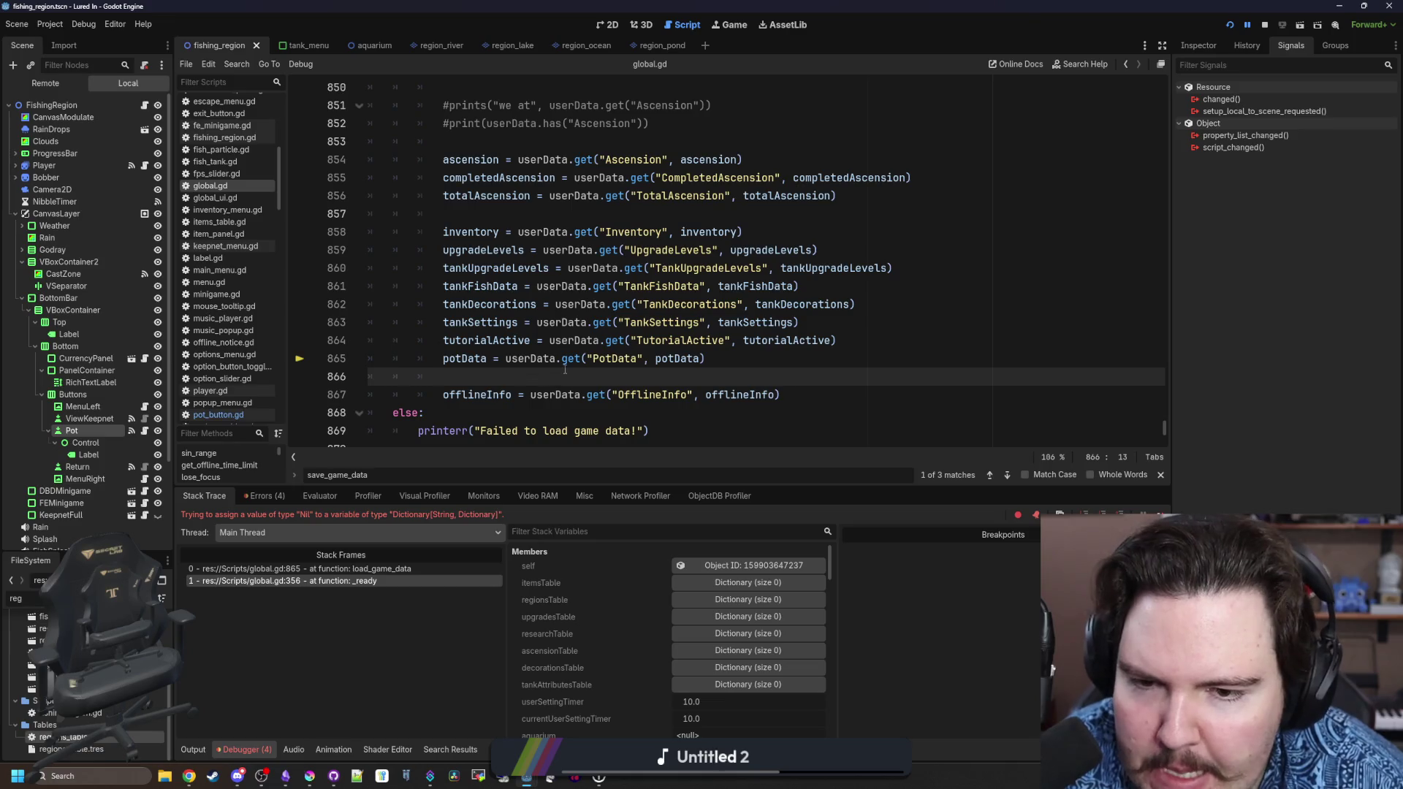
Check the _ready and load_game_data stack frames, restore the {} placeholder on line 865, save and relaunch.
click(386, 581)
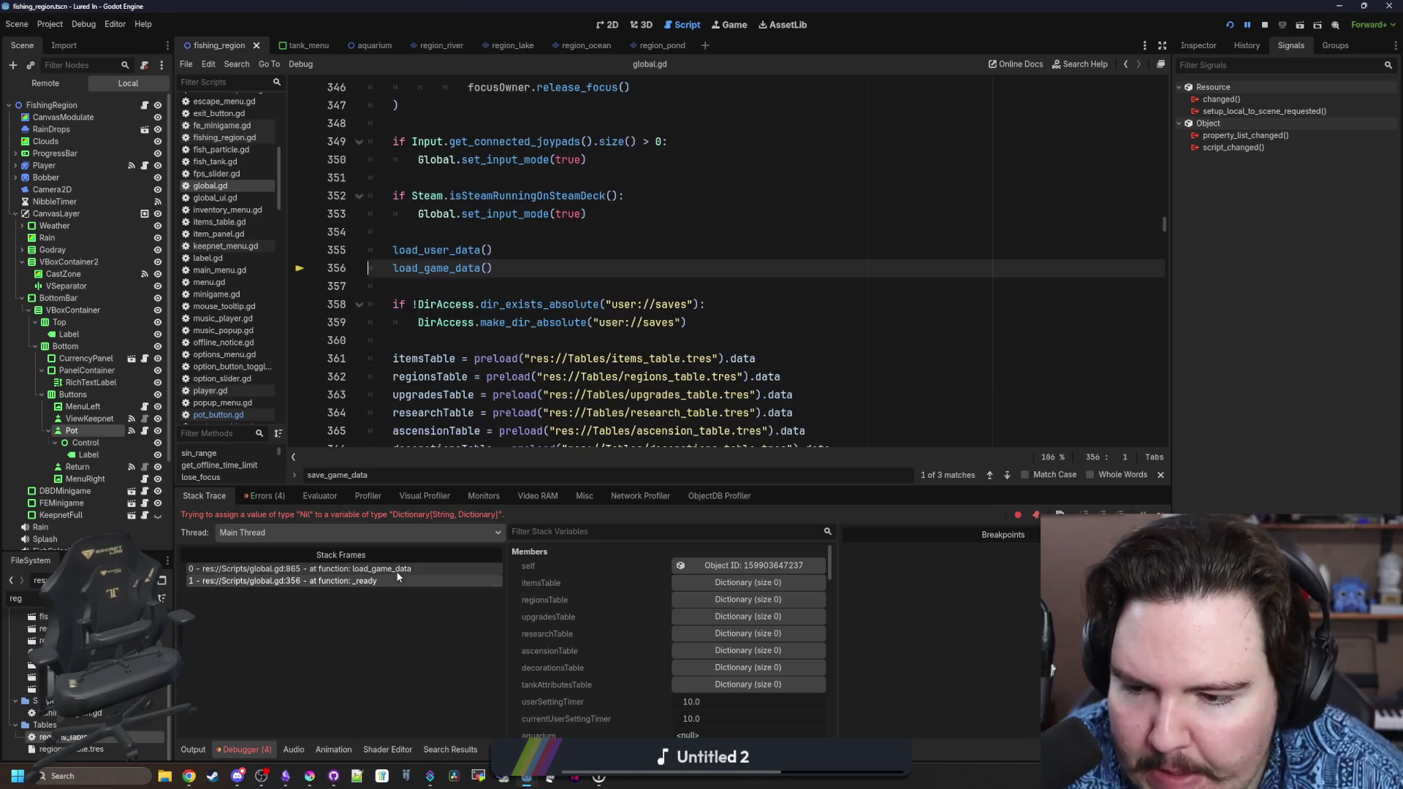
click(396, 569)
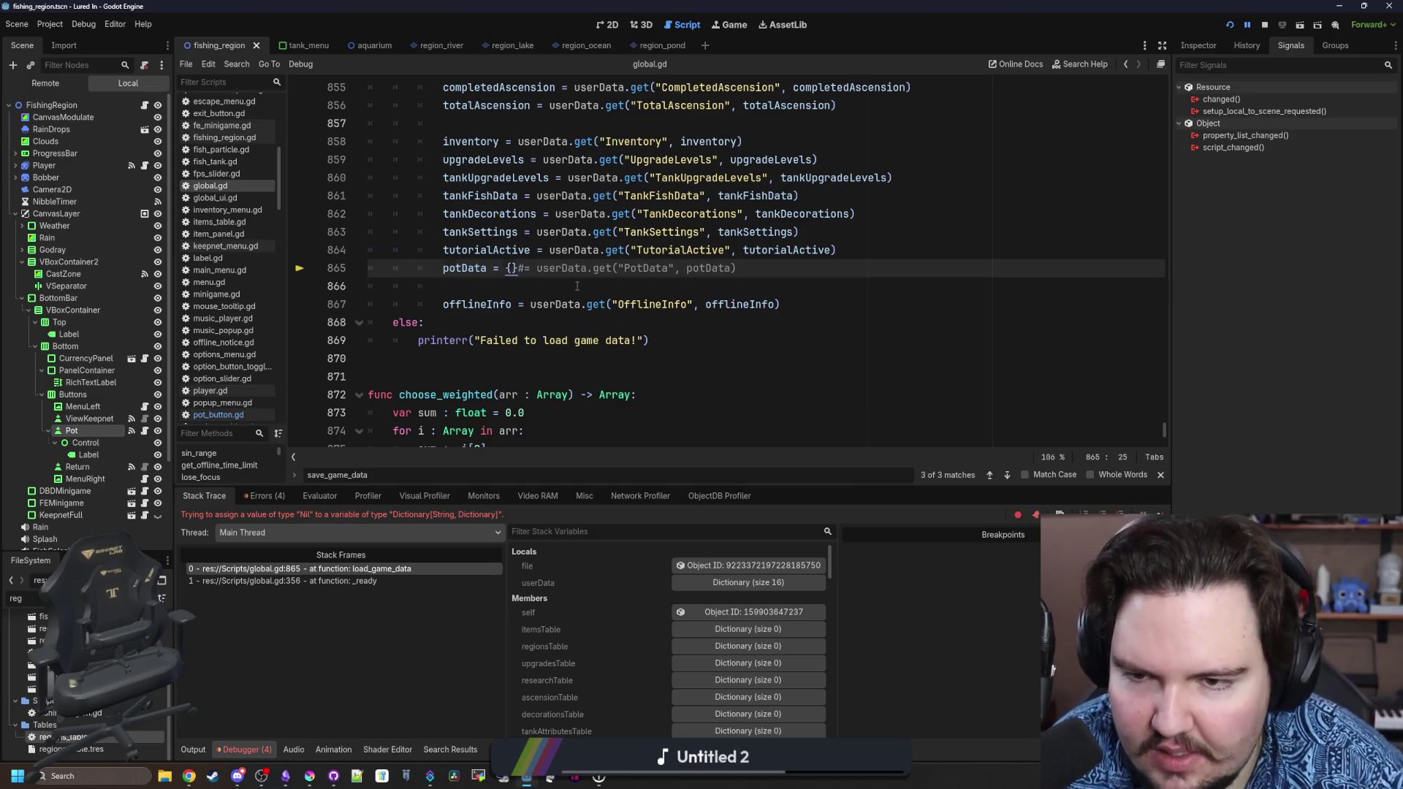
click(577, 285)
key(ctrl+s)
click(1229, 25)
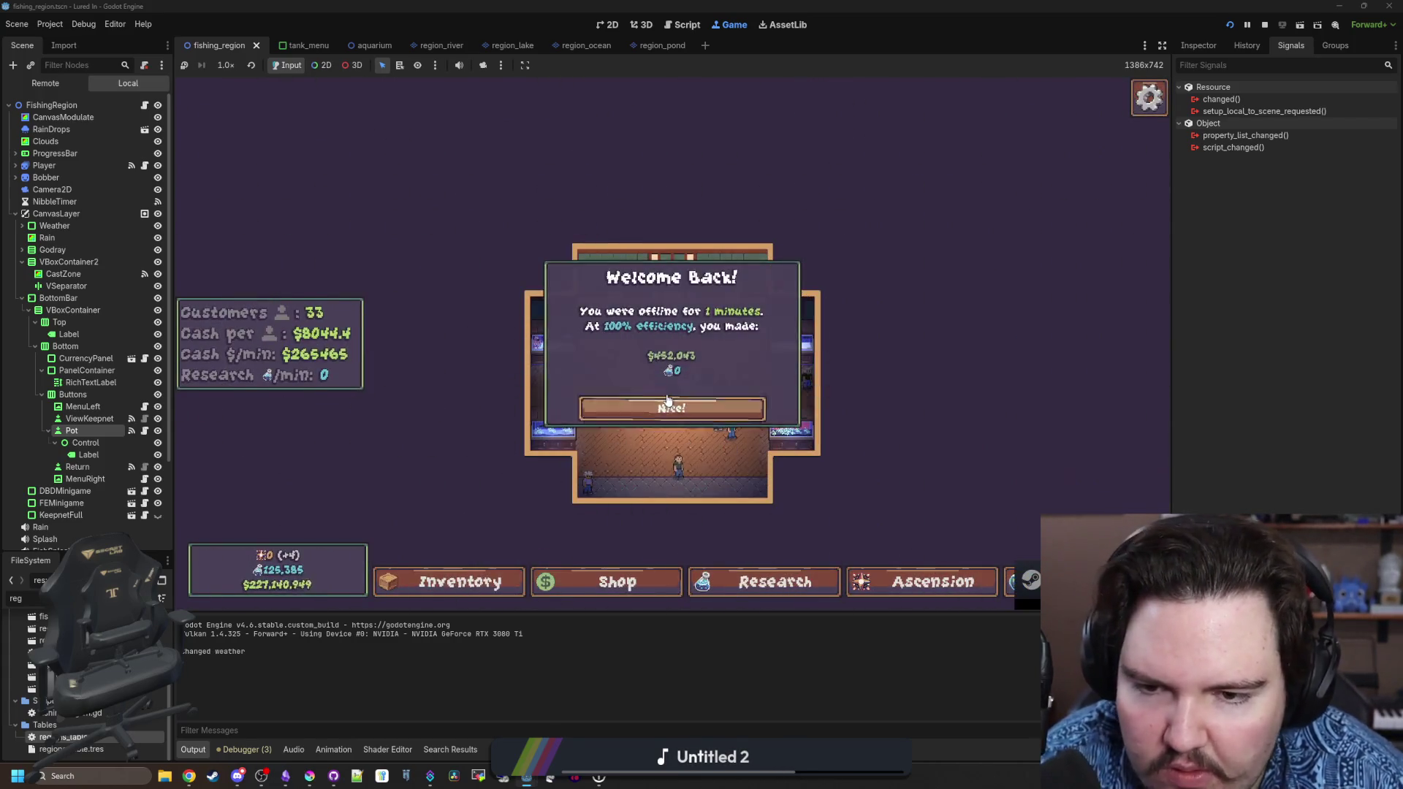
Dismiss the popup, open global.gd, delete the line 865 placeholder and save.
click(667, 407)
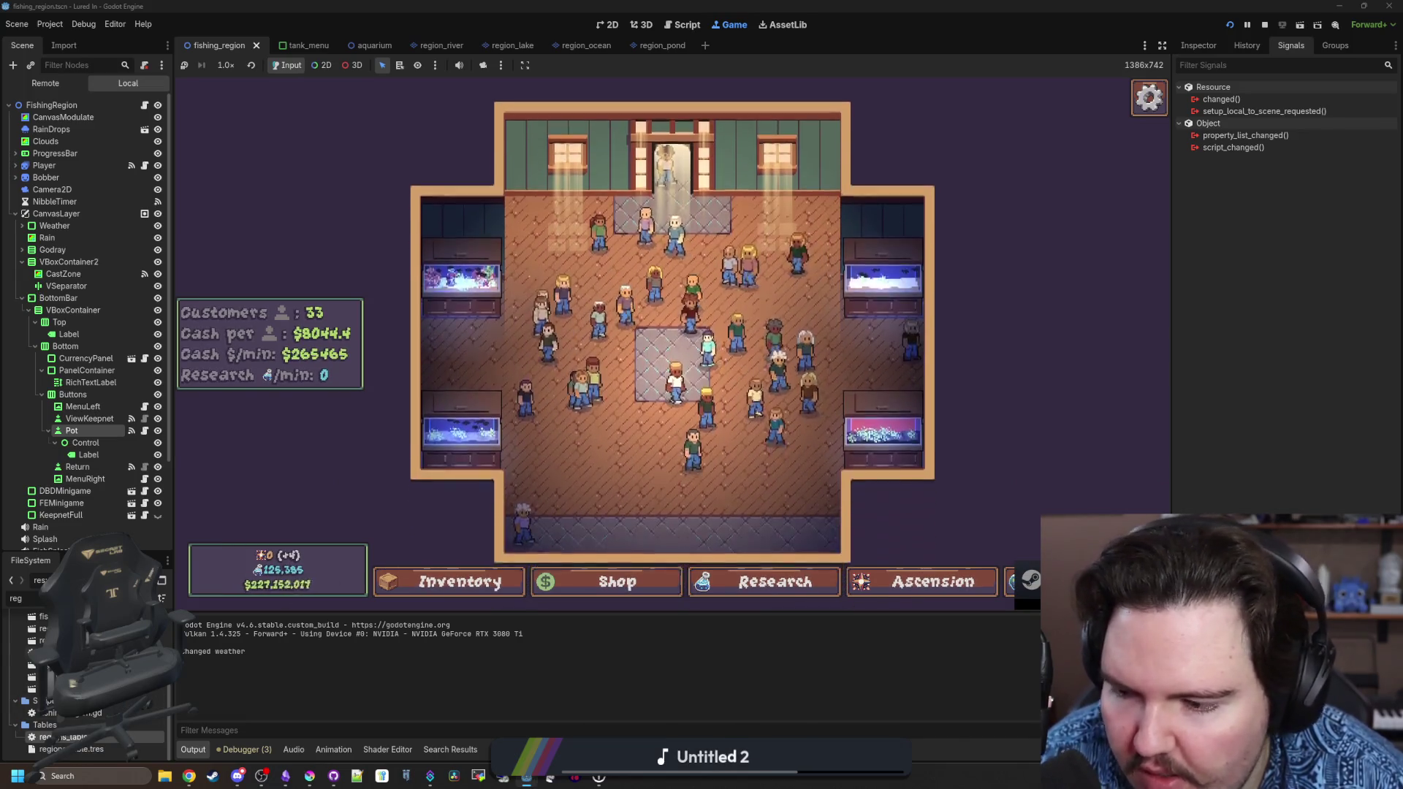
key(BackSpace)
key(BackSpace)
key(BackSpace)
text(glob)
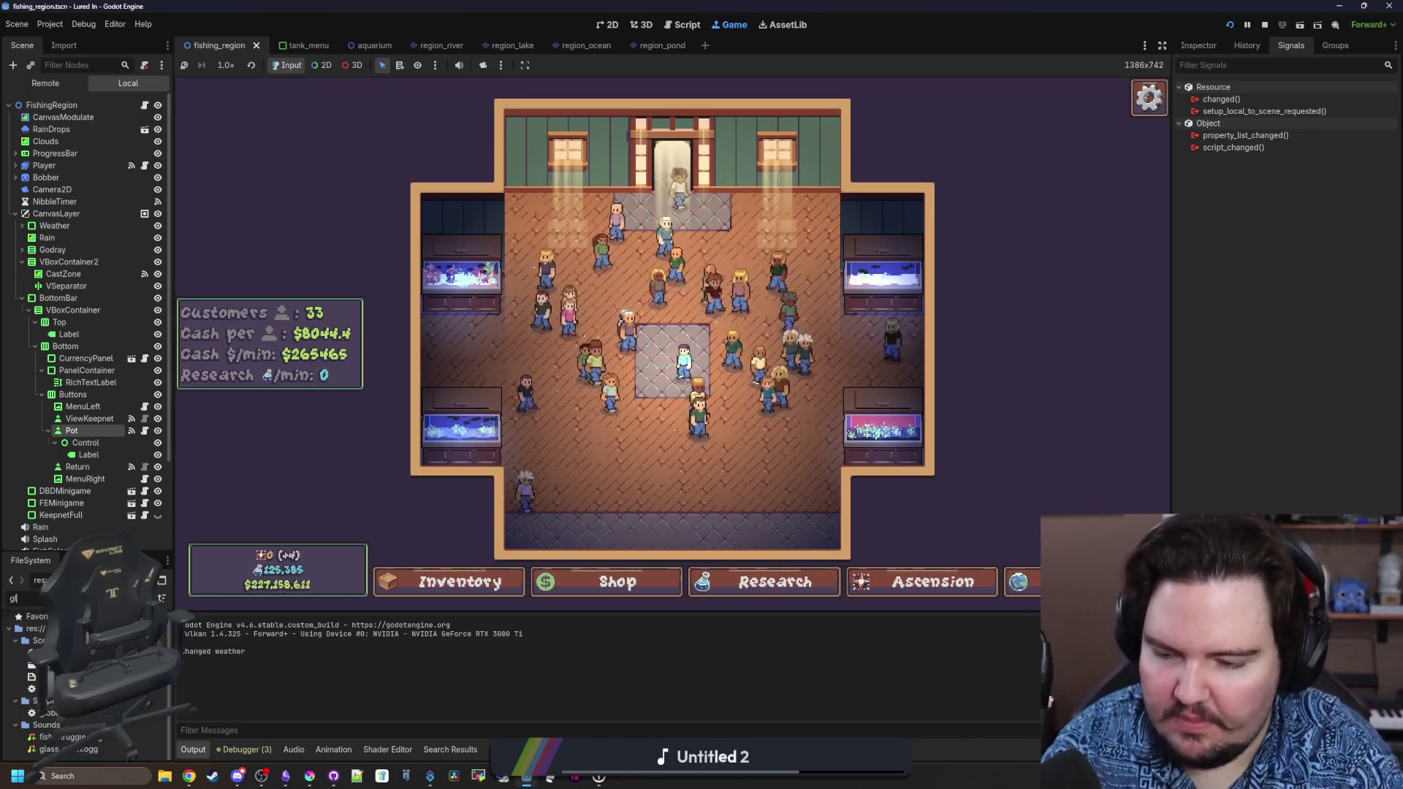
double_click(32, 680)
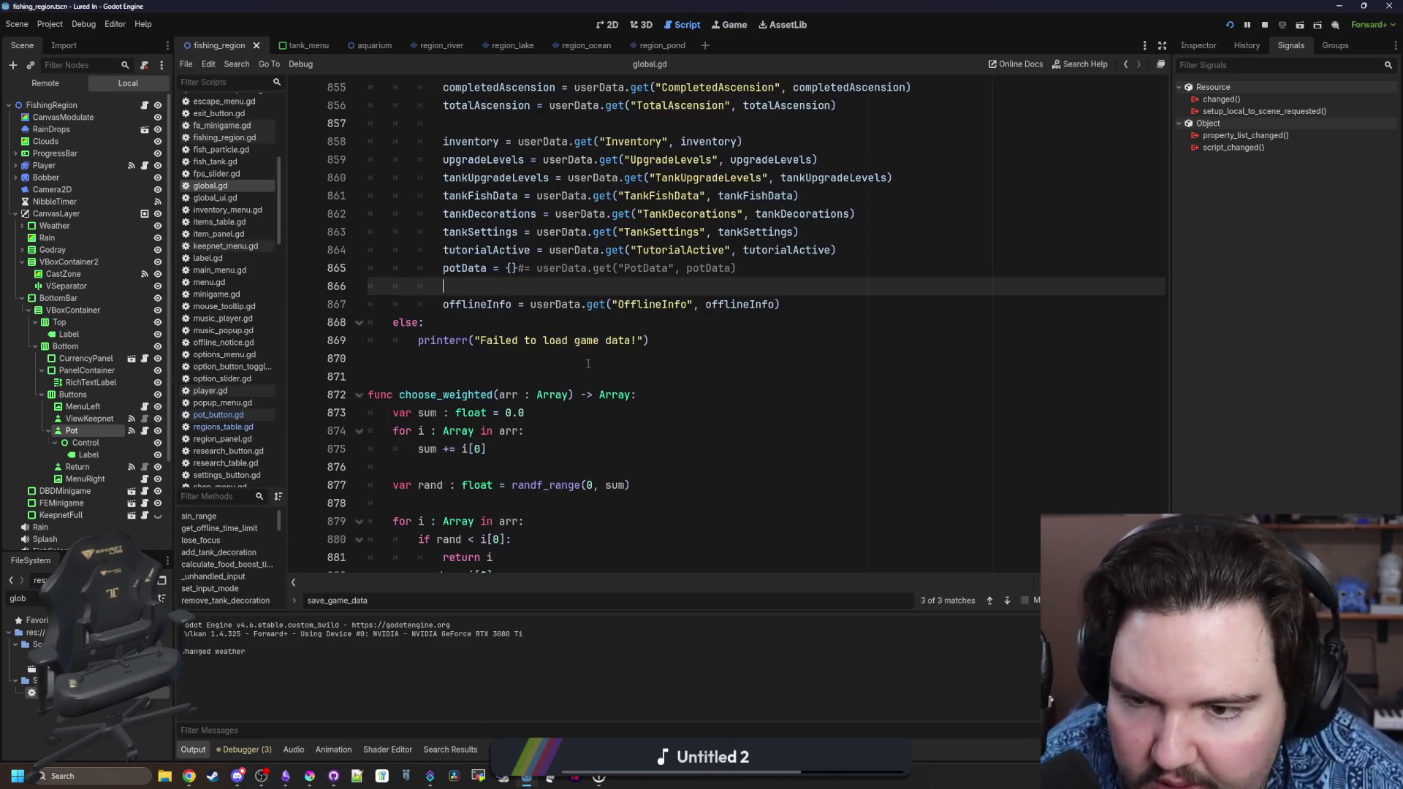
click(526, 275)
key(BackSpace)
key(BackSpace)
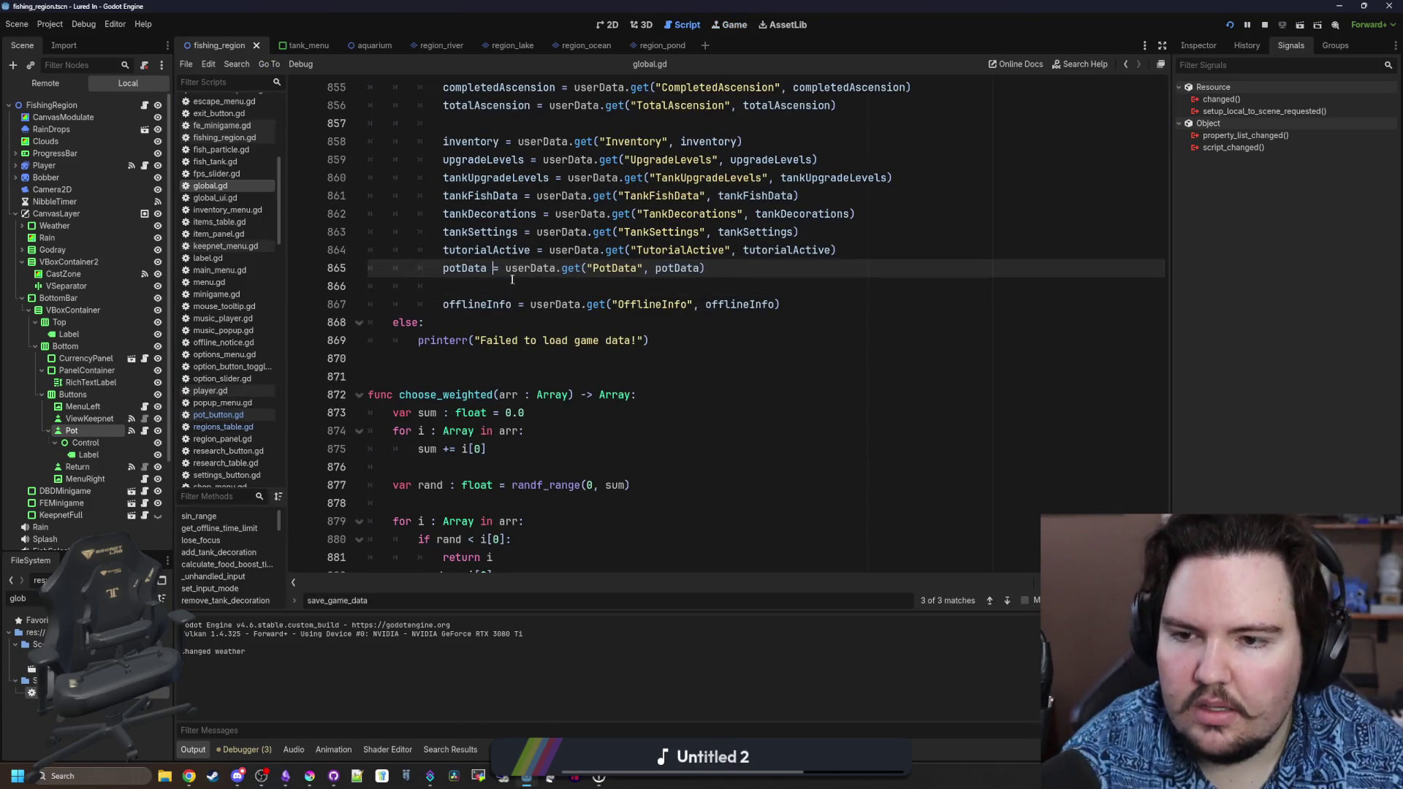
click(512, 282)
key(ctrl+s)
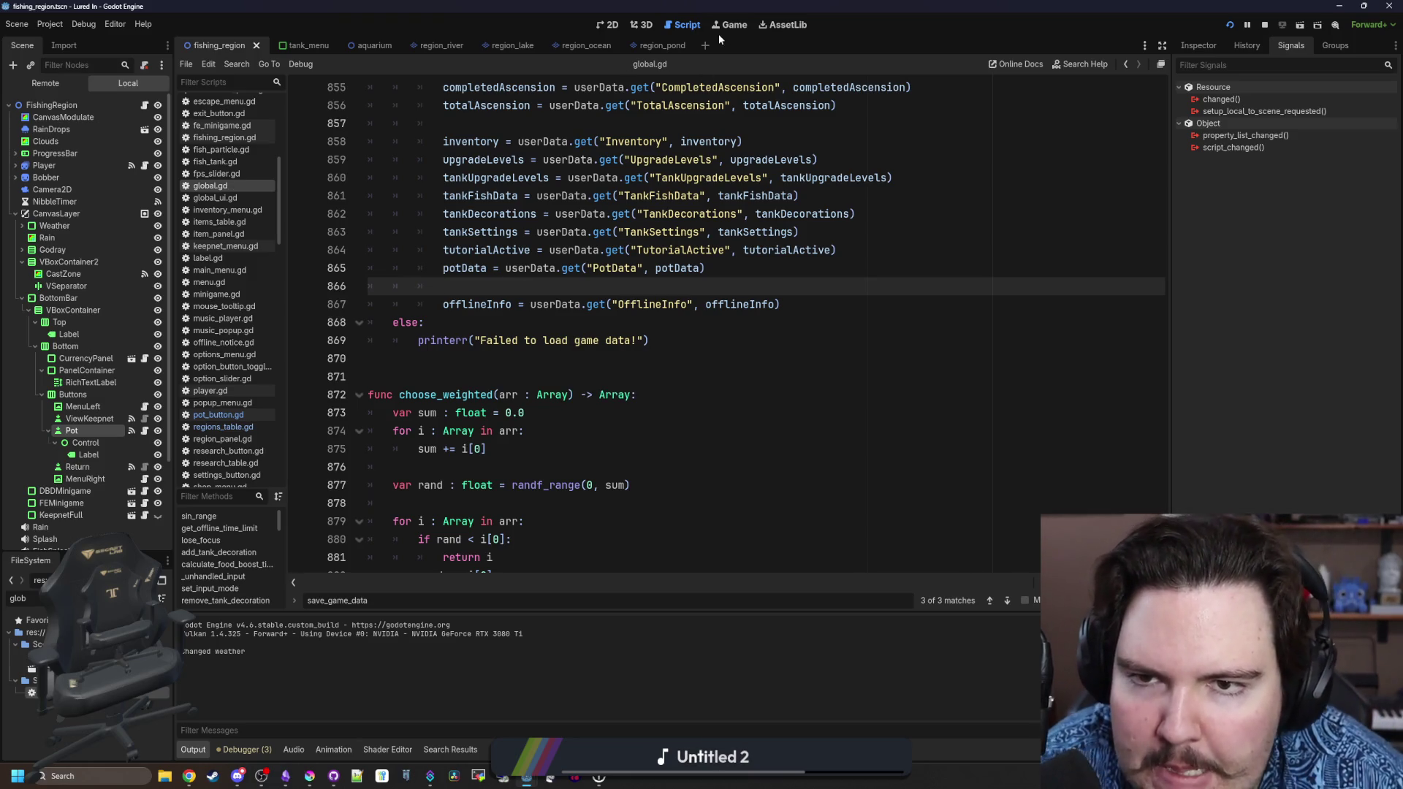
Quit the running game through its Escape menu and launch it again.
click(729, 27)
scroll(781, 332, up, 3)
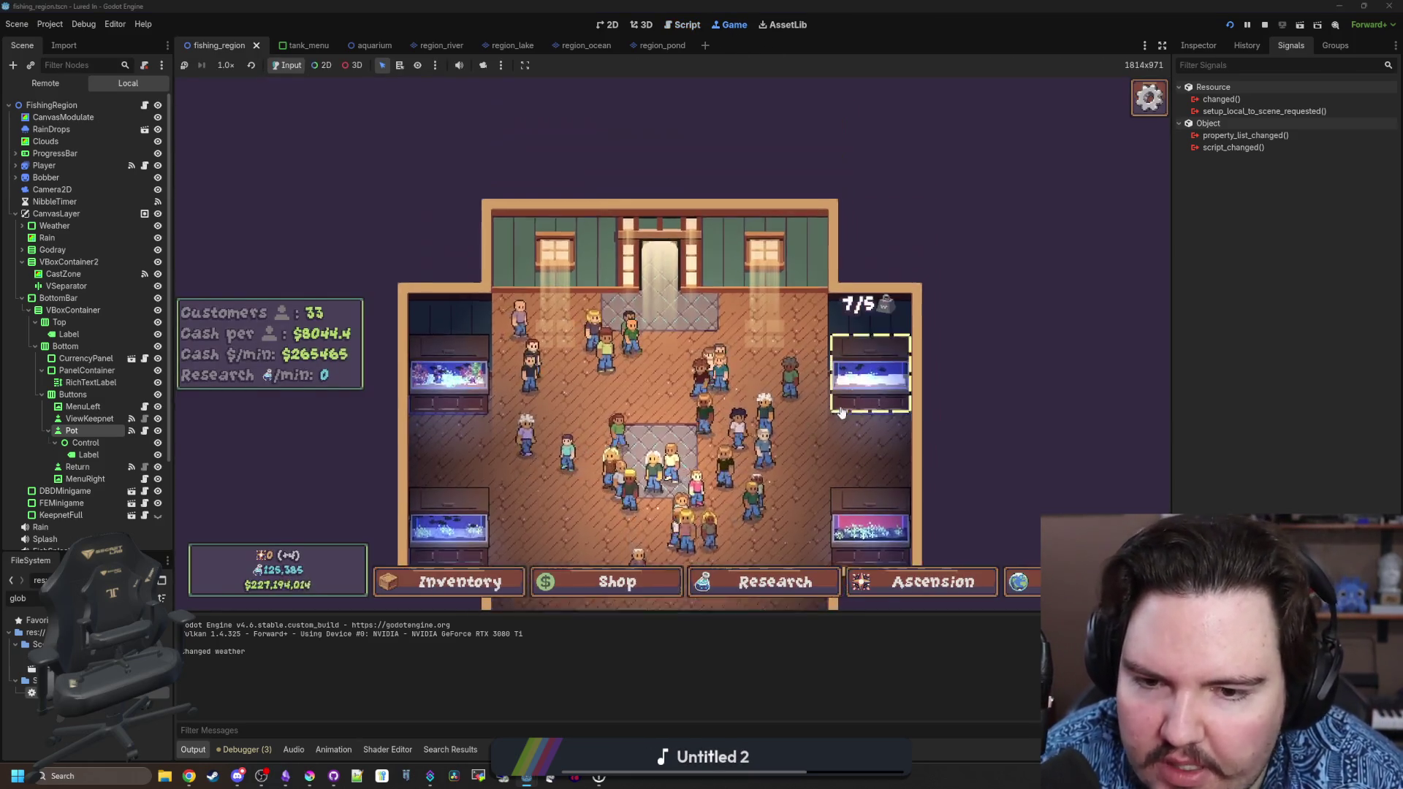
scroll(806, 373, down, 3)
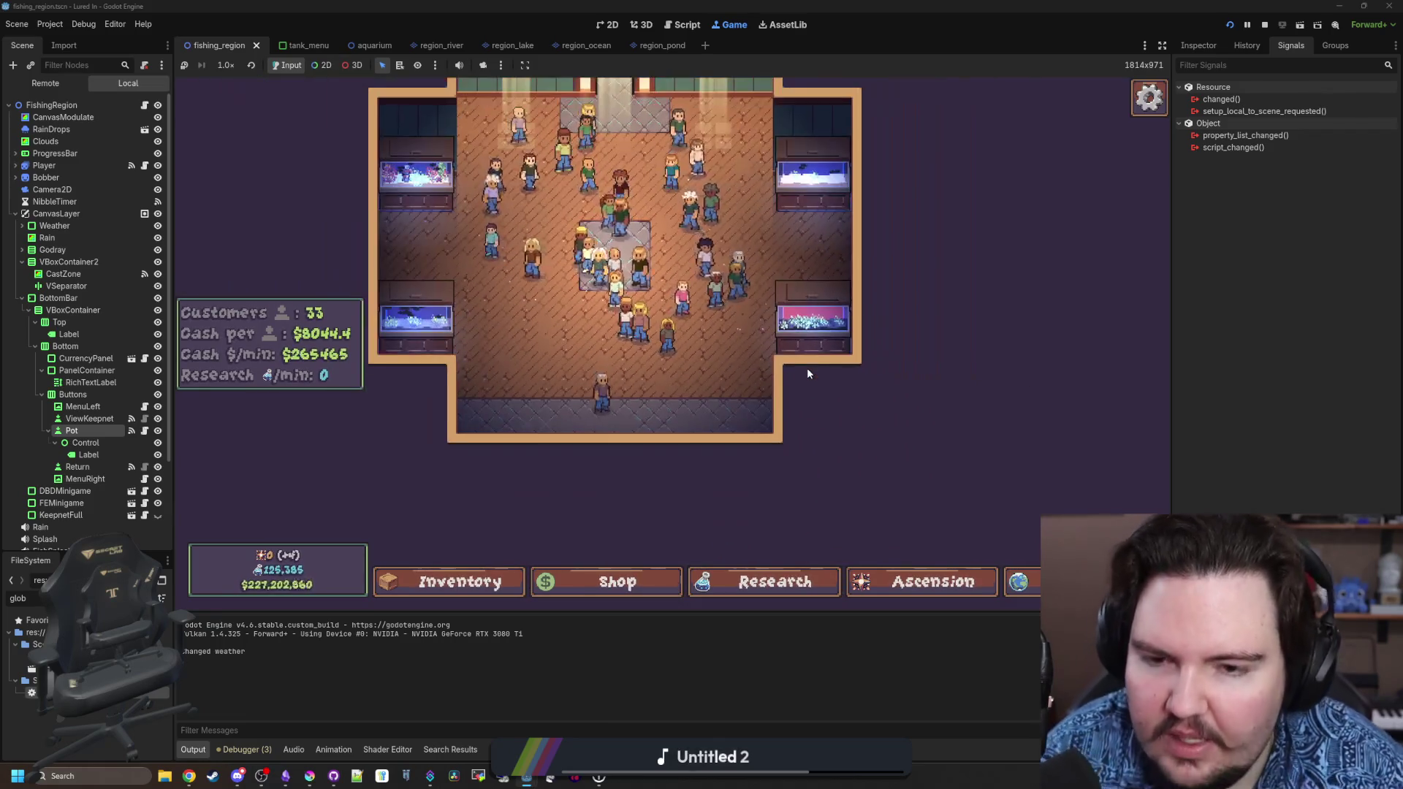
key(Escape)
click(673, 422)
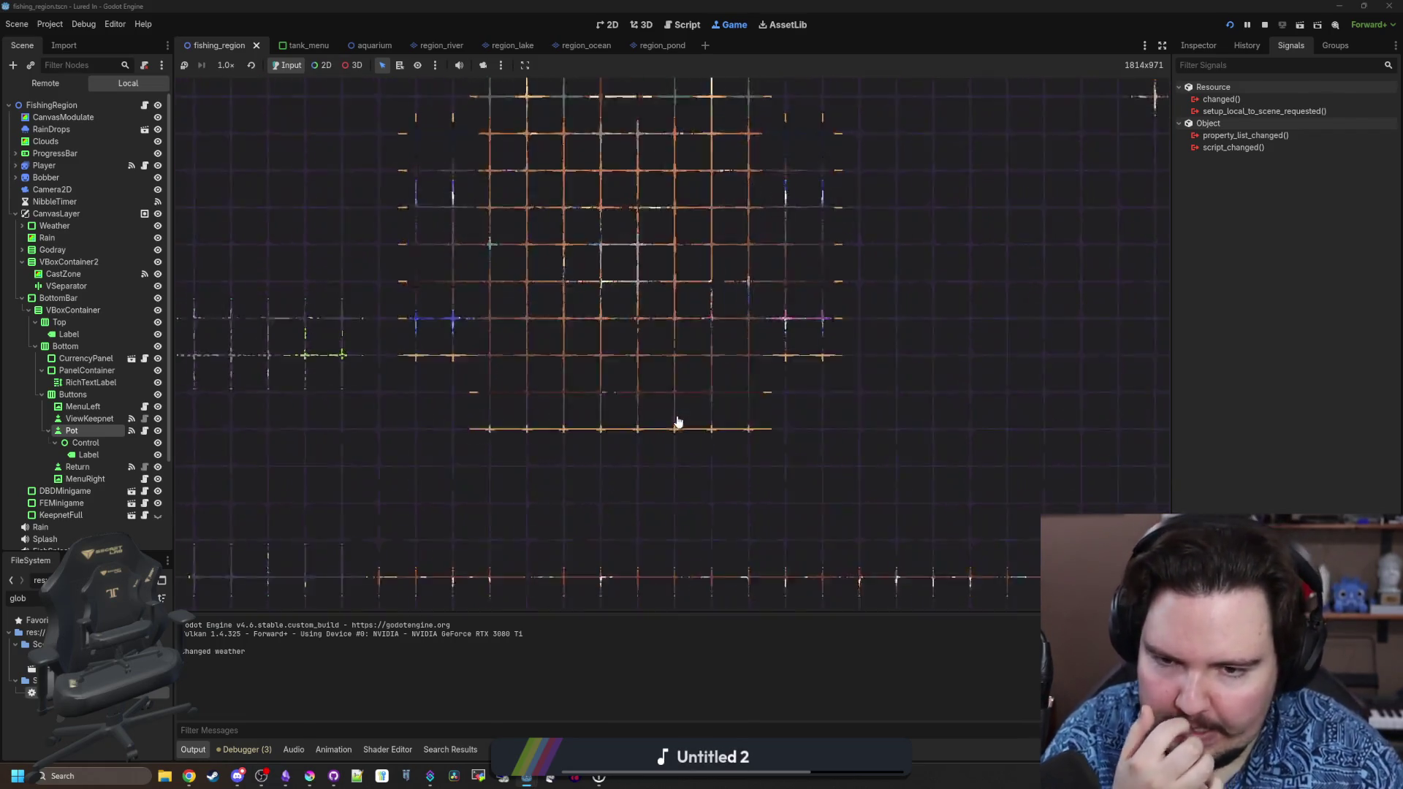
click(1231, 24)
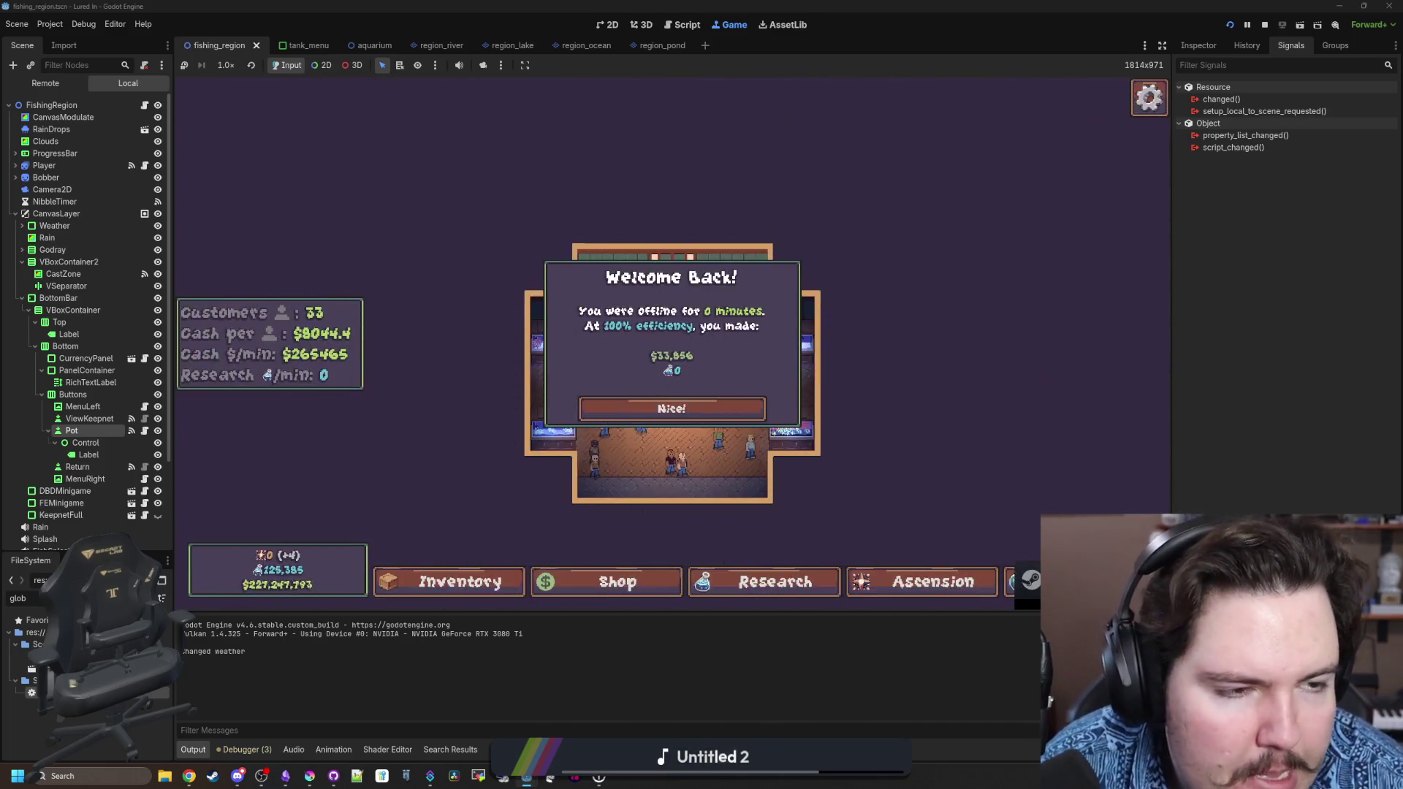
Dismiss Welcome Back and travel to the Pond to check the Drop Pot button.
click(966, 538)
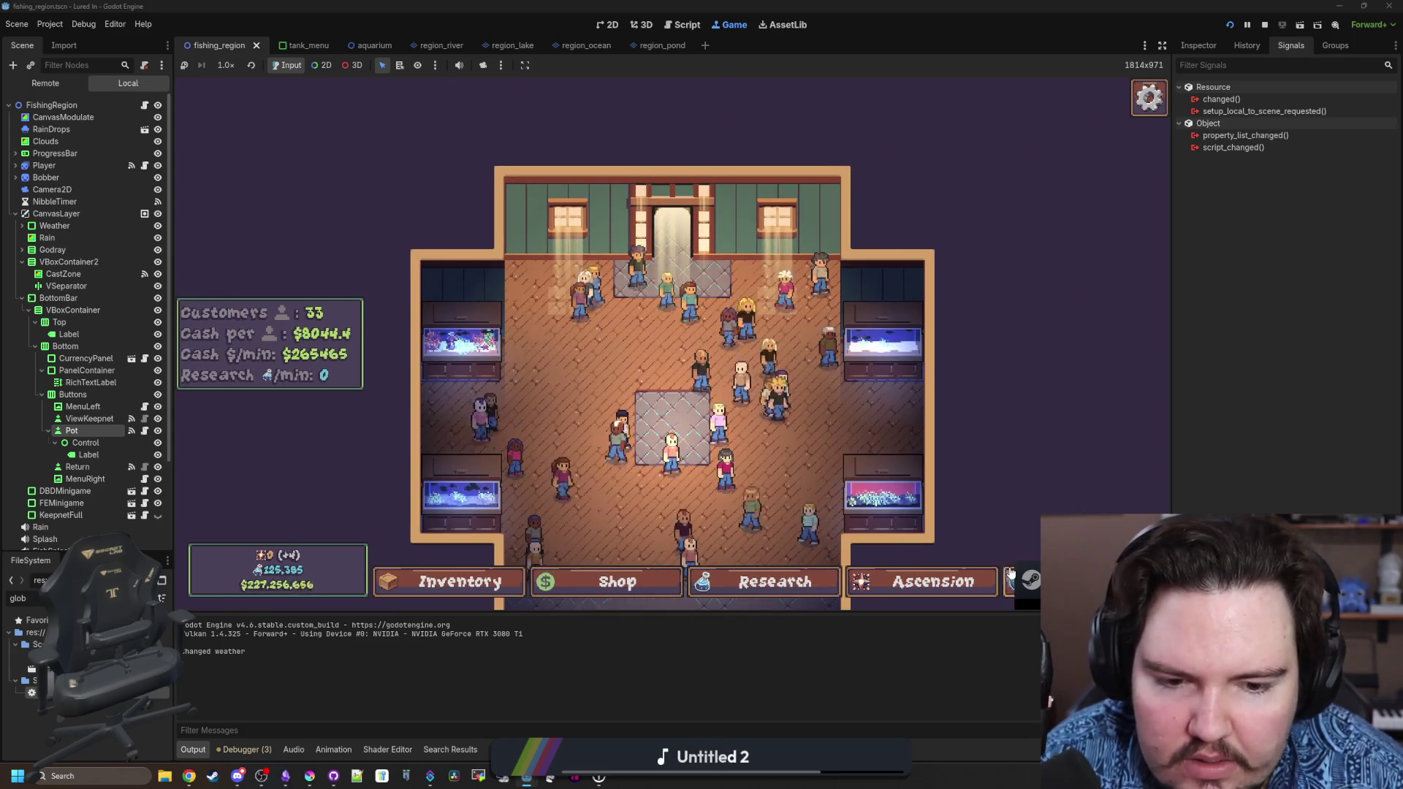
click(1023, 581)
click(879, 239)
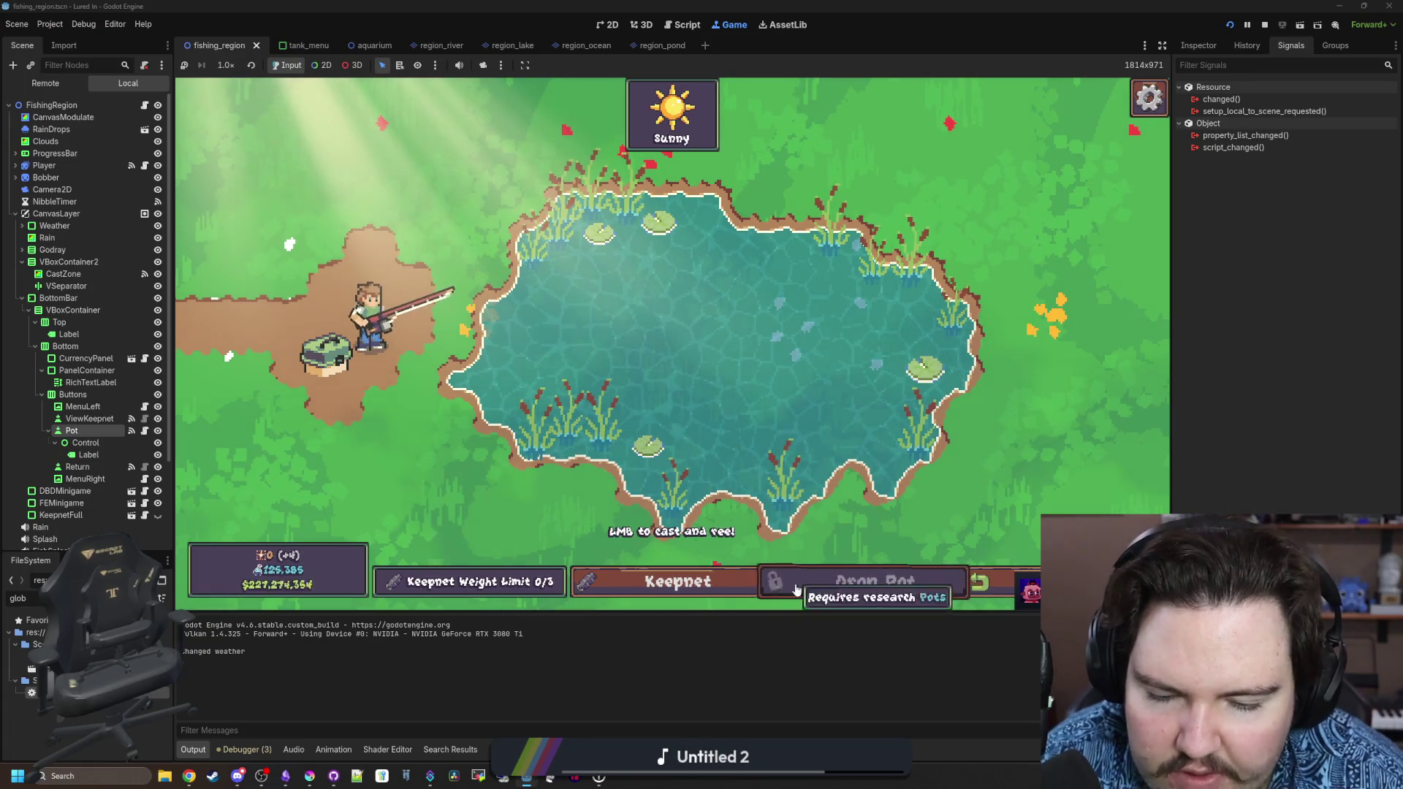
click(990, 579)
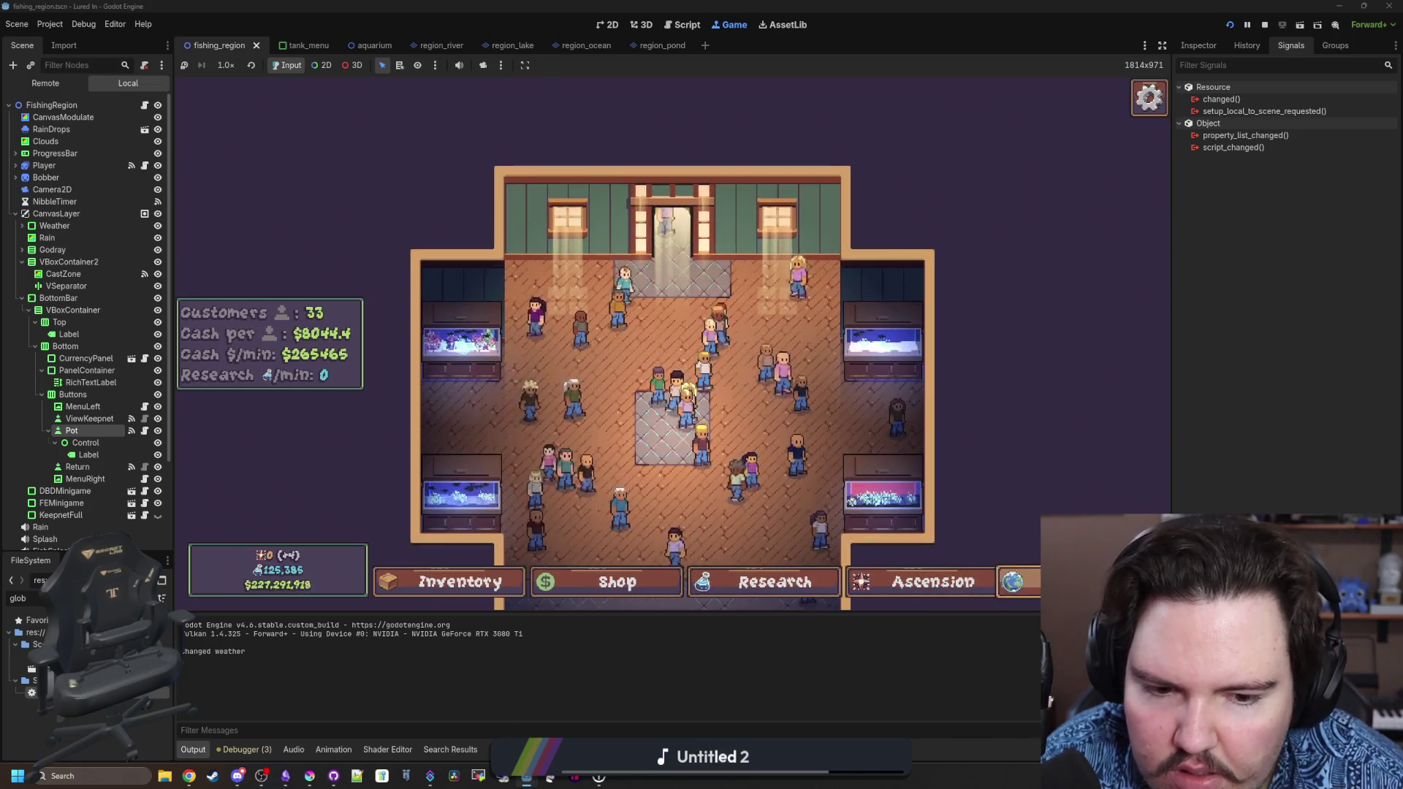
click(1027, 585)
click(852, 241)
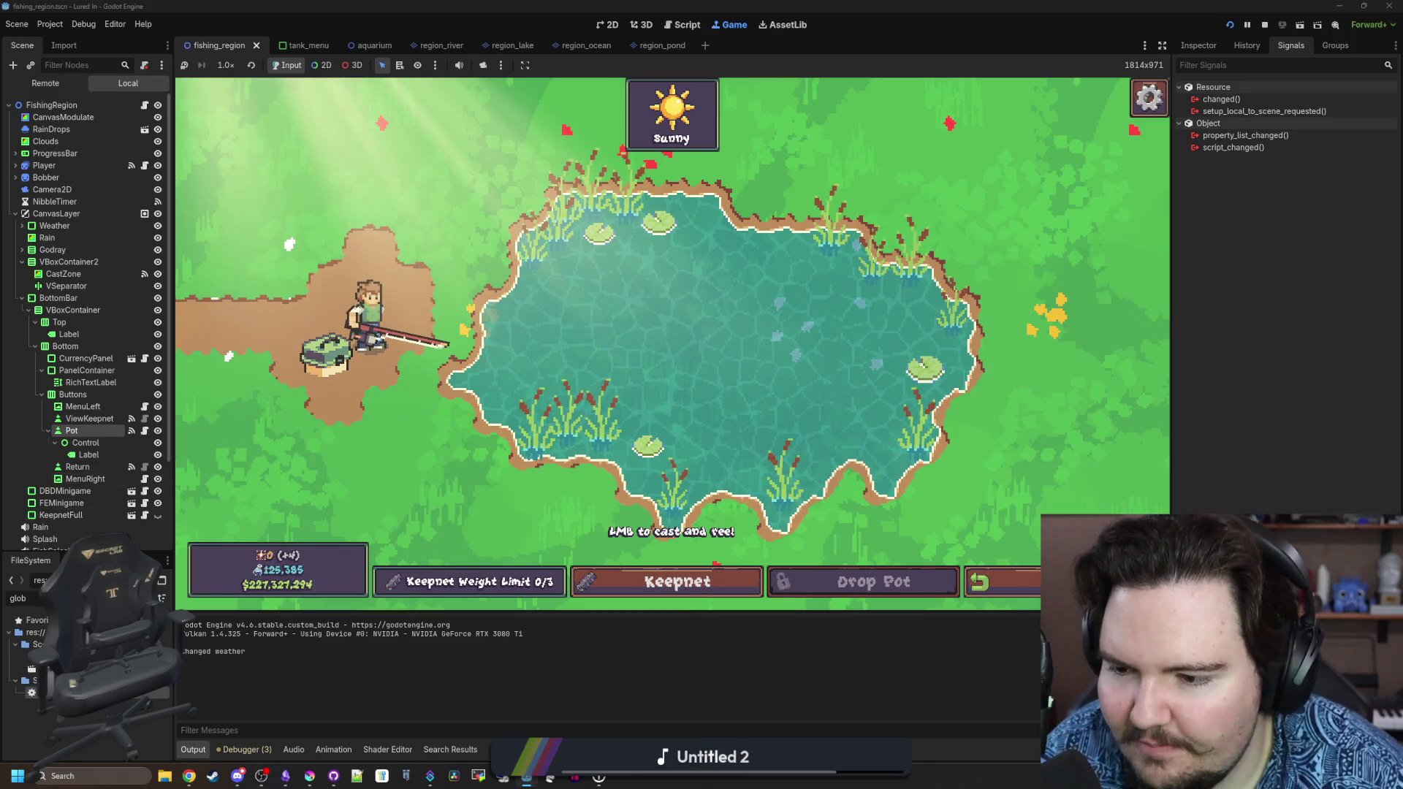
Filter FileSystem for 'animated' and open animated_button.gd.
double_click(22, 598)
text(animated)
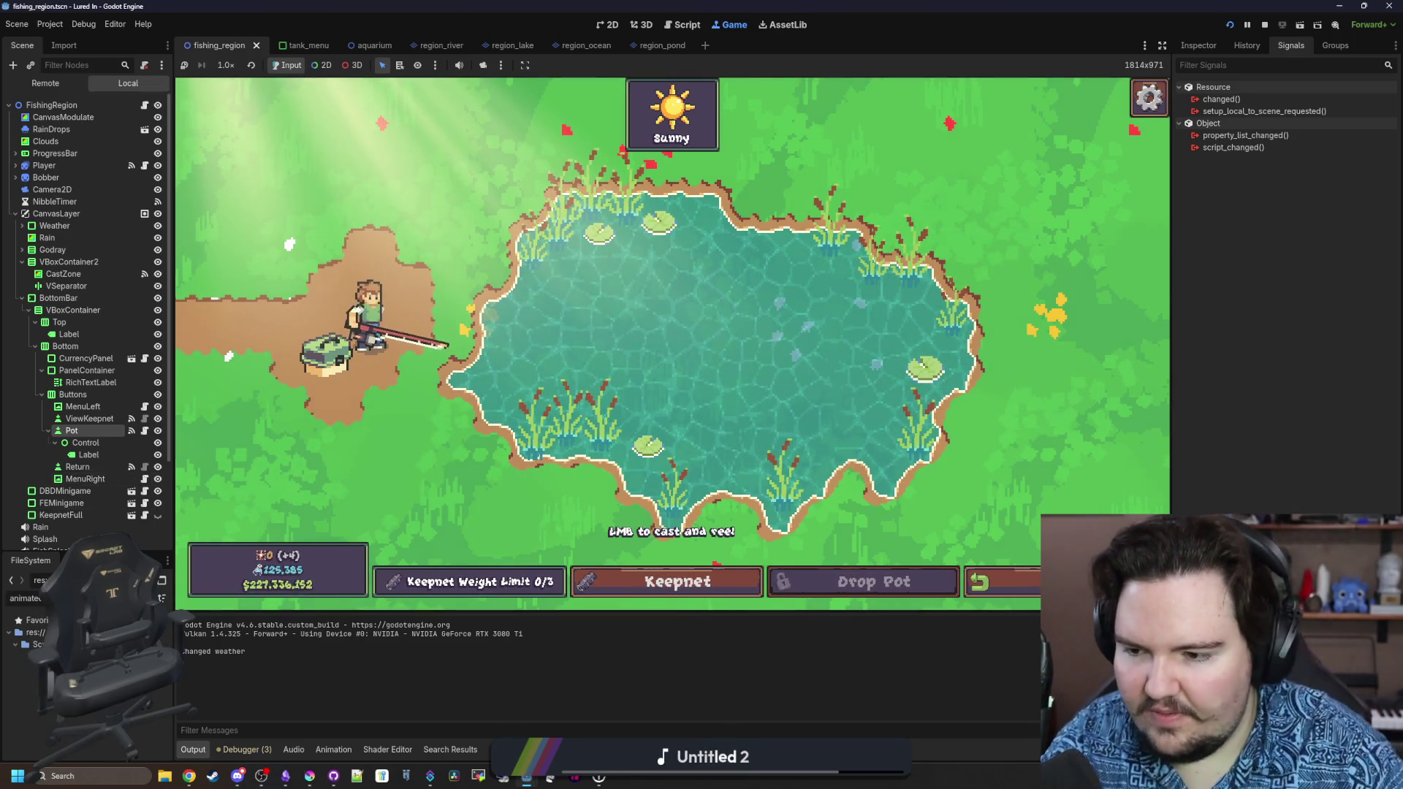
key(Return)
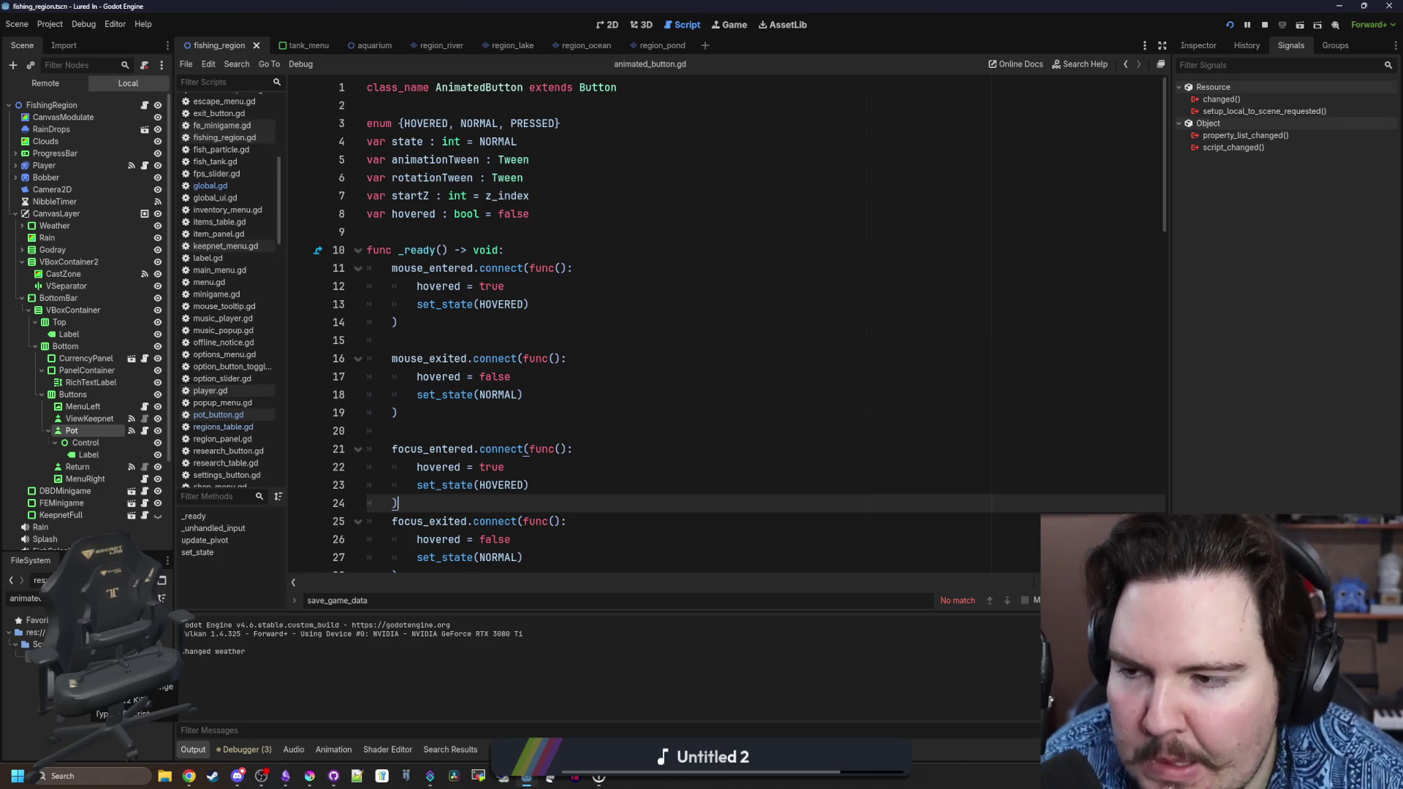
Scroll through animated_button.gd to find the mouse_entered handler.
click(409, 412)
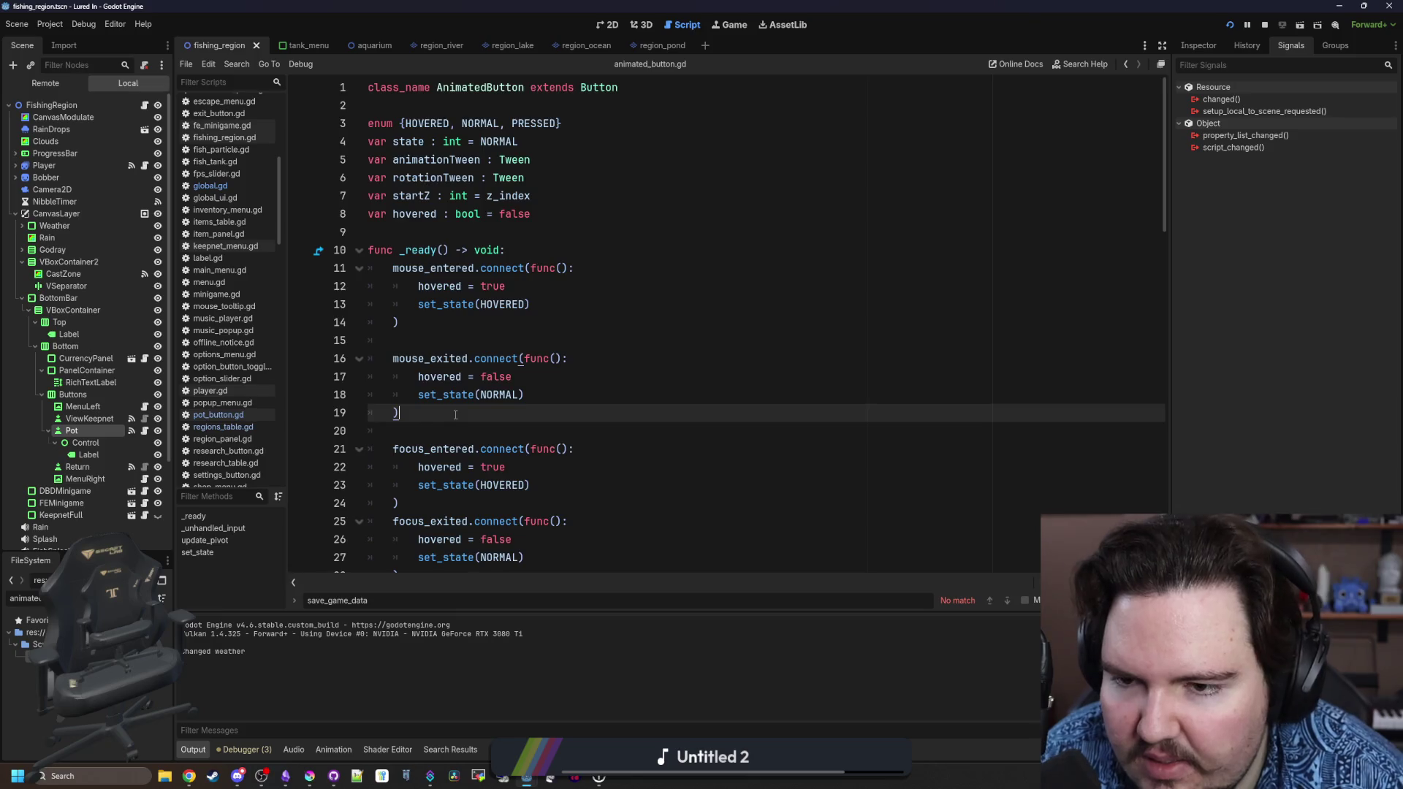
scroll(455, 414, down, 6)
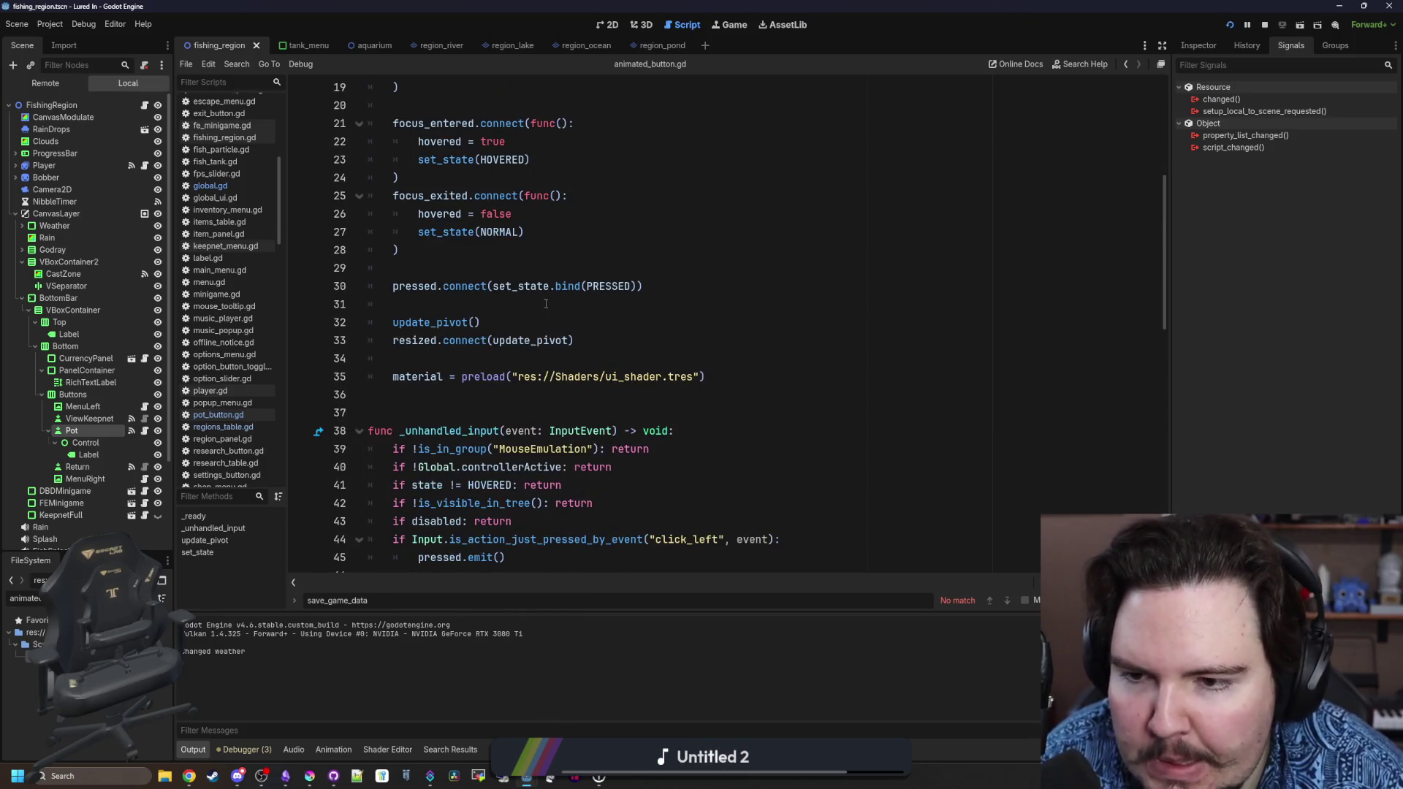
scroll(546, 303, down, 3)
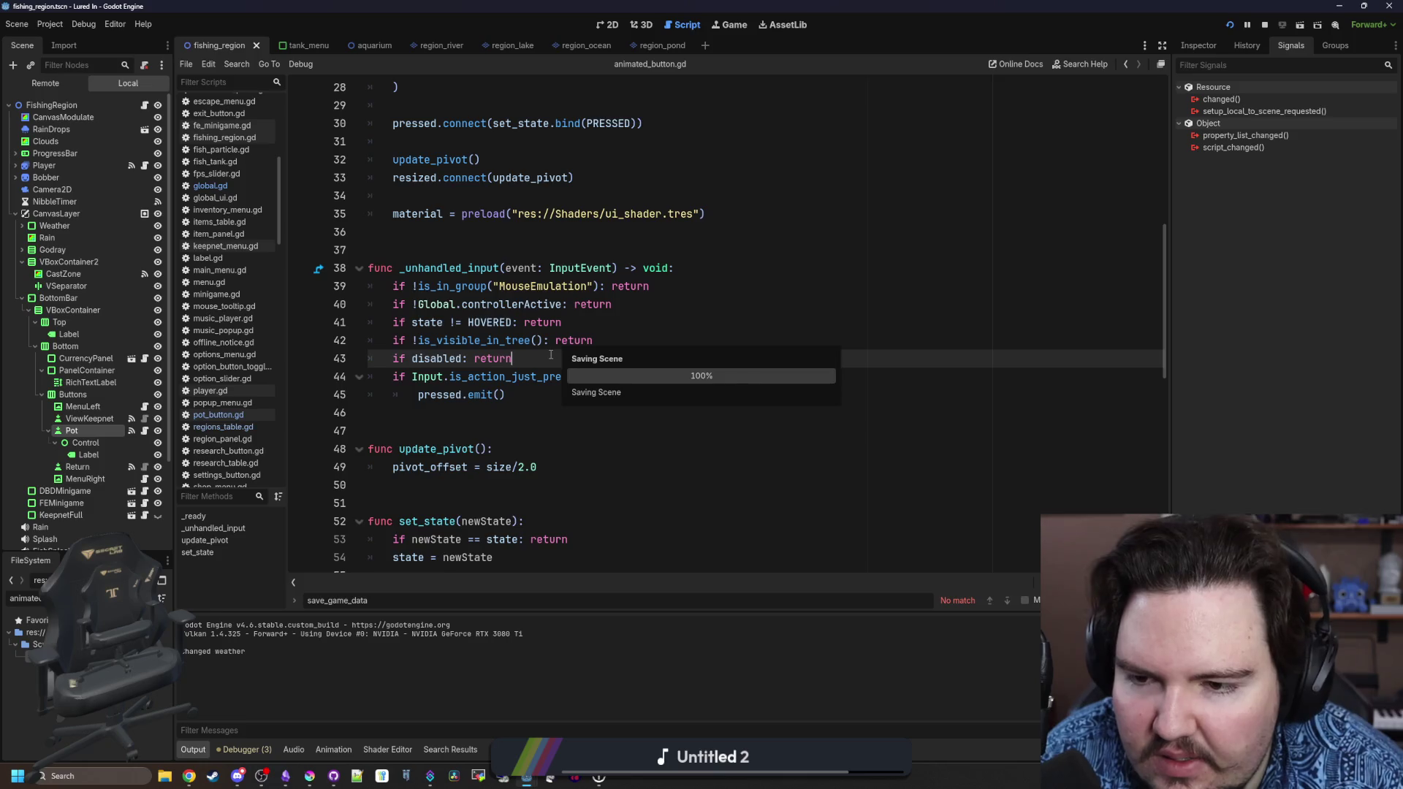
click(488, 413)
scroll(487, 421, down, 3)
scroll(486, 420, down, 8)
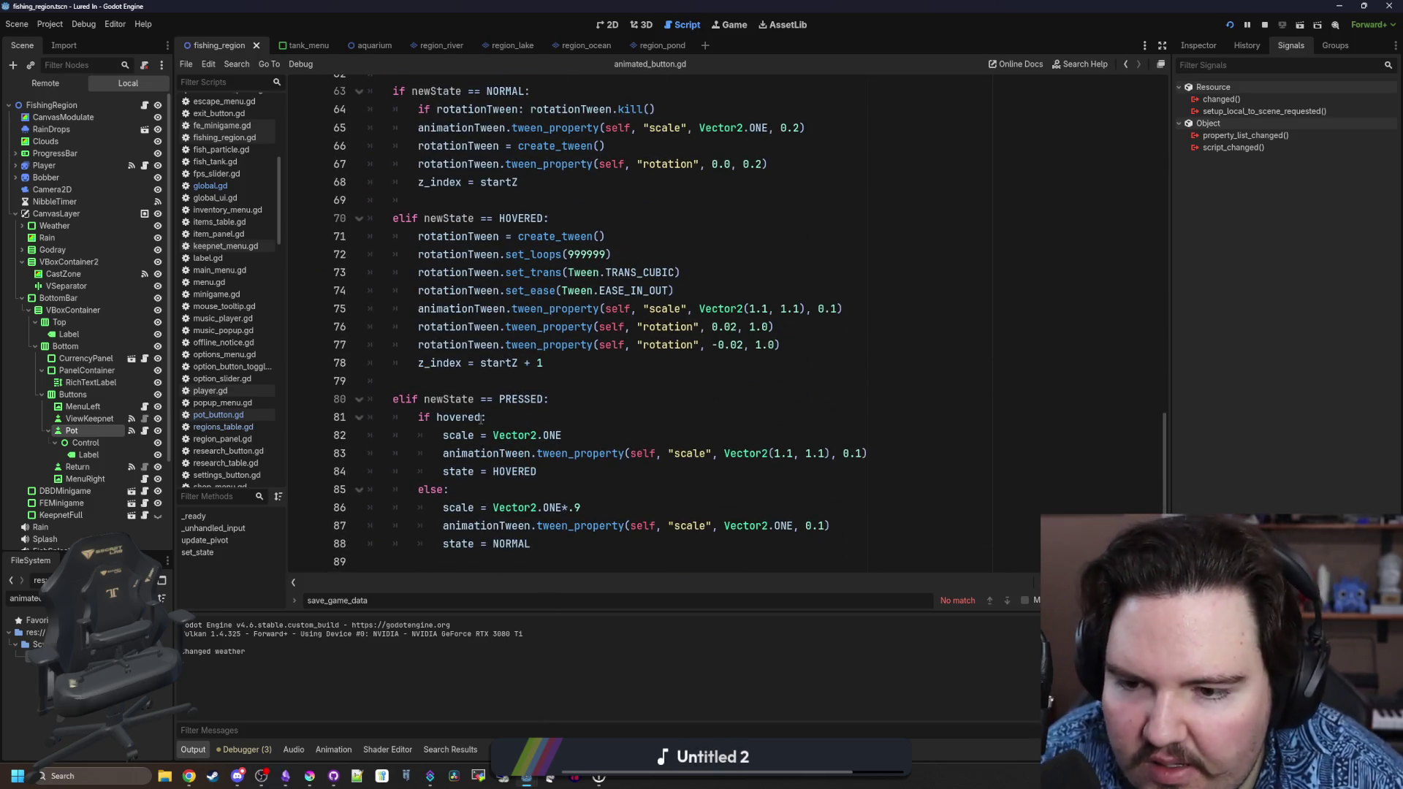
scroll(482, 418, up, 14)
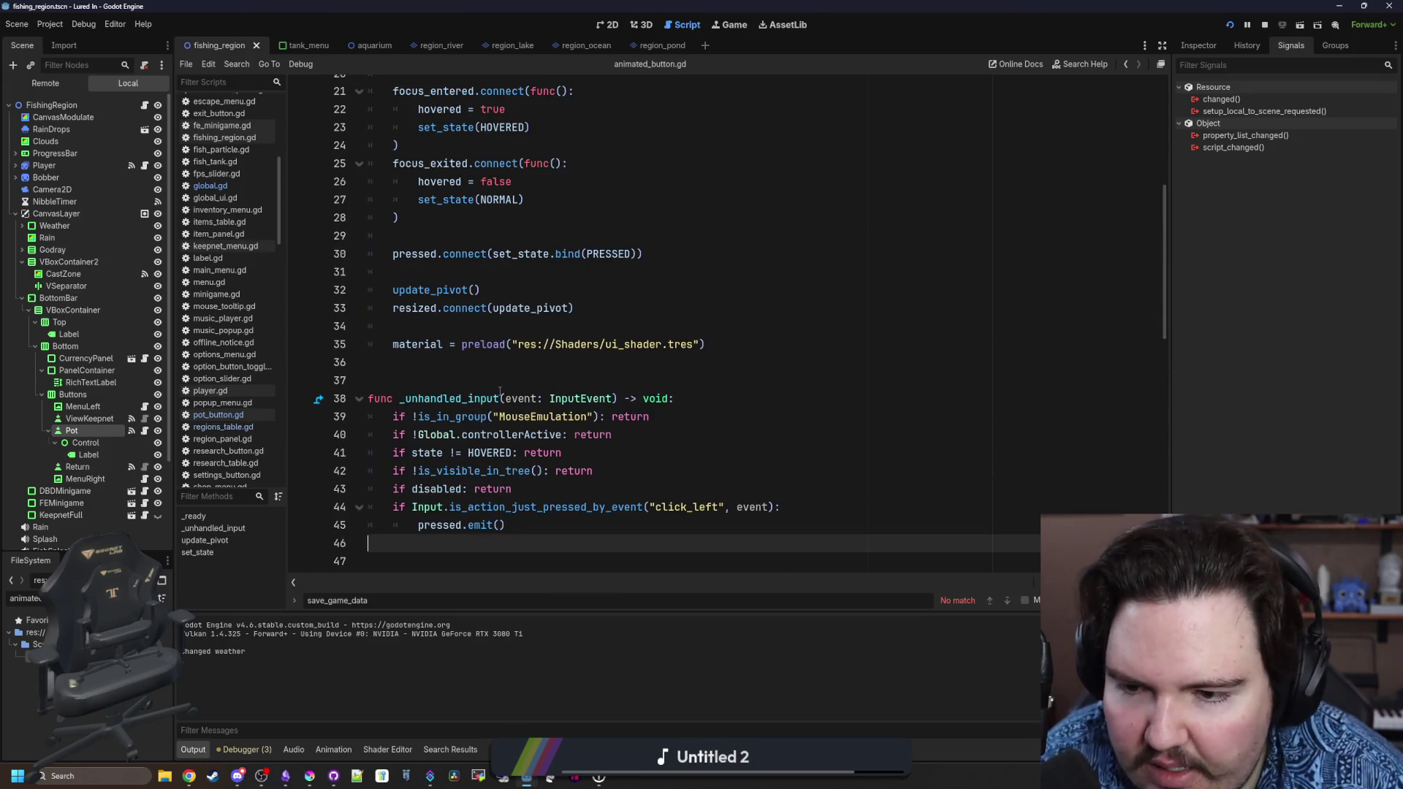
click(500, 386)
scroll(486, 402, up, 4)
click(482, 405)
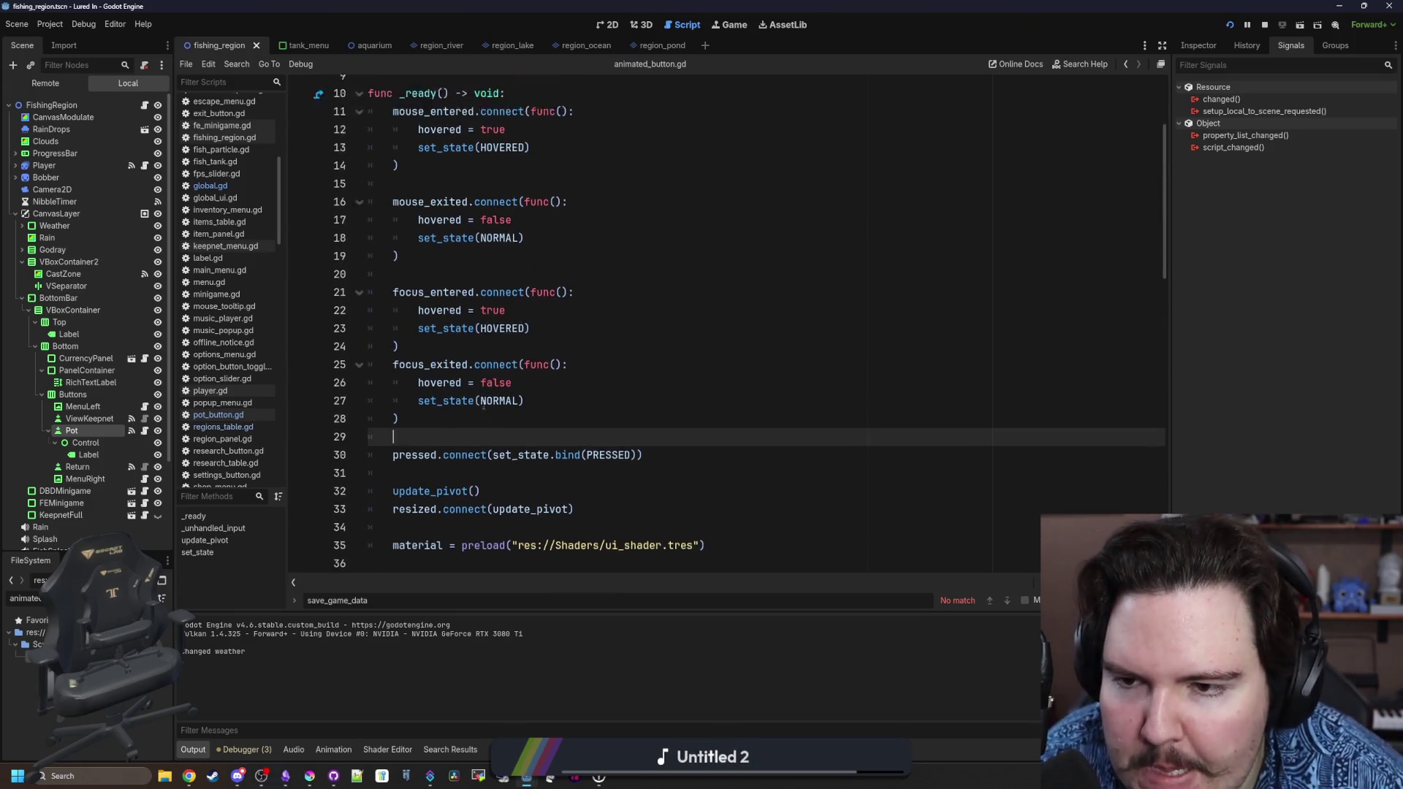
scroll(483, 405, up, 2)
click(494, 308)
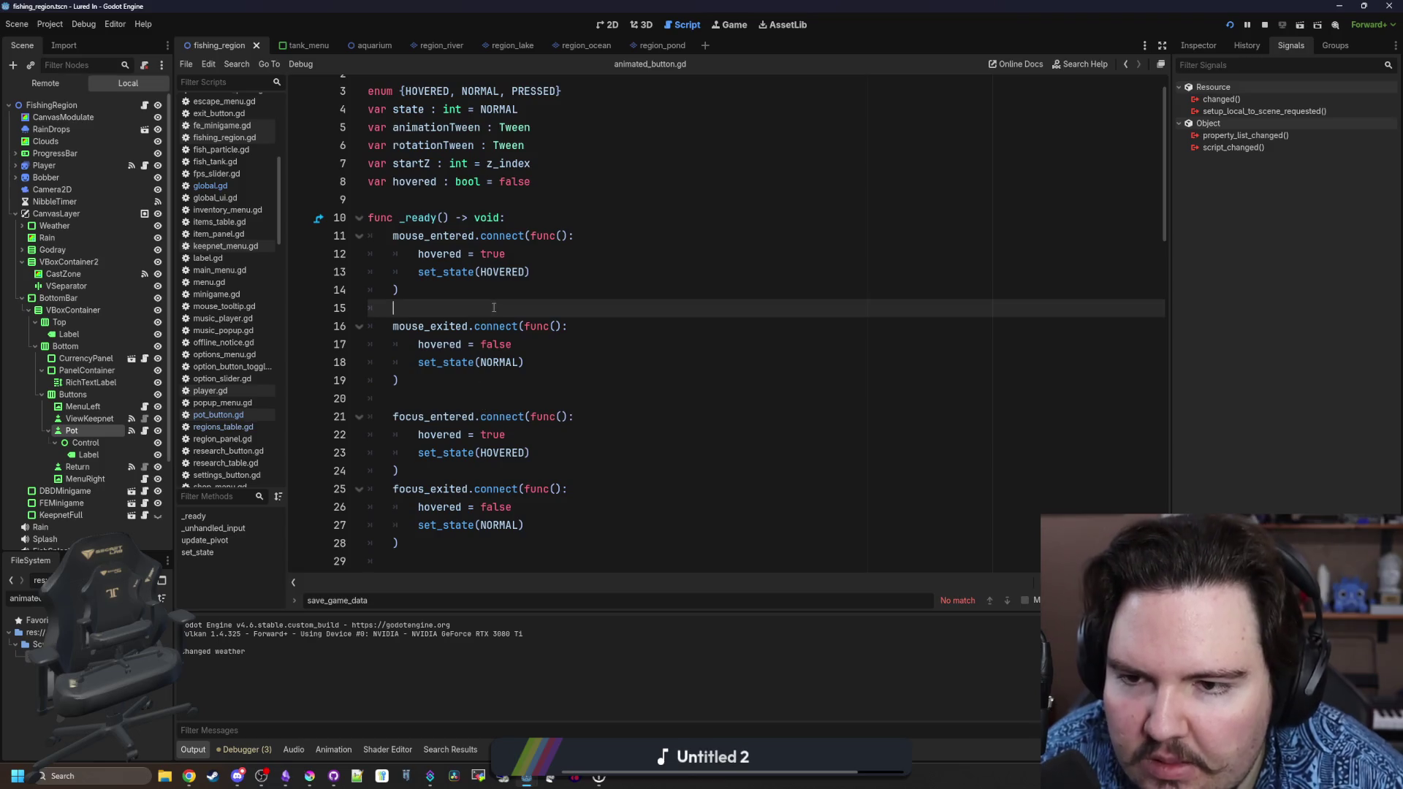
Wrap the mouse_entered body in 'if !disabled:', indent its hovered and set_state lines, and save.
click(541, 254)
click(634, 235)
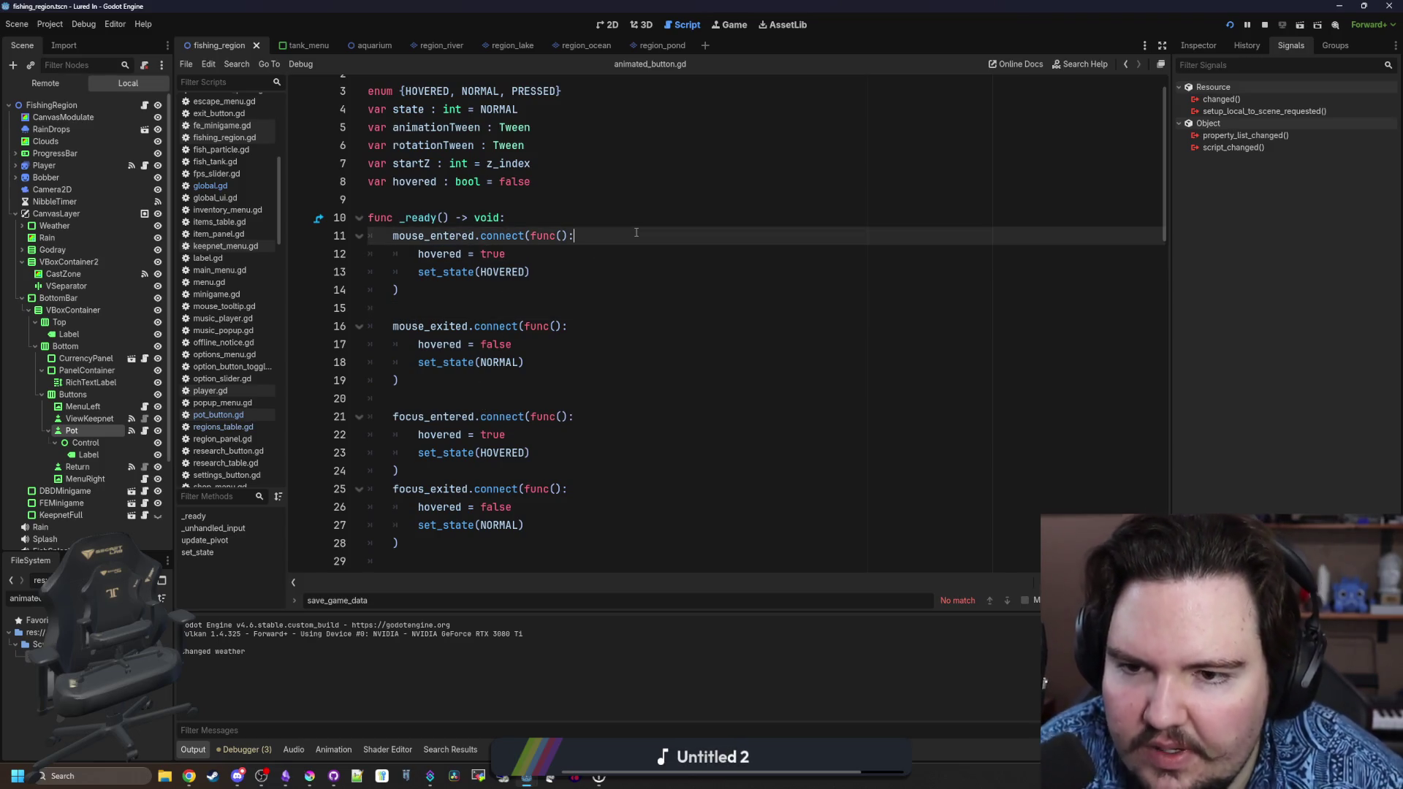
key(Return)
text(if disabled:)
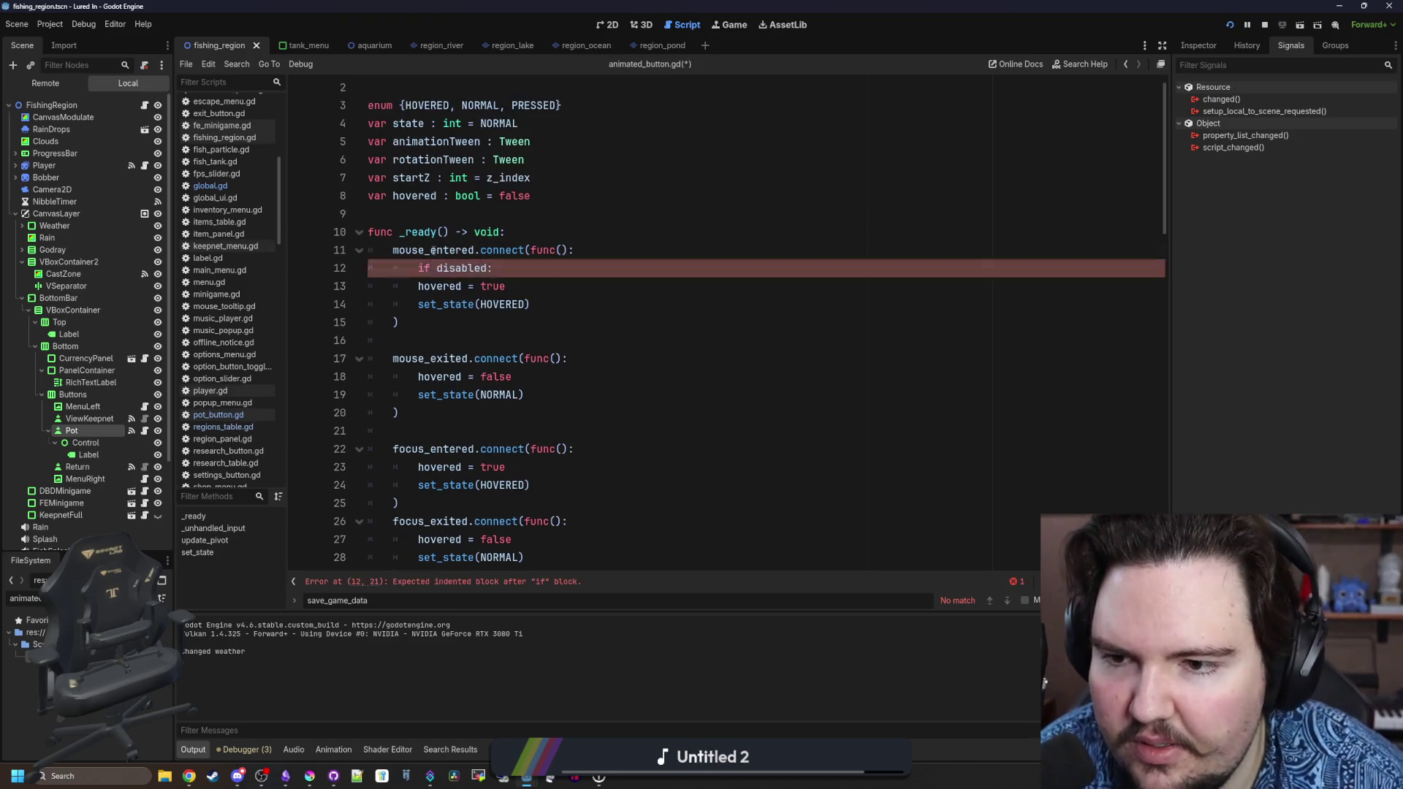
click(437, 269)
text(!)
drag(529, 304, 369, 286)
key(ctrl+c)
key(Tab)
click(549, 268)
key(ctrl+s)
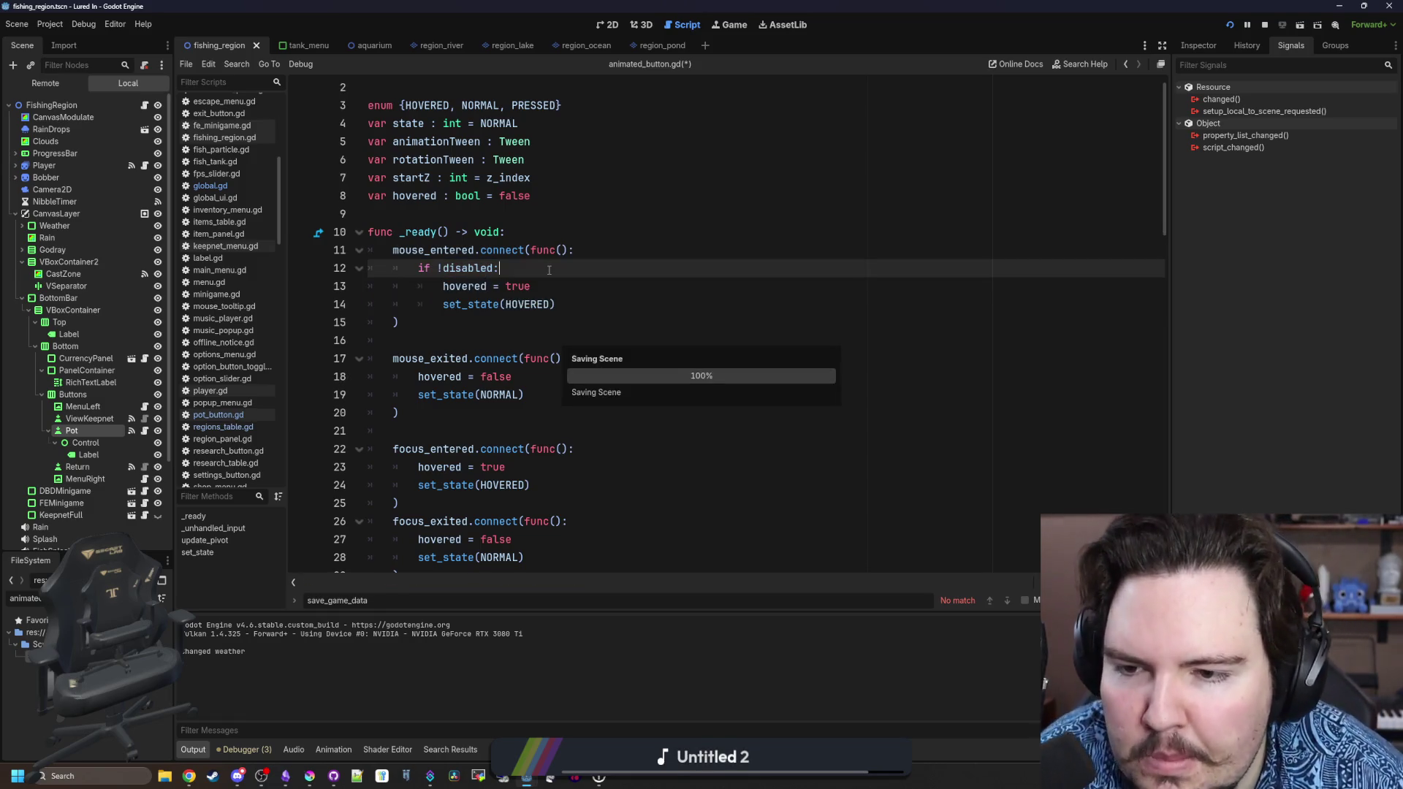
Add the same 'if !disabled:' condition inside focus_entered, indent its two lines, and save.
scroll(547, 277, down, 2)
scroll(537, 296, up, 2)
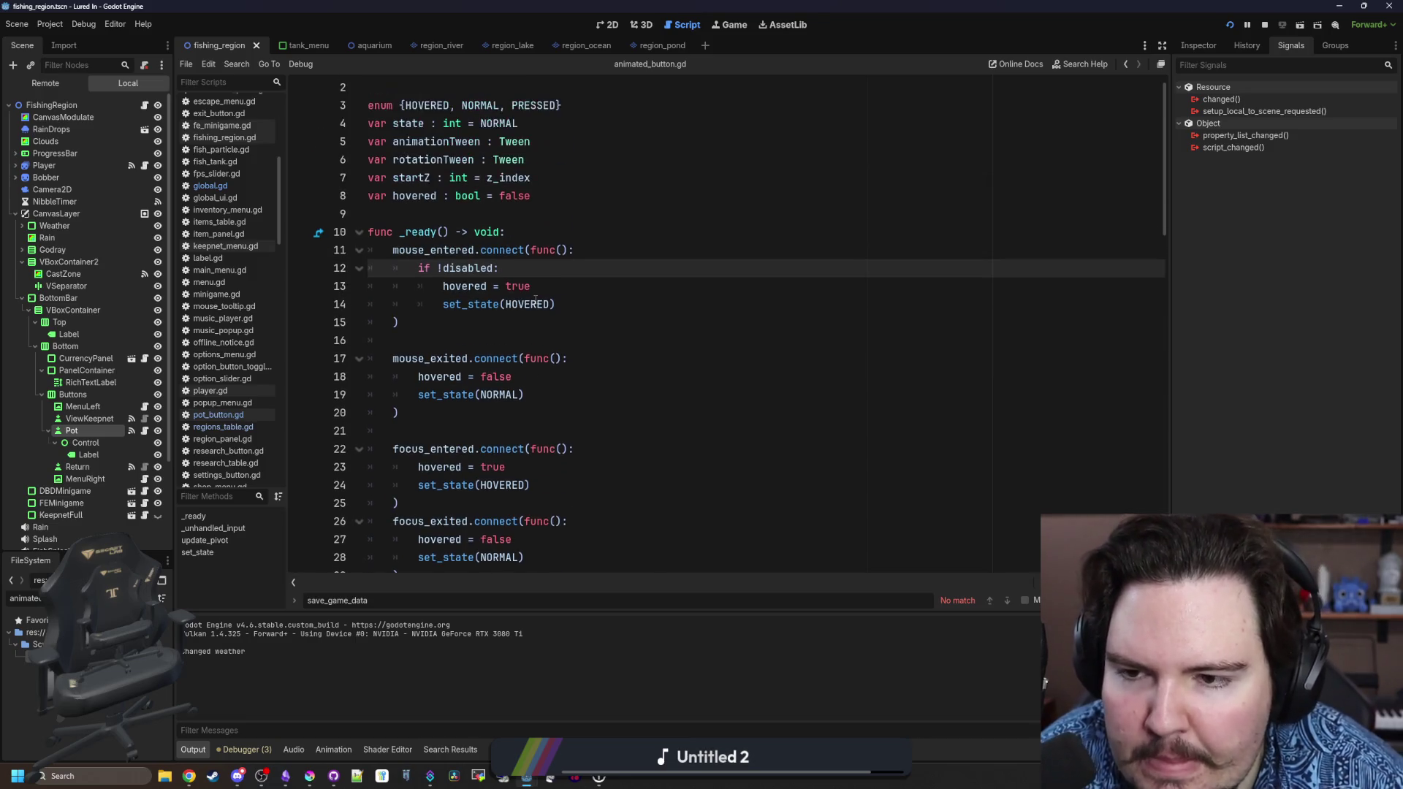
scroll(512, 275, down, 2)
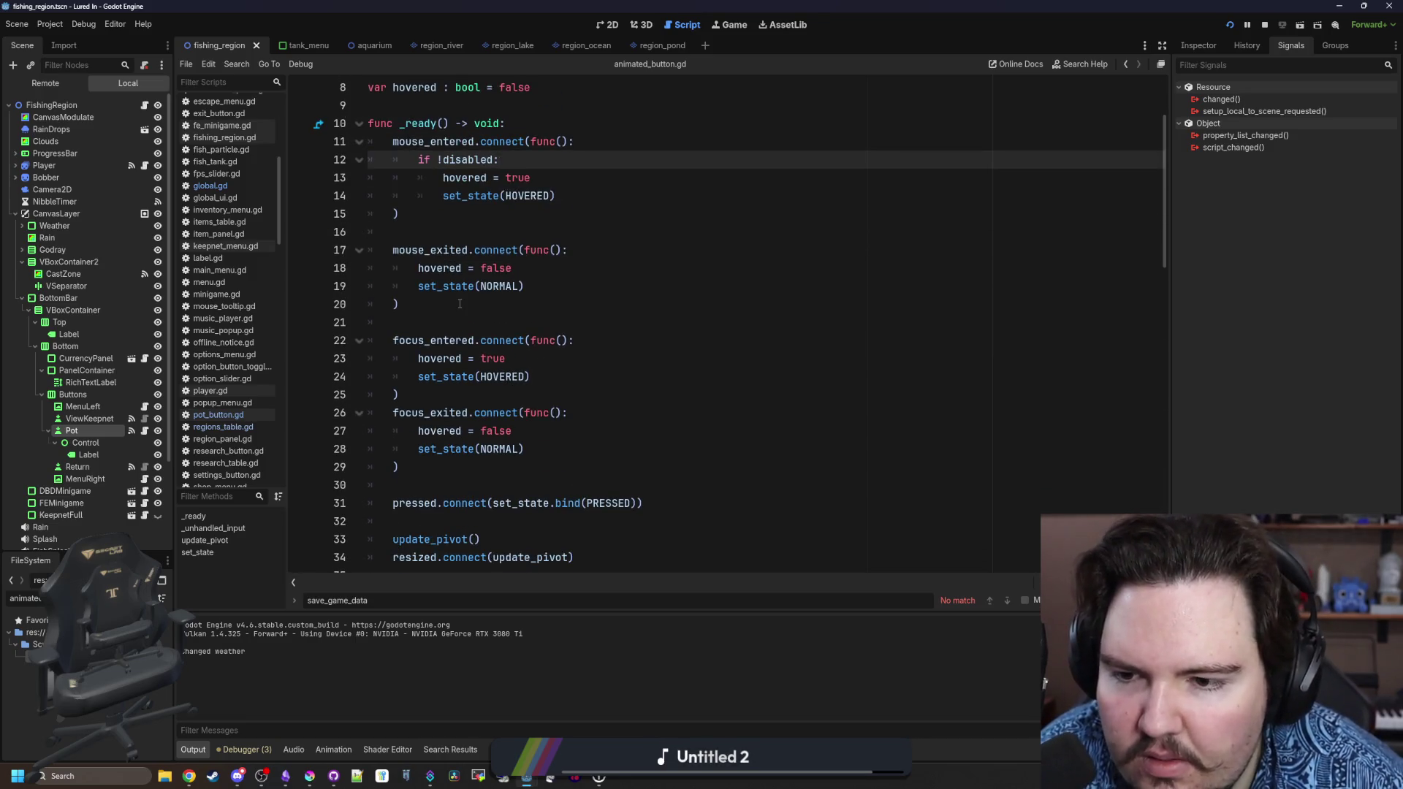
scroll(460, 303, up, 1)
click(442, 213)
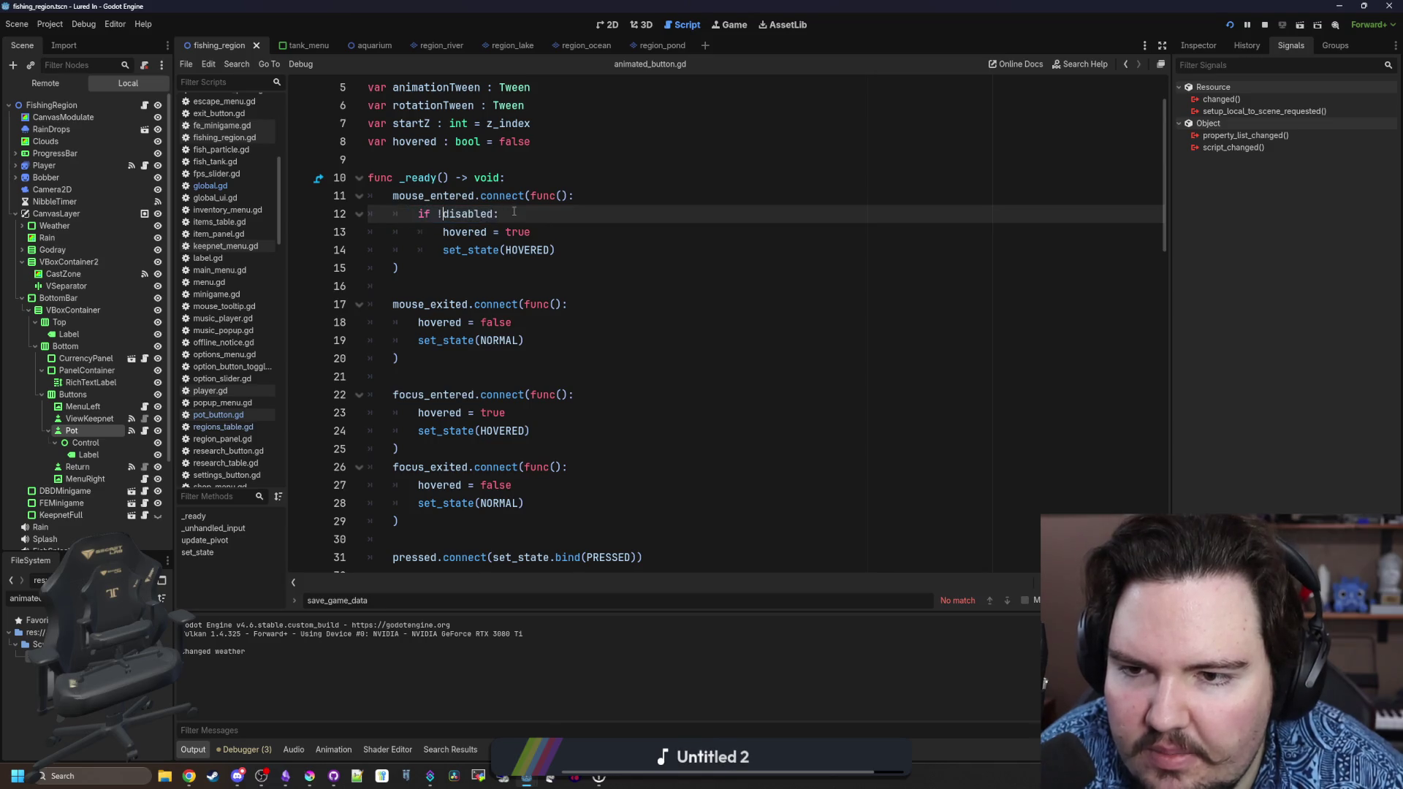
click(598, 395)
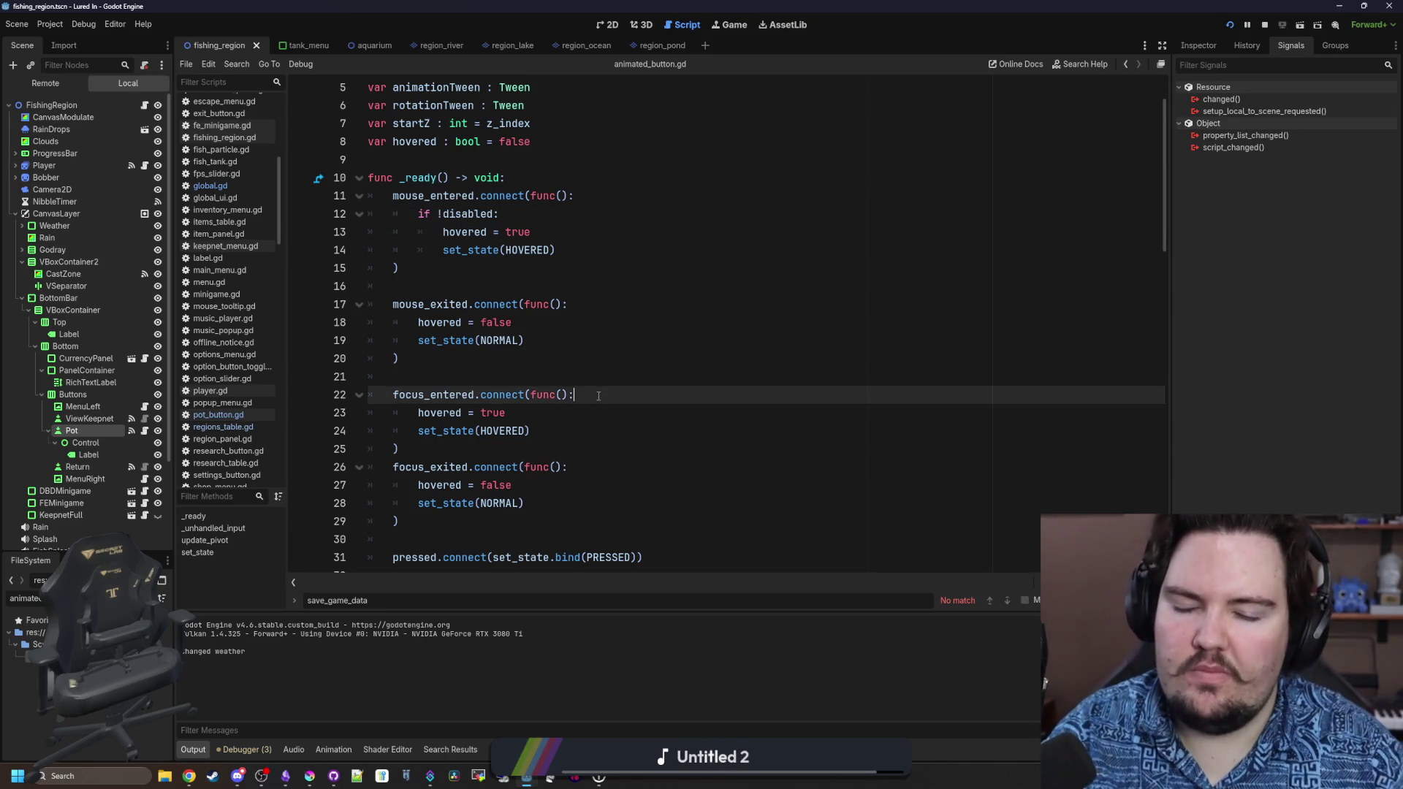
key(Return)
key(ctrl+v)
mouse_move(542, 452)
mouse_down()
mouse_move(398, 449)
mouse_move(395, 431)
mouse_up()
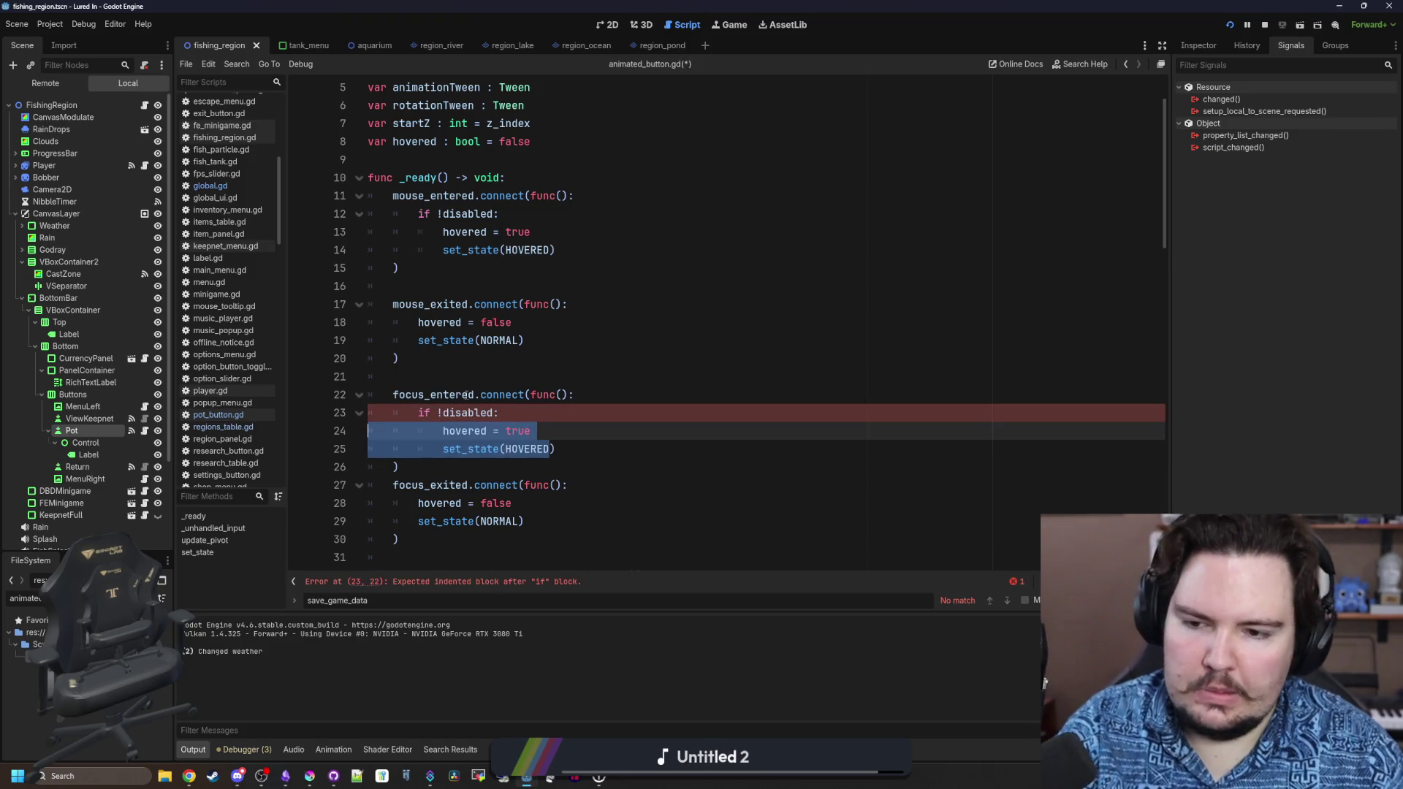
key(Tab)
click(554, 374)
key(ctrl+s)
Re-save animated_button.gd and review the code below _unhandled_input.
scroll(555, 375, down, 3)
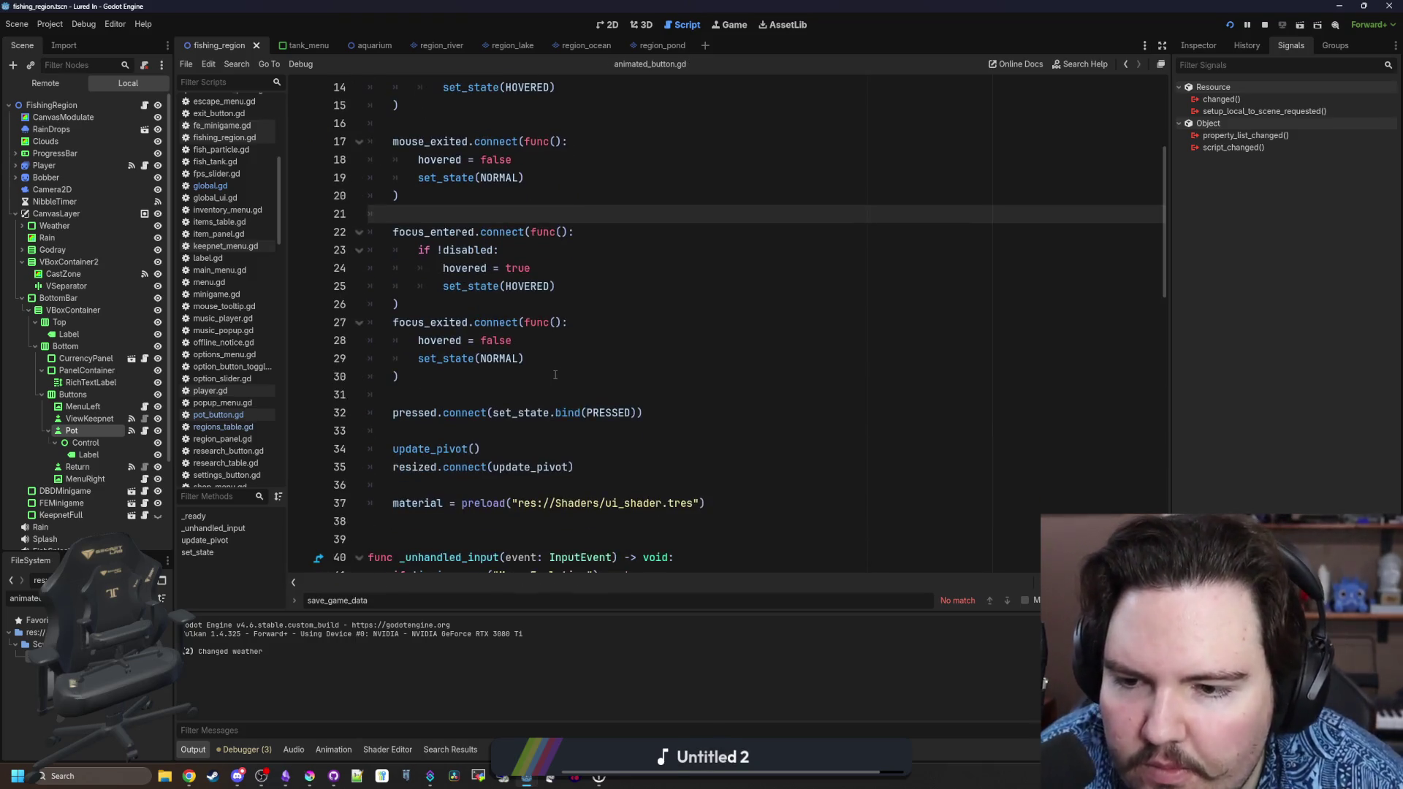
key(ctrl+s)
scroll(554, 375, down, 6)
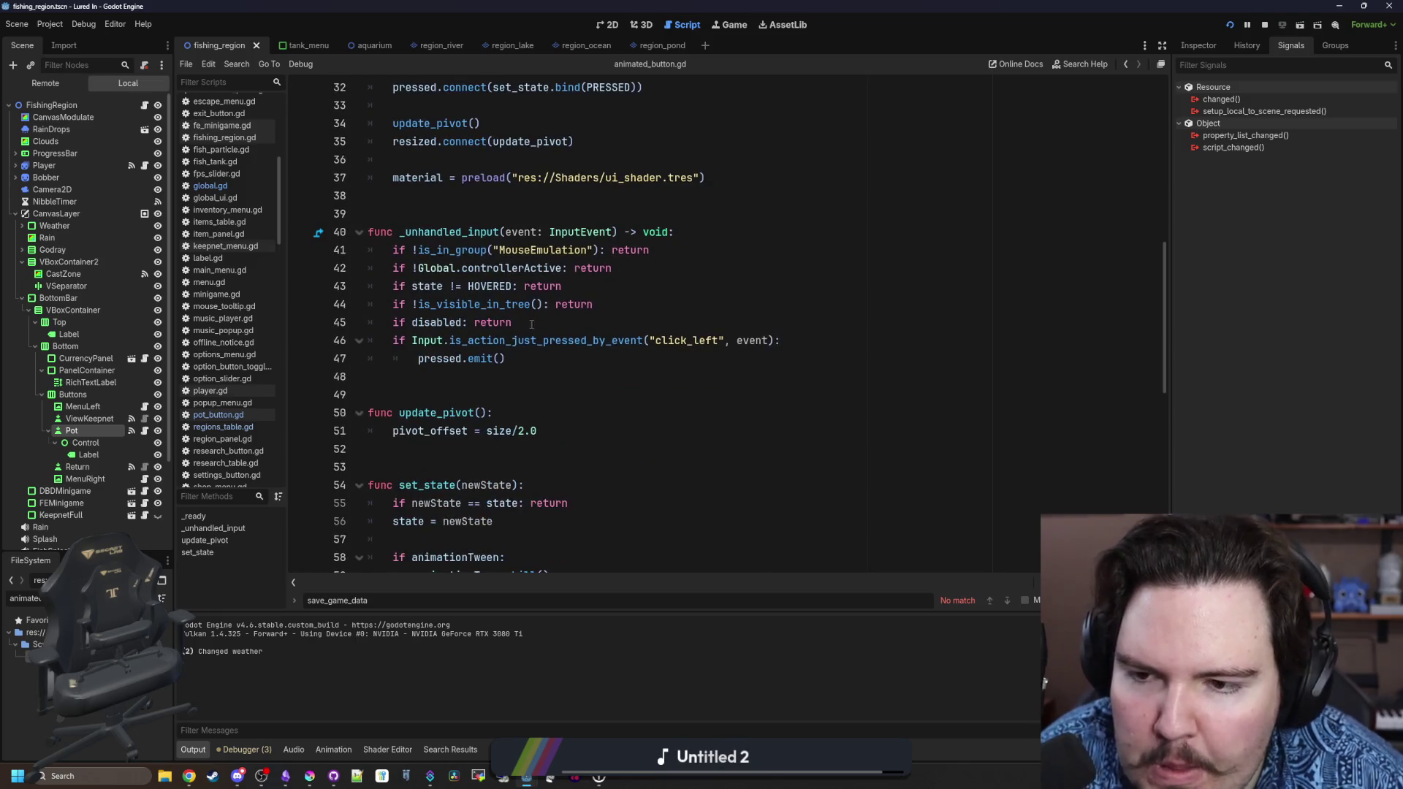
click(456, 380)
In the running game, return to the aquarium shop and unlock Pots with research points.
click(719, 27)
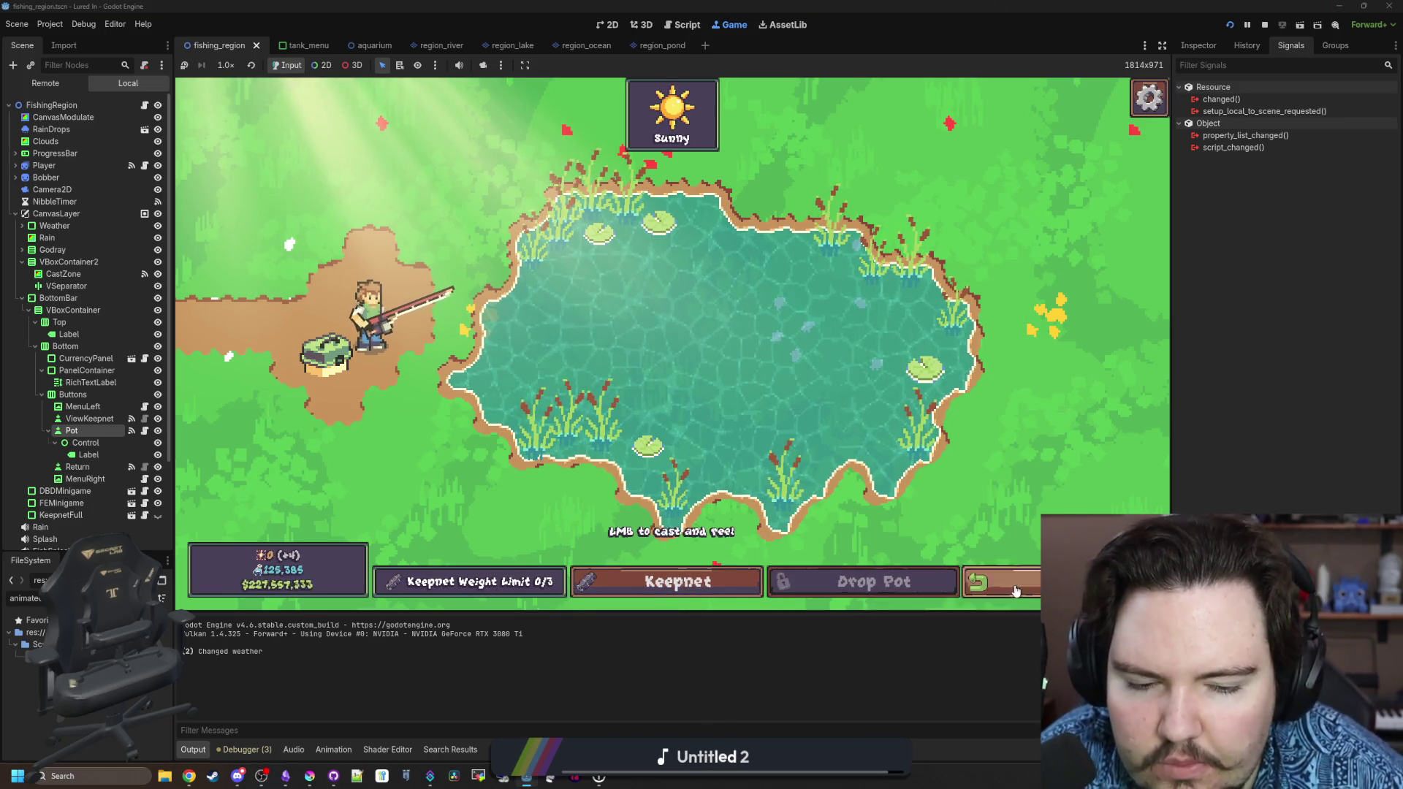
click(1002, 581)
click(767, 570)
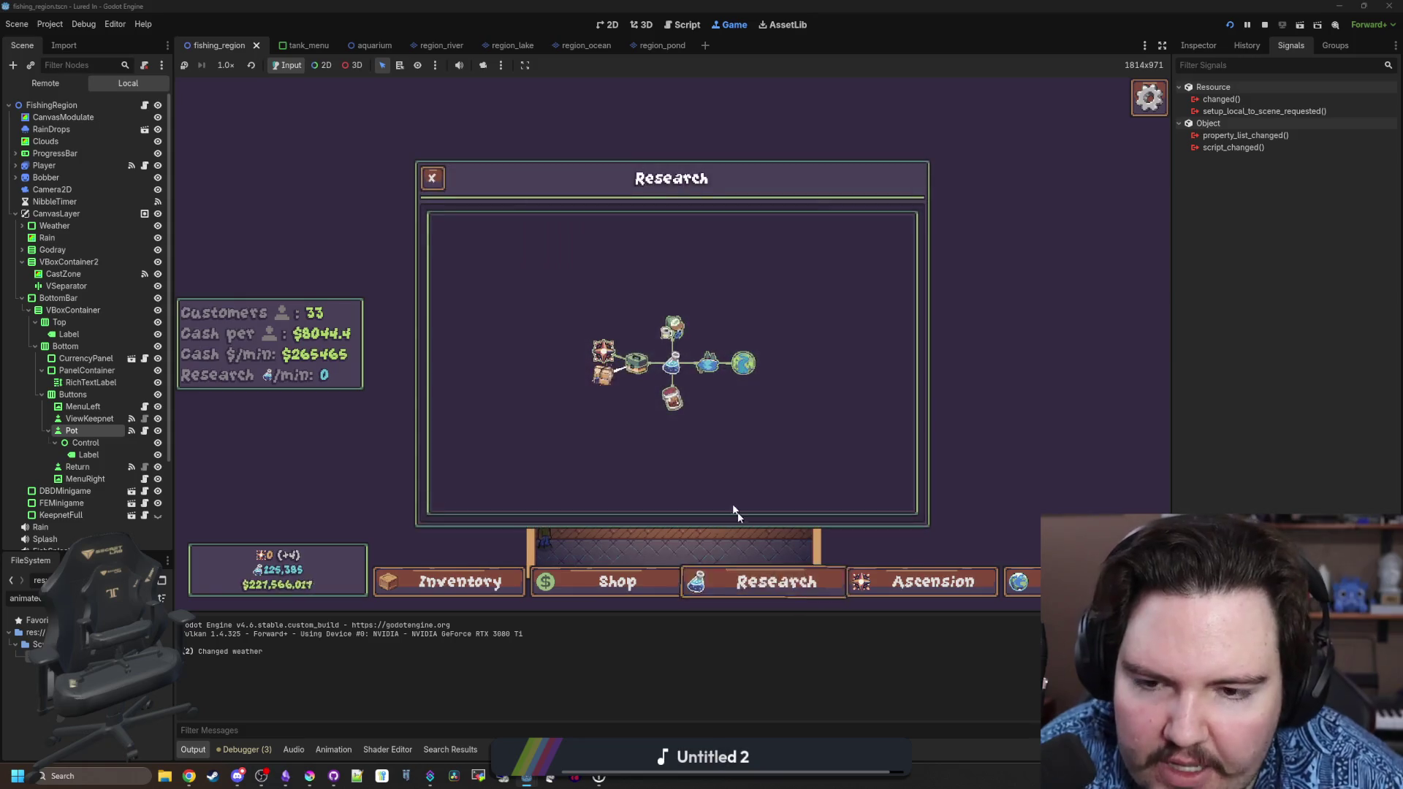
click(597, 385)
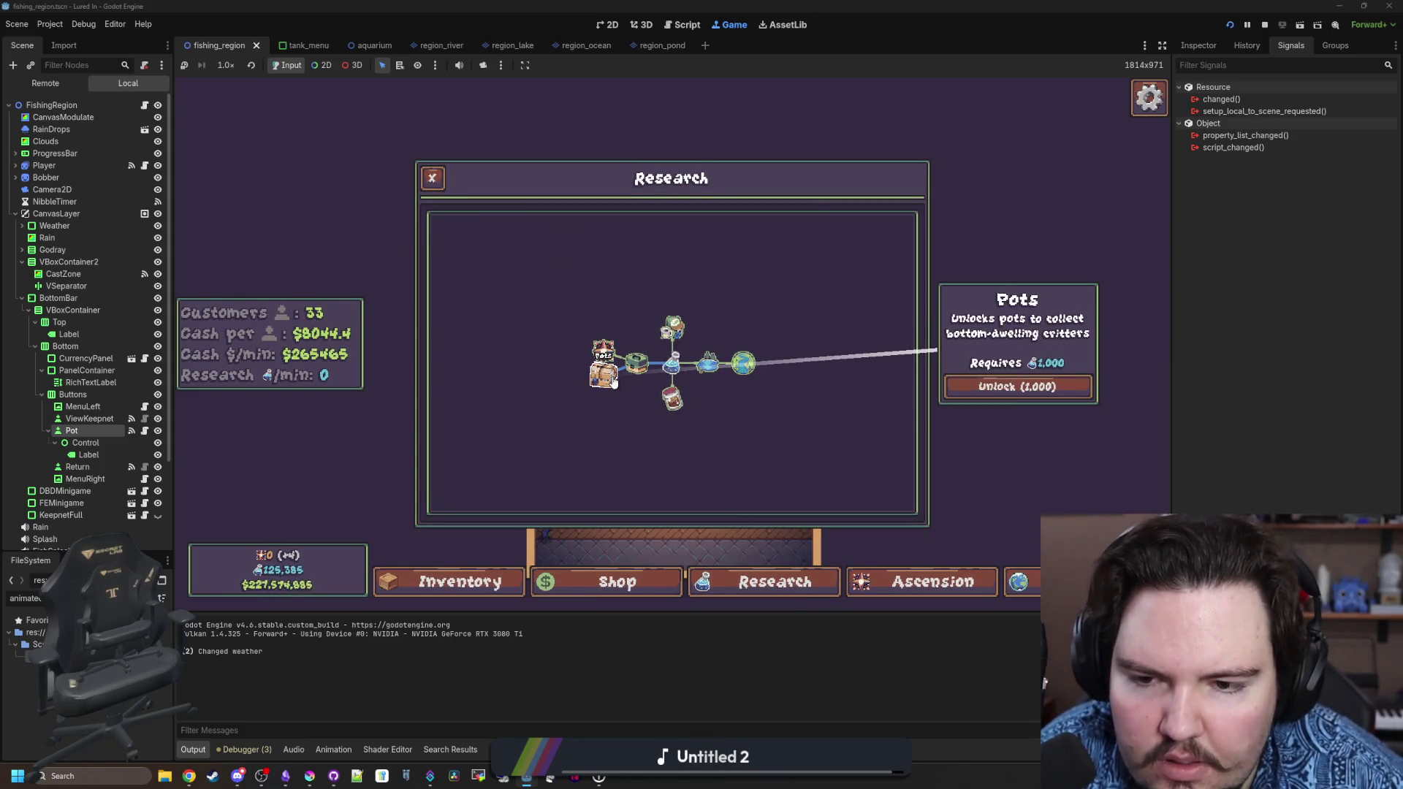
scroll(550, 347, up, 3)
scroll(552, 348, down, 5)
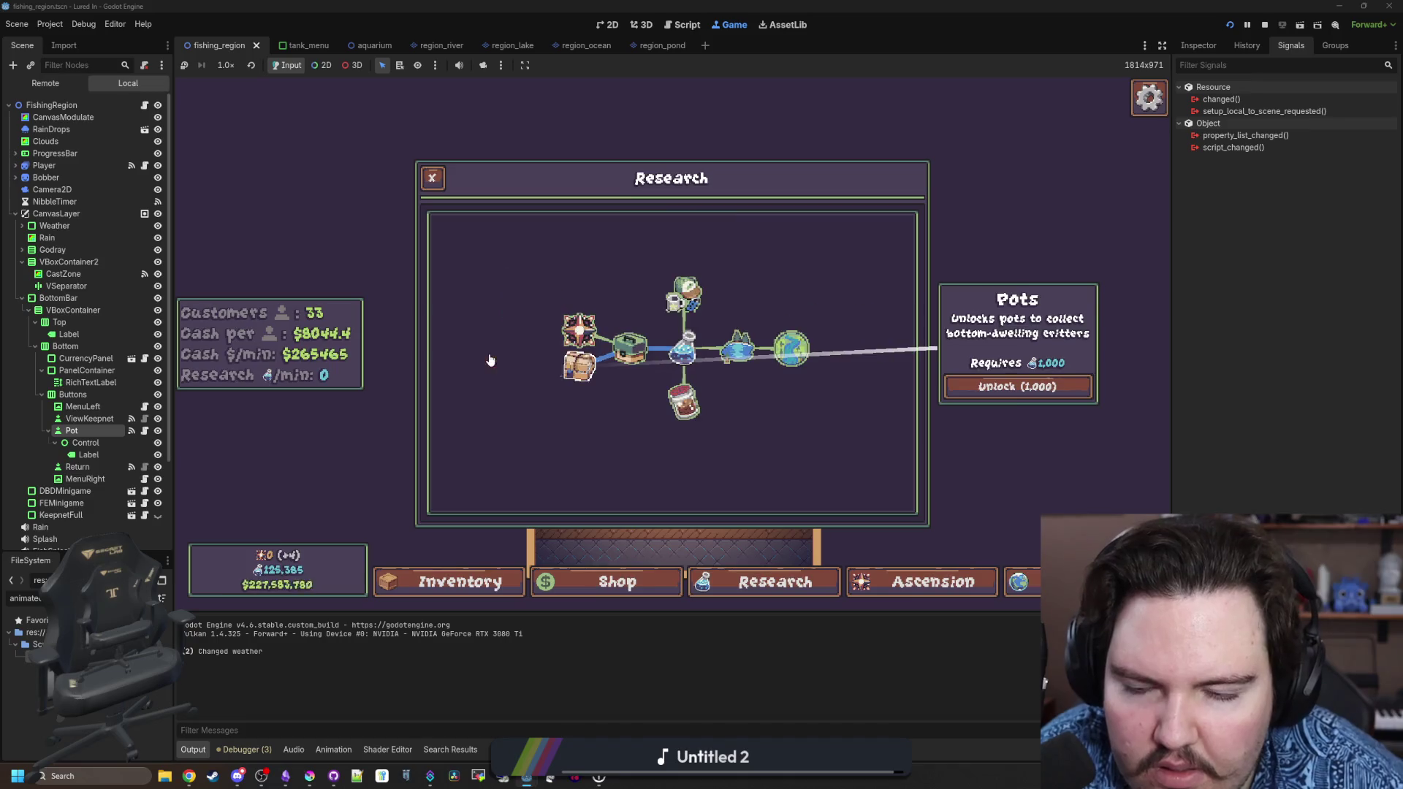
click(980, 387)
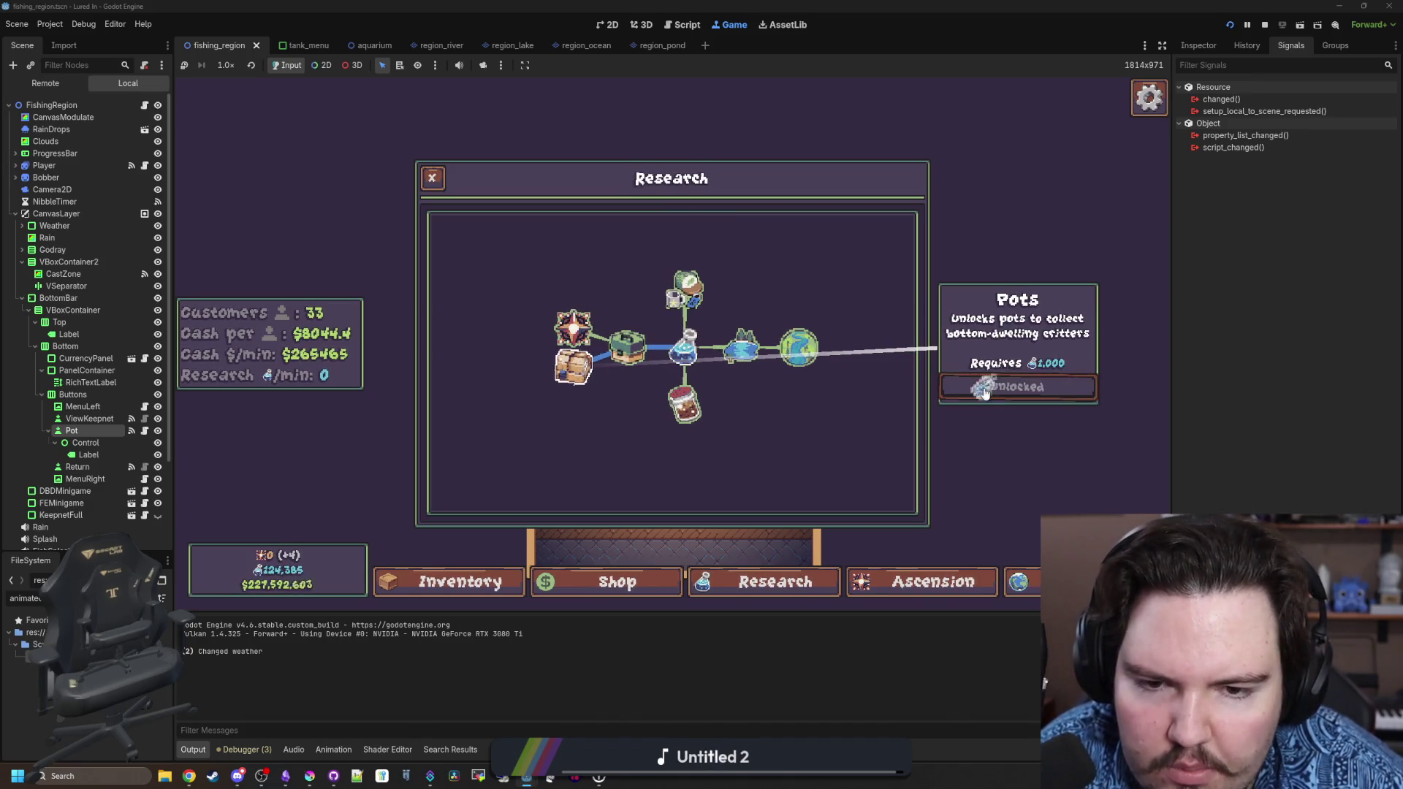
click(983, 424)
Travel to the Pond, drop a pot, then cast and reel the line.
click(1019, 582)
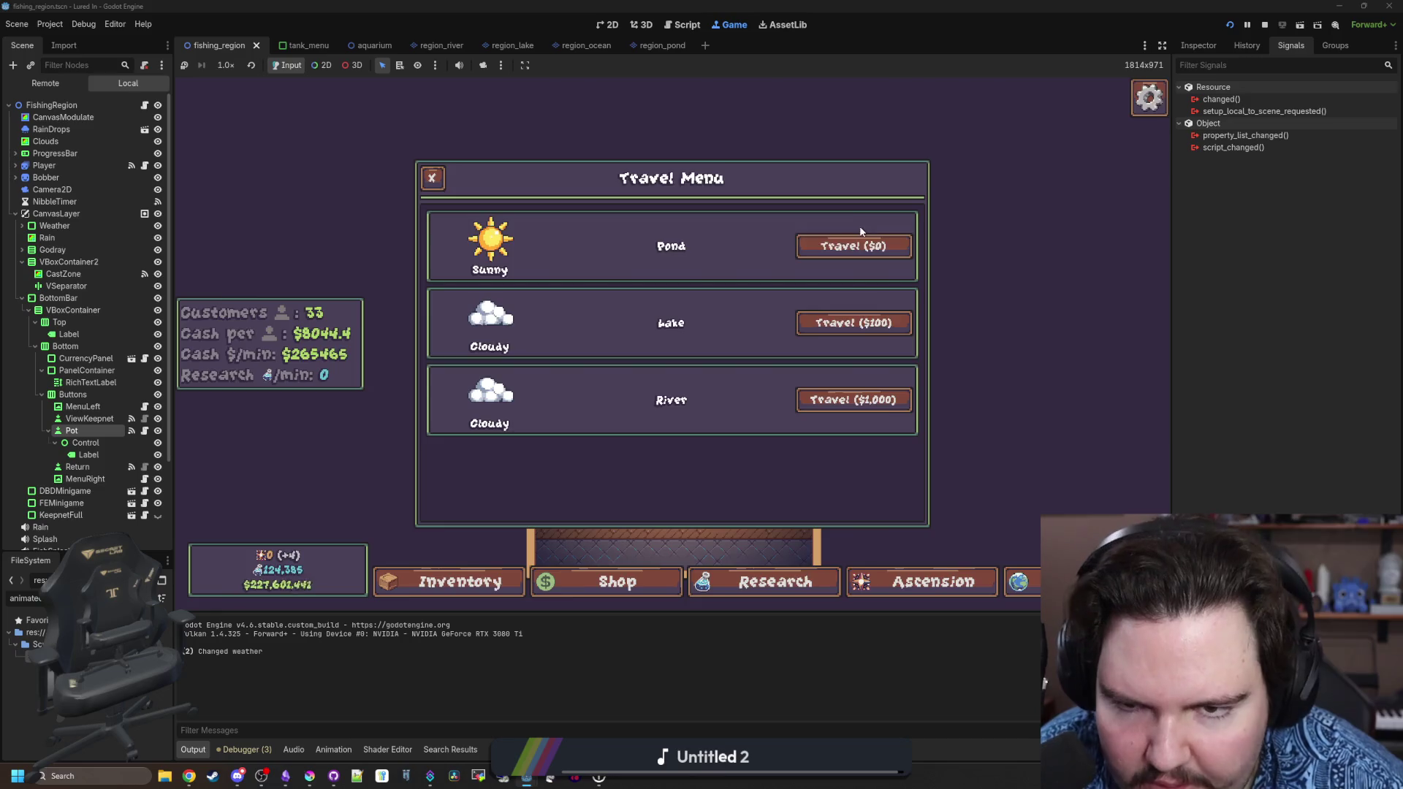
click(848, 243)
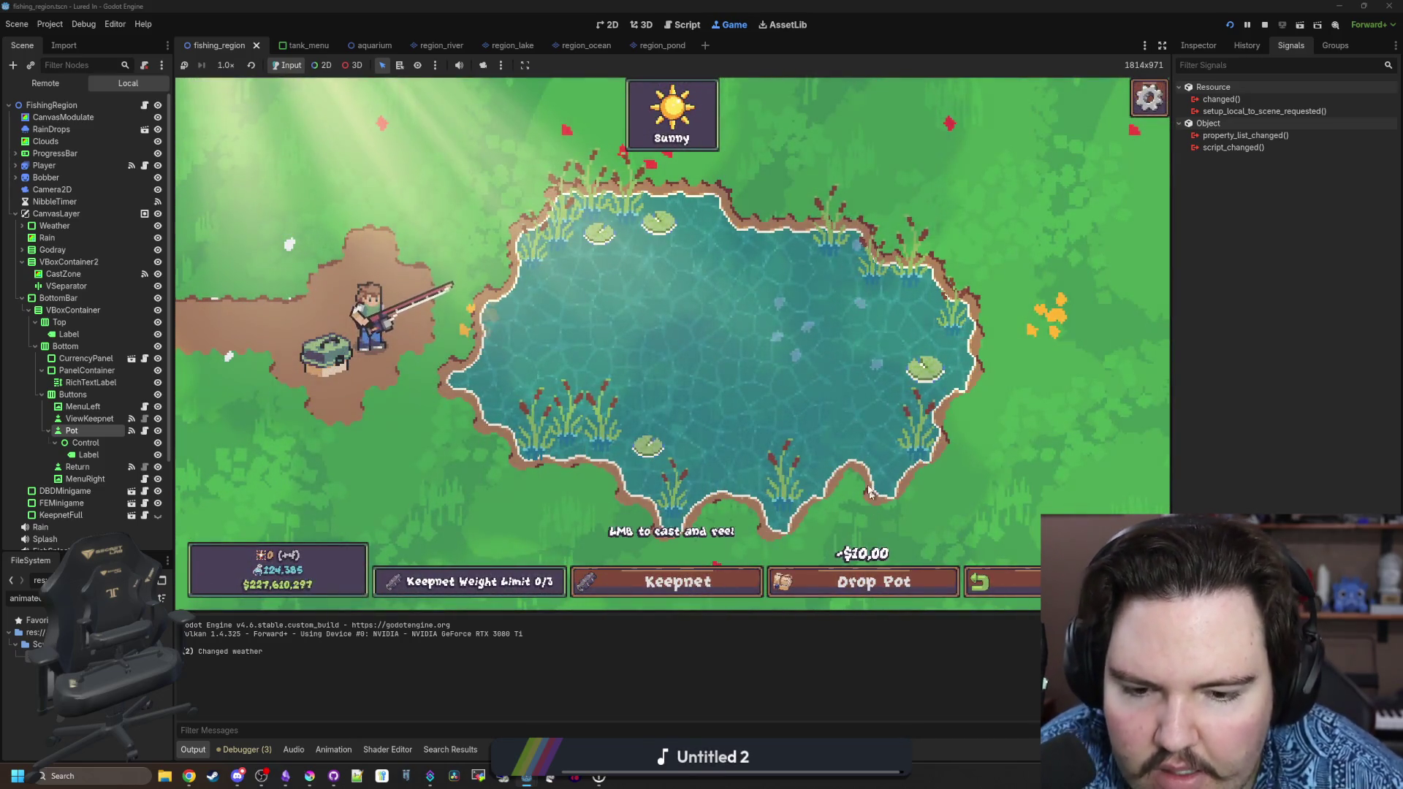
click(862, 598)
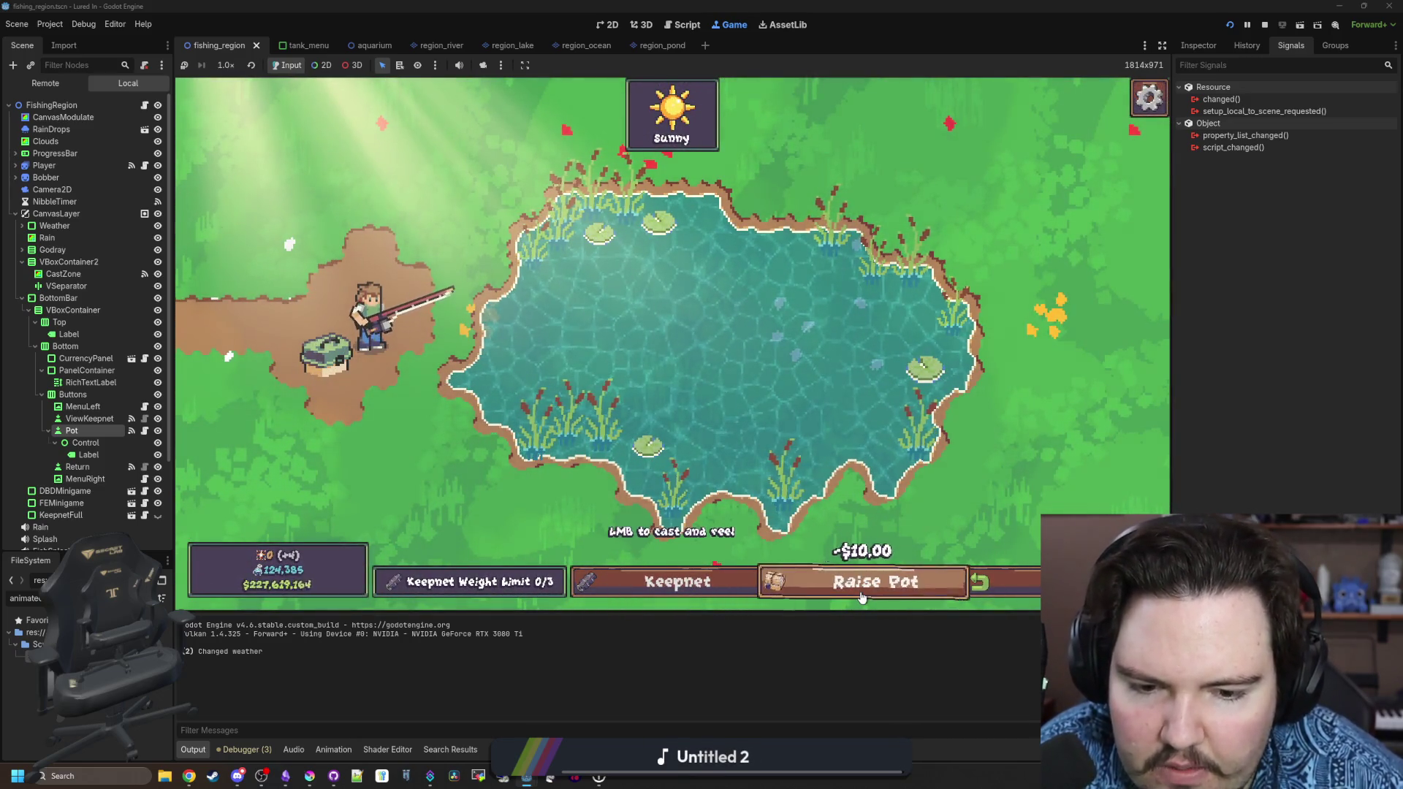
click(616, 441)
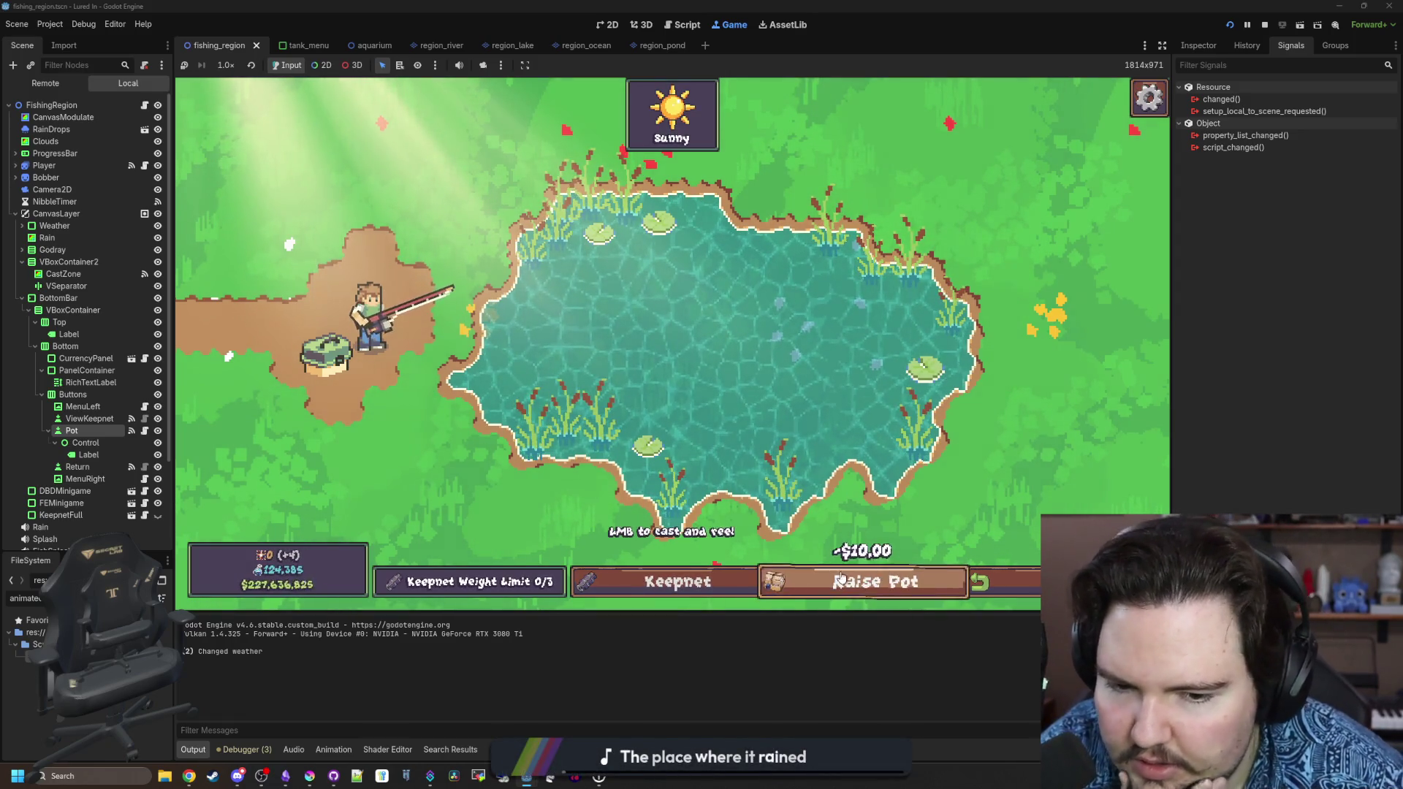
click(207, 267)
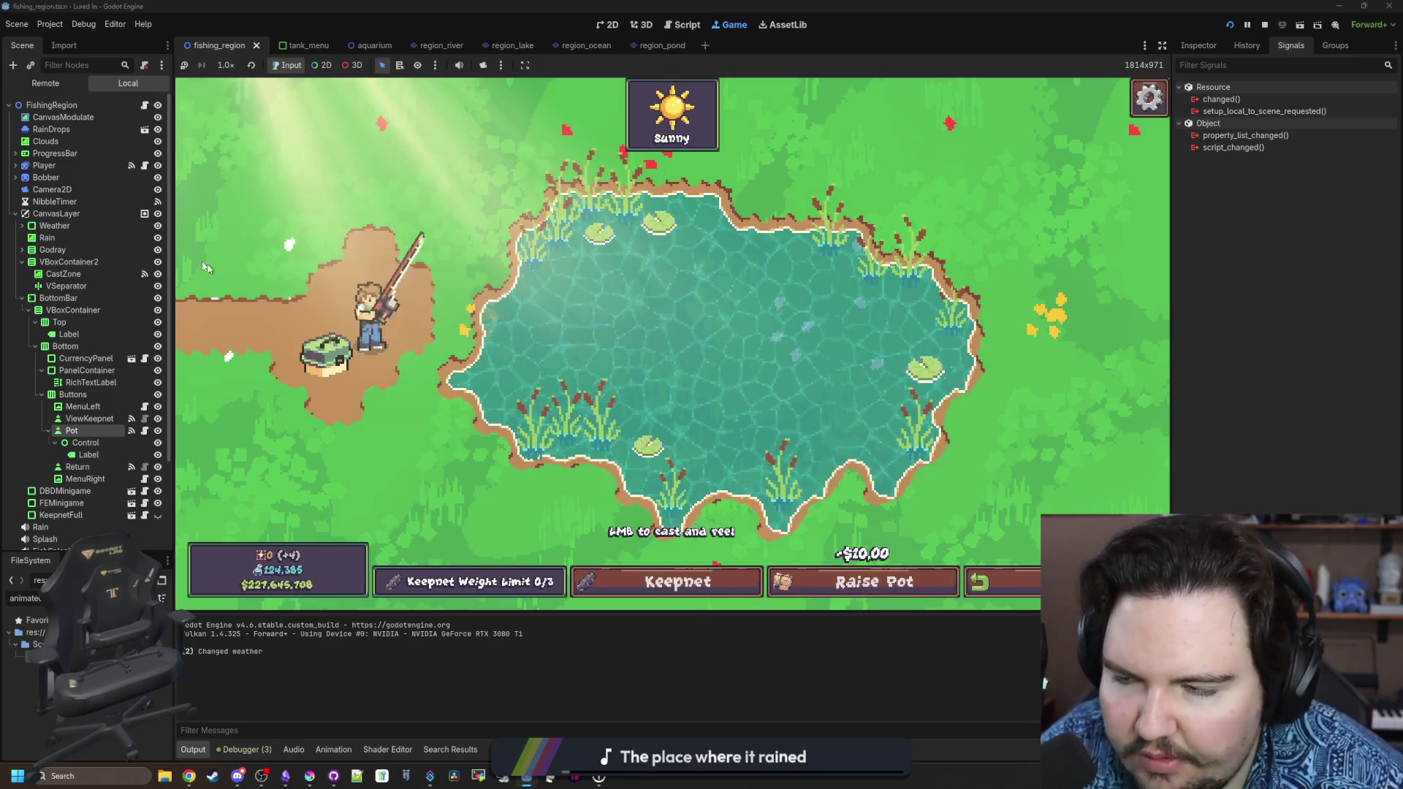
click(206, 380)
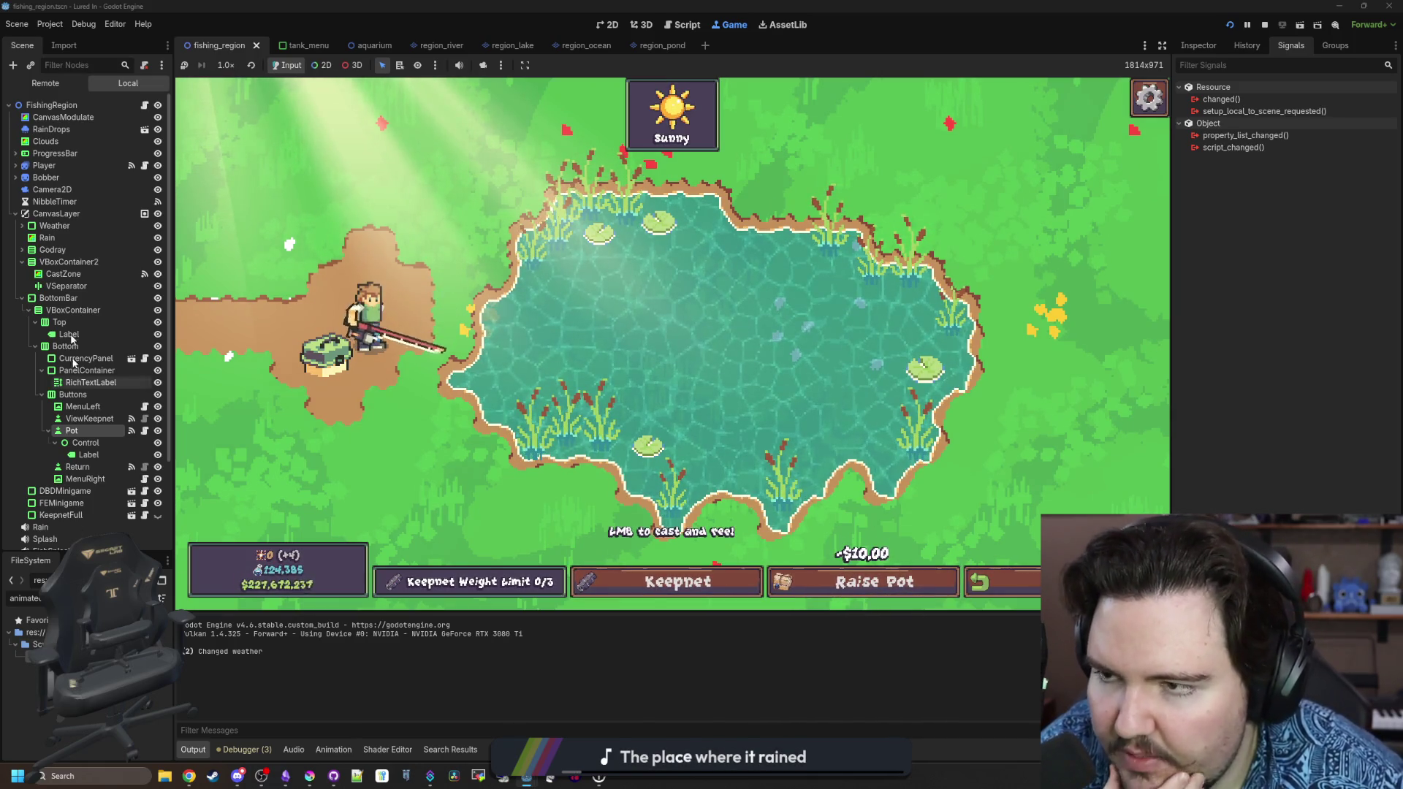
In pot_button.gd, add an if active/else to _on_pressed, indenting the Active and emit lines under else.
click(144, 430)
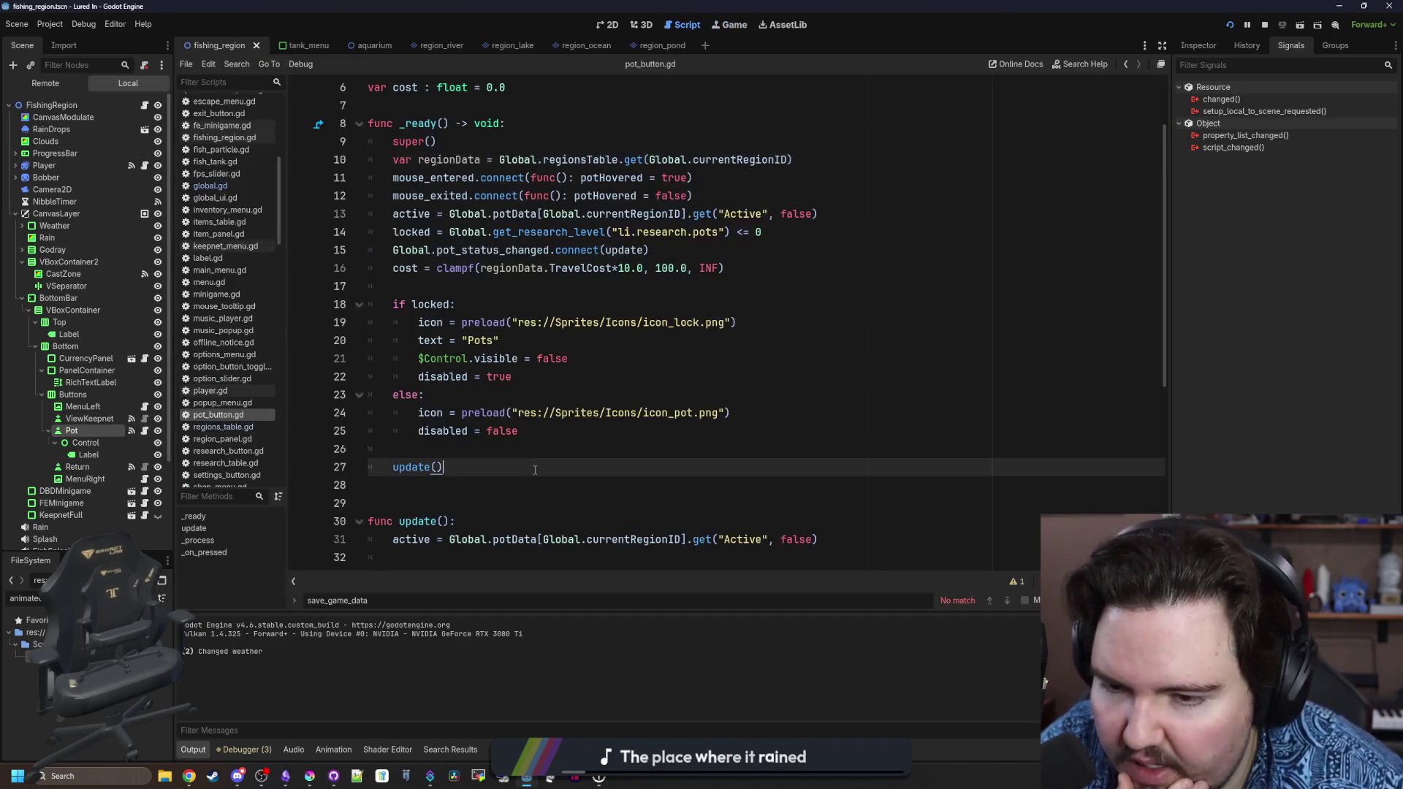
scroll(536, 453, down, 6)
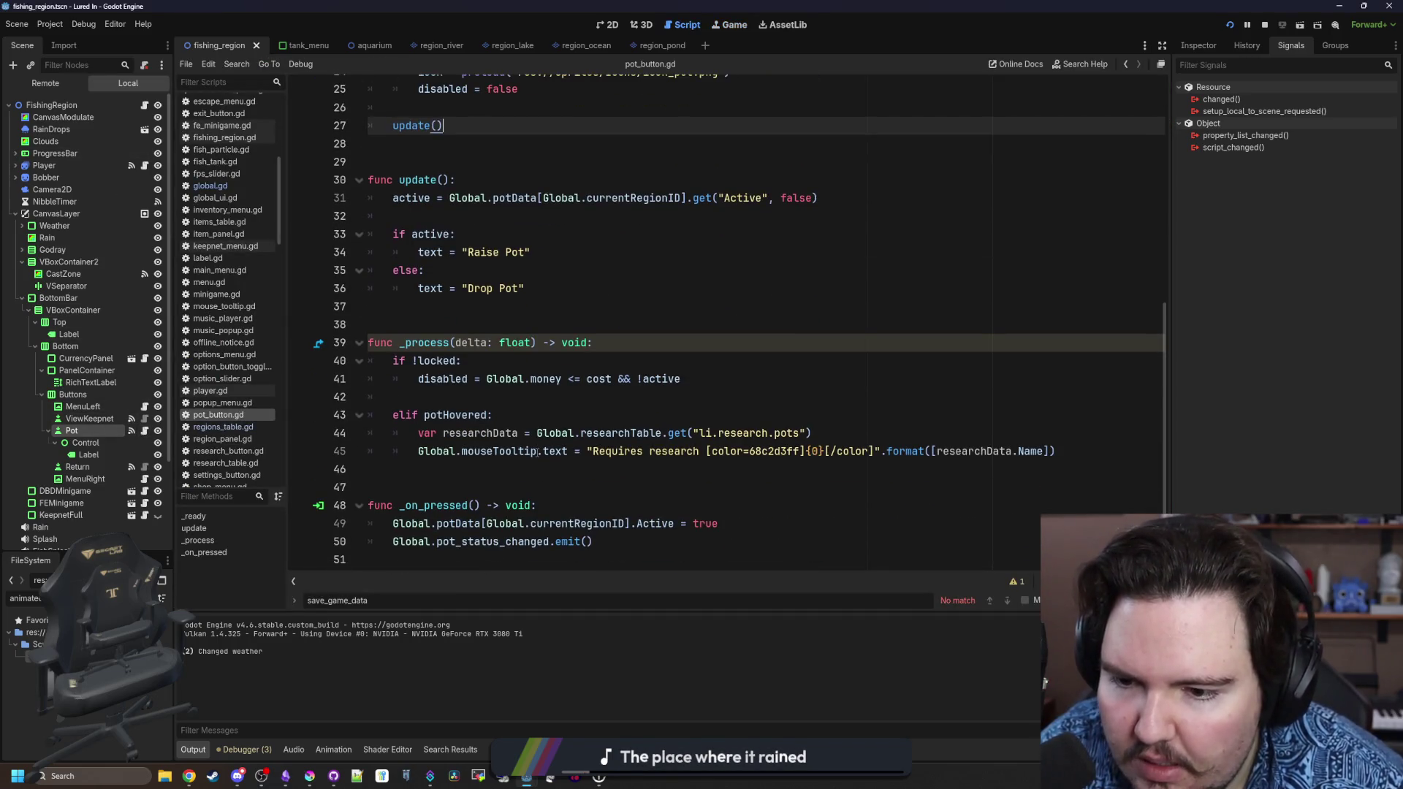
click(550, 470)
click(567, 504)
key(Return)
text(i)
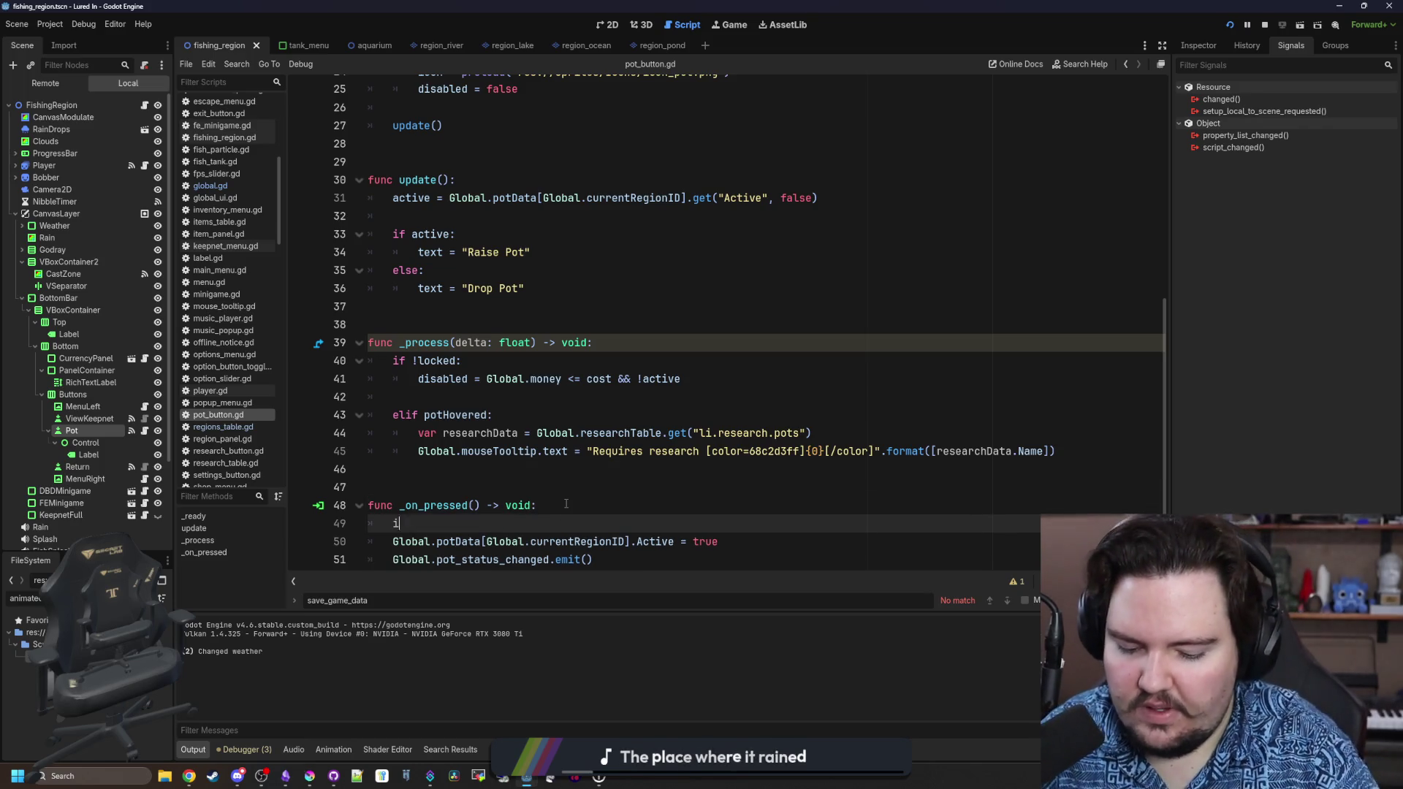
key(Return)
key(Return)
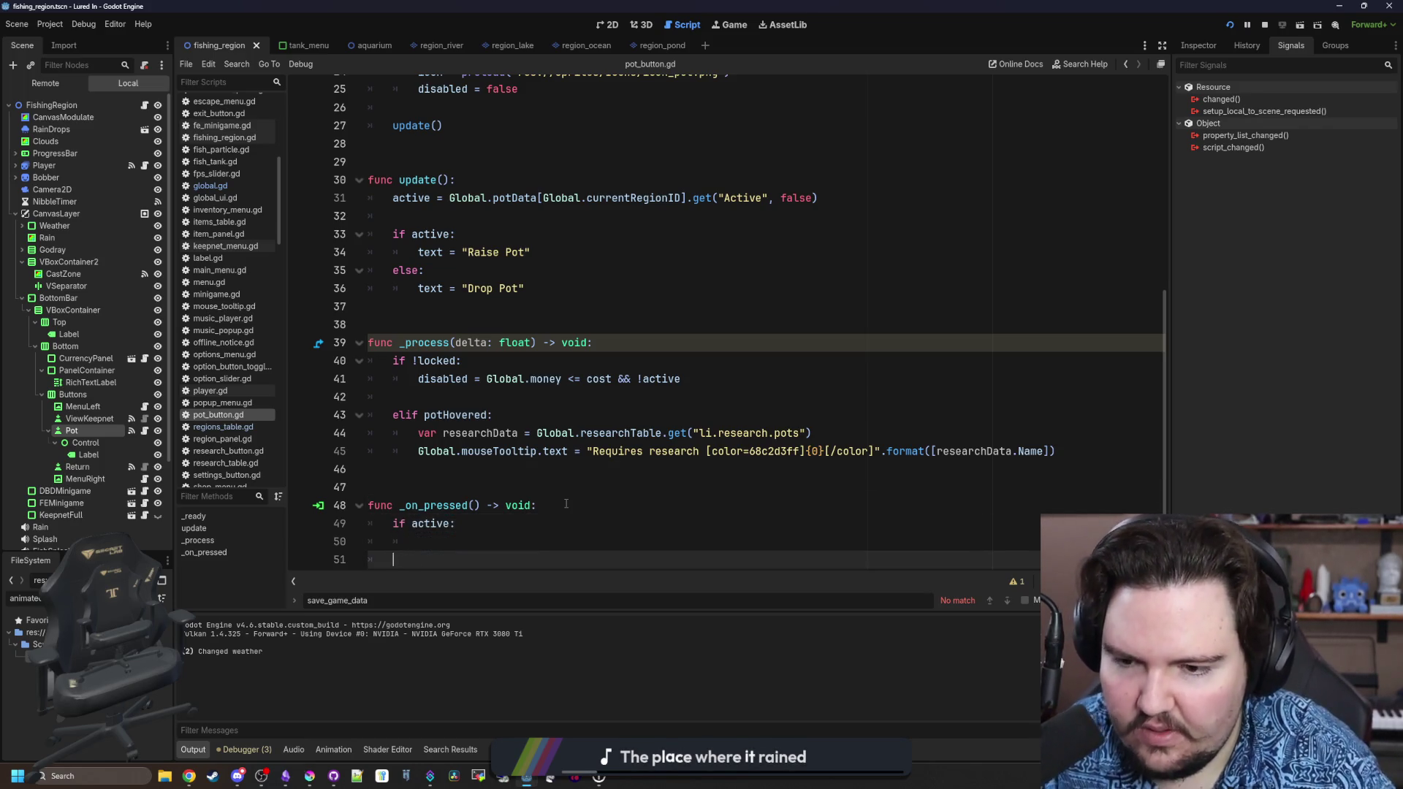
scroll(565, 504, down, 1)
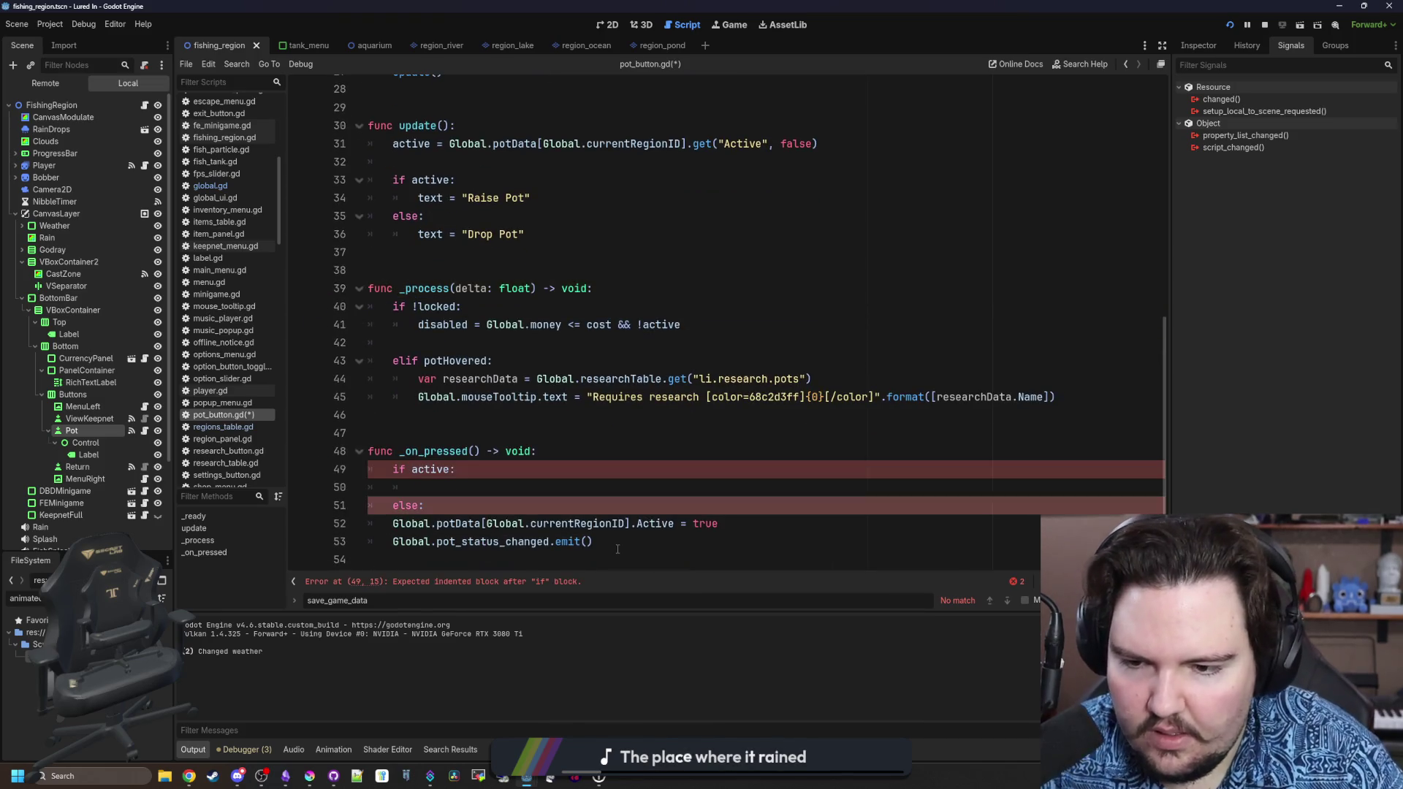
drag(593, 541, 354, 531)
click(326, 525)
key(Tab)
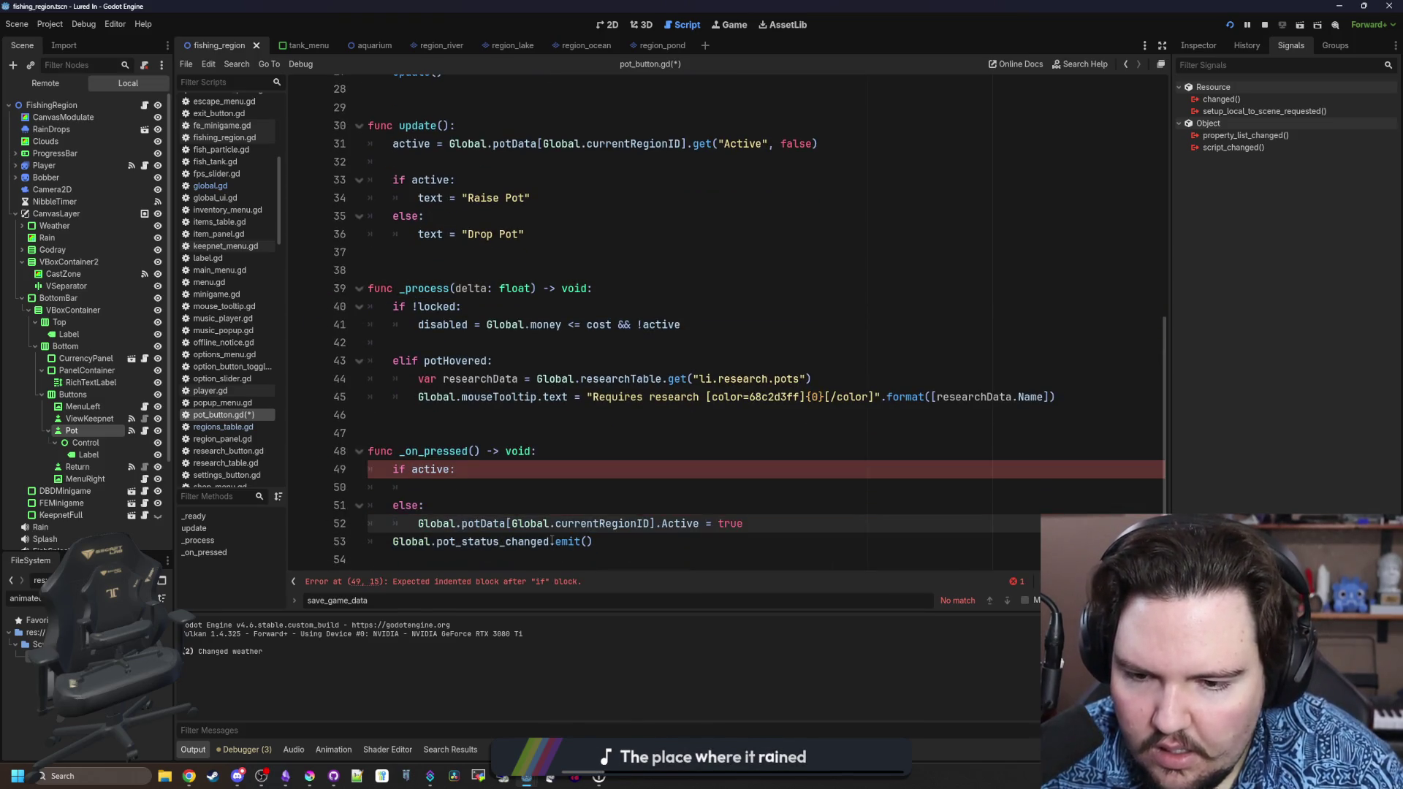
click(395, 544)
key(Tab)
Copy the Active and emit lines into the if active branch, changing true, and save.
click(532, 482)
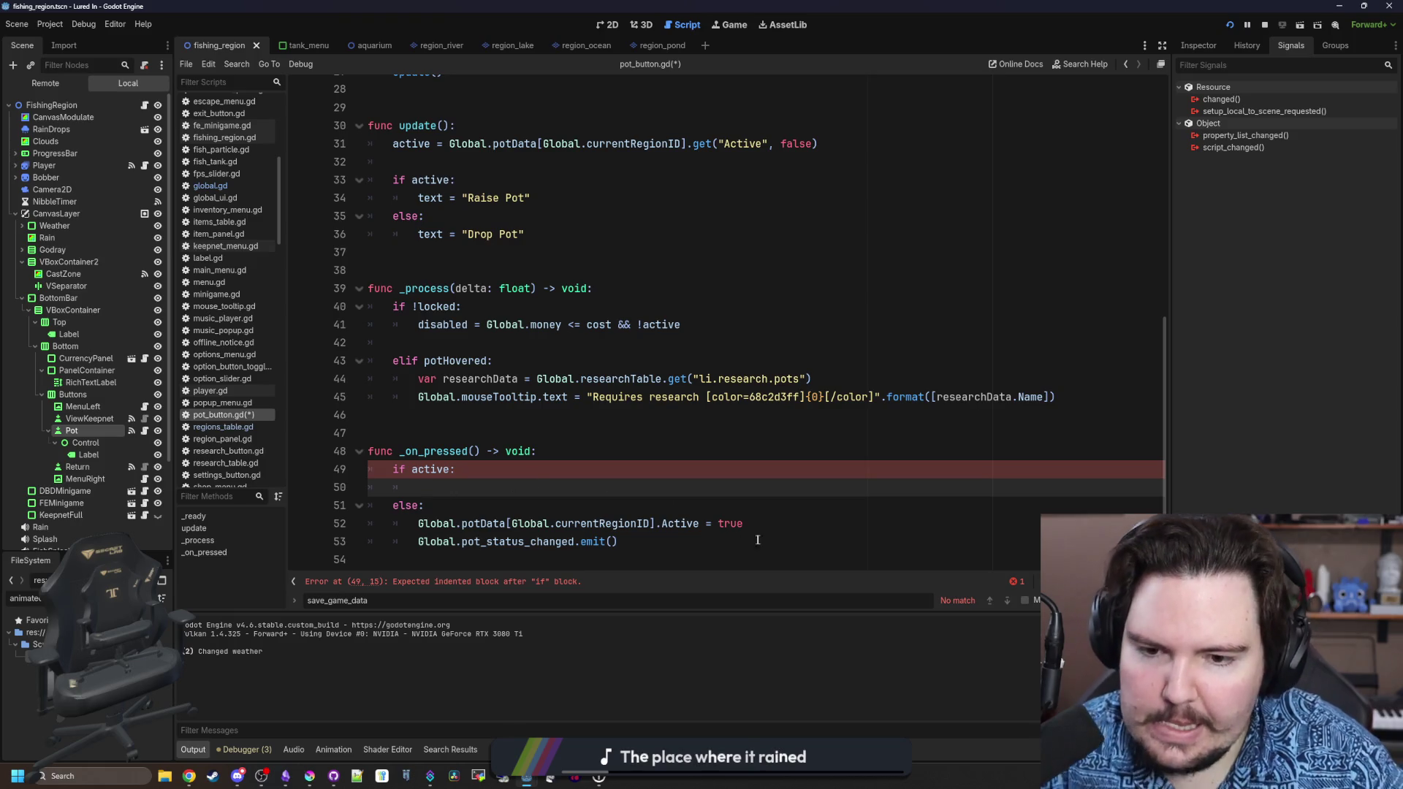
drag(743, 524, 420, 525)
drag(618, 541, 418, 523)
key(ctrl+c)
click(616, 488)
key(ctrl+v)
key(BackSpace)
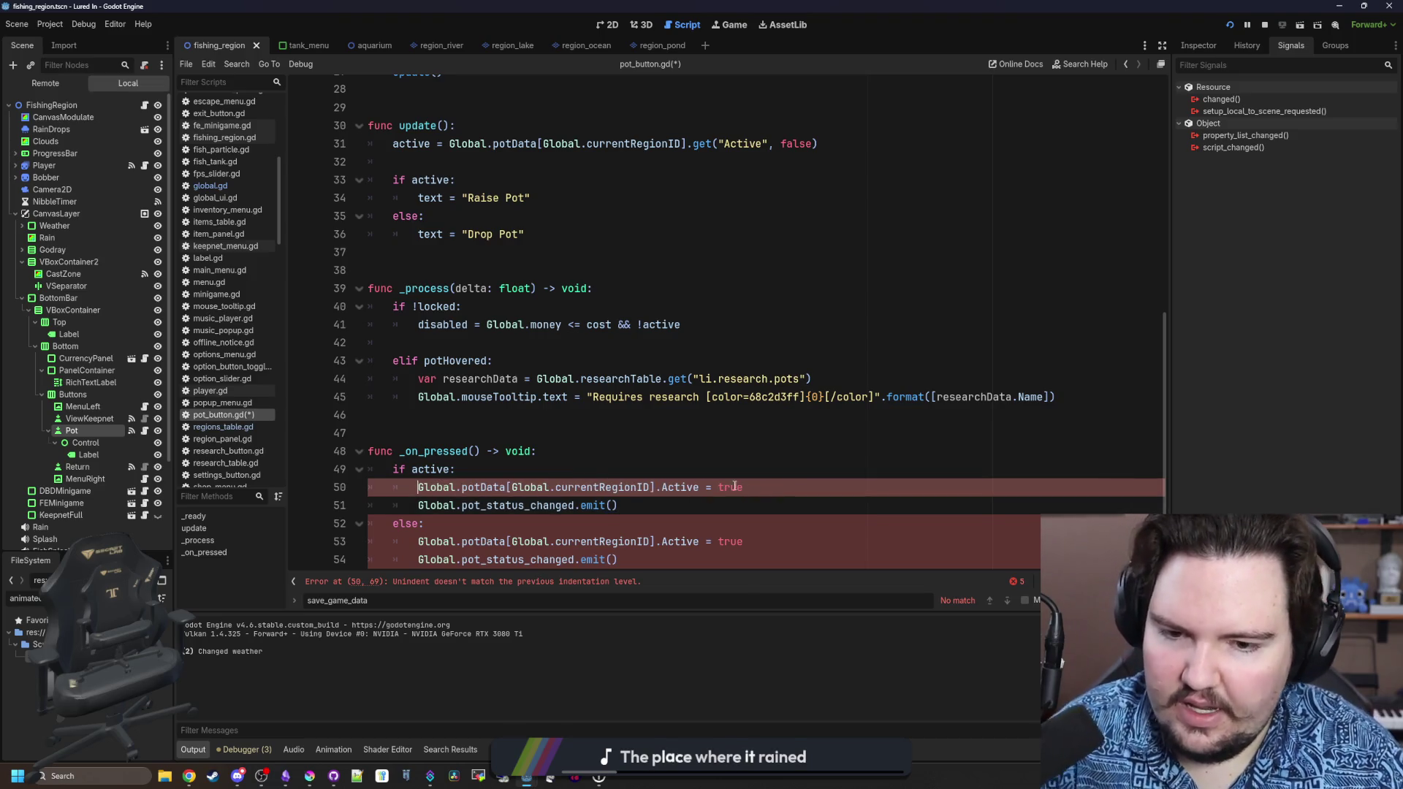
double_click(731, 486)
text(fals)
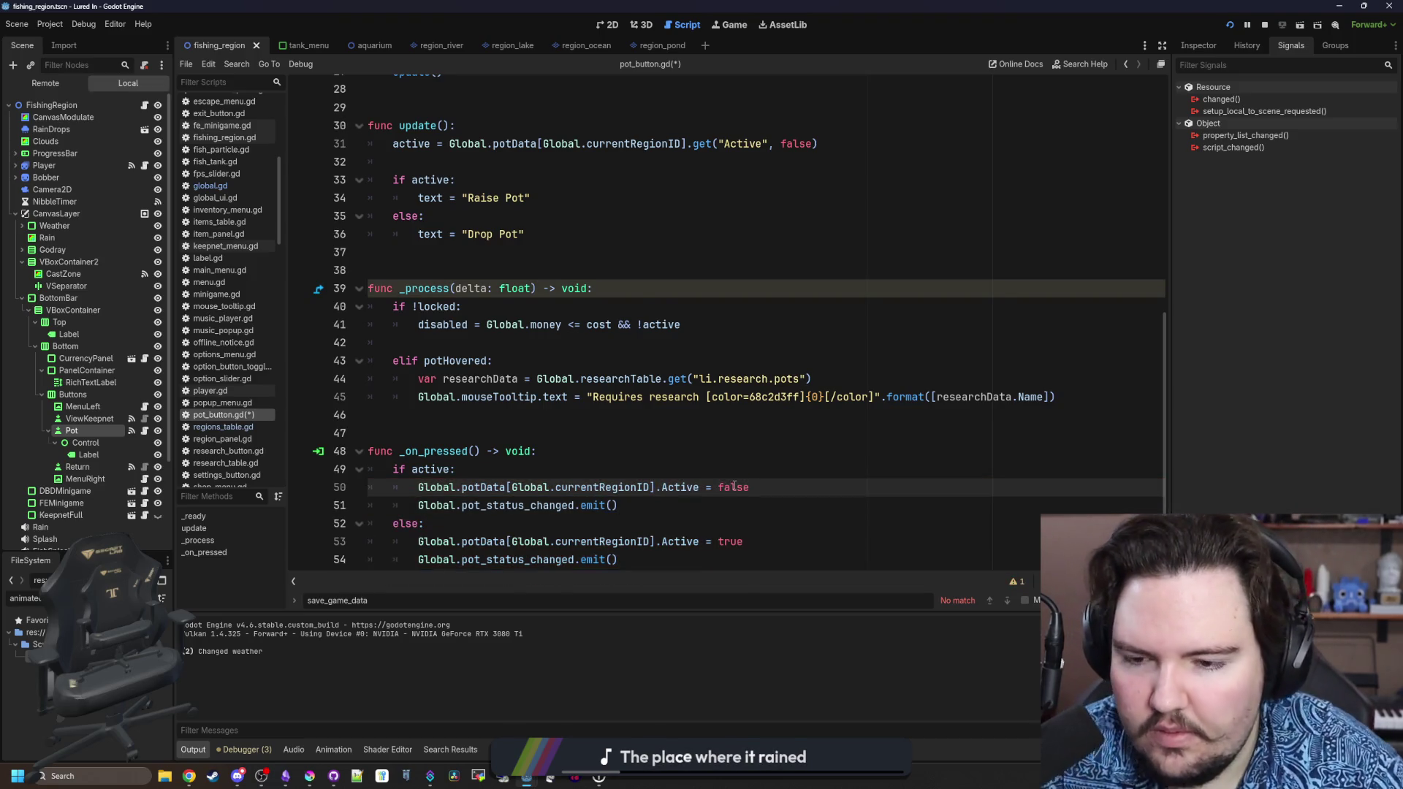
scroll(733, 486, down, 1)
click(471, 504)
key(ctrl+s)
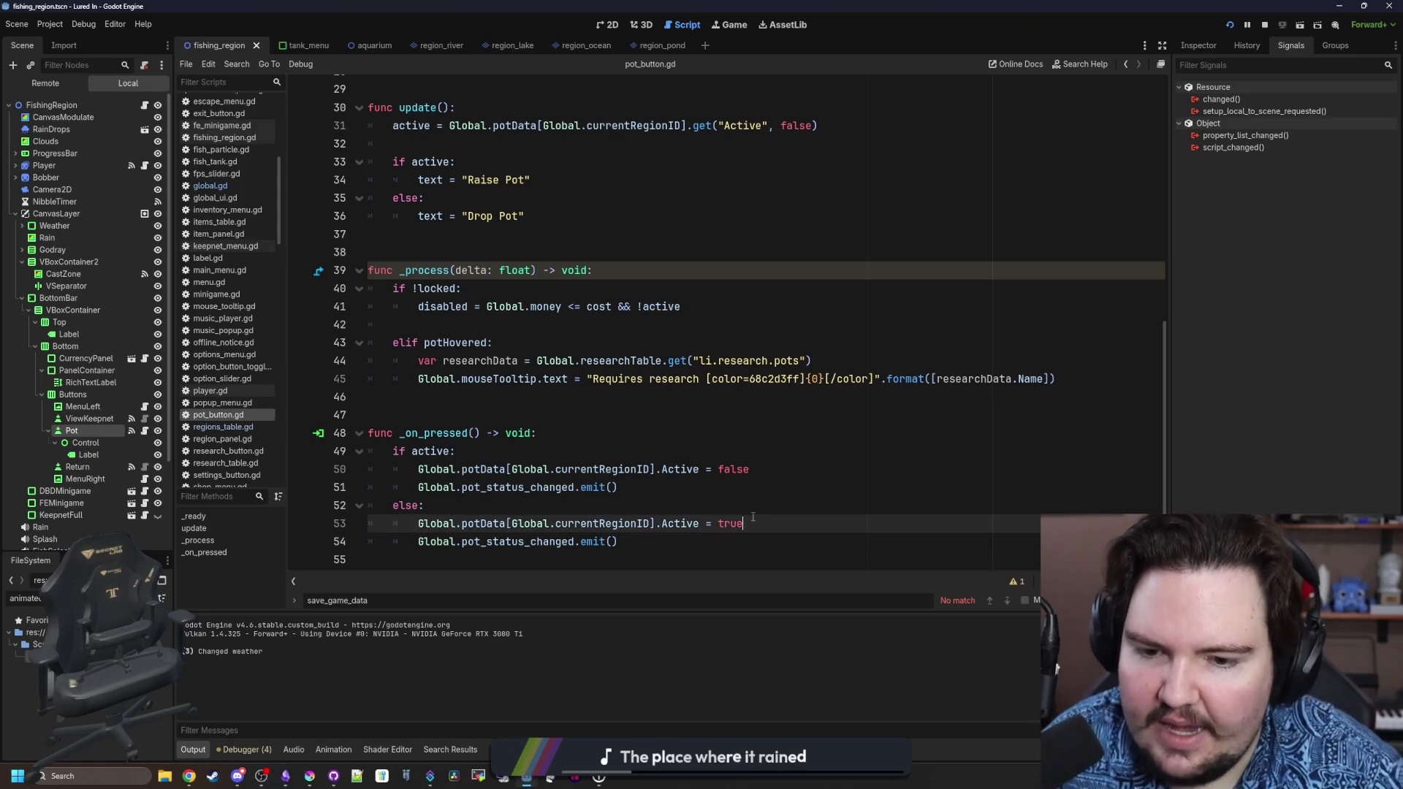
Under else, subtract cost from the money and call money_particles(false).
key(Return)
text(Global.)
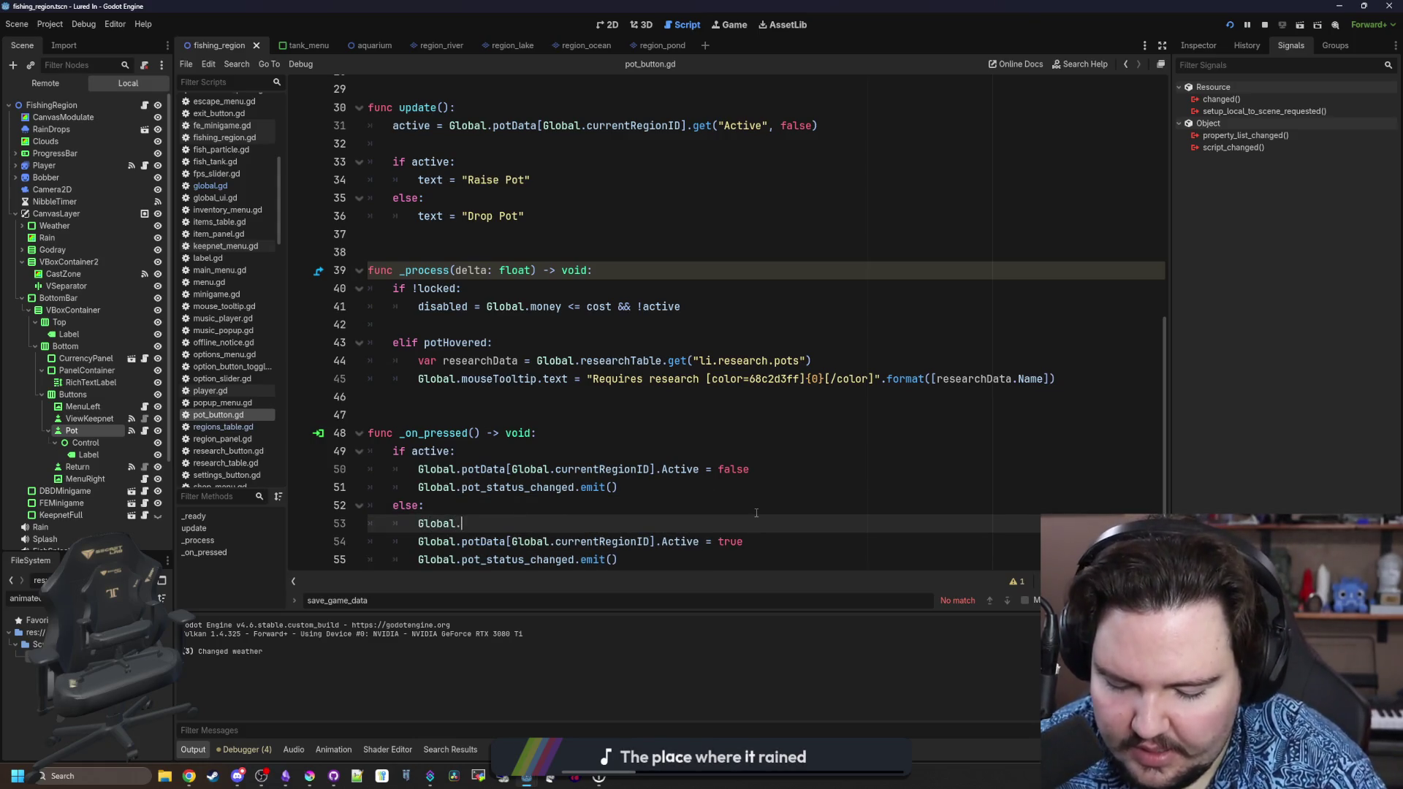
text(globalUI.)
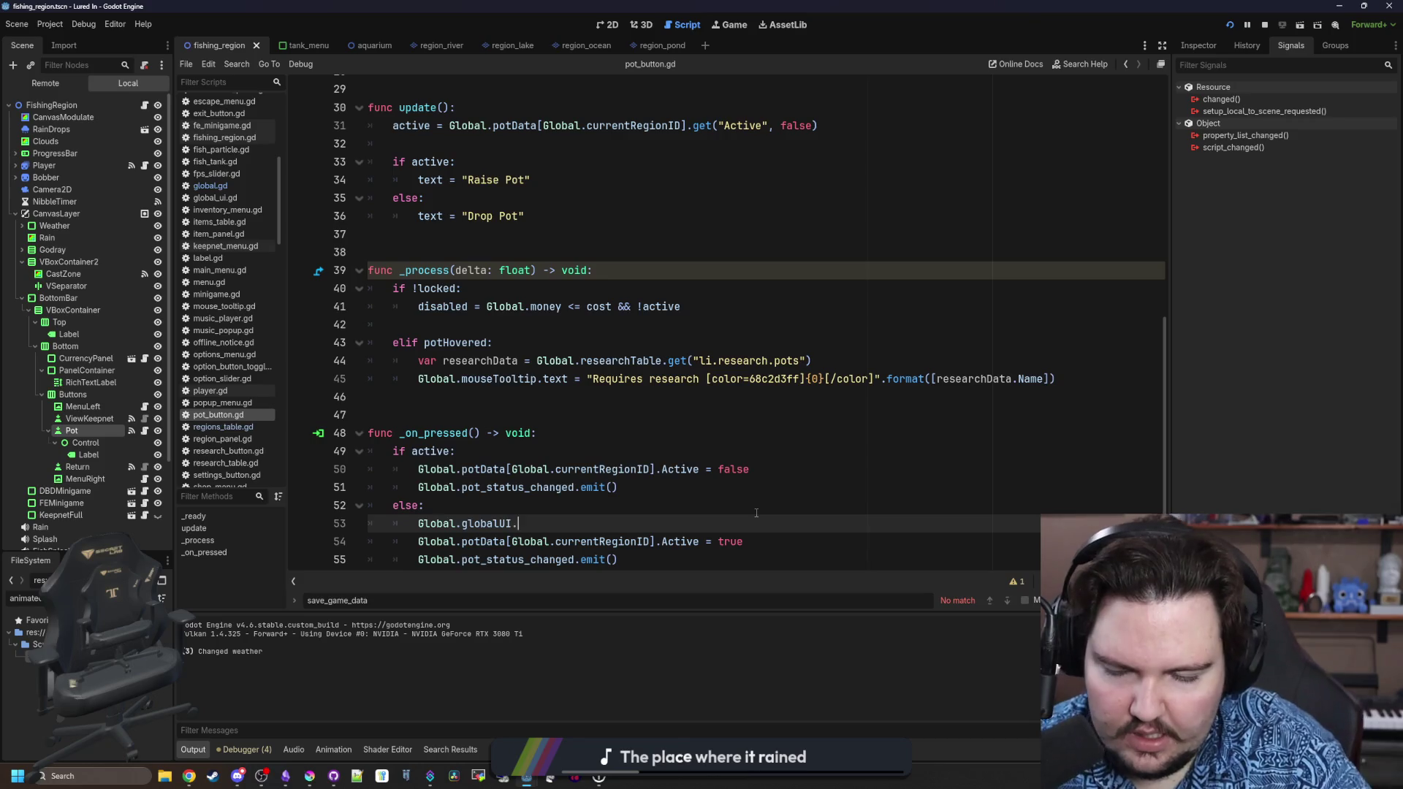
text(mo)
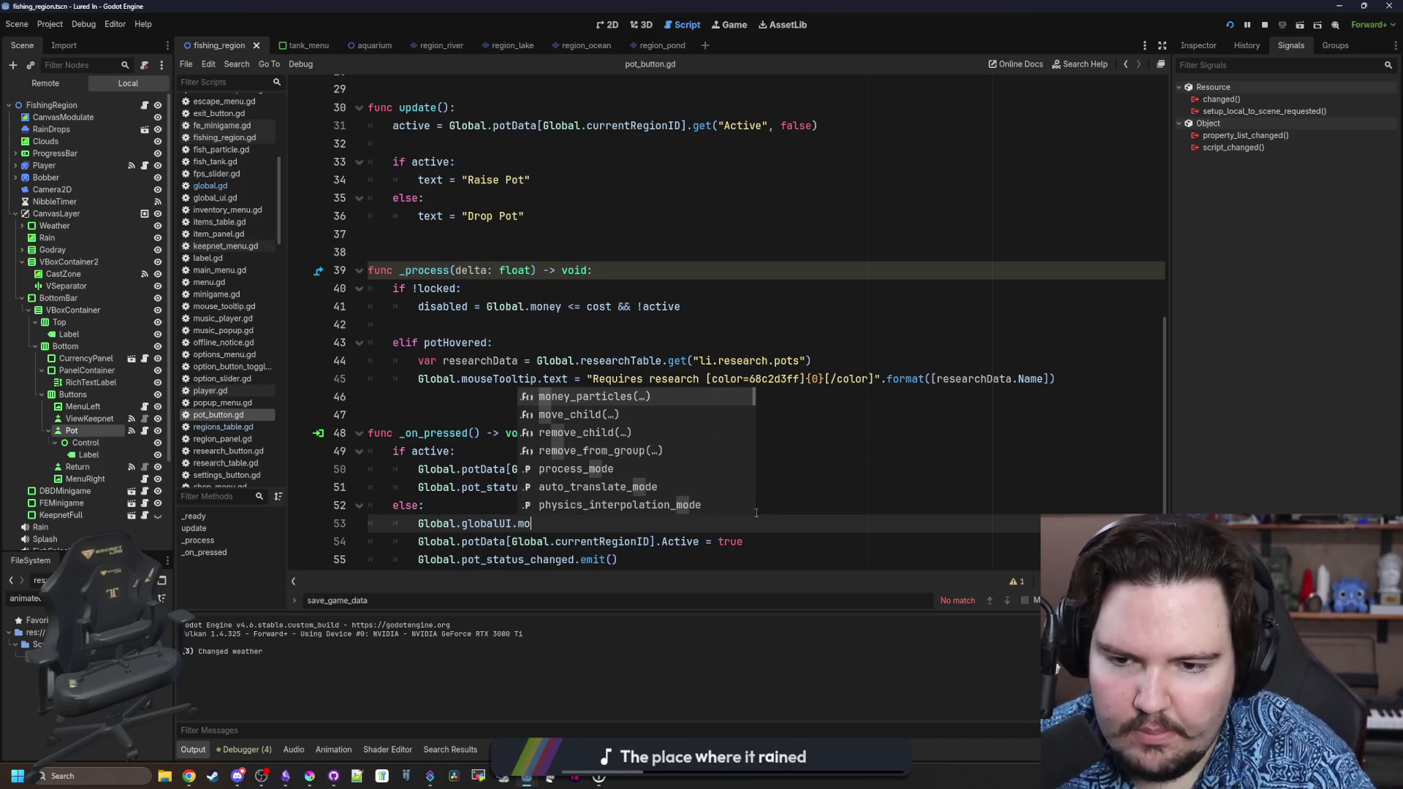
key(Return)
text(ey_particles(false)
key(ctrl+shift+Return)
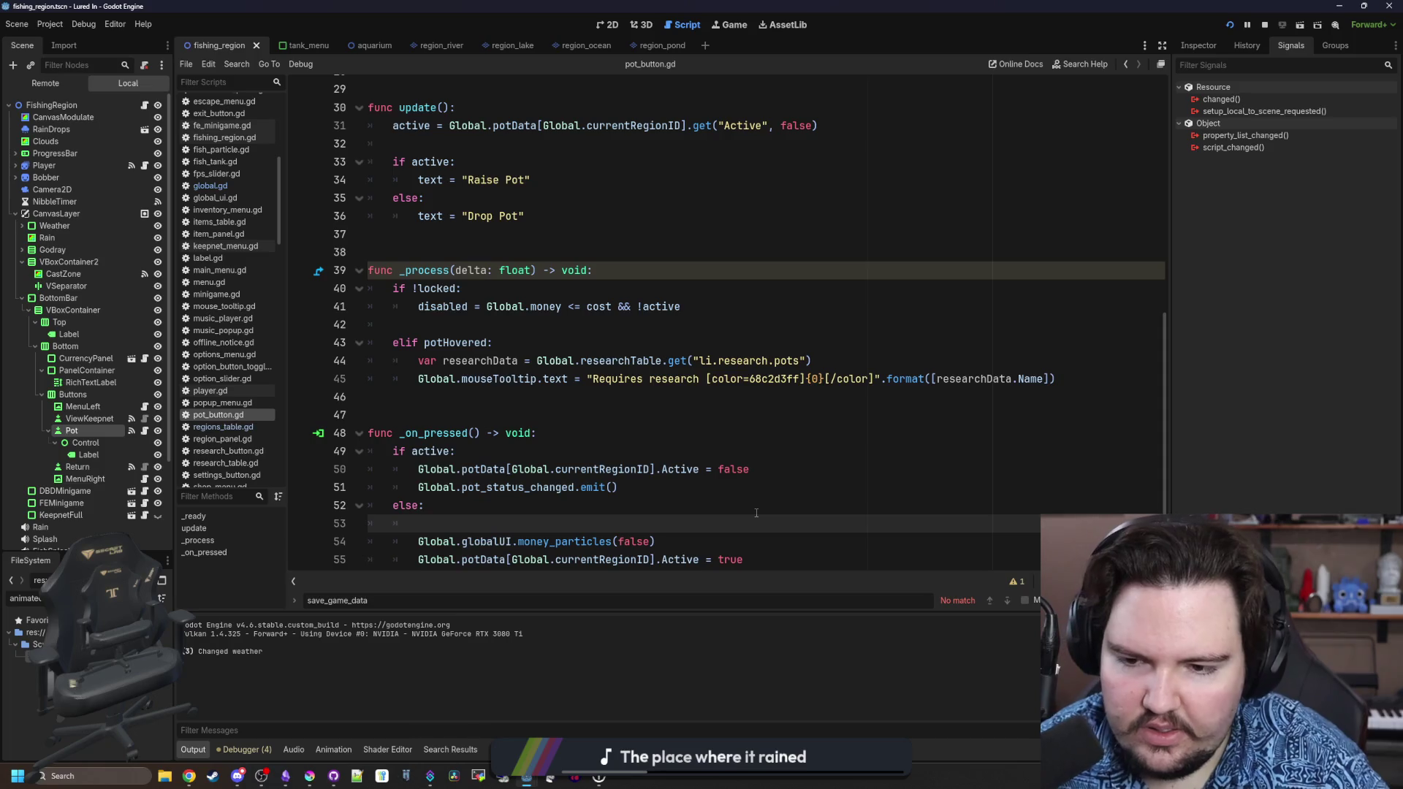
scroll(729, 448, down, 1)
text(Global.money -=)
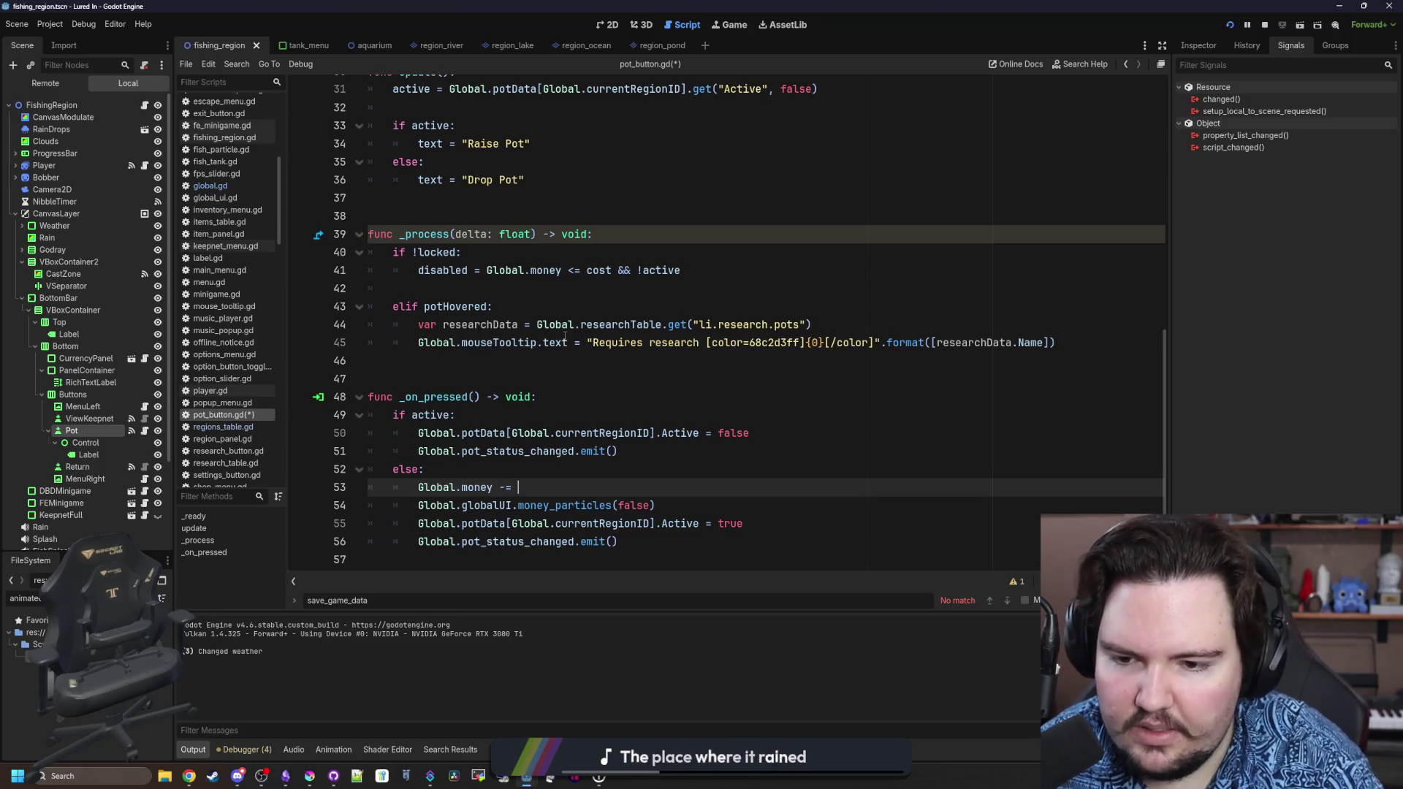
text(cost)
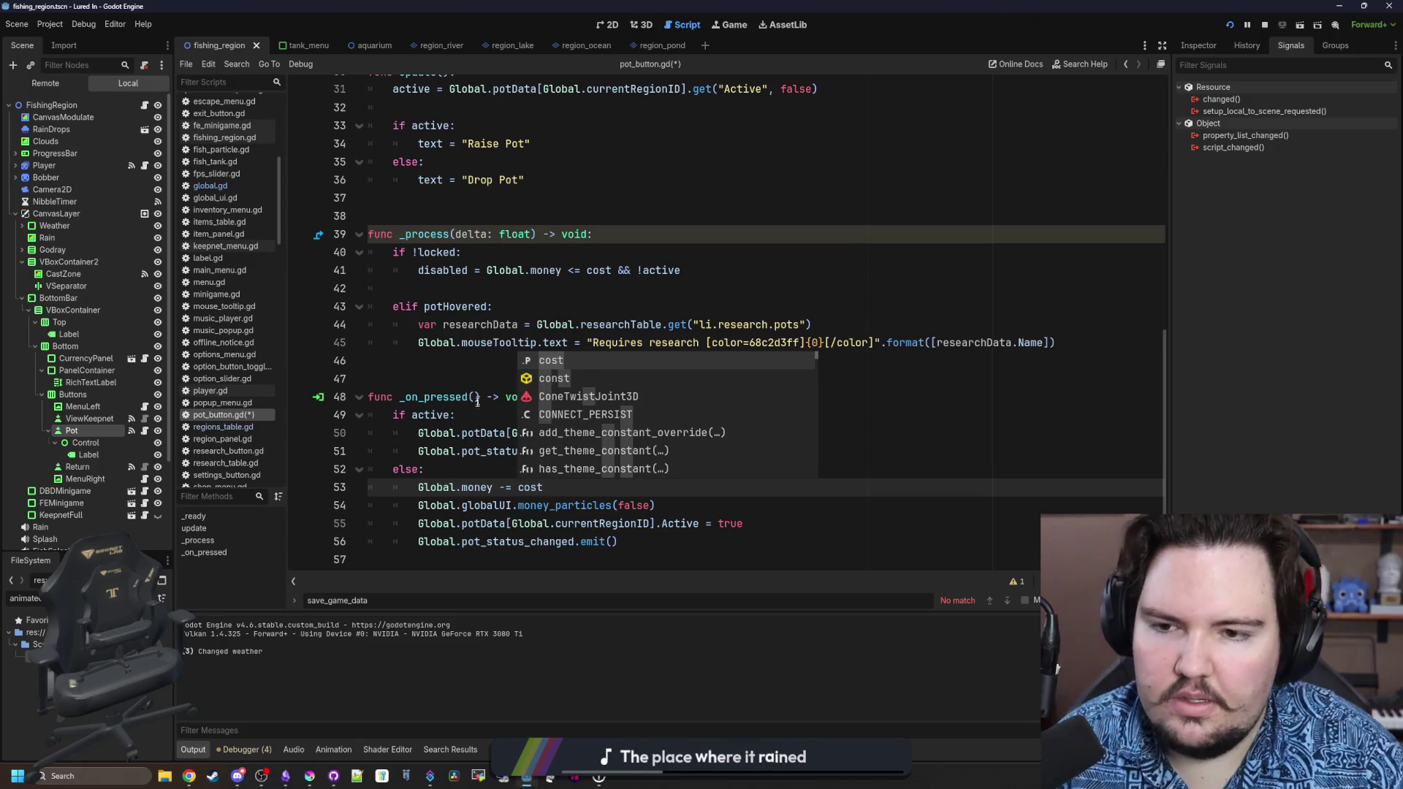
click(486, 451)
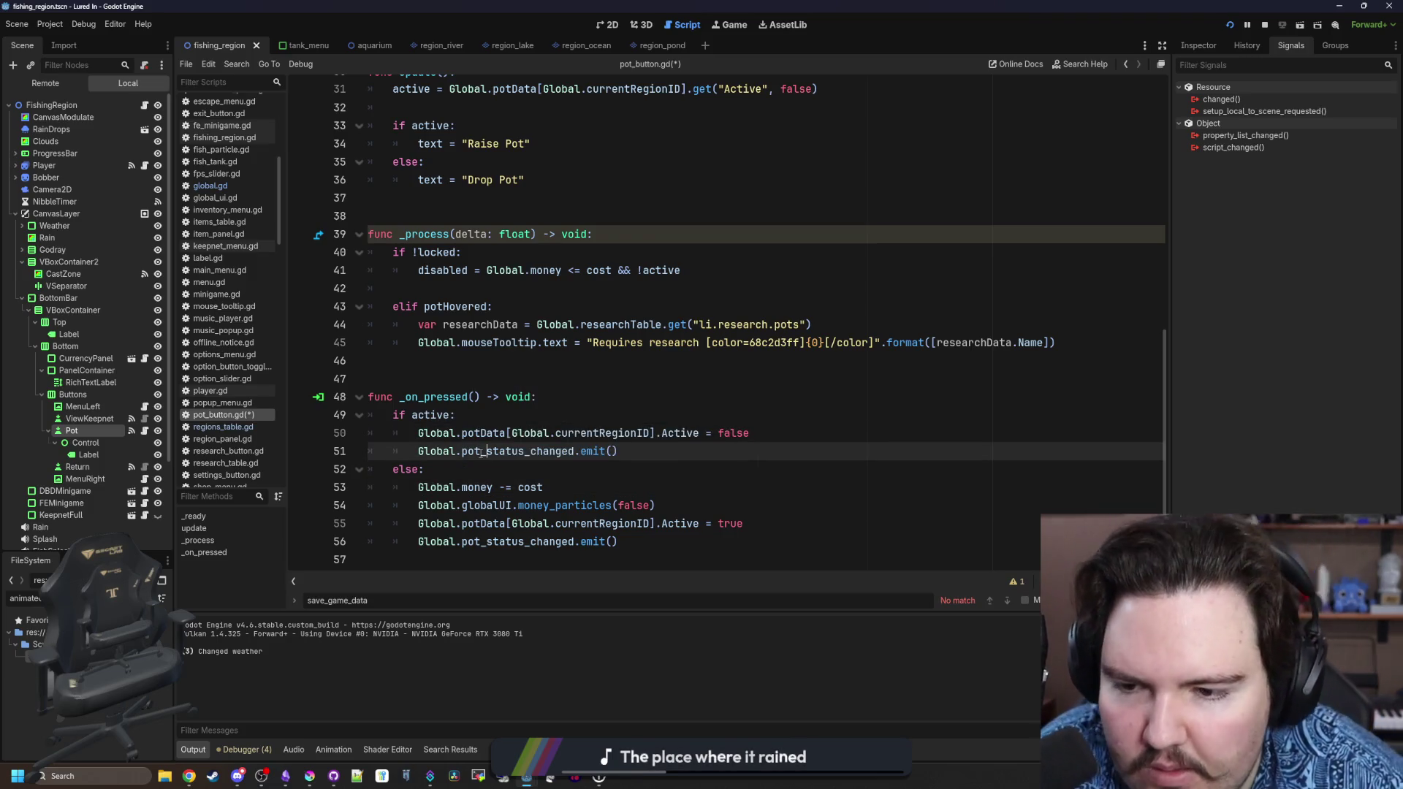
right_click(453, 459)
key(Escape)
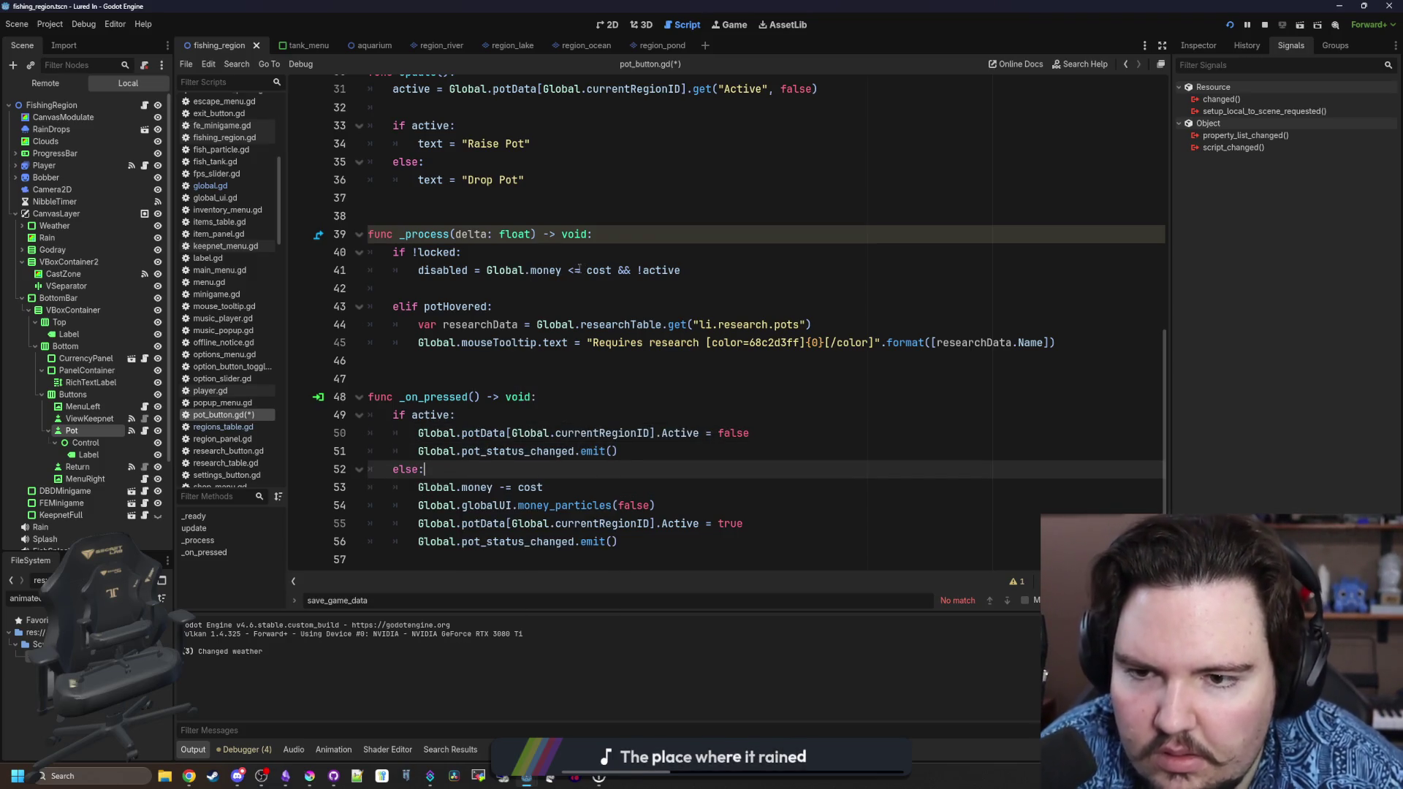
Change the disable check to Global.money < cost && !active and save the script.
click(579, 269)
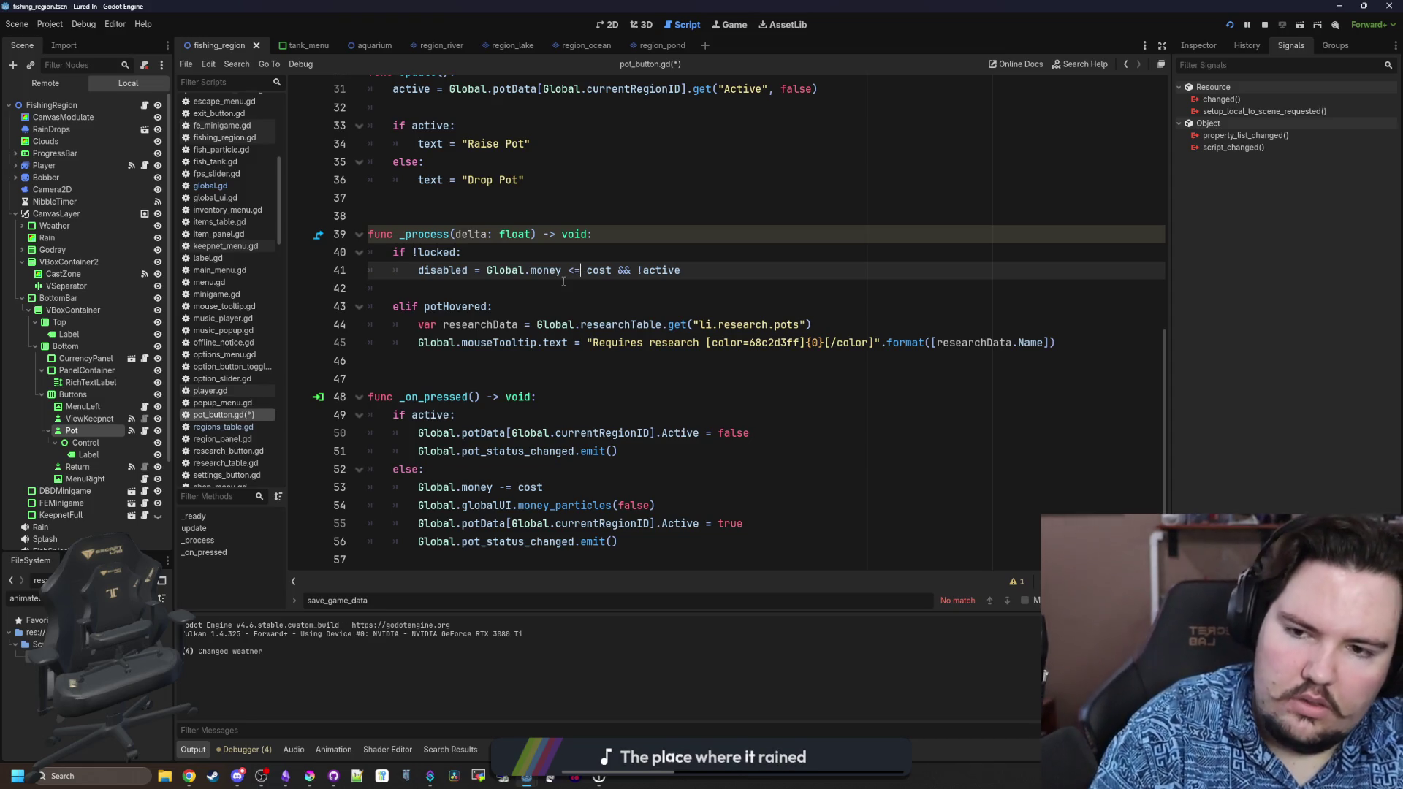
click(540, 414)
click(544, 378)
key(ctrl+s)
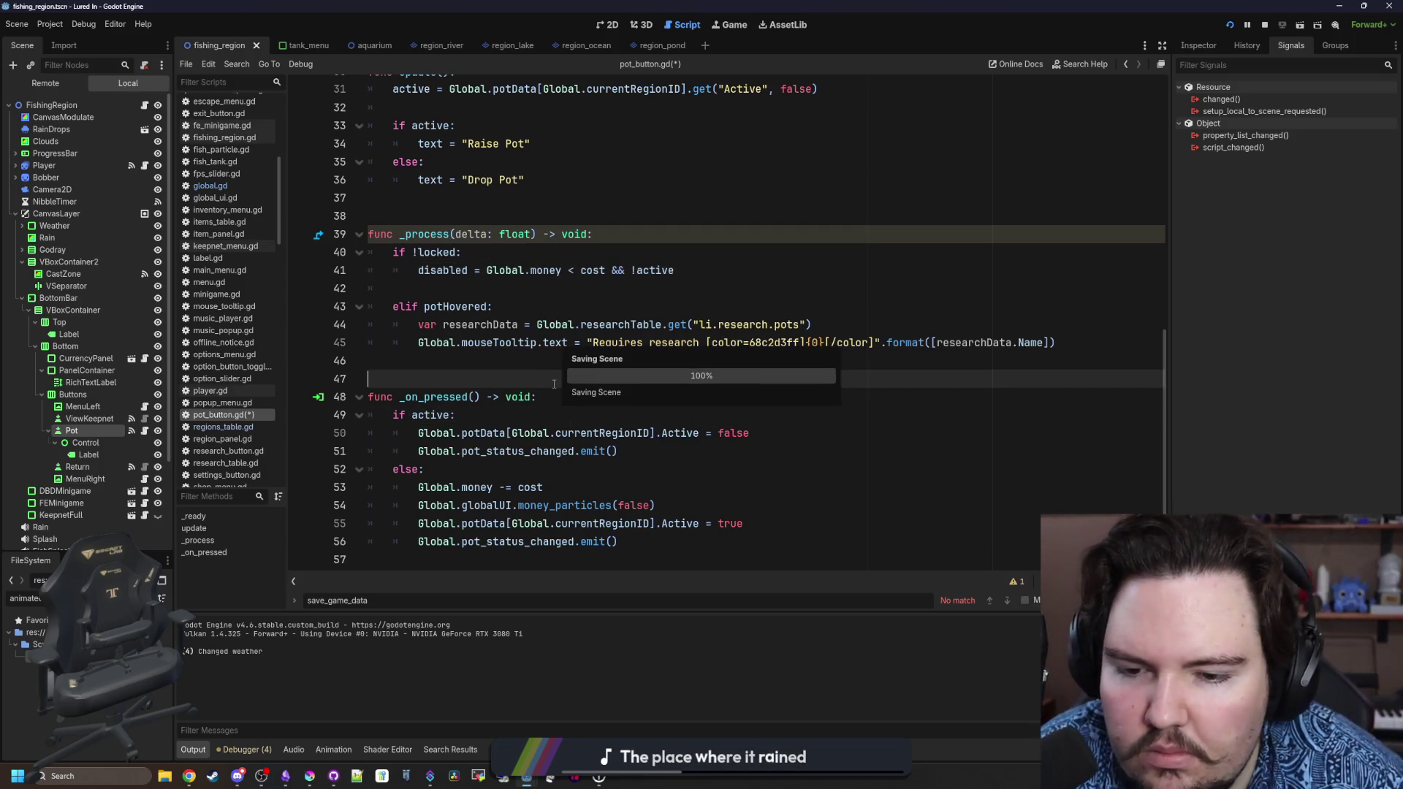
click(488, 468)
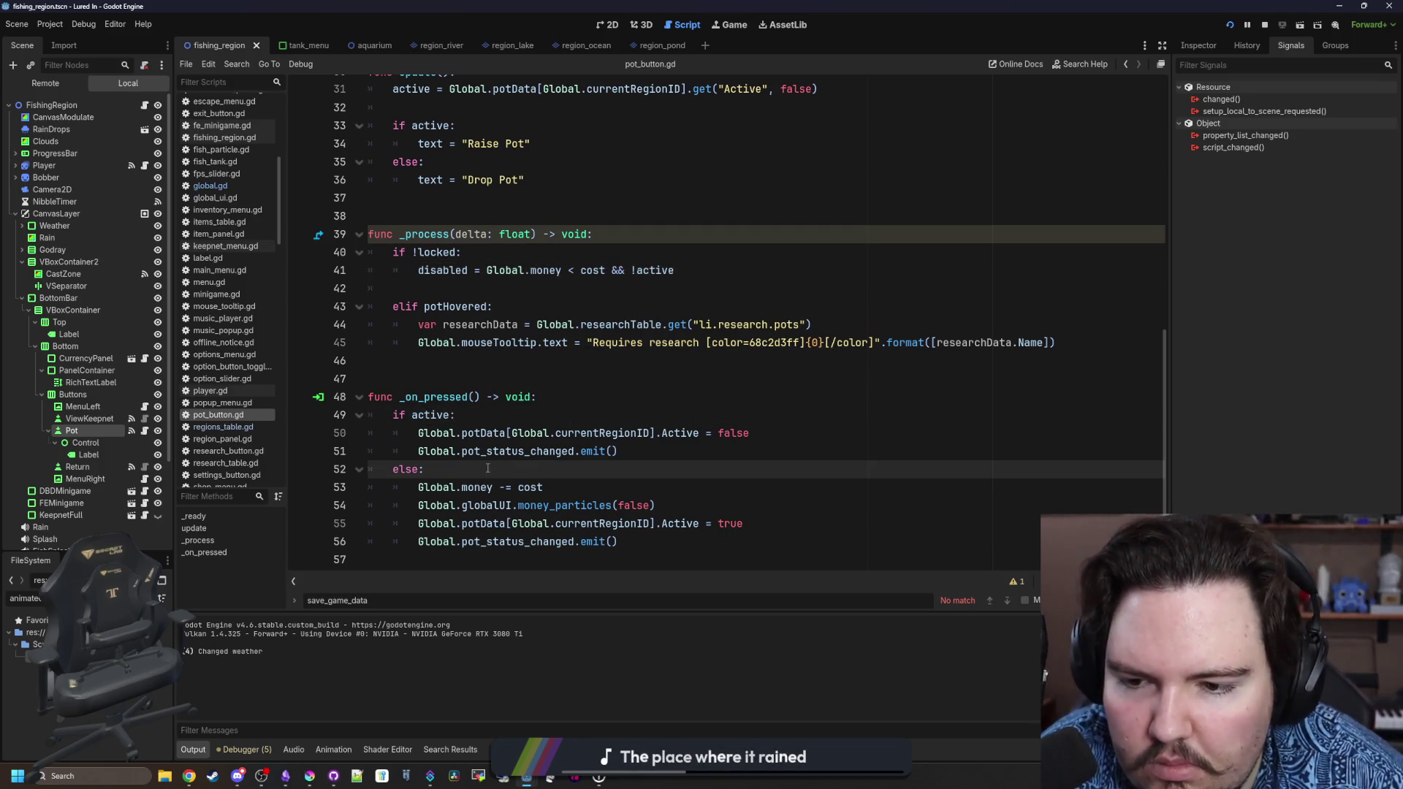
mouse_move(743, 524)
mouse_down()
mouse_move(419, 503)
mouse_move(398, 487)
mouse_move(380, 414)
mouse_up()
click(591, 468)
key(ctrl+s)
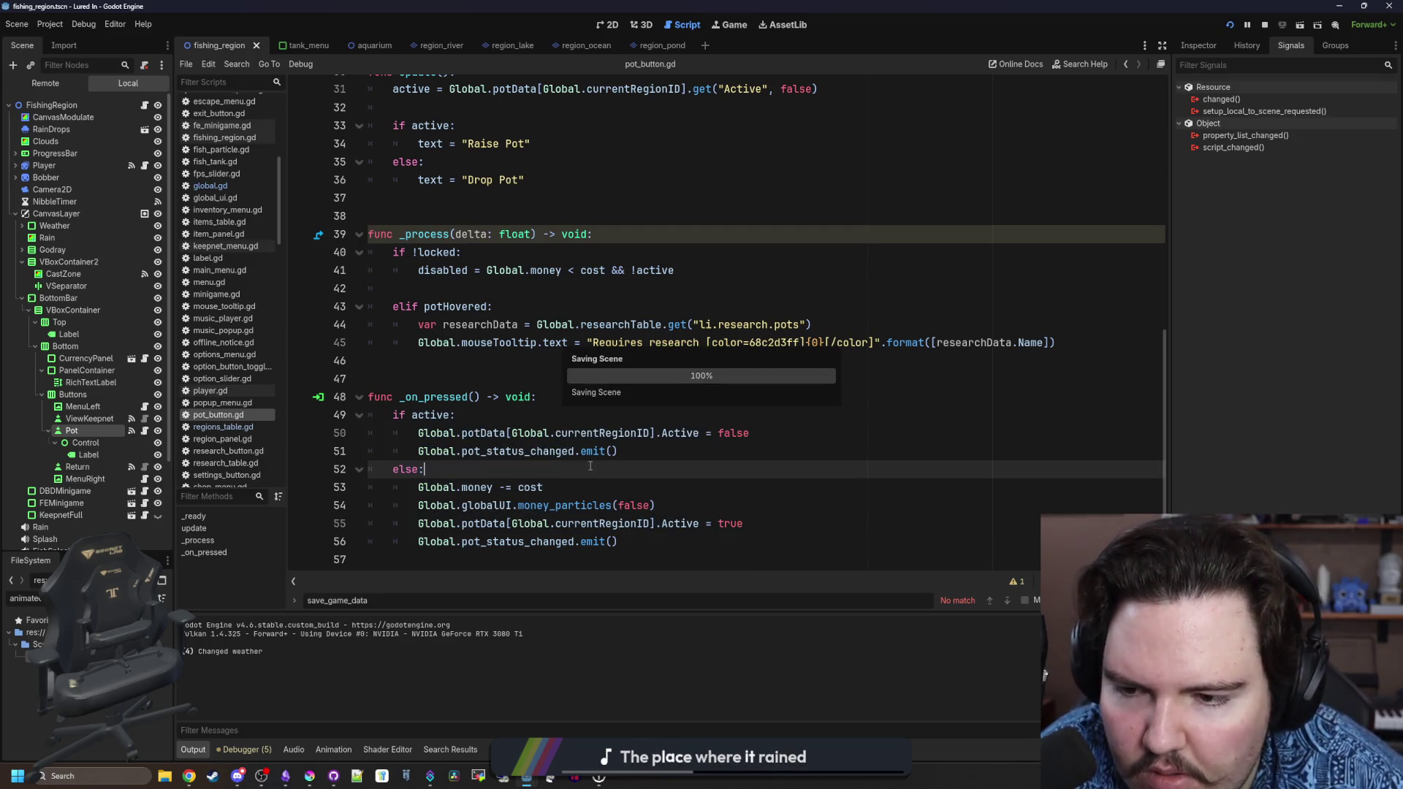
In the running game, toggle the pot between Drop Pot and Raise Pot repeatedly, checking the -$10.00 cost.
click(733, 27)
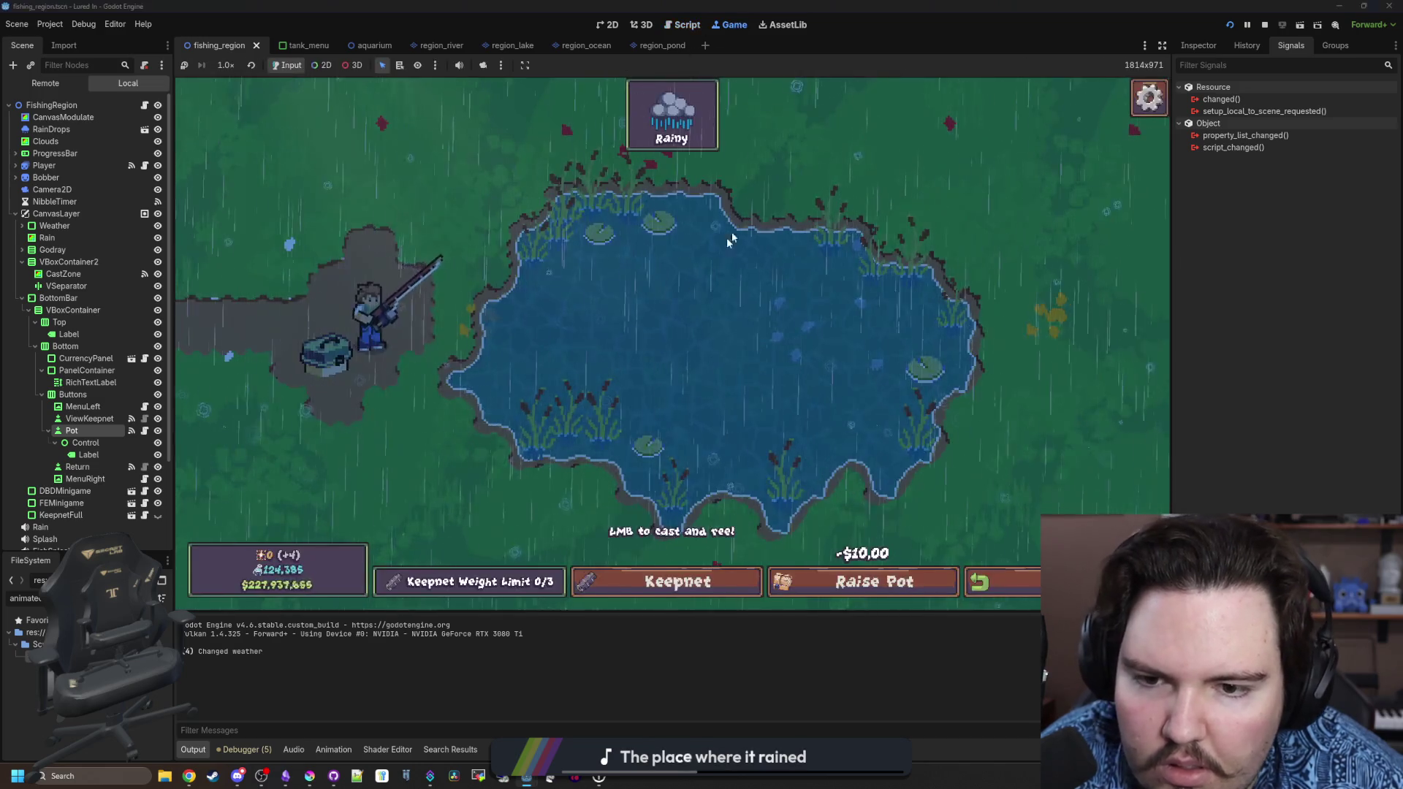
click(862, 602)
click(870, 595)
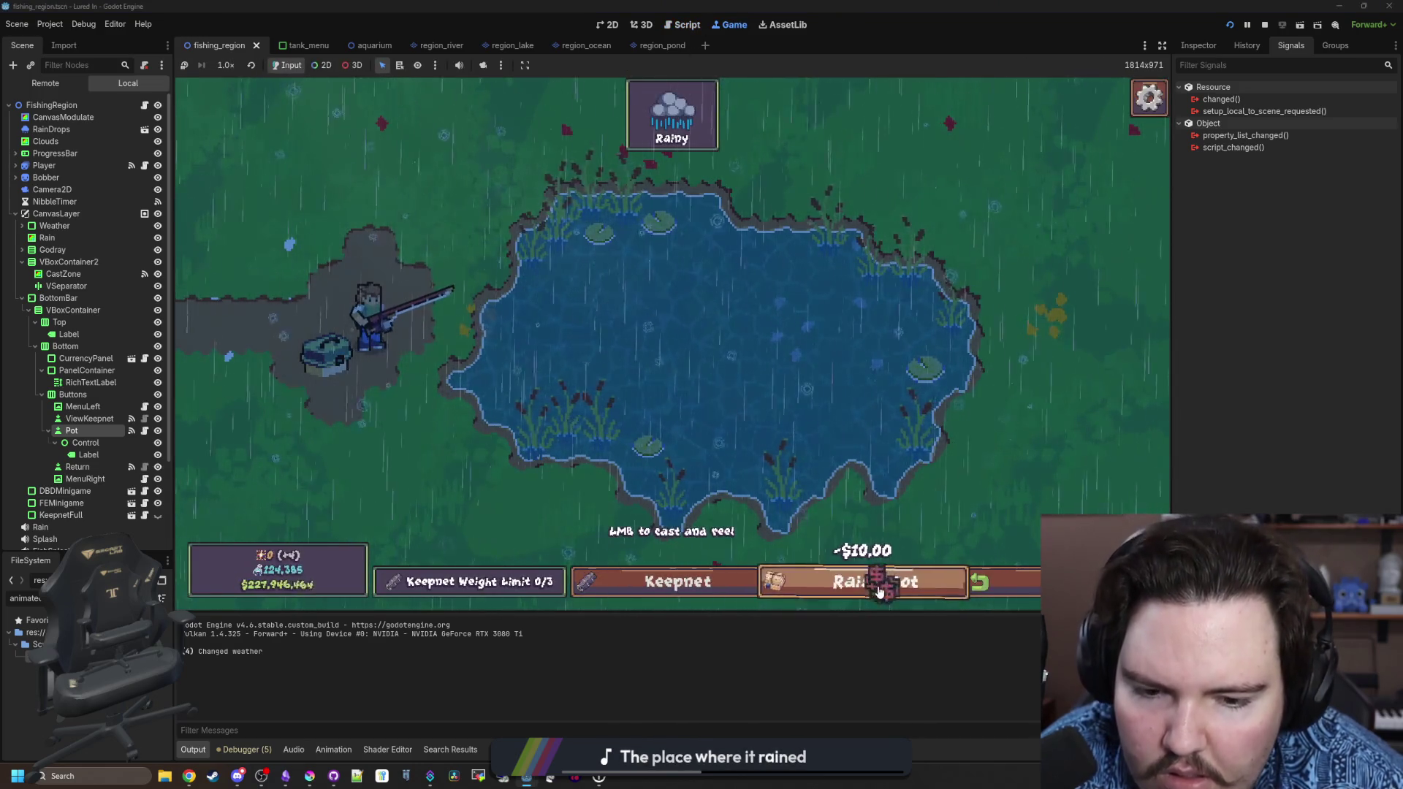
click(892, 597)
click(889, 596)
click(889, 594)
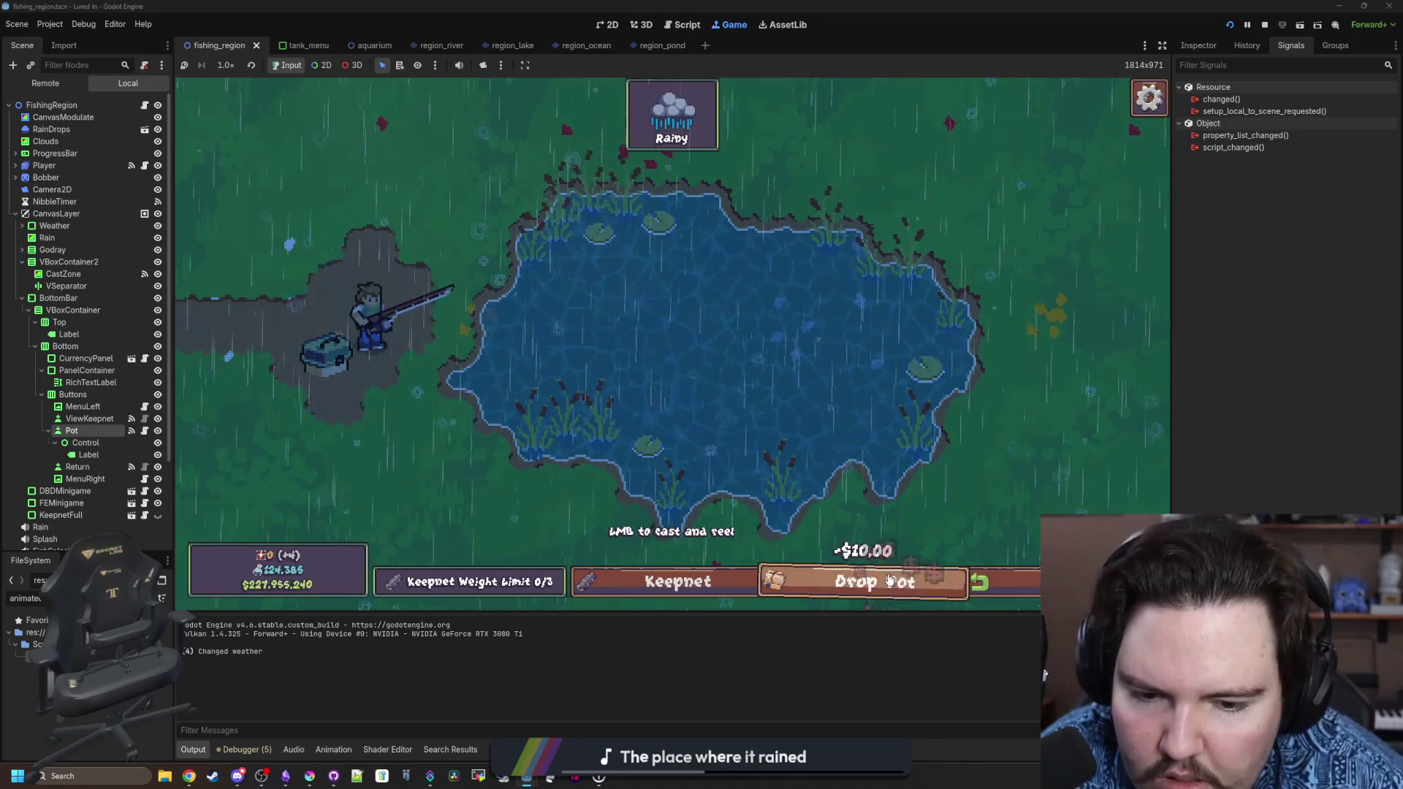
click(889, 592)
click(890, 588)
click(890, 583)
click(889, 580)
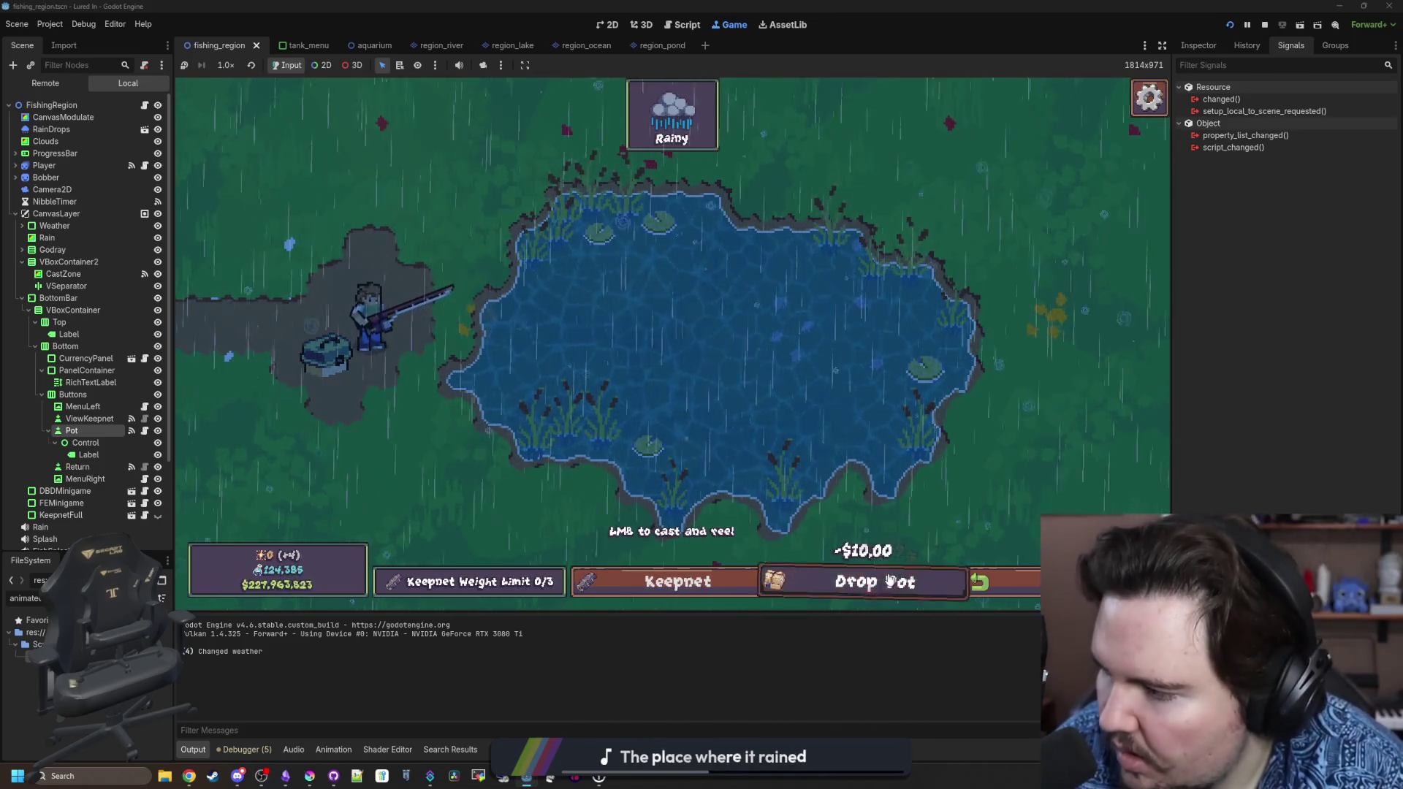
click(889, 580)
click(889, 580)
click(890, 581)
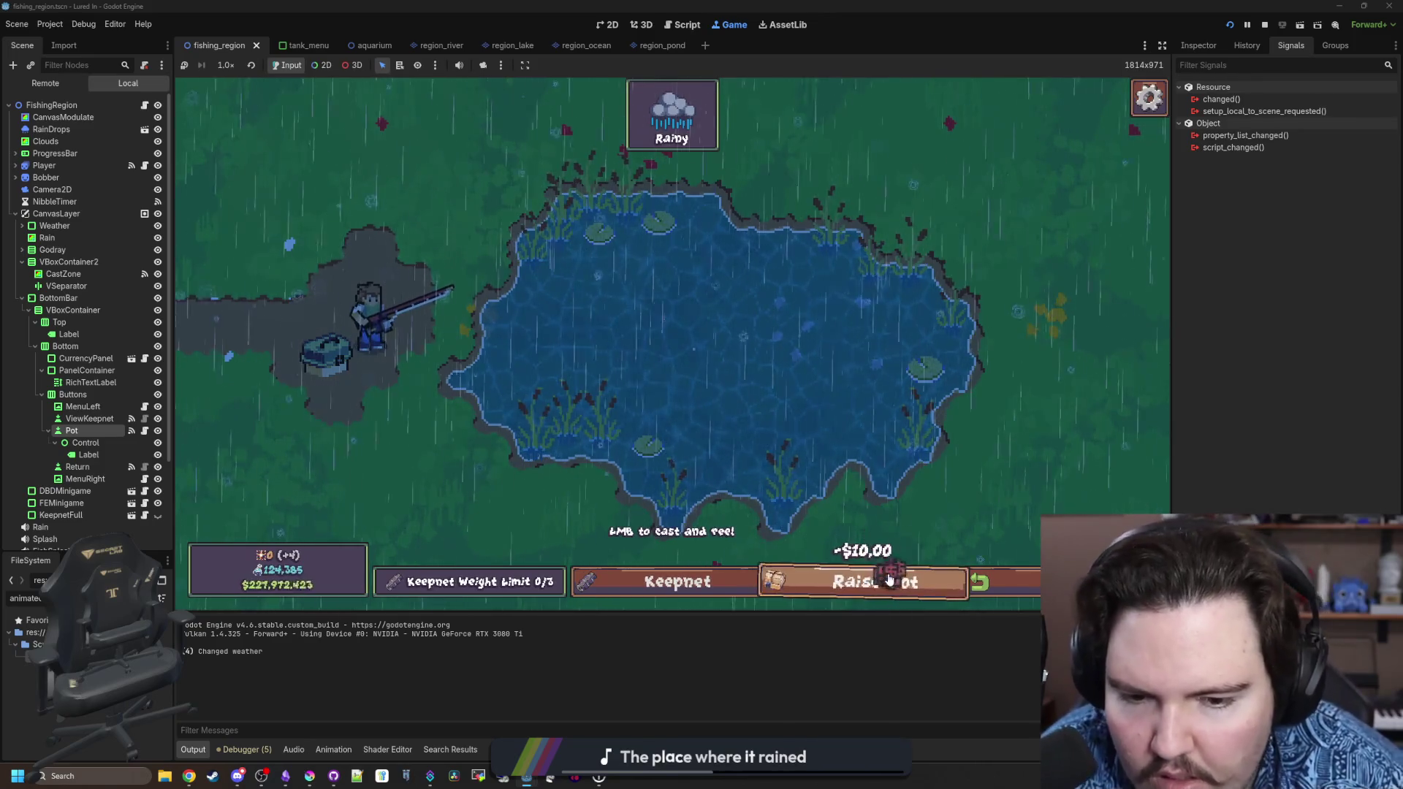
click(889, 580)
click(889, 581)
click(889, 581)
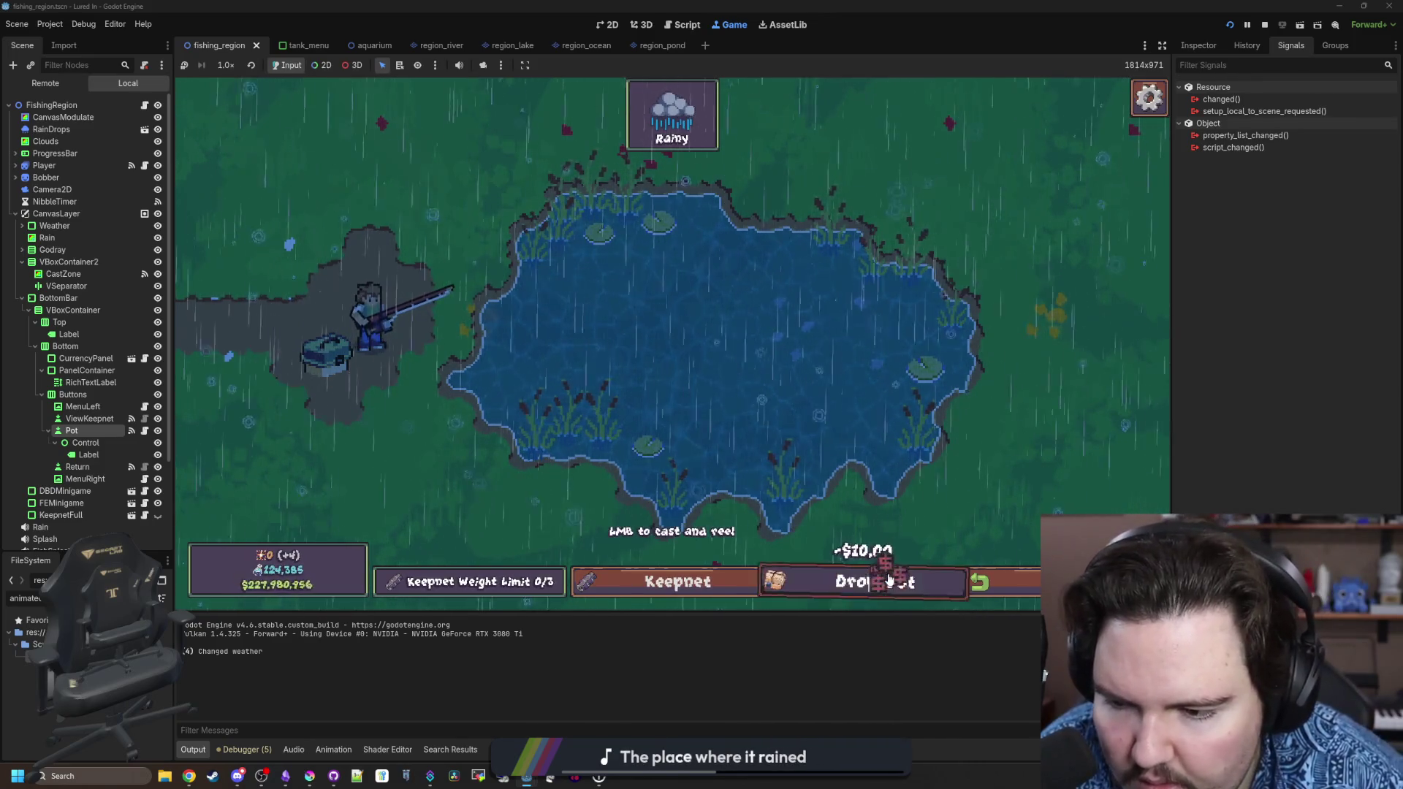
click(889, 581)
click(889, 581)
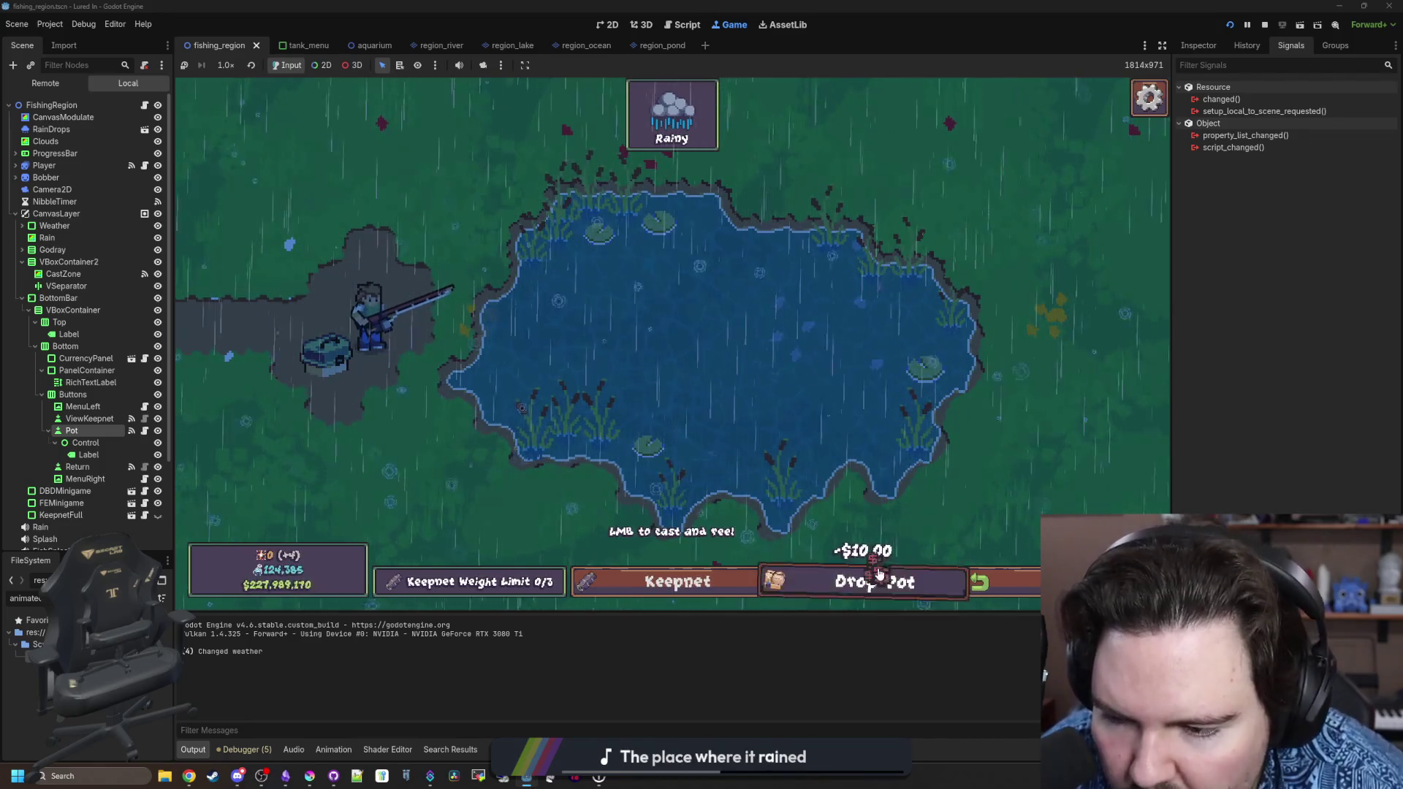
click(889, 581)
click(889, 580)
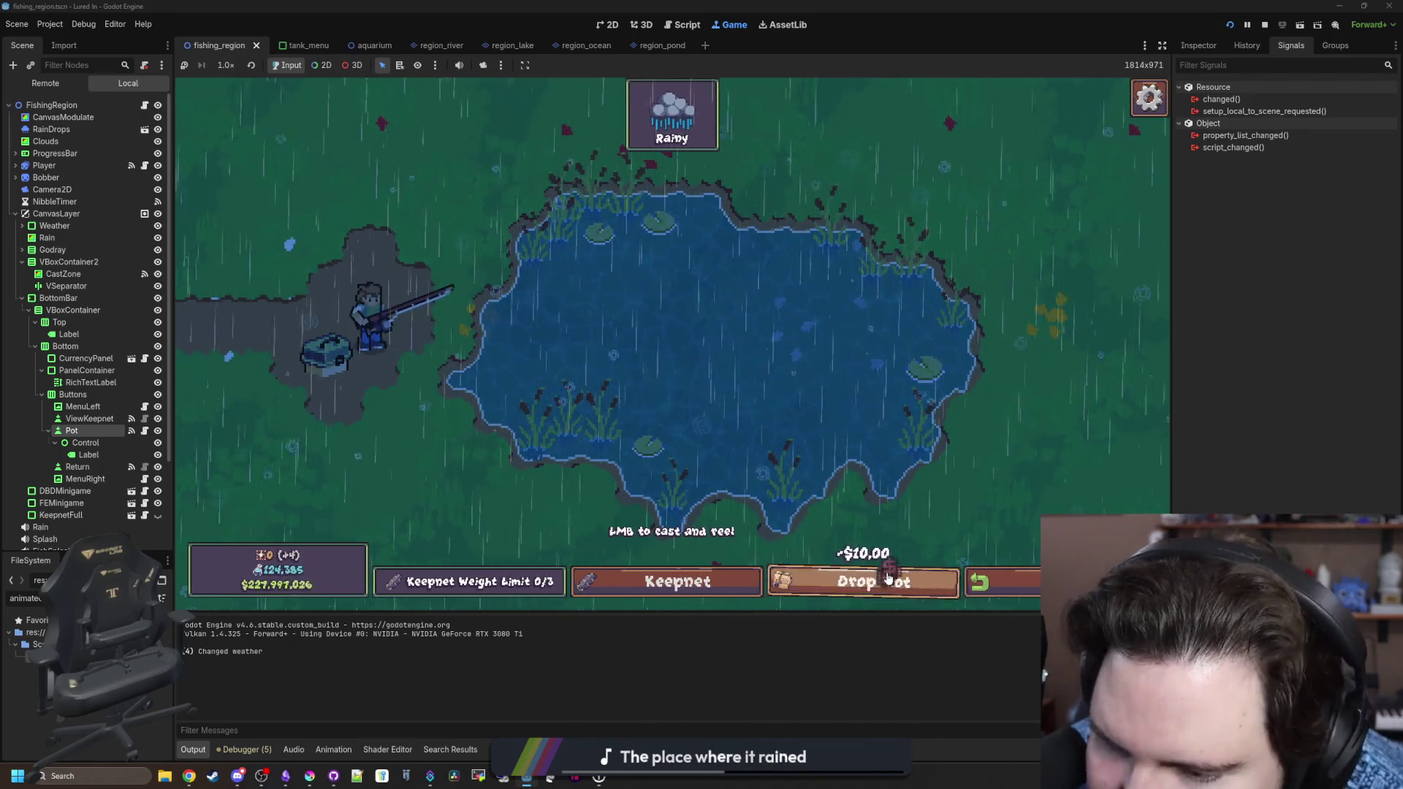
click(889, 581)
click(889, 581)
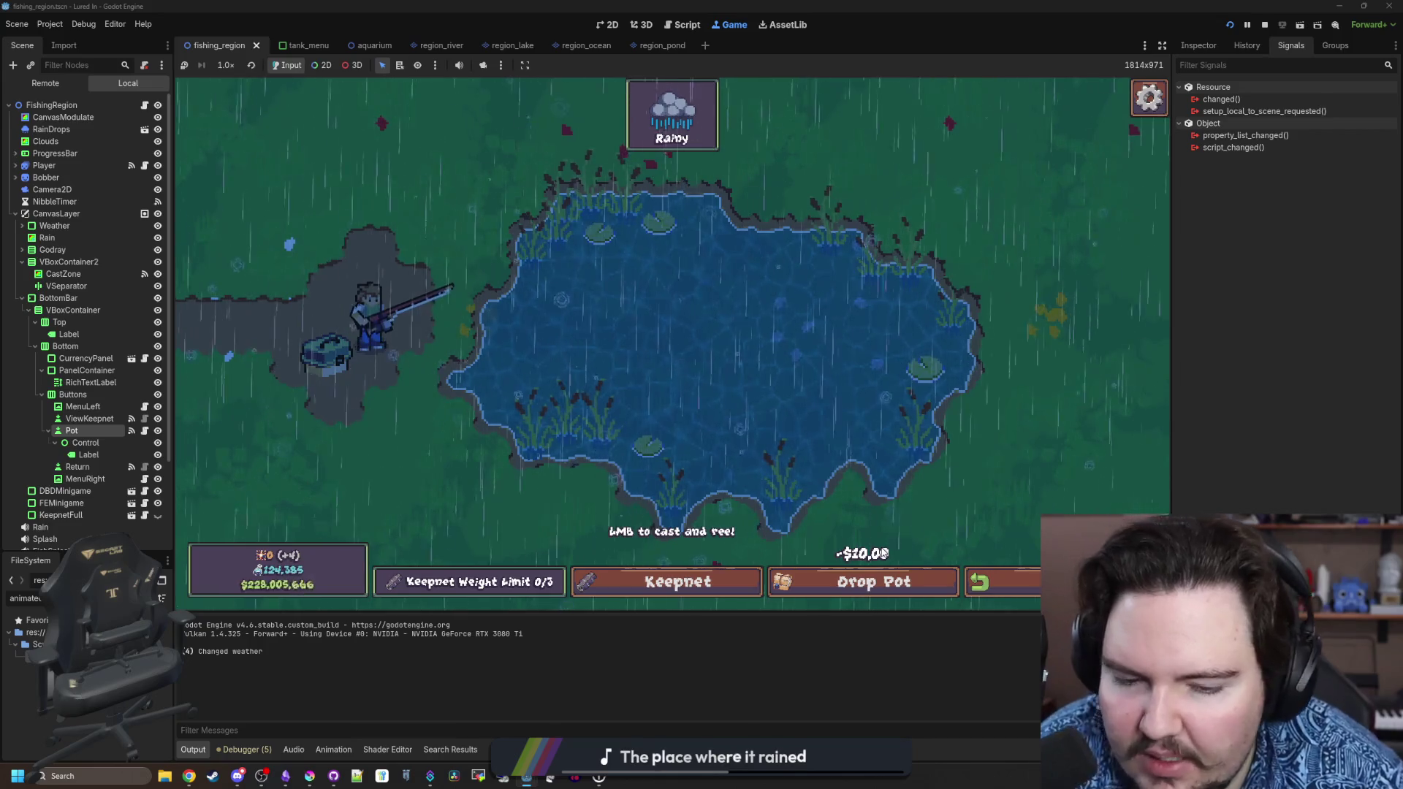
click(929, 582)
click(927, 582)
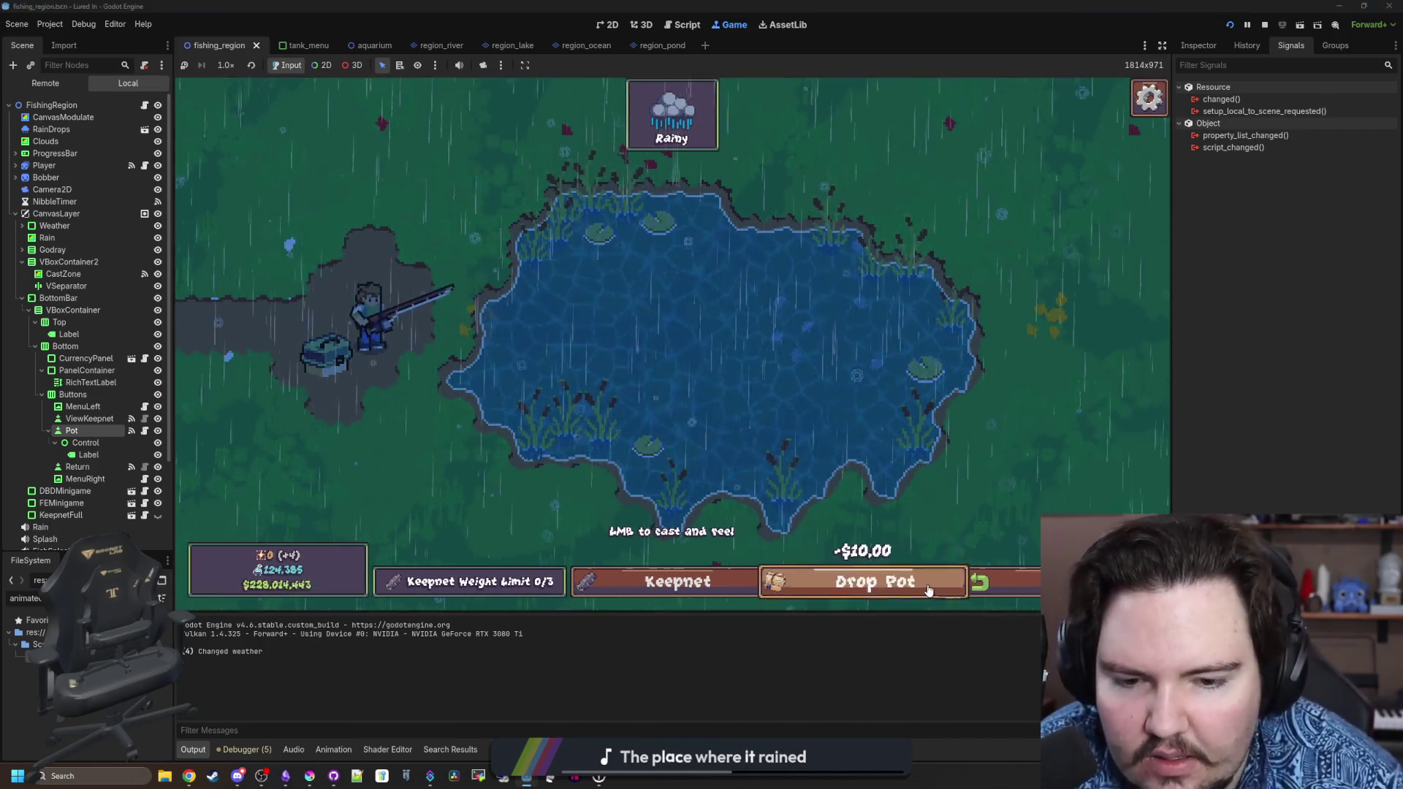
Under Drop Pot in update(), set $Control/Label.text = Global.format_number_commas(cost).
click(144, 431)
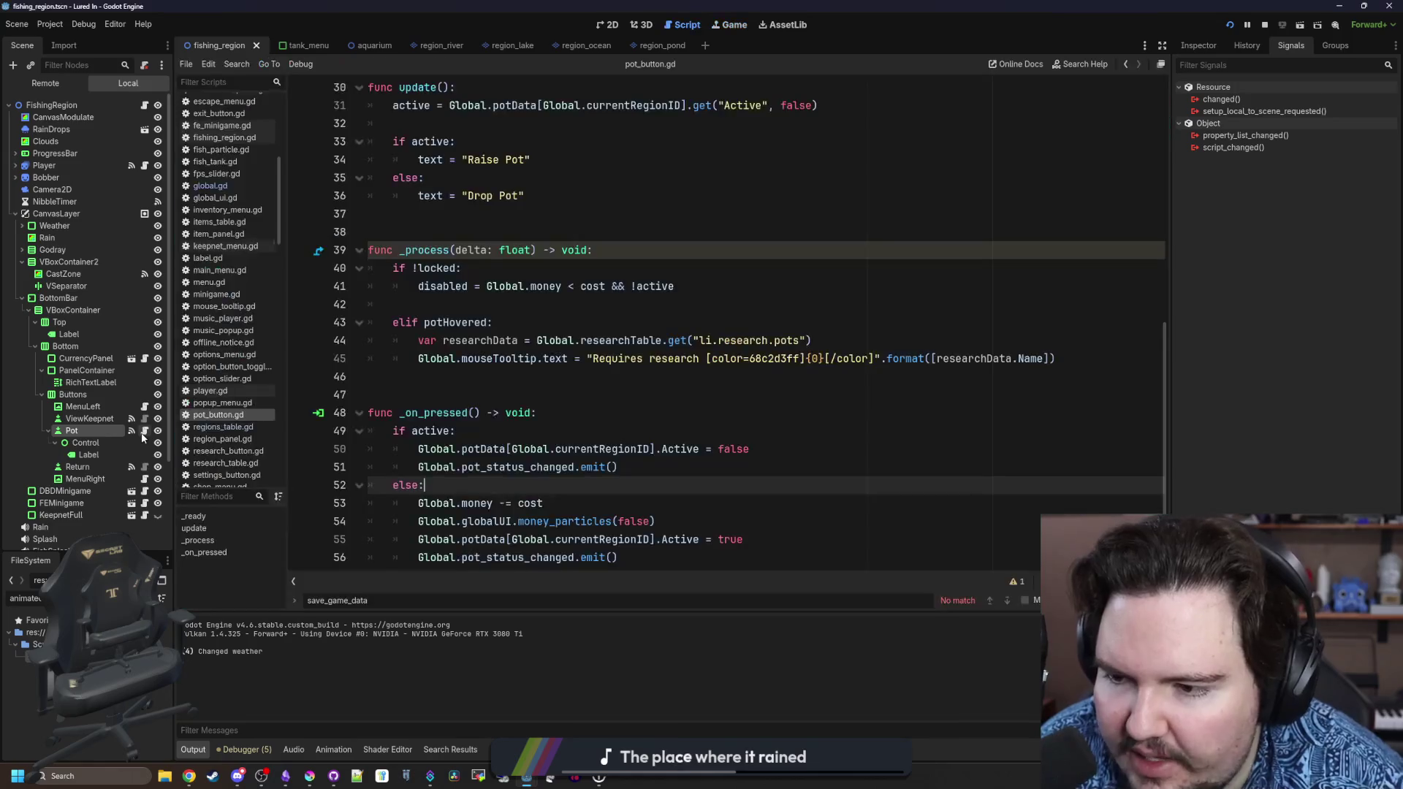
scroll(528, 292, up, 10)
scroll(528, 340, down, 10)
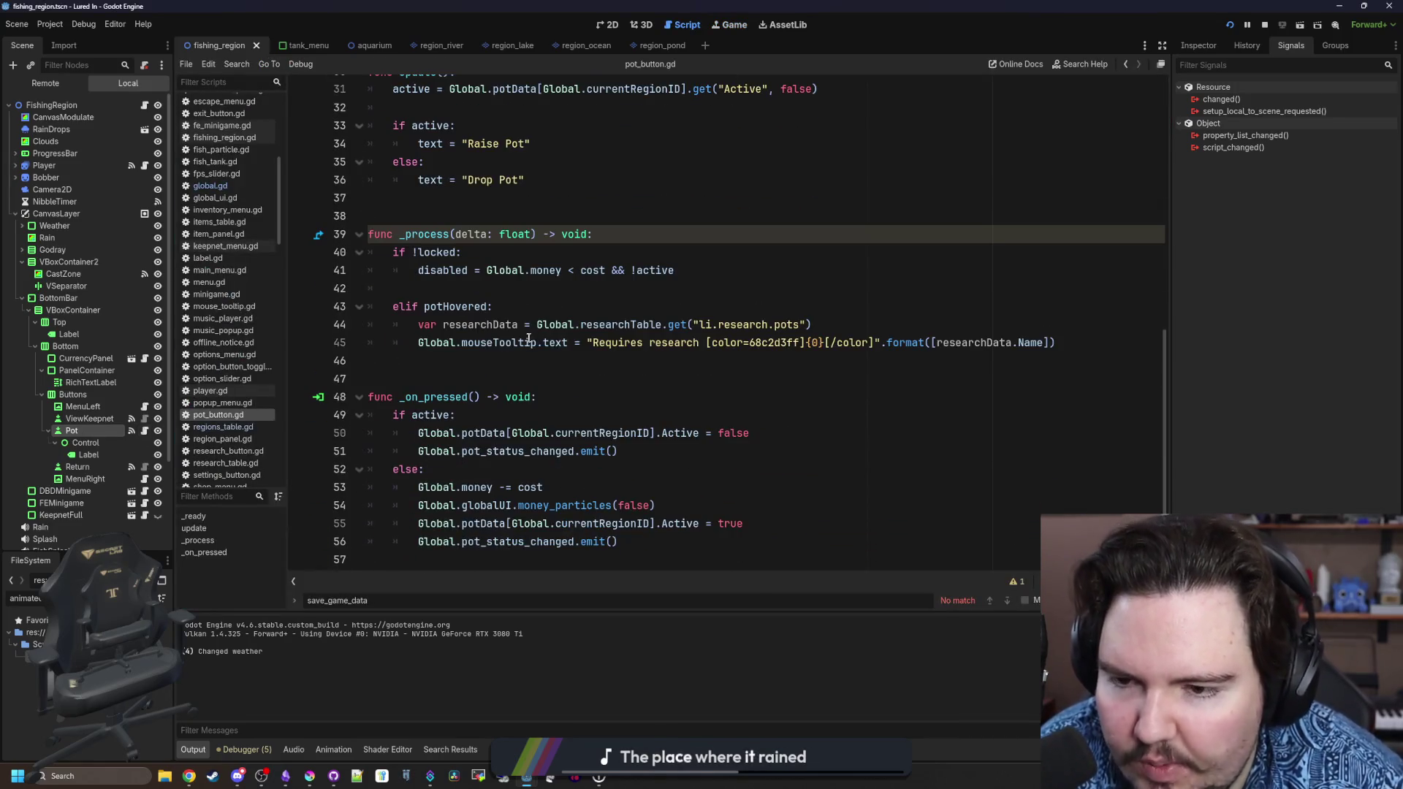
click(449, 360)
click(510, 283)
scroll(497, 299, up, 4)
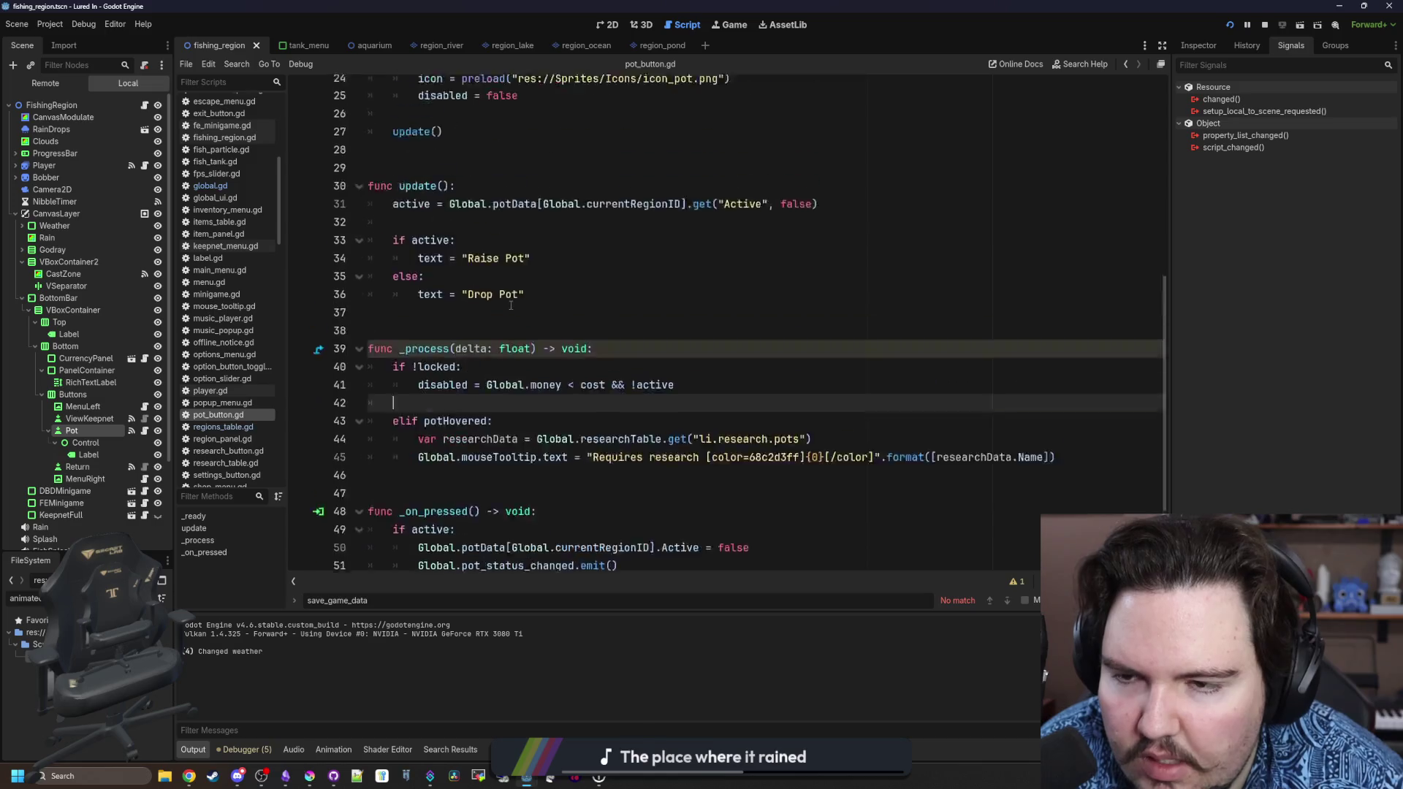
key(Up)
key(Up)
key(Up)
click(479, 334)
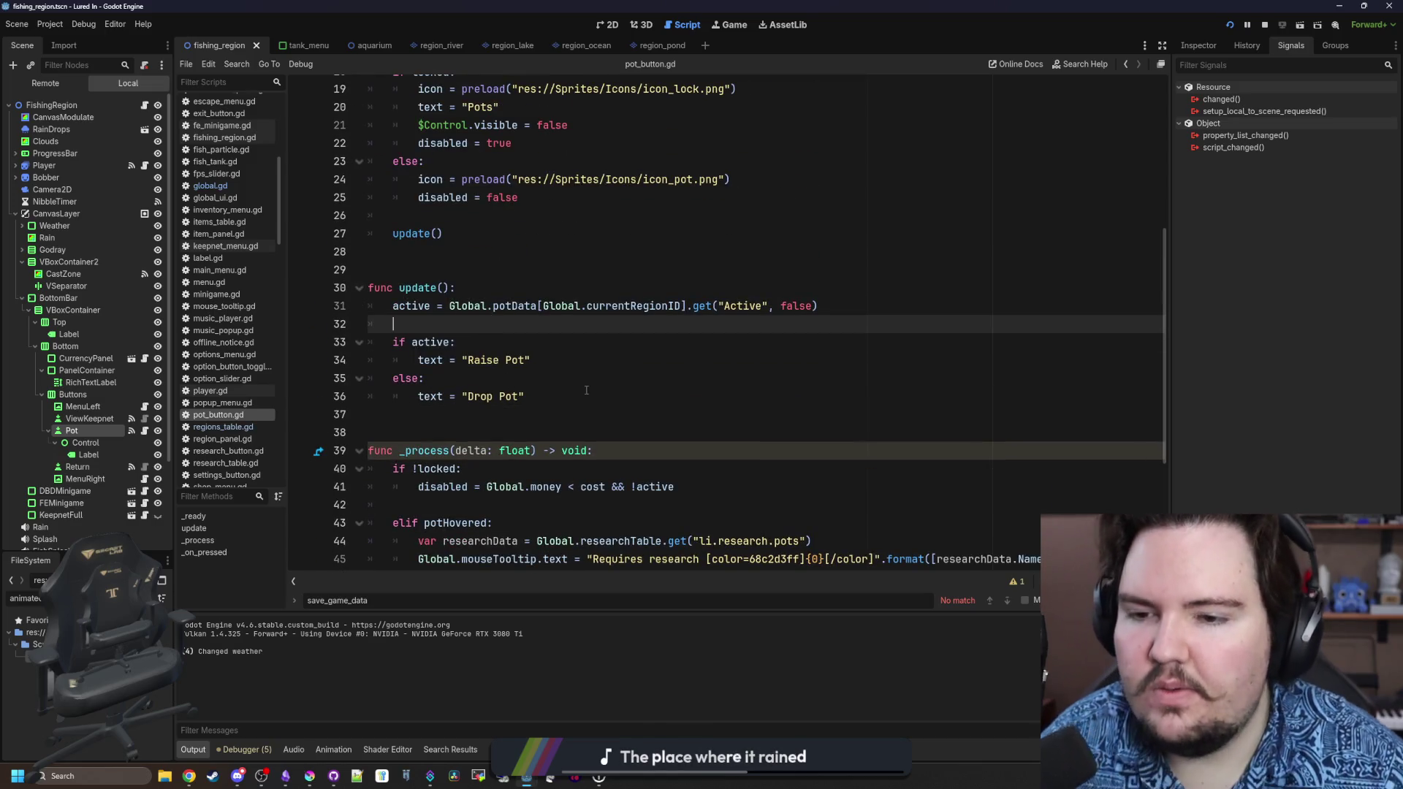
click(559, 372)
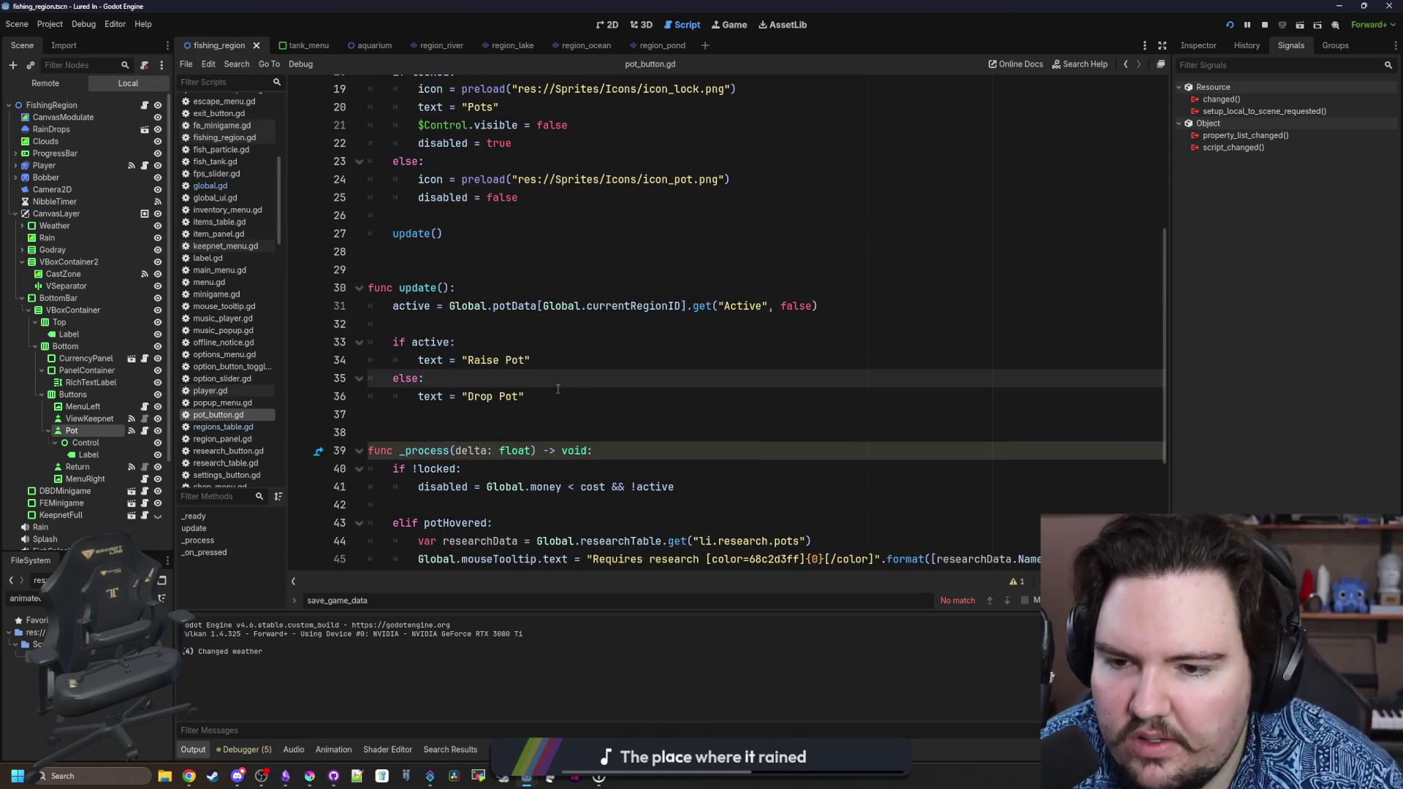
click(558, 389)
key(Return)
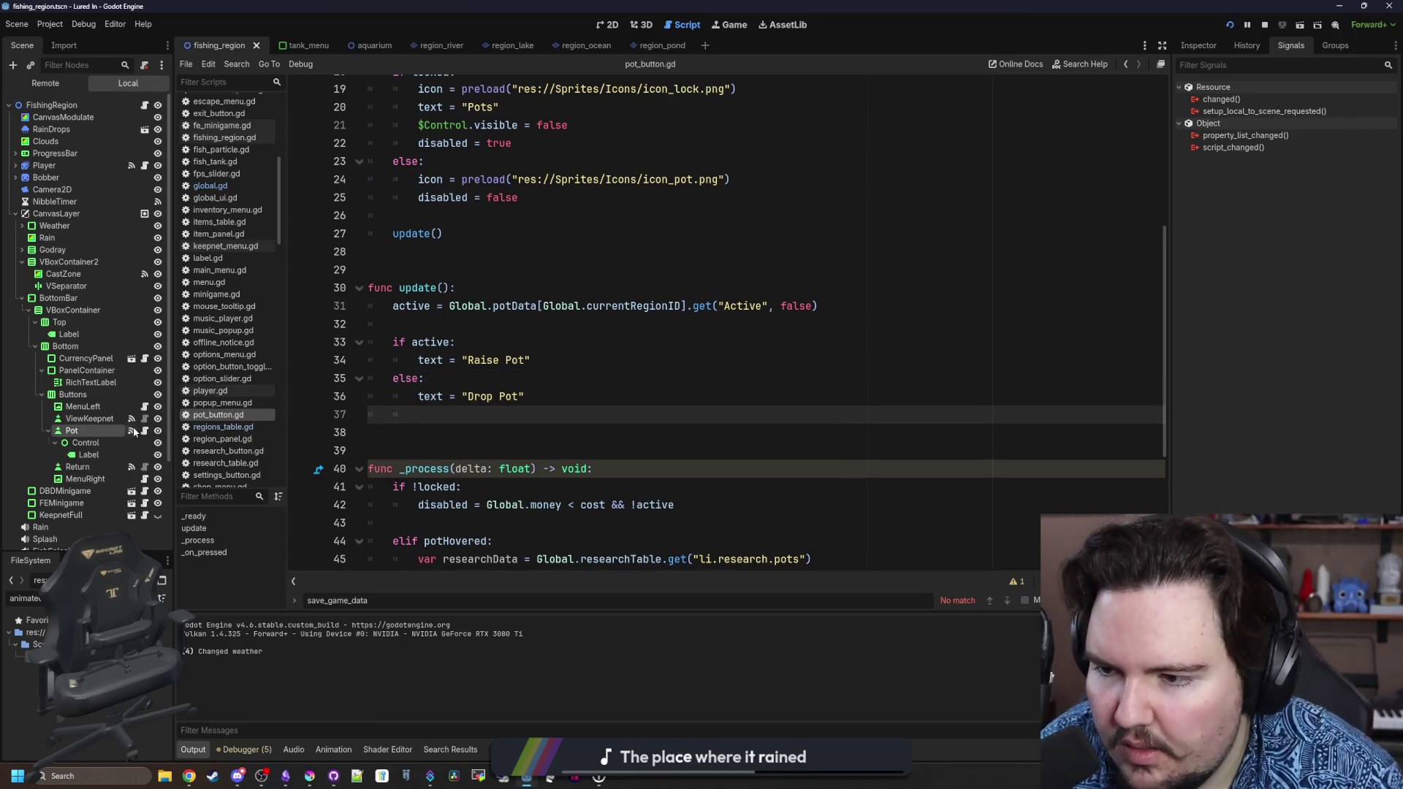
drag(89, 455, 489, 412)
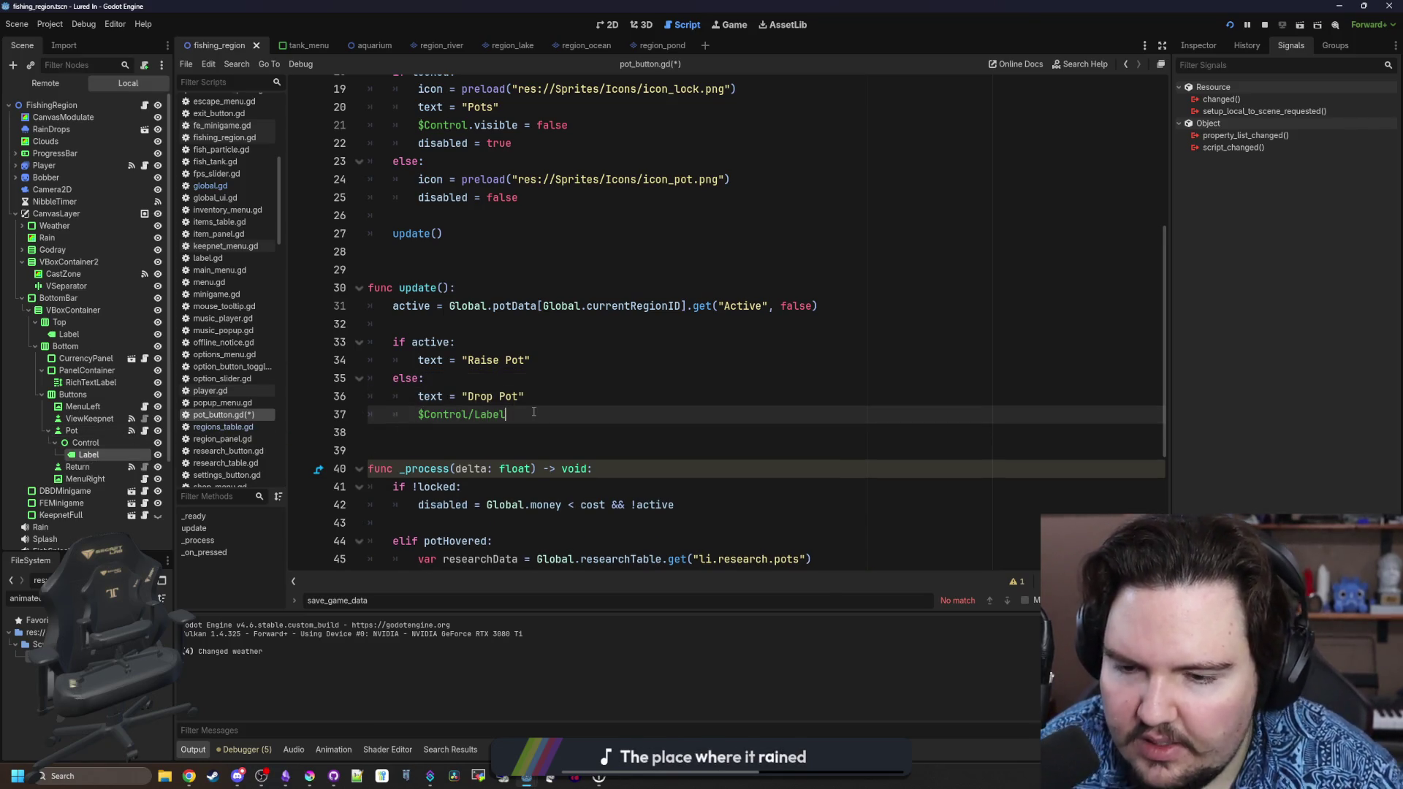
text(.text = Ggl)
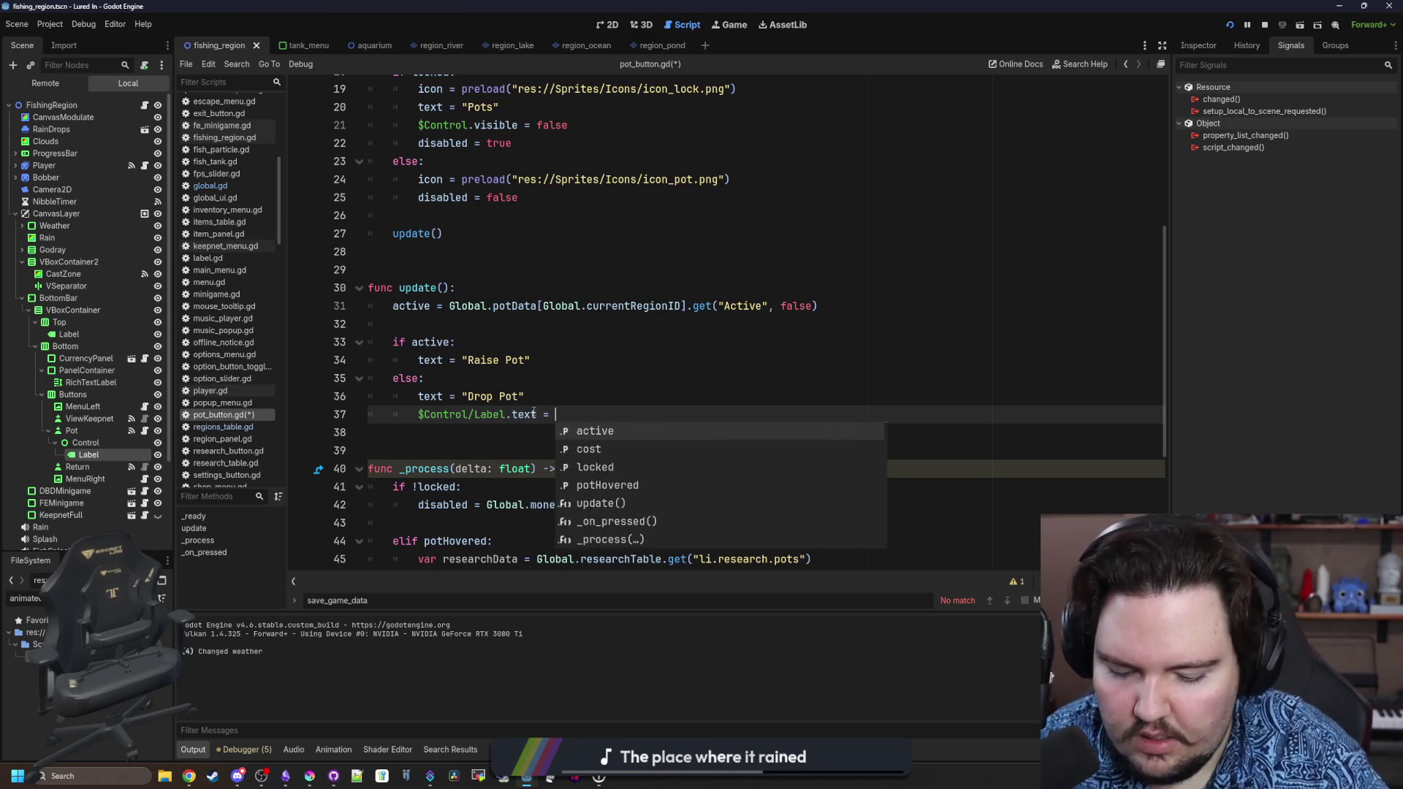
key(BackSpace)
key(BackSpace)
text(lobal.)
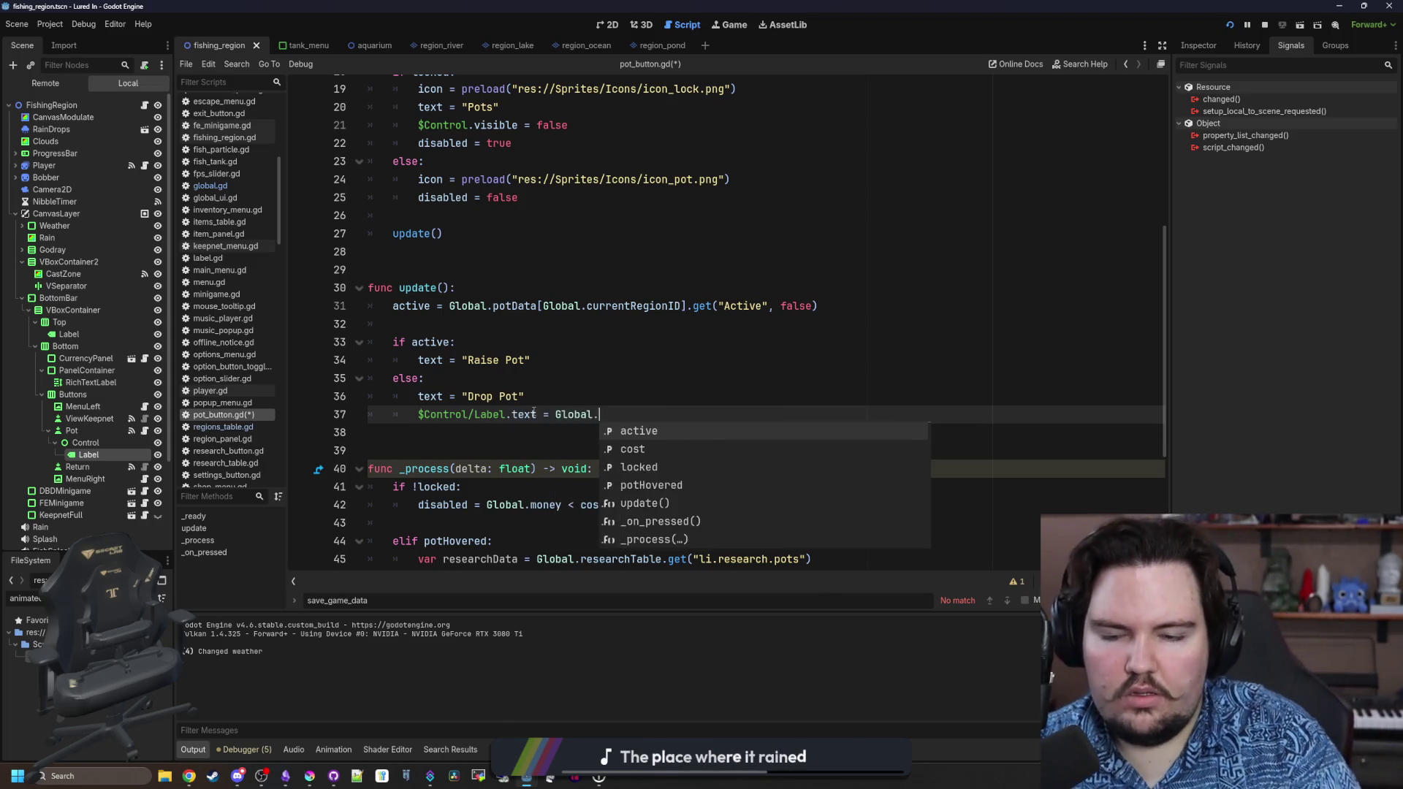
text(format)
key(Return)
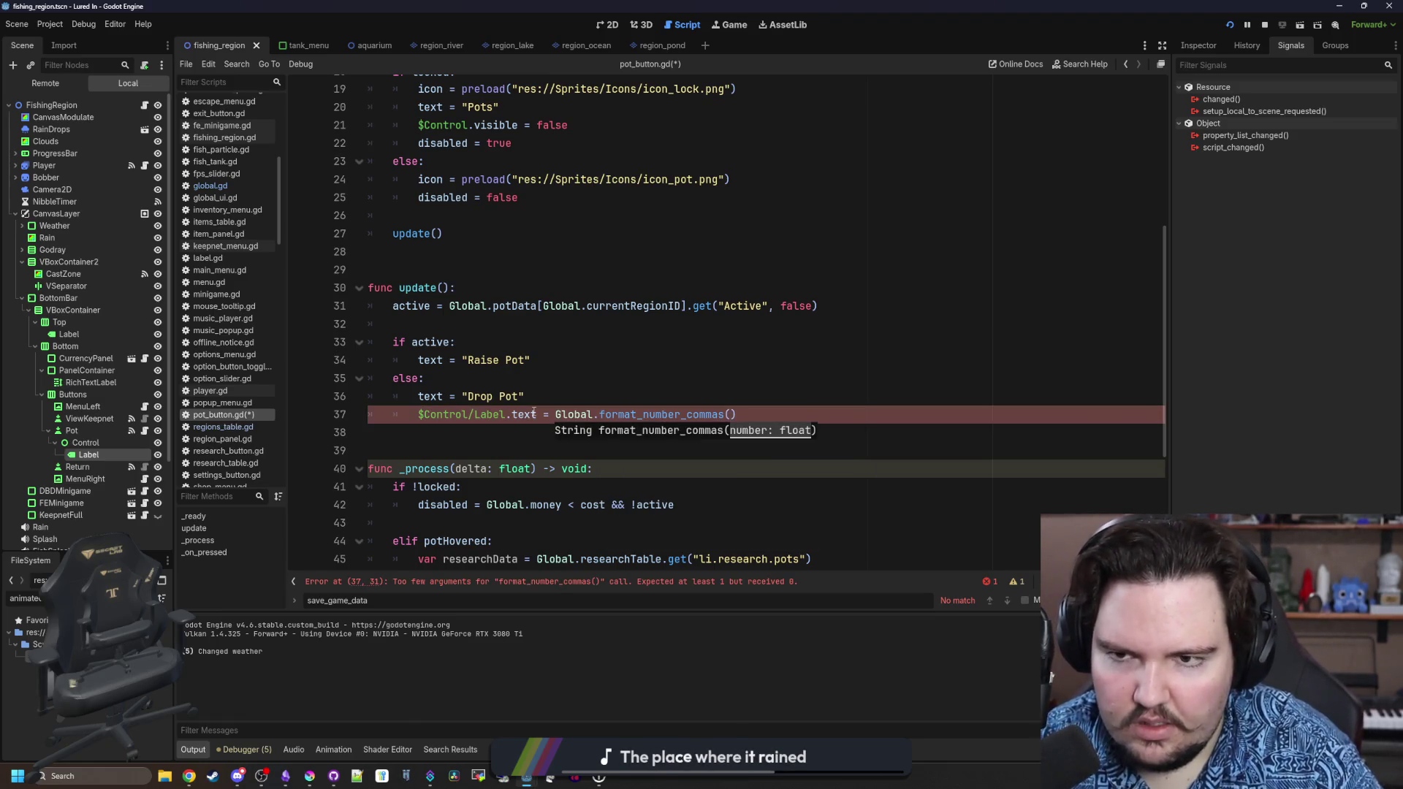
text(cost)
click(721, 396)
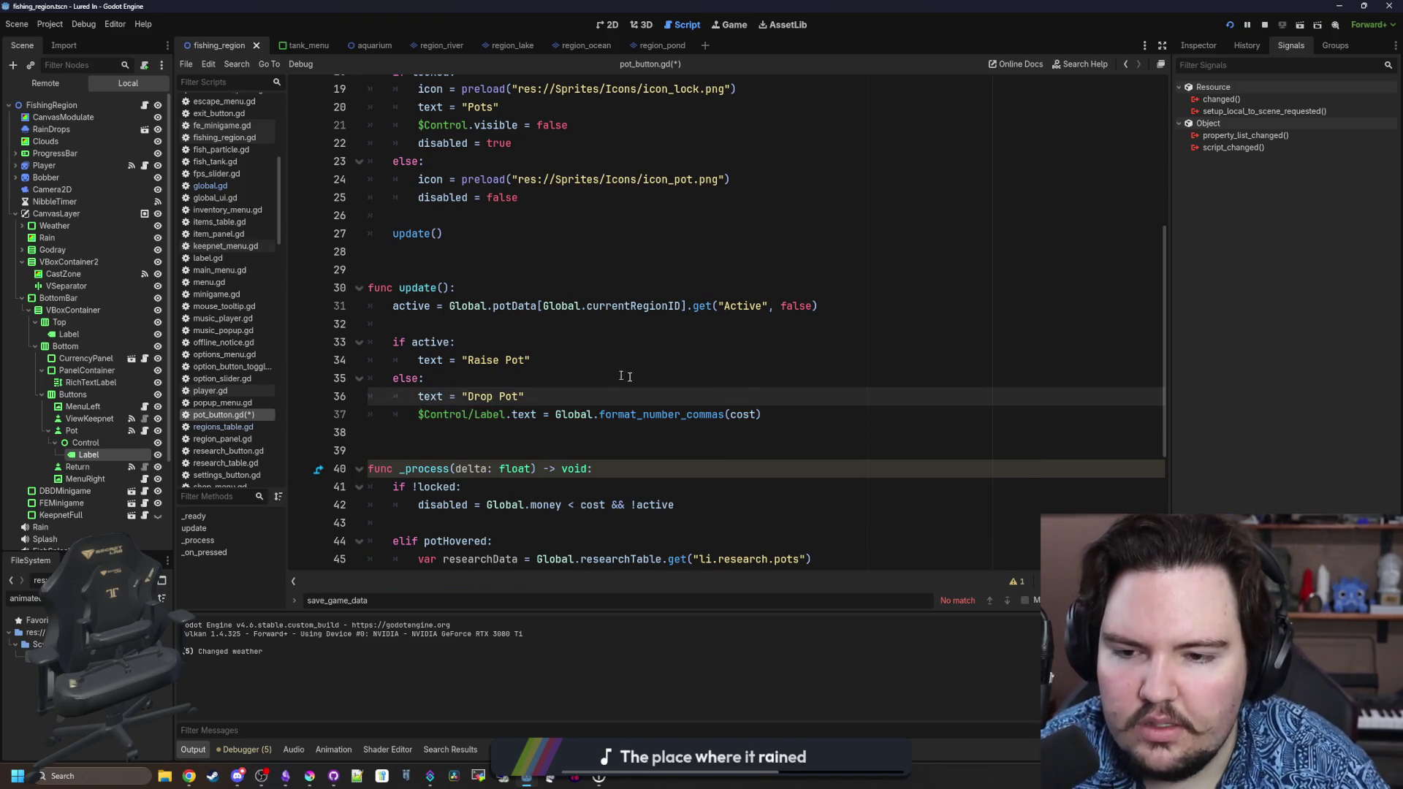
Copy the Label text assignment under Raise Pot and change its wording to creatures.
drag(537, 414, 417, 414)
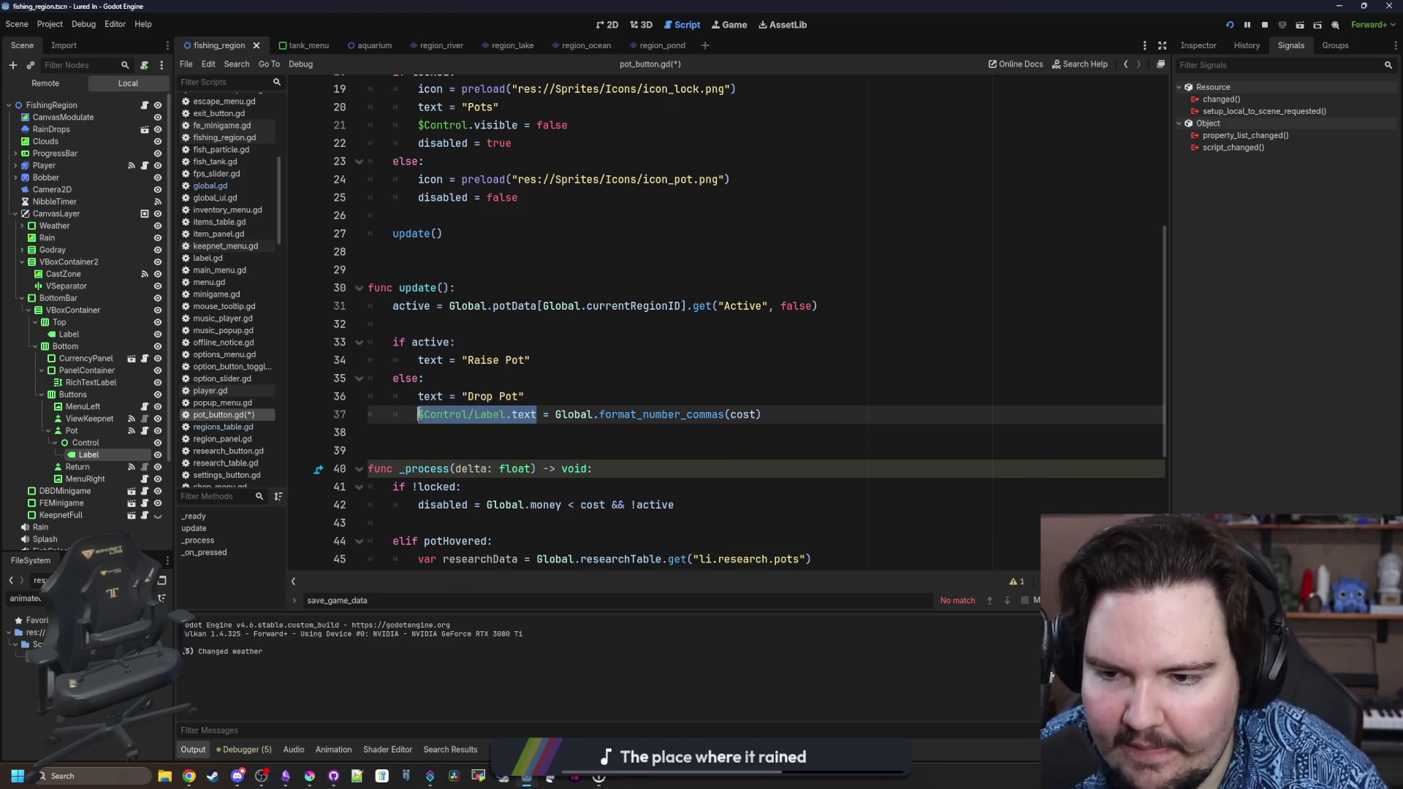
key(ctrl+c)
click(537, 360)
key(Return)
key(ctrl+v)
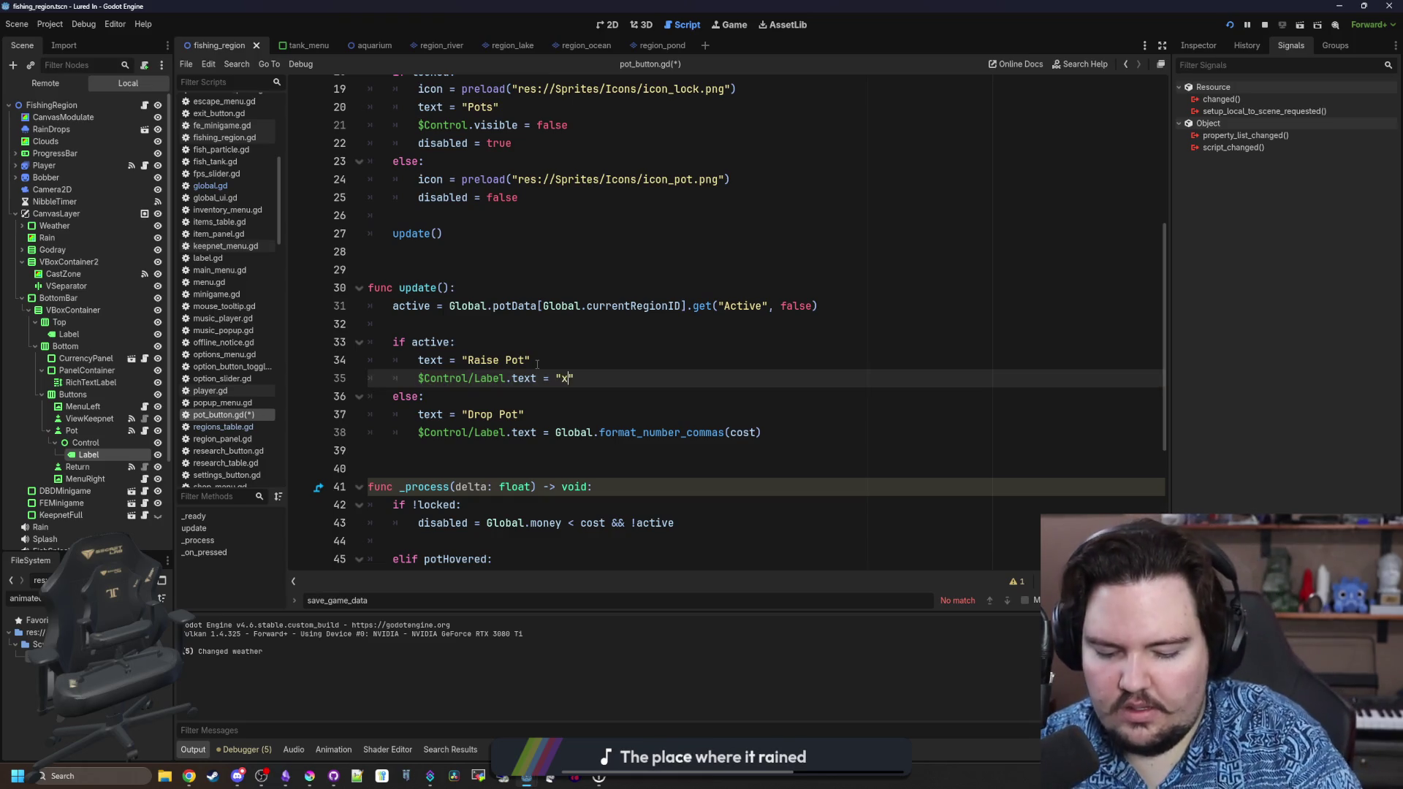
text(ht)
double_click(586, 378)
text(creatures)
Make the Raise Pot label read "x/10 creatures caught" and save.
click(563, 362)
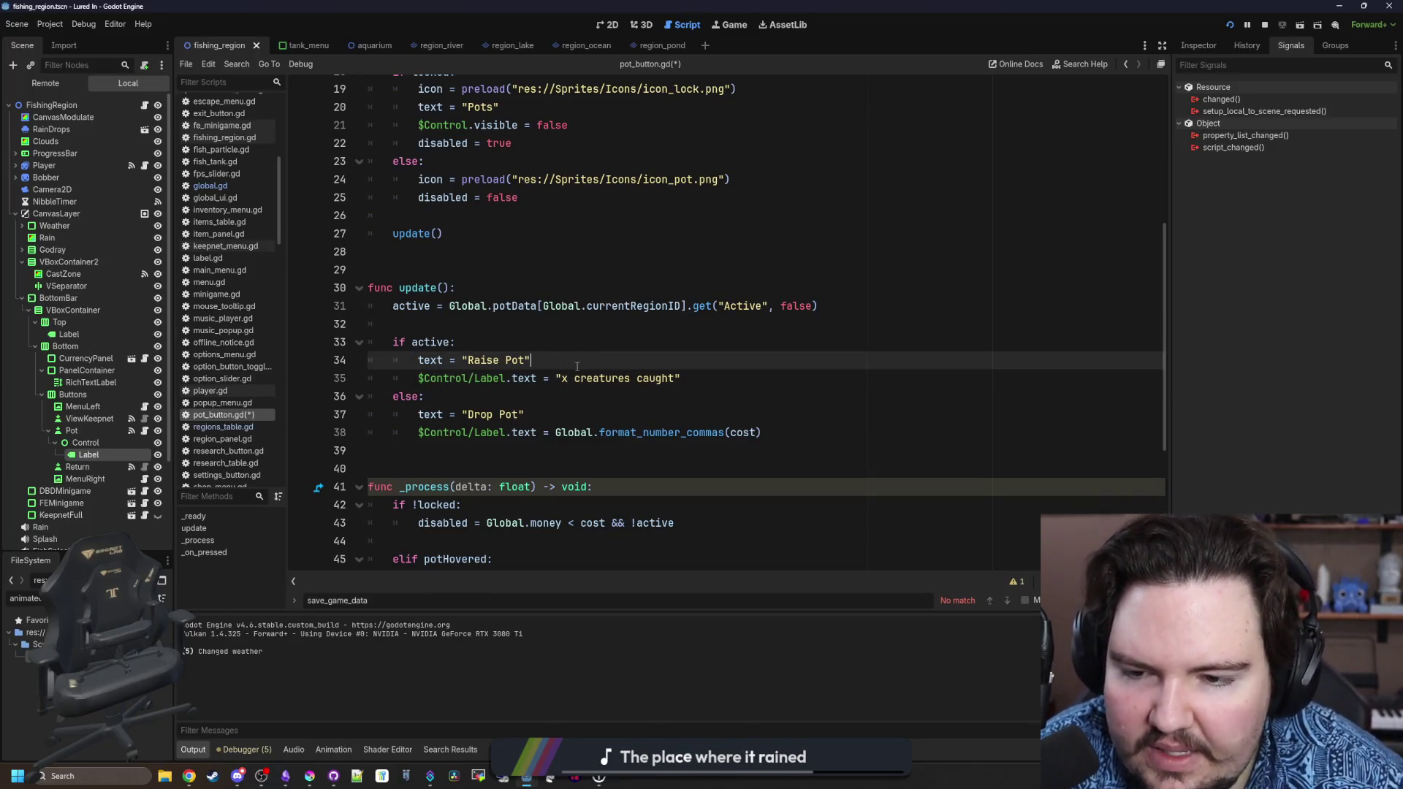
click(570, 378)
key(ctrl+s)
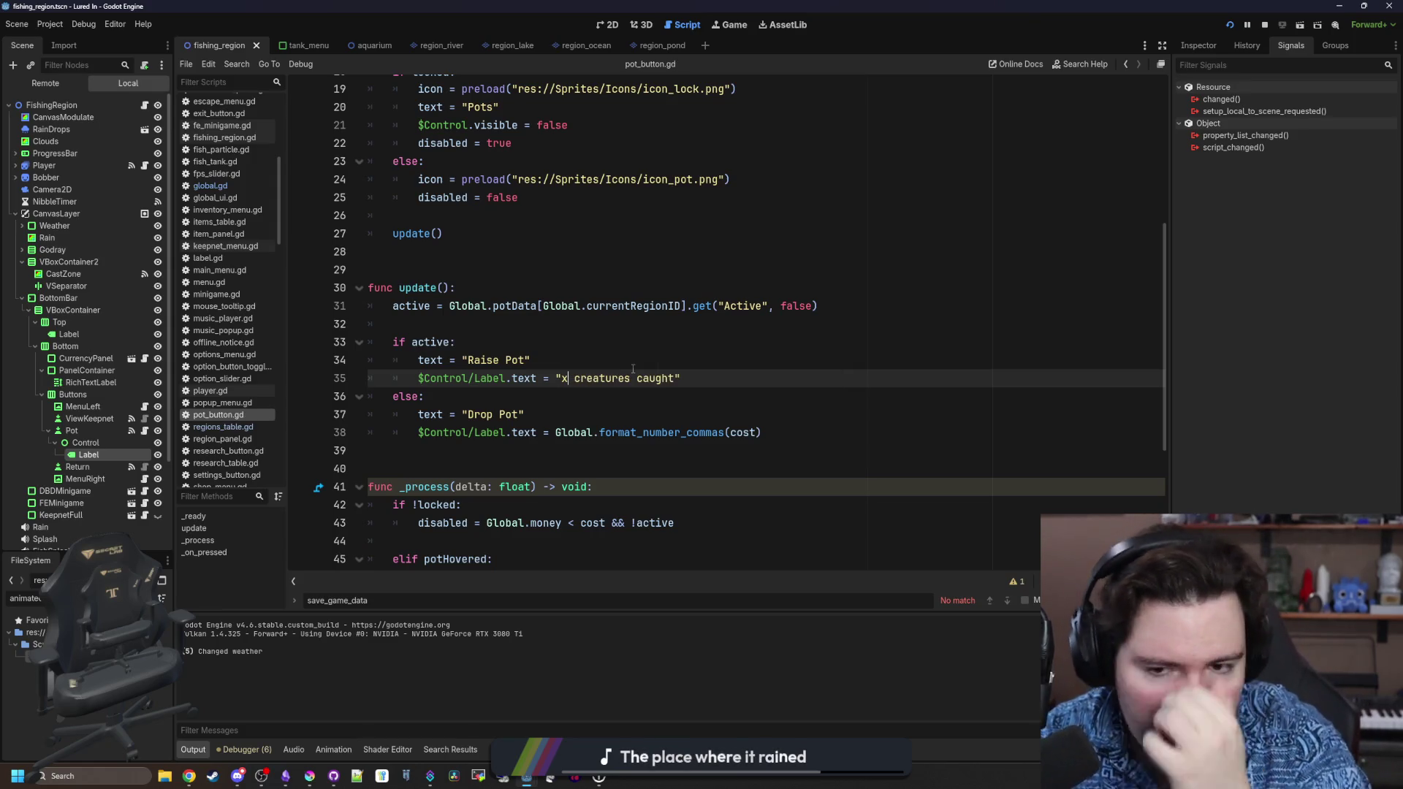
key(BackSpace)
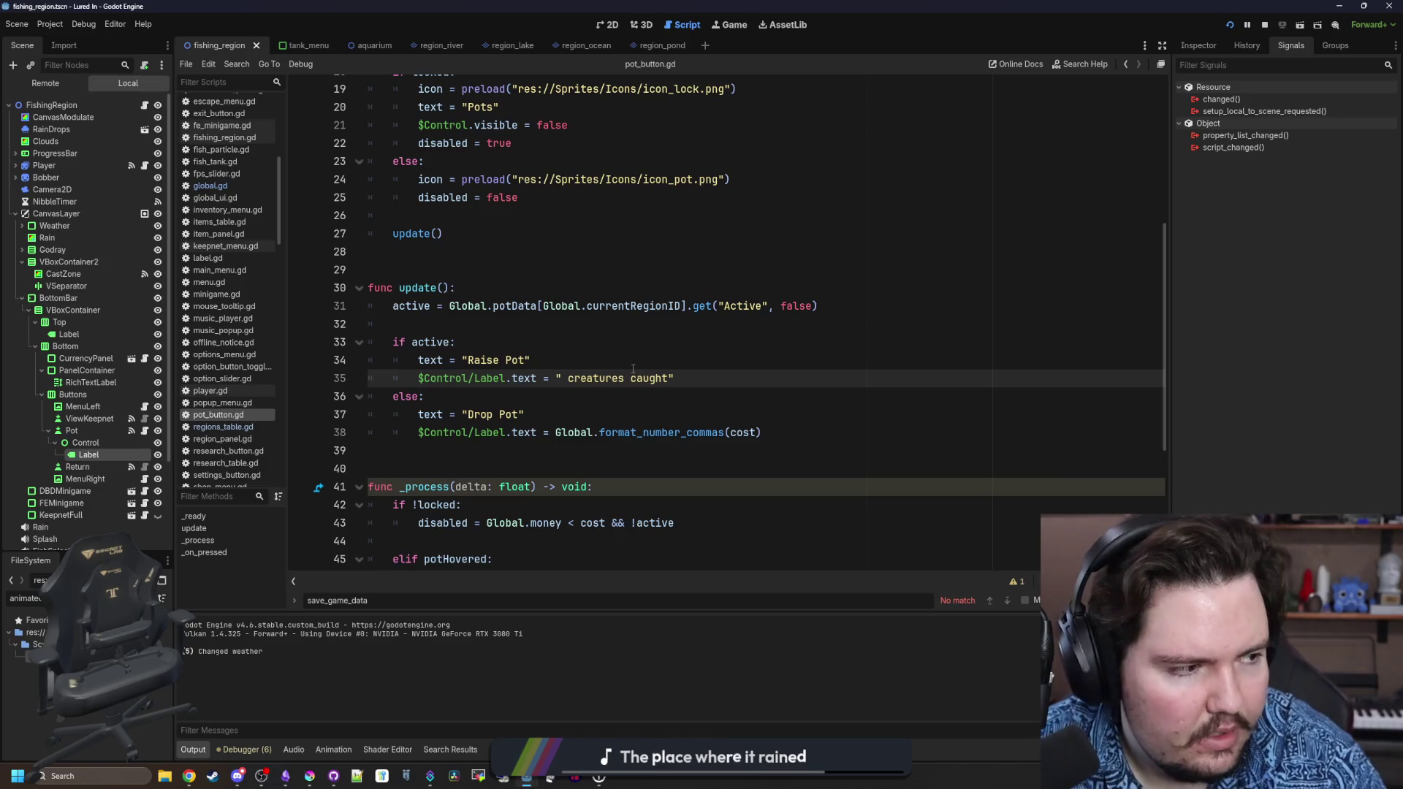
text({})
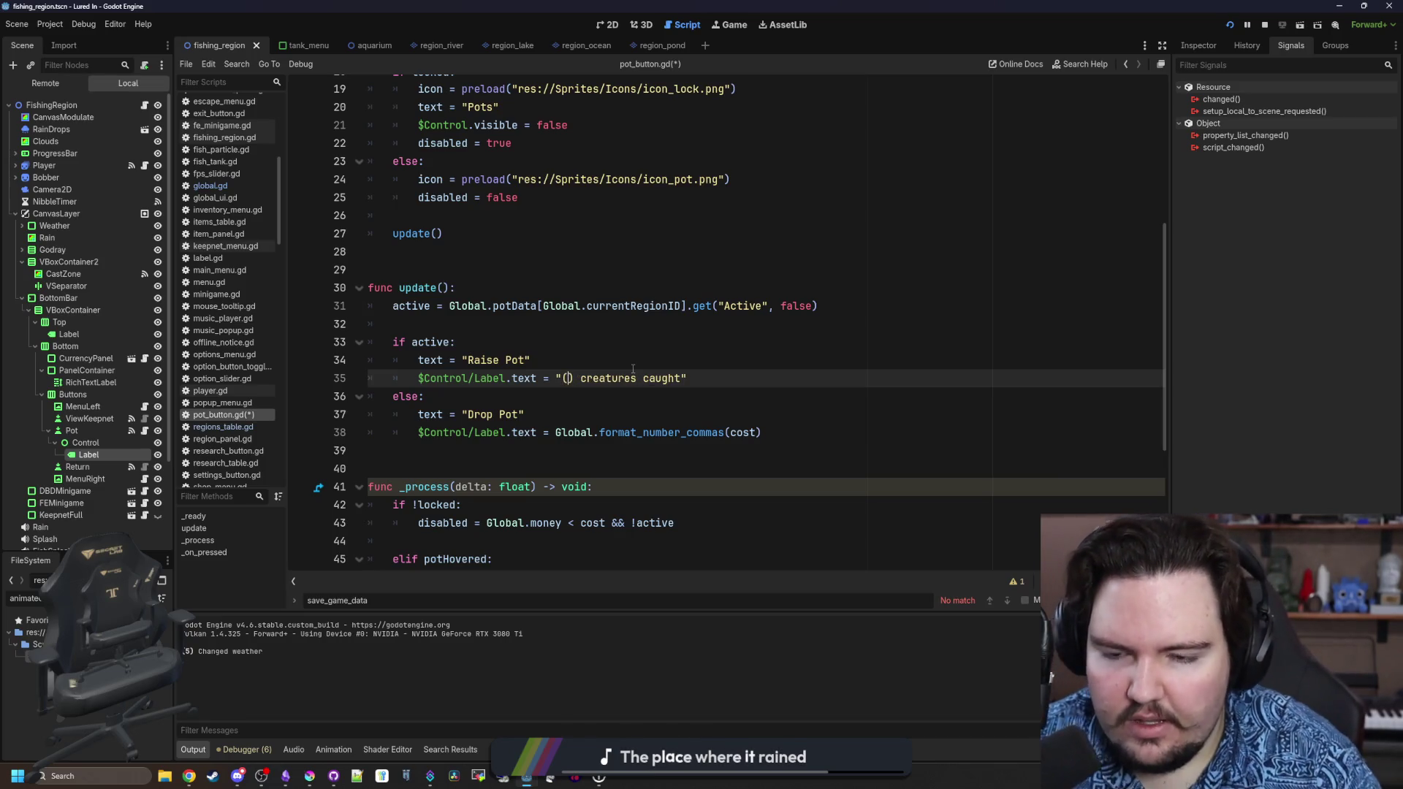
text(x)
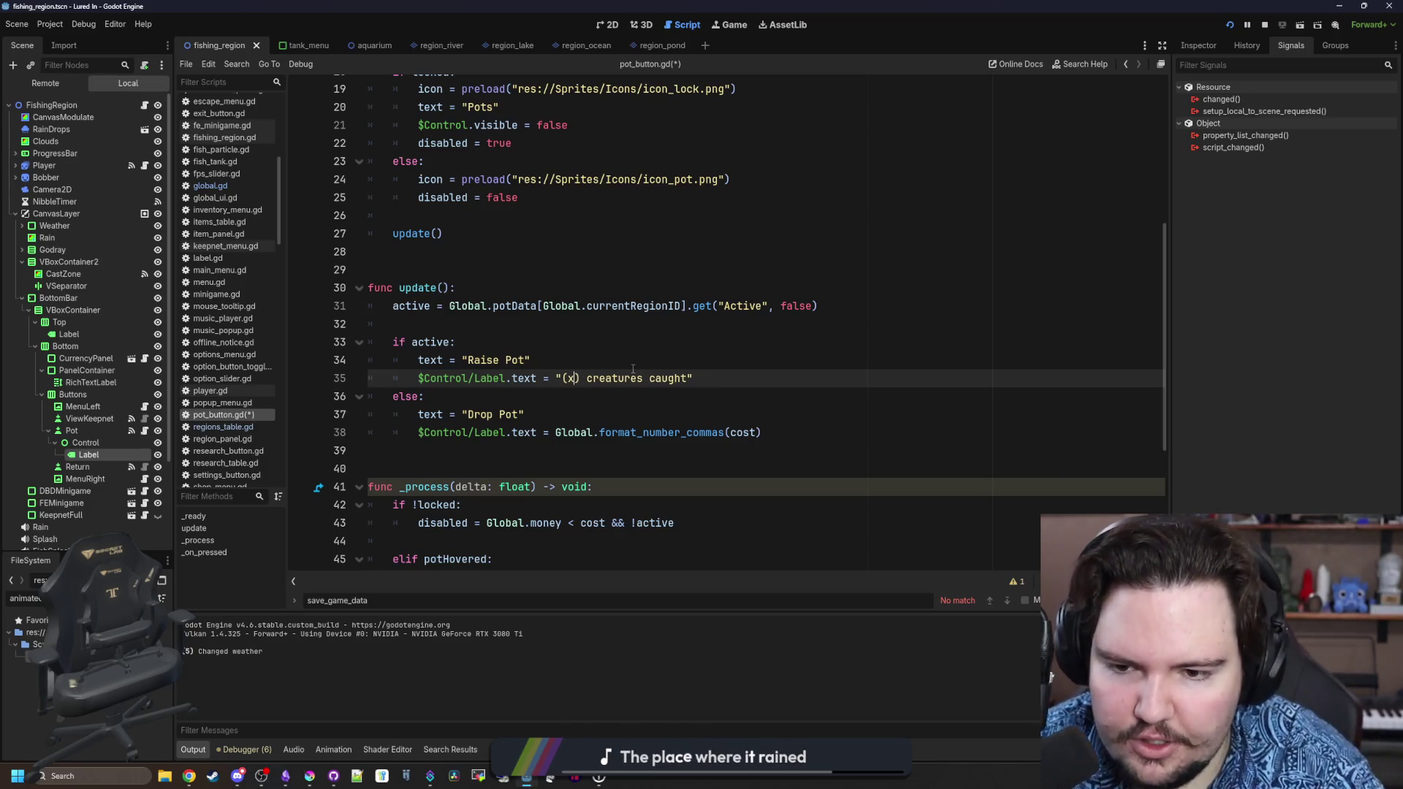
text(/10)
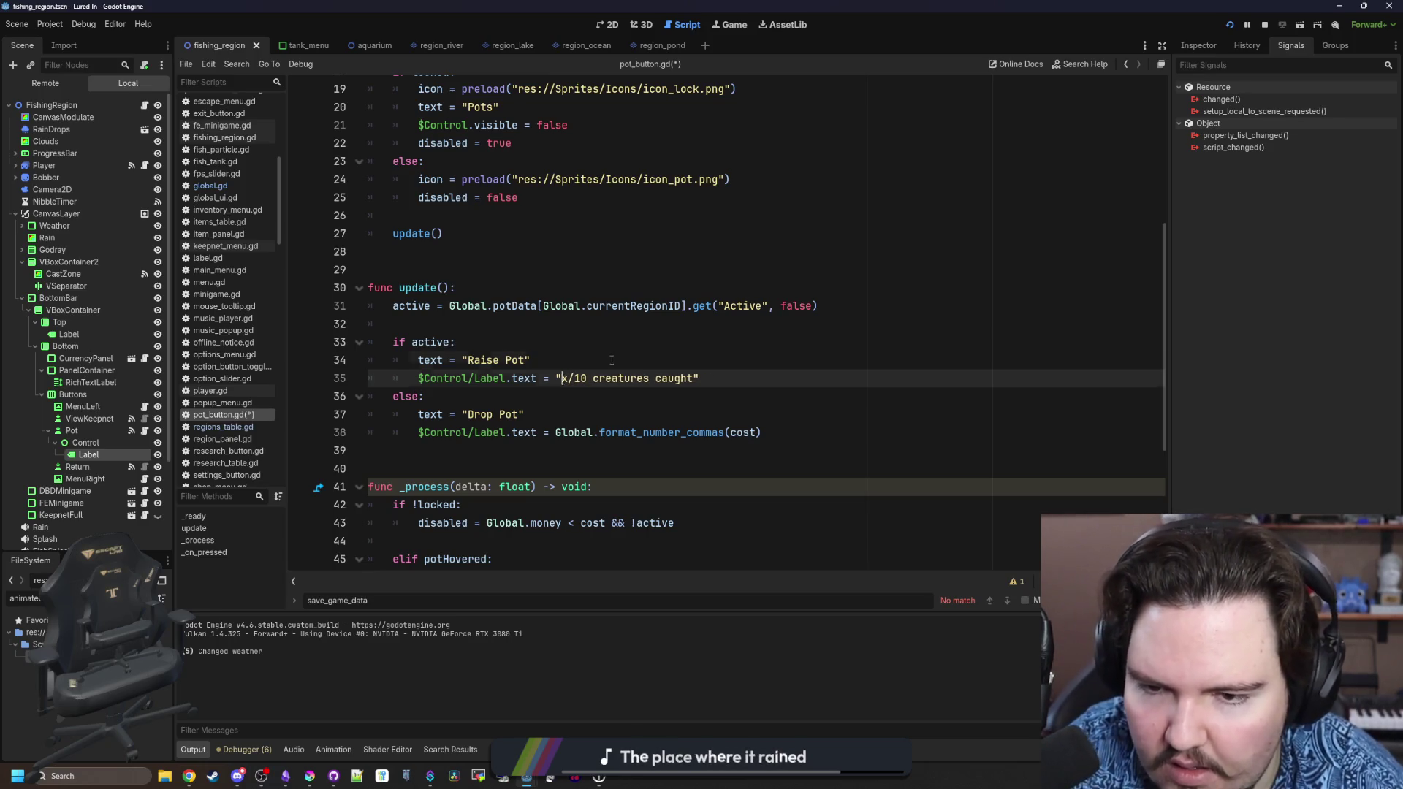
key(ctrl+s)
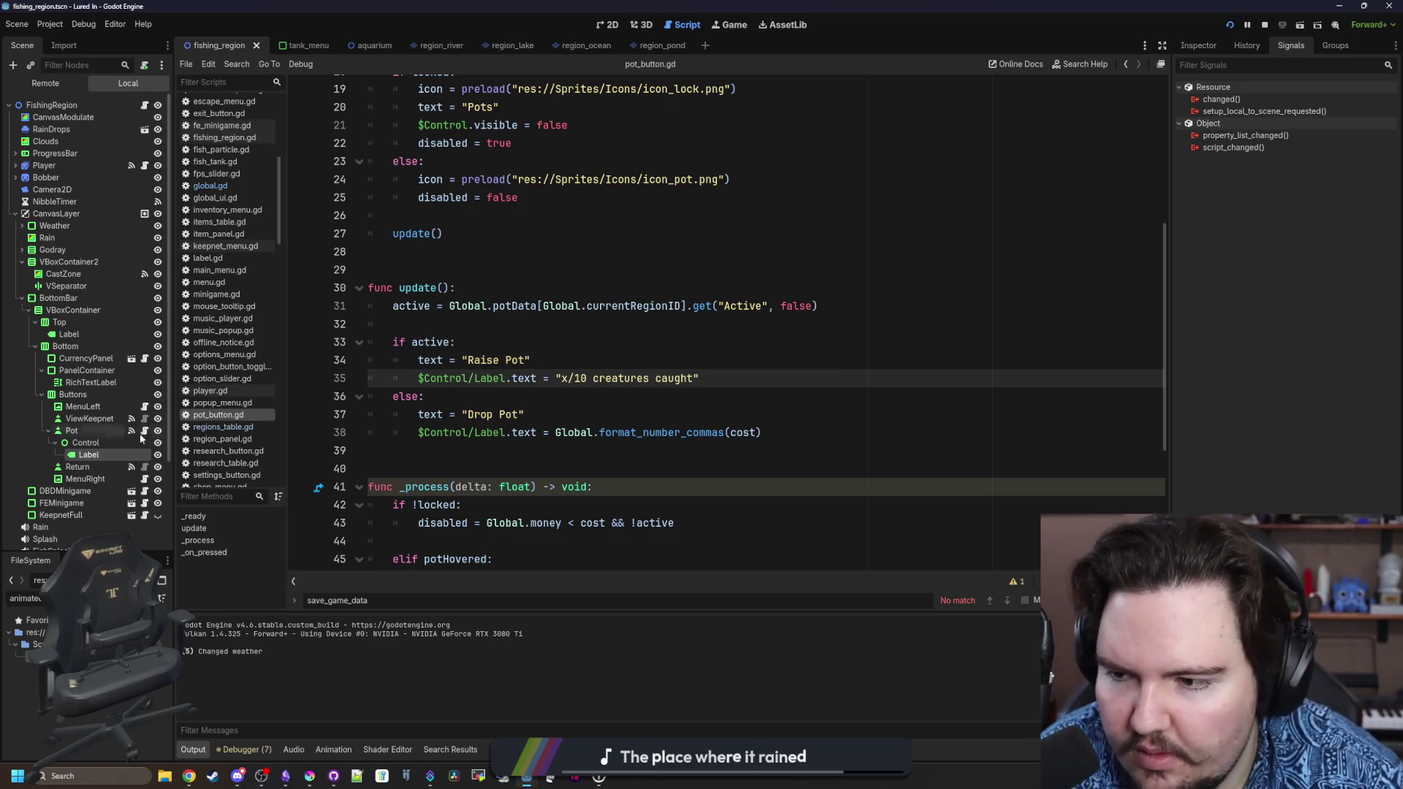
click(89, 455)
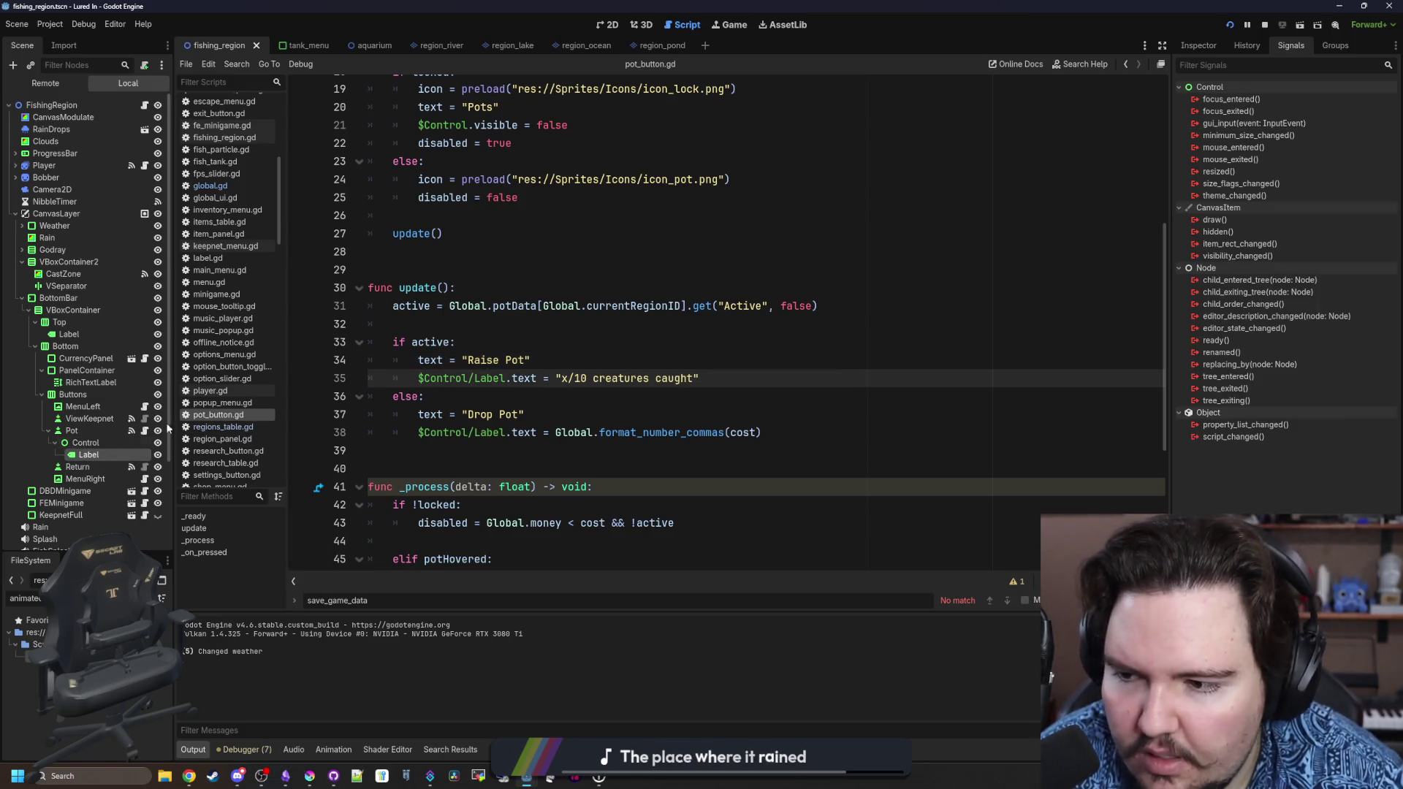
click(1198, 45)
right_click(108, 453)
click(182, 566)
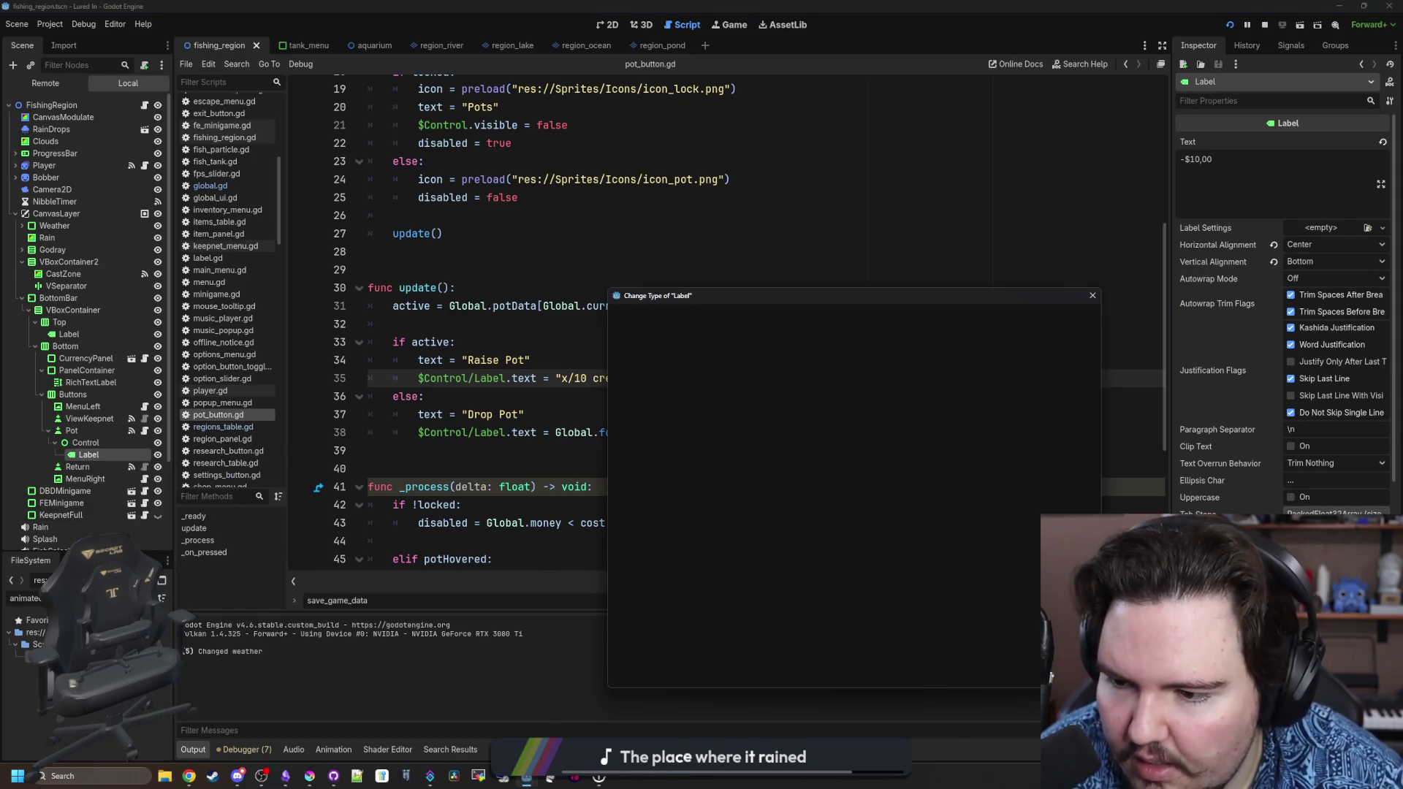
key(Return)
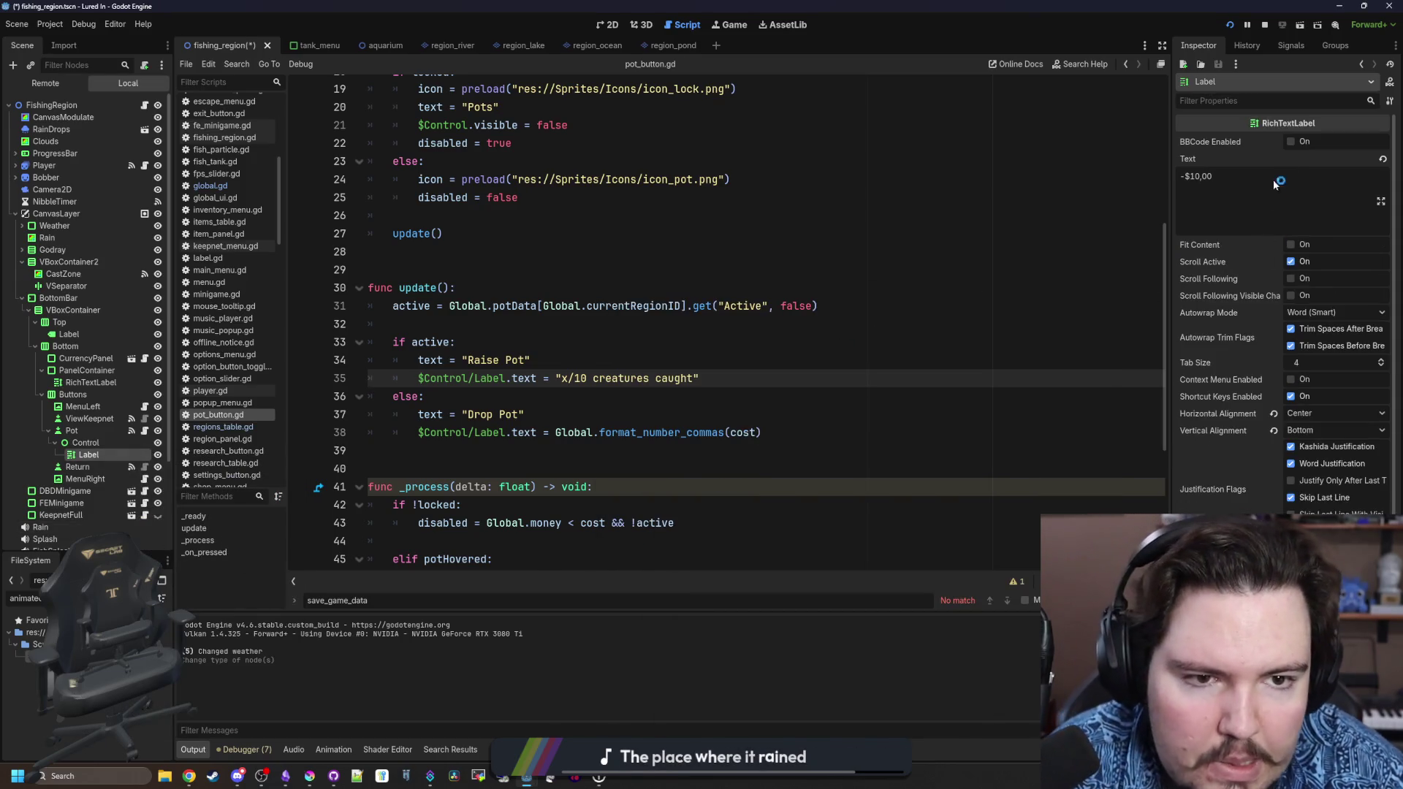
click(1288, 141)
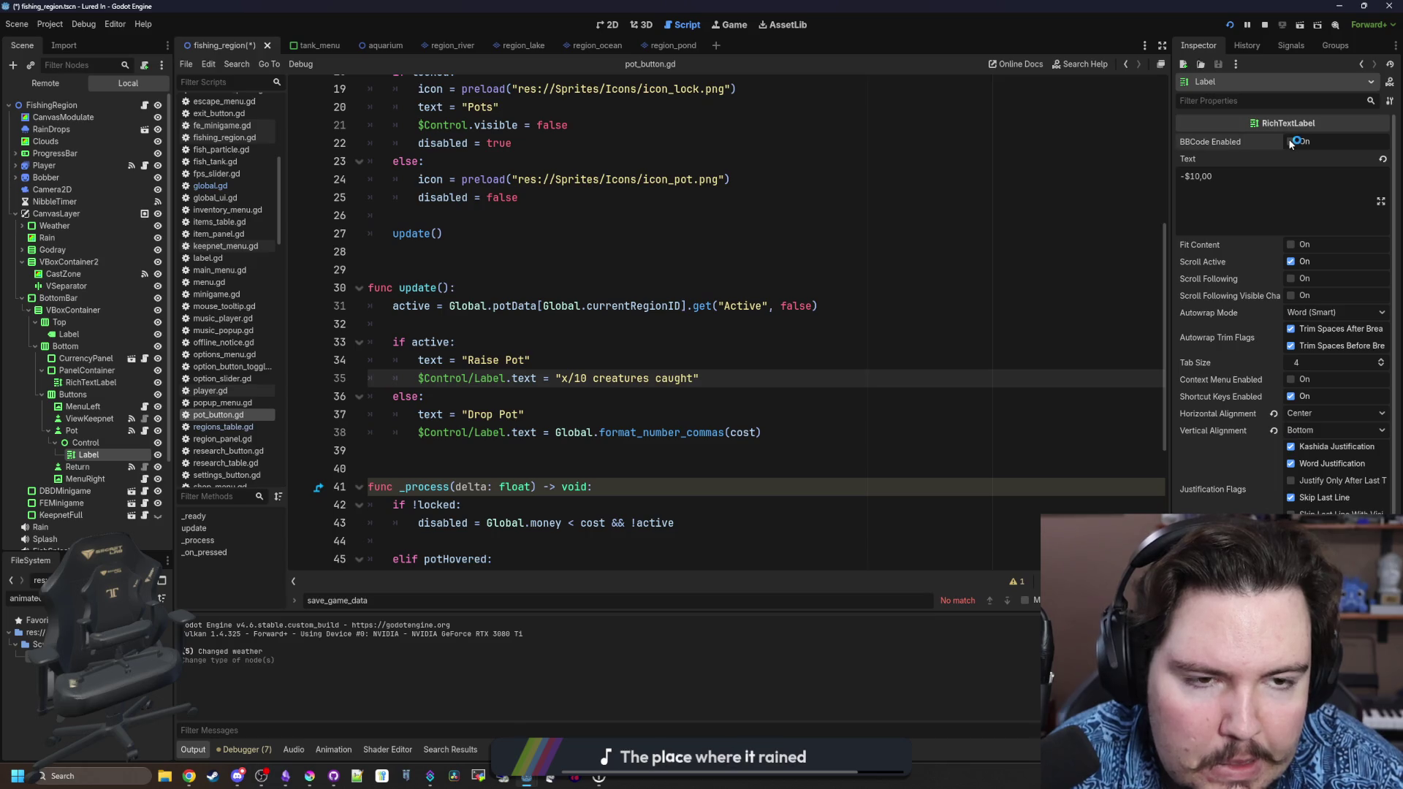
click(688, 421)
click(555, 436)
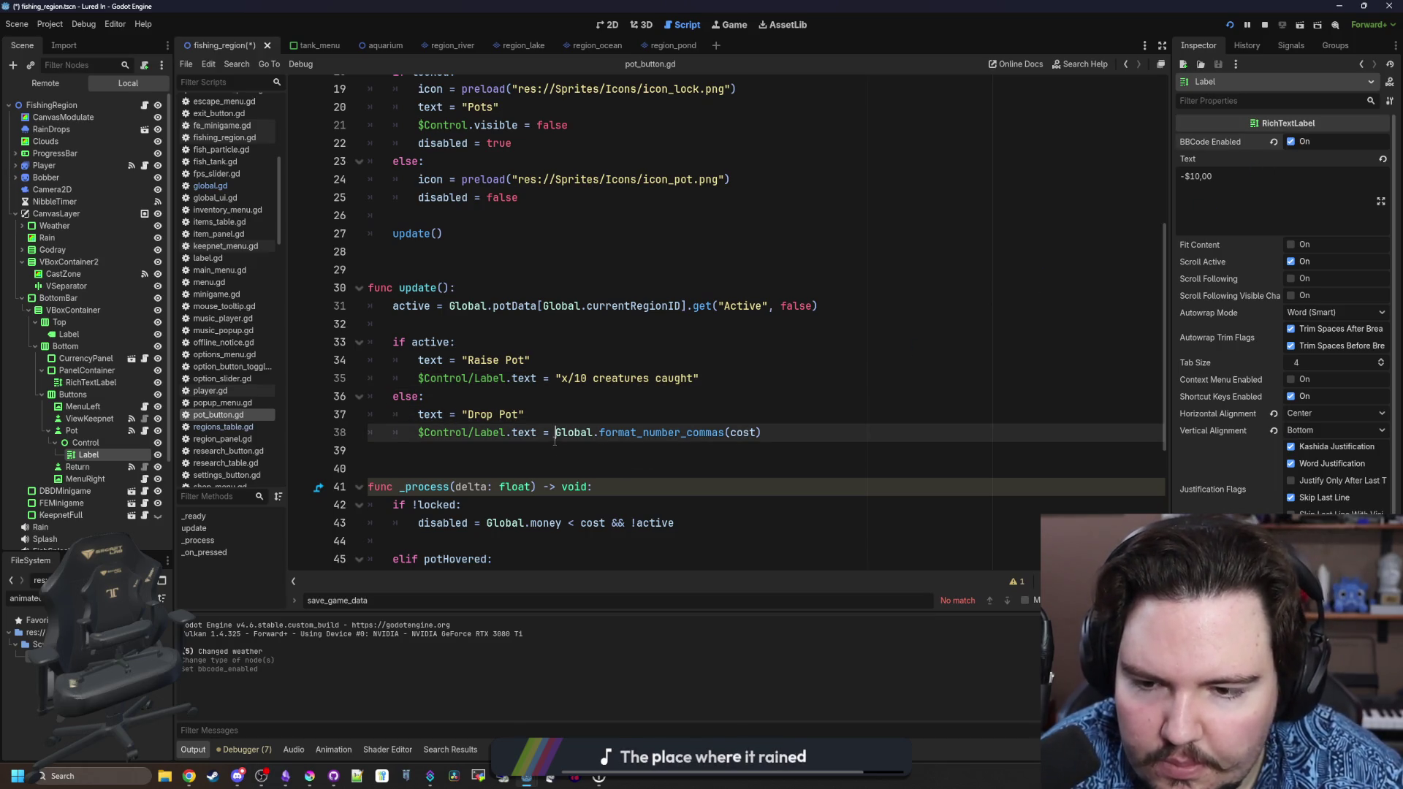
text(-)
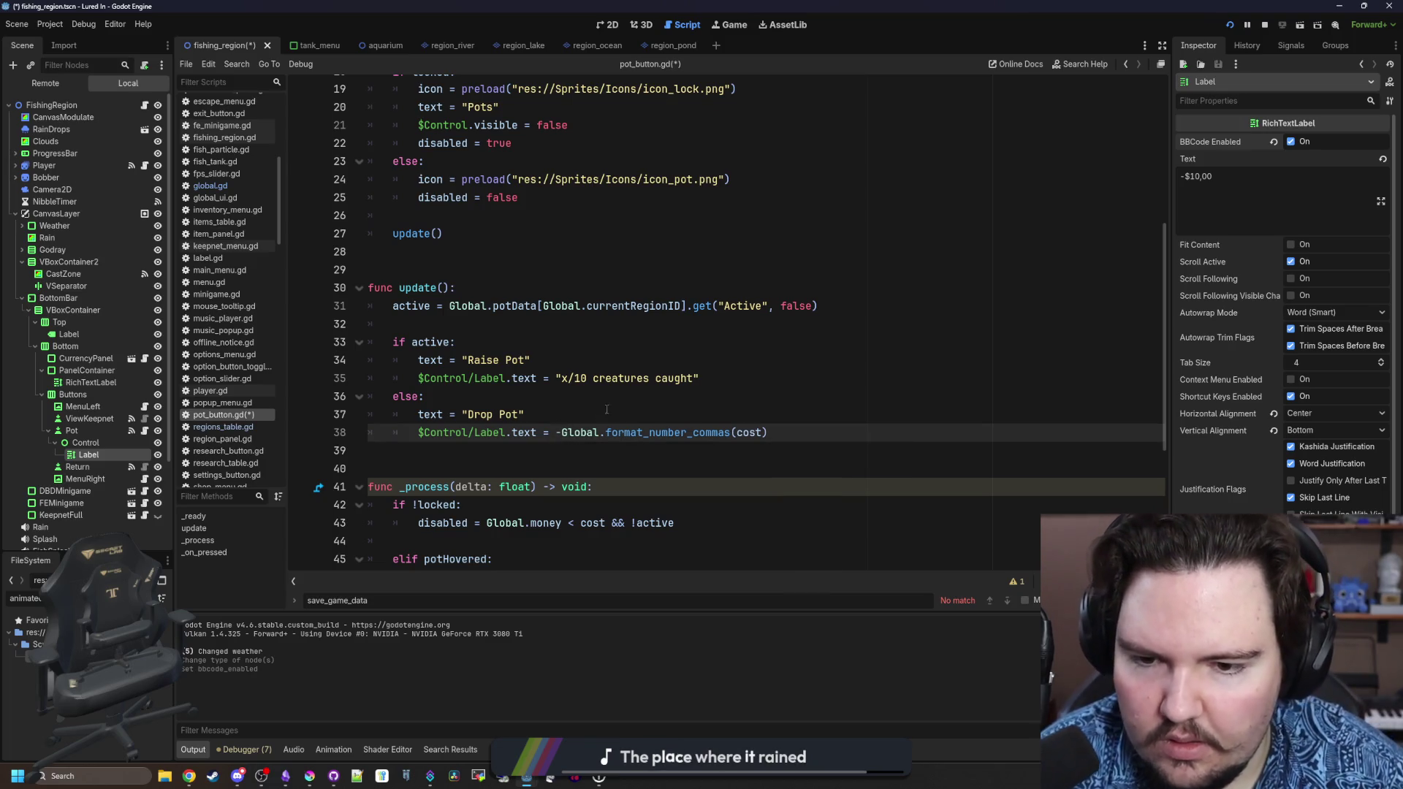
click(604, 411)
click(555, 437)
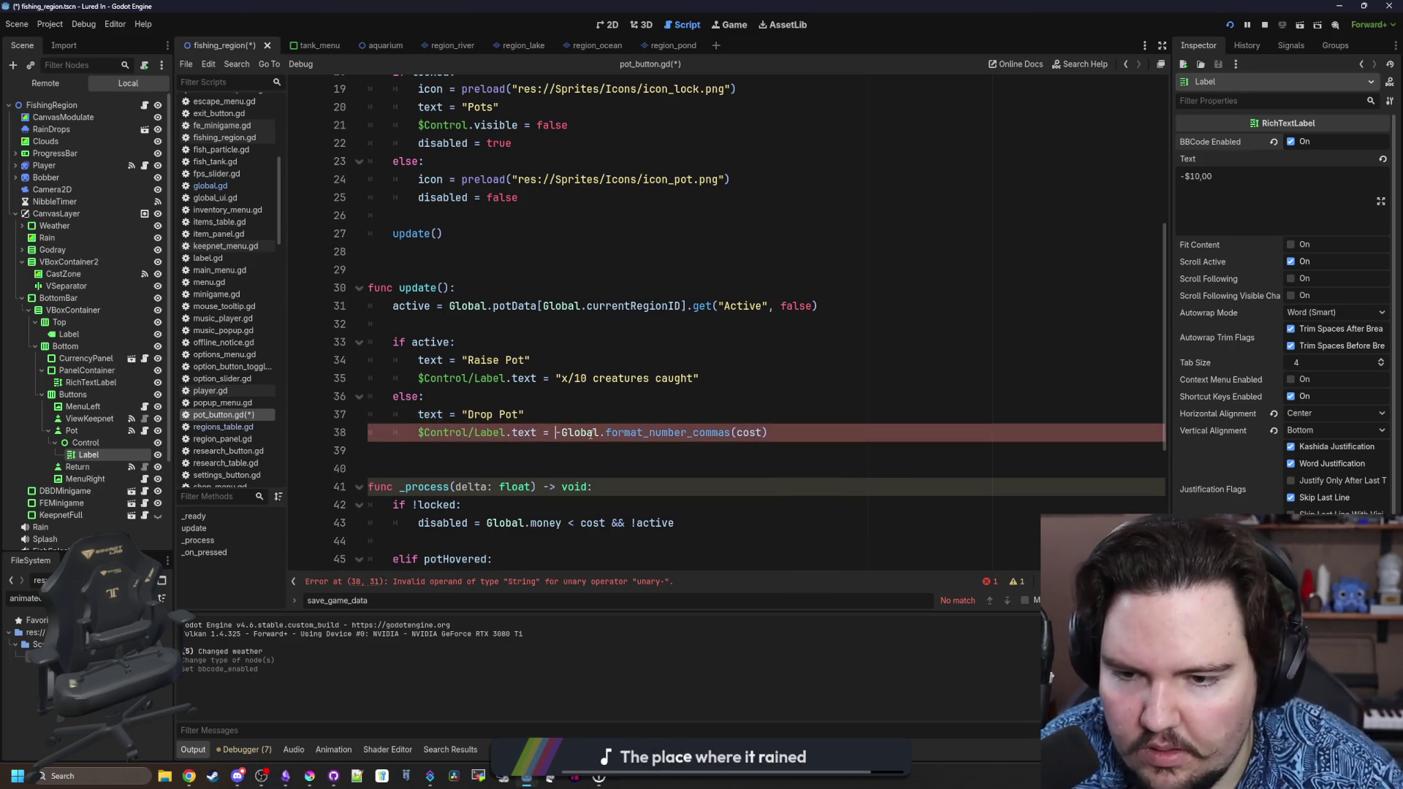
text(str)
key(ctrl+space)
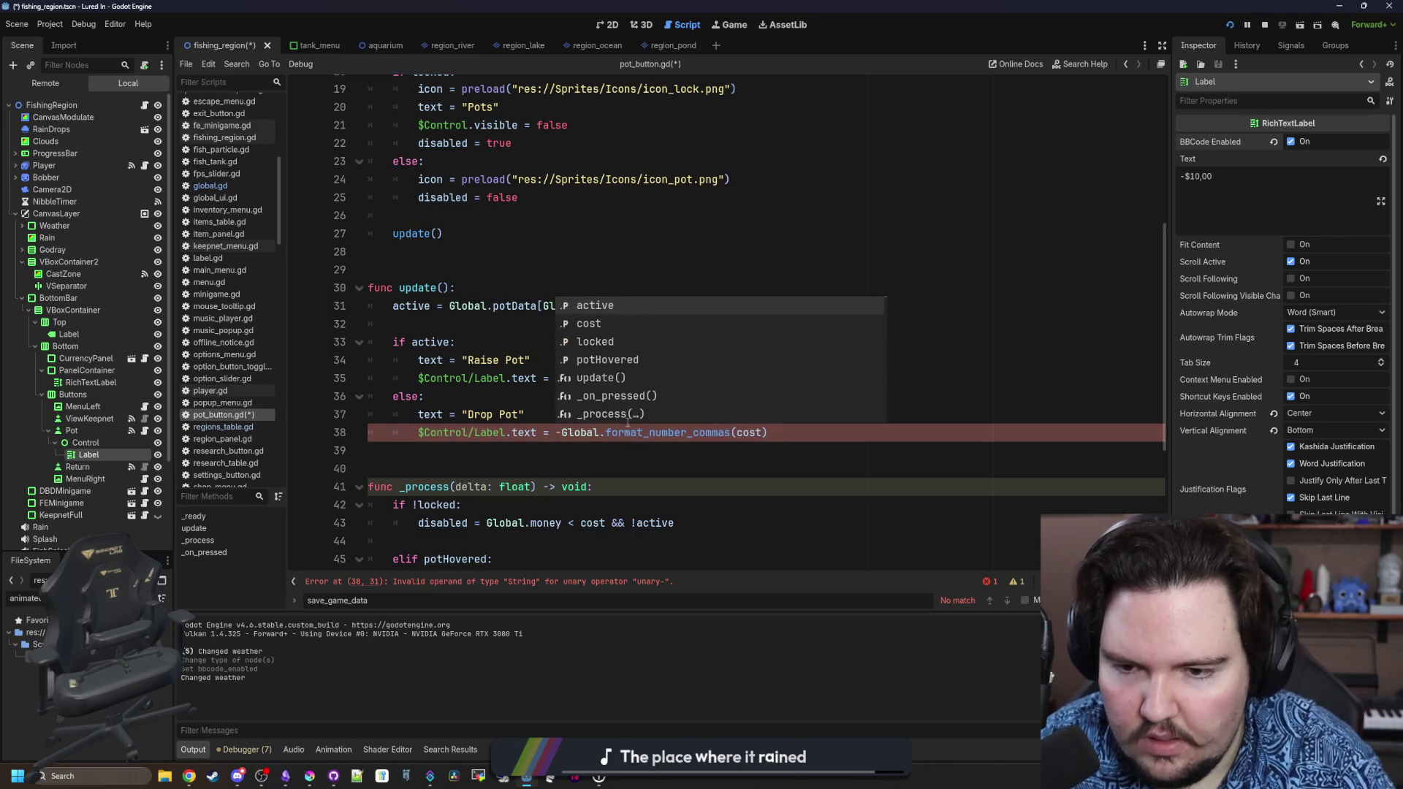
On line 38, wrap the cost as "-${0}".format([Global.format_number_commas(cost)]) and save.
text(")
key(Escape)
key(Delete)
key(Right)
key(Right)
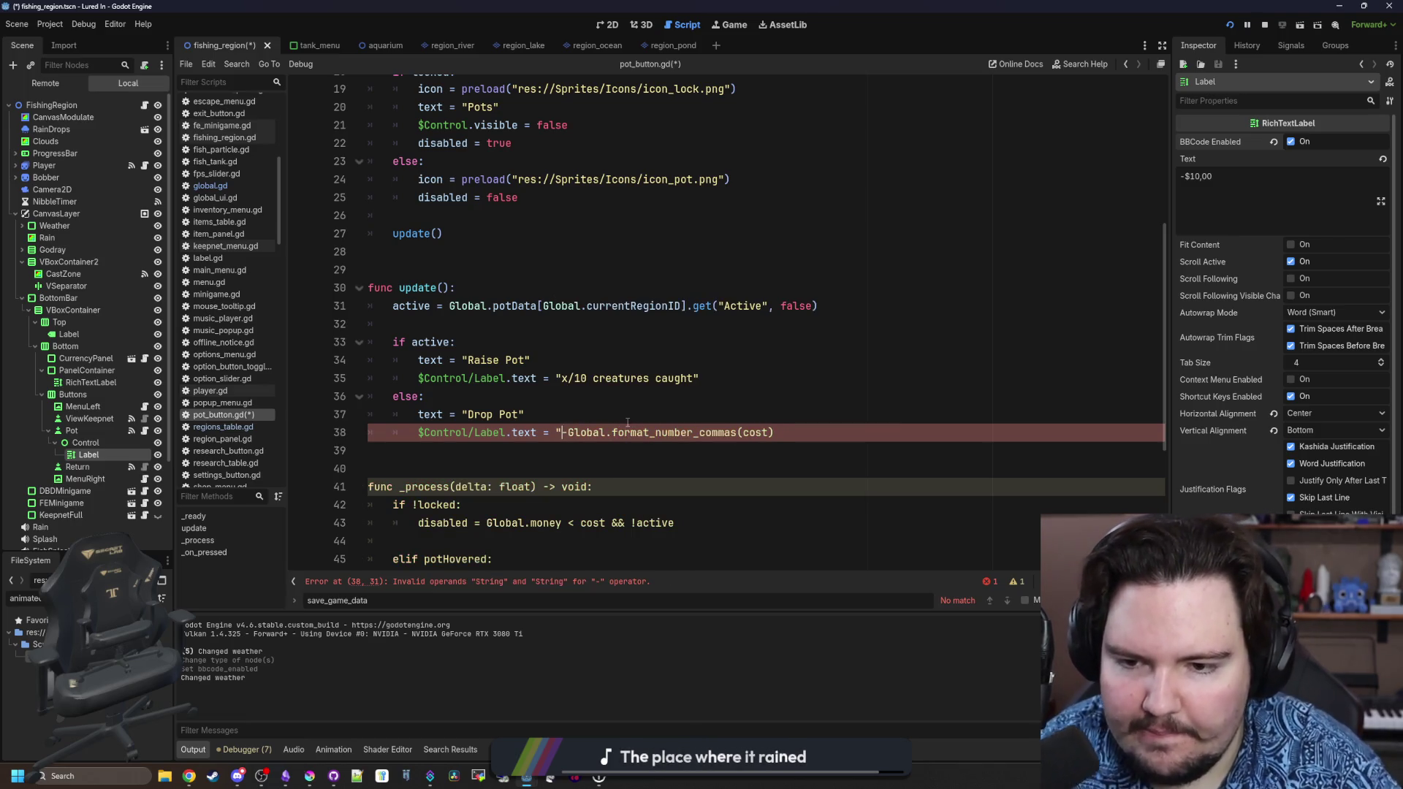
text({0)
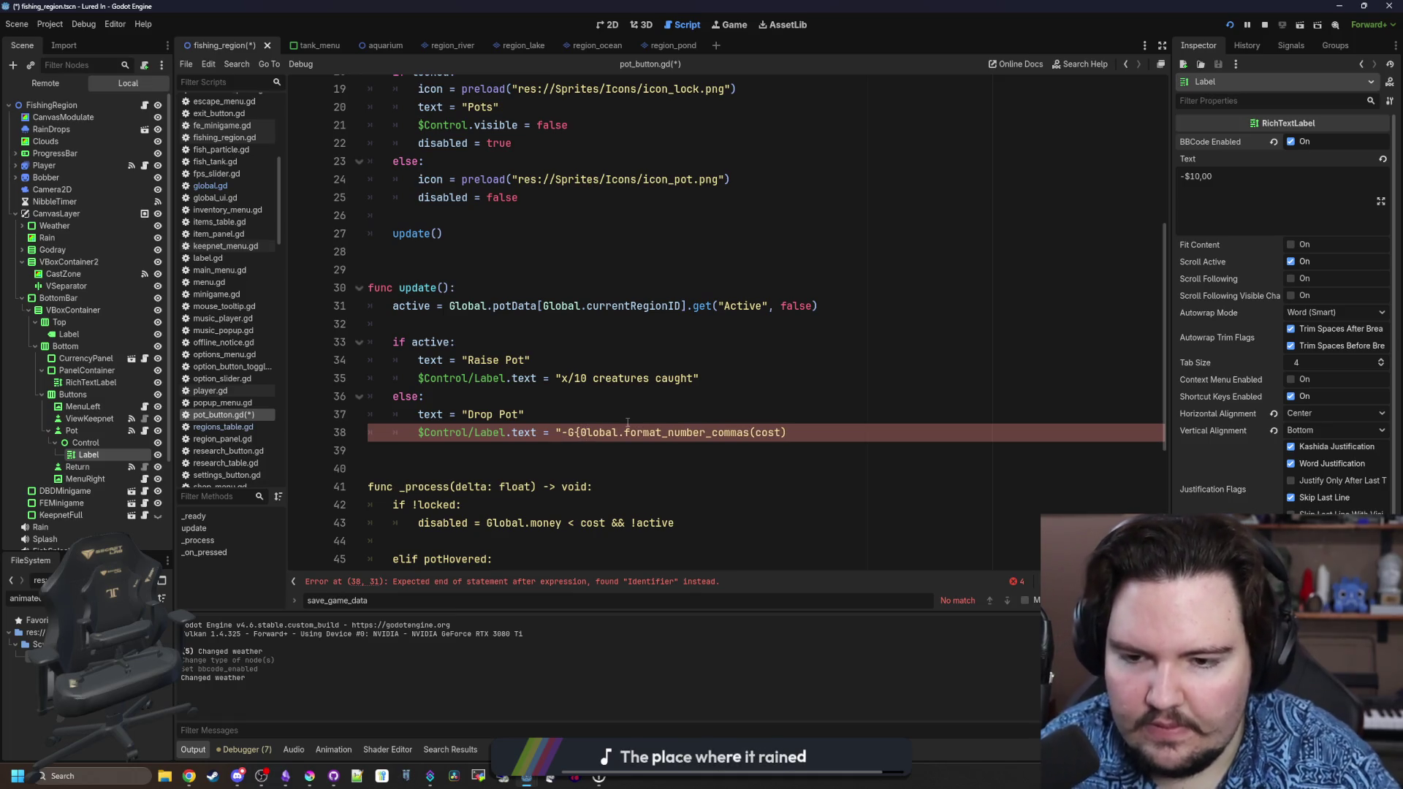
text(})
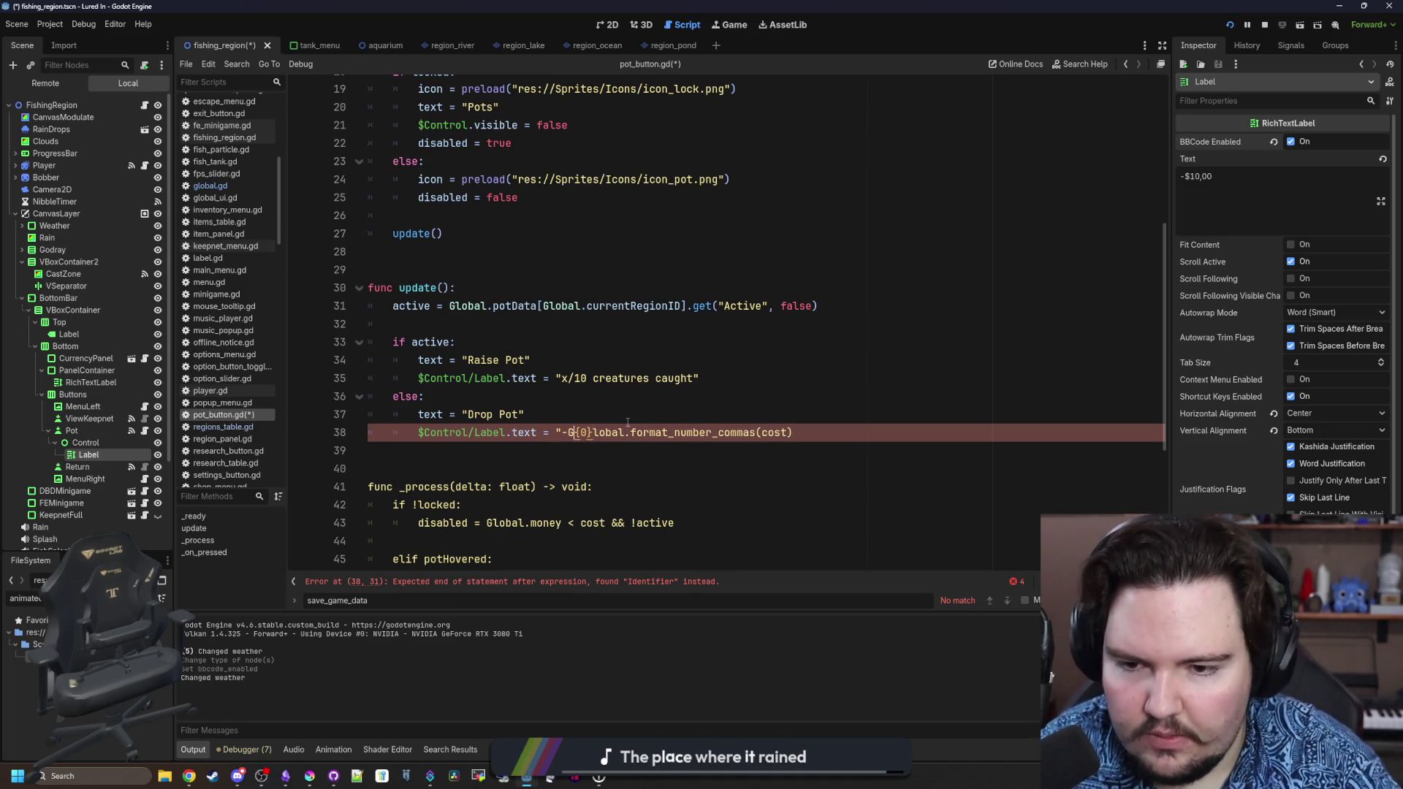
key(BackSpace)
text(${0})
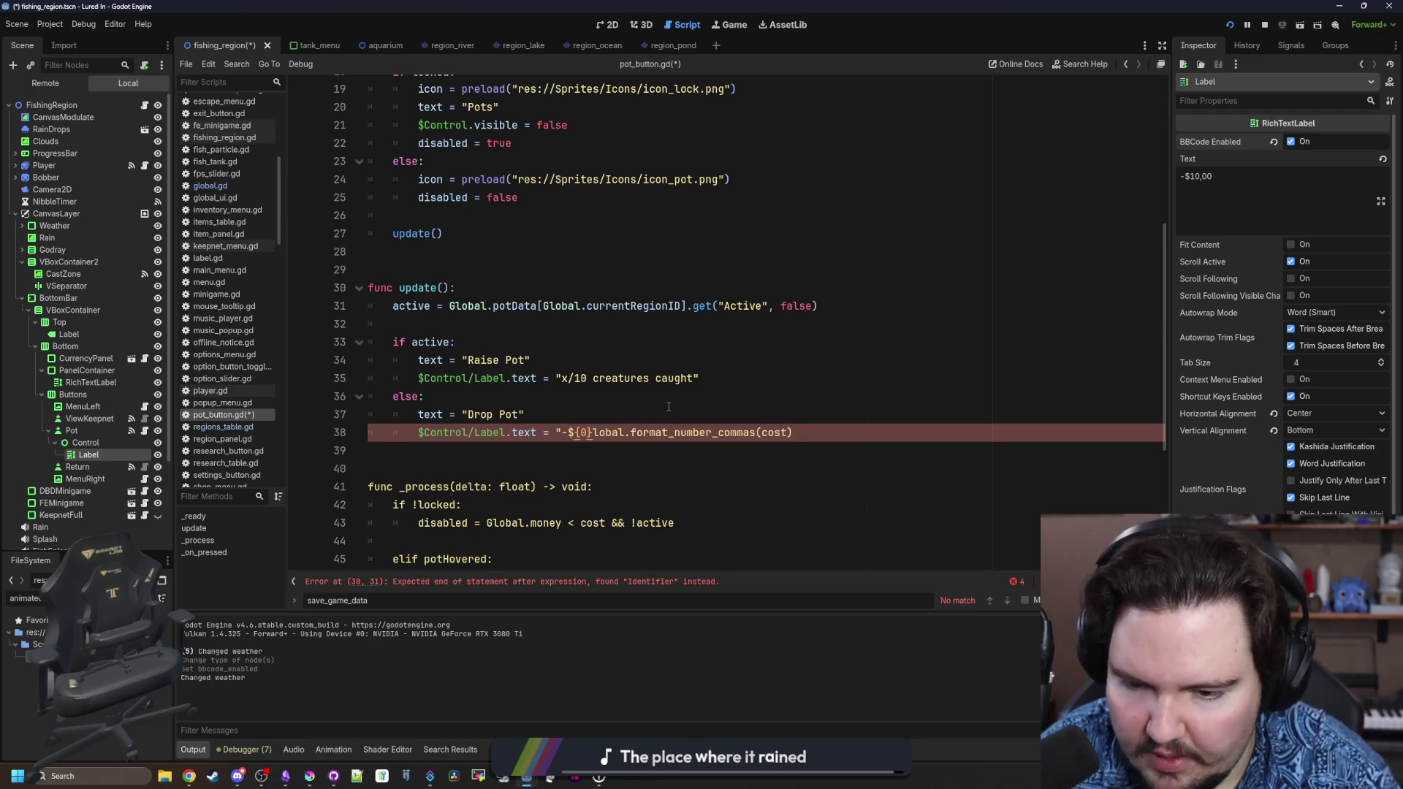
text(".format)
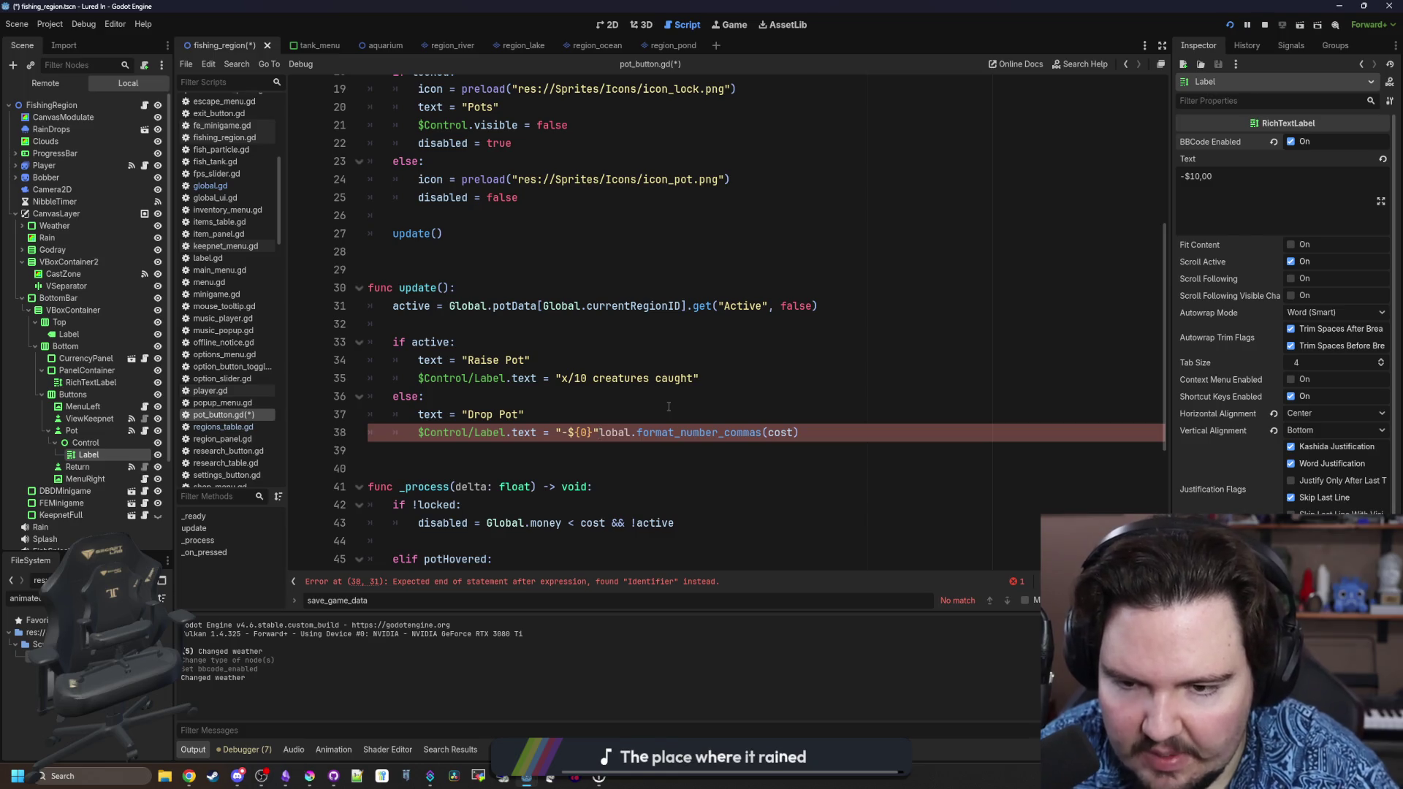
text(()
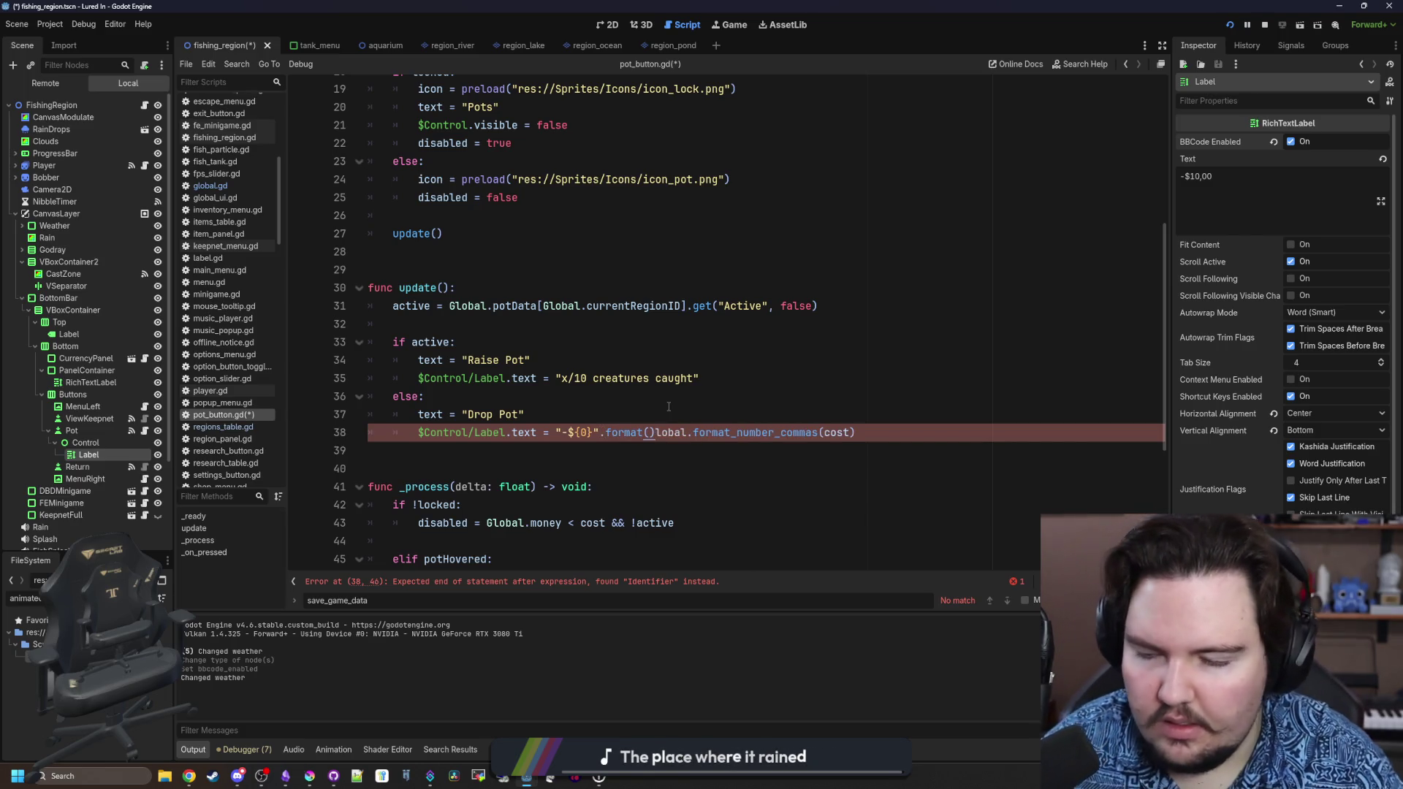
text([)
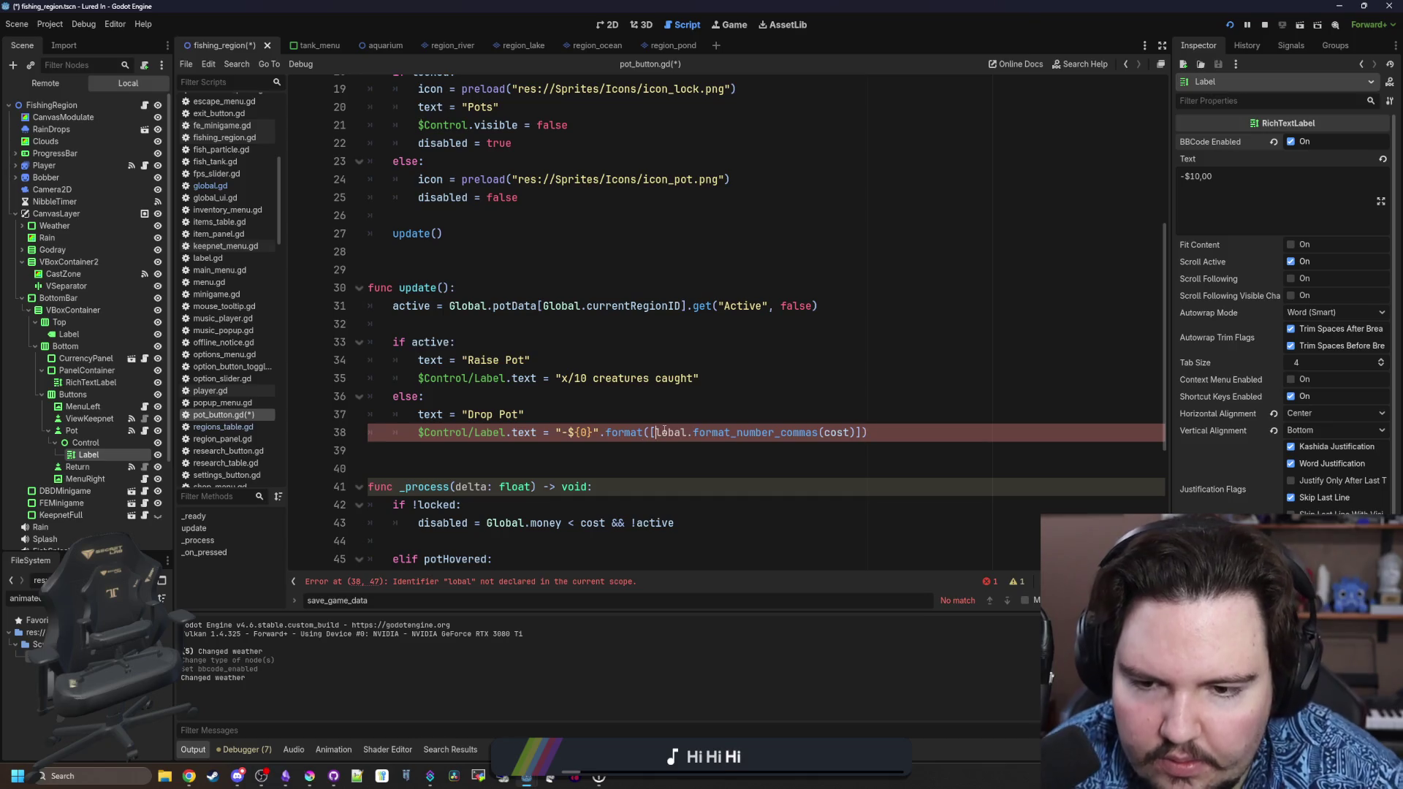
text(G)
key(Escape)
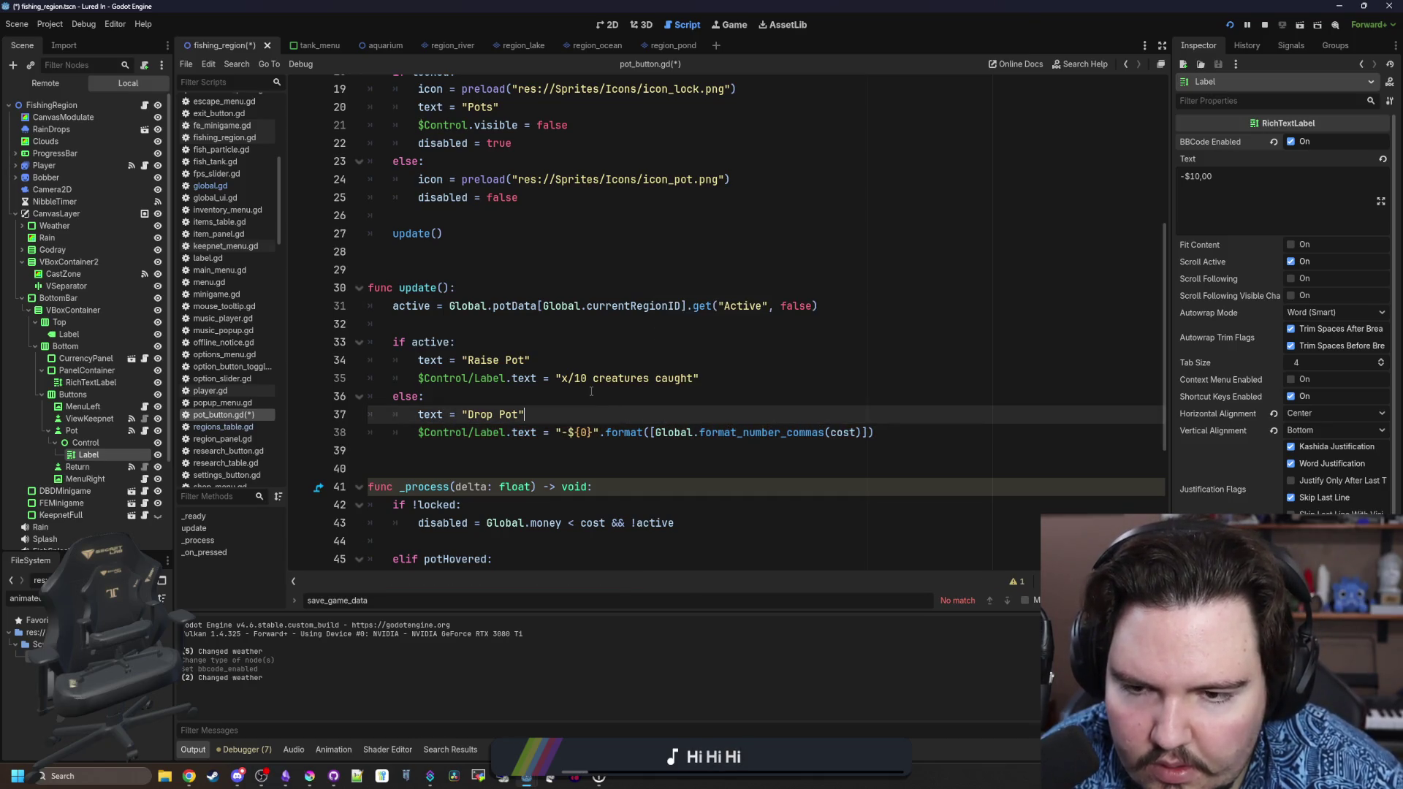
key(Up)
key(Up)
key(ctrl+s)
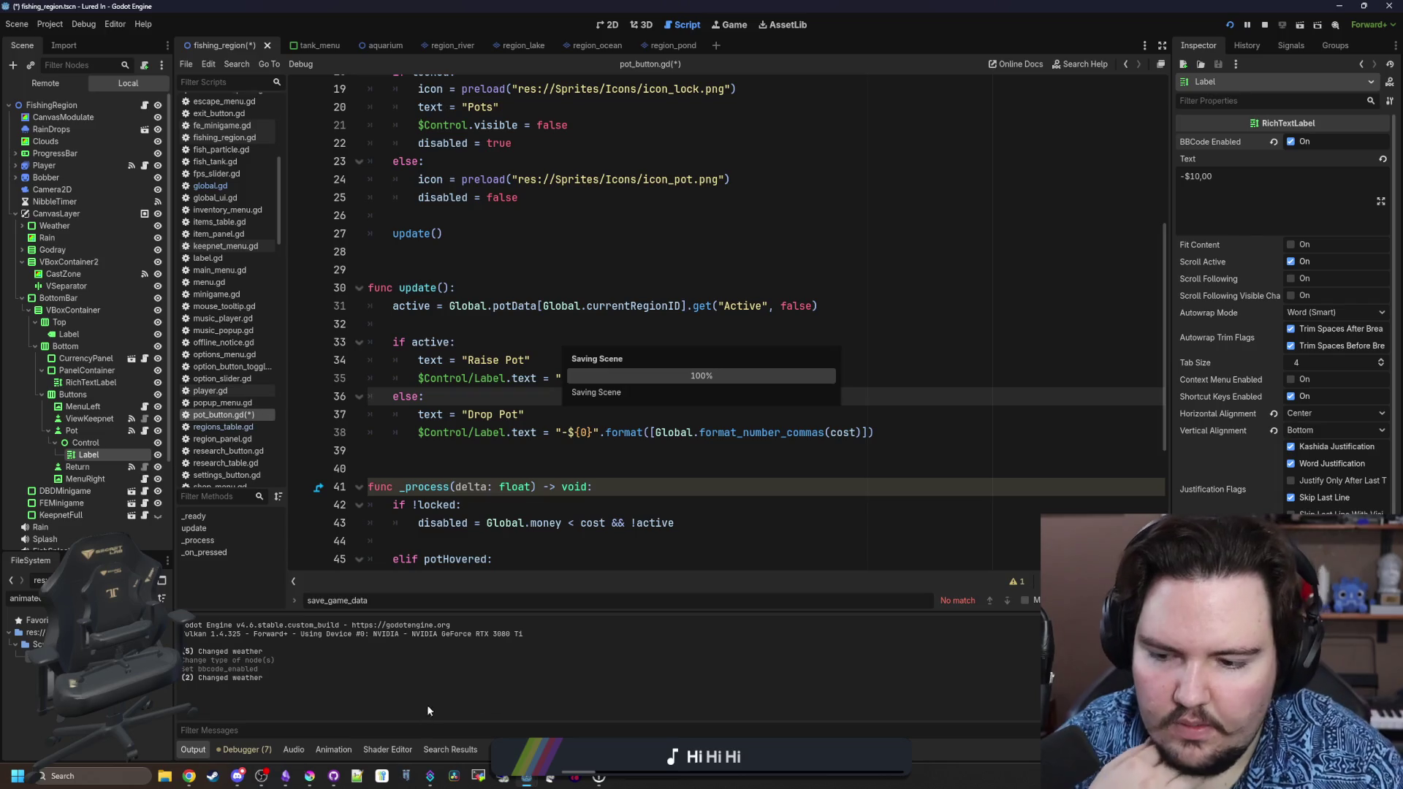
Stop the running test game.
click(1264, 25)
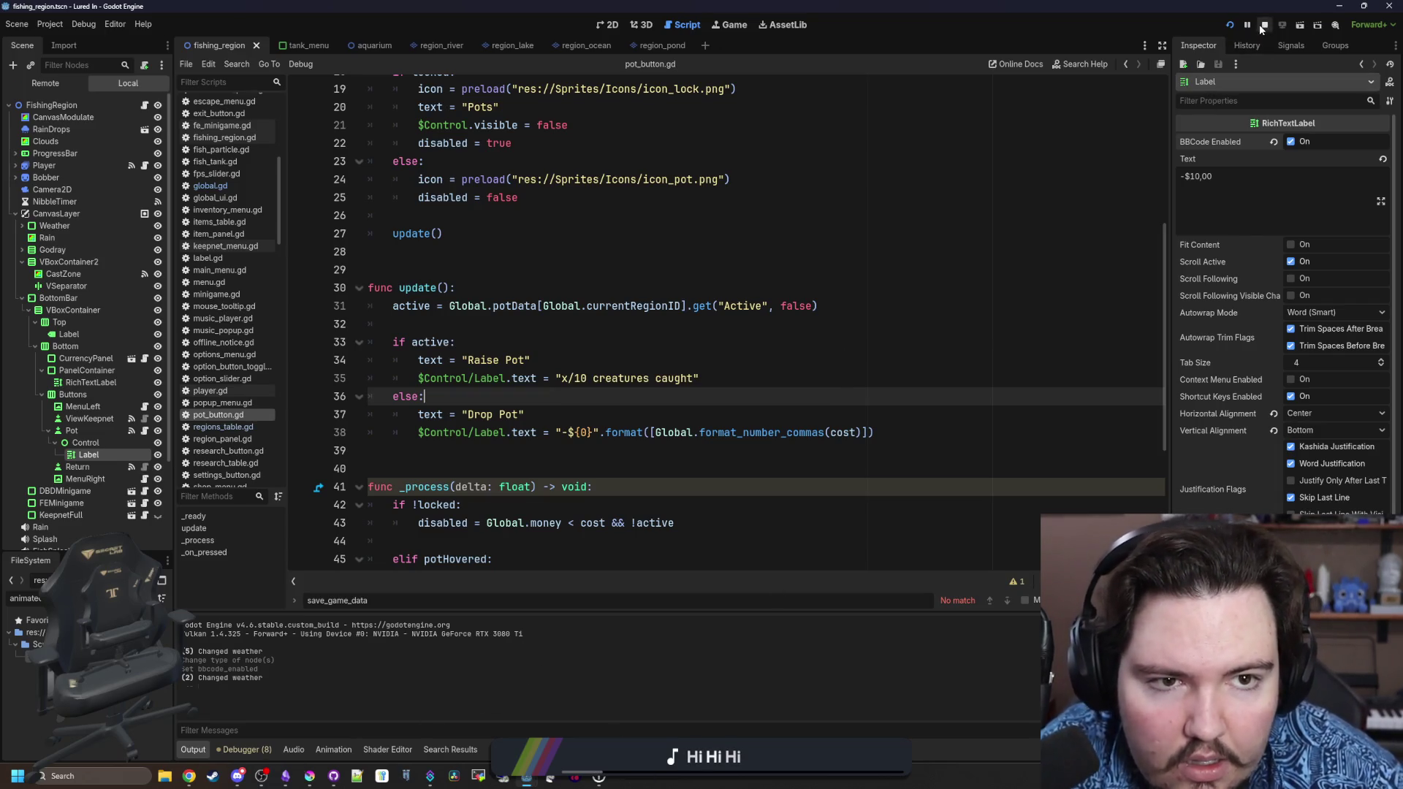
click(826, 311)
click(626, 338)
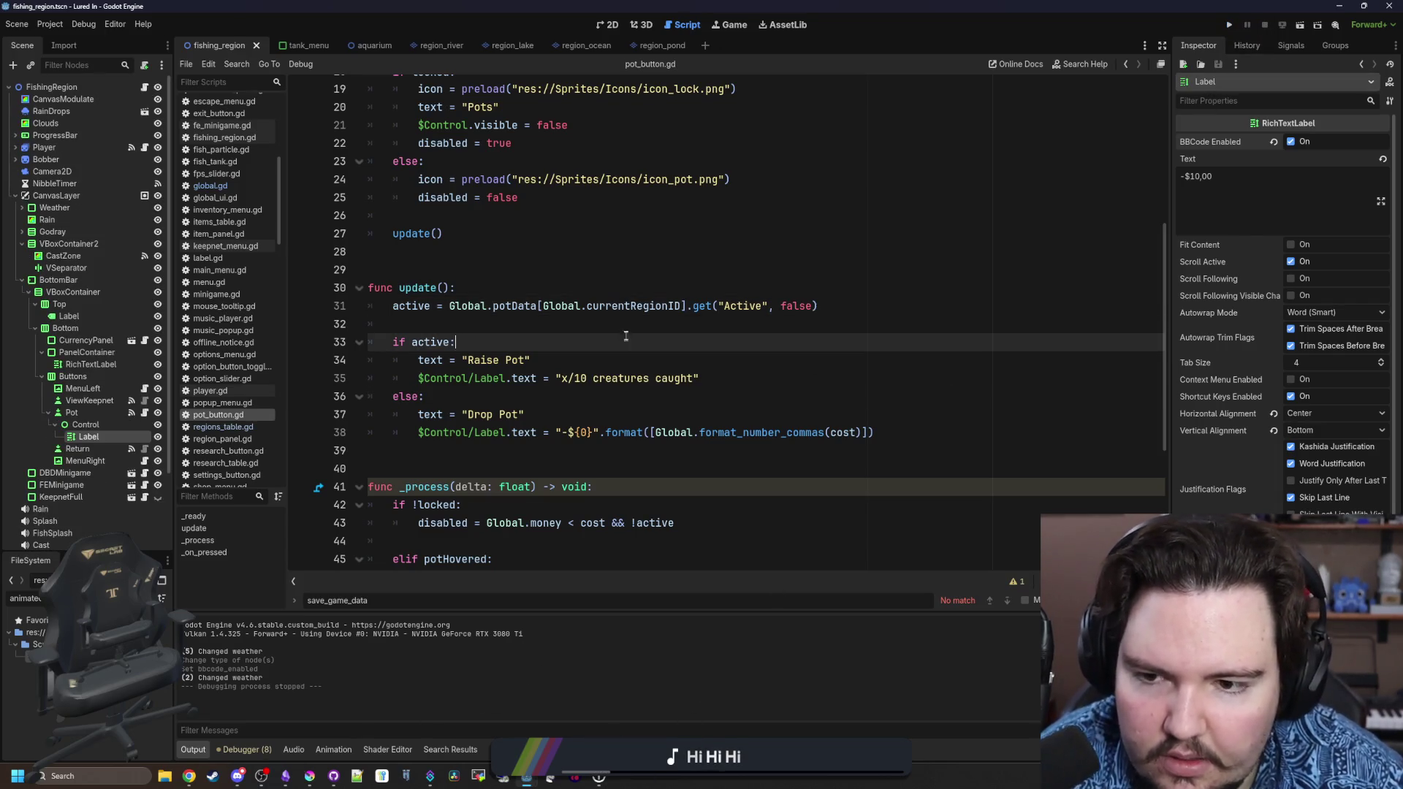
click(628, 329)
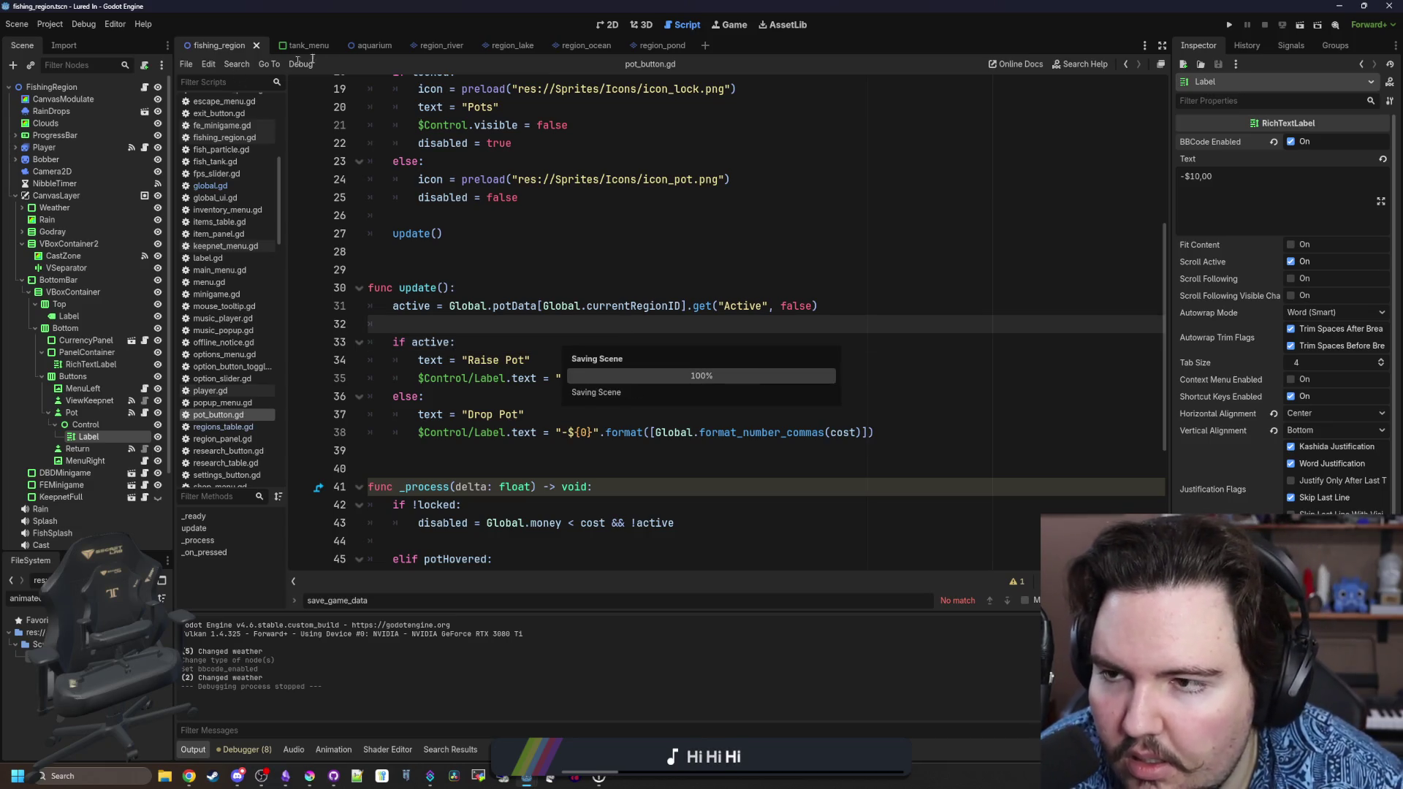
Close all scene tabs and open fishing_region.tscn, found by filtering files for 'region'.
right_click(678, 45)
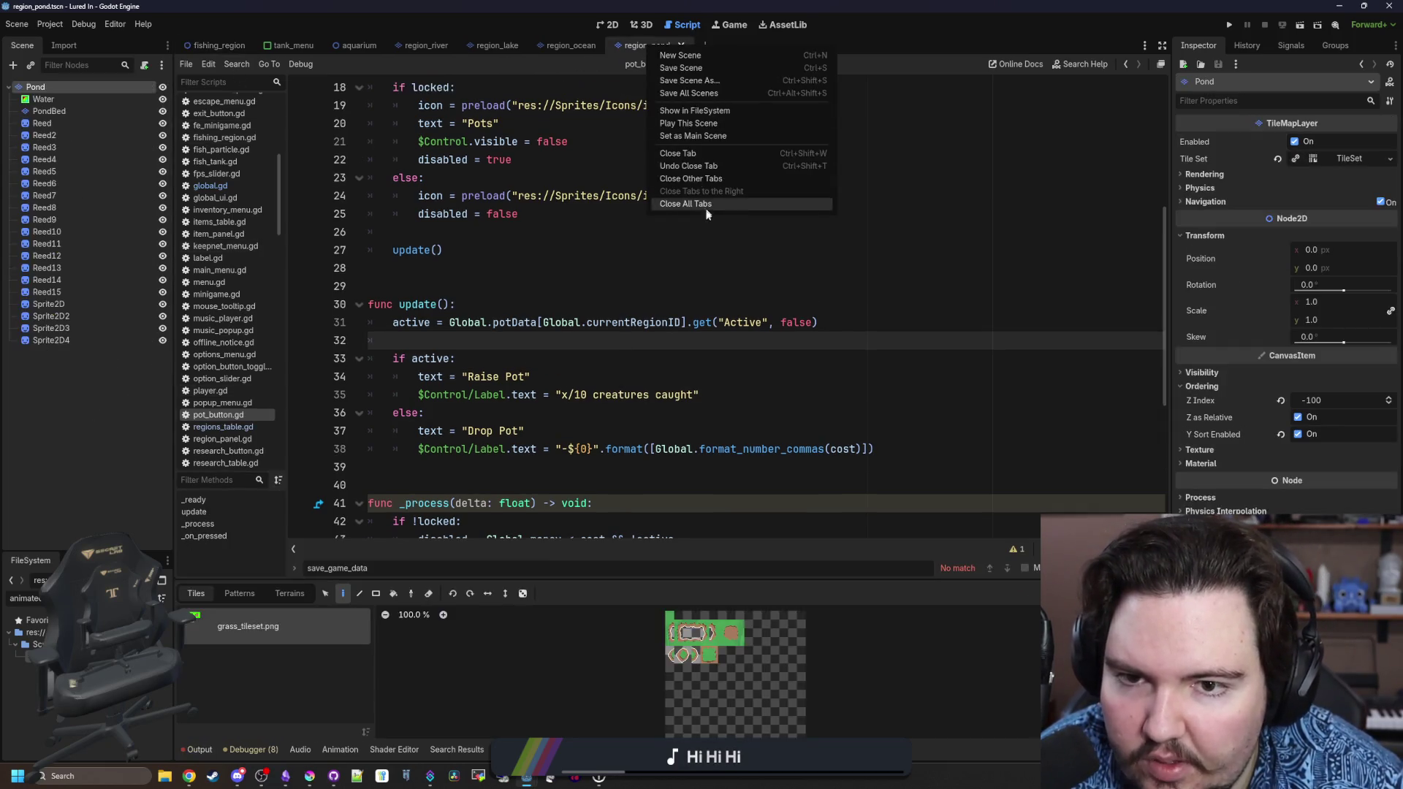
click(695, 205)
click(26, 597)
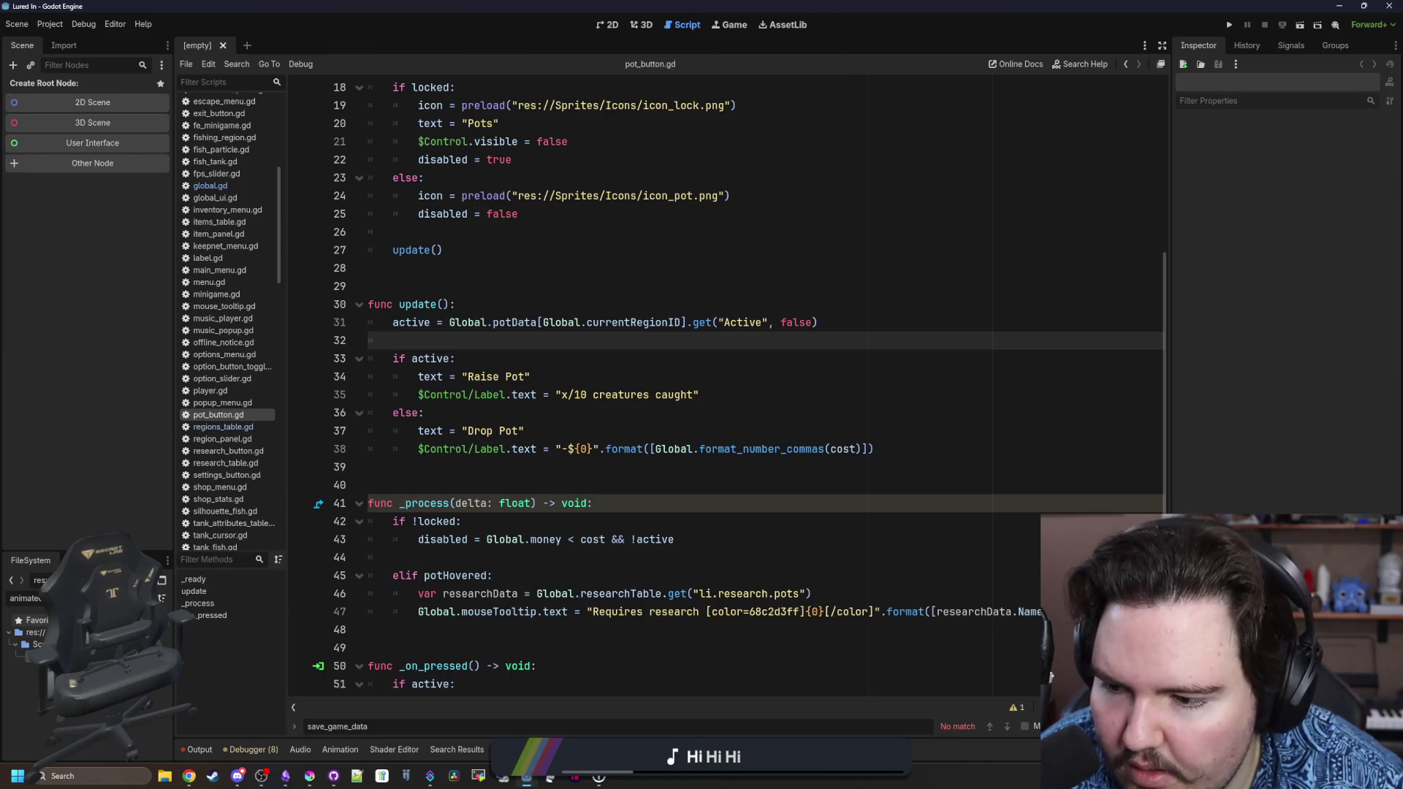
text(region)
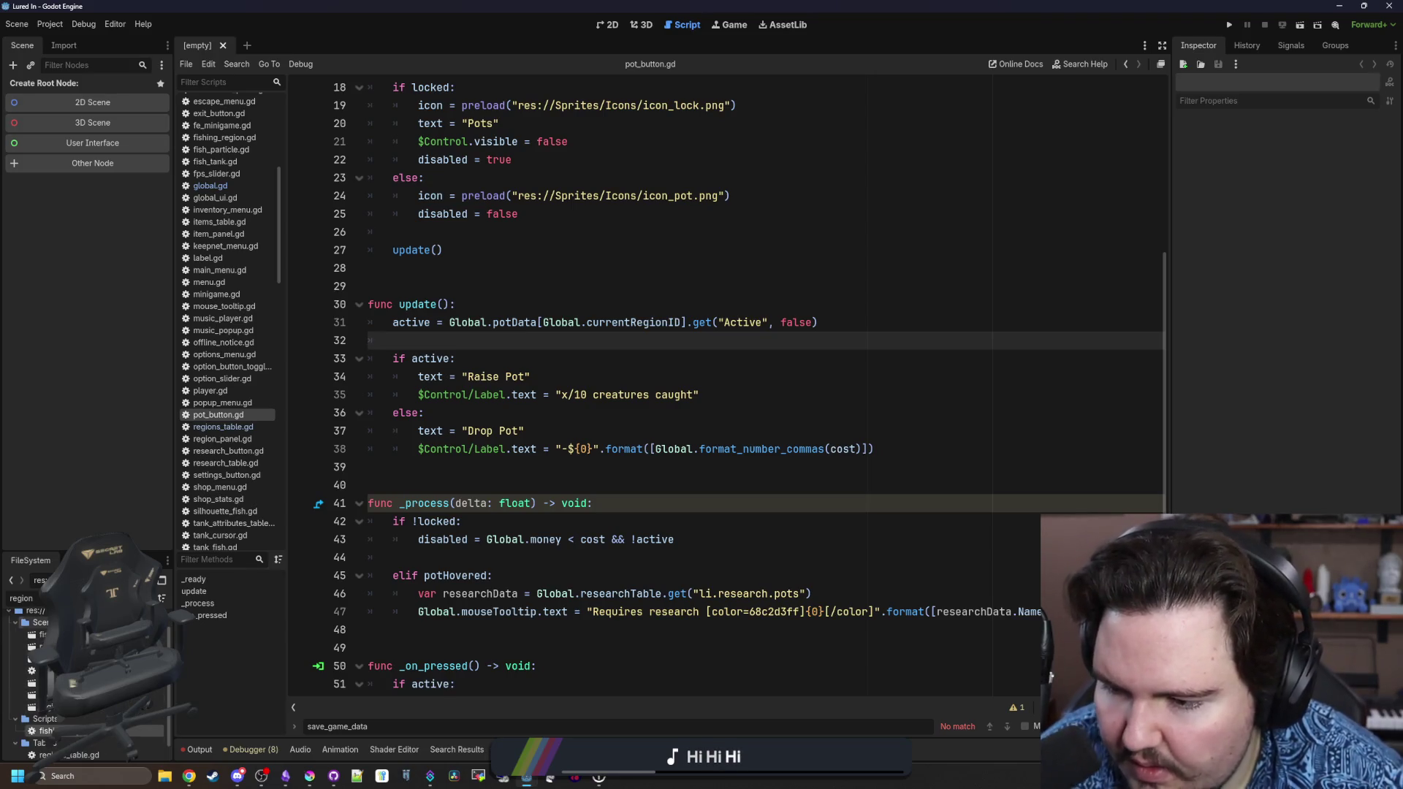
double_click(42, 634)
Save fishing_region and view it zoomed out in 2D, showing the Drop Pot button and cost label.
click(628, 359)
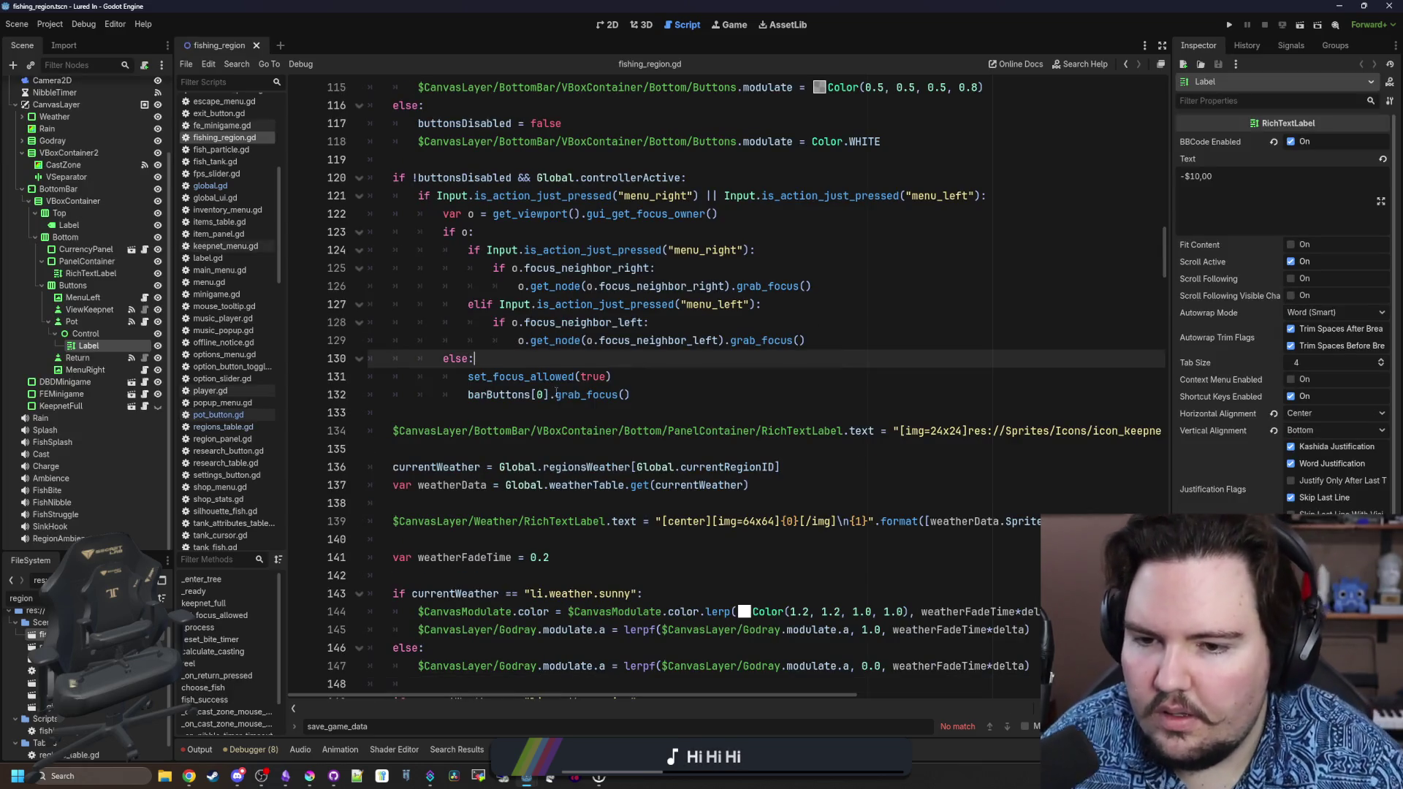
key(ctrl+s)
click(619, 21)
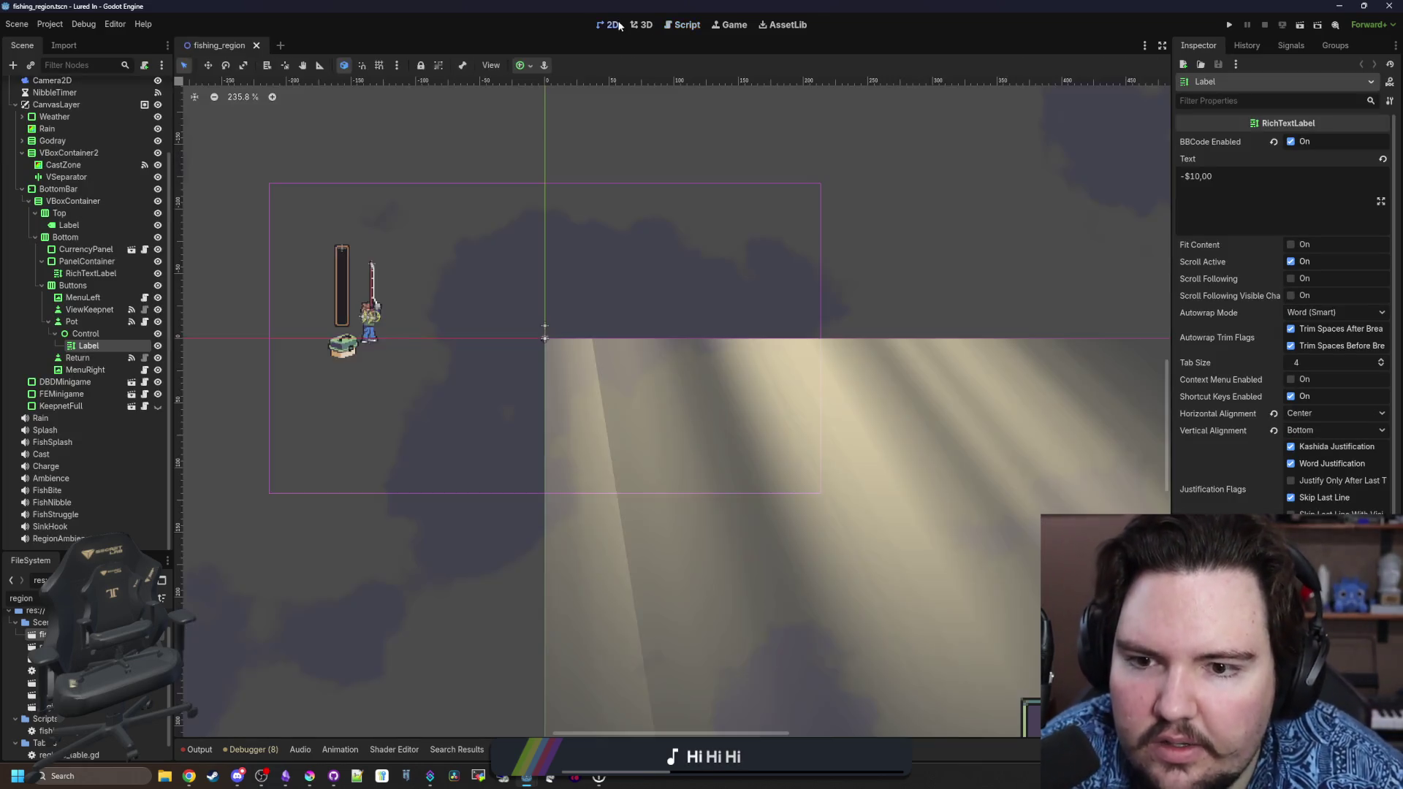
scroll(500, 248, down, 2)
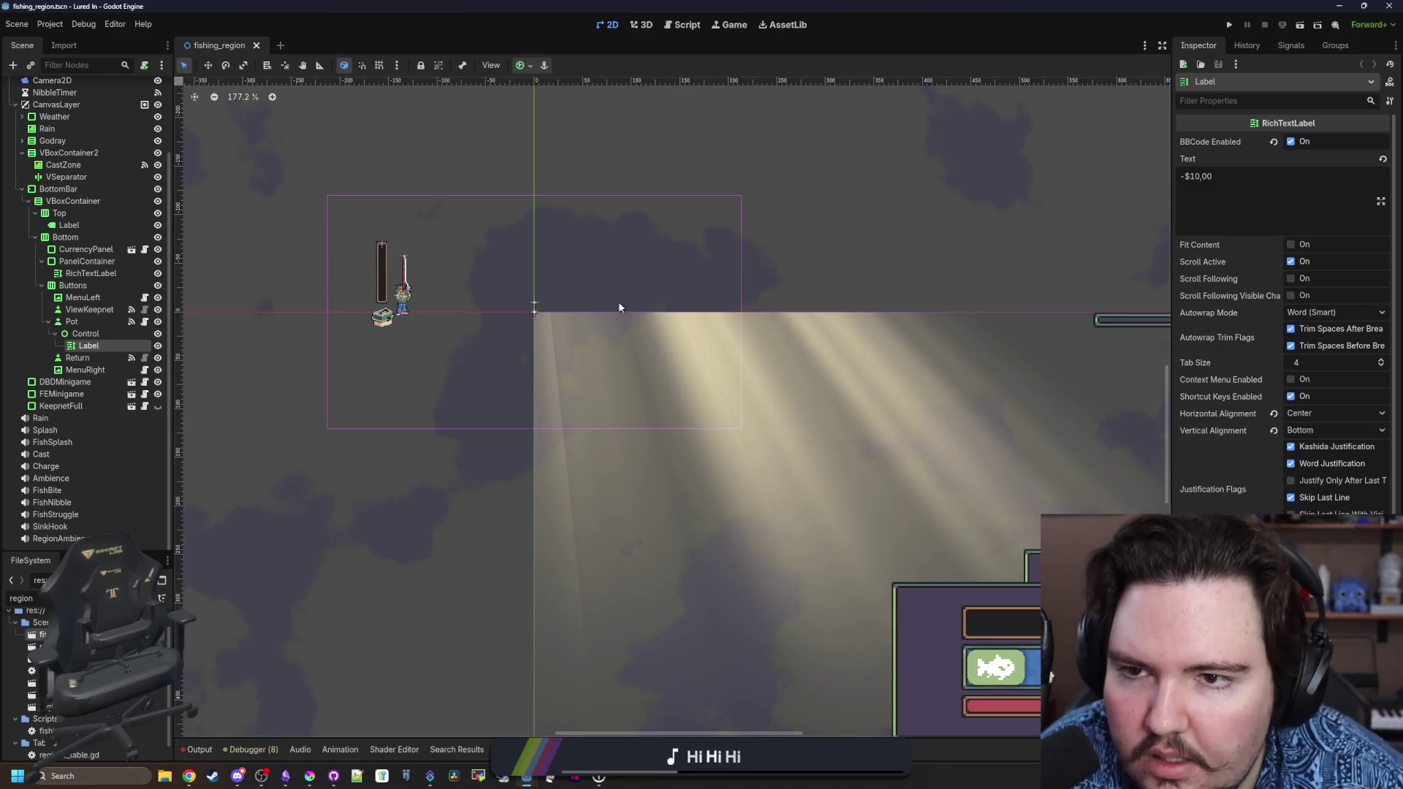
scroll(618, 301, down, 4)
scroll(620, 356, down, 2)
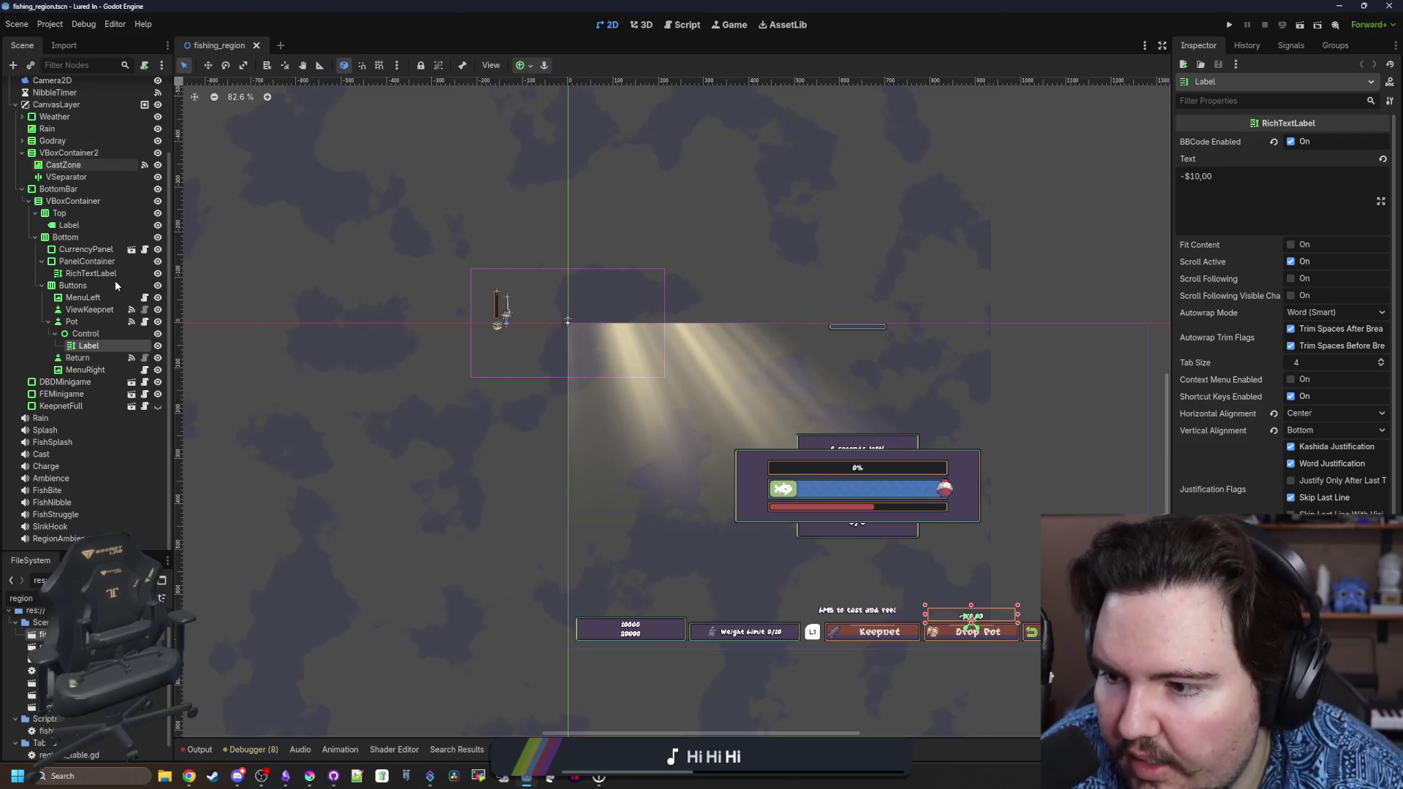
scroll(115, 280, up, 3)
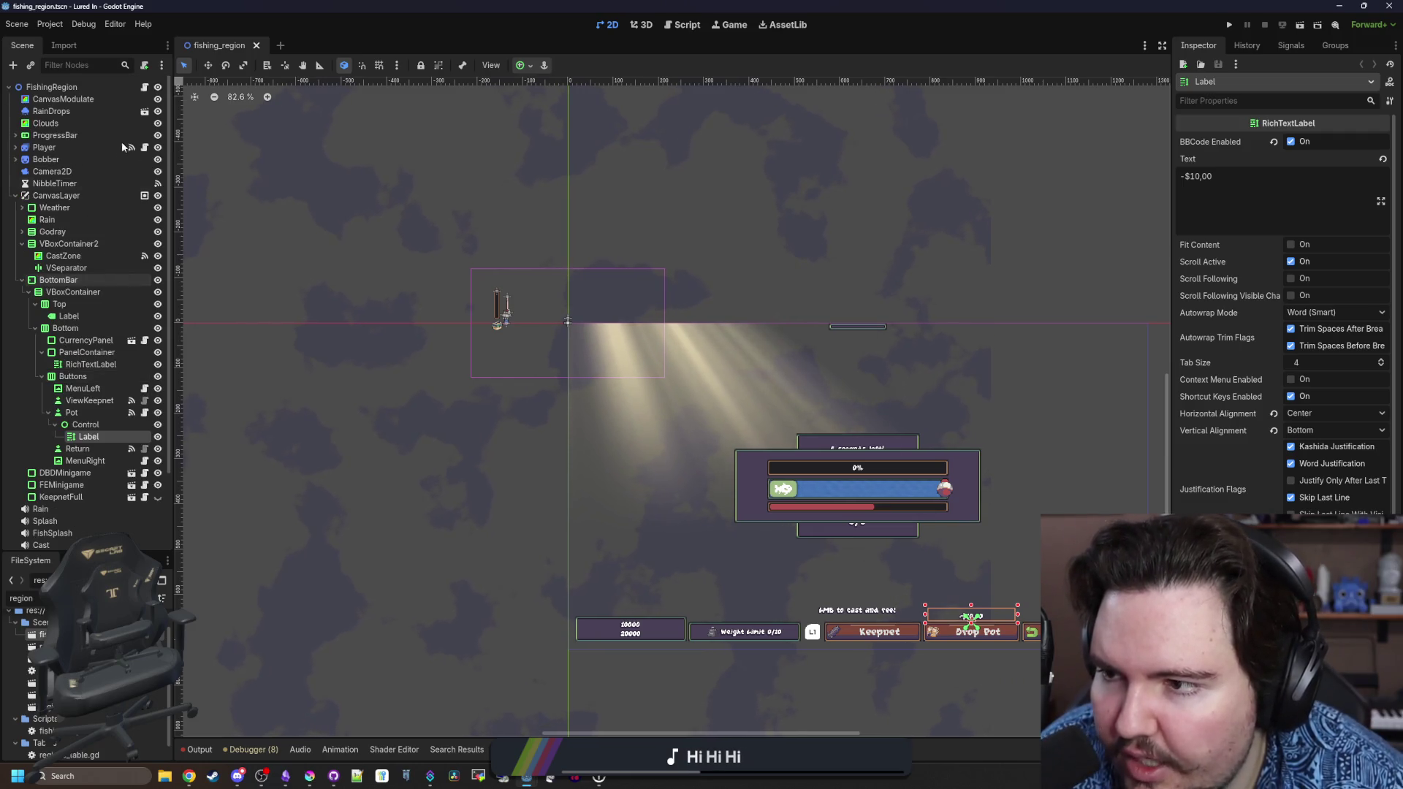
Hide and re-show the Clouds, CanvasModulate and Godray layers.
click(157, 122)
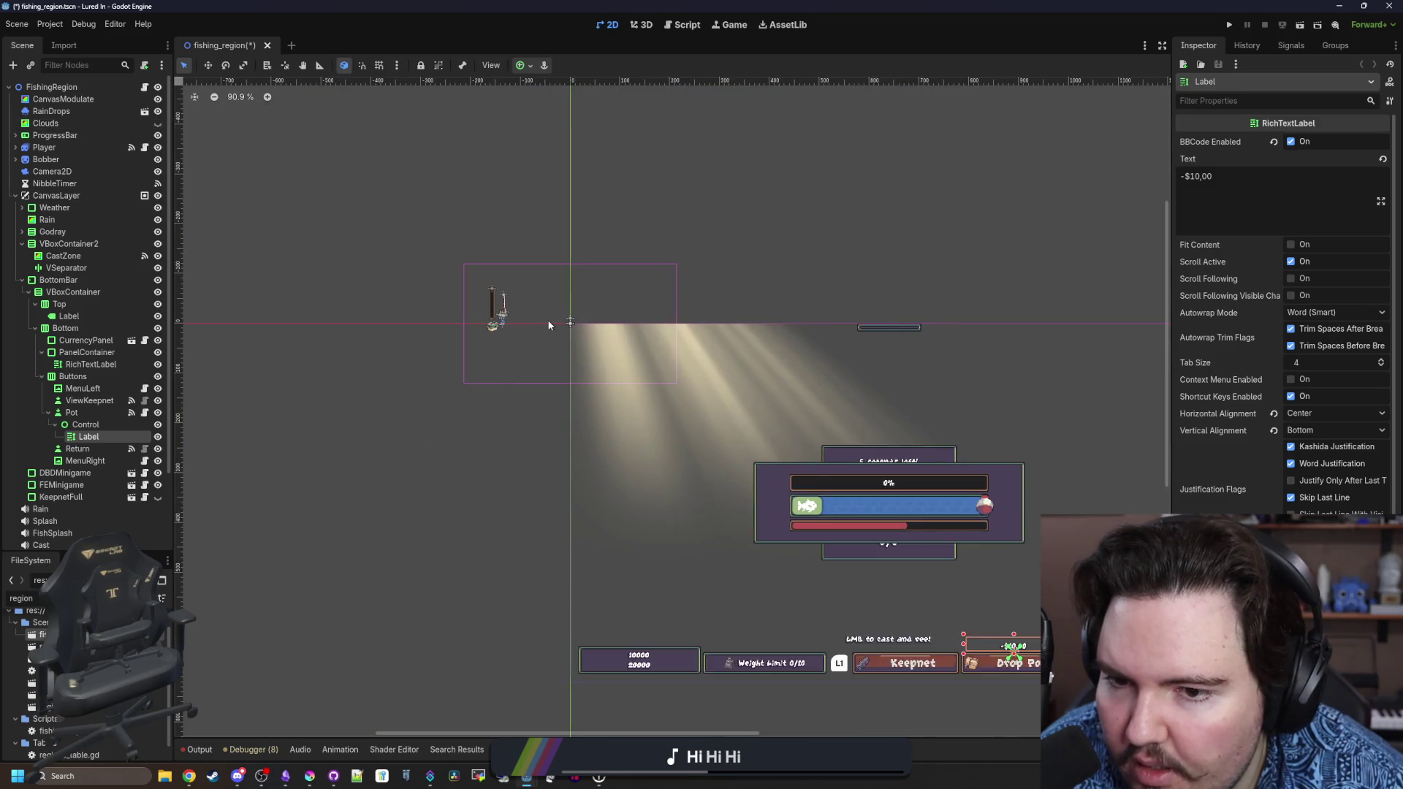
scroll(547, 319, up, 2)
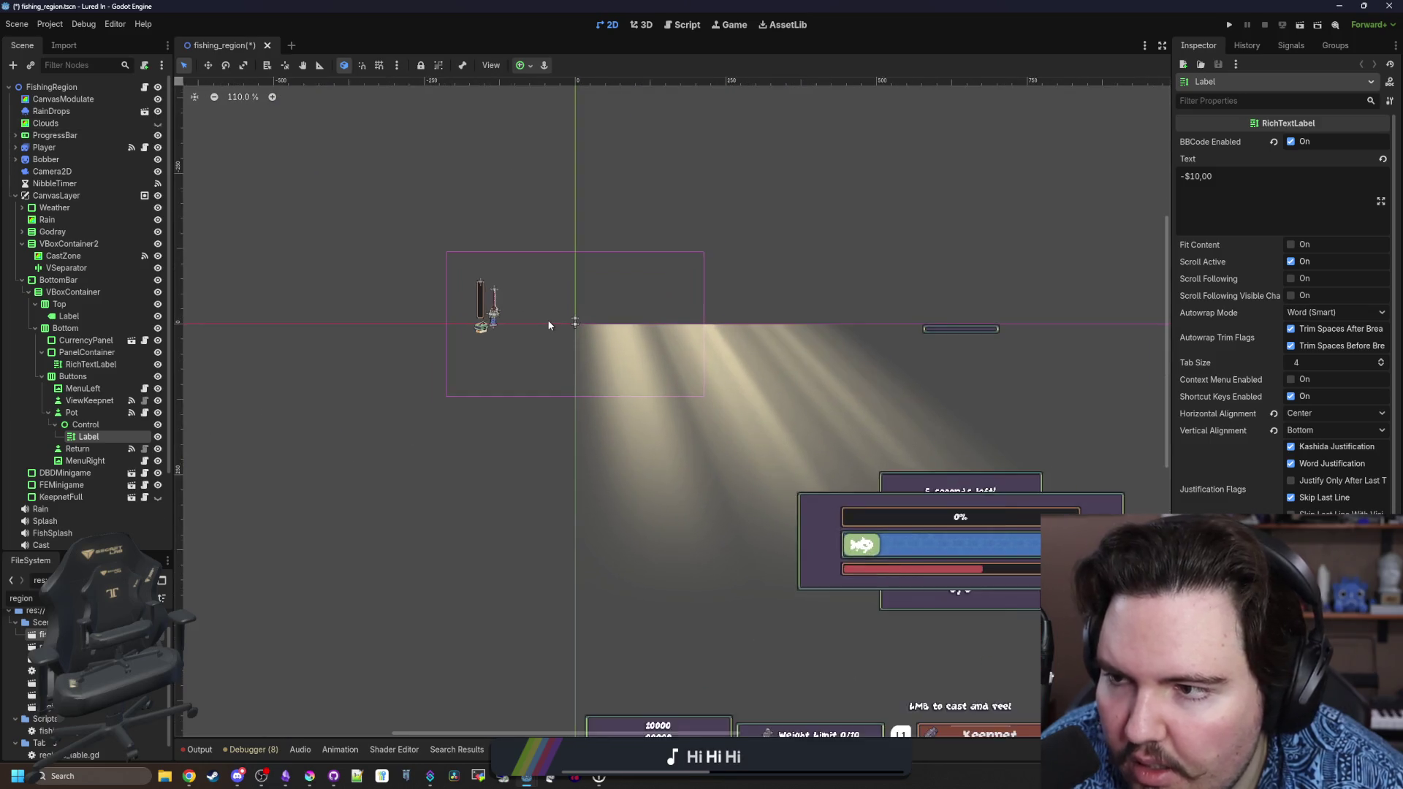
click(157, 123)
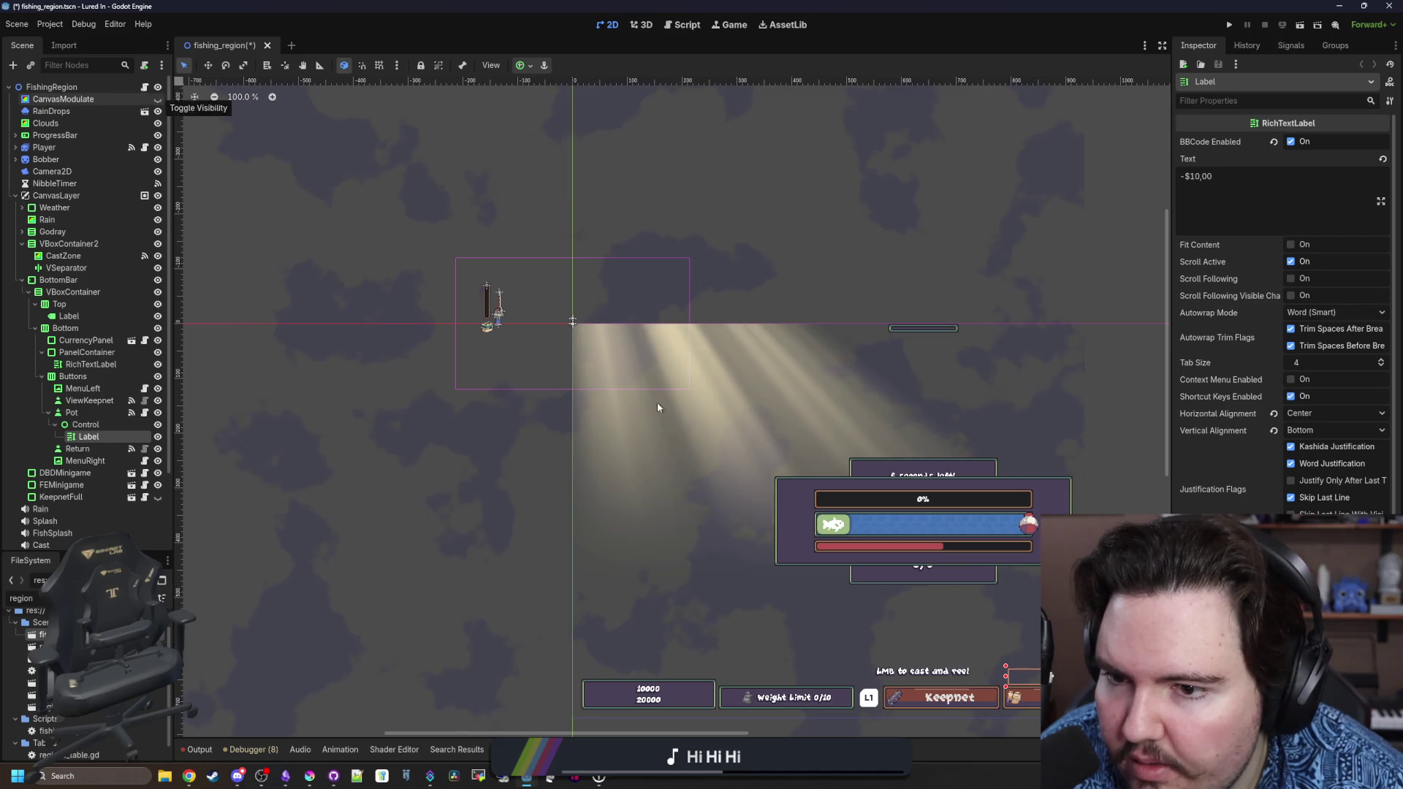
click(159, 99)
click(157, 99)
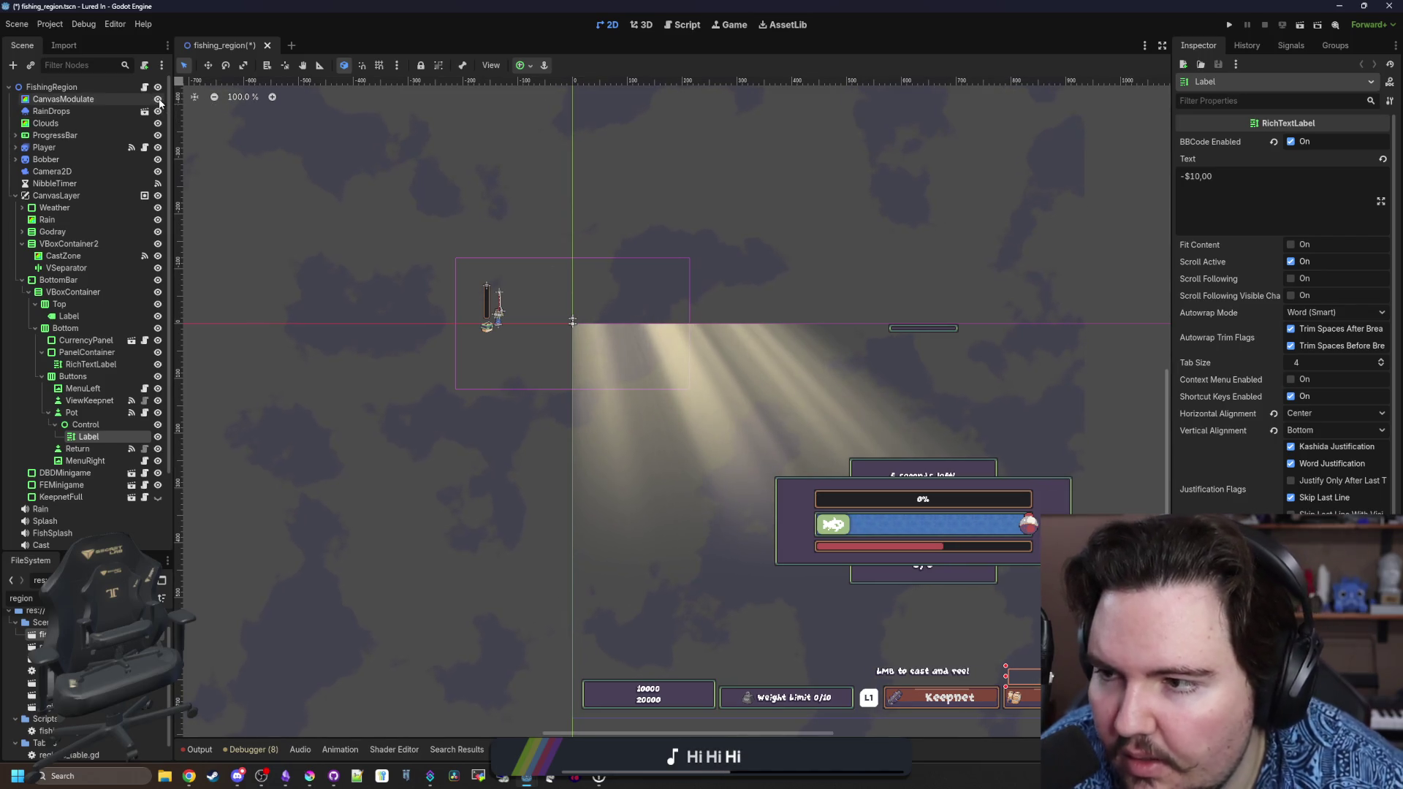
click(157, 232)
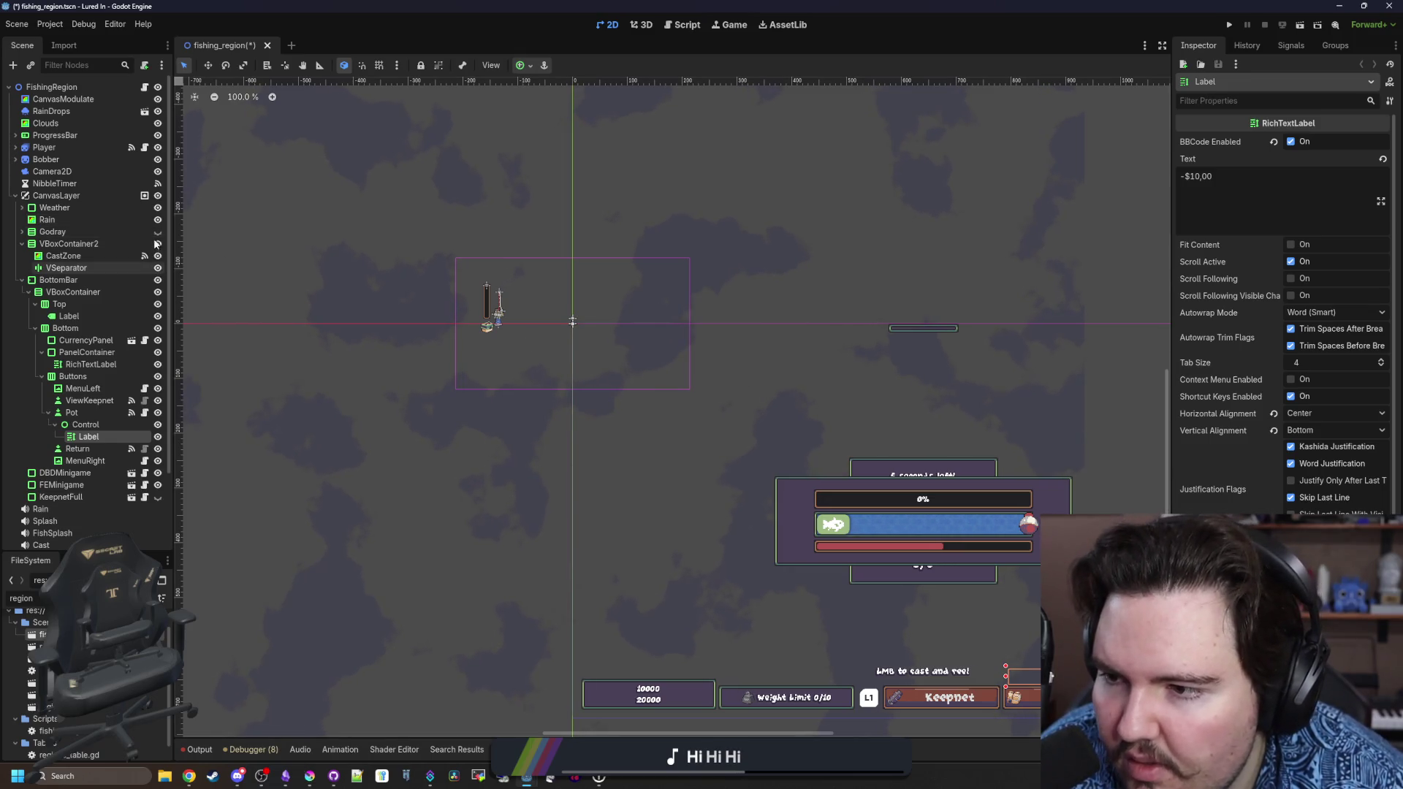
click(157, 232)
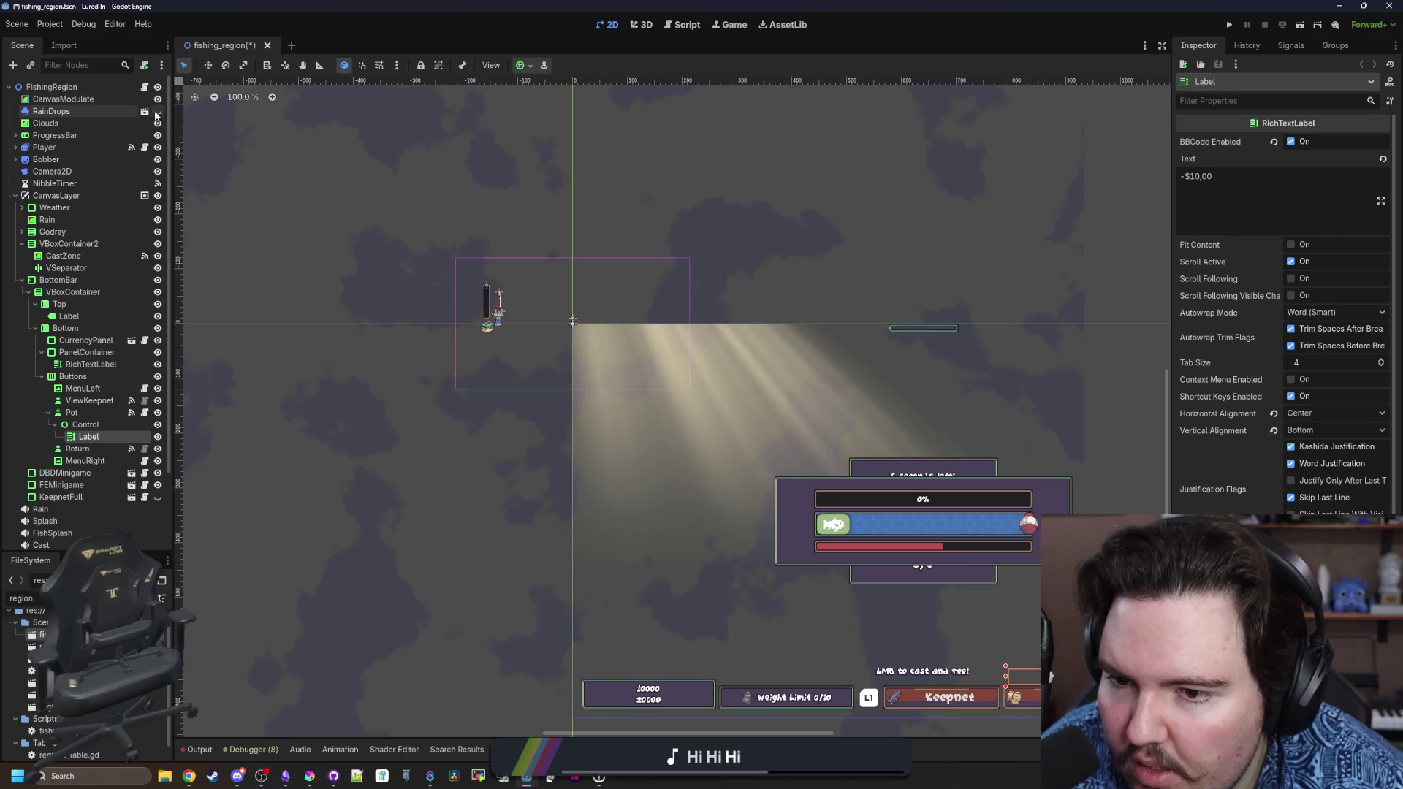
Save the fishing_region scene and close its tab.
scroll(508, 307, down, 4)
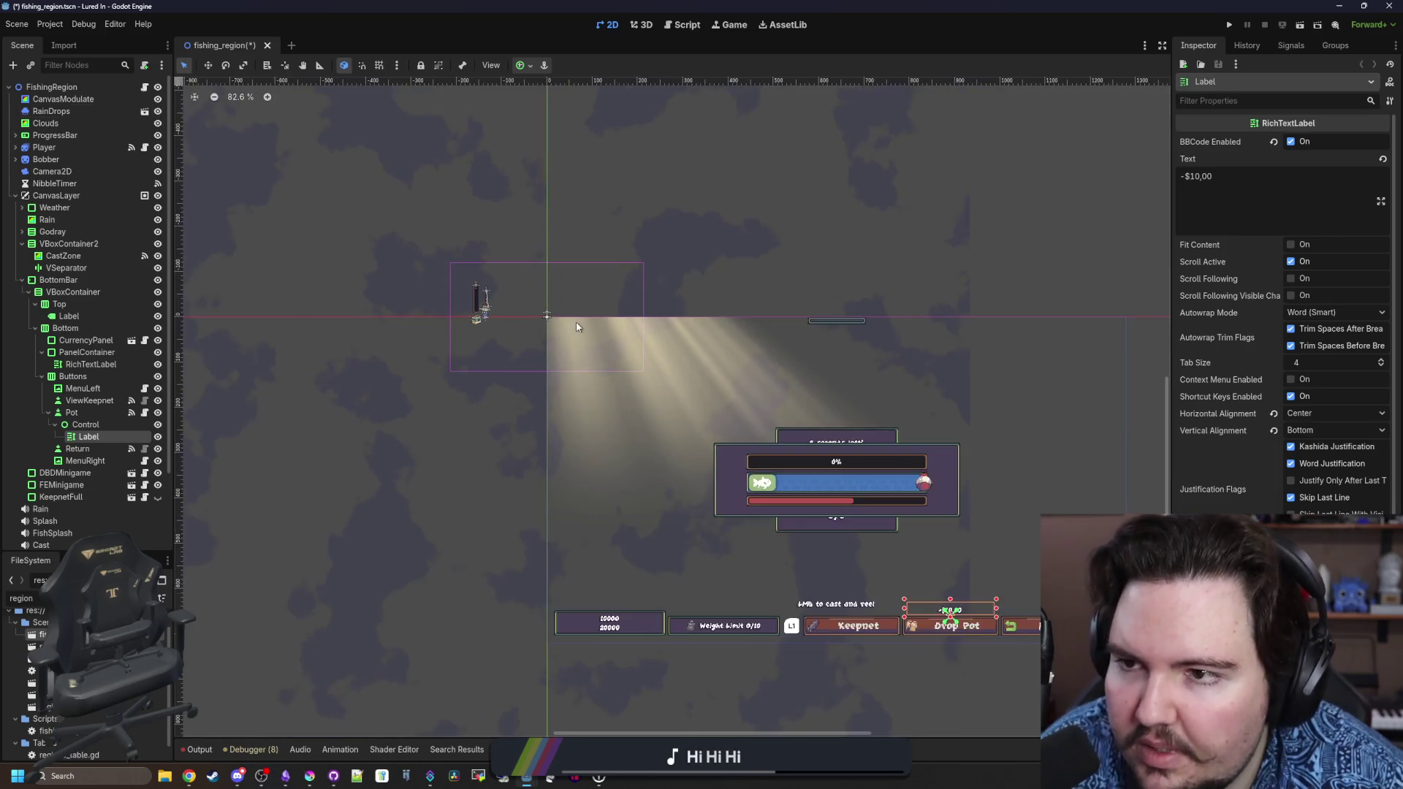
scroll(604, 330, down, 2)
key(ctrl+s)
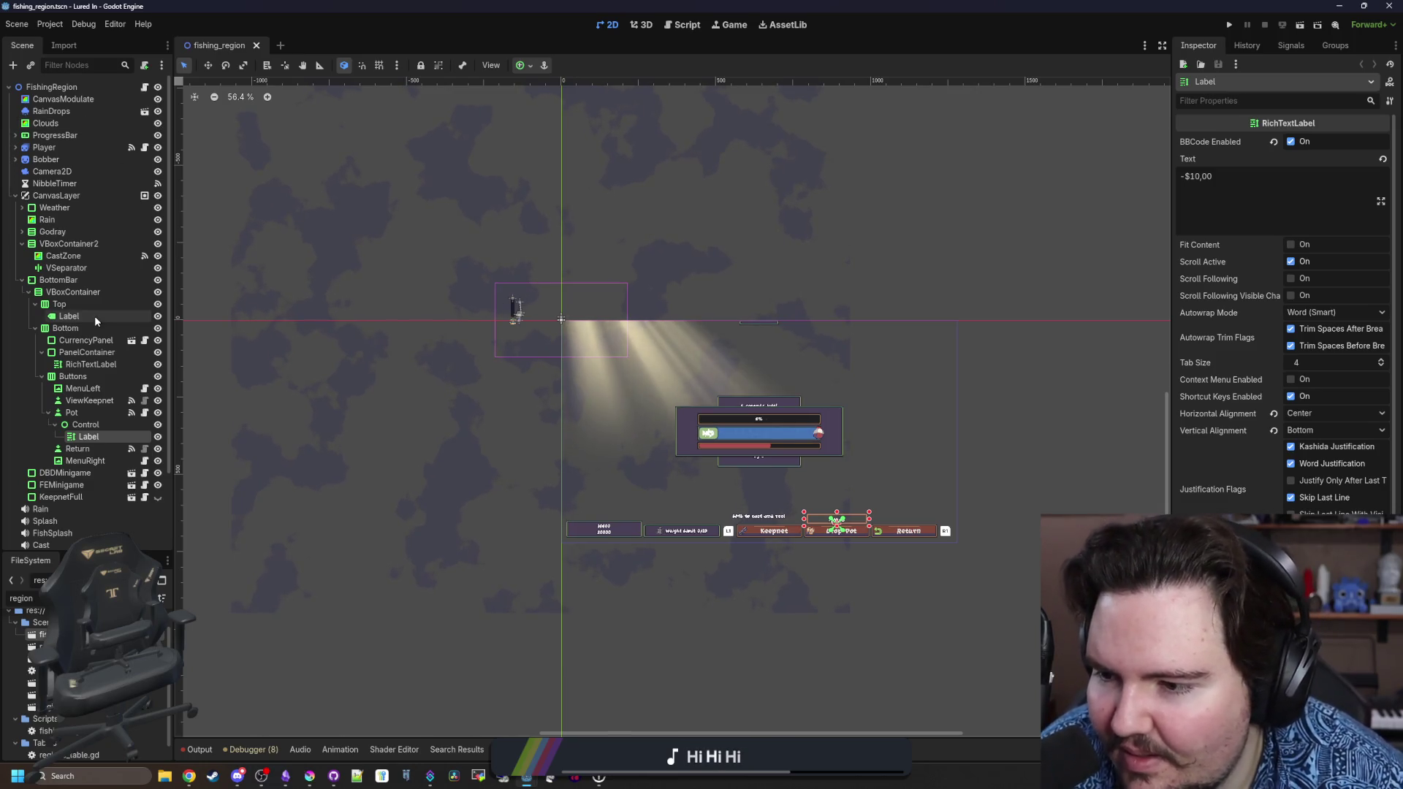
scroll(94, 316, down, 3)
scroll(94, 315, up, 3)
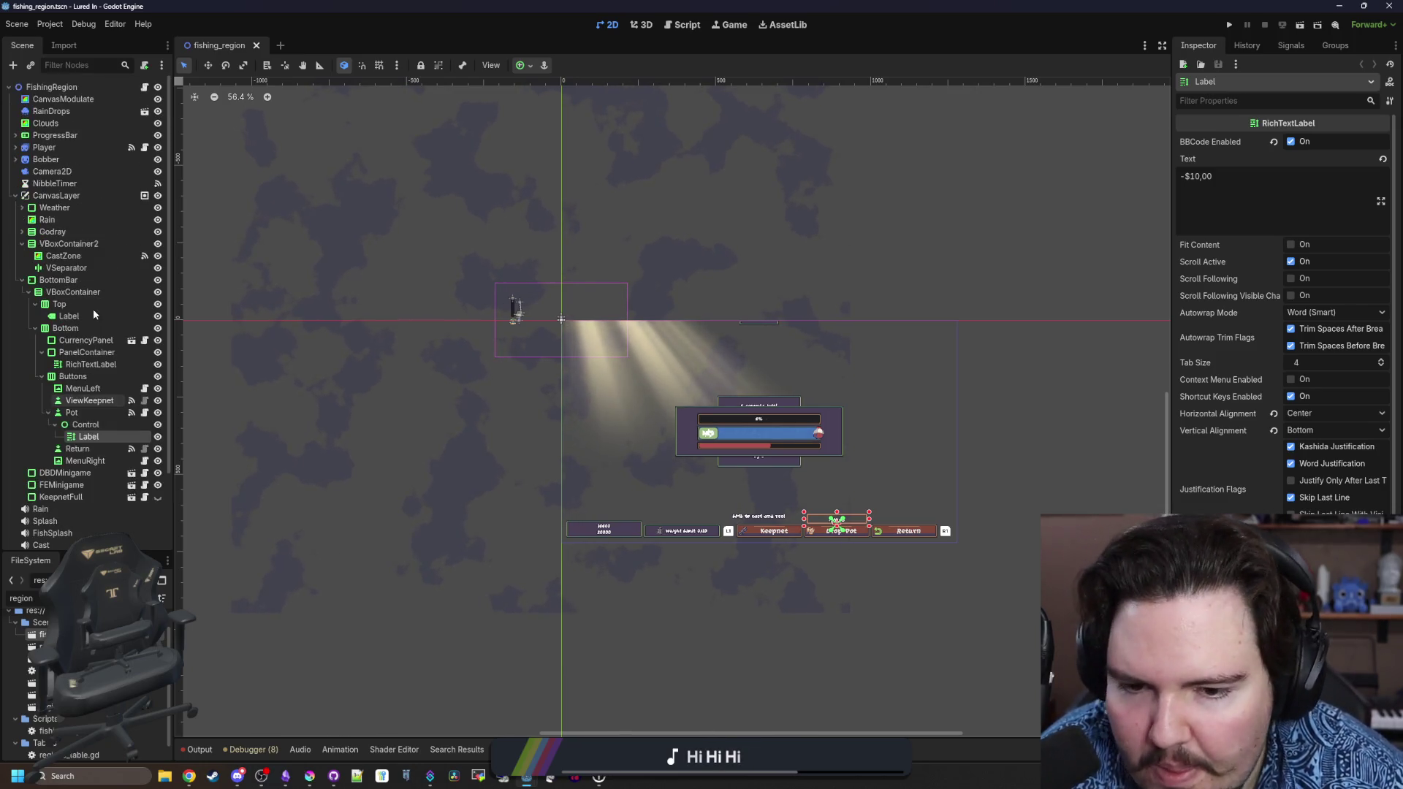
scroll(93, 314, down, 3)
scroll(94, 314, up, 3)
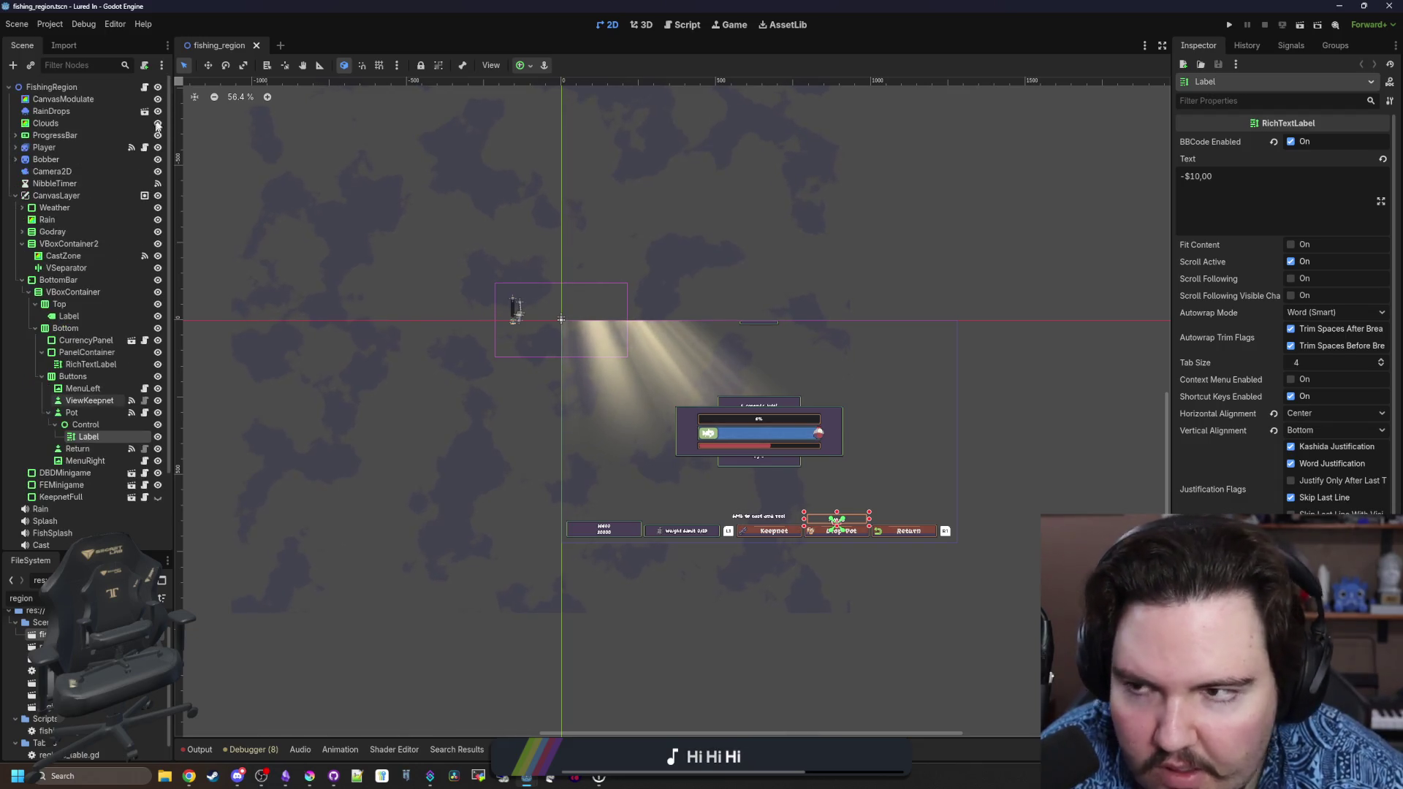
click(257, 45)
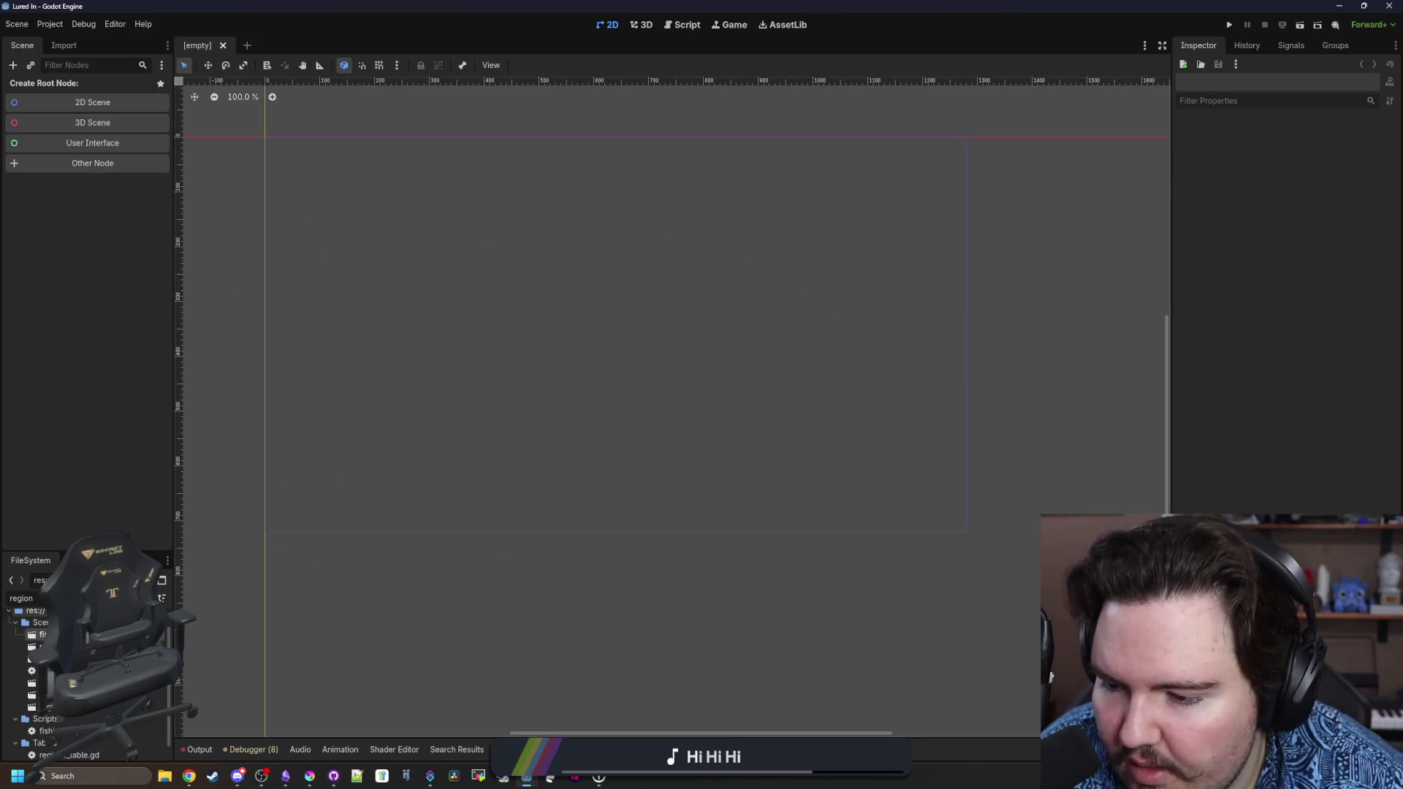
Filter the FileSystem for 'pot' and open pot_button.gd.
key(BackSpace)
key(BackSpace)
key(BackSpace)
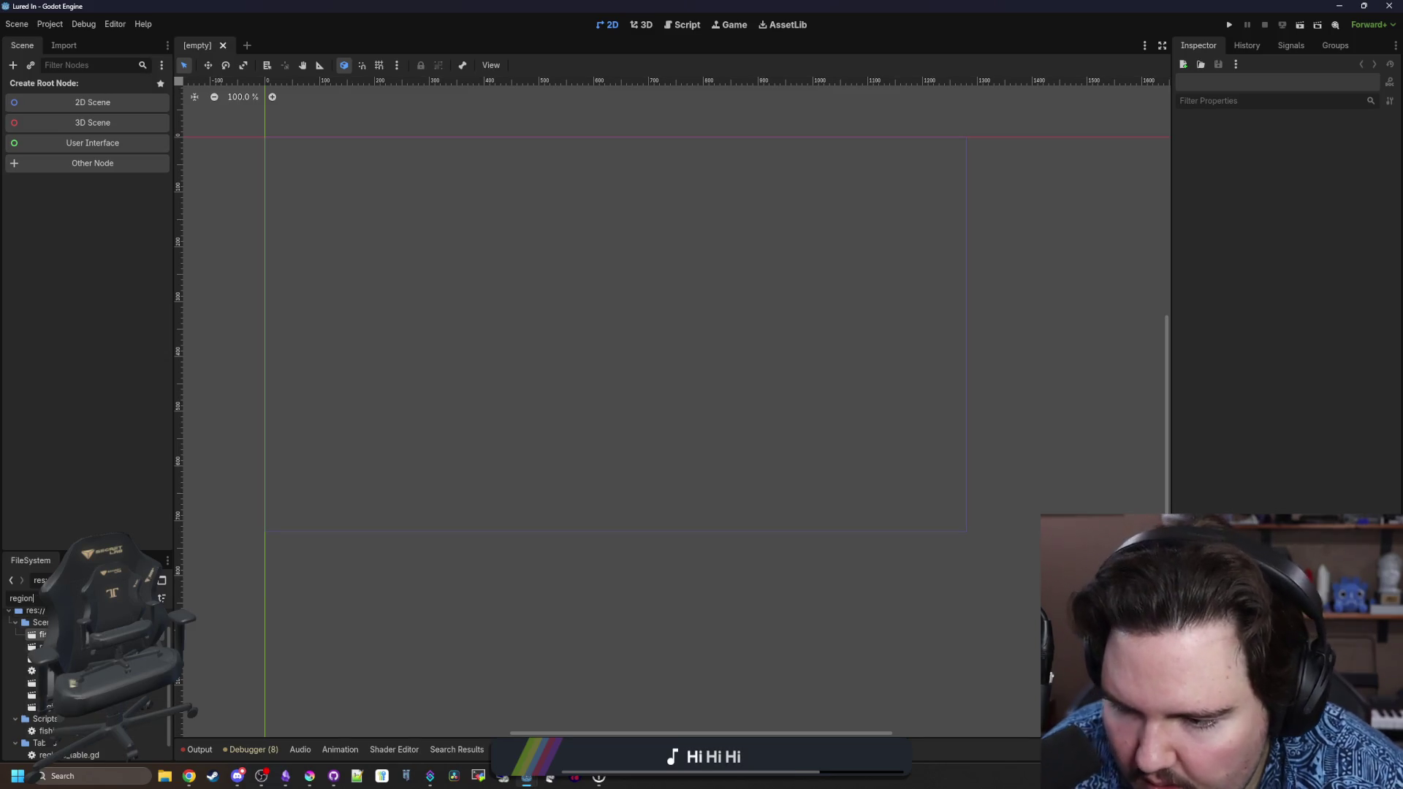
text(pot)
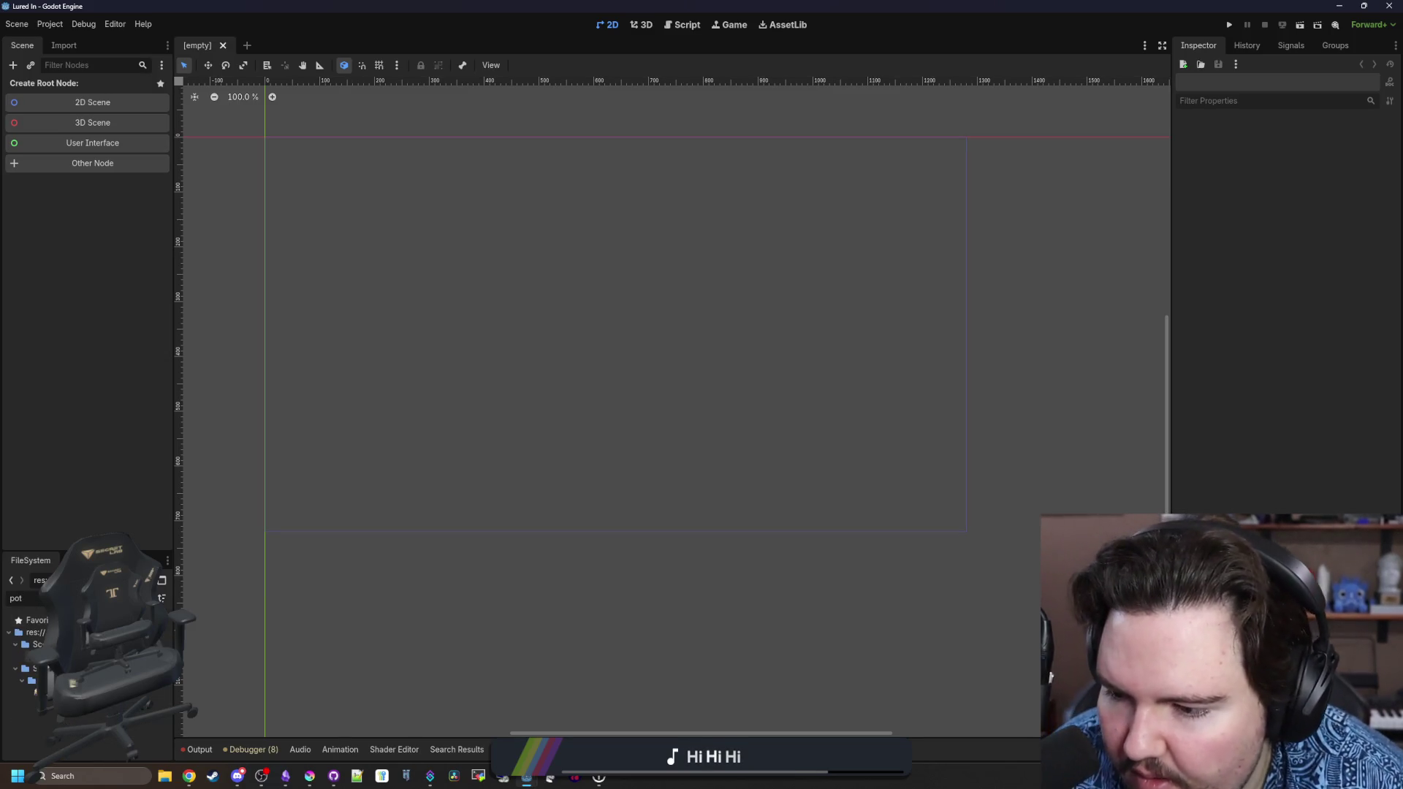
double_click(30, 656)
Review lines 36–39 of pot_button.gd and launch the game to test the pot button.
click(547, 474)
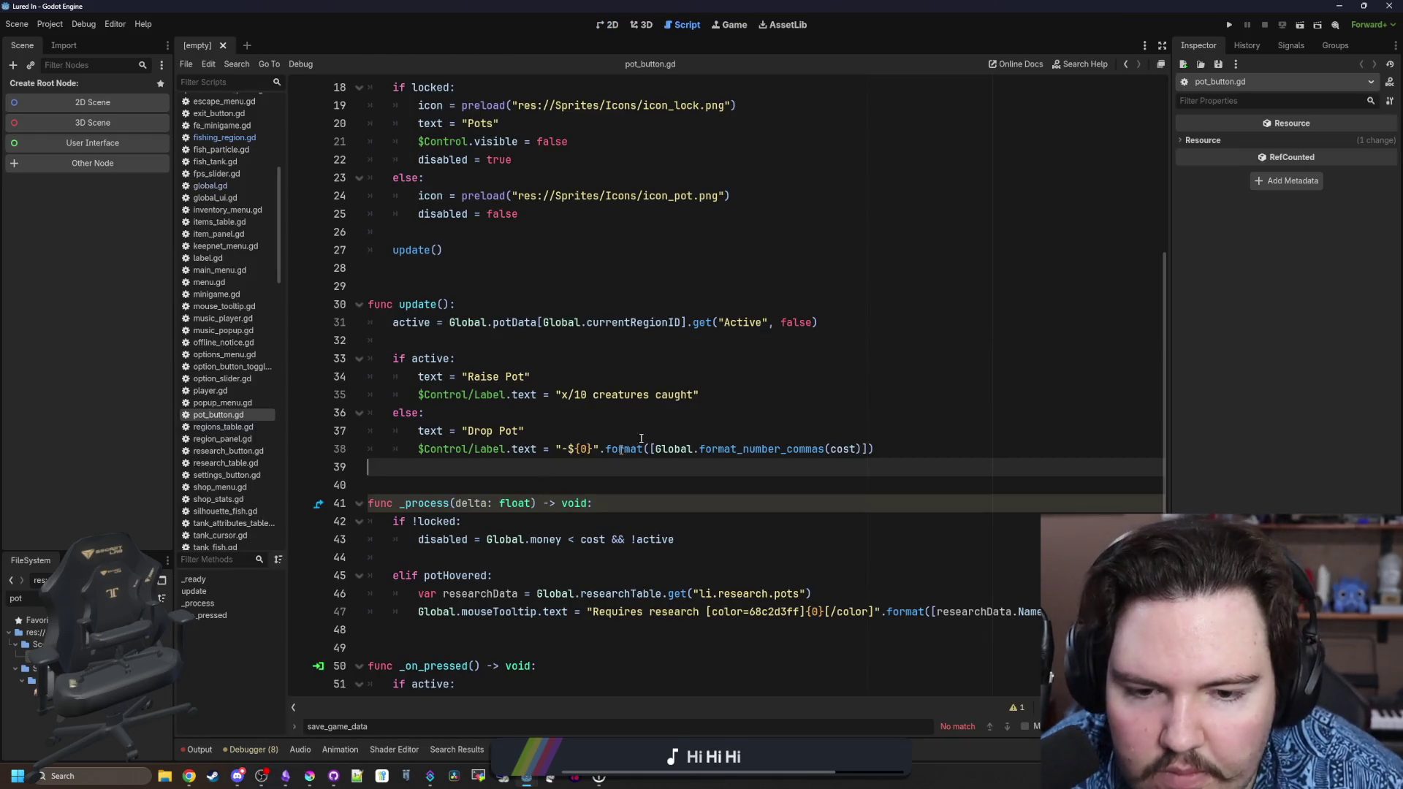
click(662, 417)
click(658, 468)
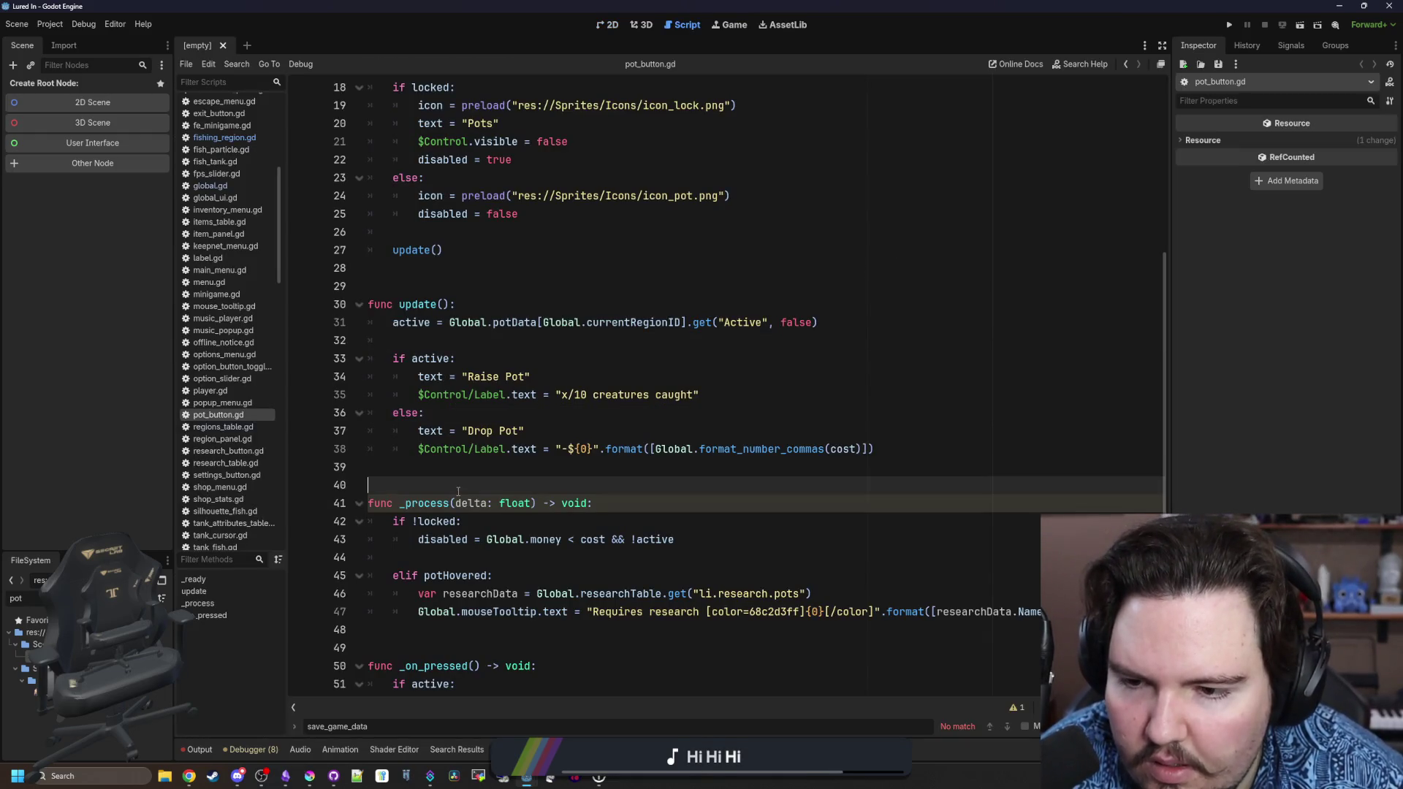
scroll(657, 468, down, 3)
click(1228, 25)
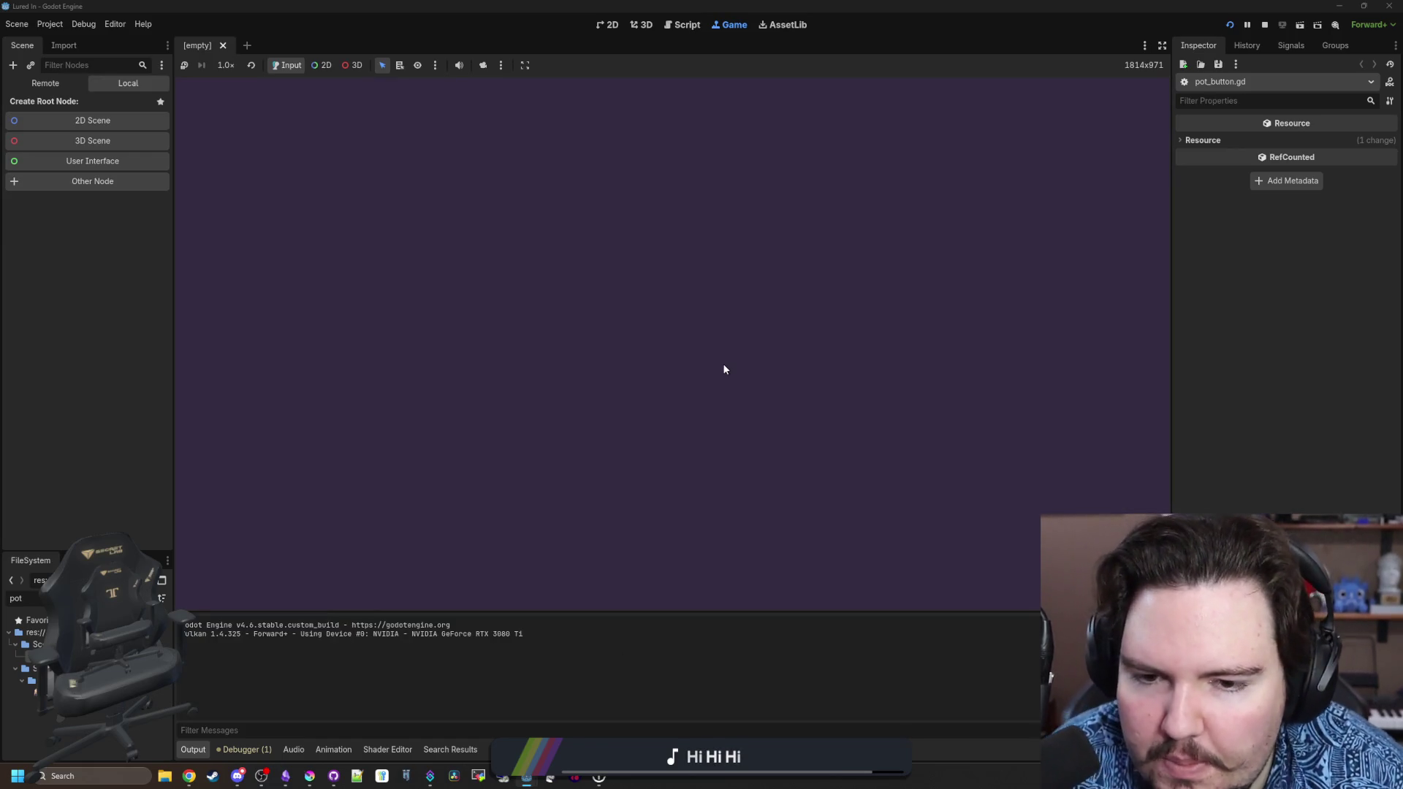
Dismiss the Welcome back dialog and travel to the Pond via the Travel Menu.
click(707, 404)
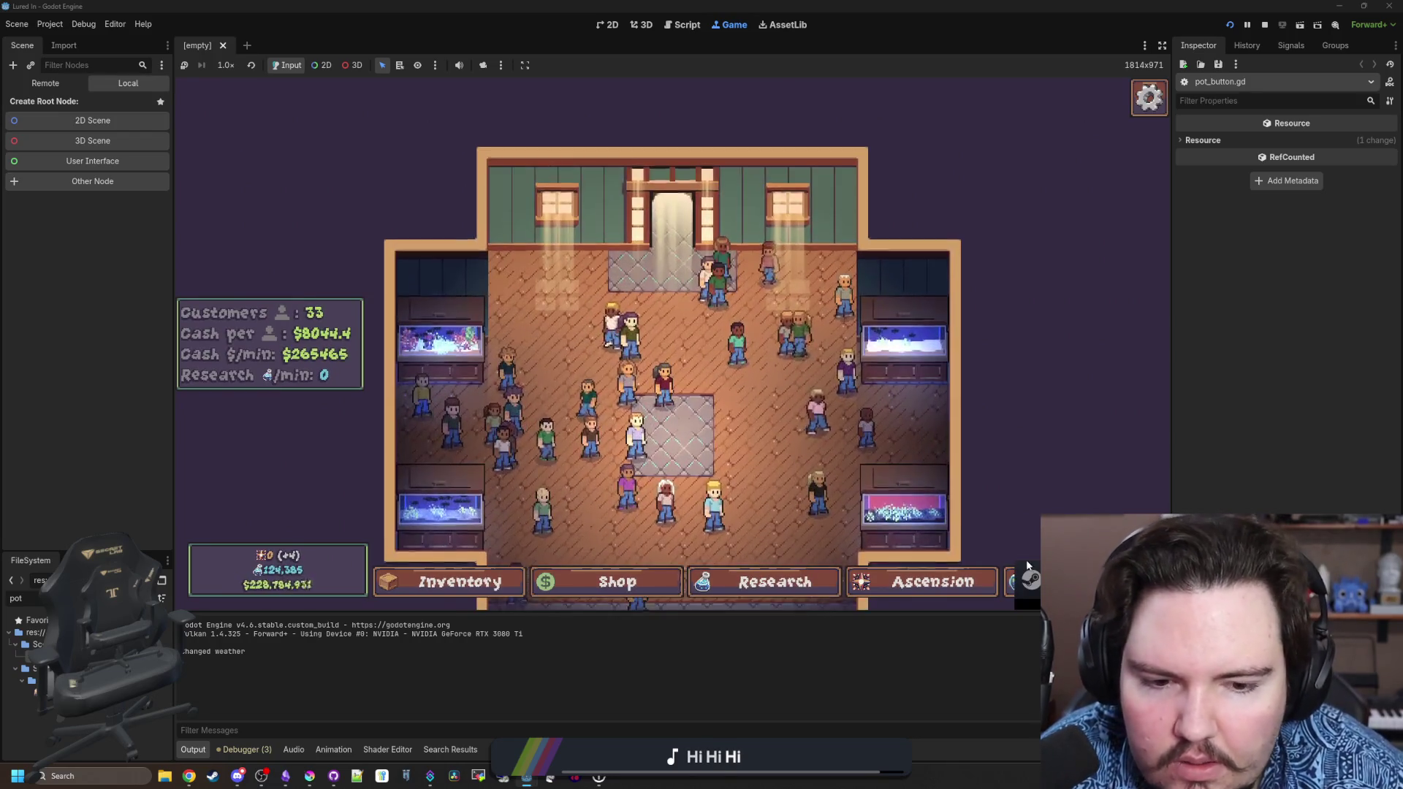
click(1028, 577)
click(870, 243)
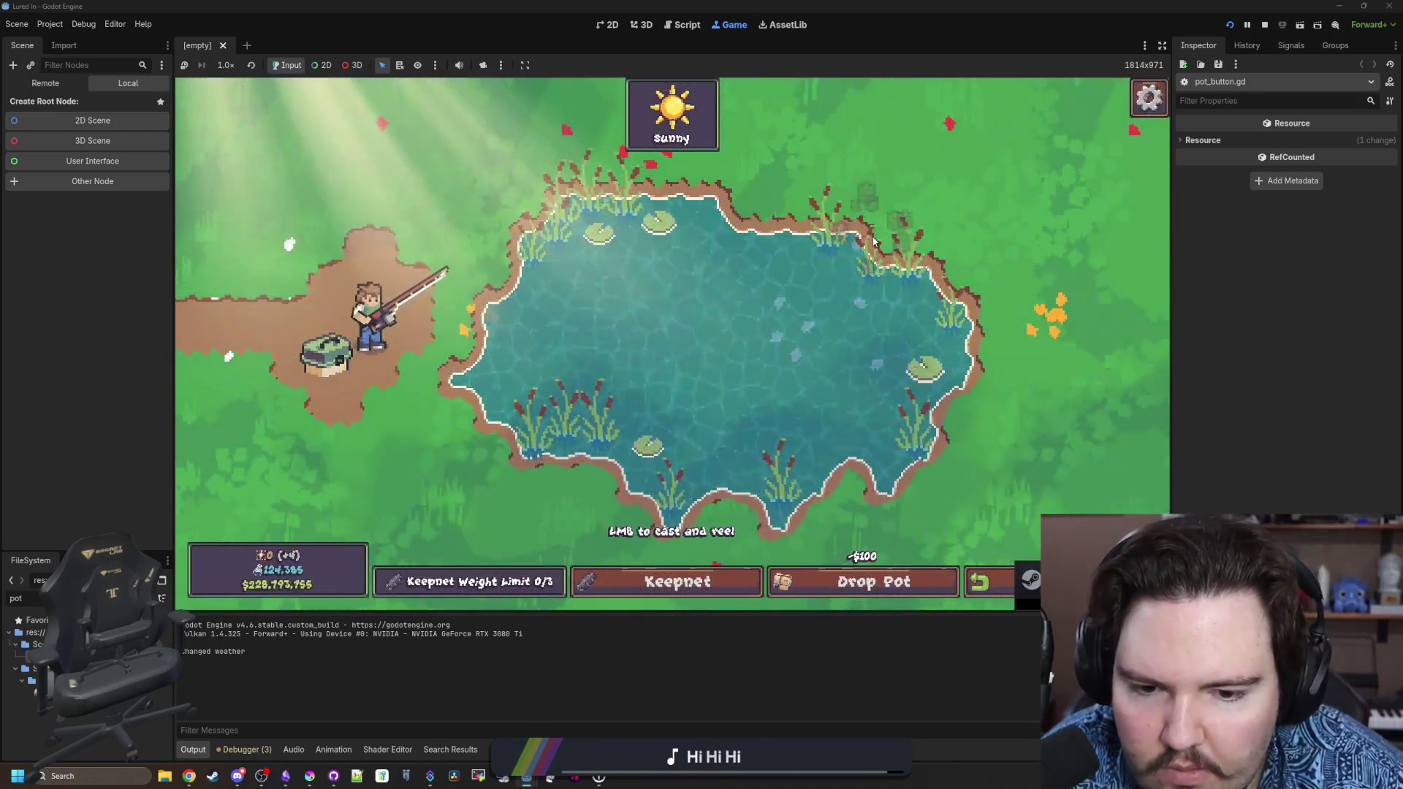
Drop and raise the pot twice, checking the -$100 cost label, then open the pause menu.
click(874, 573)
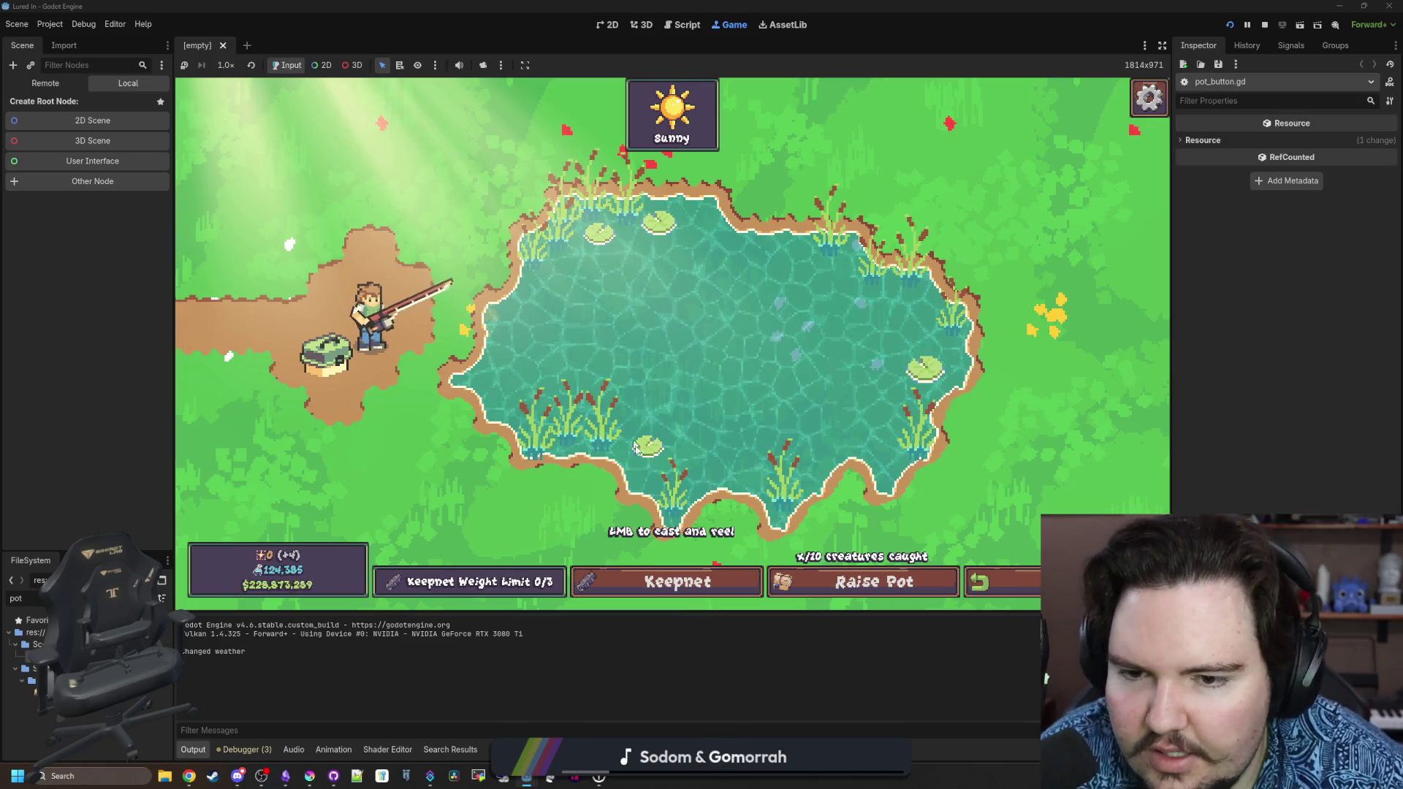
click(883, 583)
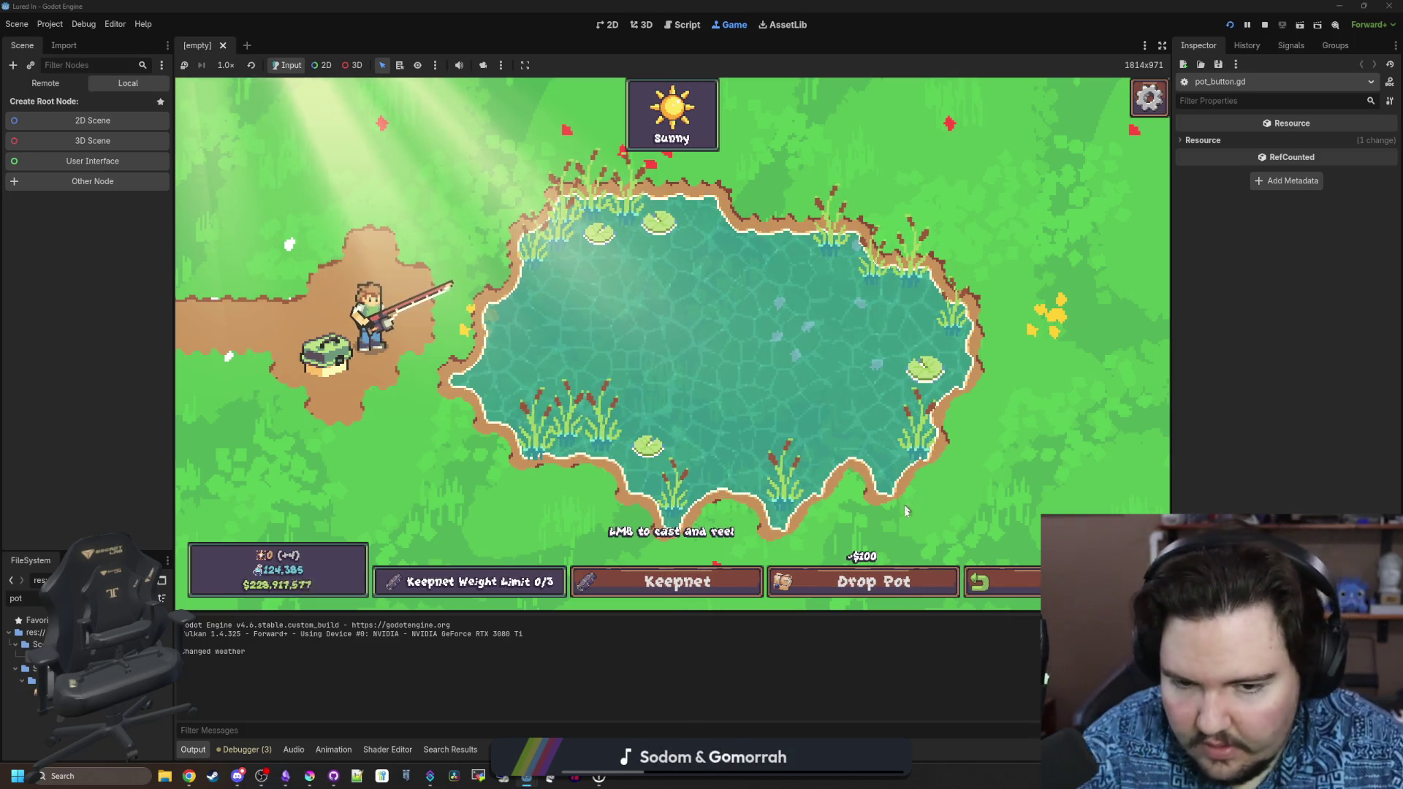
click(852, 595)
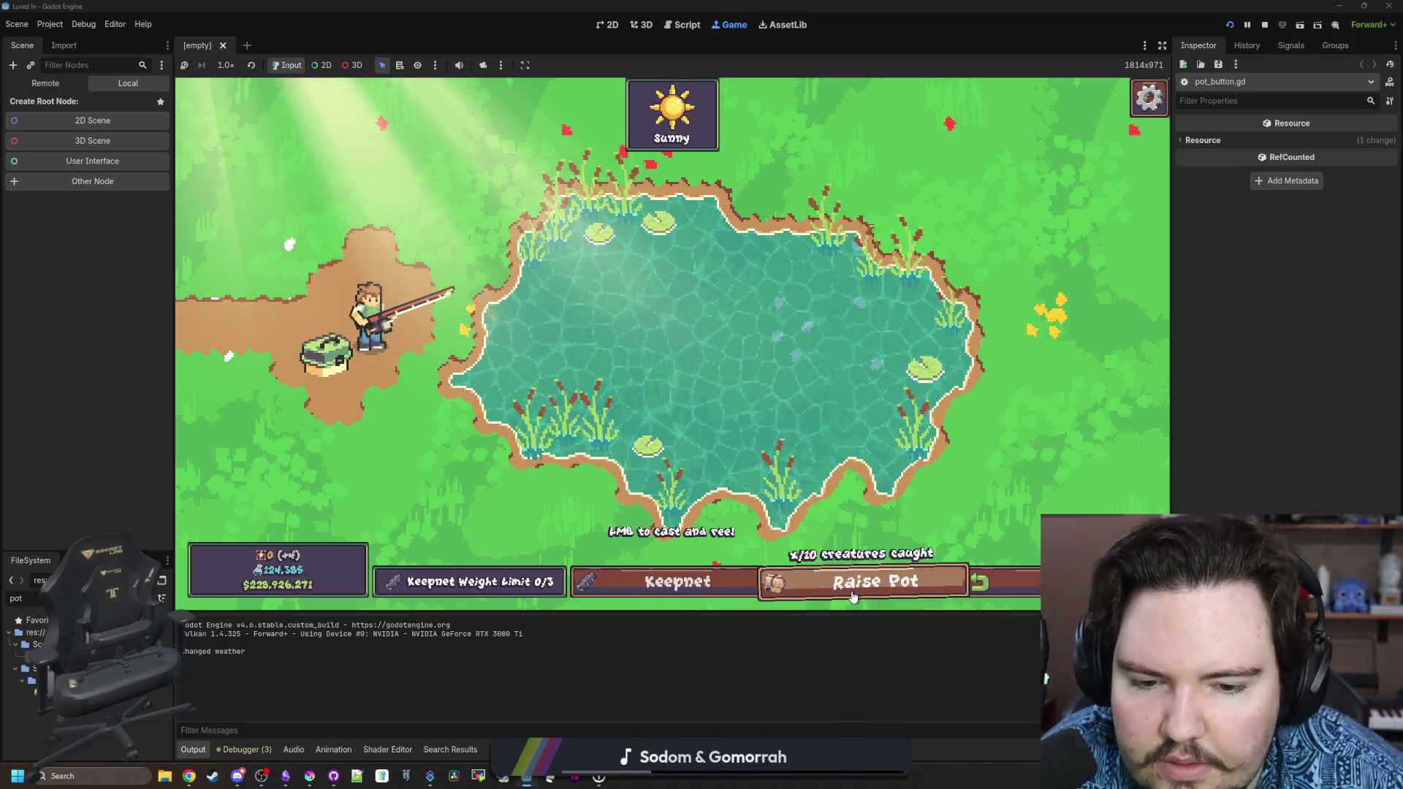
click(851, 592)
key(Escape)
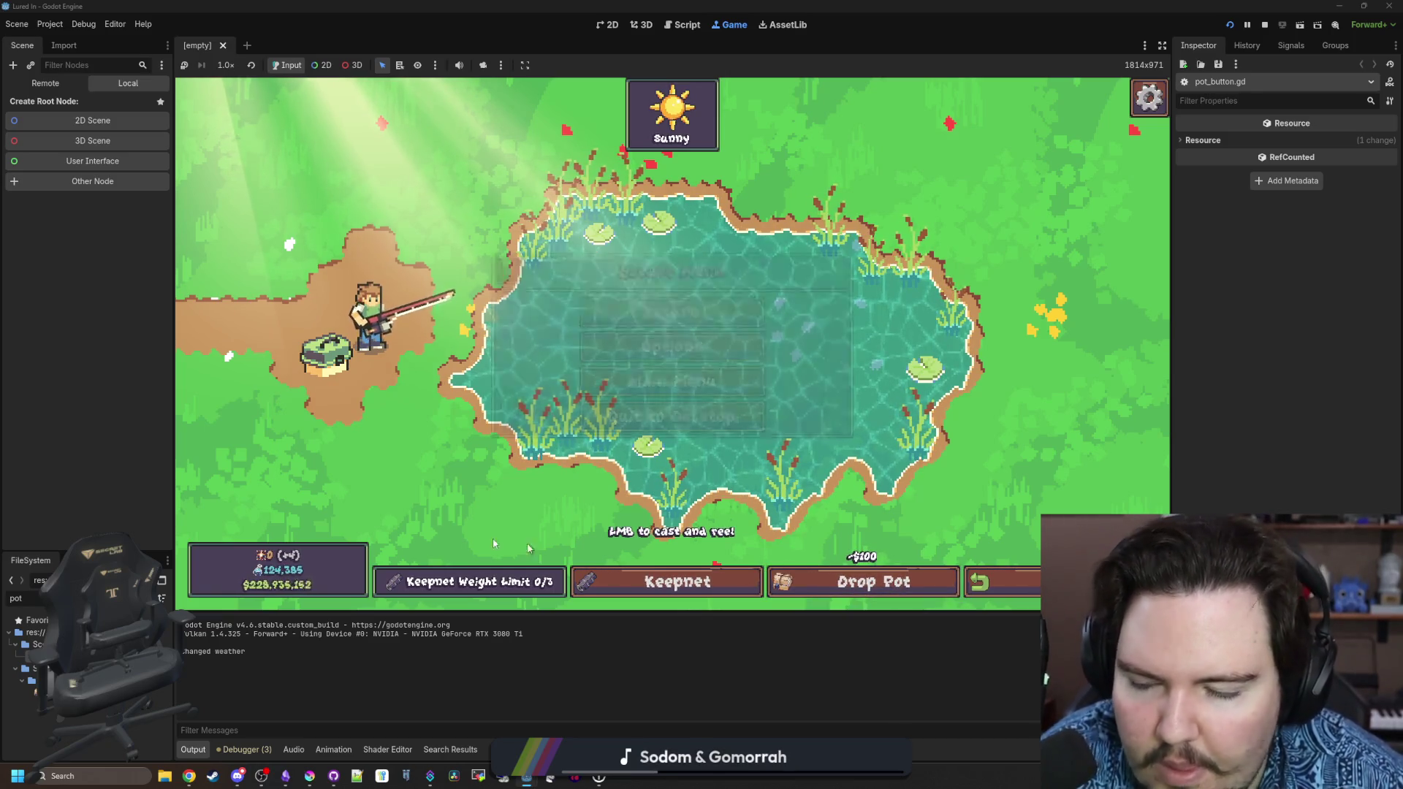
Insert a [font_size=24] tag at the start of the cost label string on line 38.
key(ctrl+F3)
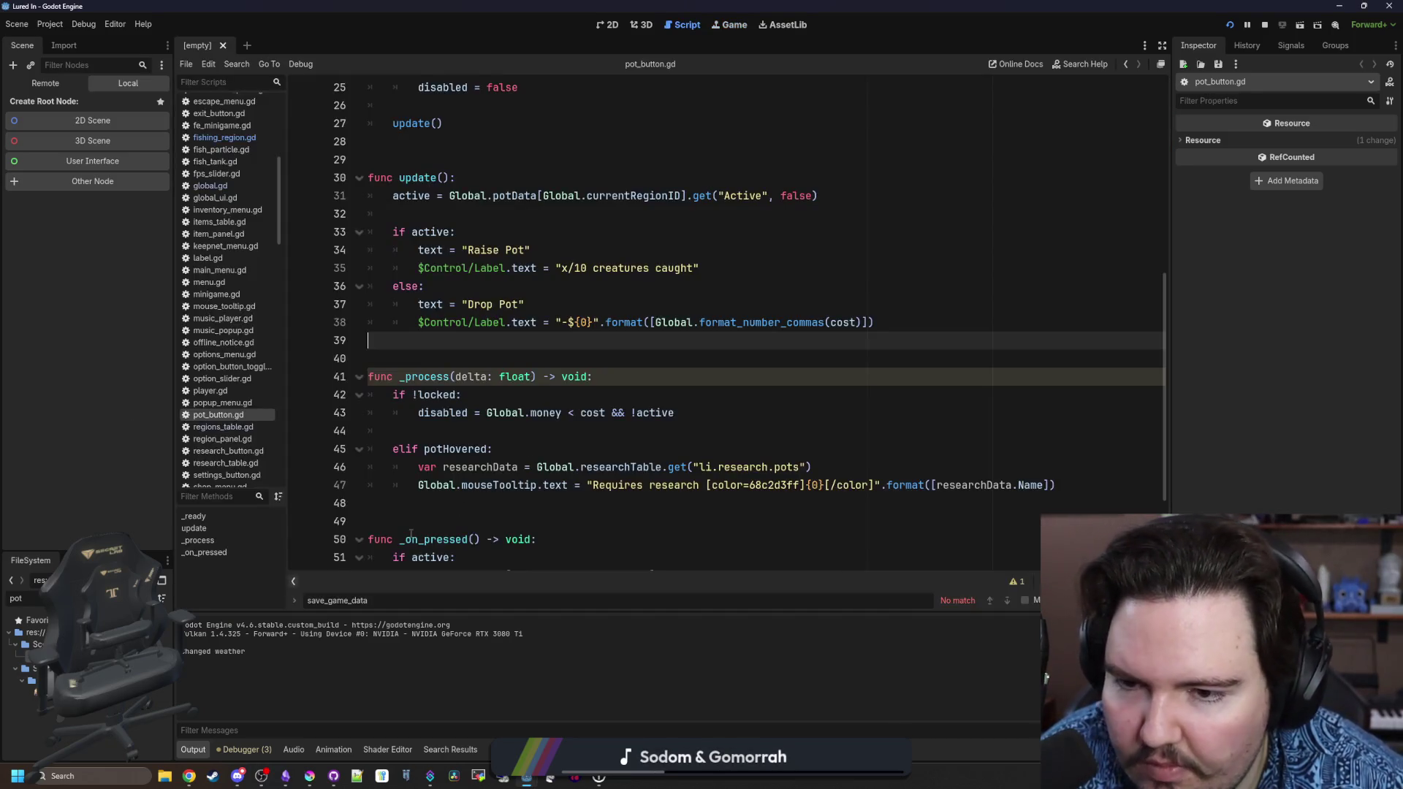
click(570, 362)
click(530, 341)
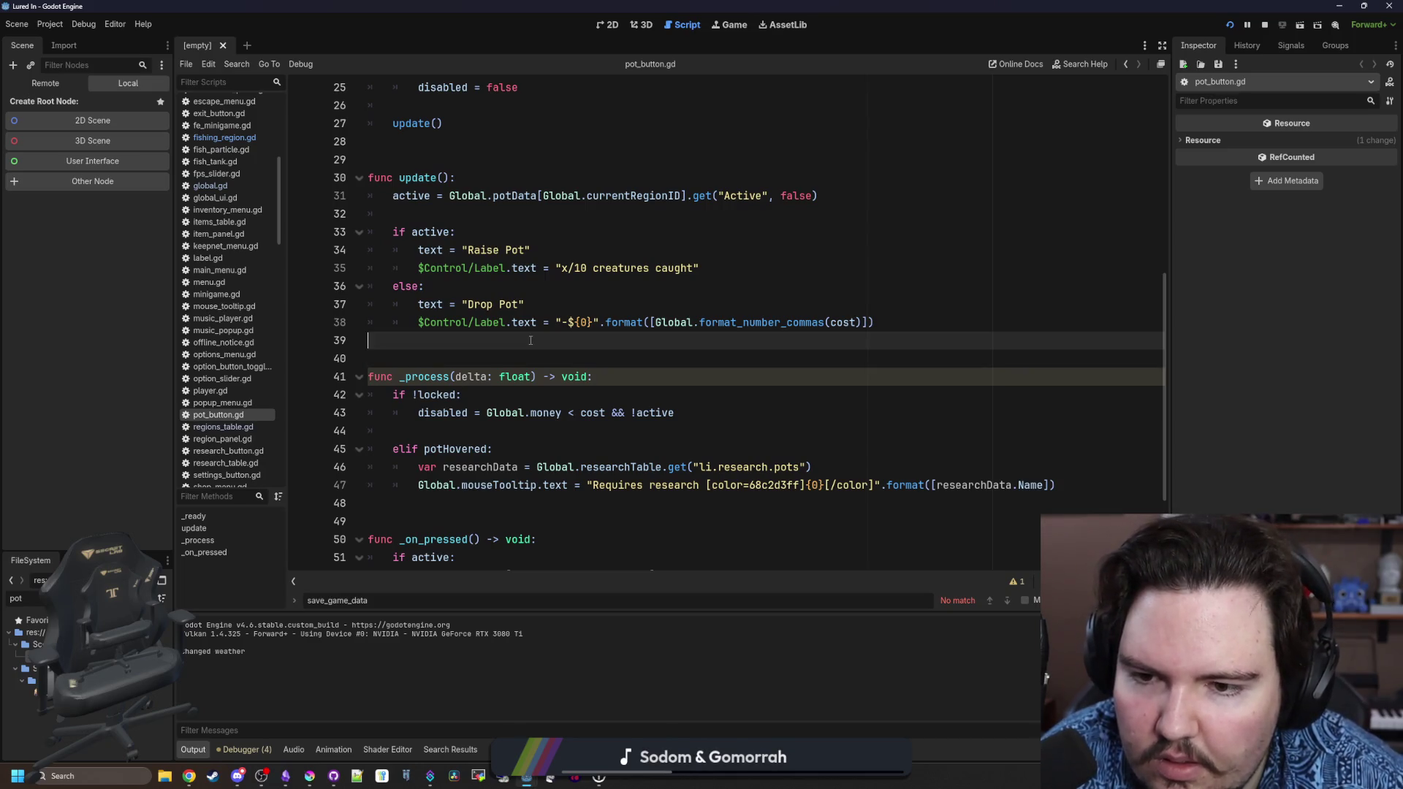
scroll(531, 344, up, 2)
click(555, 395)
click(541, 414)
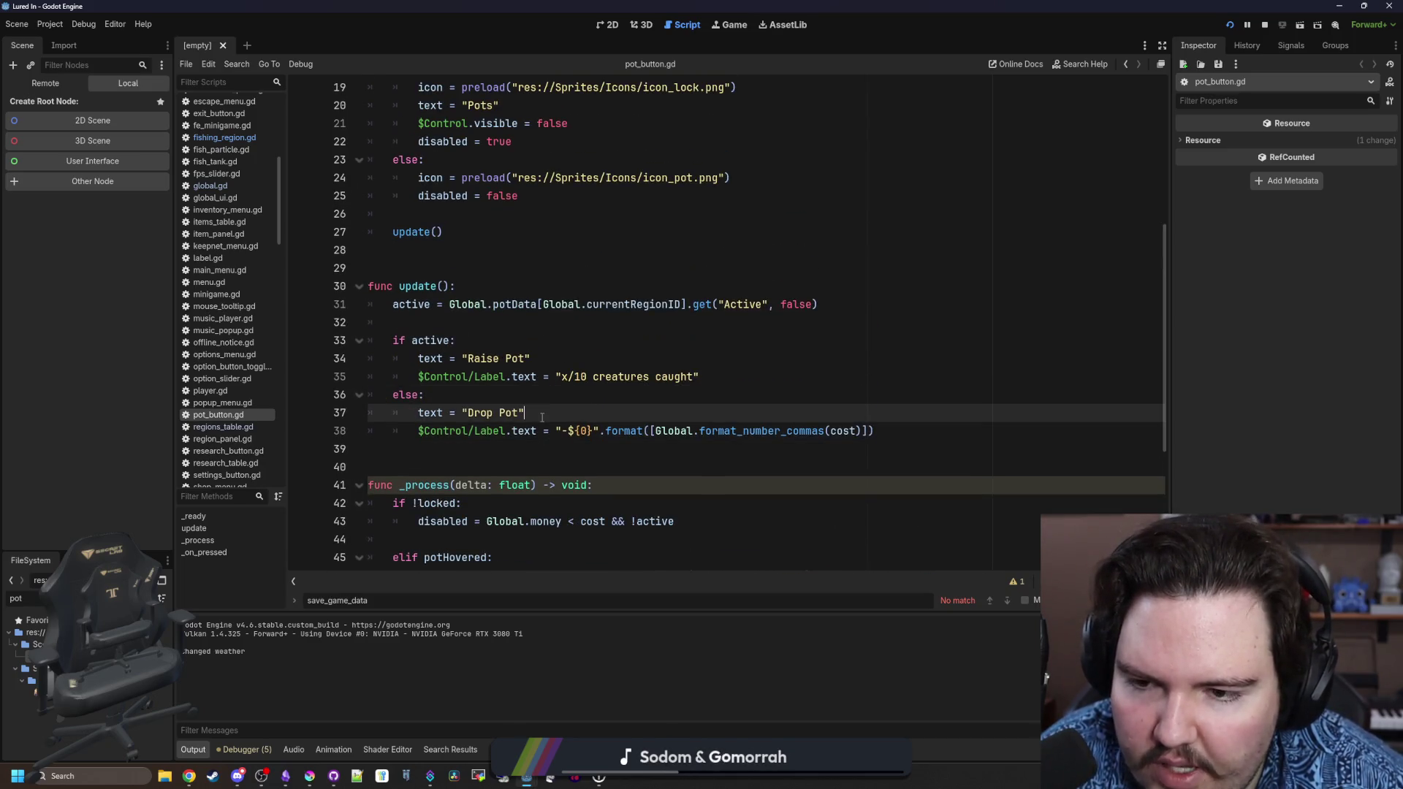
click(560, 431)
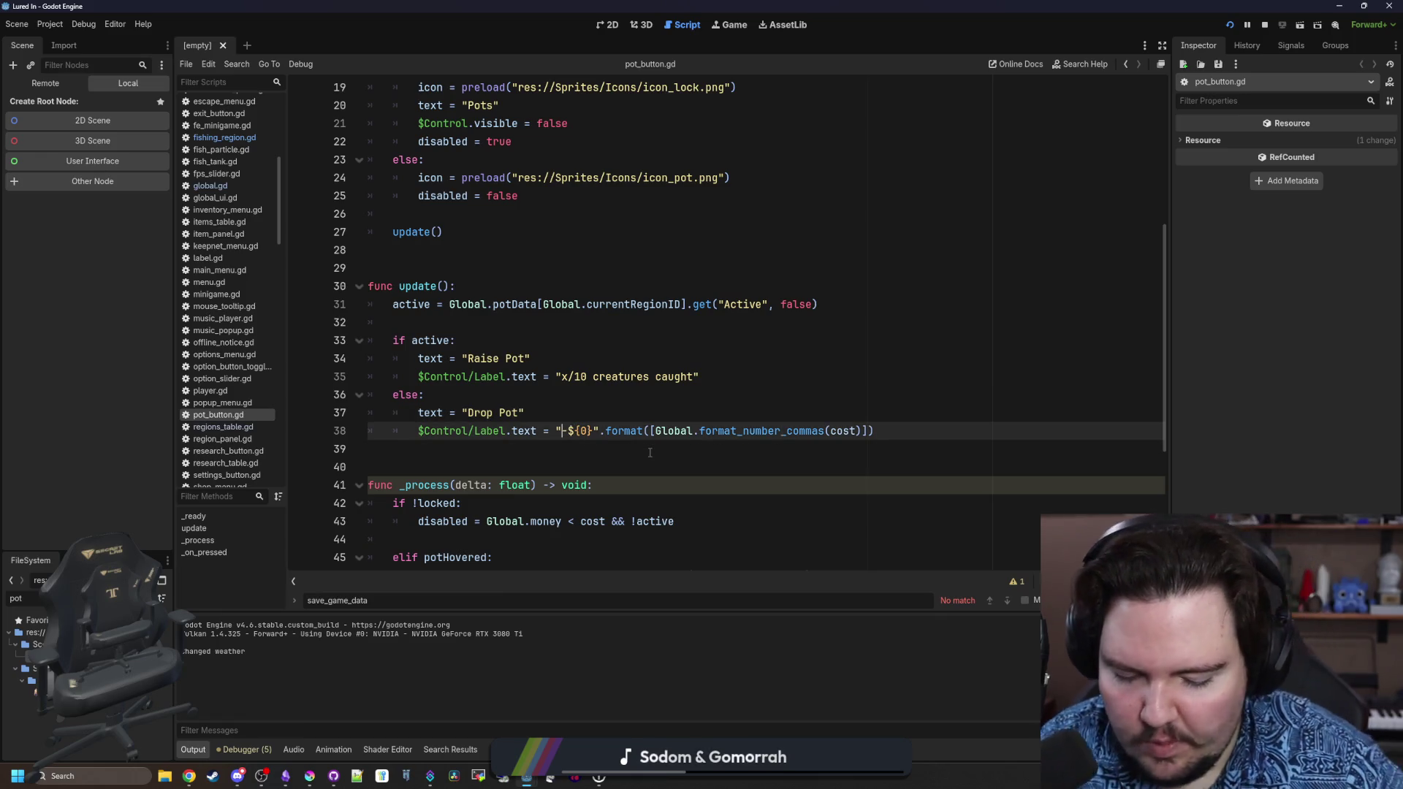
text(fp)
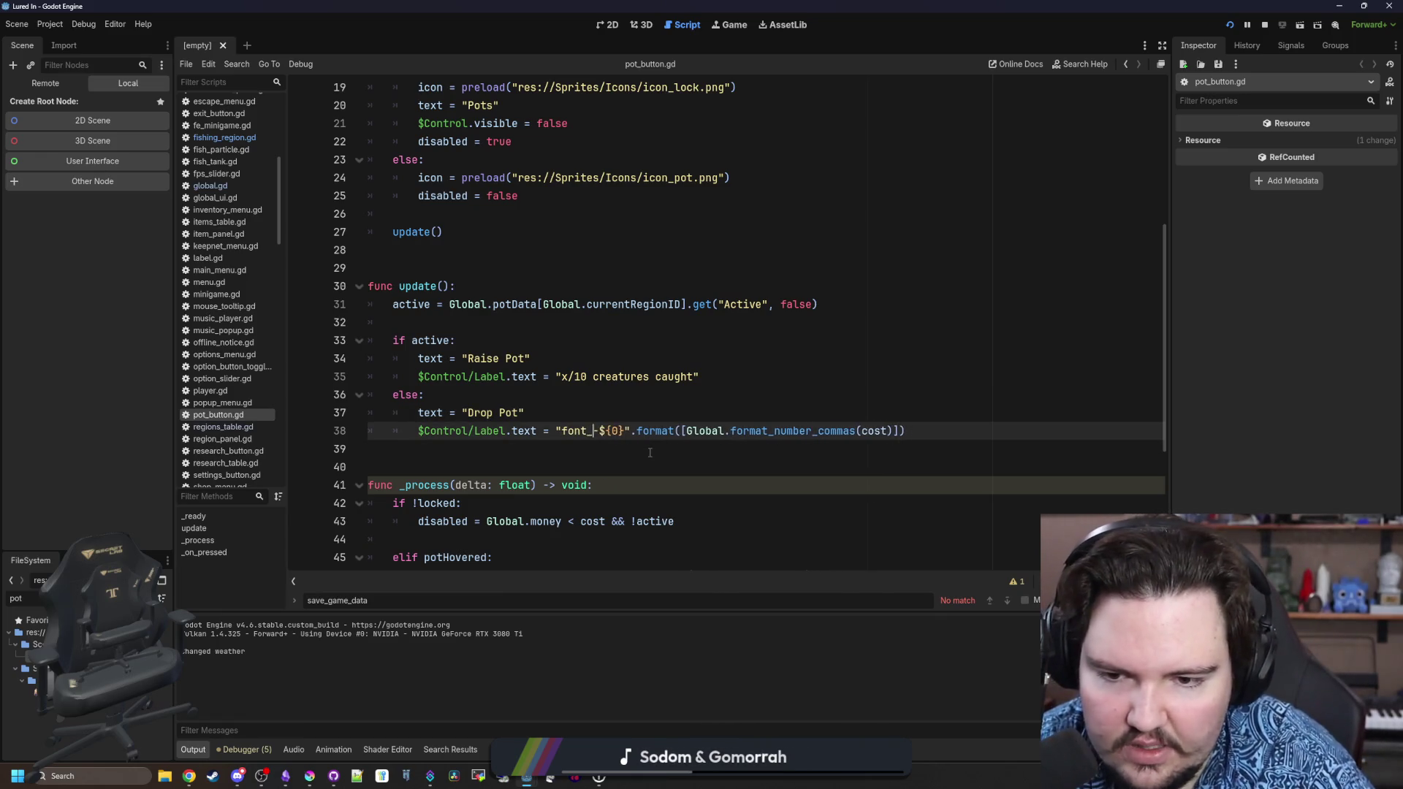
key(BackSpace)
key(BackSpace)
text([)
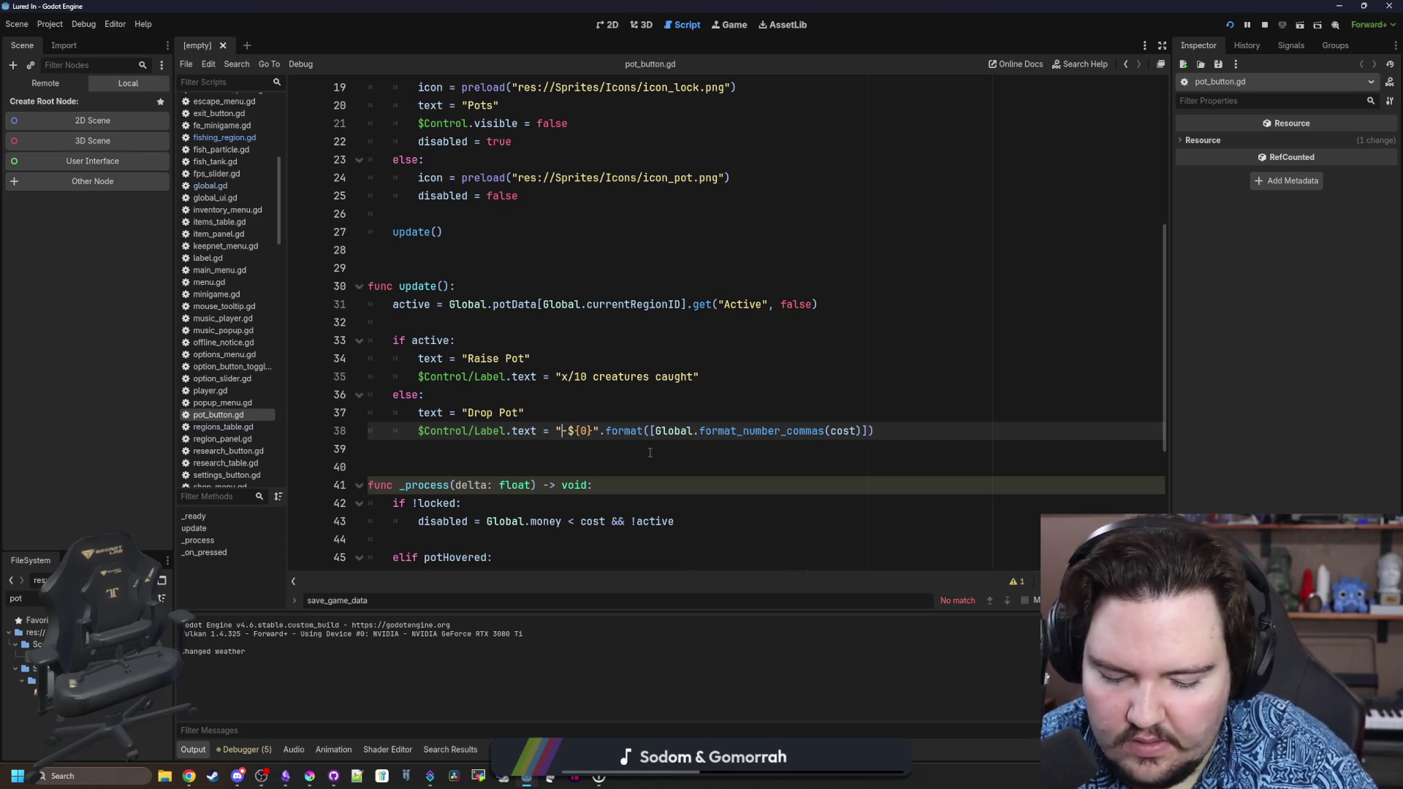
text(font_siz)
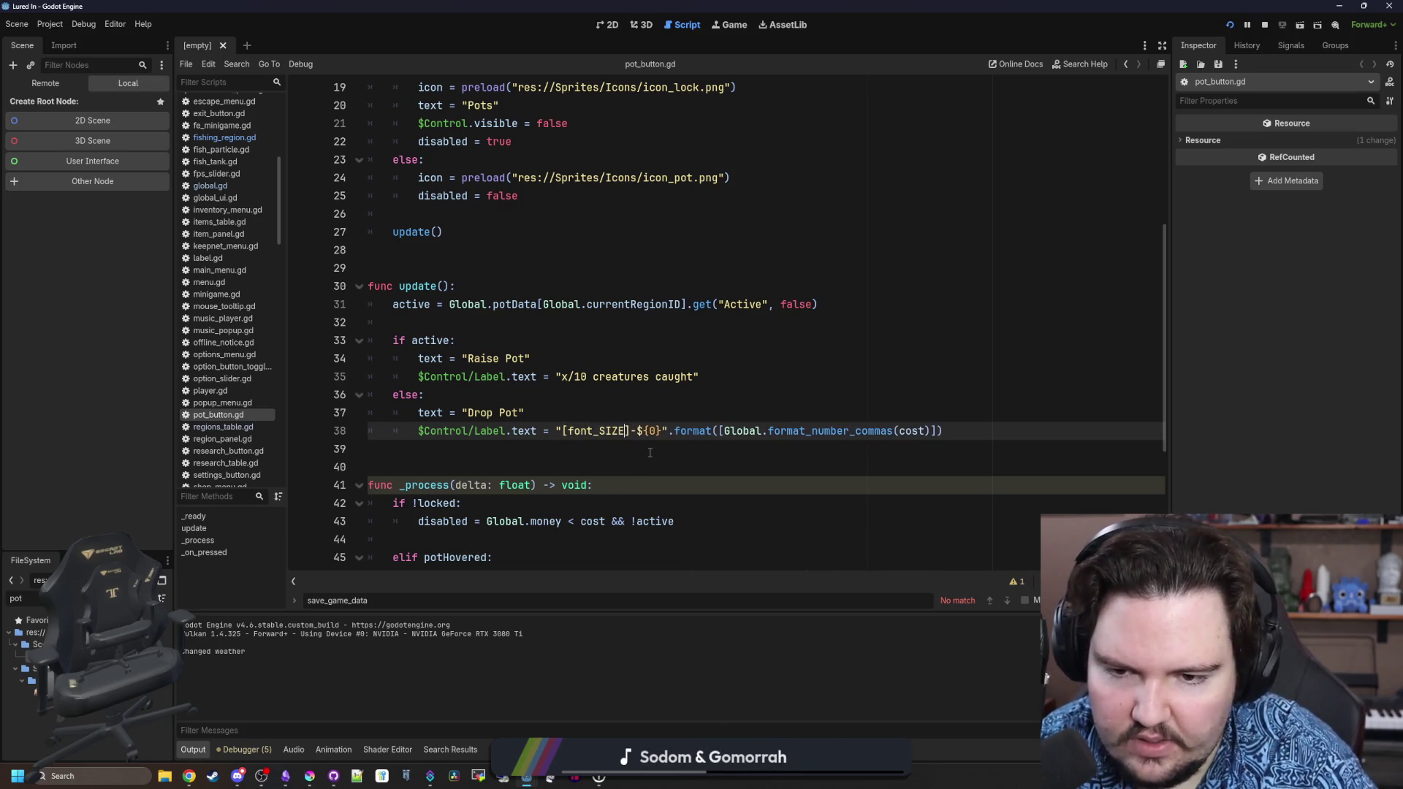
text(e=24)
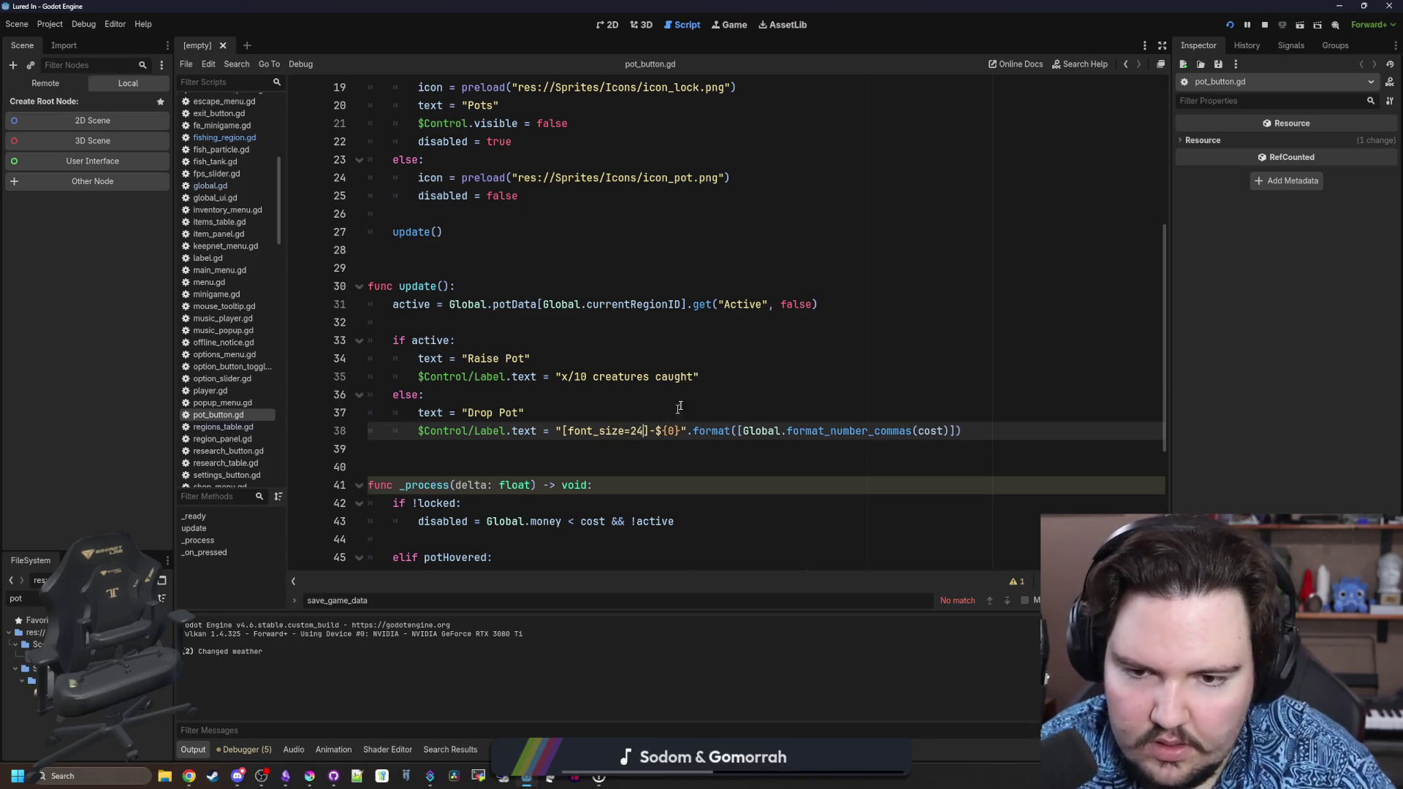
click(703, 376)
In the running game, close the pause menu and toggle the pot to check the label.
click(725, 27)
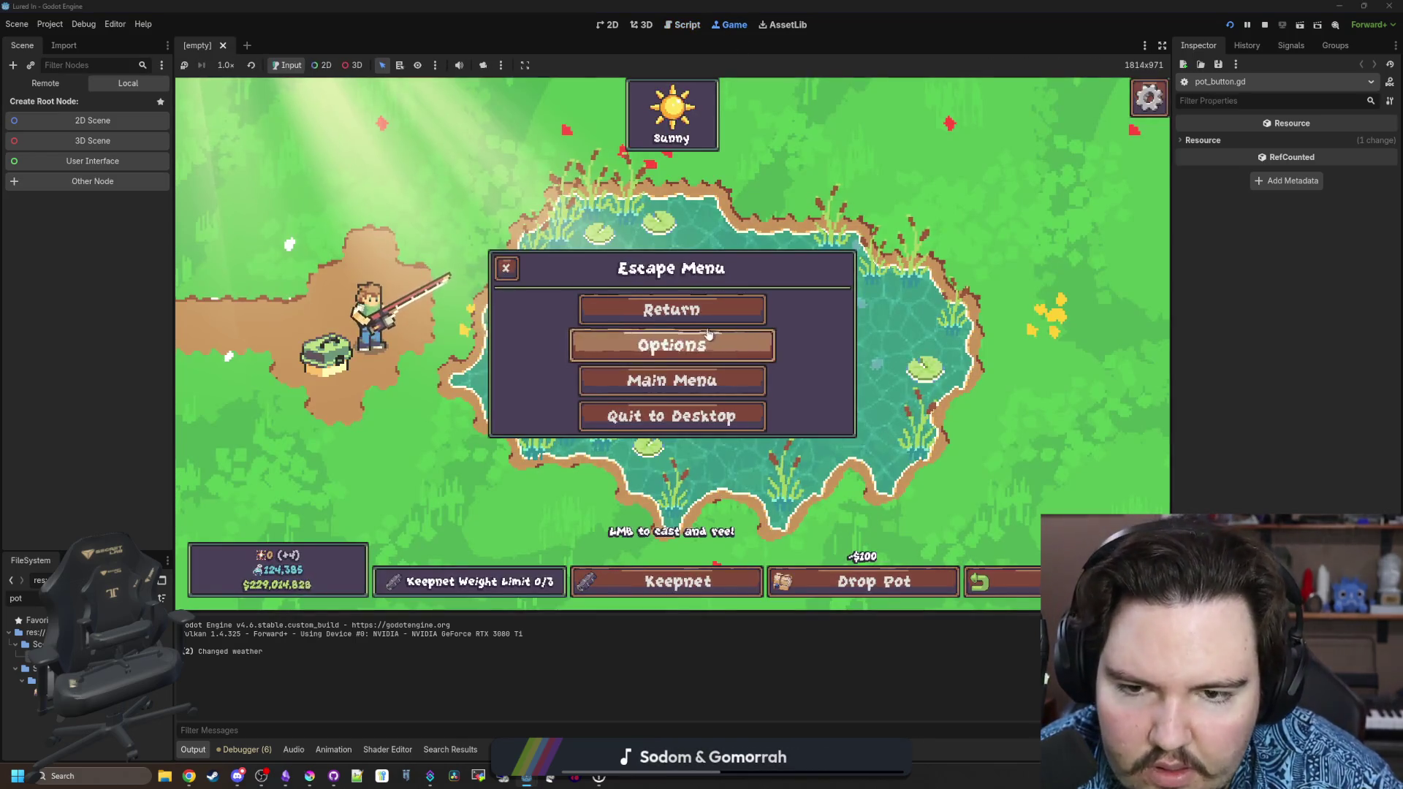
key(Escape)
click(919, 592)
drag(803, 465, 801, 468)
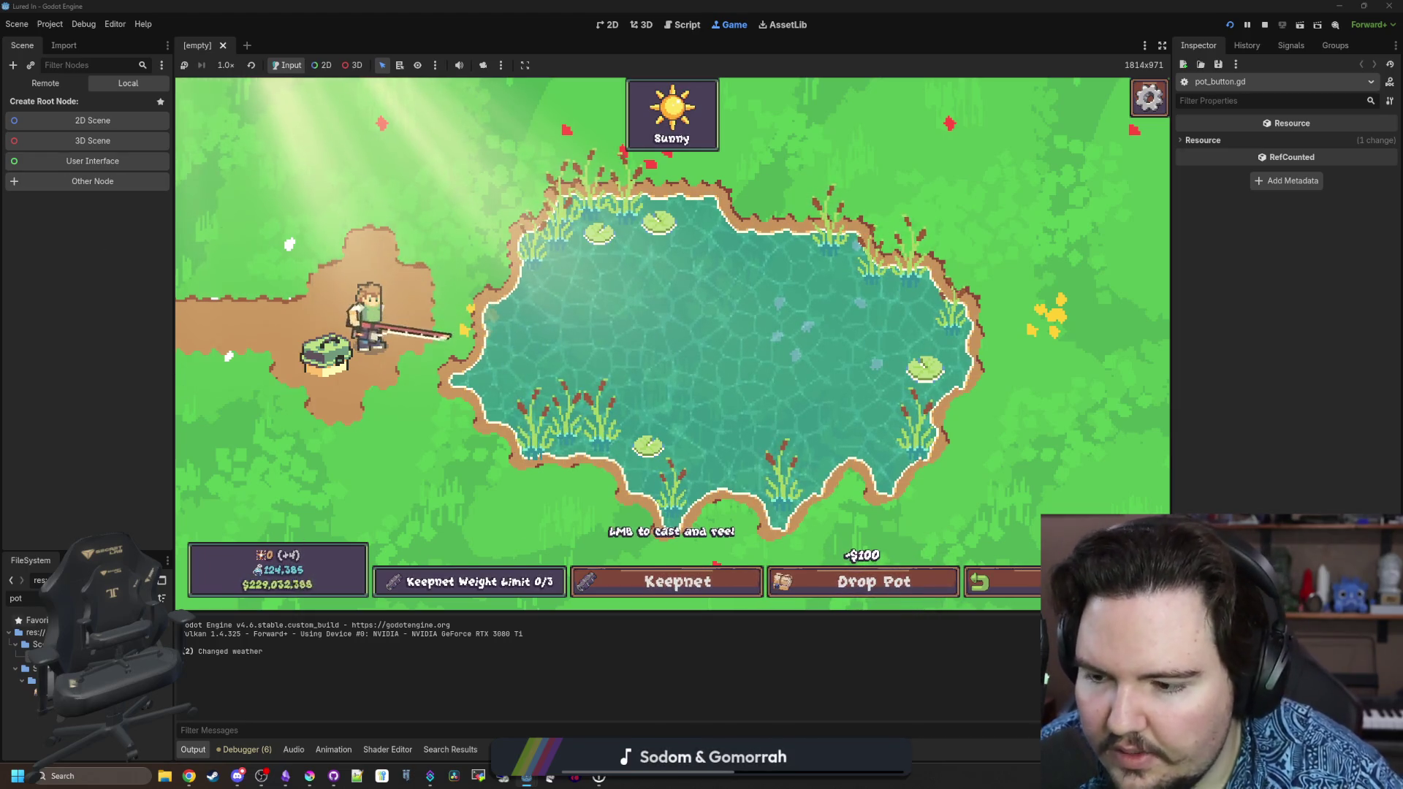
key(ctrl+F3)
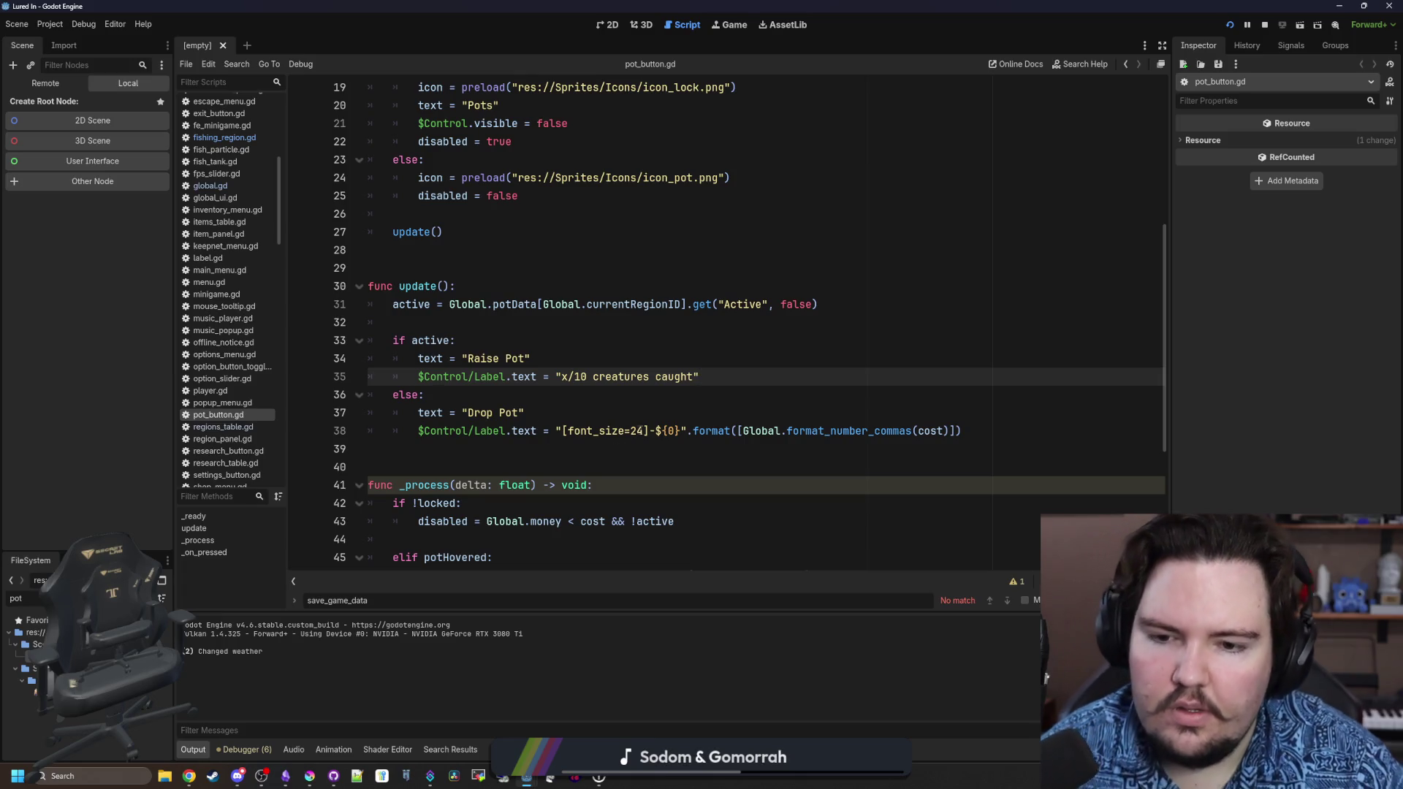
Change font_size to 32, add an empty [color=#] tag, and copy light red #ff7474 from Krita.
double_click(637, 430)
text(32])
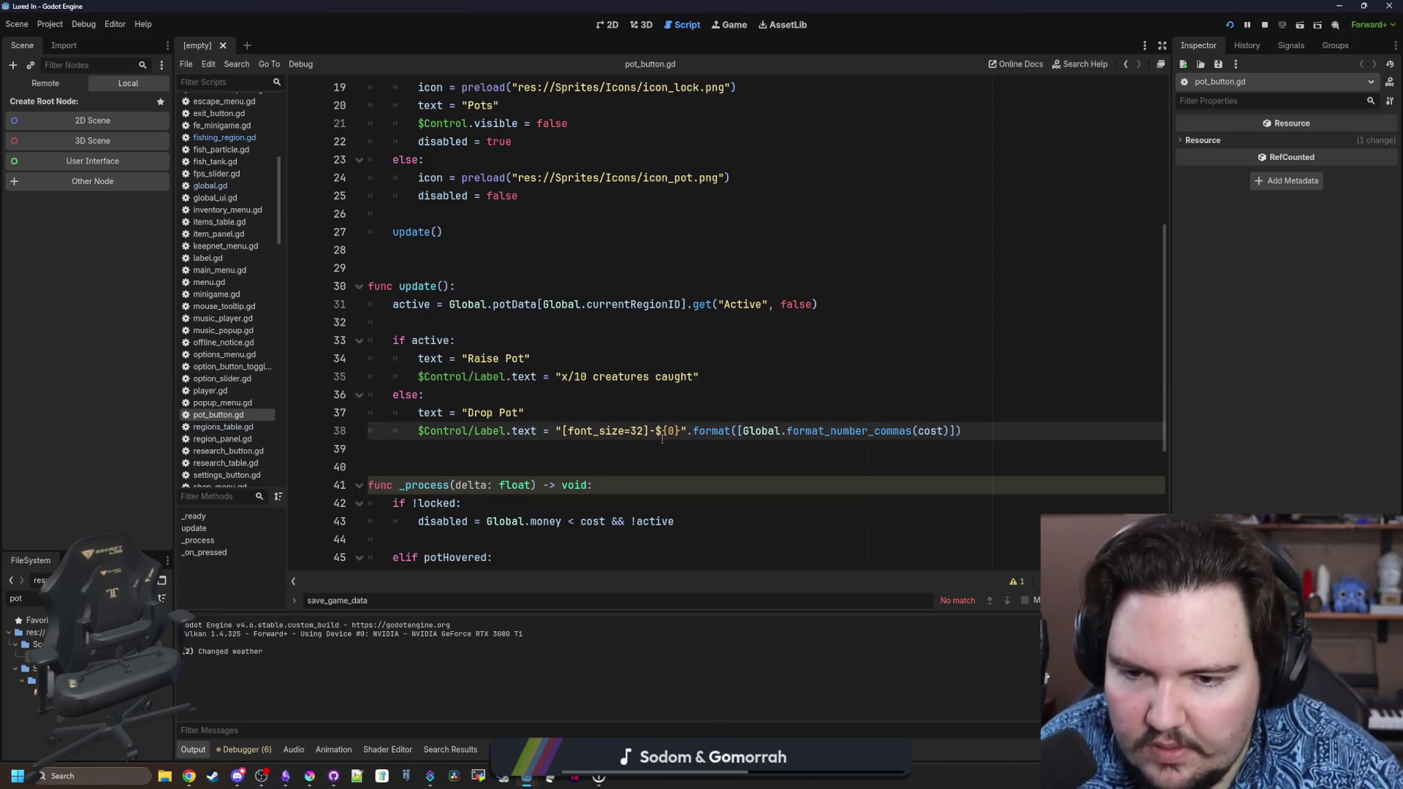
text([)
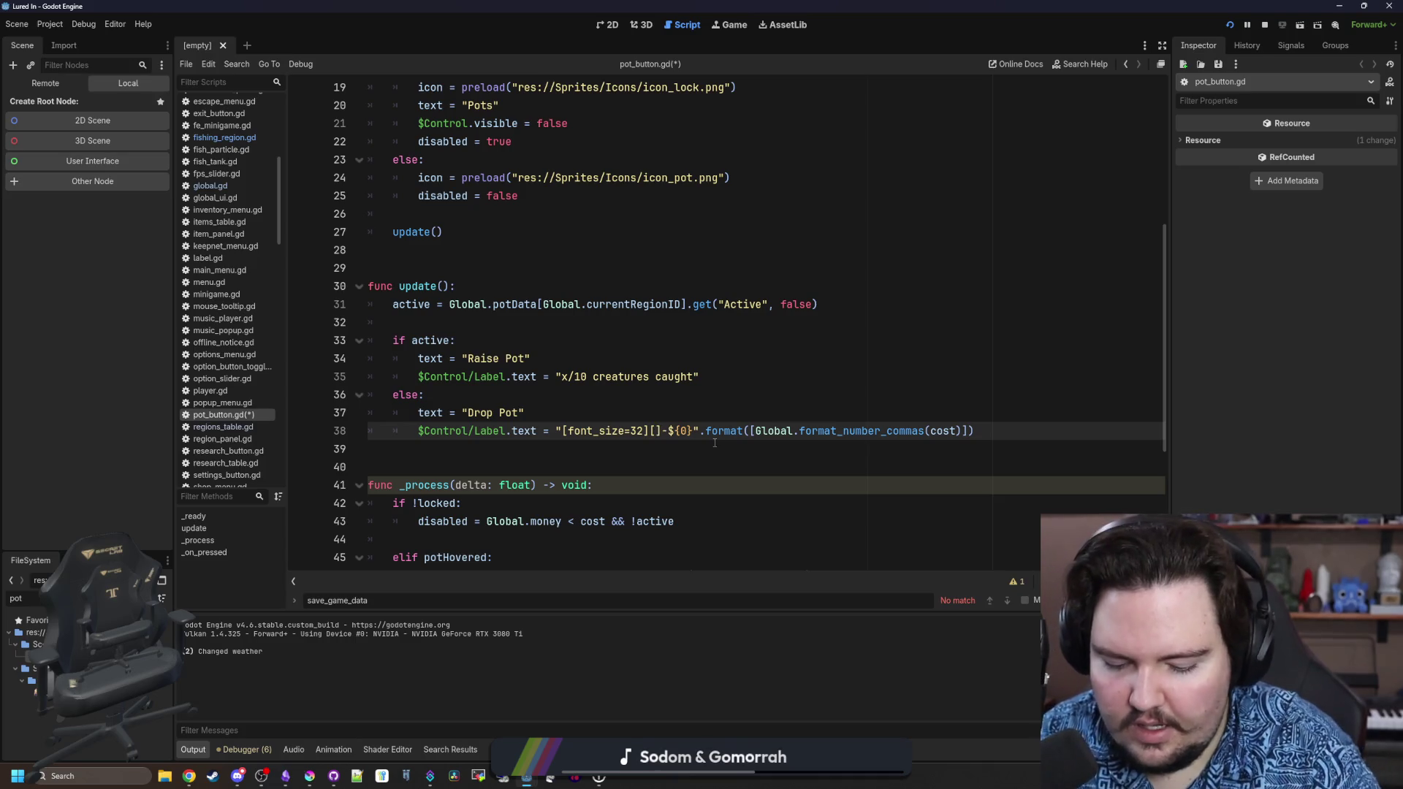
text(color=)
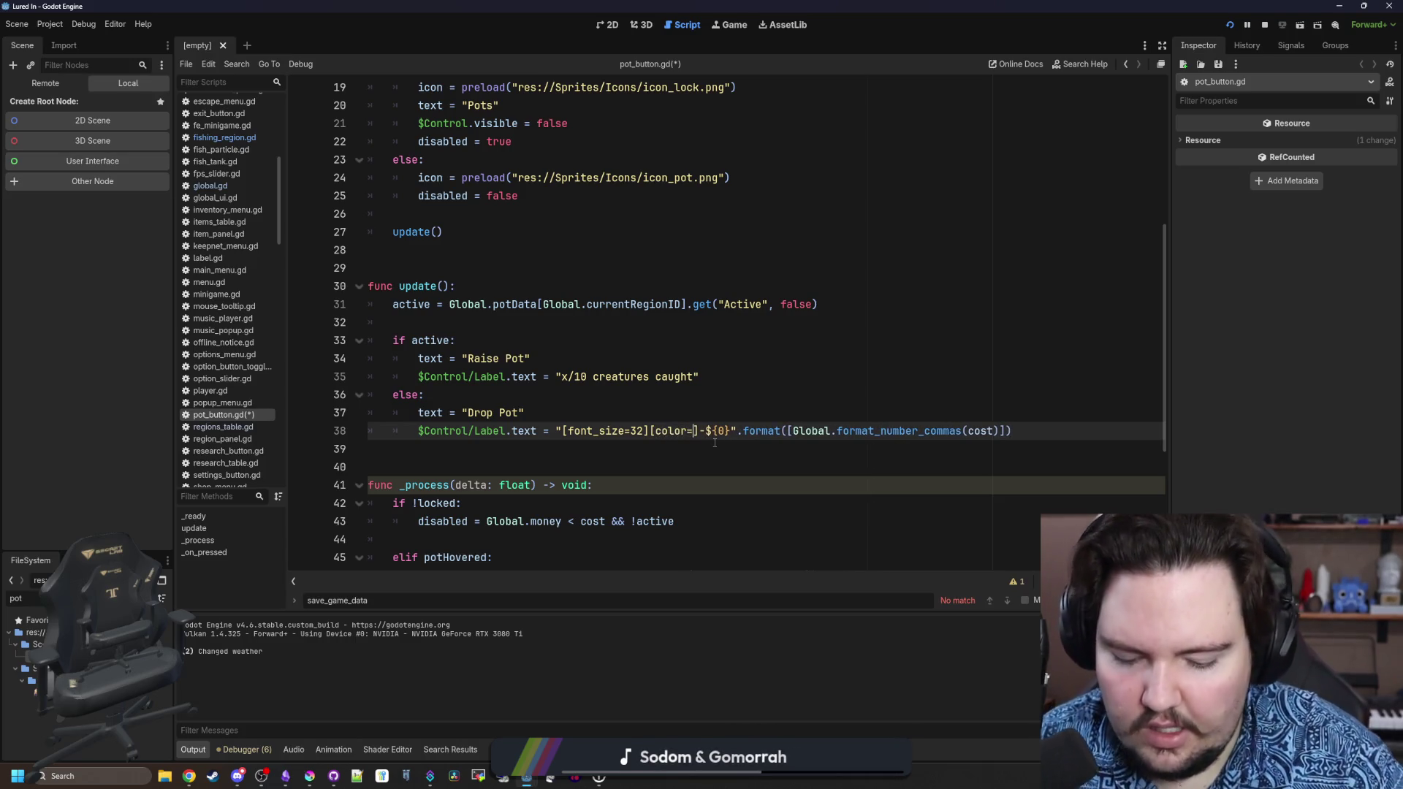
text(#)
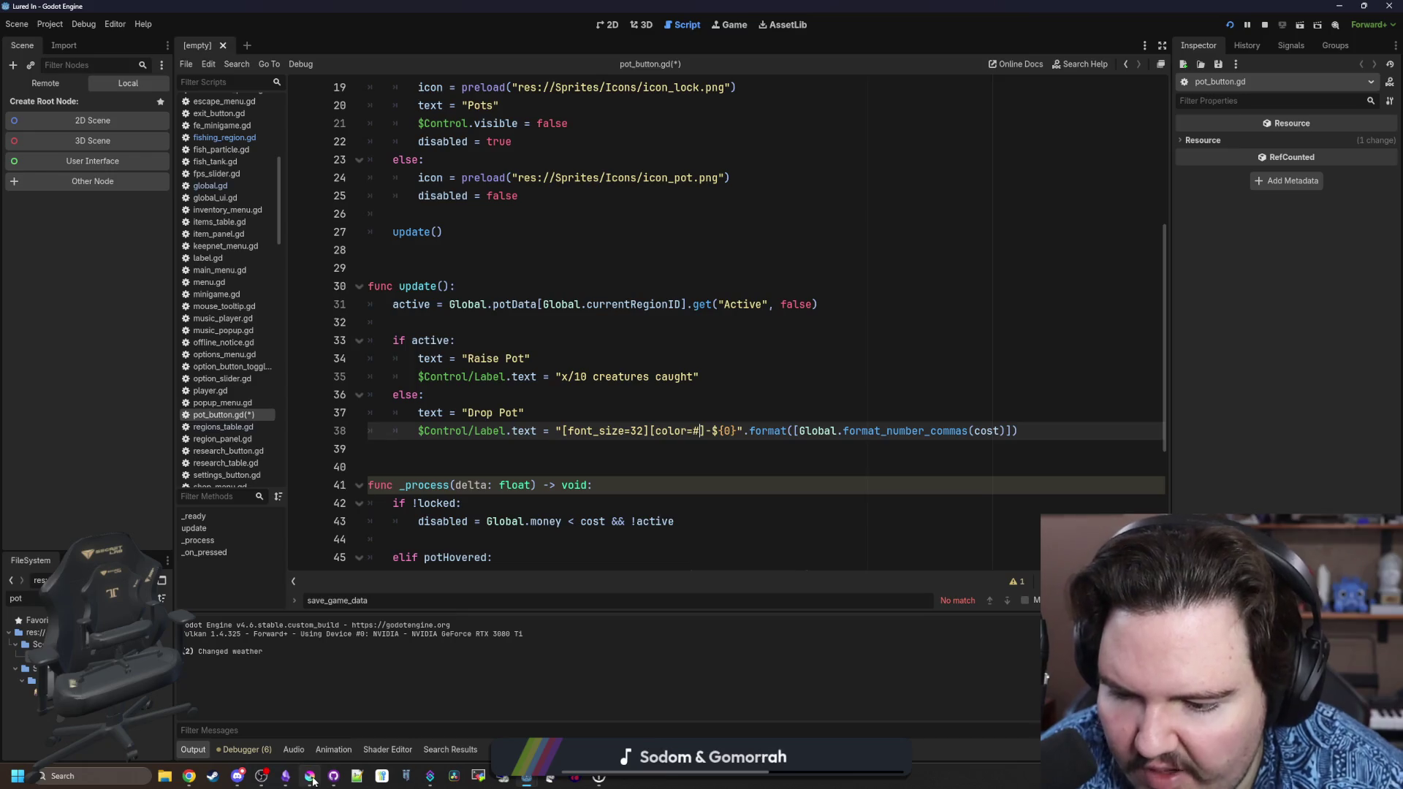
click(312, 780)
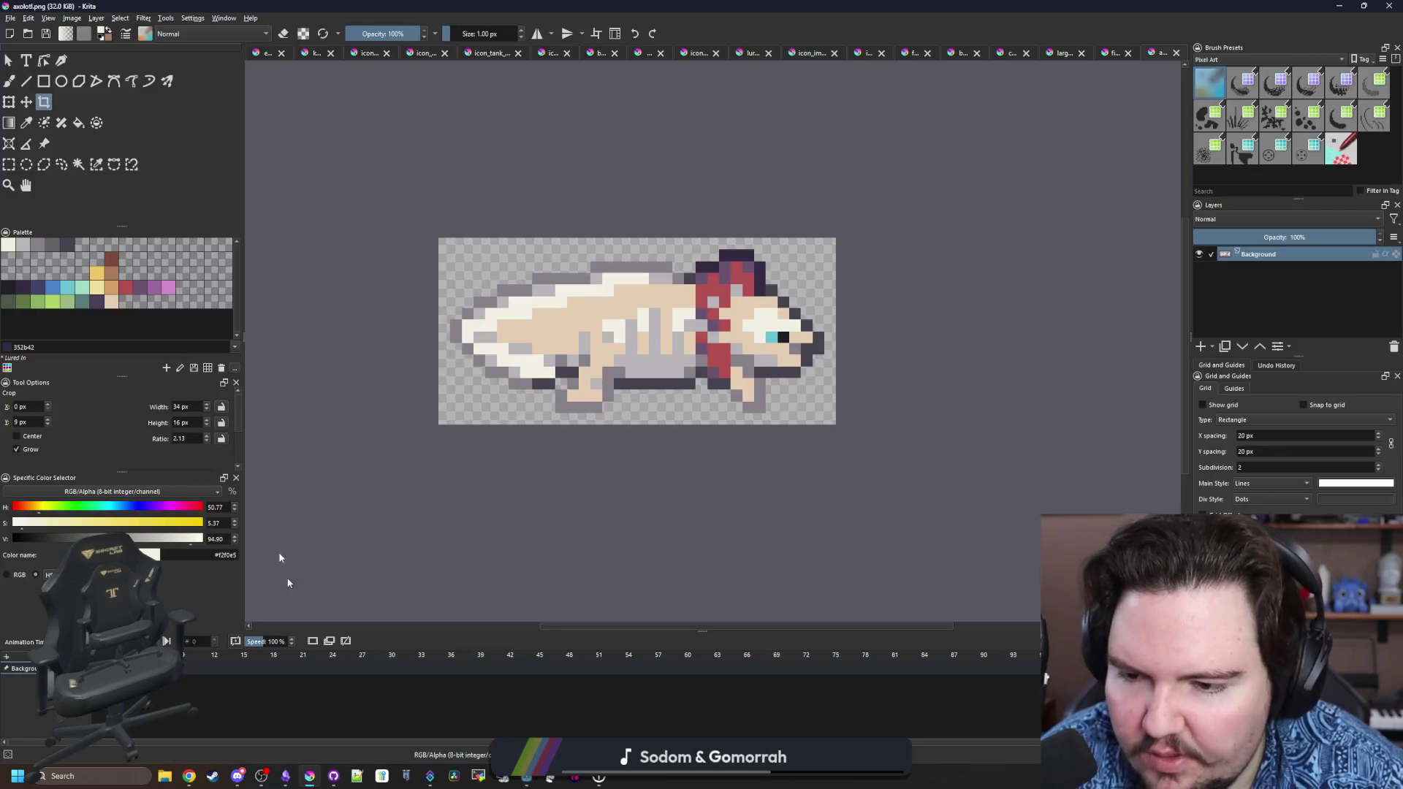
click(120, 289)
drag(164, 539, 350, 573)
key(ctrl+c)
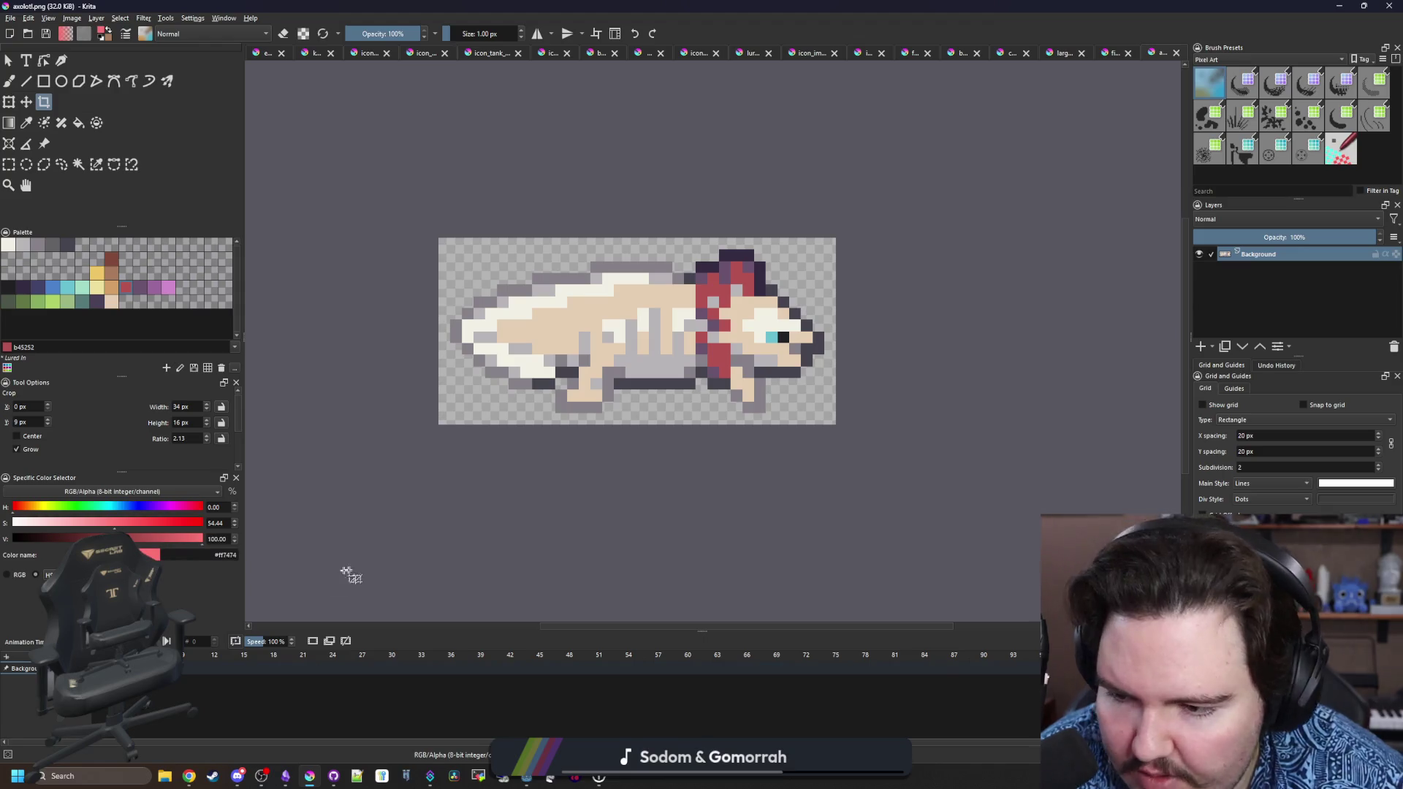
double_click(222, 556)
key(alt+Tab)
Paste ff7474 into the color tag on line 38.
click(717, 441)
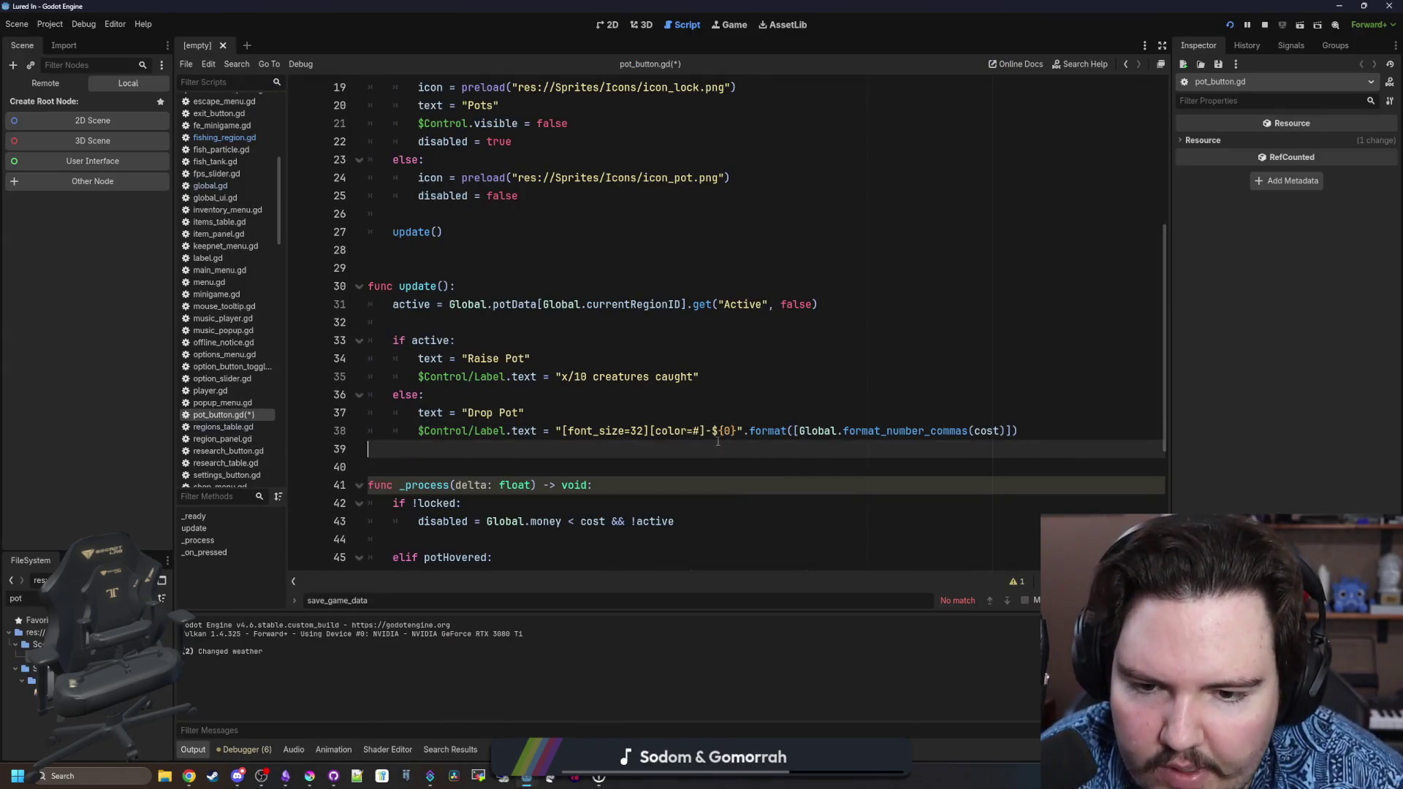
click(700, 430)
key(ctrl+v)
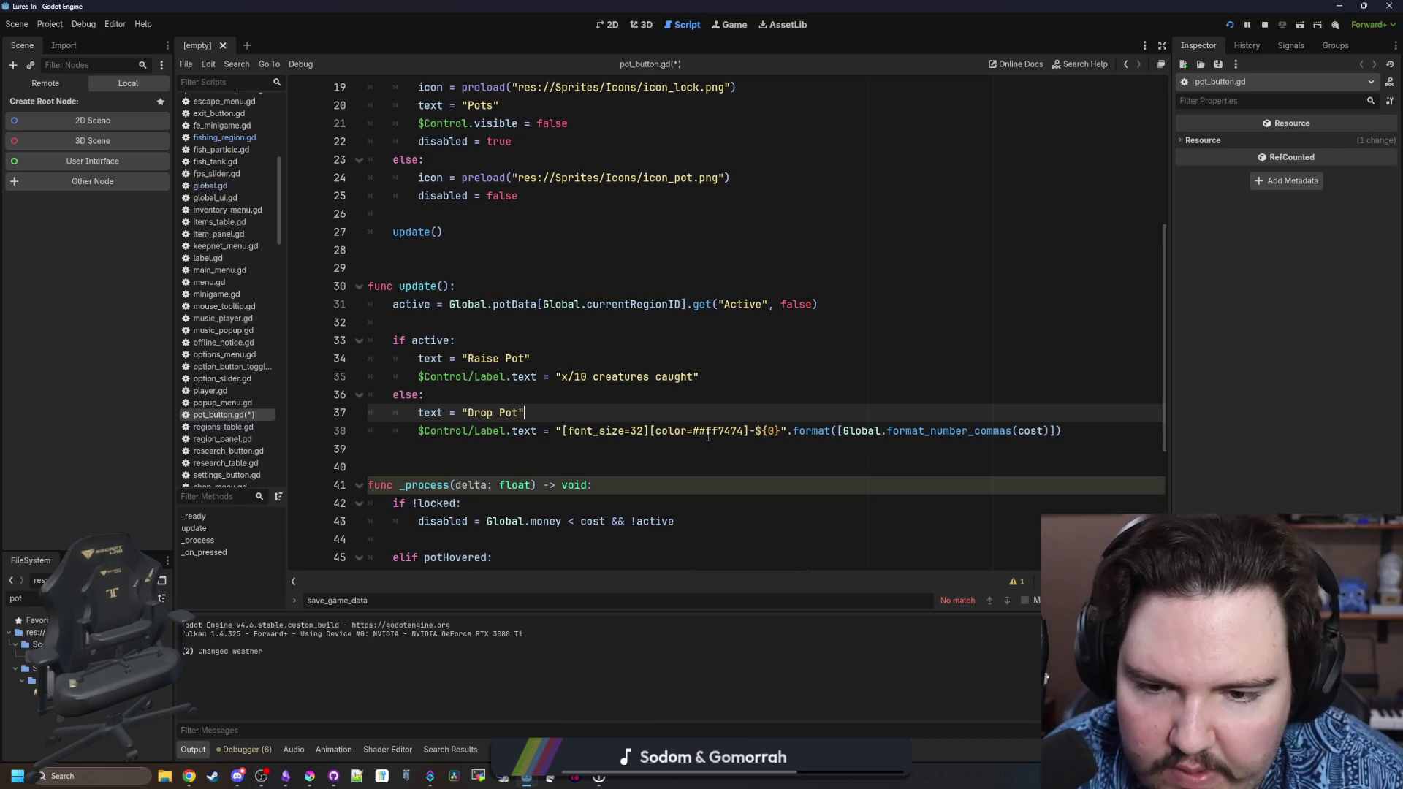
click(765, 417)
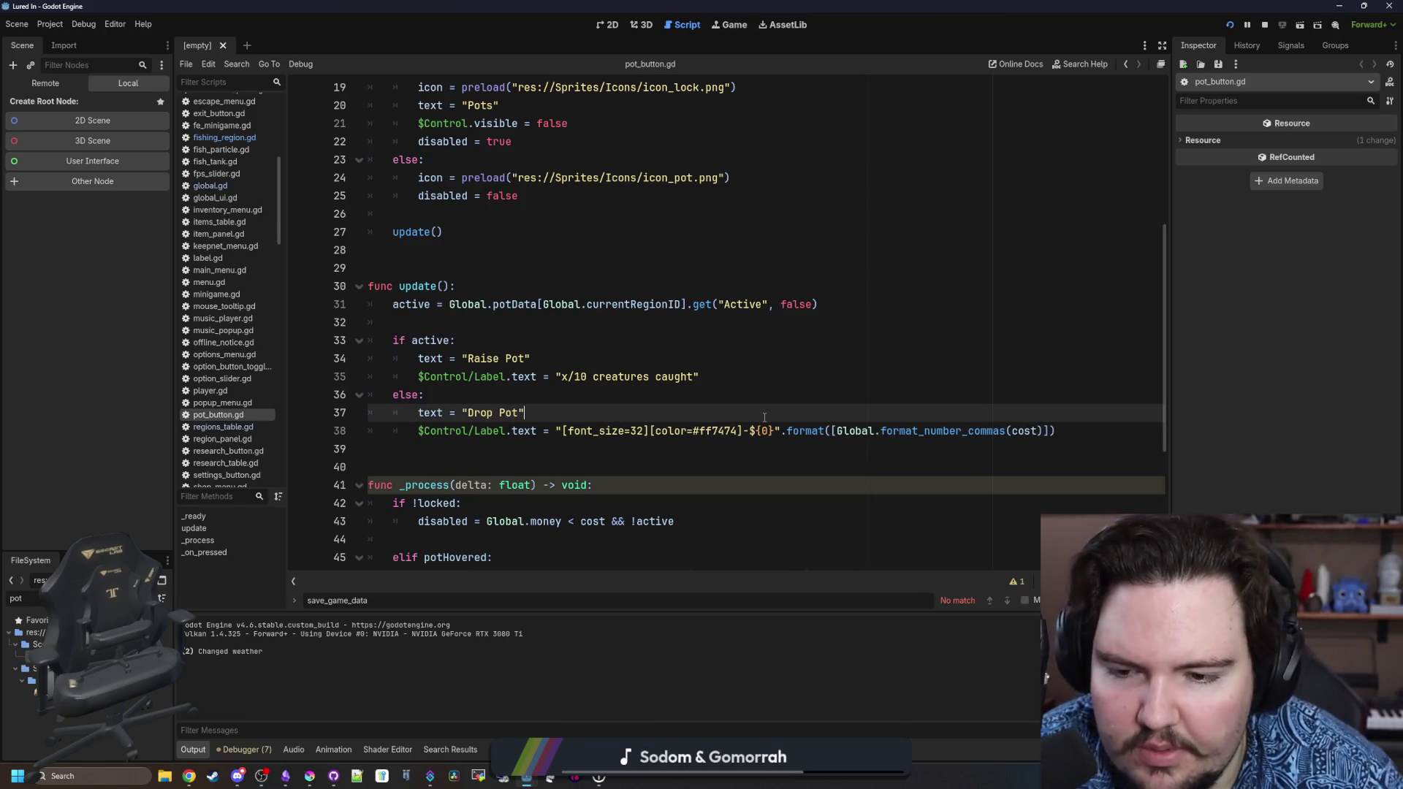
Toggle the pot in the running game to see the red -$100 label, then stop the game.
click(727, 24)
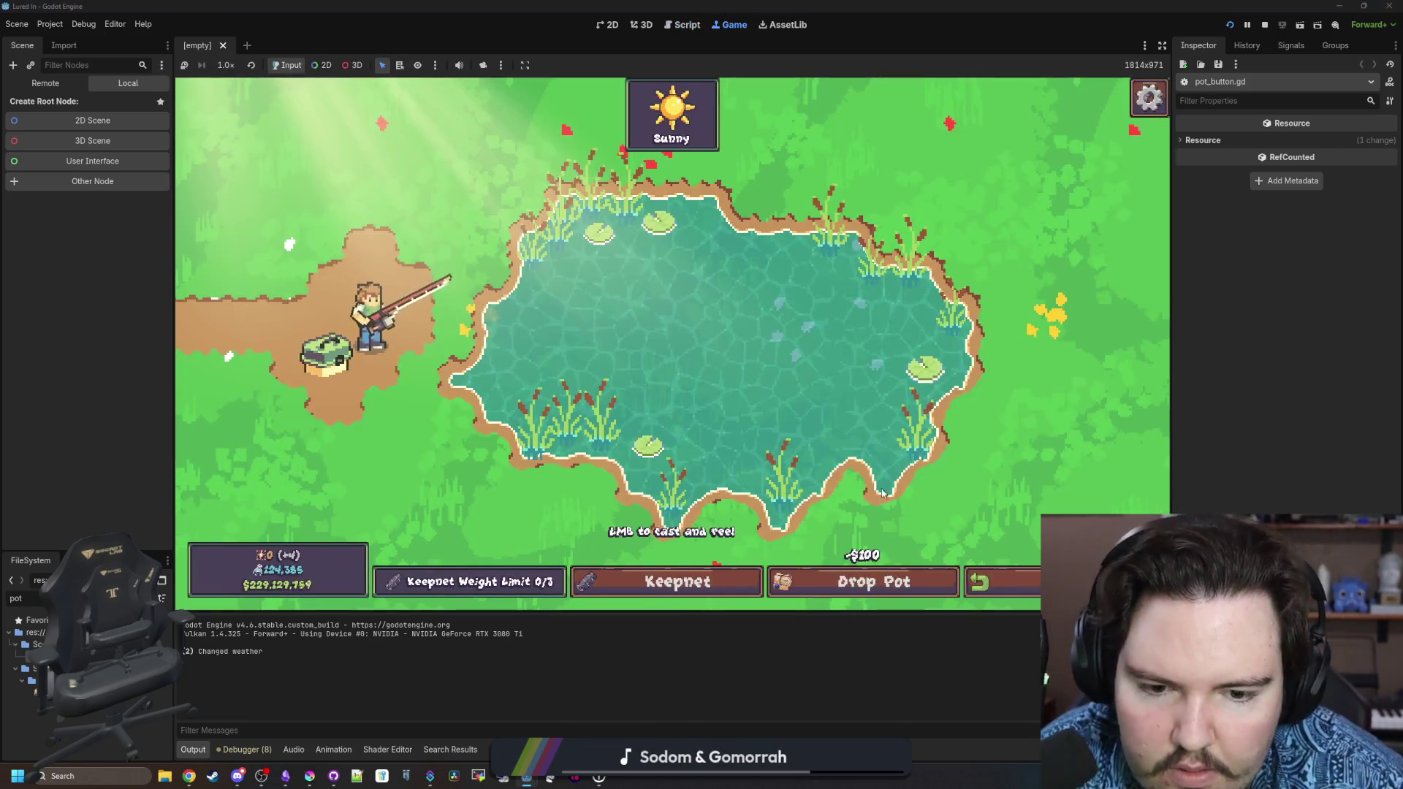
click(896, 586)
click(896, 584)
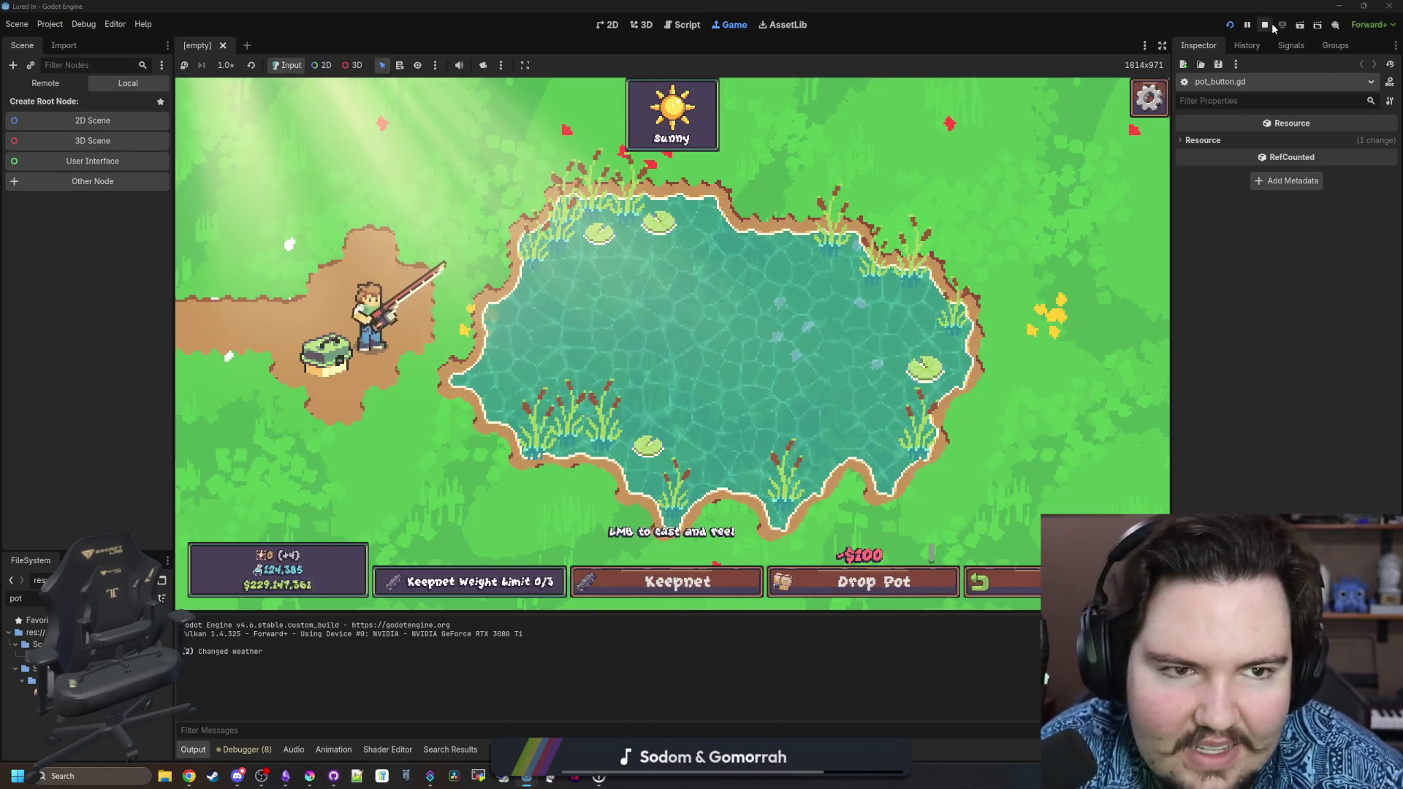
key(F8)
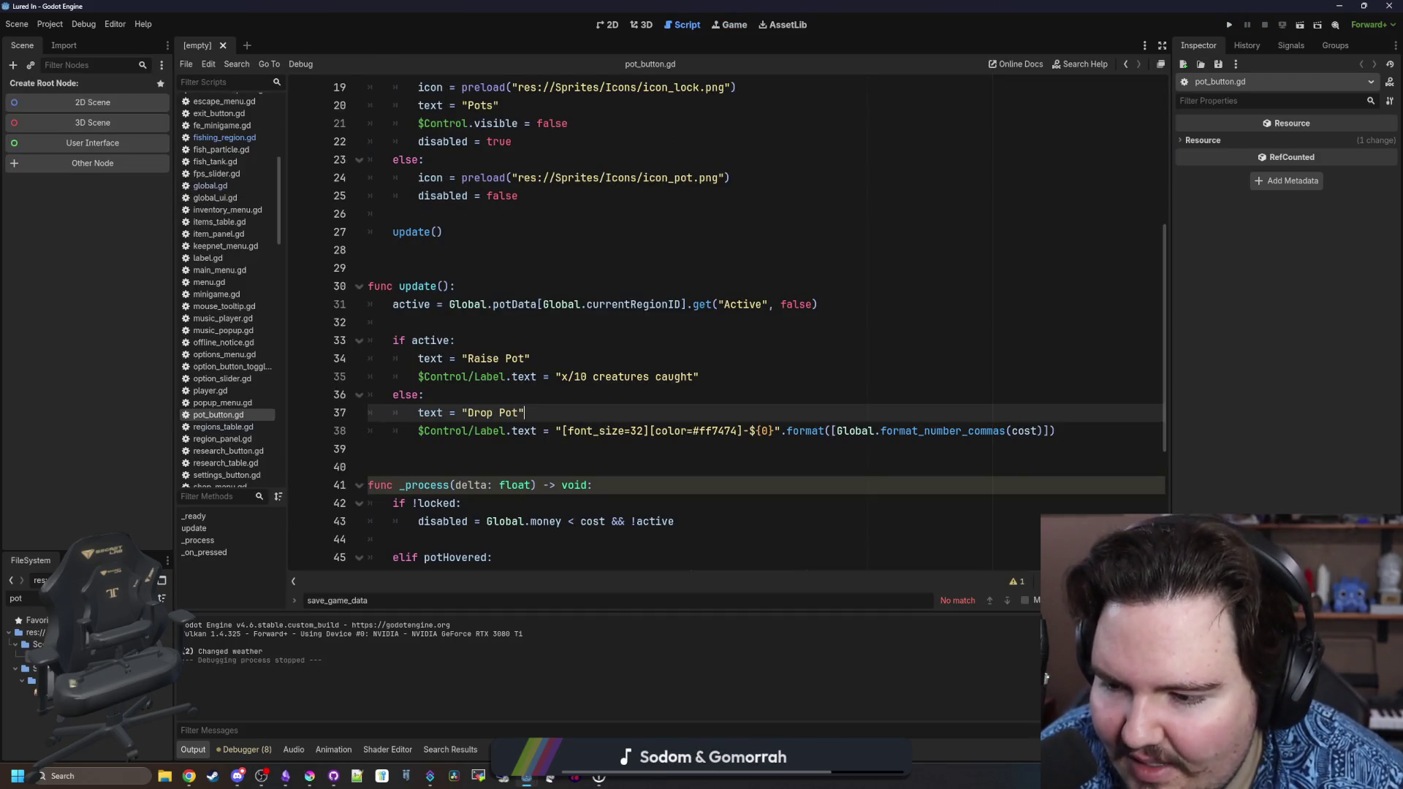
Filter the FileSystem for 'region' and dismiss the open-scripts context menu without acting.
click(21, 598)
key(BackSpace)
key(BackSpace)
key(BackSpace)
text(region)
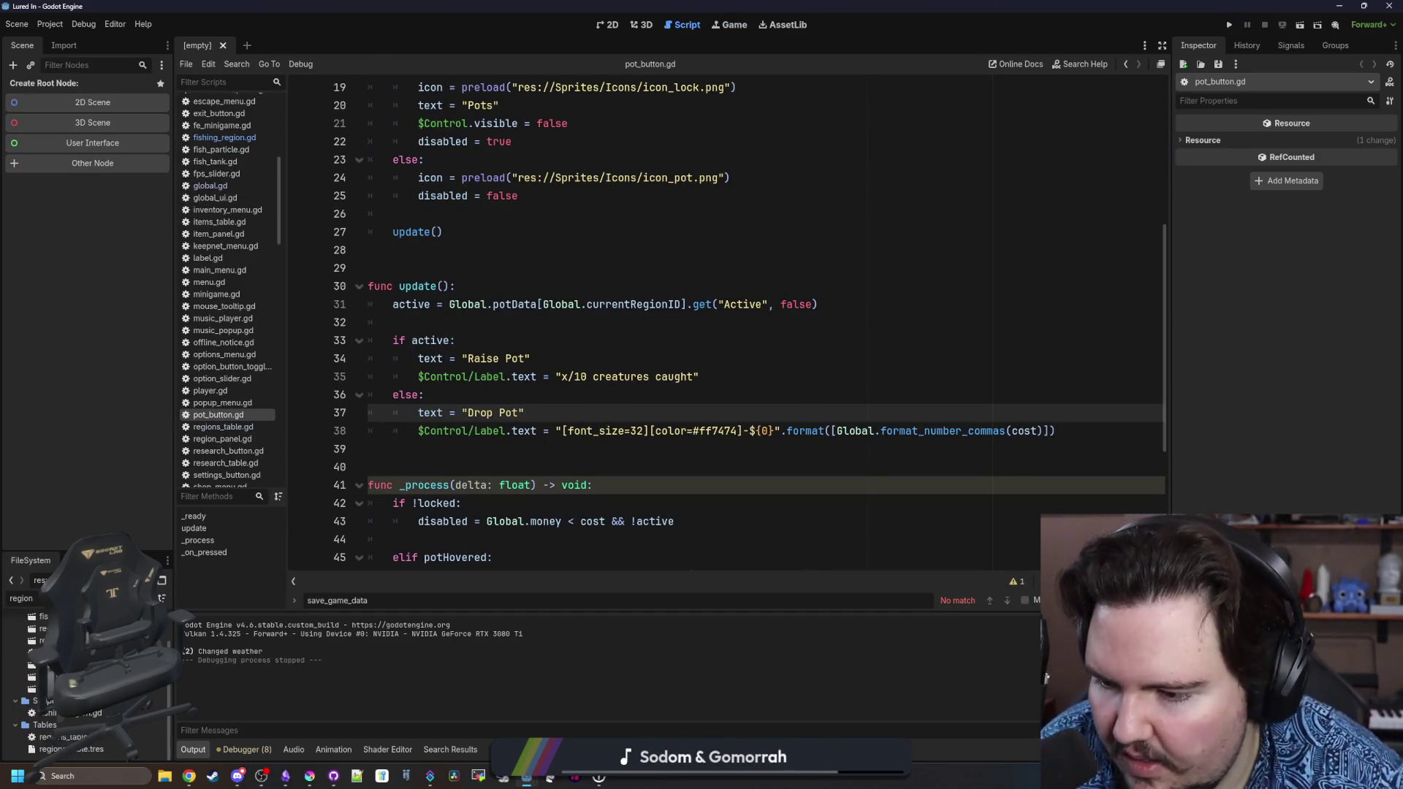
right_click(219, 402)
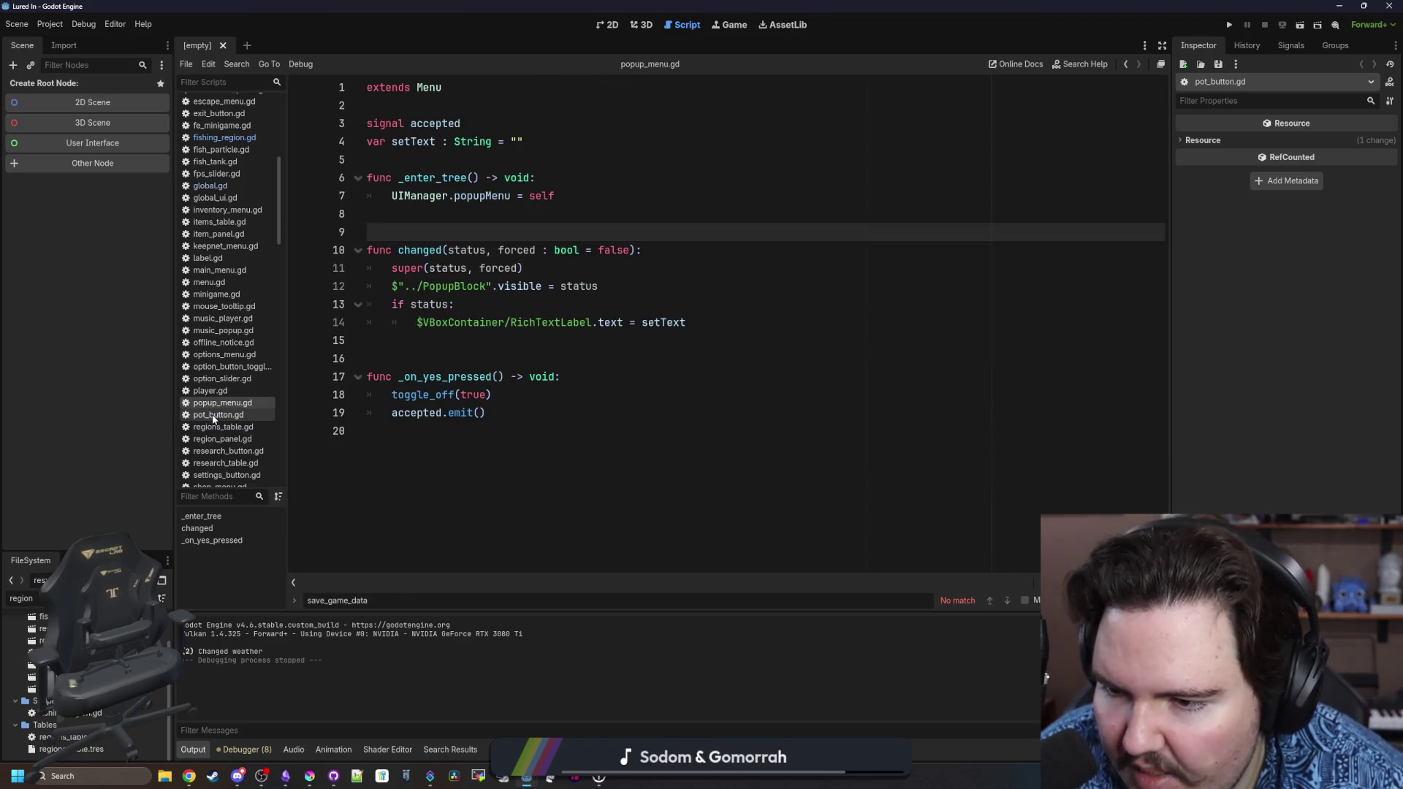
right_click(214, 415)
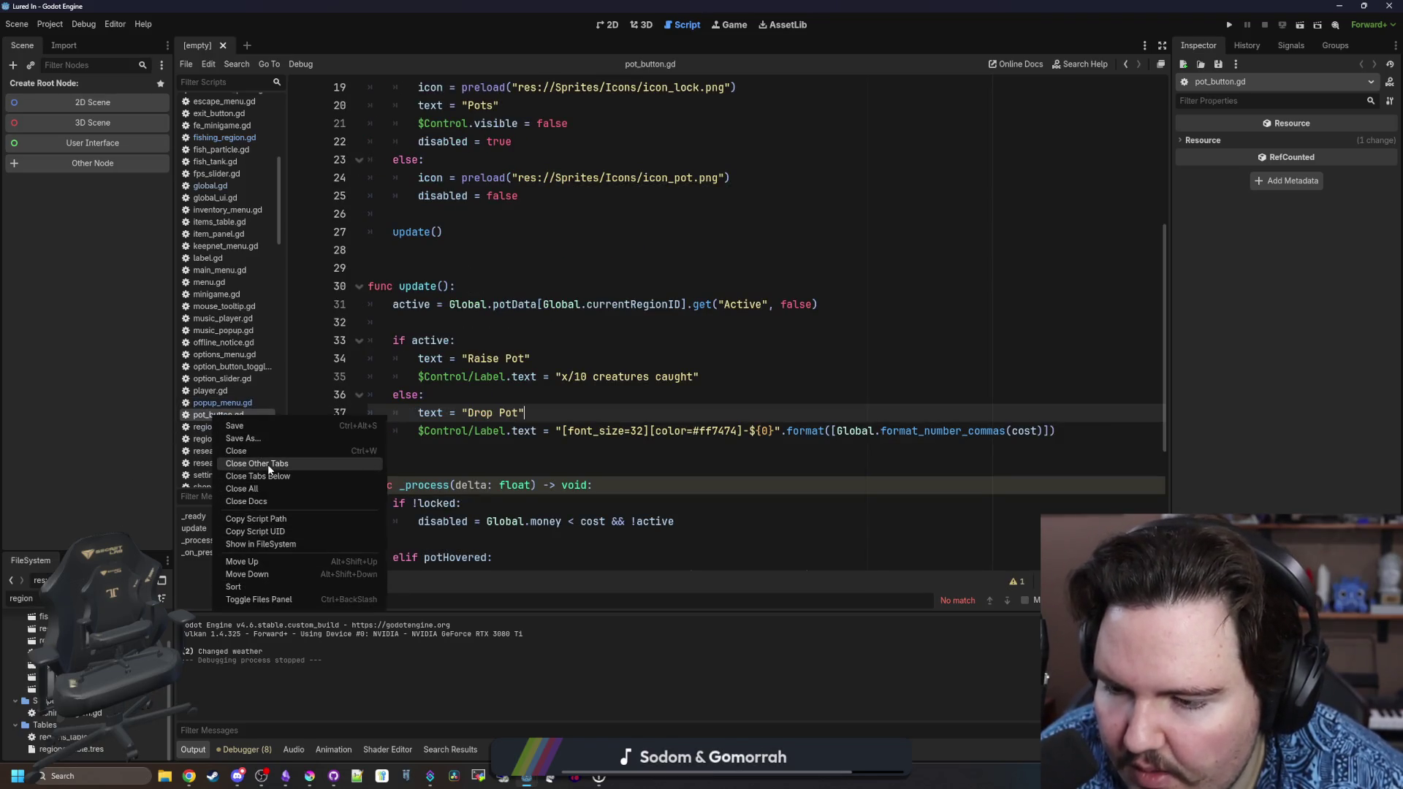
key(Escape)
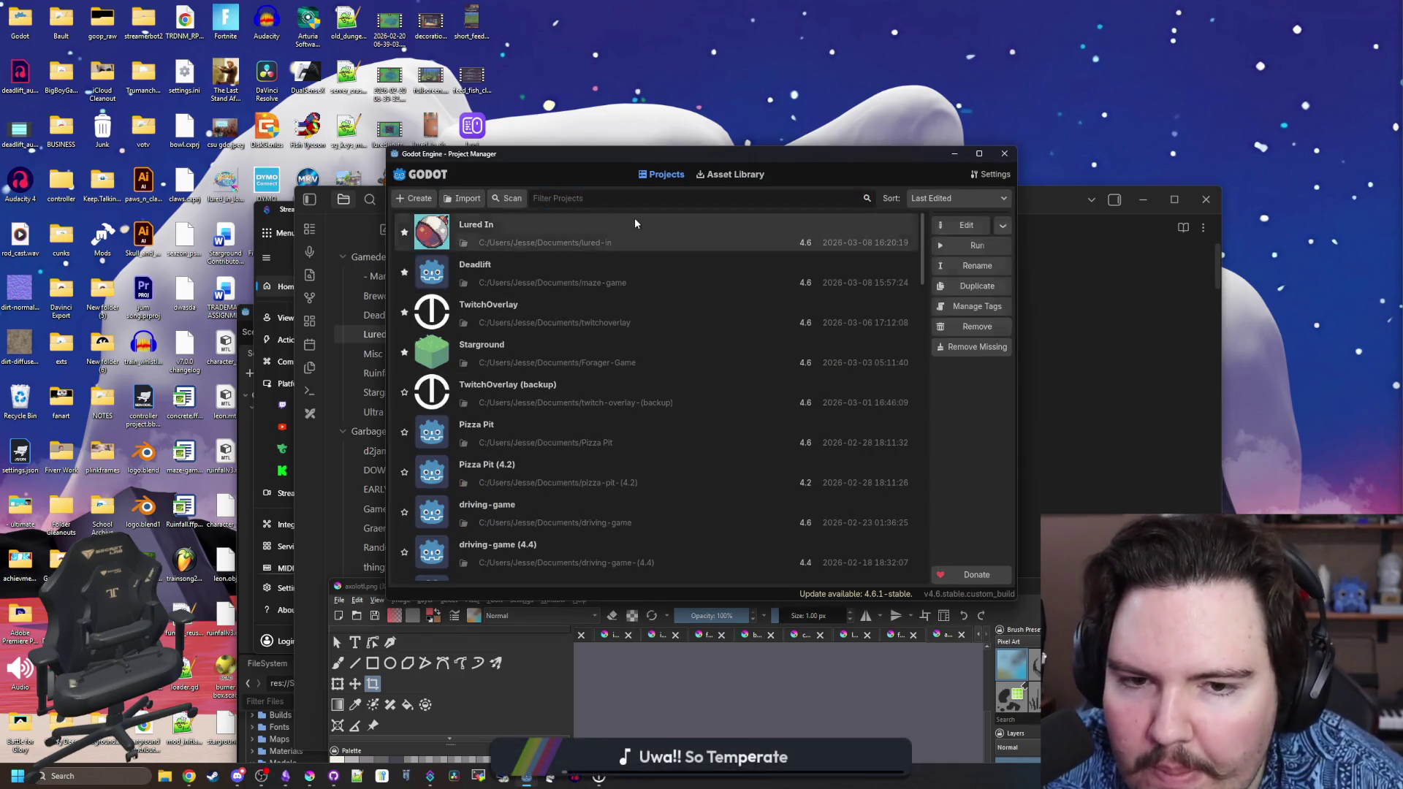
Reopen the Lured In project from the Project Manager.
double_click(635, 223)
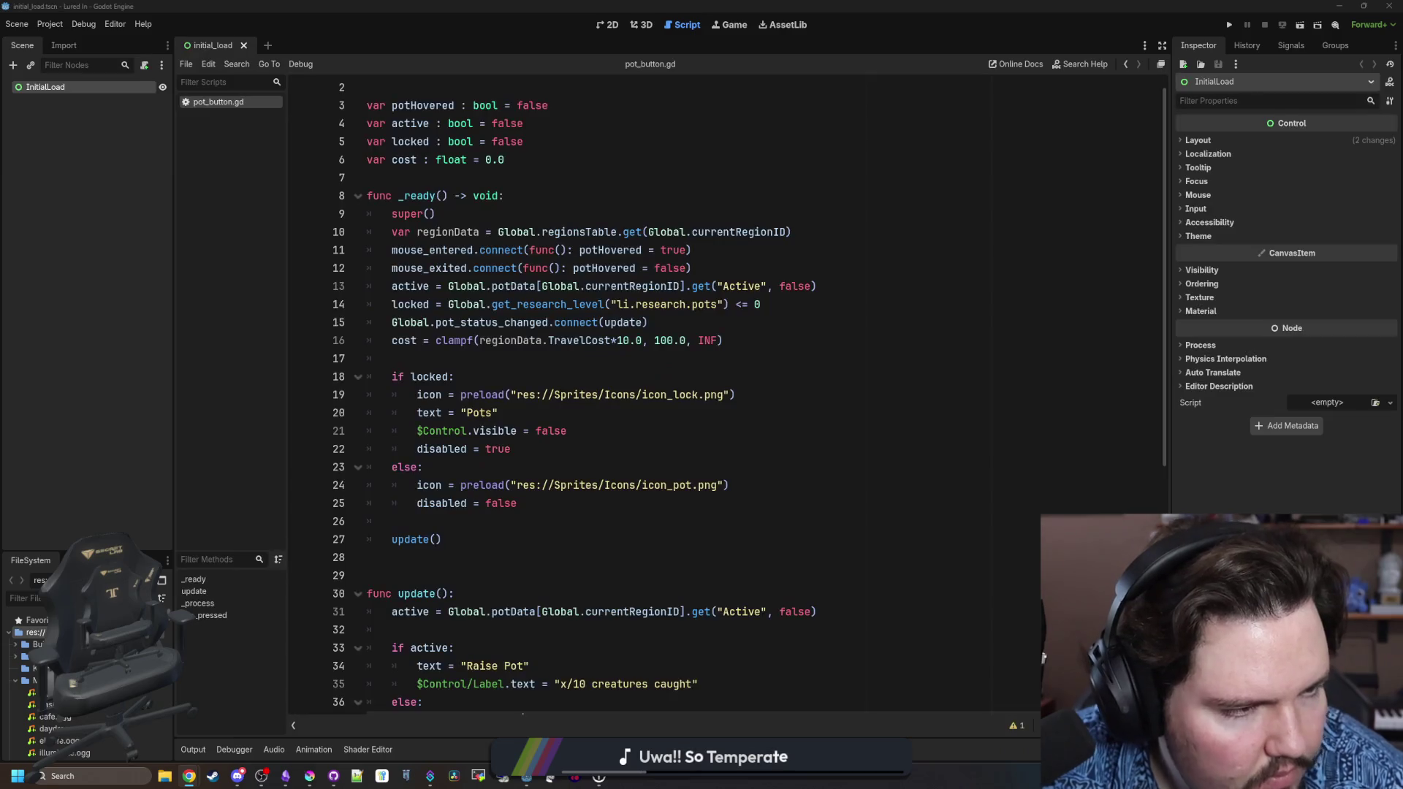
Save the current scene with Ctrl+S.
click(672, 394)
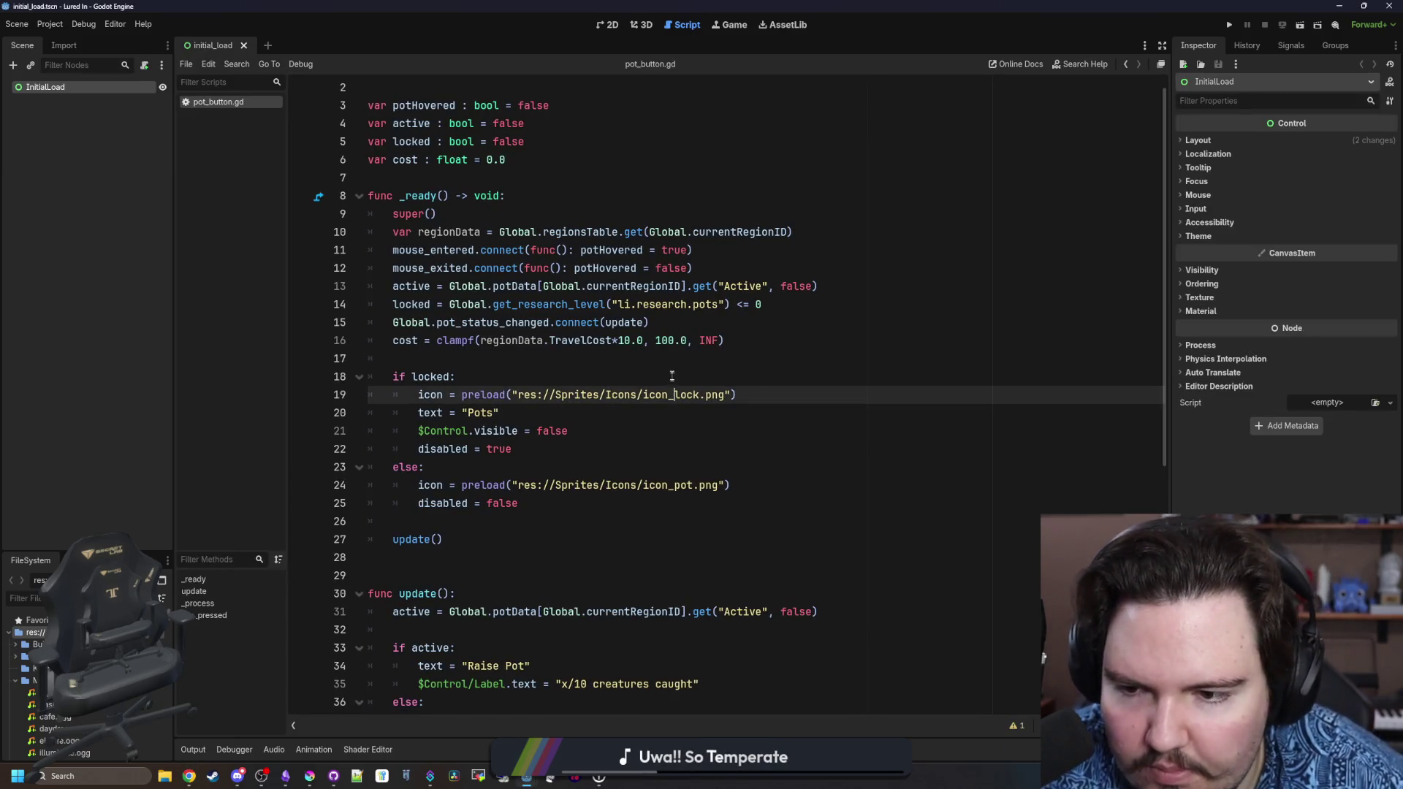
click(668, 364)
key(ctrl+s)
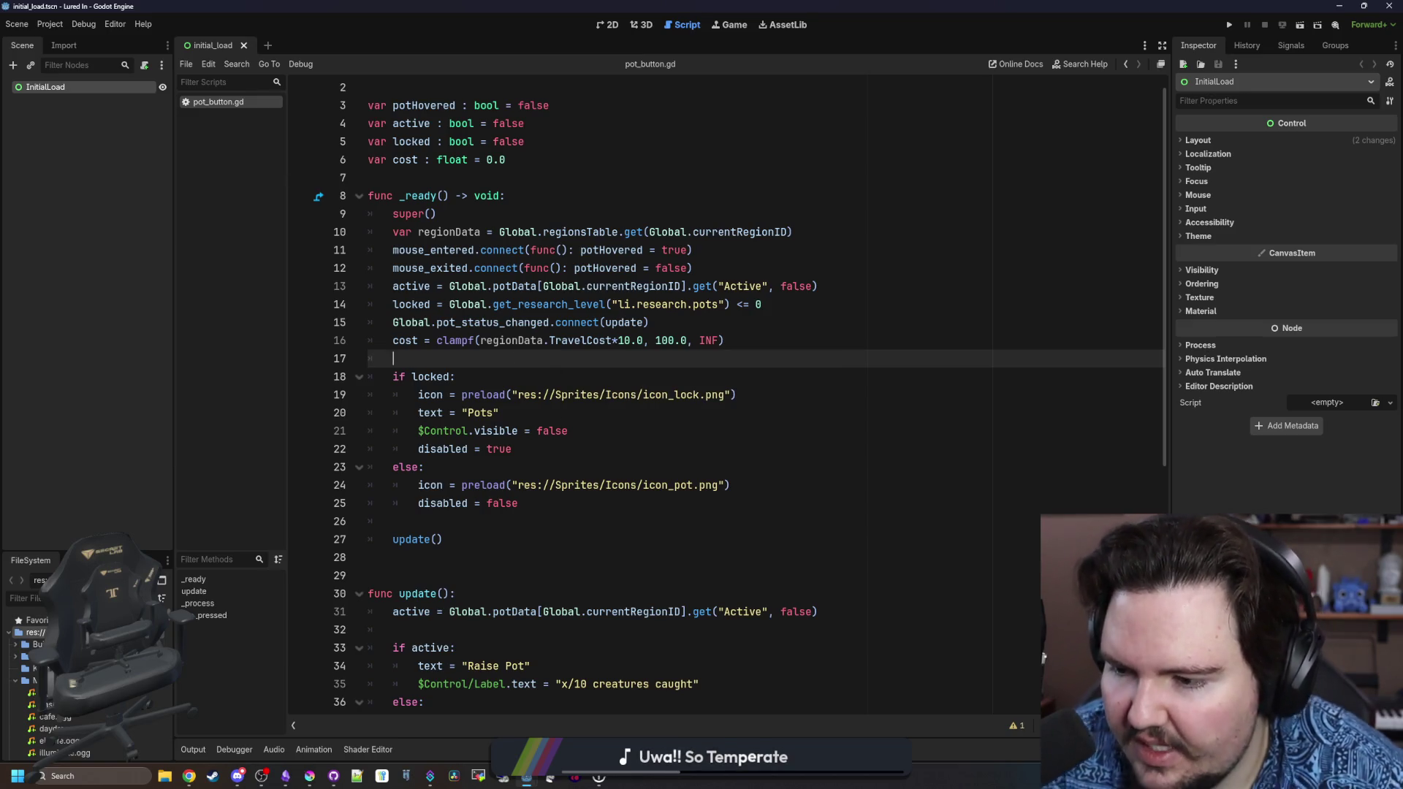
click(87, 599)
text(reg)
Filter the FileSystem for 'reg' and open fishing_region.tscn.
click(29, 598)
text(reg)
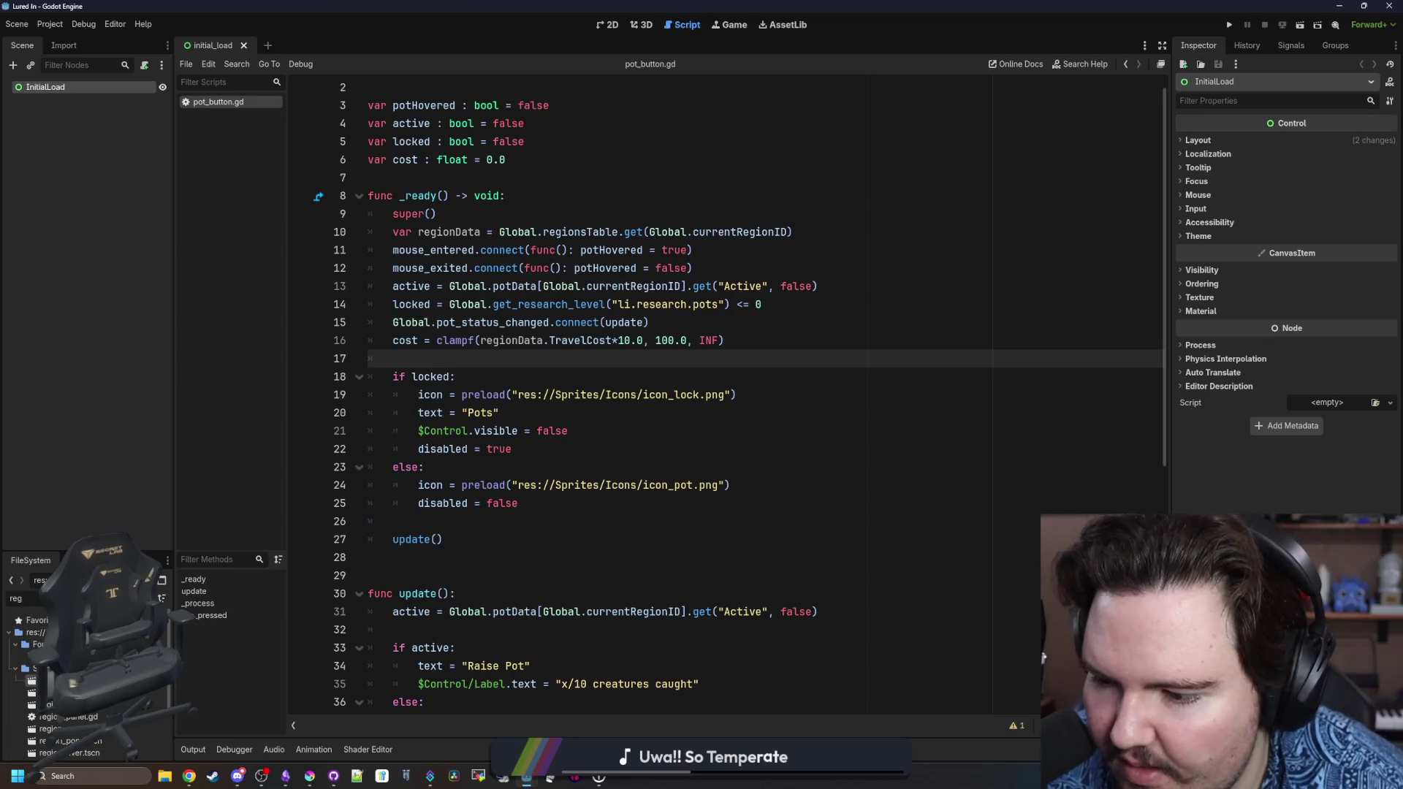
double_click(40, 680)
scroll(526, 298, down, 7)
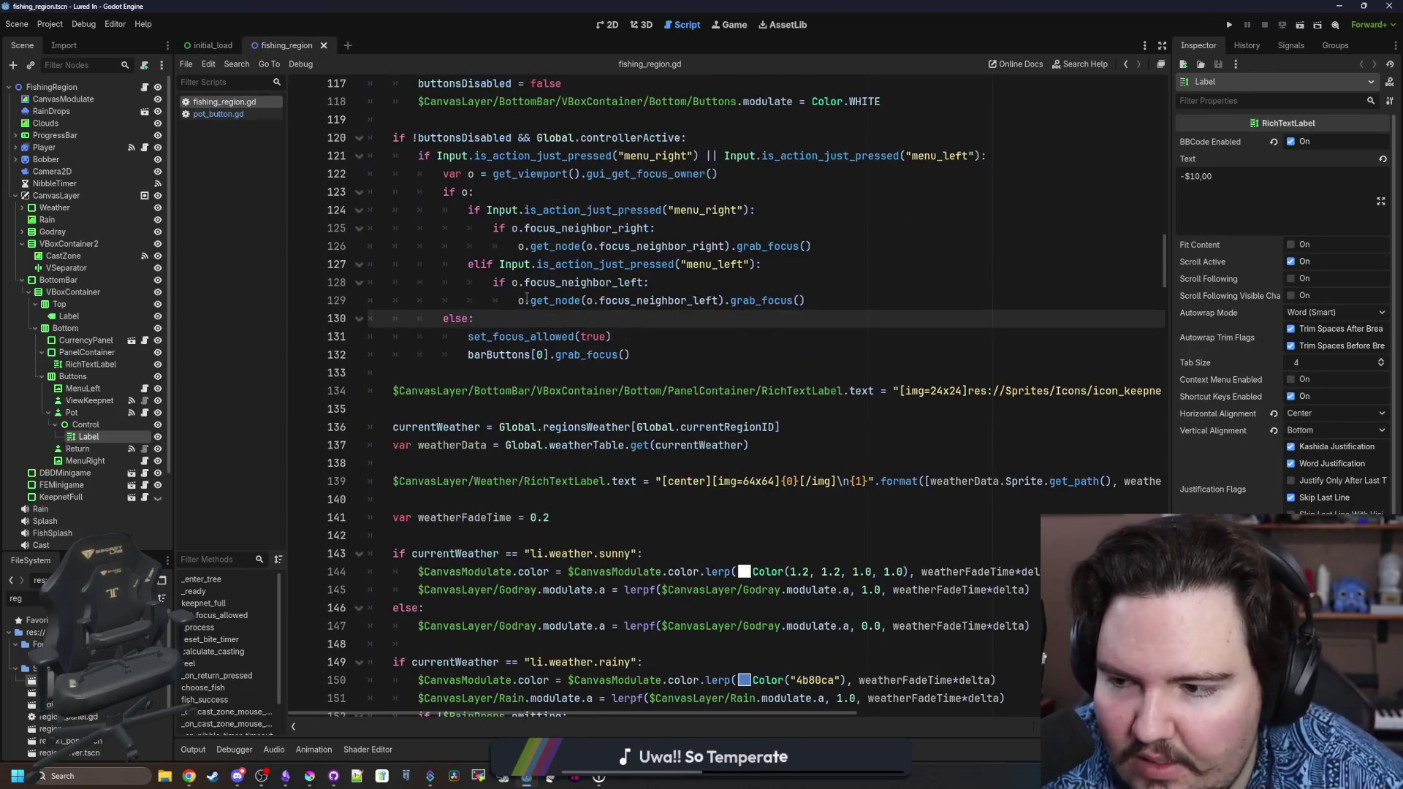
Switch from fishing_region.gd to the 2D scene view.
click(526, 300)
click(606, 25)
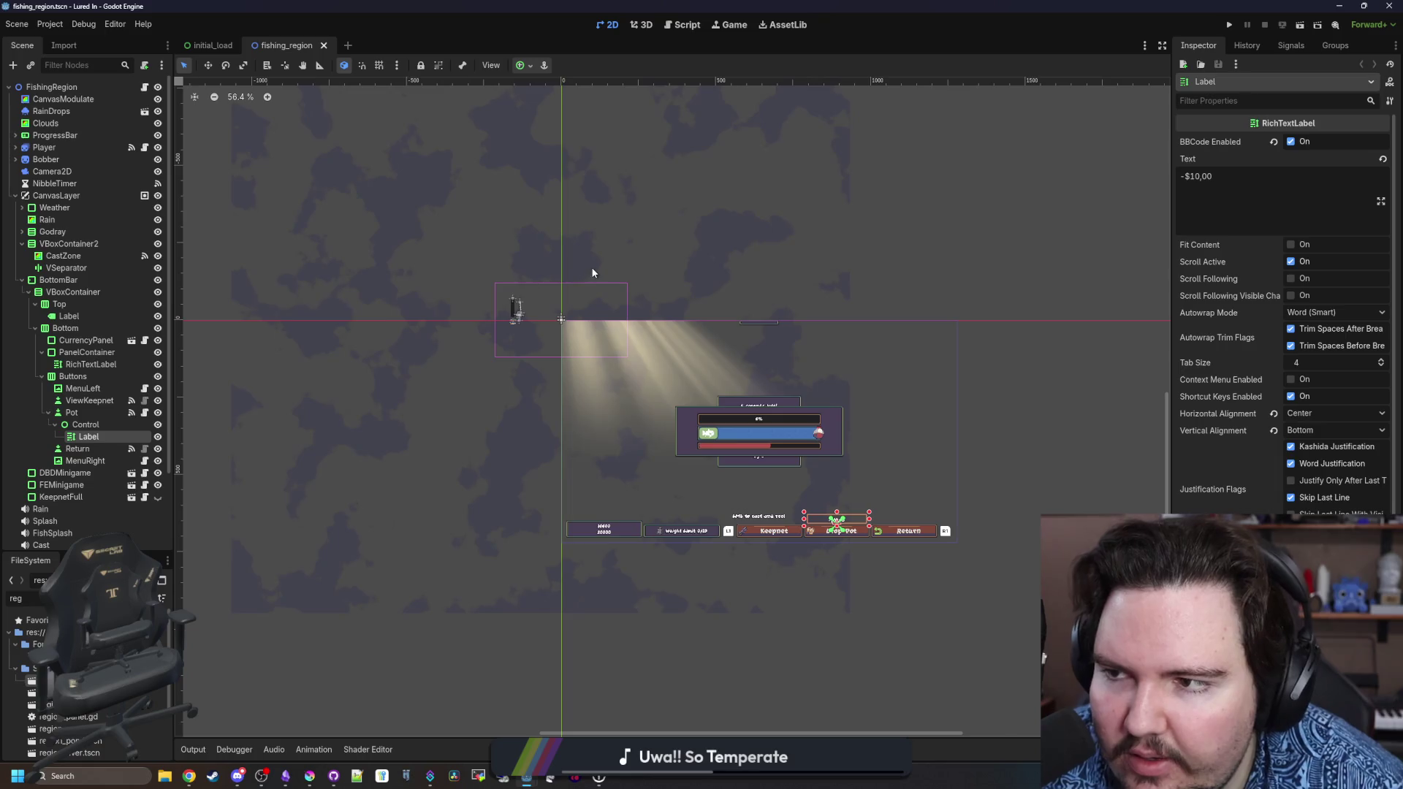
scroll(592, 272, down, 2)
scroll(441, 328, up, 2)
scroll(419, 323, up, 3)
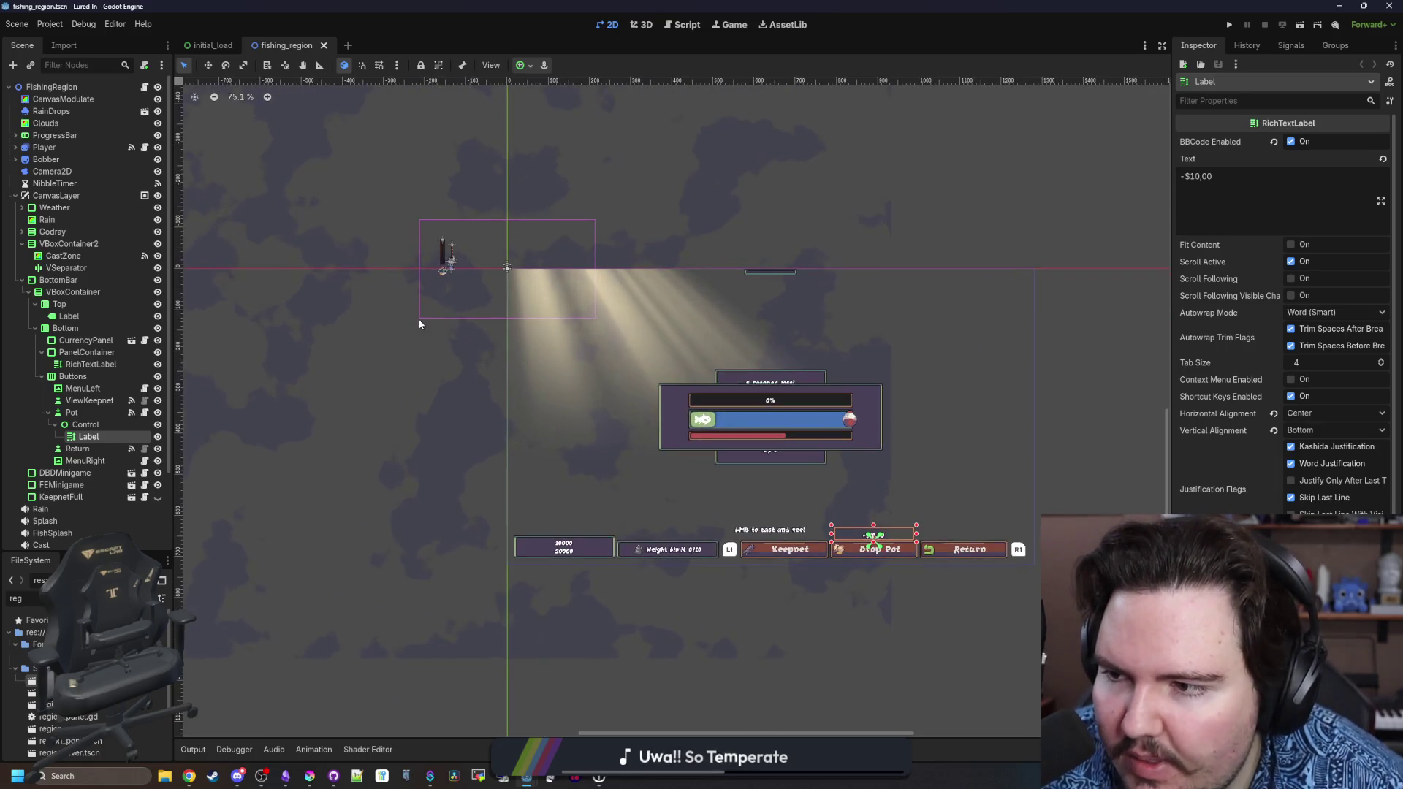
scroll(443, 270, up, 1)
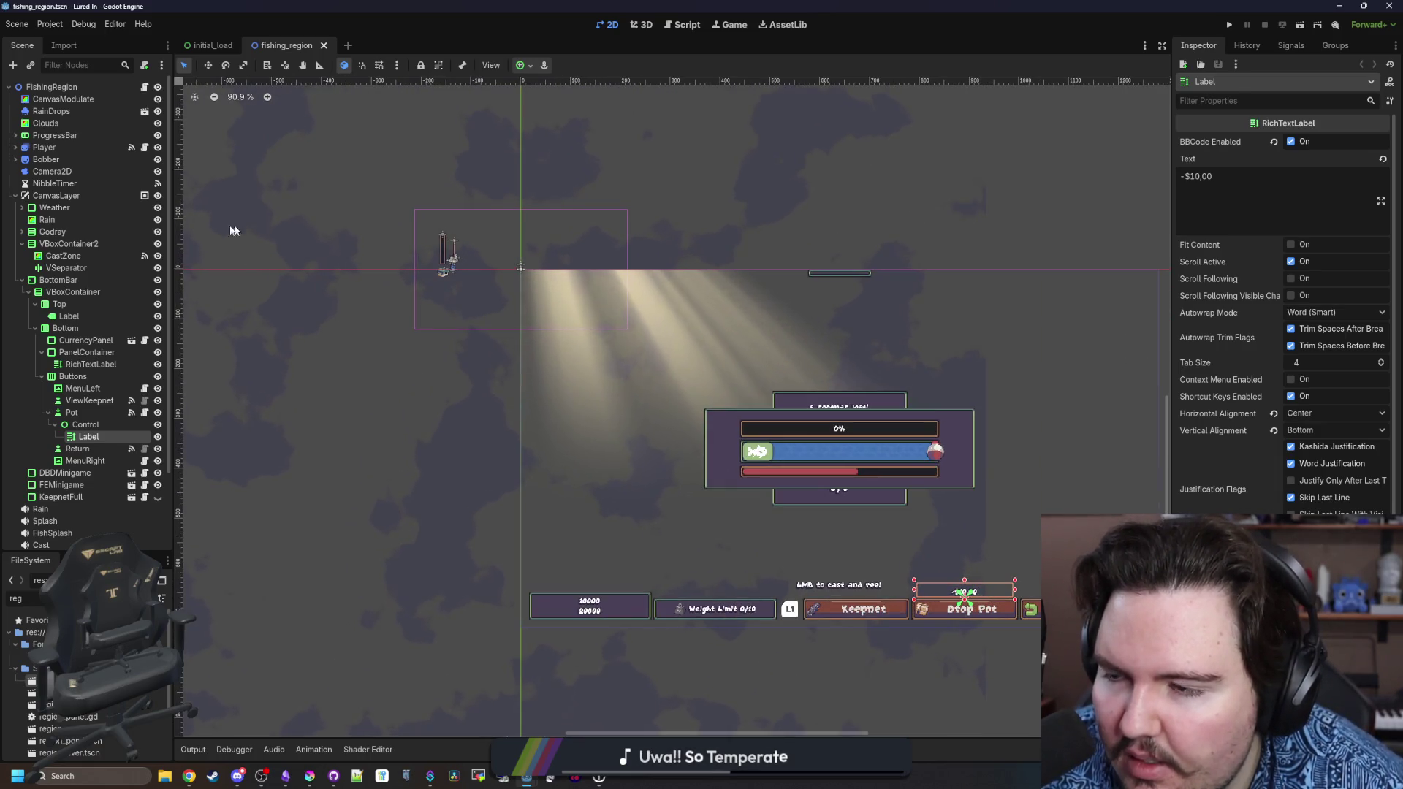
Inspect the RainDrops, Camera2D, Player and ProgressBar nodes in the Scene dock.
click(64, 112)
click(53, 171)
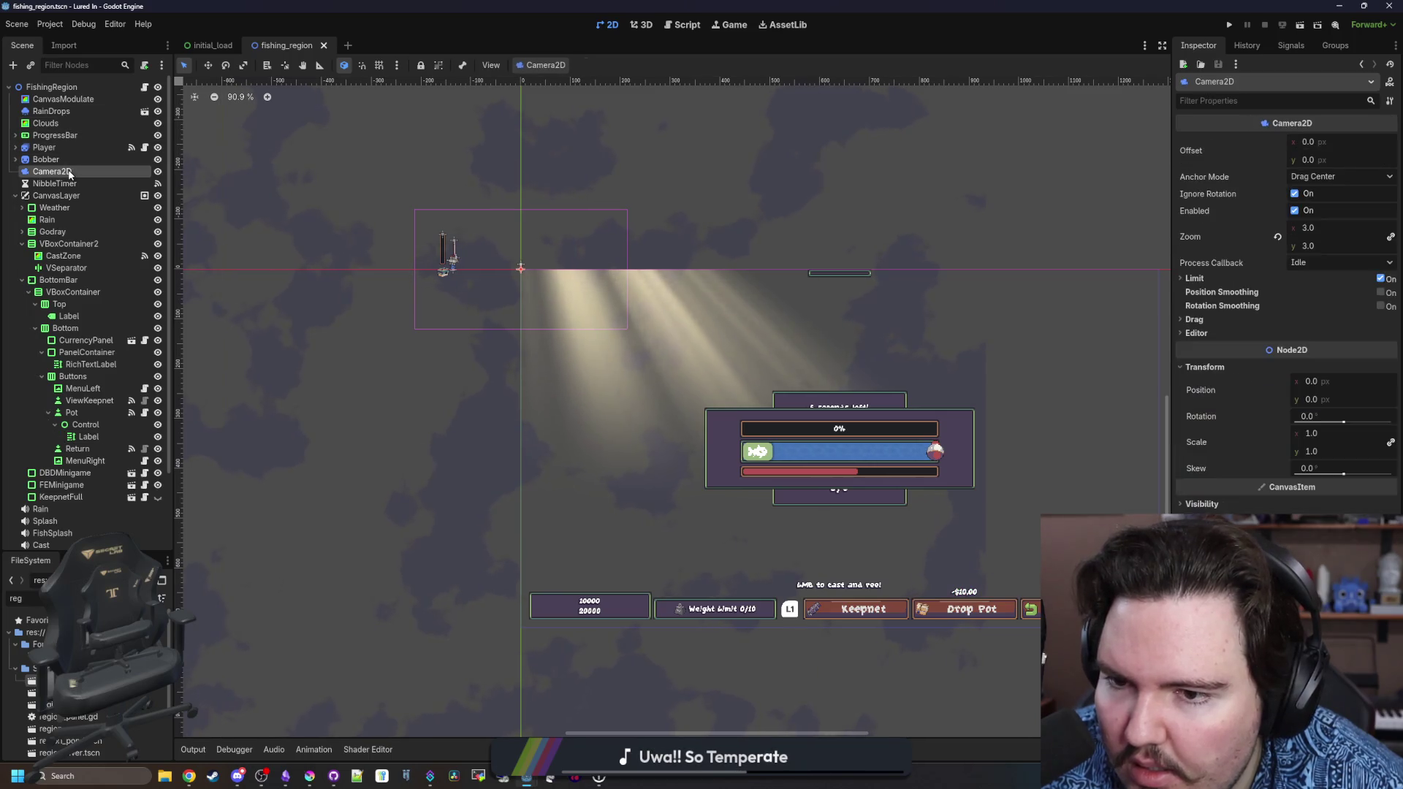
scroll(415, 280, down, 2)
scroll(415, 280, down, 1)
scroll(523, 330, up, 4)
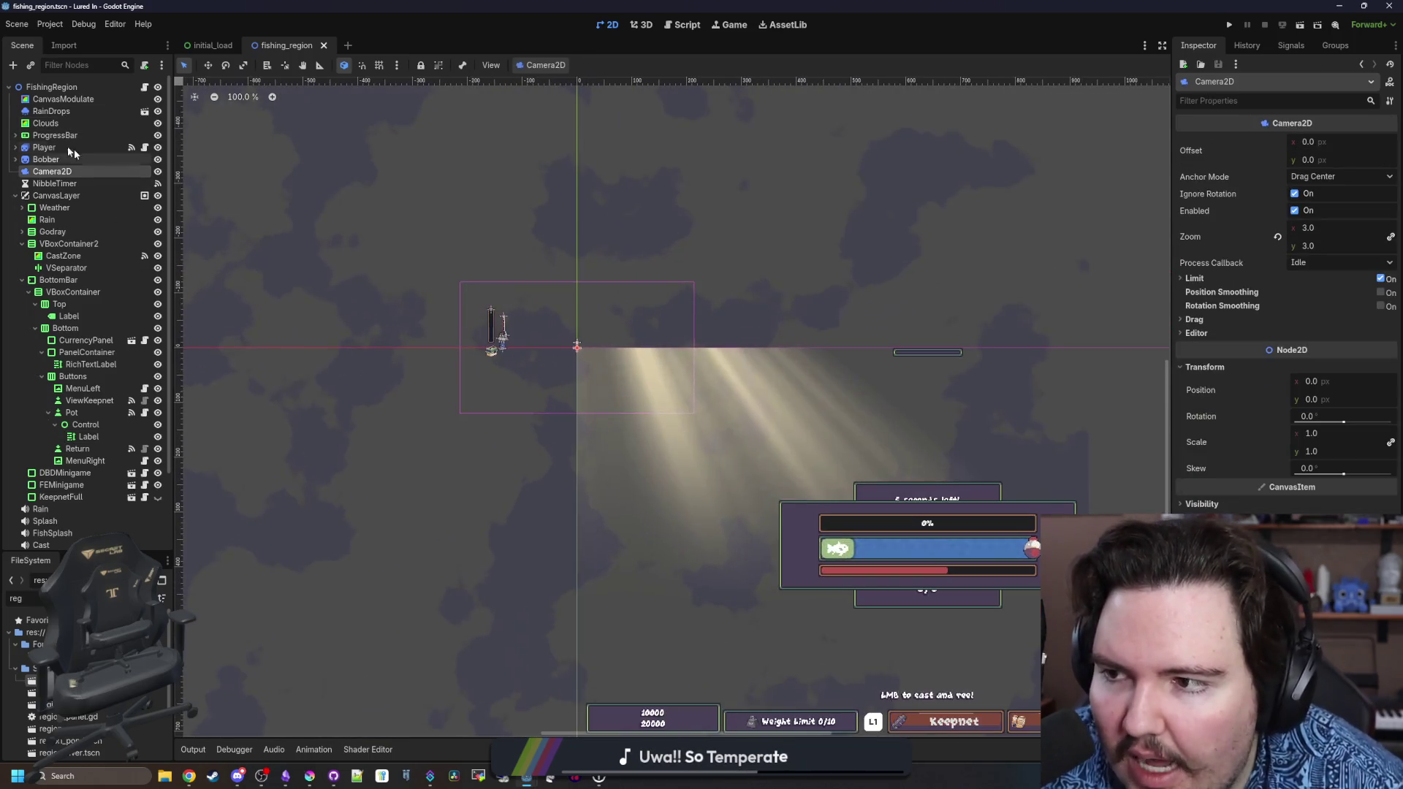
click(70, 147)
click(79, 136)
scroll(486, 329, down, 5)
scroll(486, 332, up, 6)
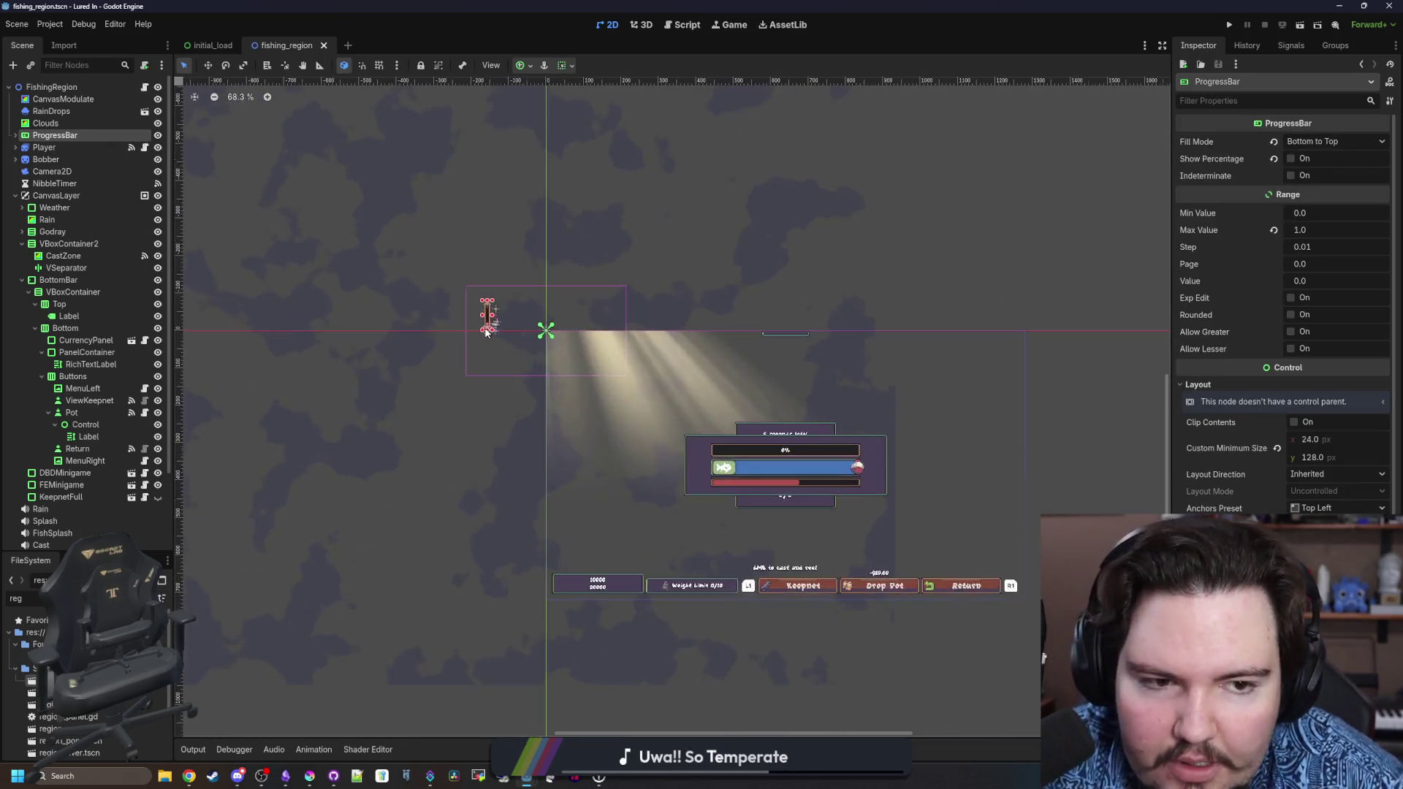
scroll(486, 332, down, 4)
Select VBoxContainer2 and open the Pot button's attached script.
click(69, 243)
scroll(98, 248, down, 3)
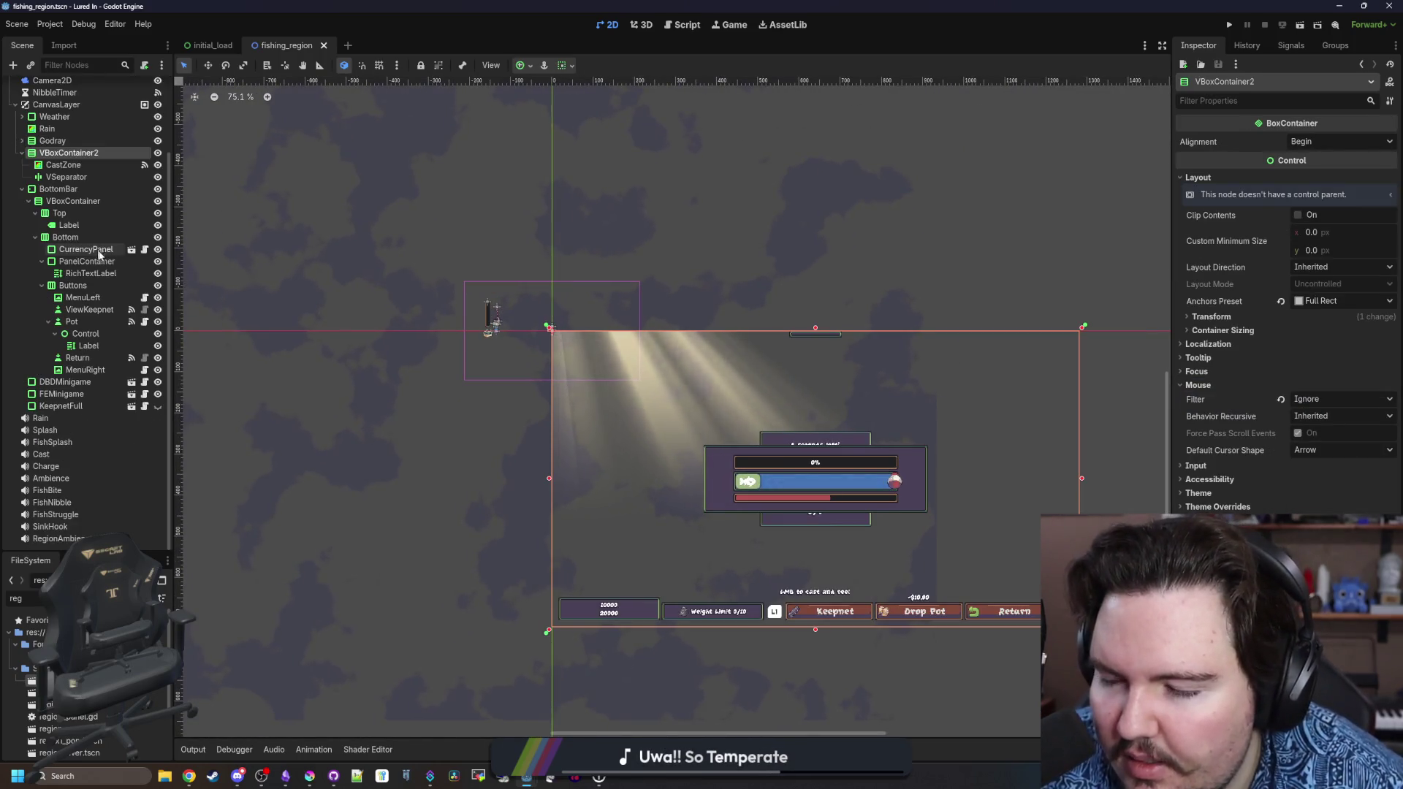
click(144, 324)
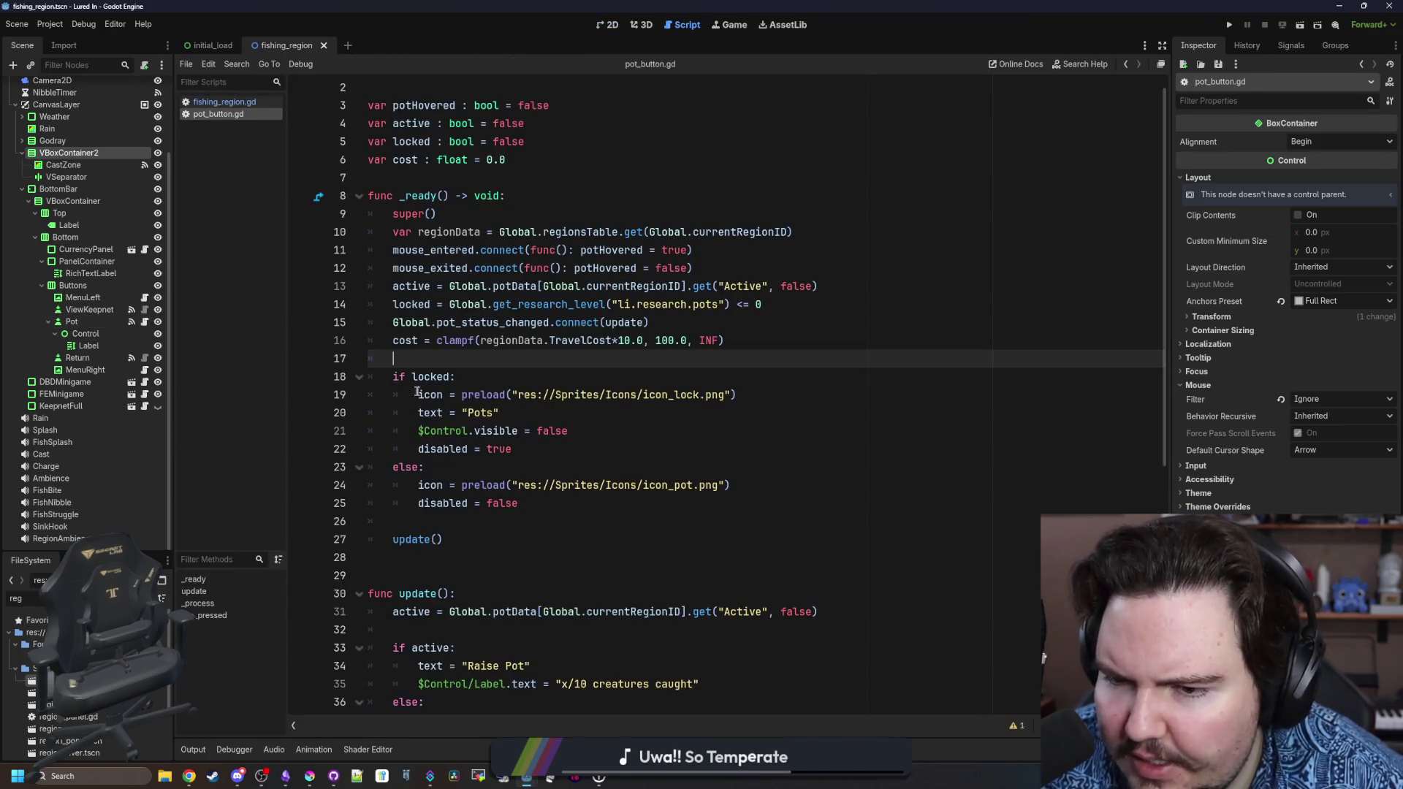
Review the if active / else branches of pot_button.gd's update() around lines 39–40.
scroll(464, 364, down, 8)
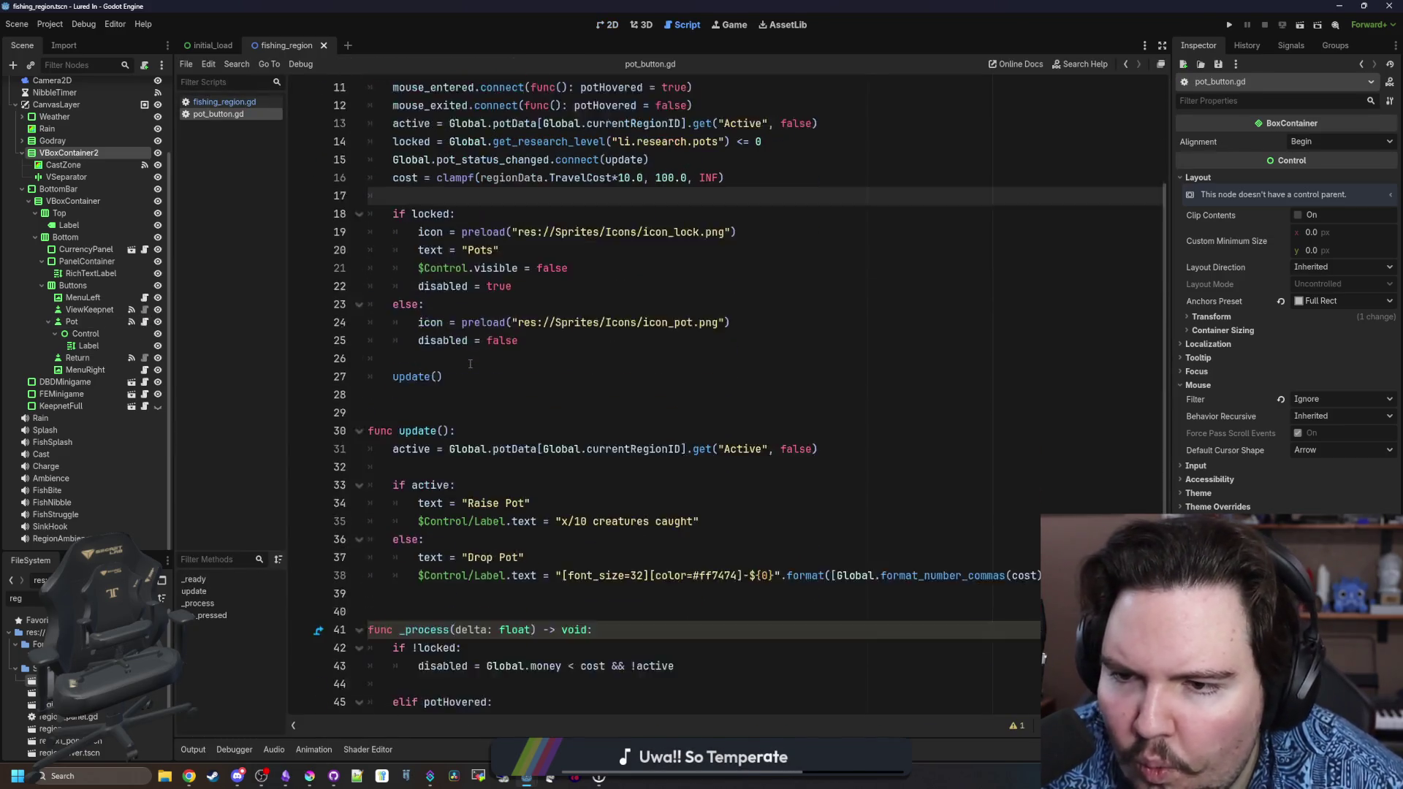
click(457, 366)
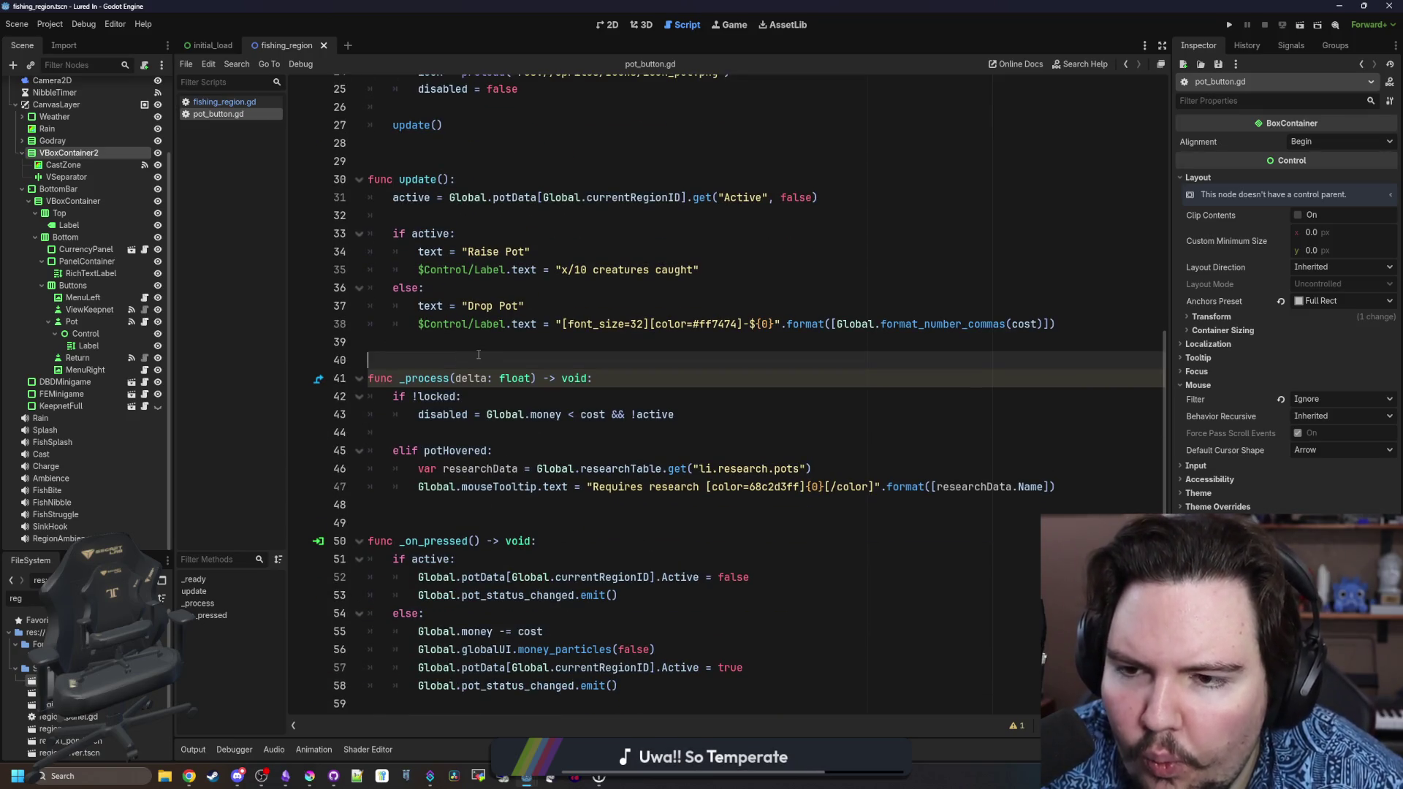
click(488, 349)
scroll(488, 350, up, 2)
click(512, 349)
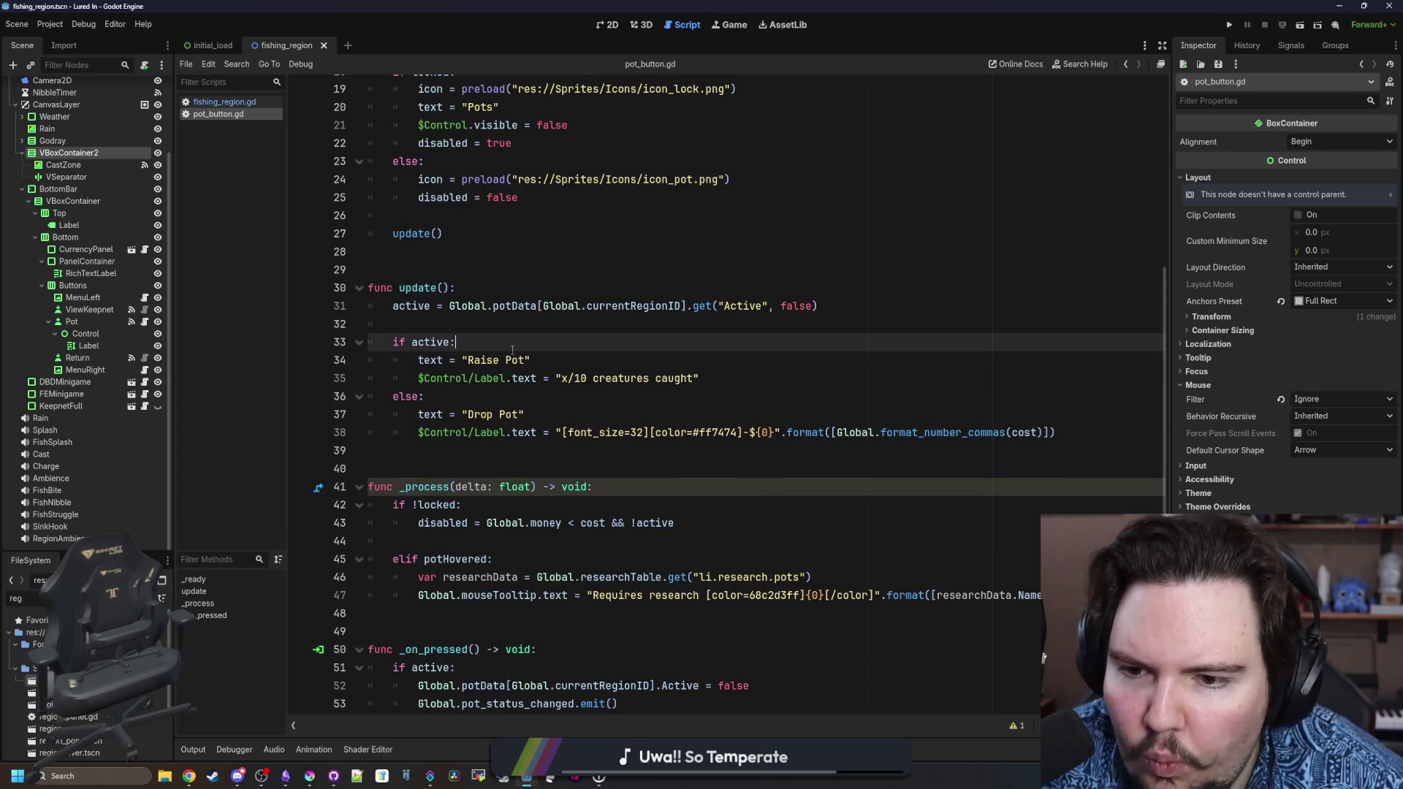
click(603, 396)
On the Drop Pot cost label, uncheck Scroll Active and set Autowrap Mode to Off.
click(107, 349)
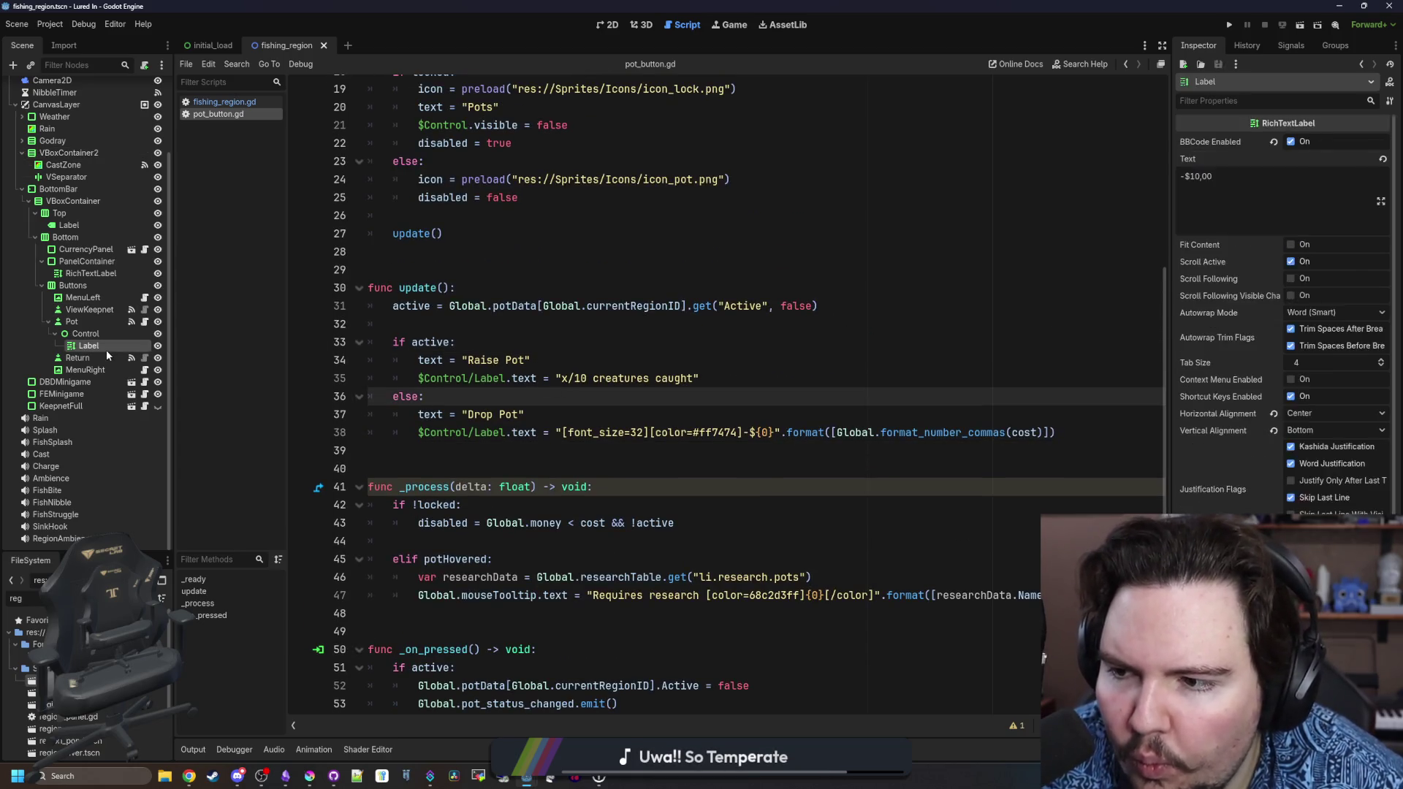
click(607, 24)
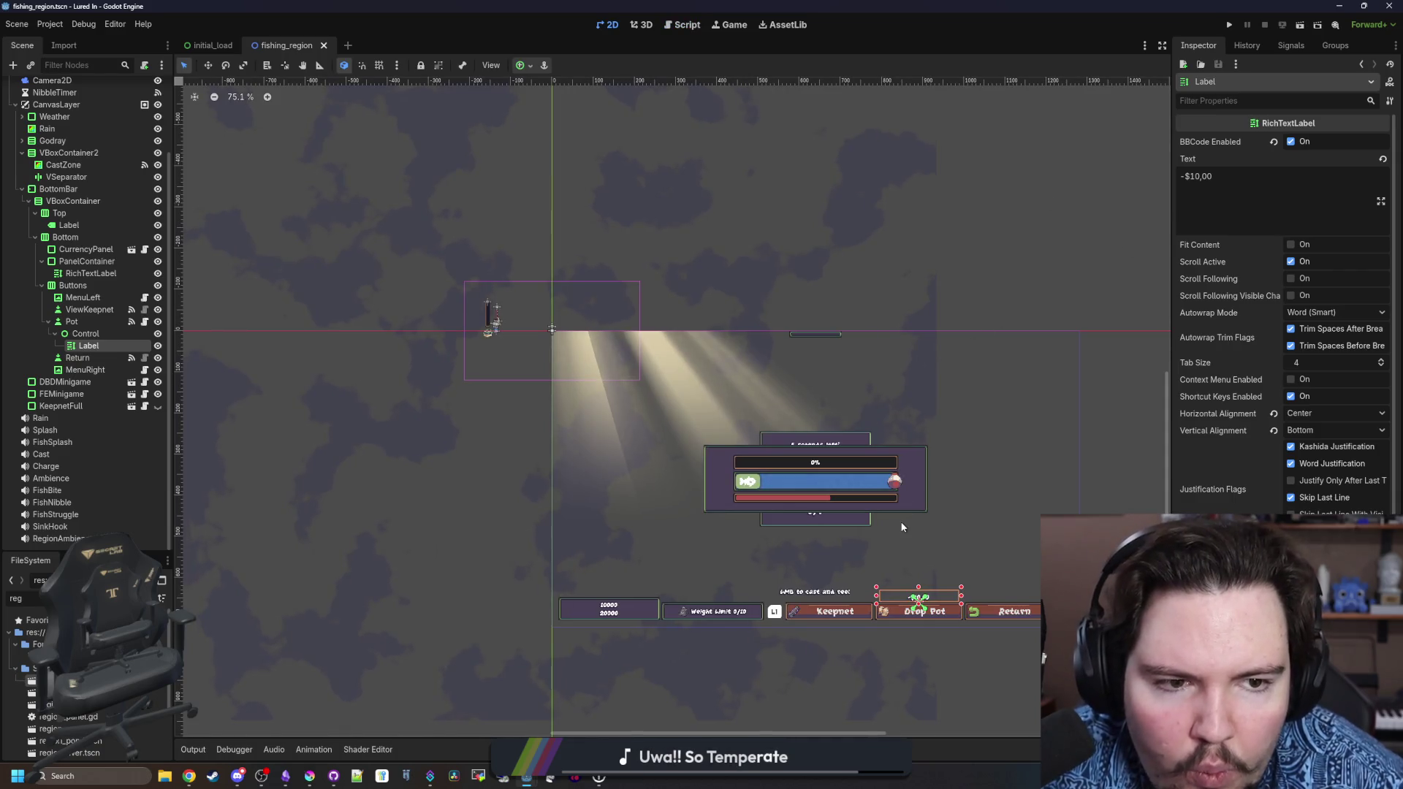
click(1291, 262)
click(1315, 312)
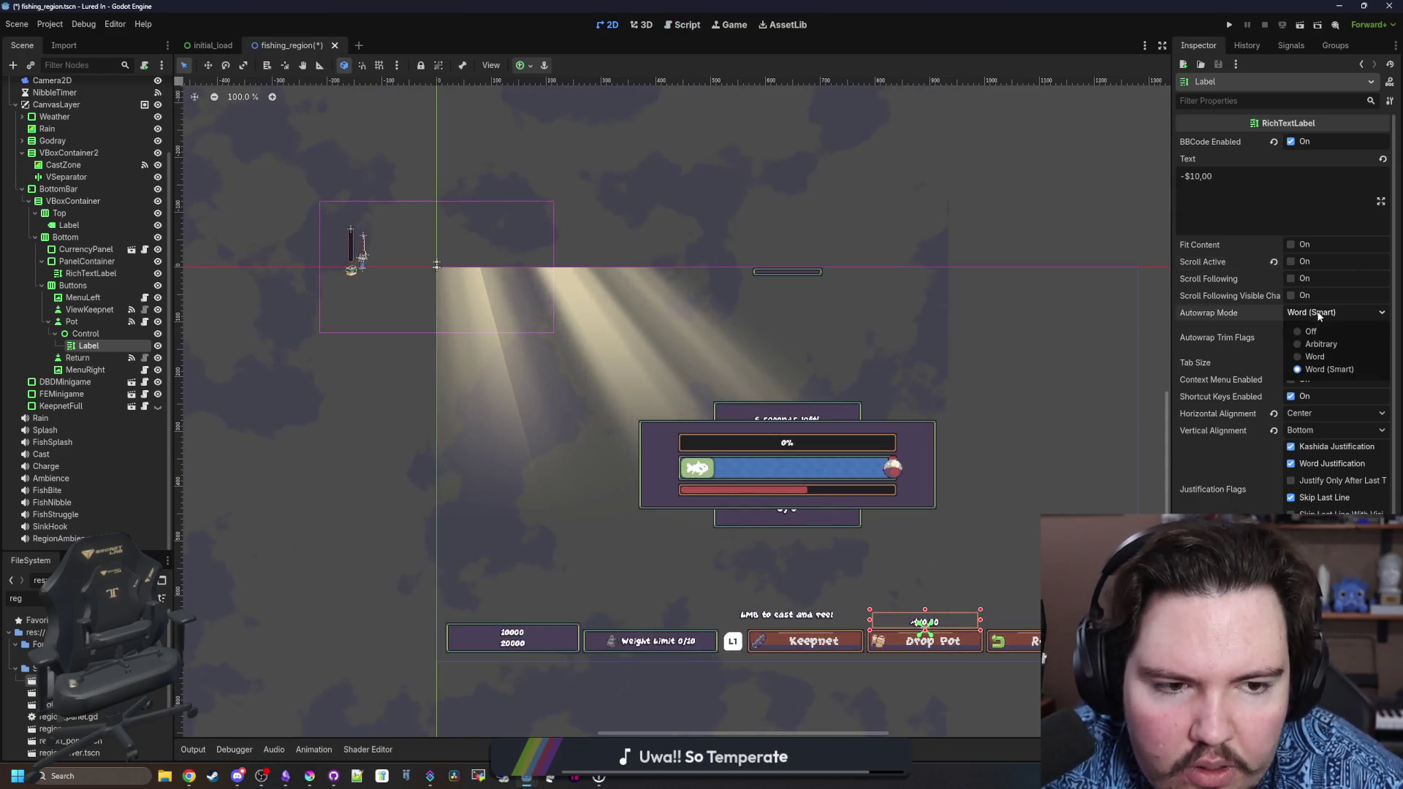
click(1313, 332)
scroll(1024, 669, up, 5)
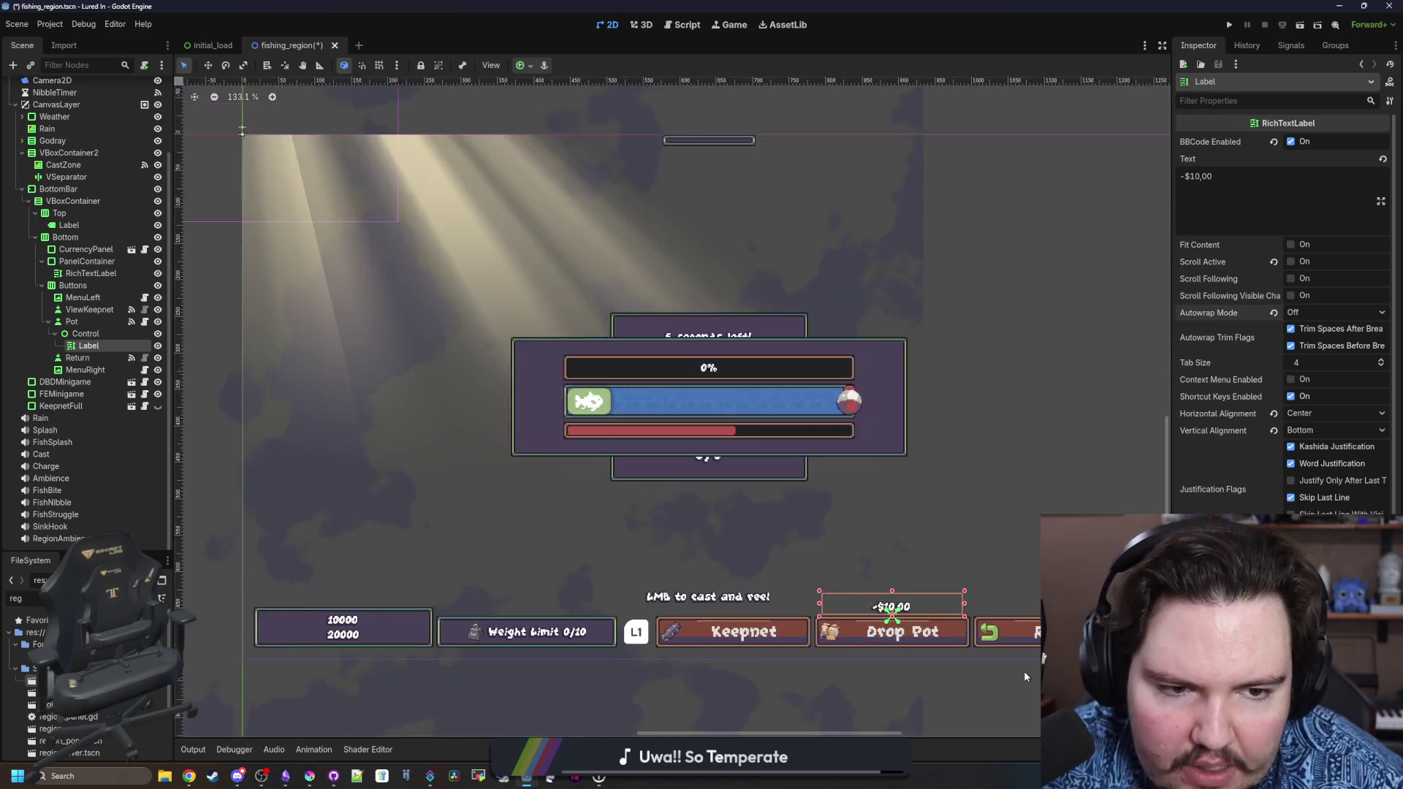
scroll(1023, 671, up, 4)
scroll(735, 335, down, 3)
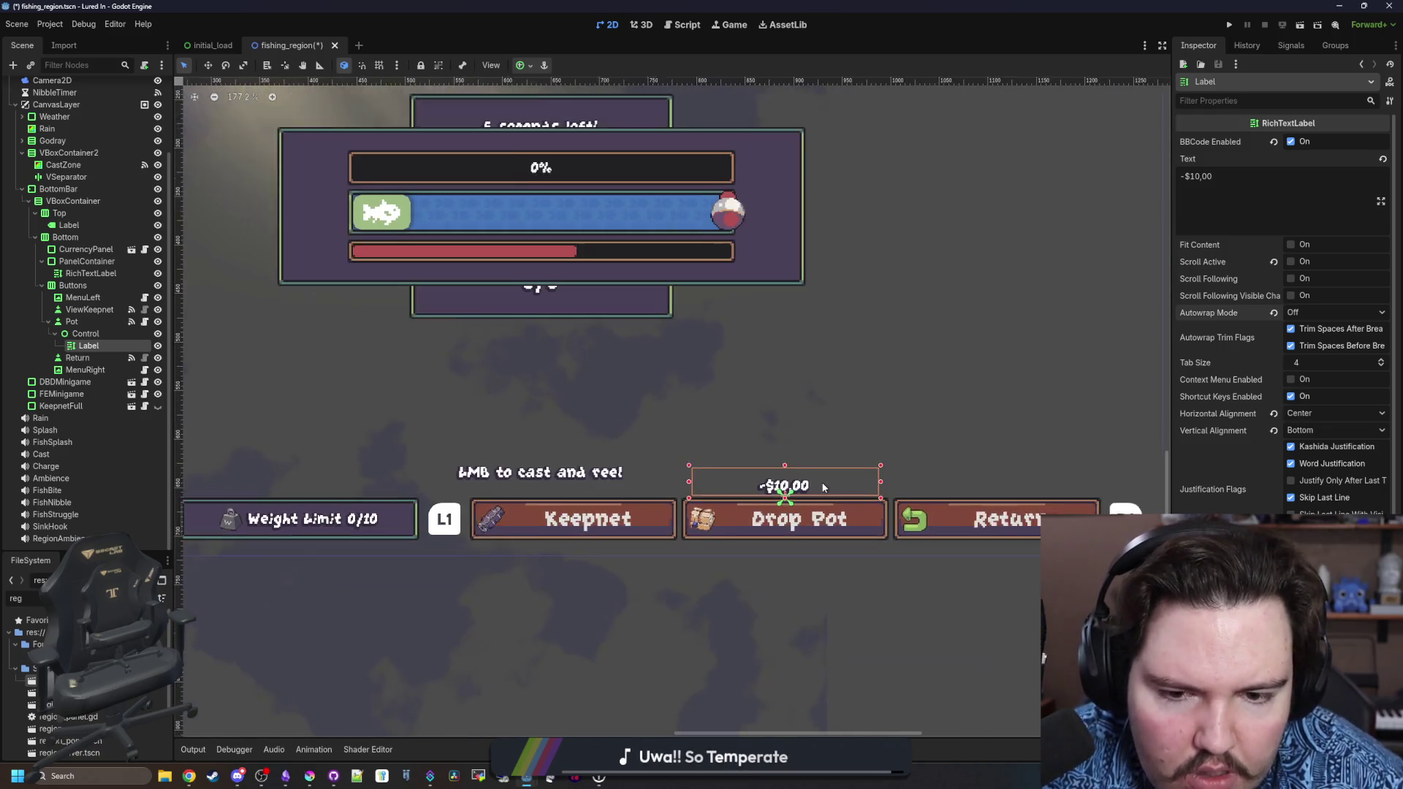
scroll(908, 462, up, 1)
Save the fishing_region scene, leaving horizontal alignment at Center.
key(ctrl+s)
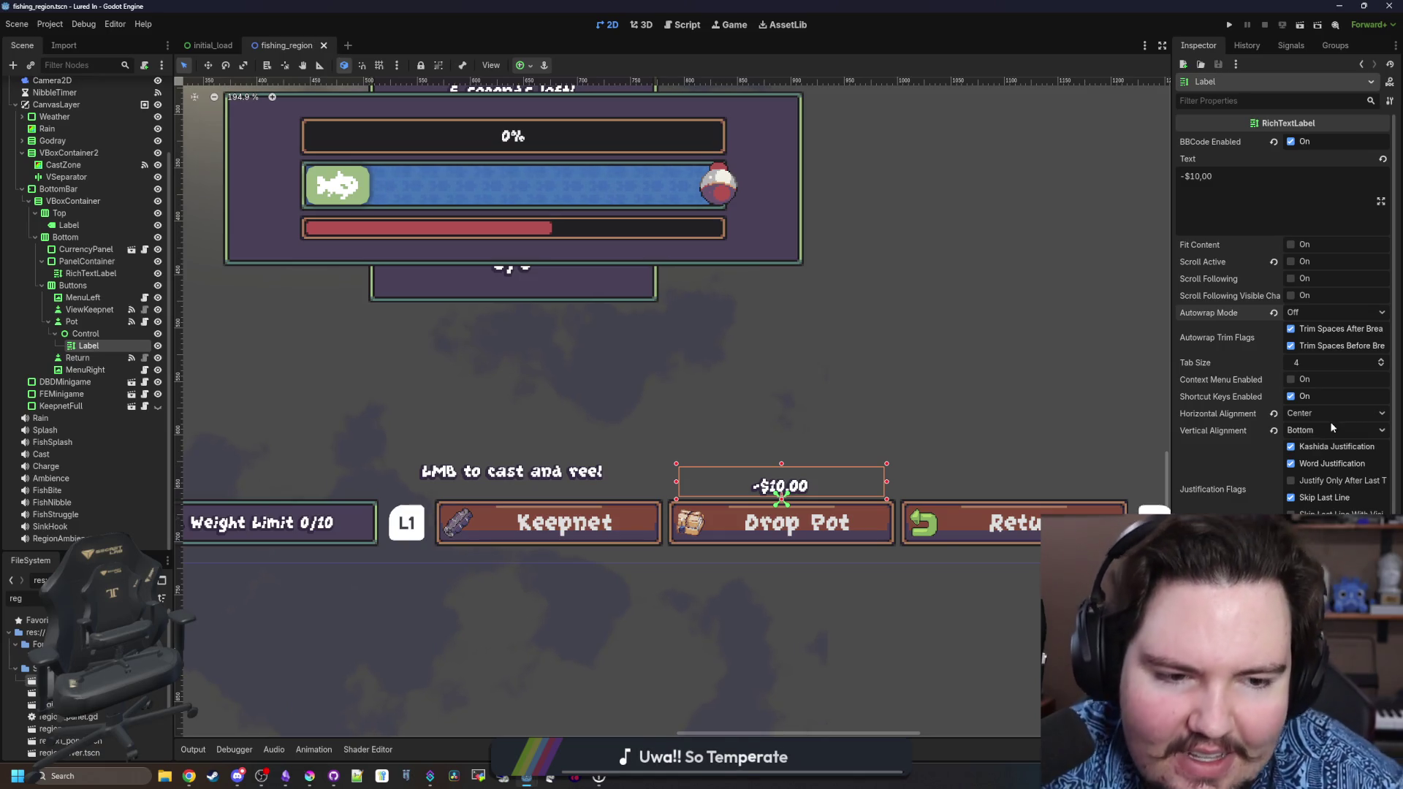
click(1334, 417)
click(1333, 417)
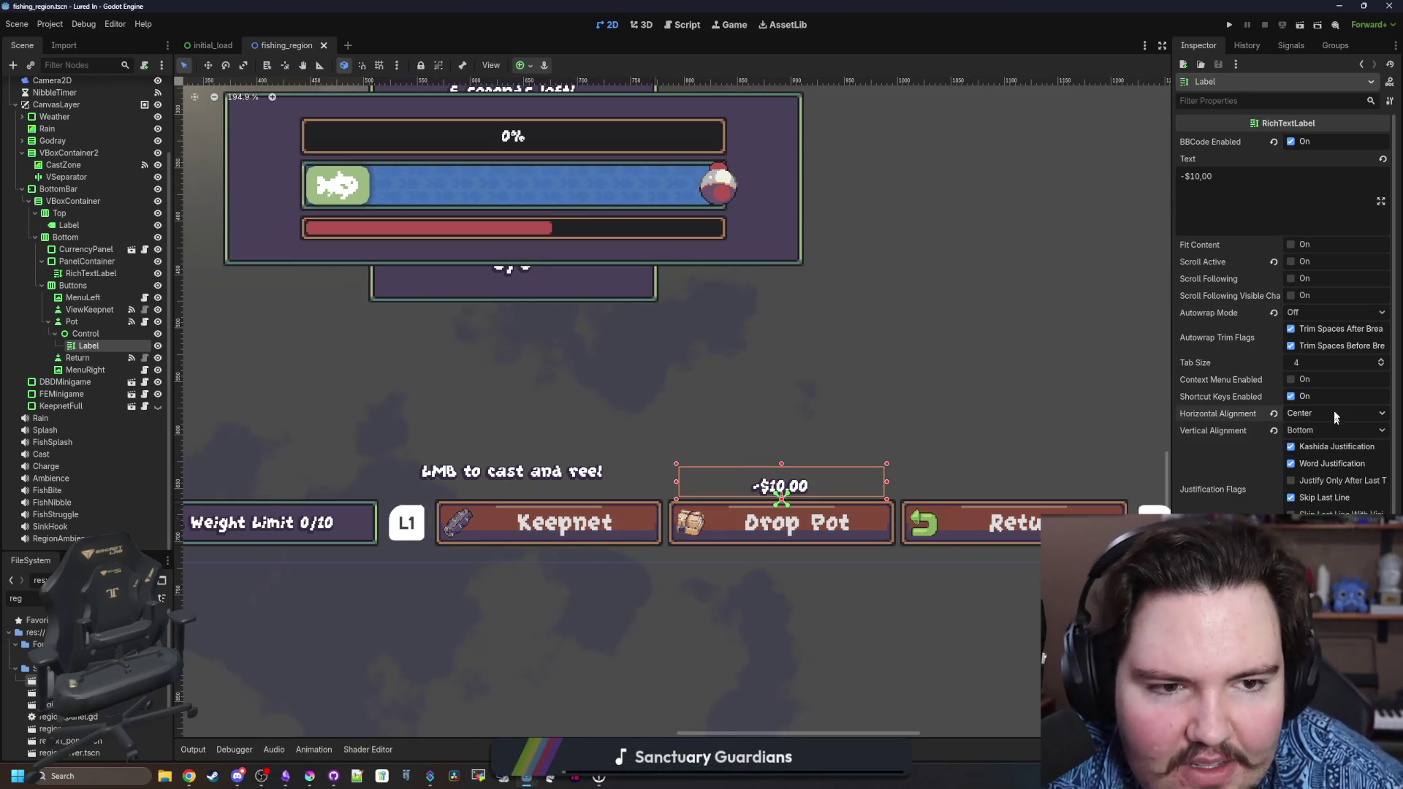
Rework the cost label's text with filler characters and turn Fit Content off.
click(1290, 245)
click(1266, 207)
text(dd)
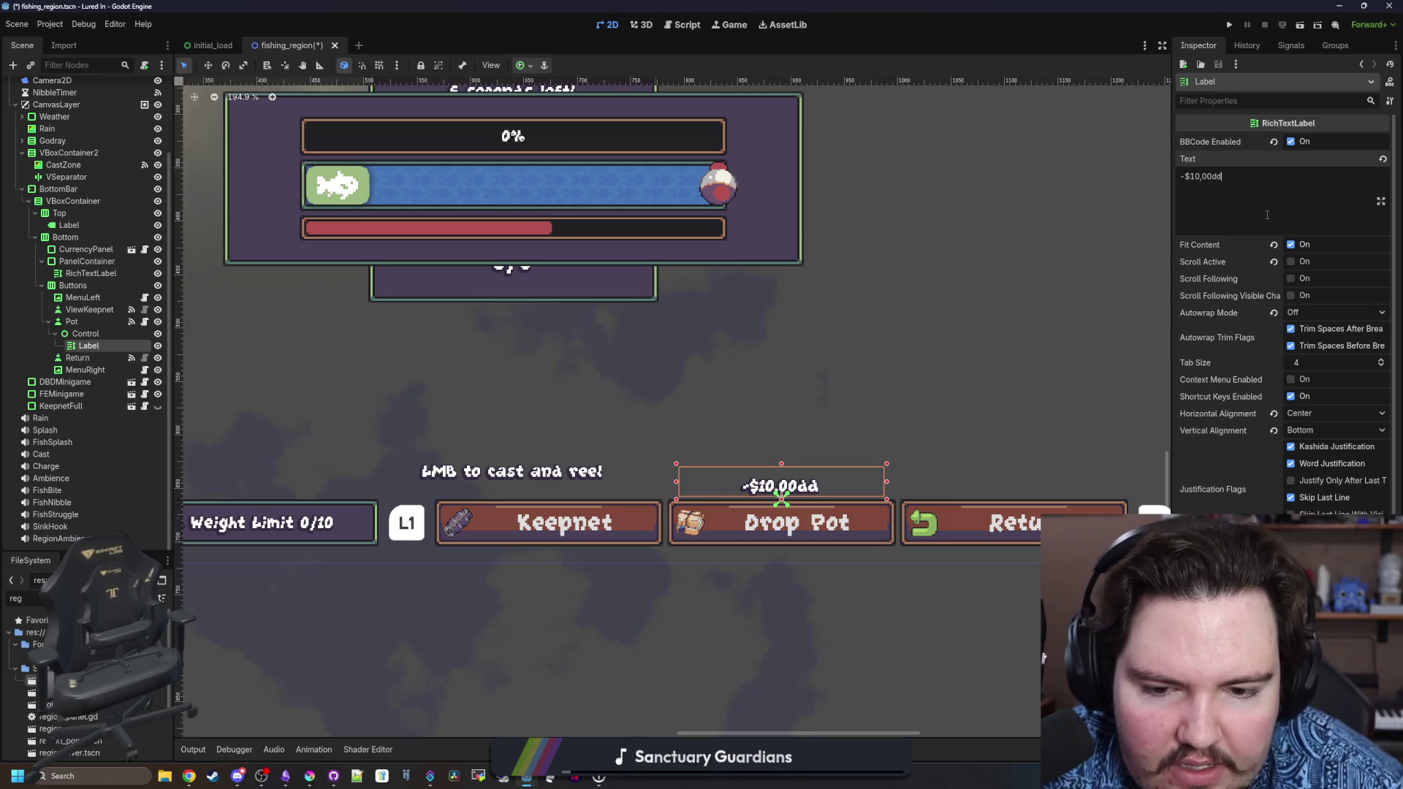
text(dddddddd)
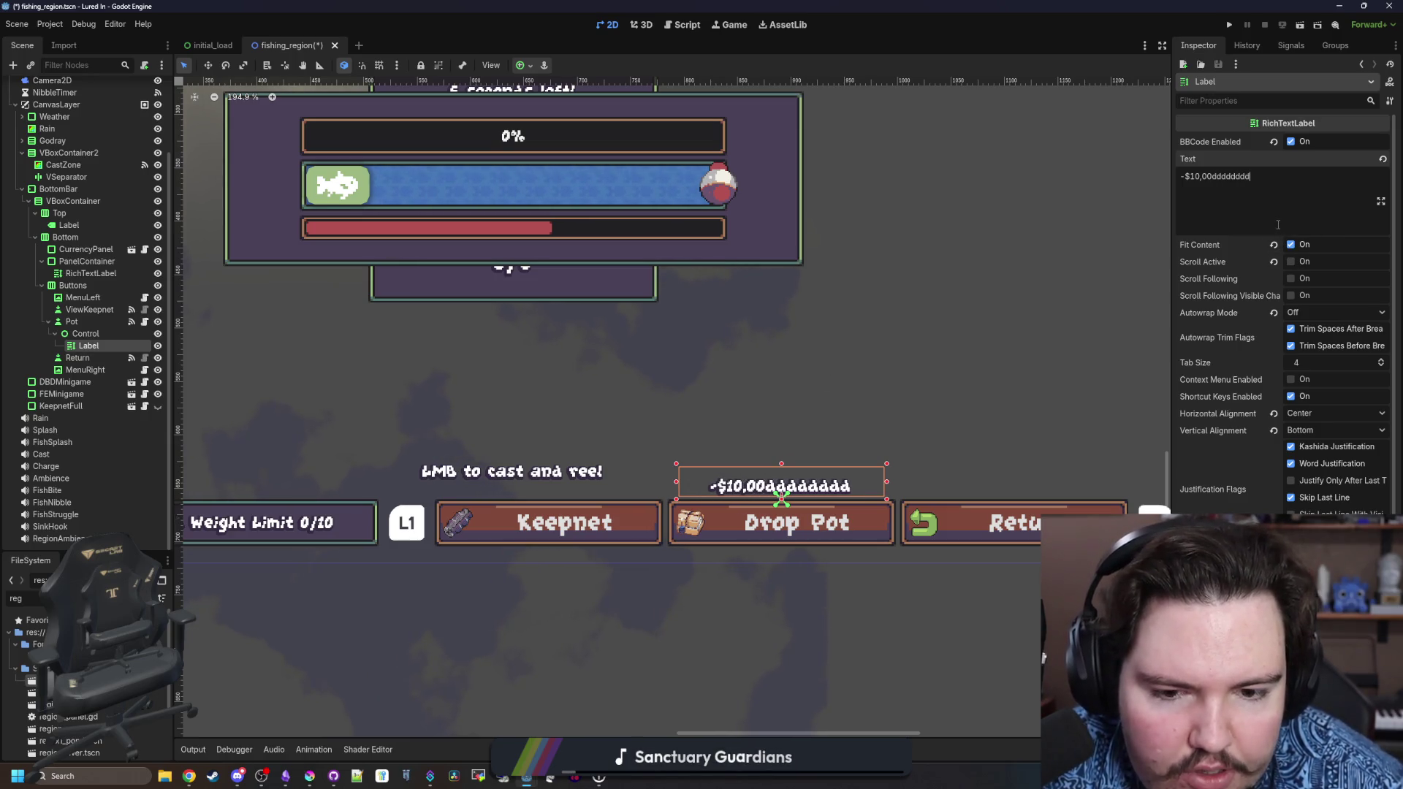
click(1298, 313)
click(1321, 370)
click(1295, 190)
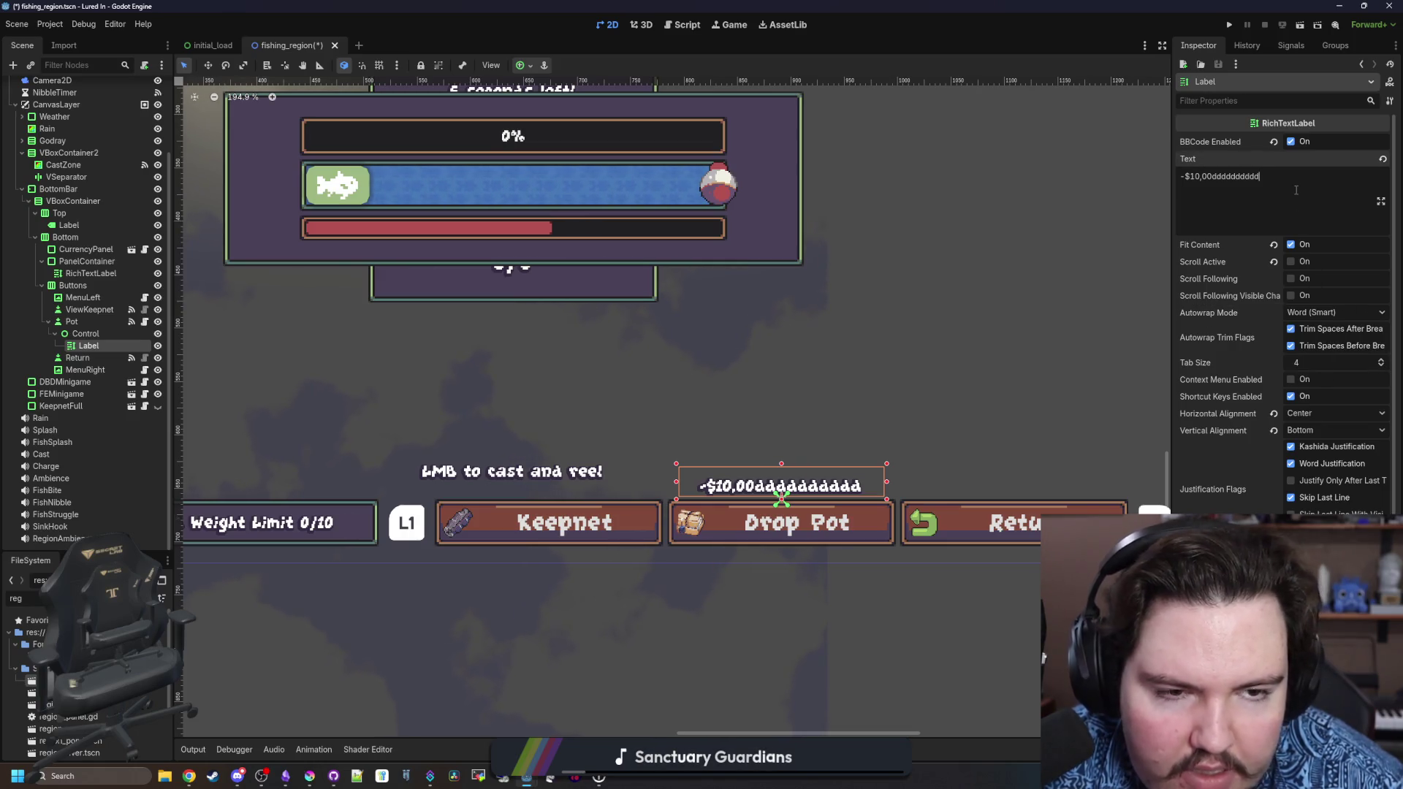
text(ddddddddddddddd)
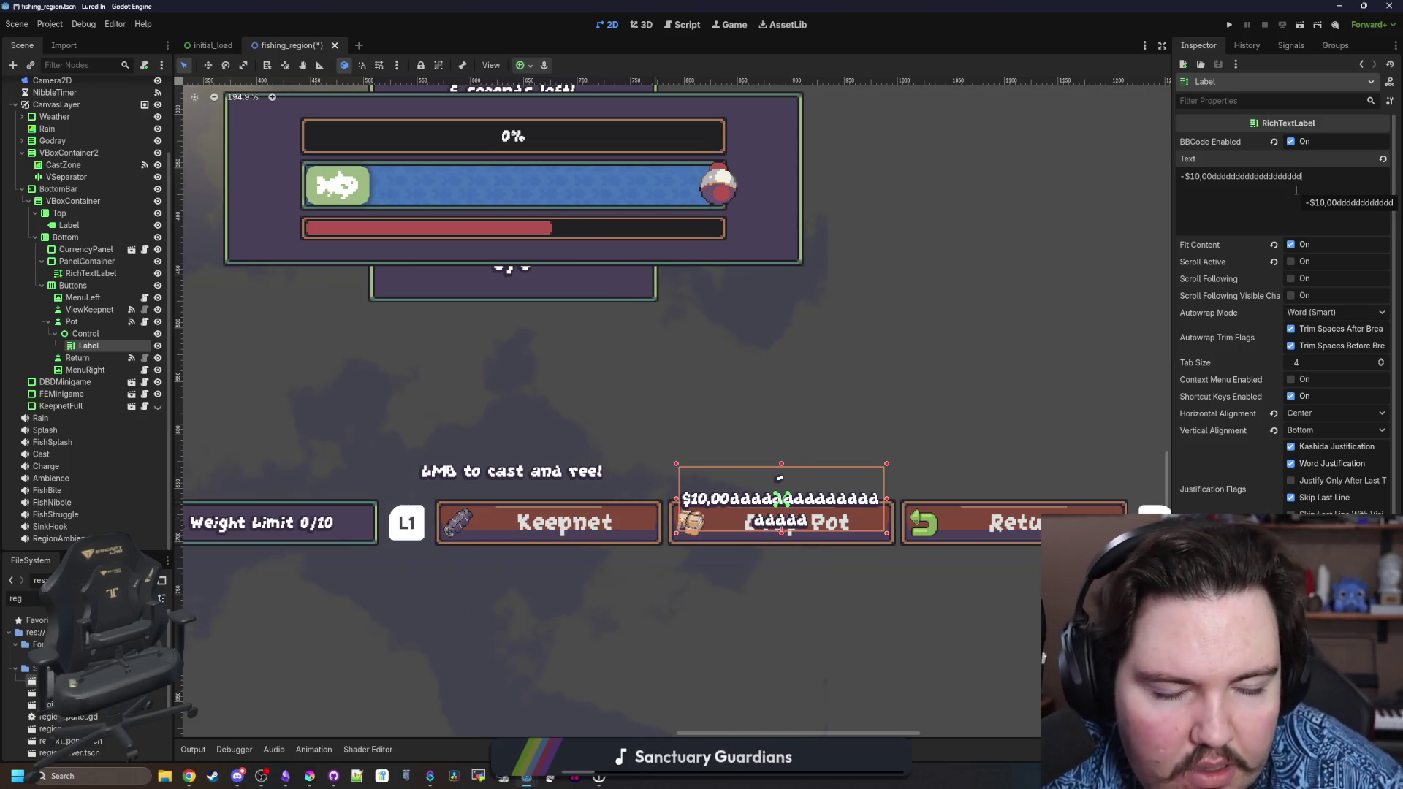
key(BackSpace)
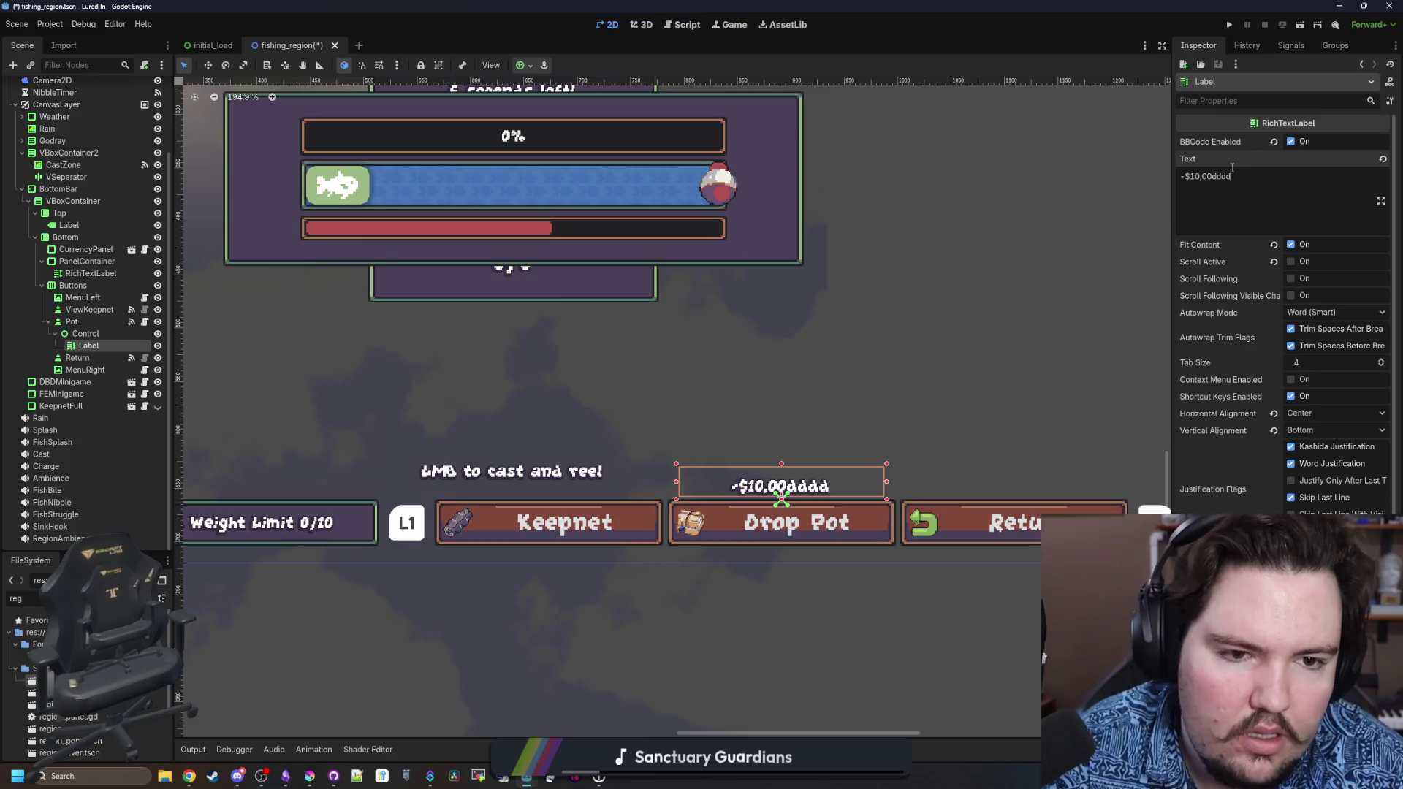
click(1291, 245)
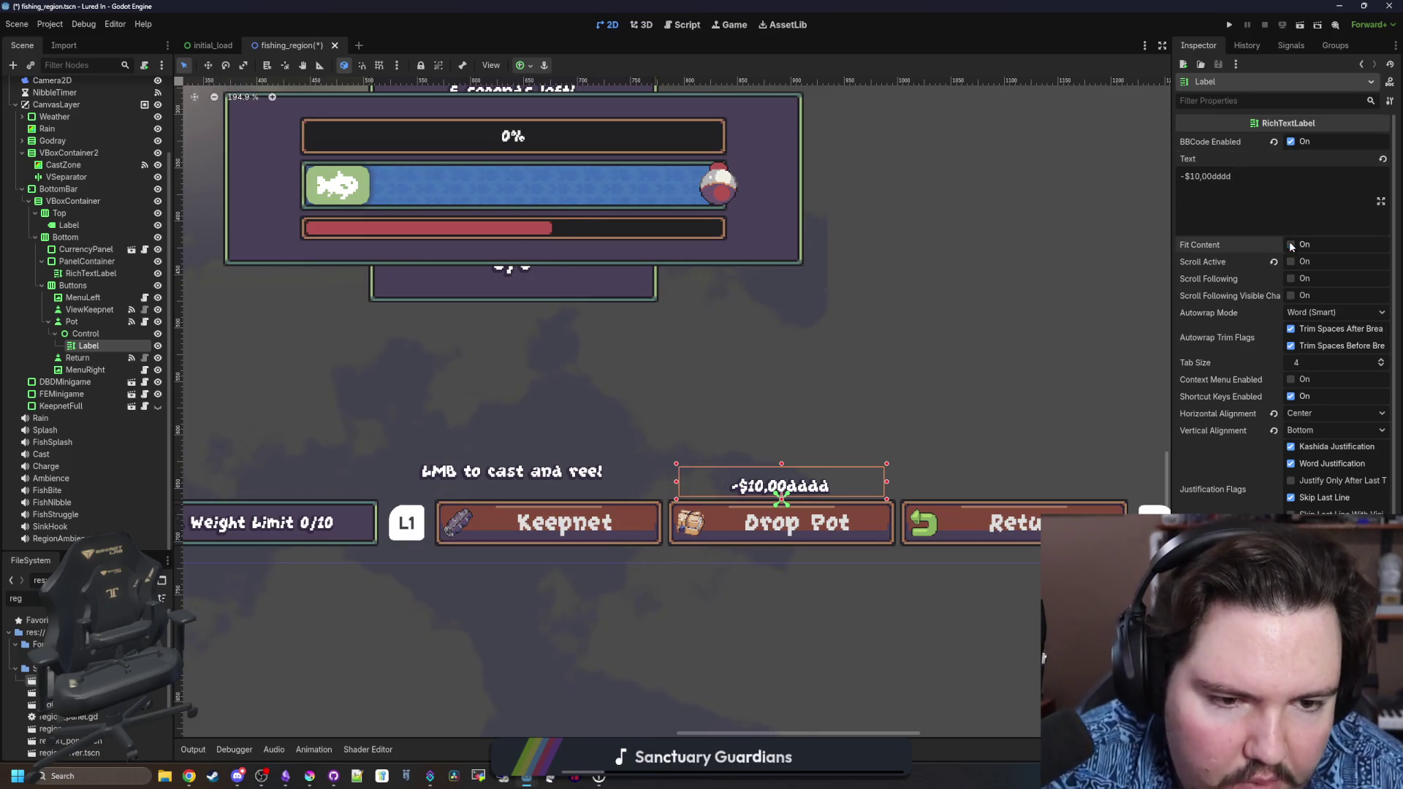
Set the label's layout size height to 64 and its position y to -64.
scroll(1187, 433, down, 3)
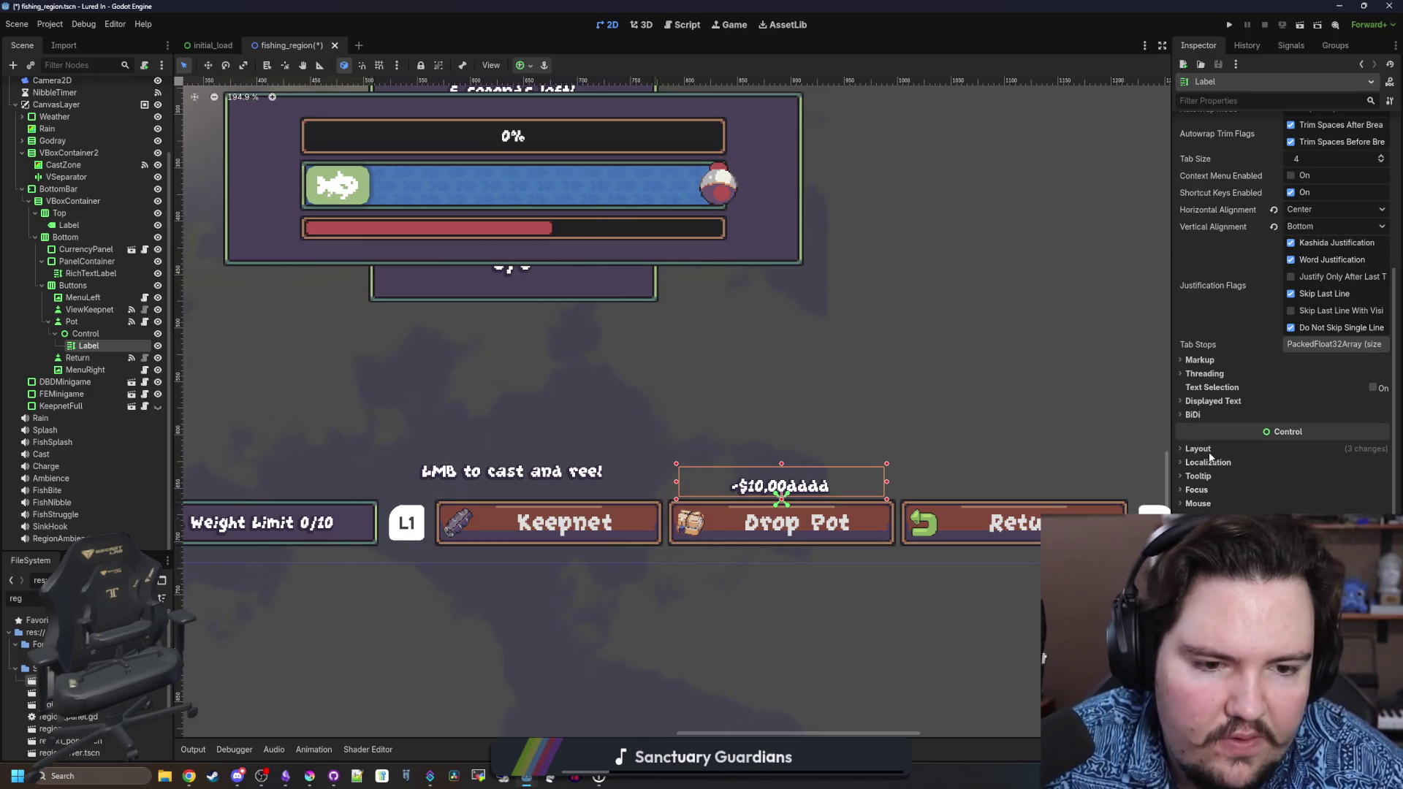
click(1207, 452)
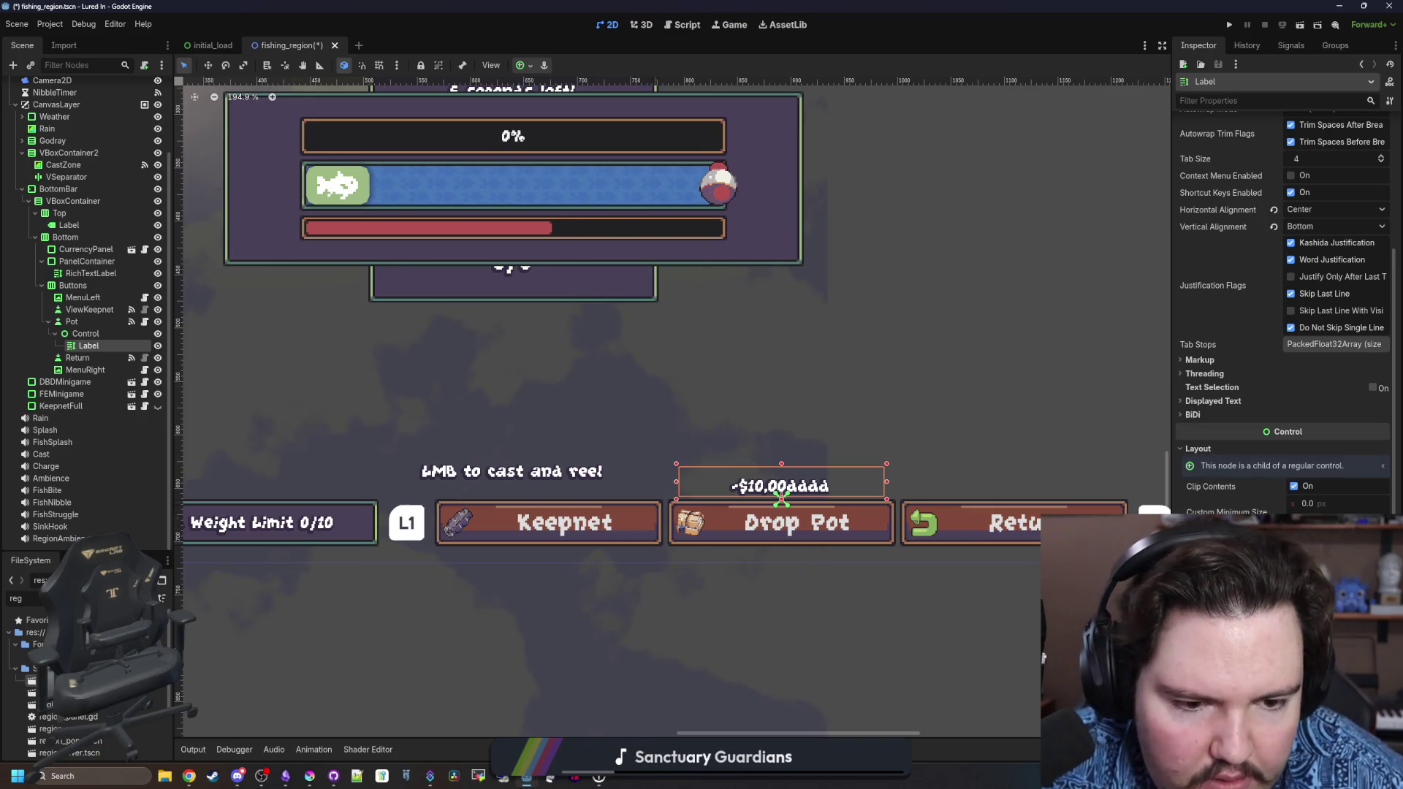
drag(781, 499, 781, 536)
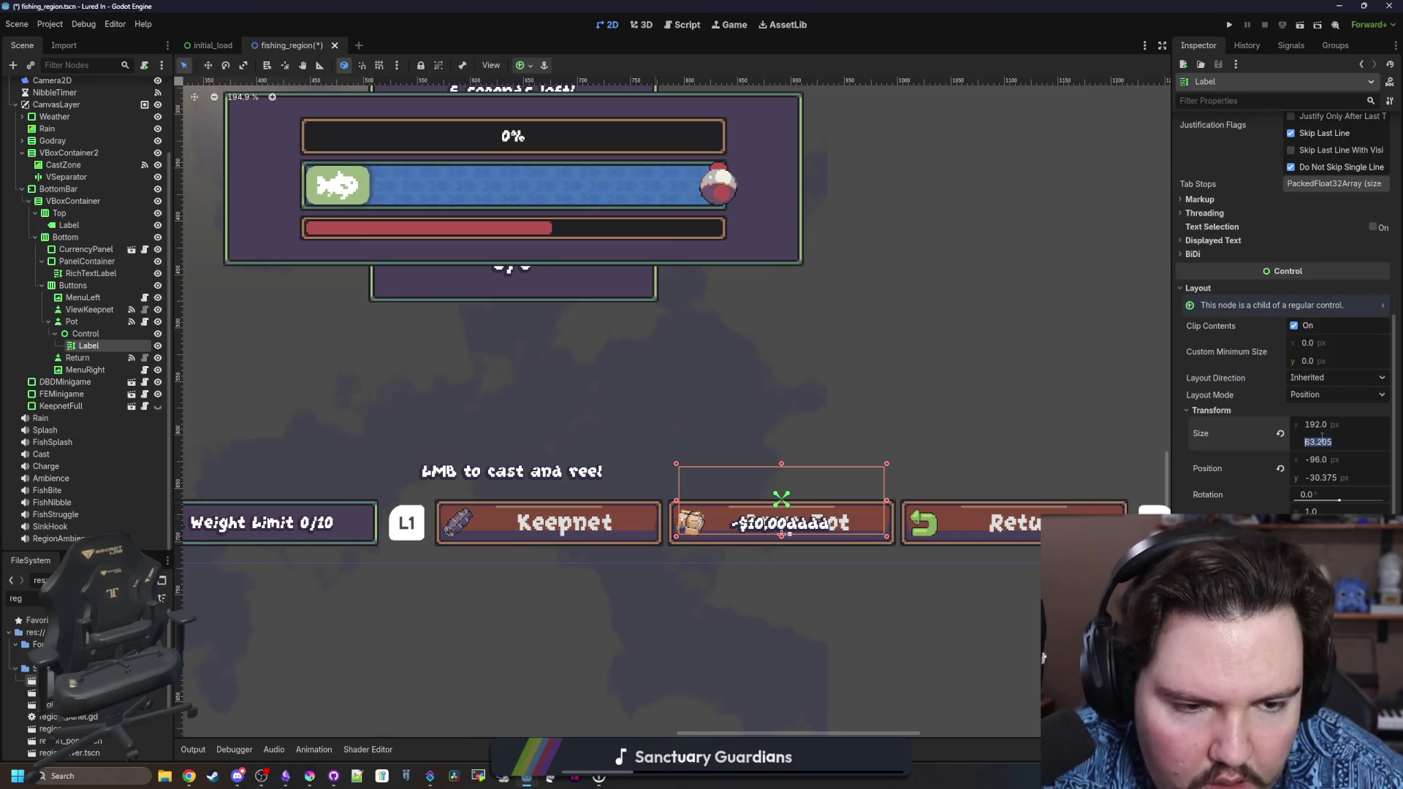
text(64)
key(Return)
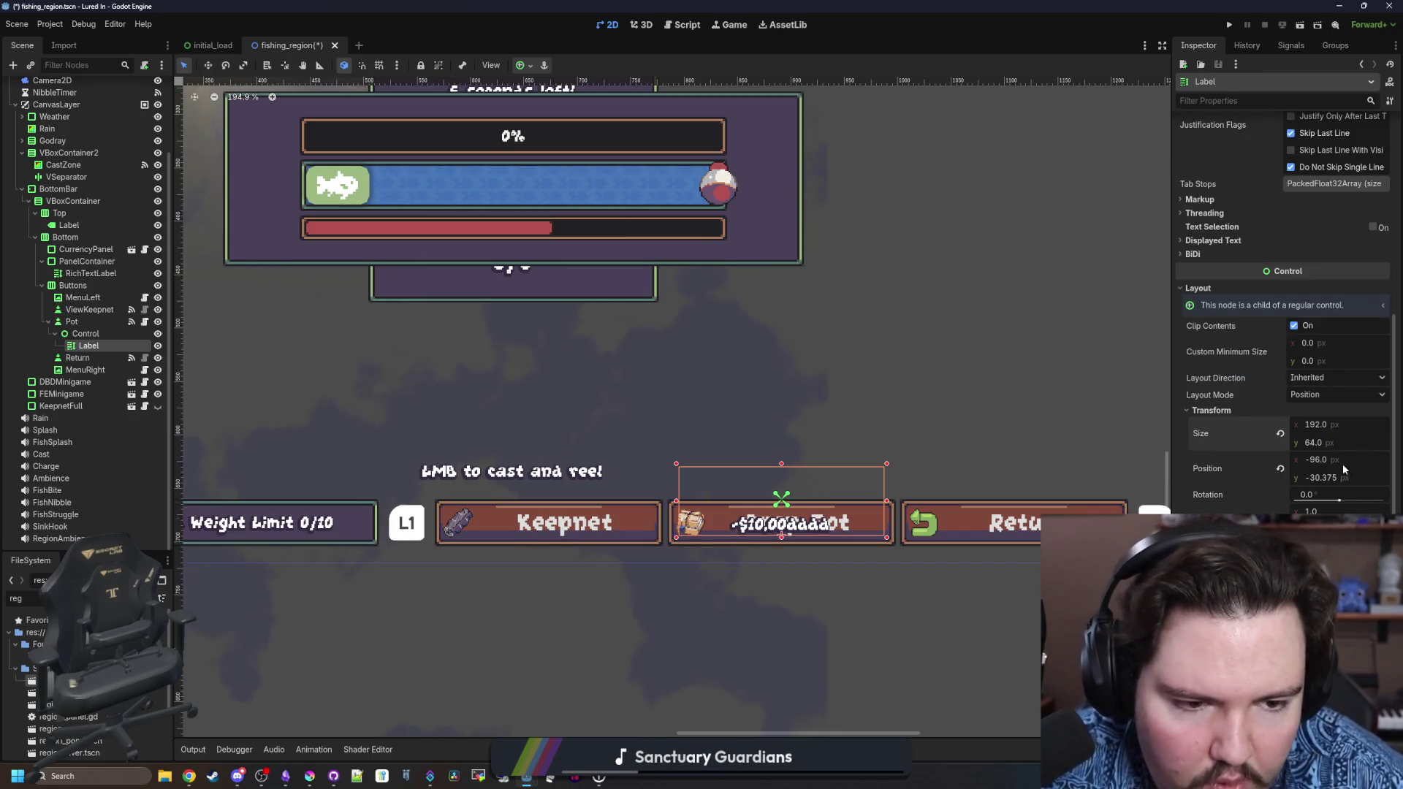
text(-64)
key(Return)
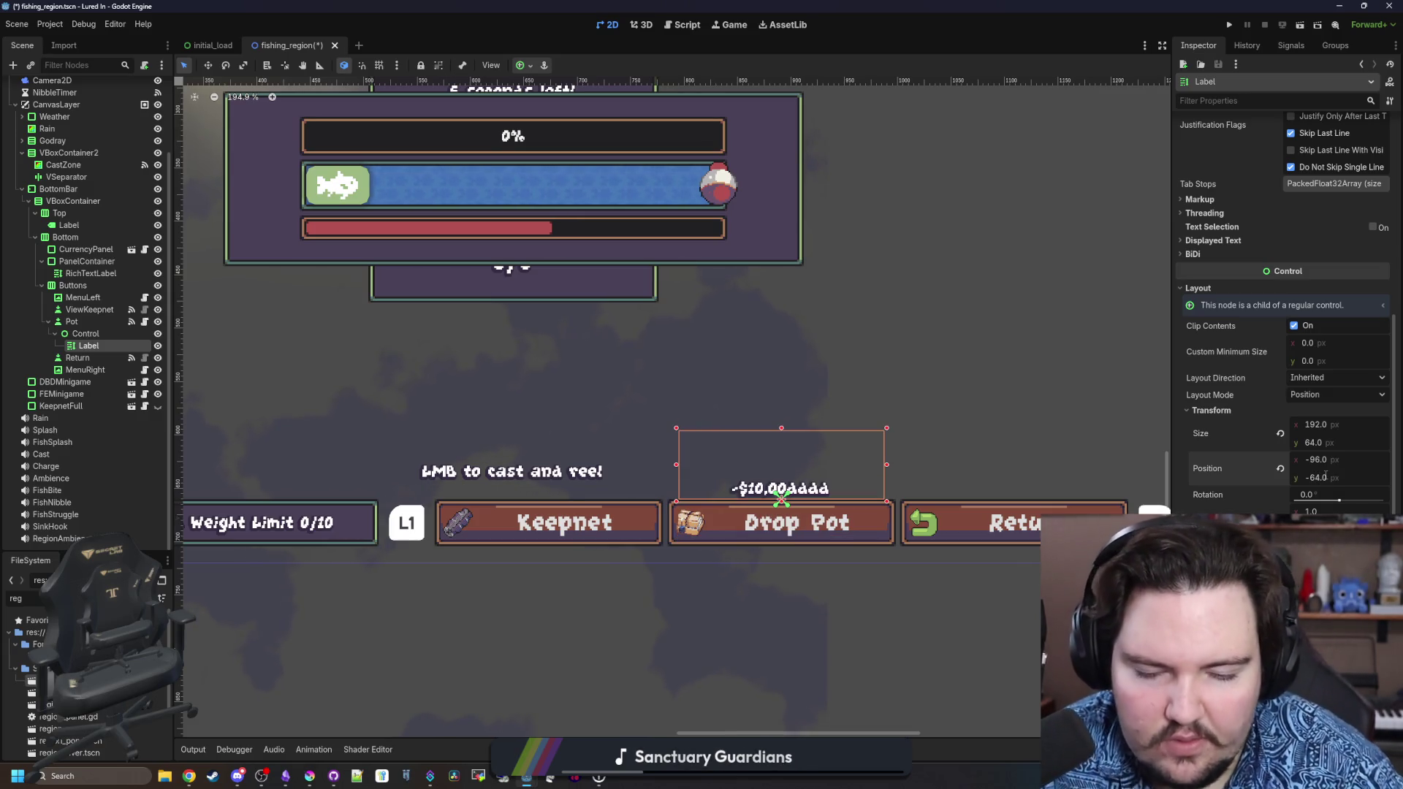
Change the cost label text to -$10,000.
scroll(1267, 407, up, 5)
click(1274, 176)
text(ddddd)
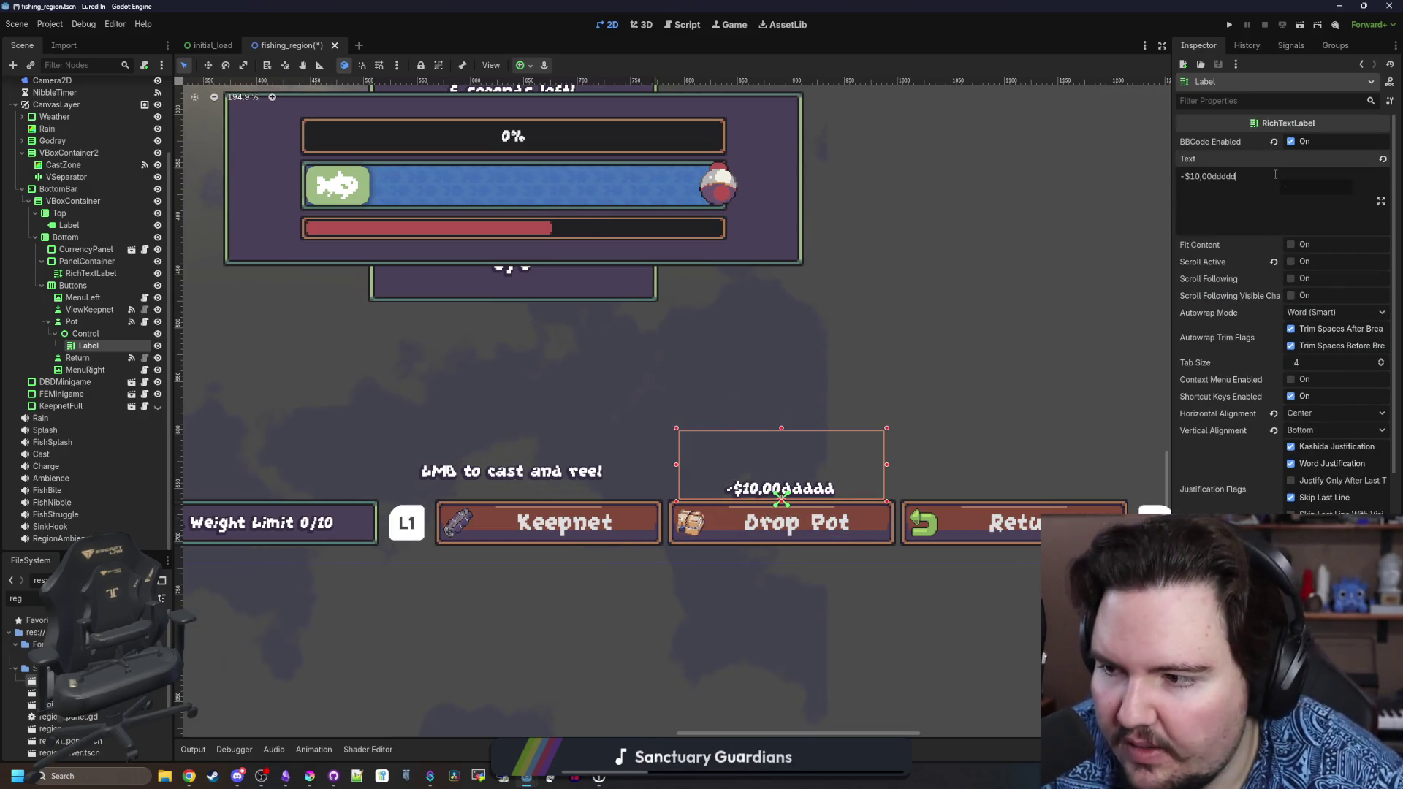
text(dddddddddddddddddddddd)
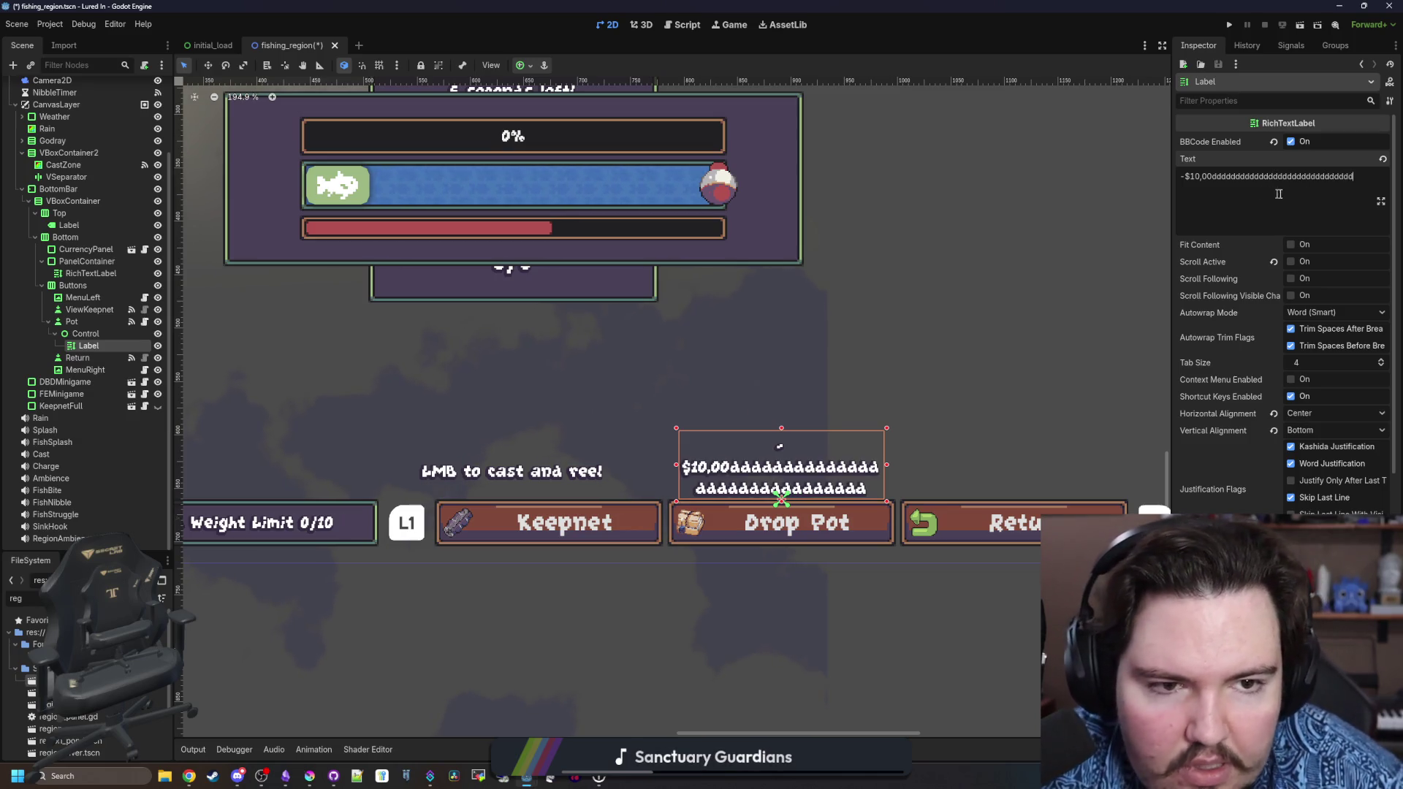
drag(1355, 177, 1211, 179)
key(BackSpace)
text(0)
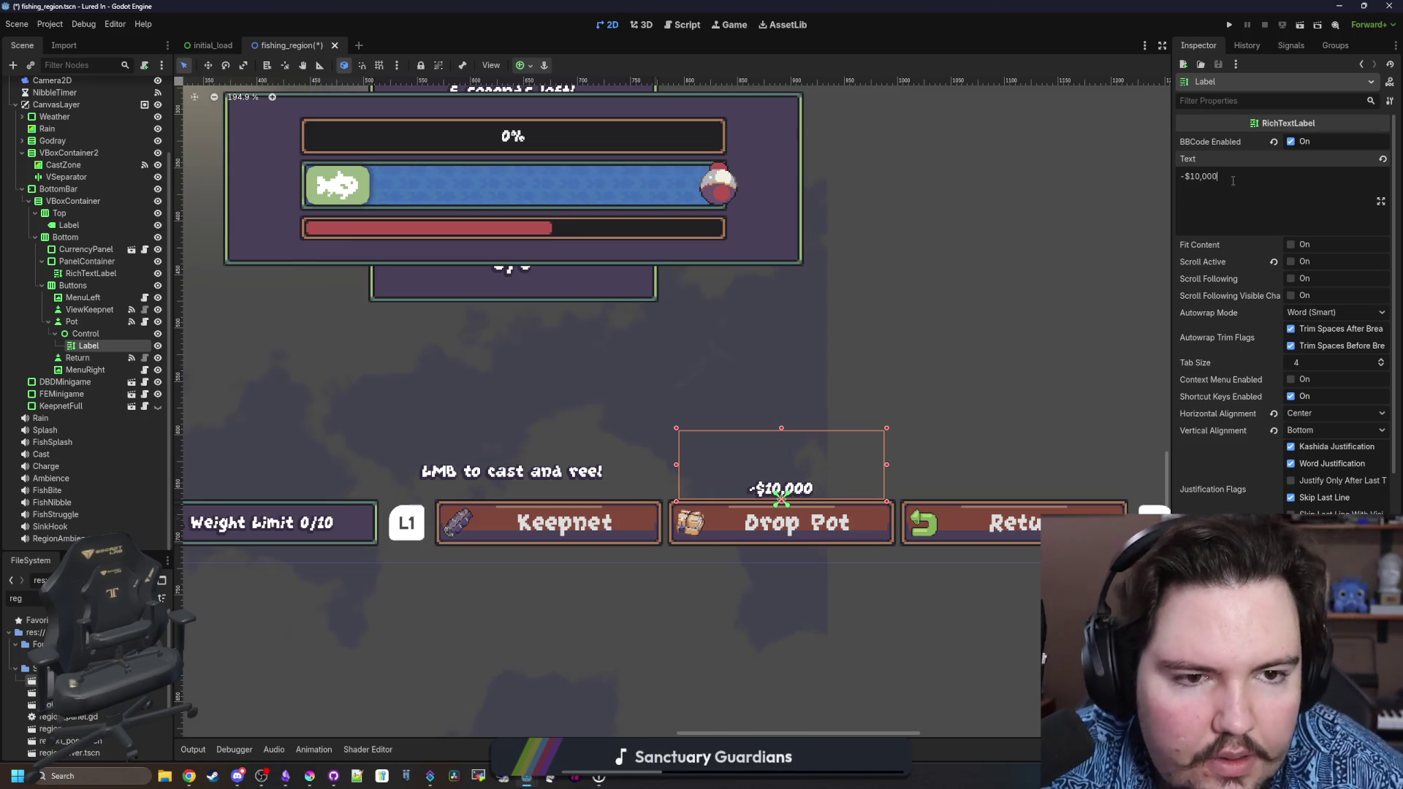
scroll(1185, 290, down, 4)
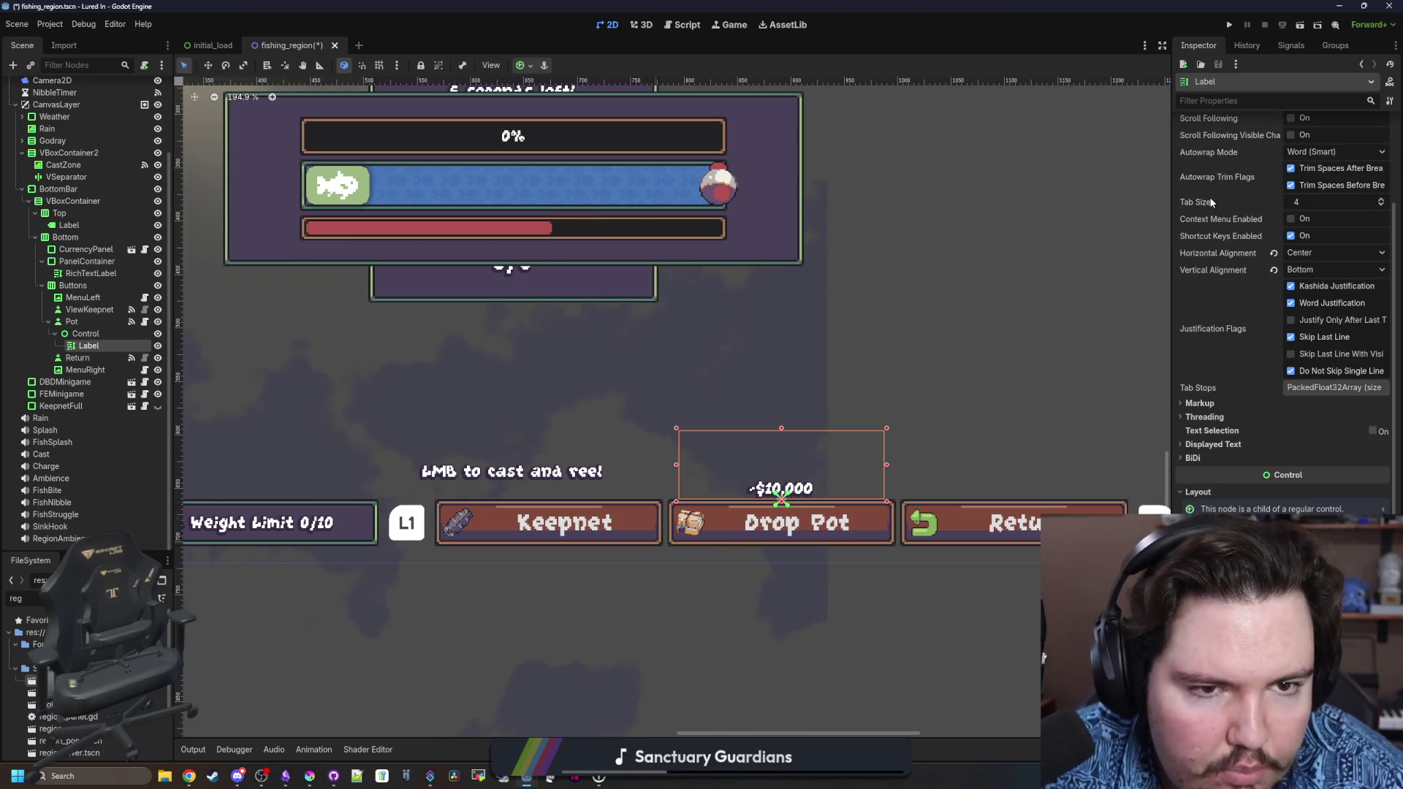
scroll(1211, 203, down, 8)
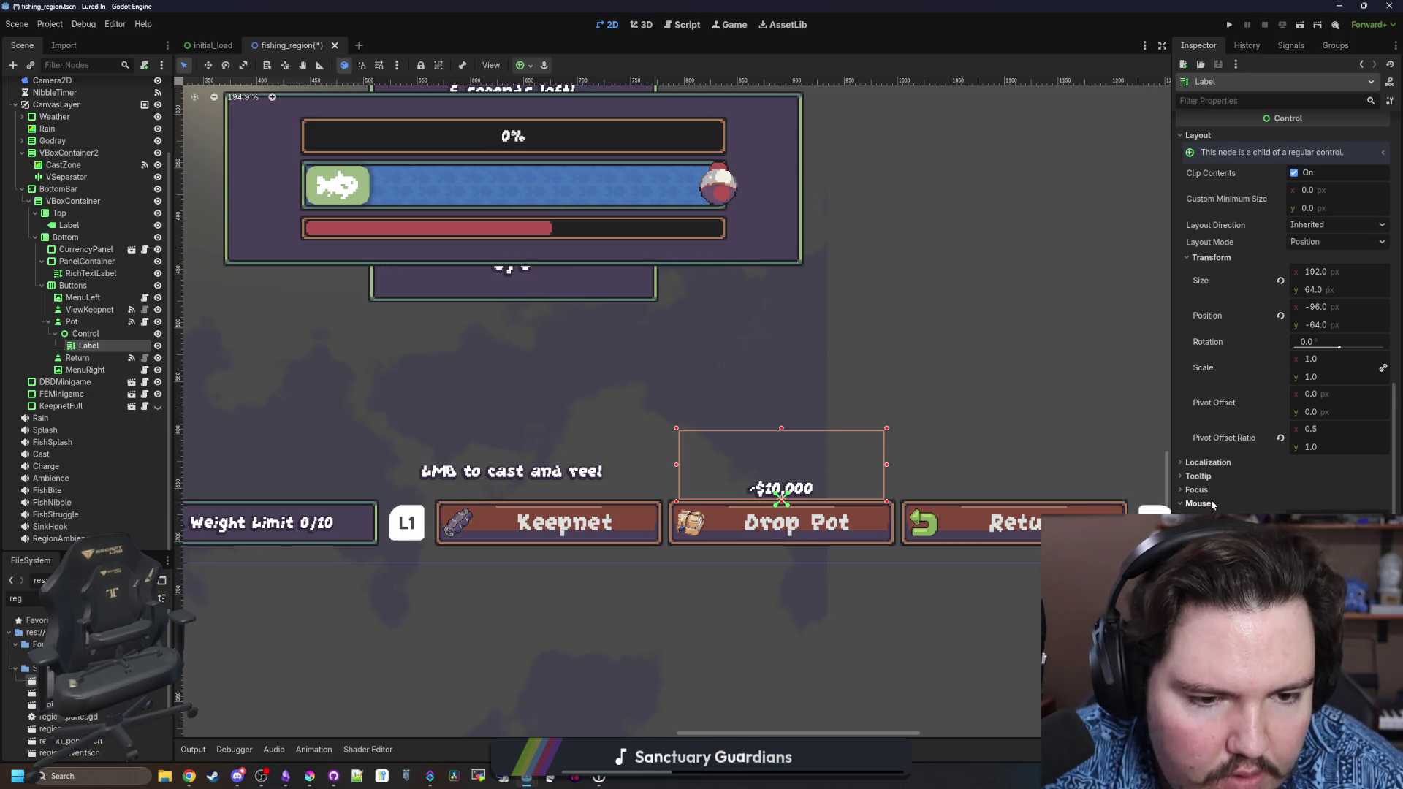
Save the scene, check the Label node under Top, and save again.
key(ctrl+s)
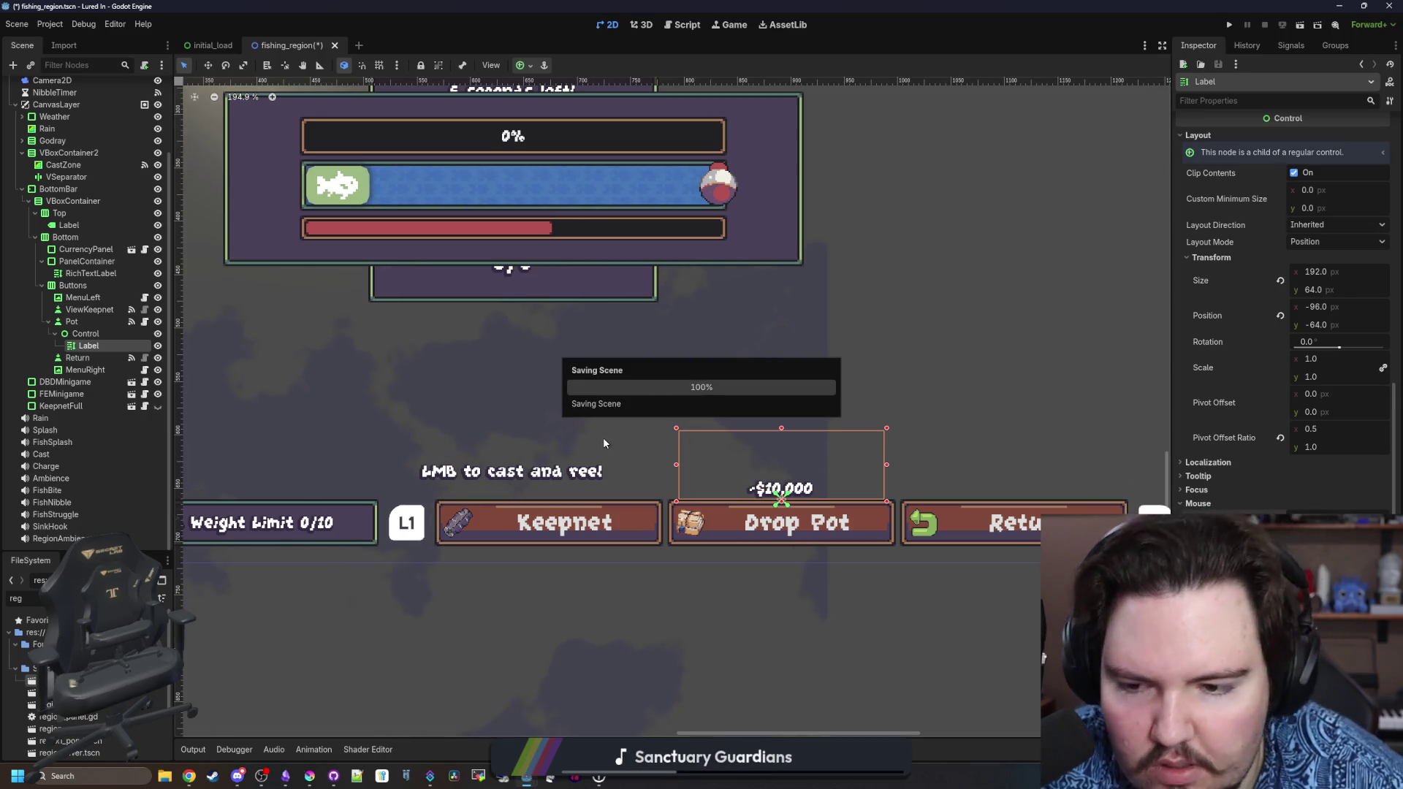
scroll(603, 436, down, 3)
click(595, 448)
scroll(1313, 441, down, 5)
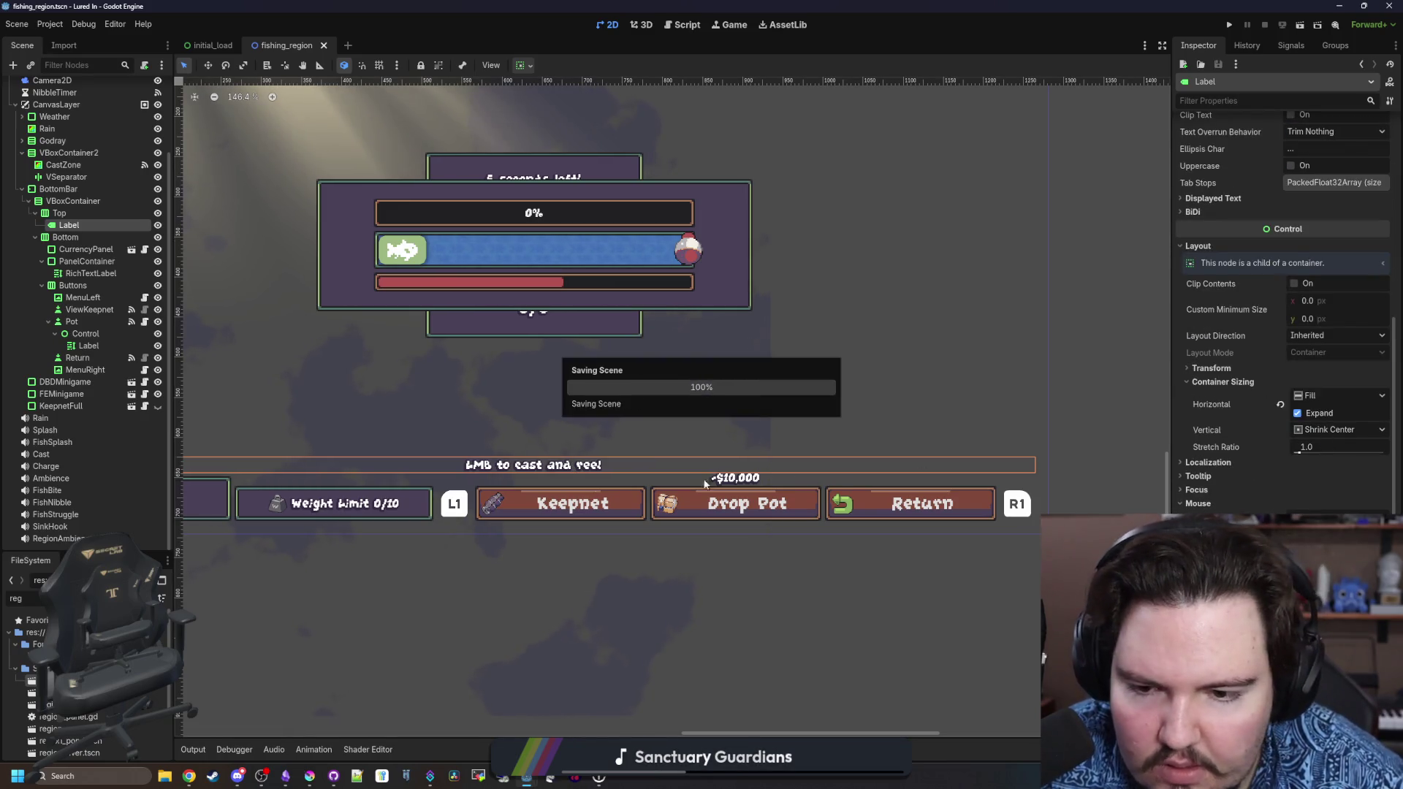
scroll(540, 480, down, 1)
scroll(511, 501, down, 5)
scroll(563, 513, up, 2)
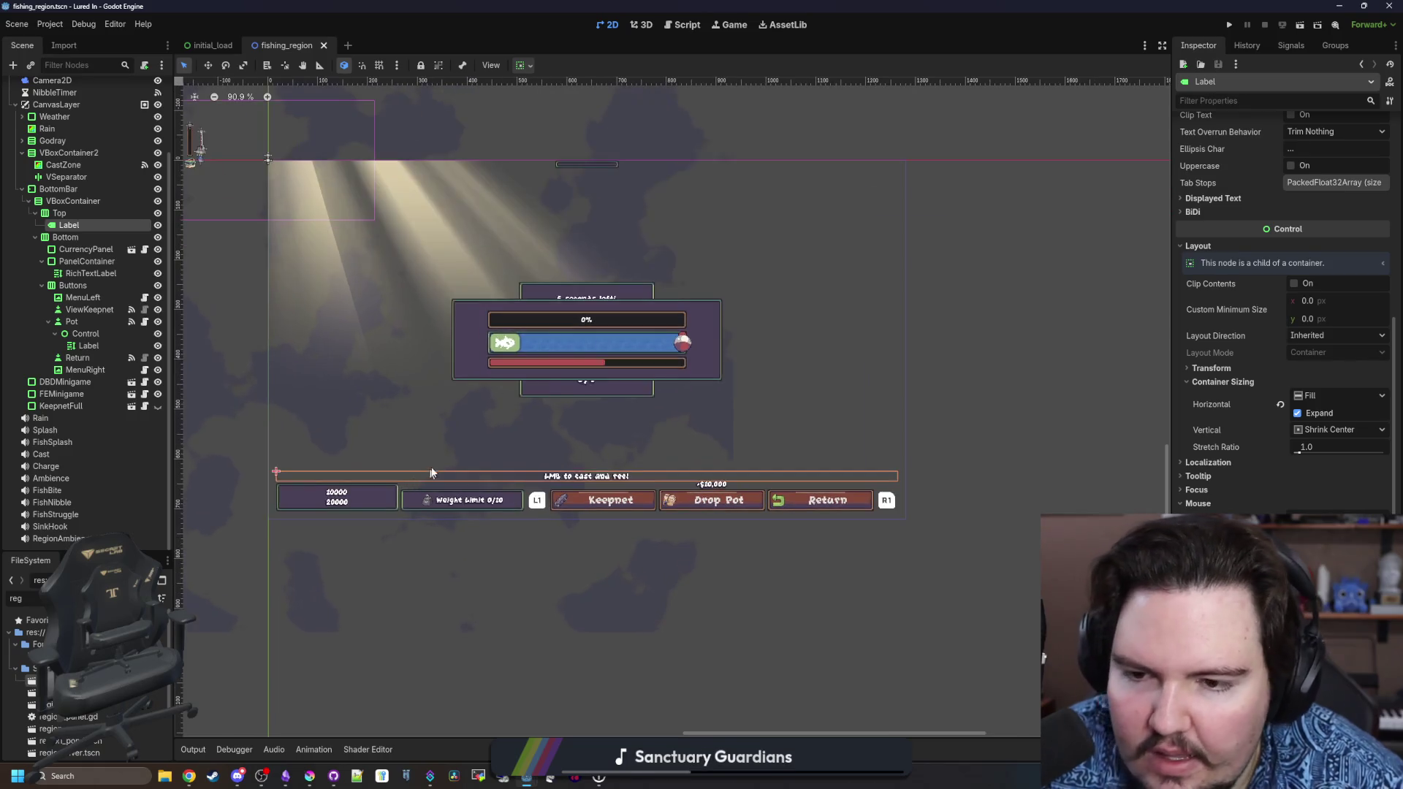
key(ctrl+s)
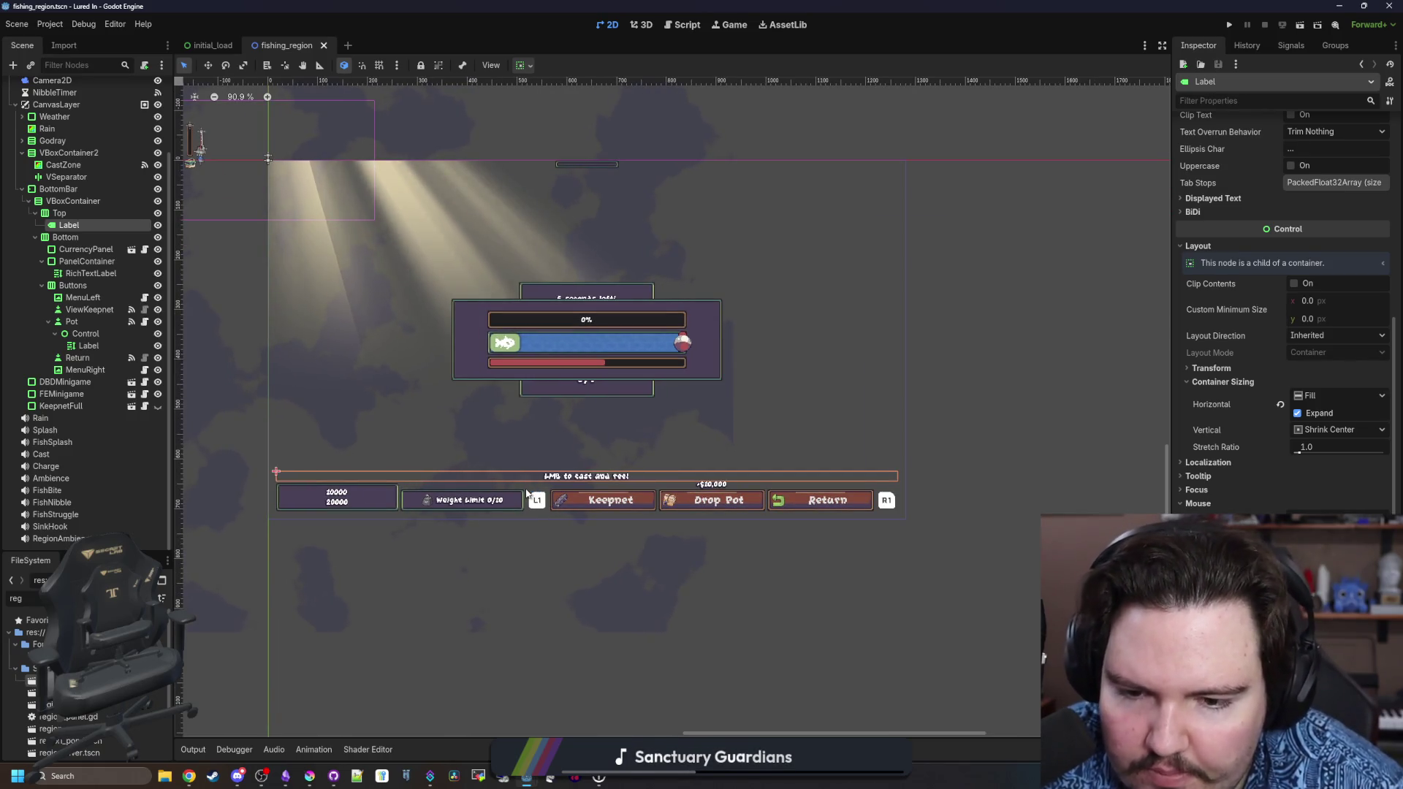
scroll(533, 496, up, 1)
key(ctrl+s)
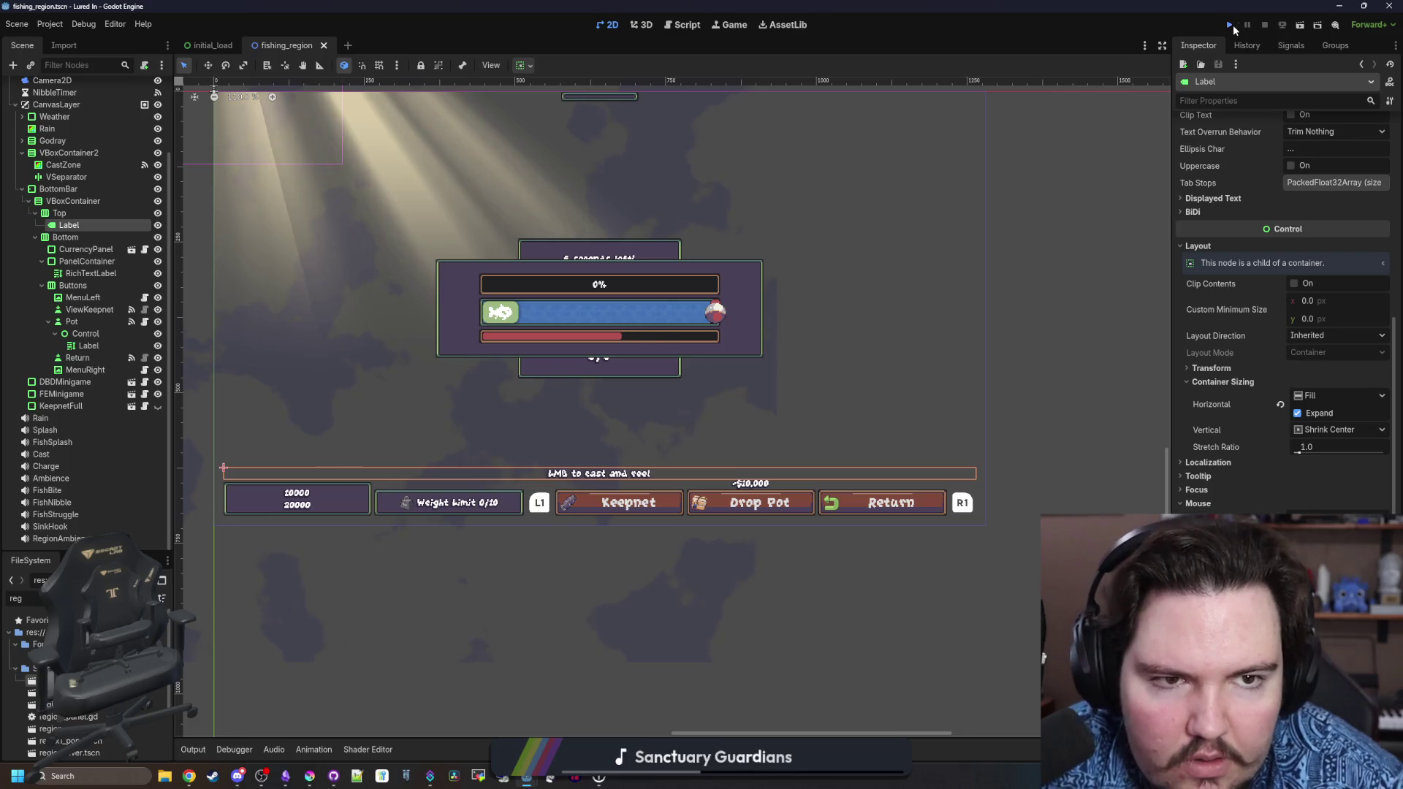
Run the game, travel to the Pond, cast, and raise the pot to reveal the -$100 label.
click(1230, 25)
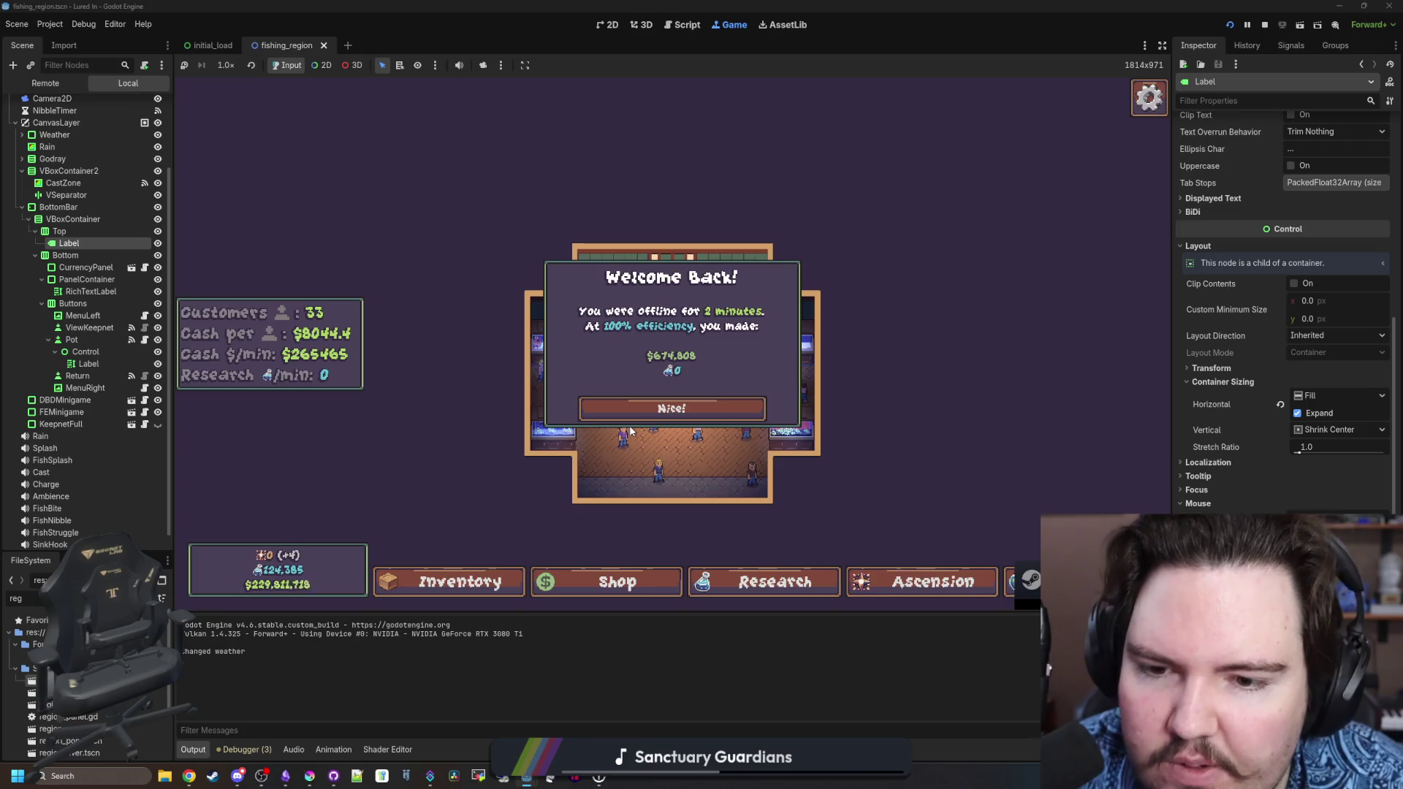
click(647, 415)
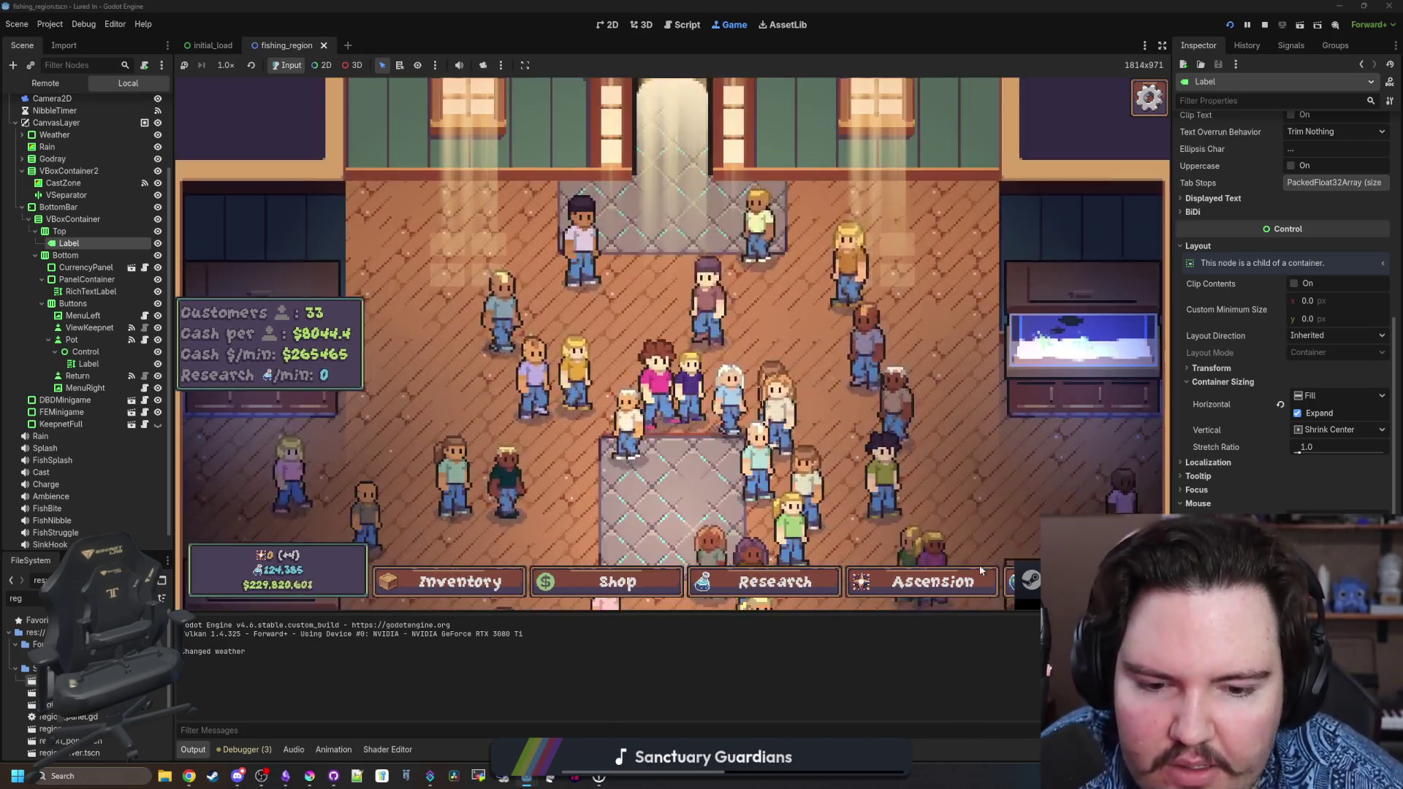
click(1010, 578)
click(880, 248)
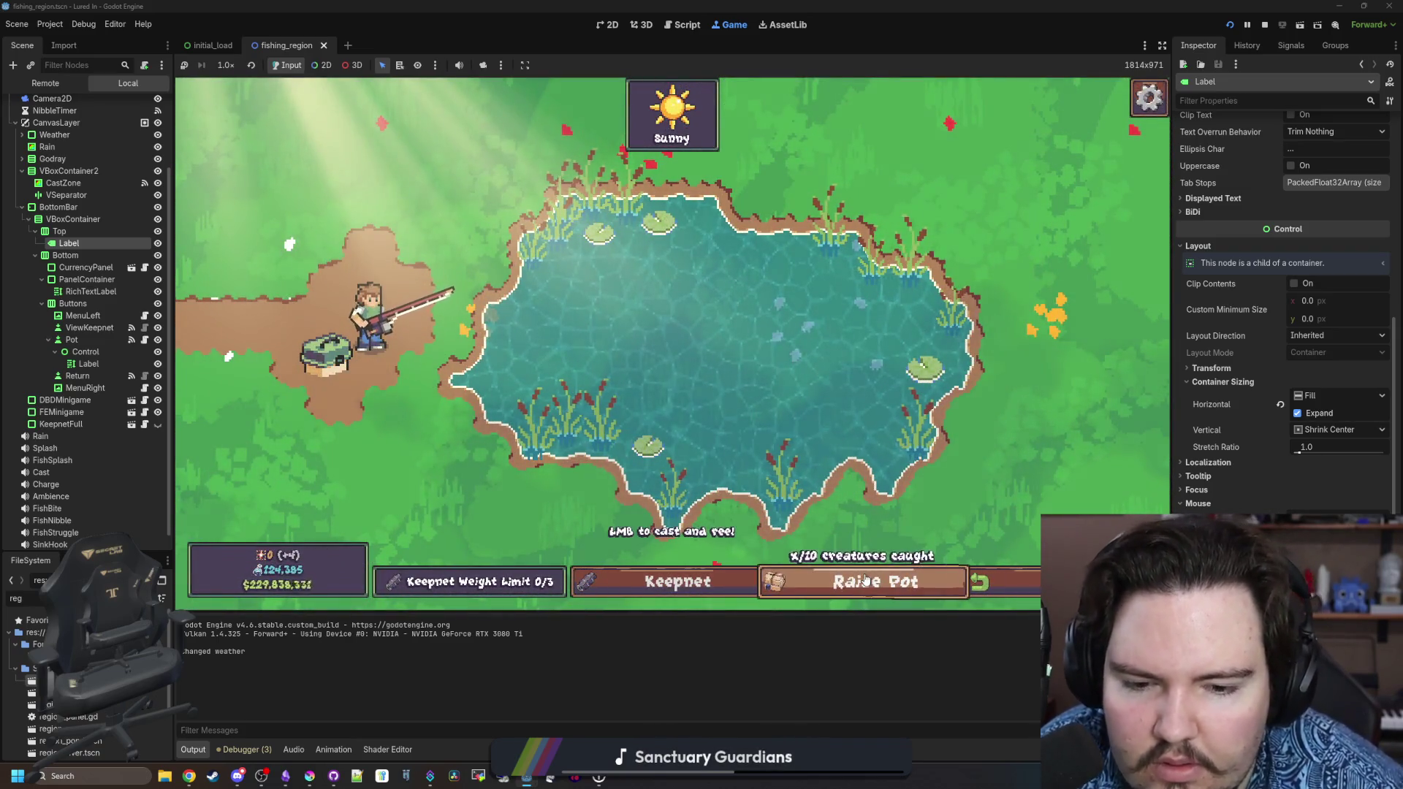
click(668, 366)
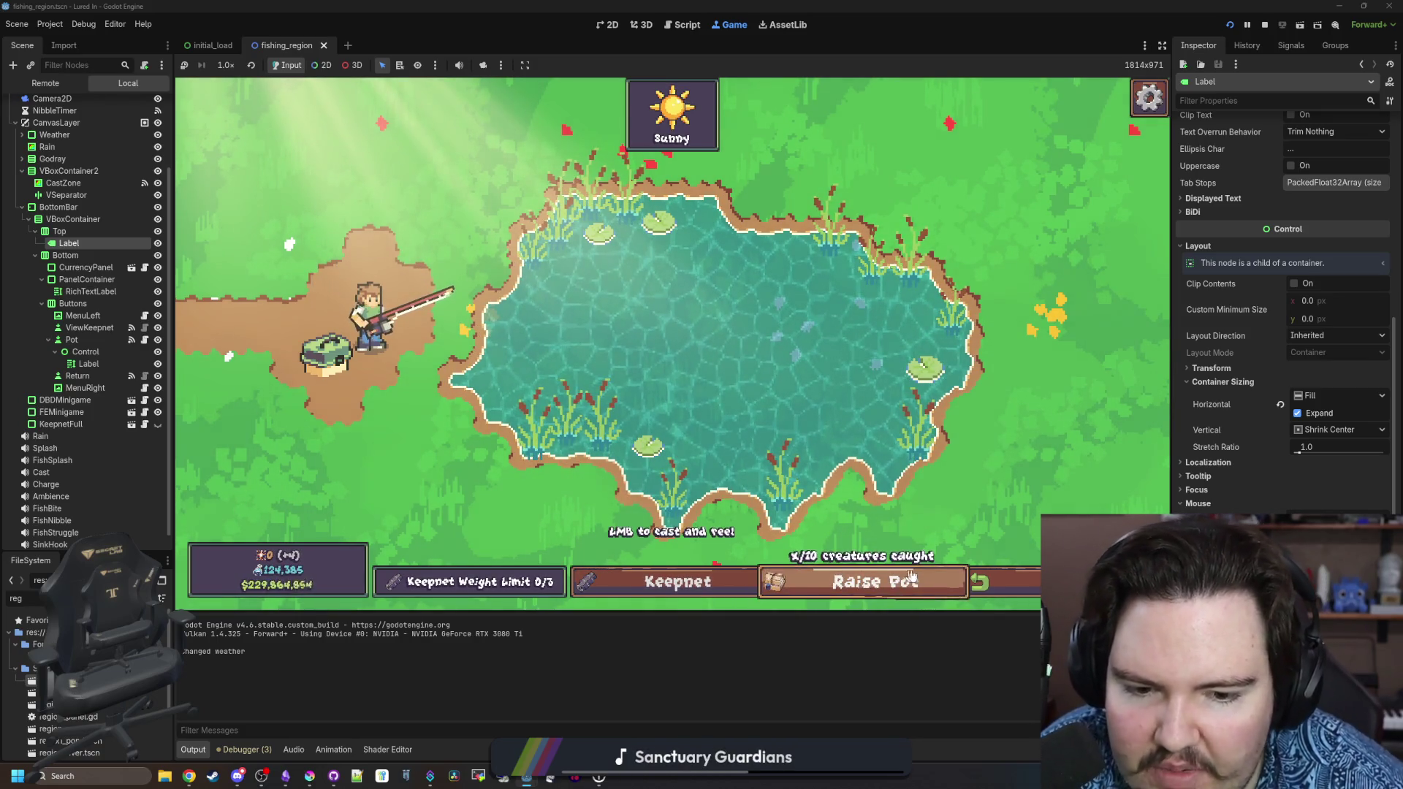
click(872, 585)
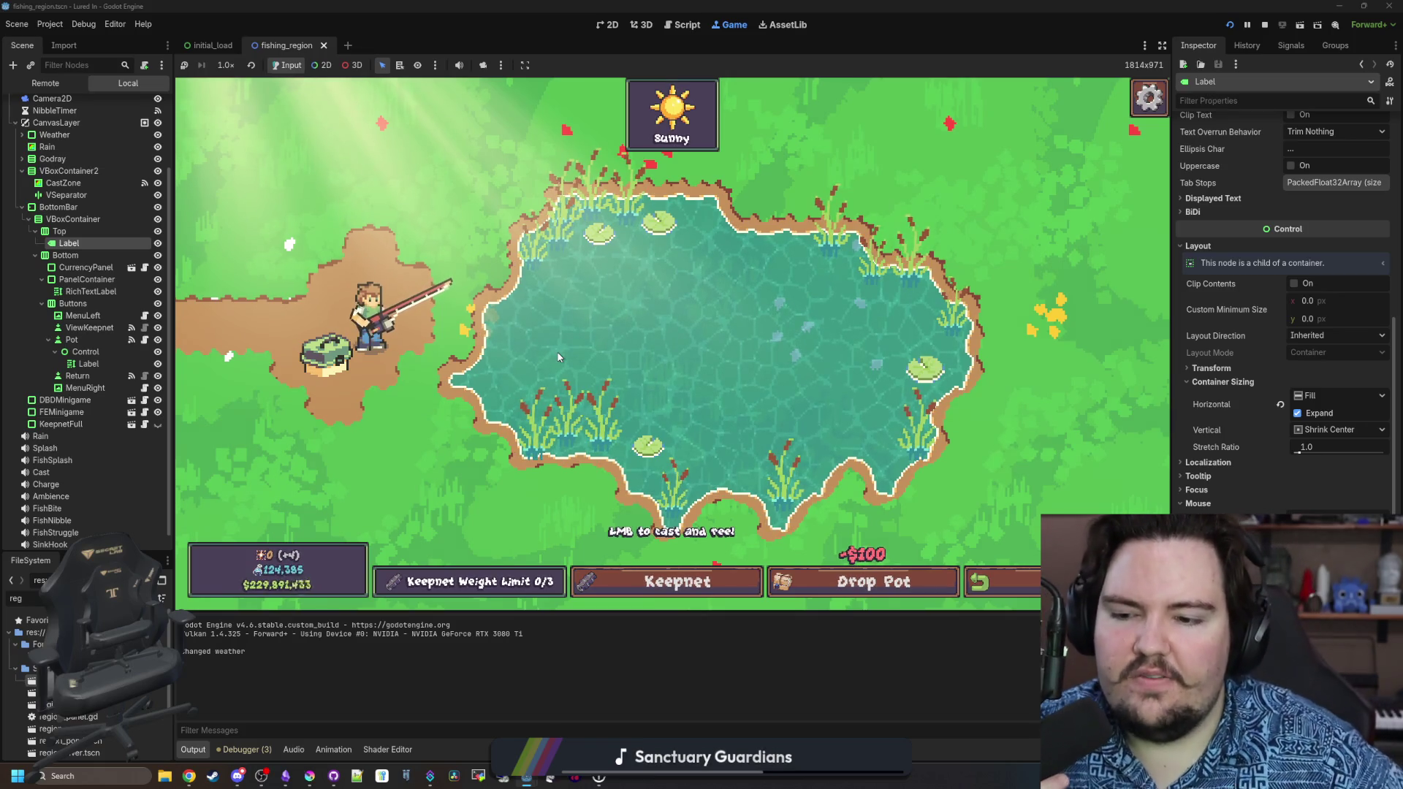
Charge and cast the fishing line out over the pond.
click(592, 363)
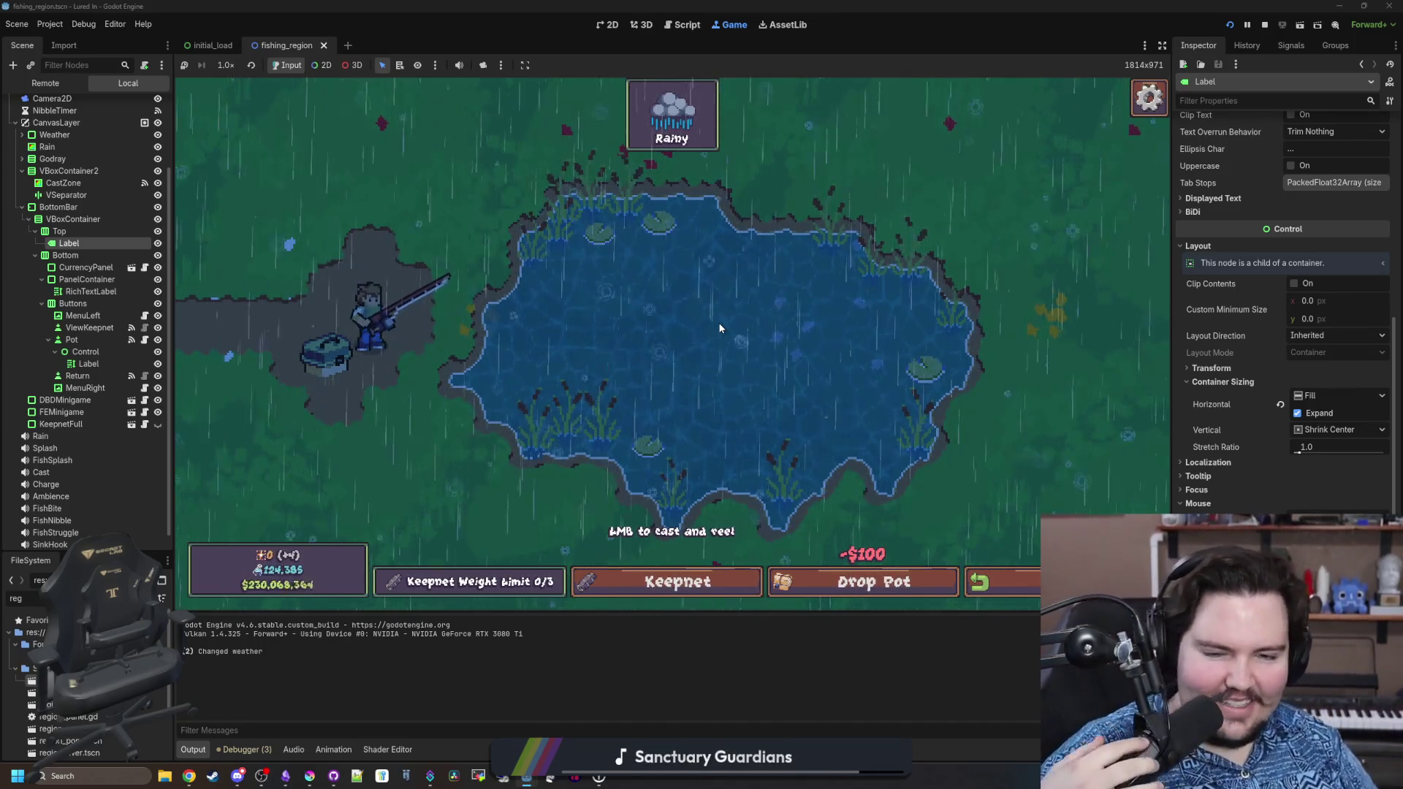
drag(744, 289, 743, 279)
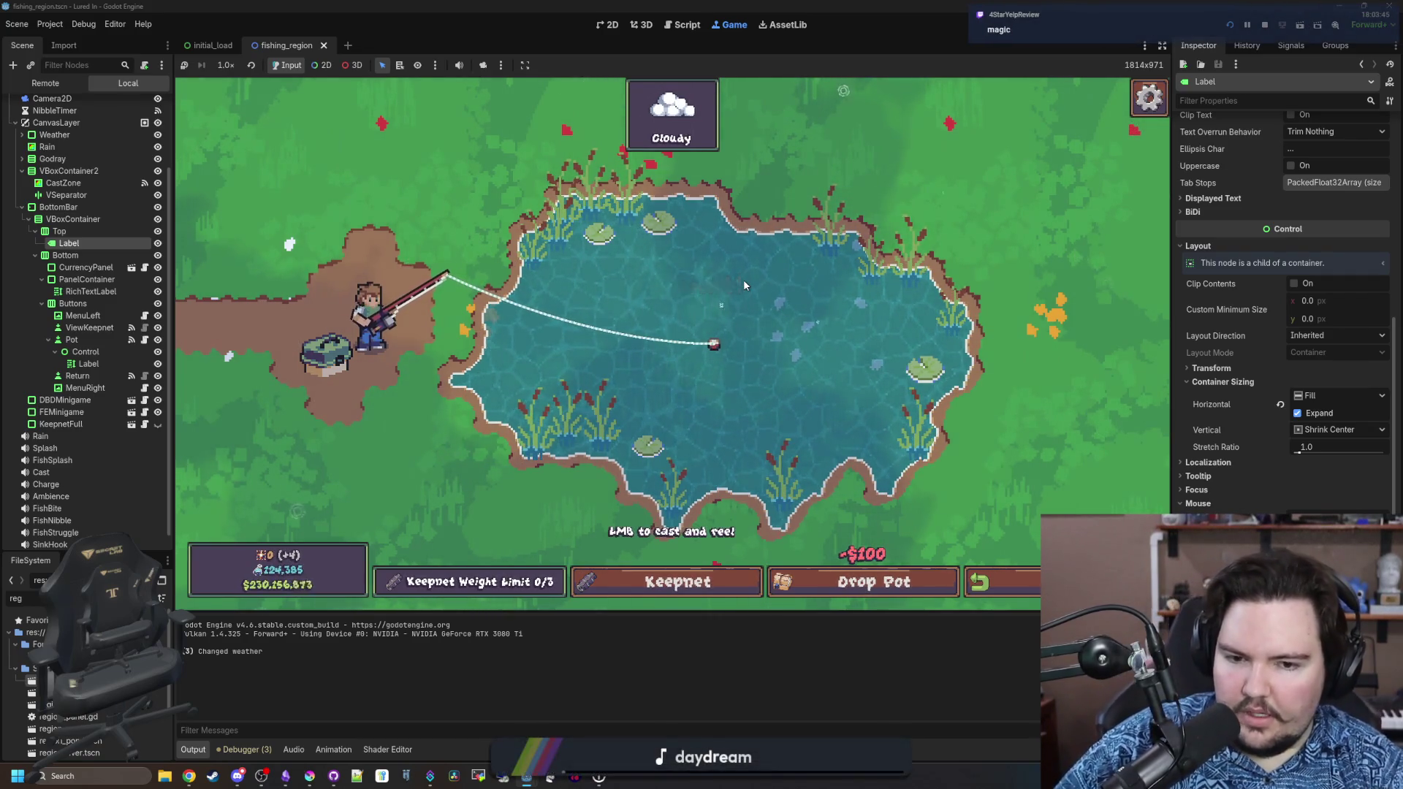
Hook and reel in a Goldfish, then drop the pot so the button reads Raise Pot.
click(743, 279)
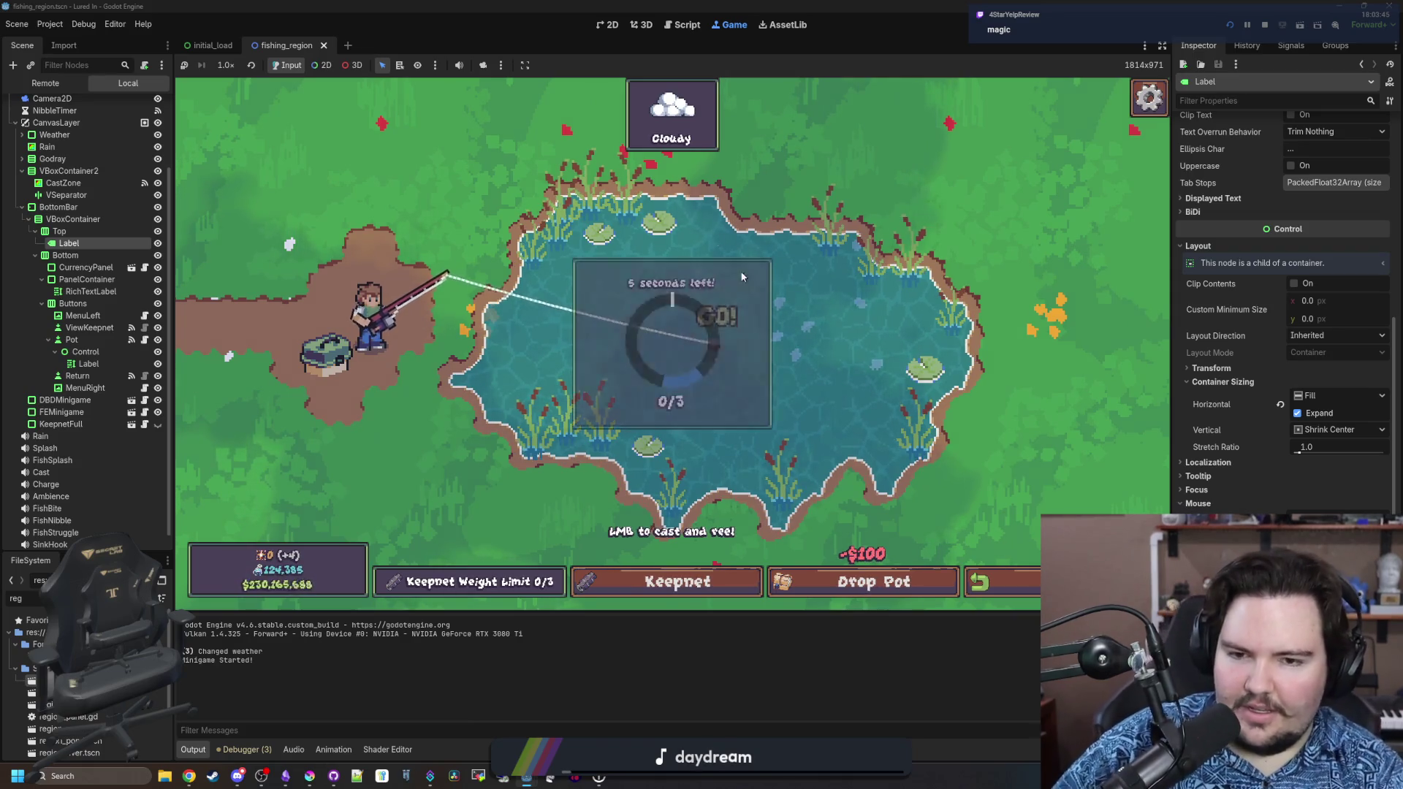
click(826, 356)
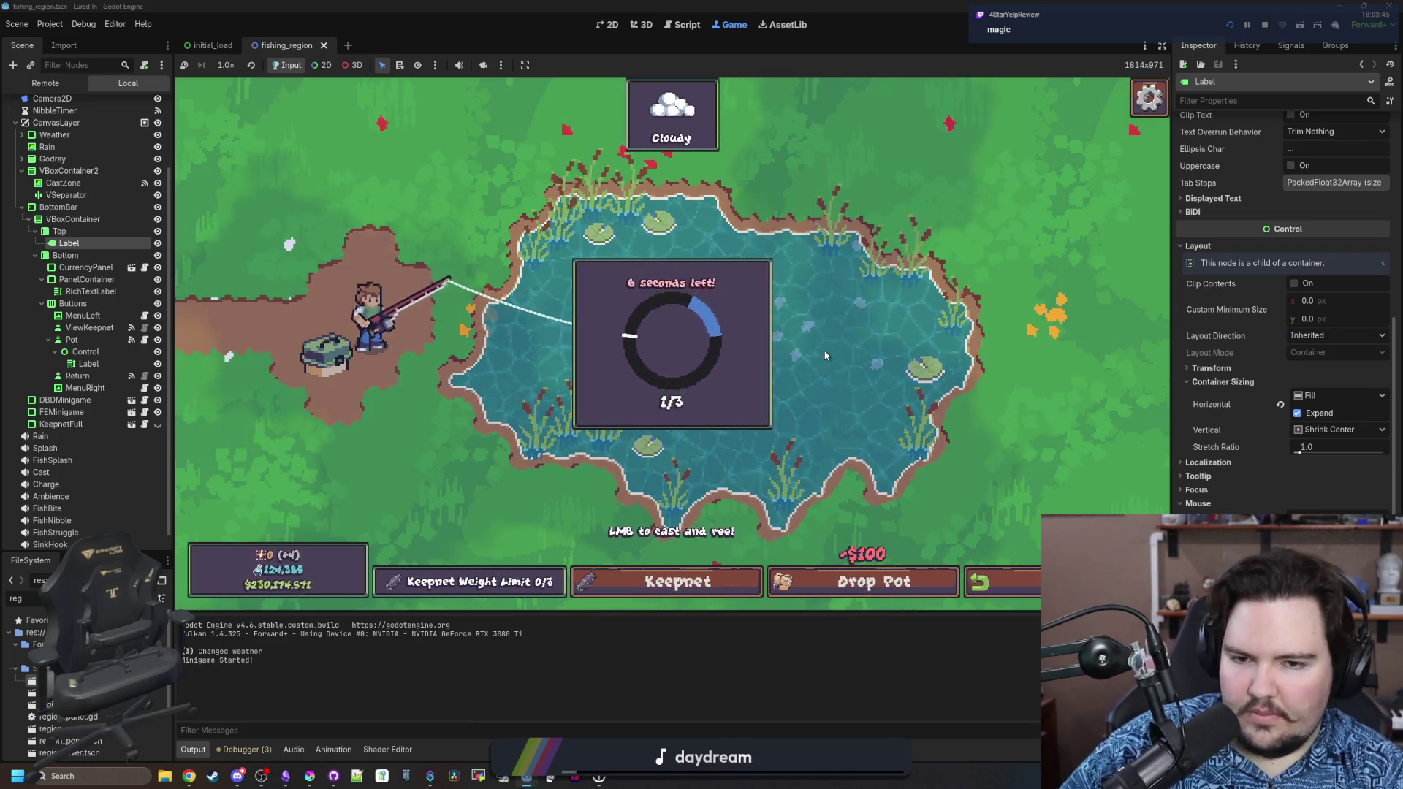
click(848, 329)
click(849, 332)
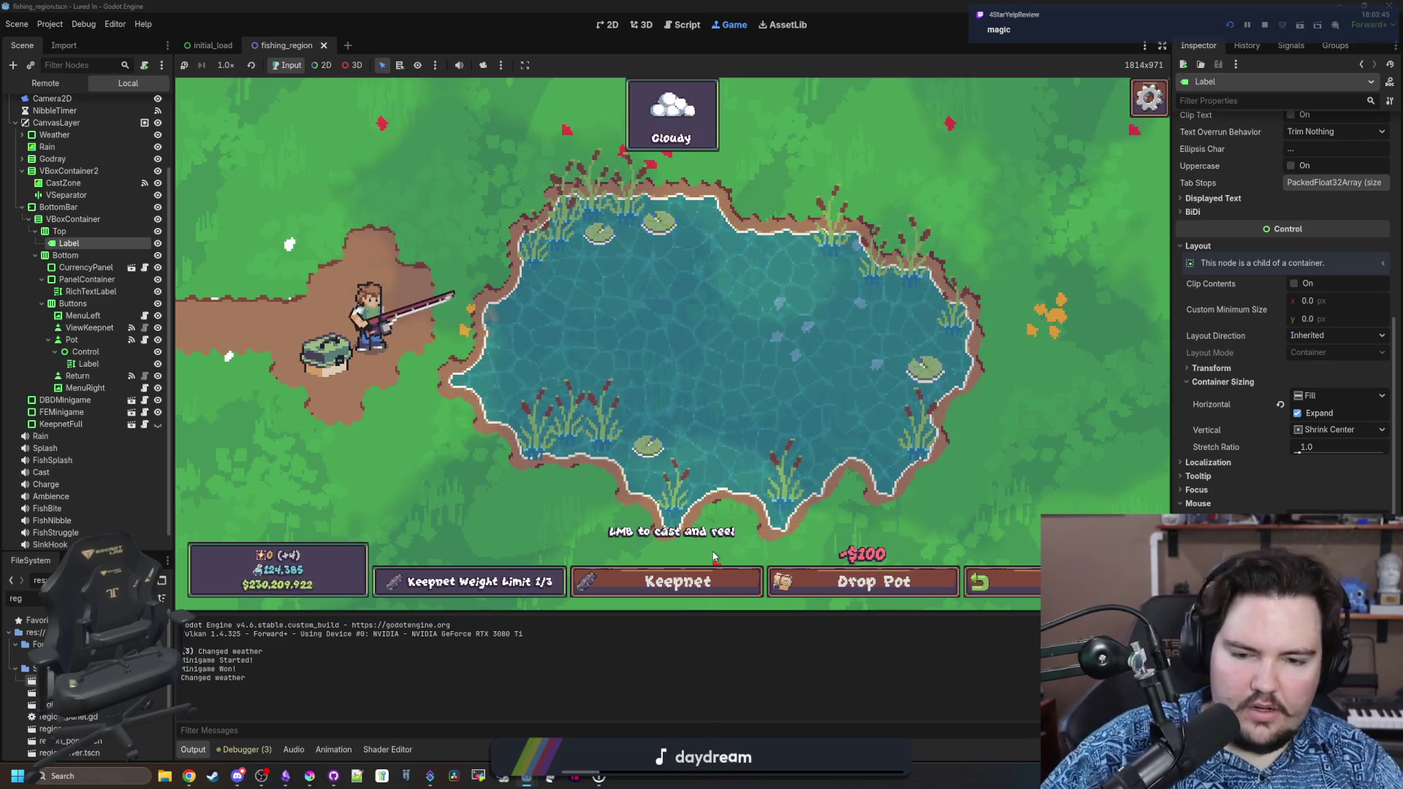
click(864, 583)
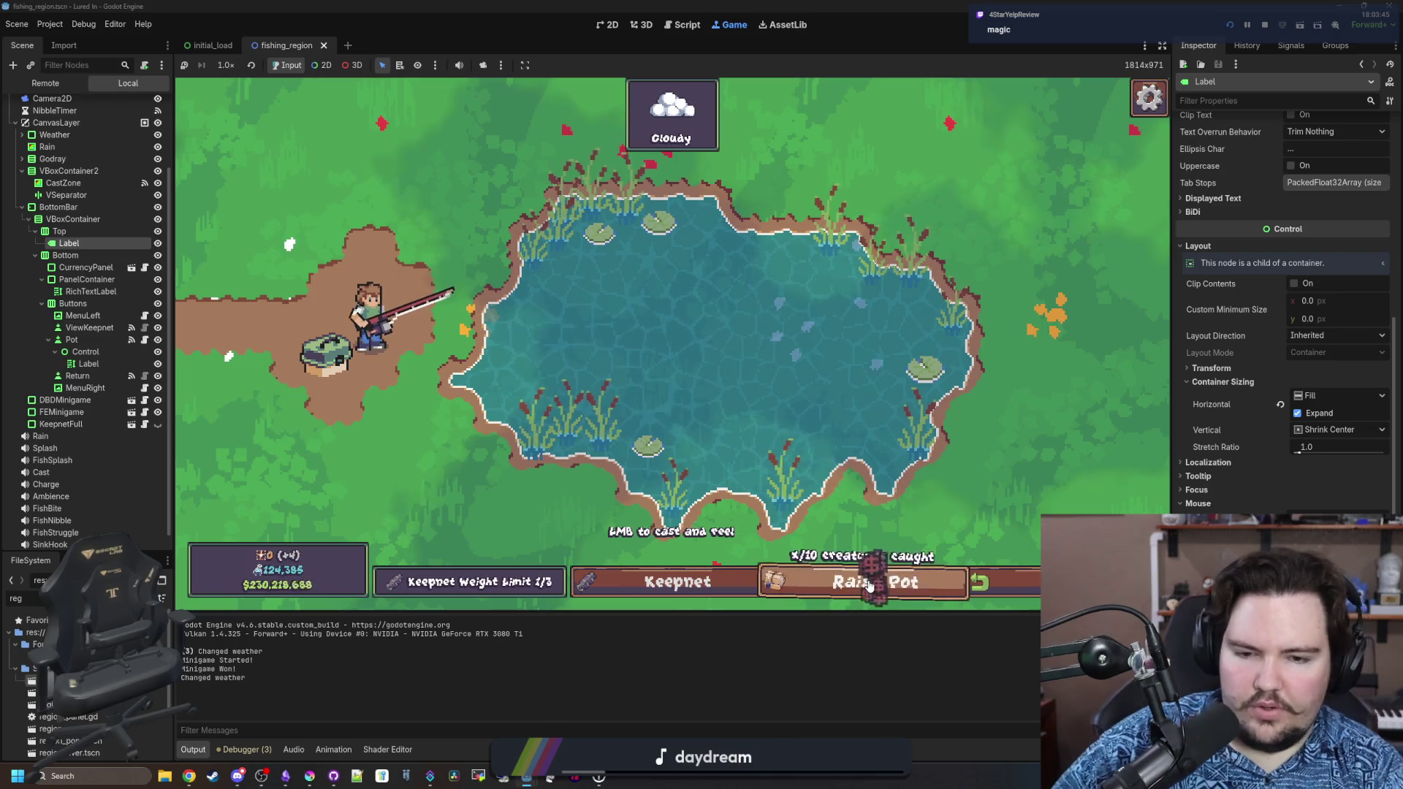
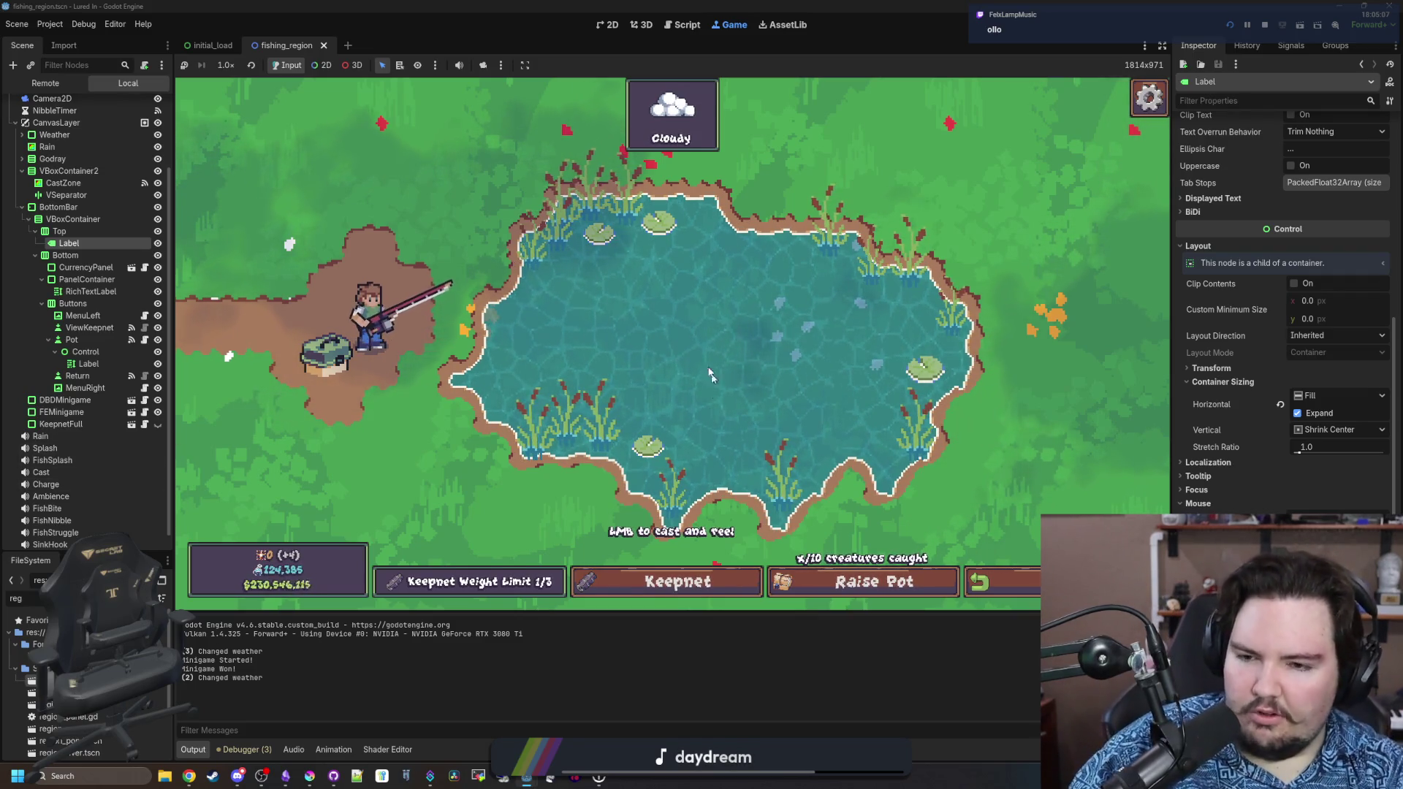
Catch a Minnow, check the 2/3 keepnet, raise the pot, and switch to the shop.
click(709, 252)
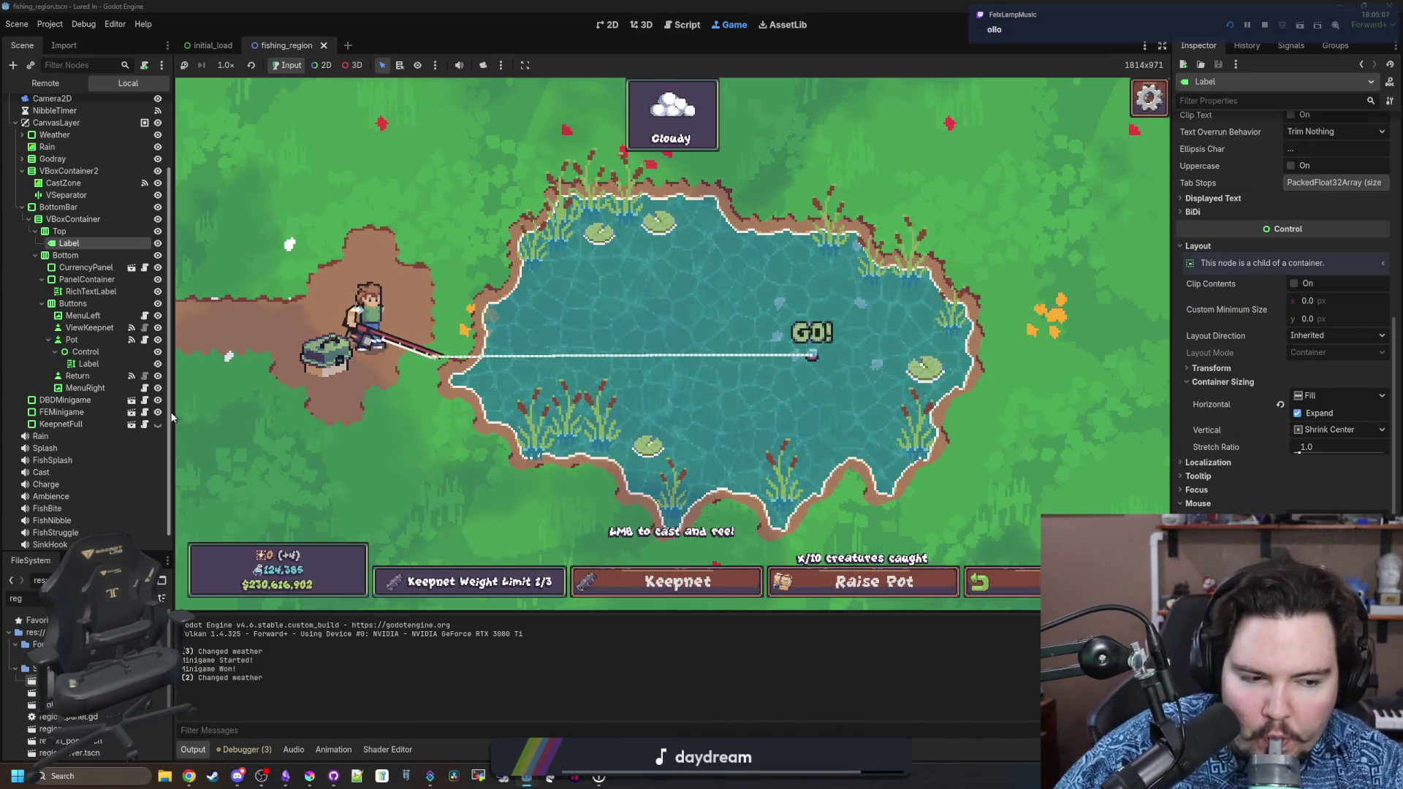
click(358, 213)
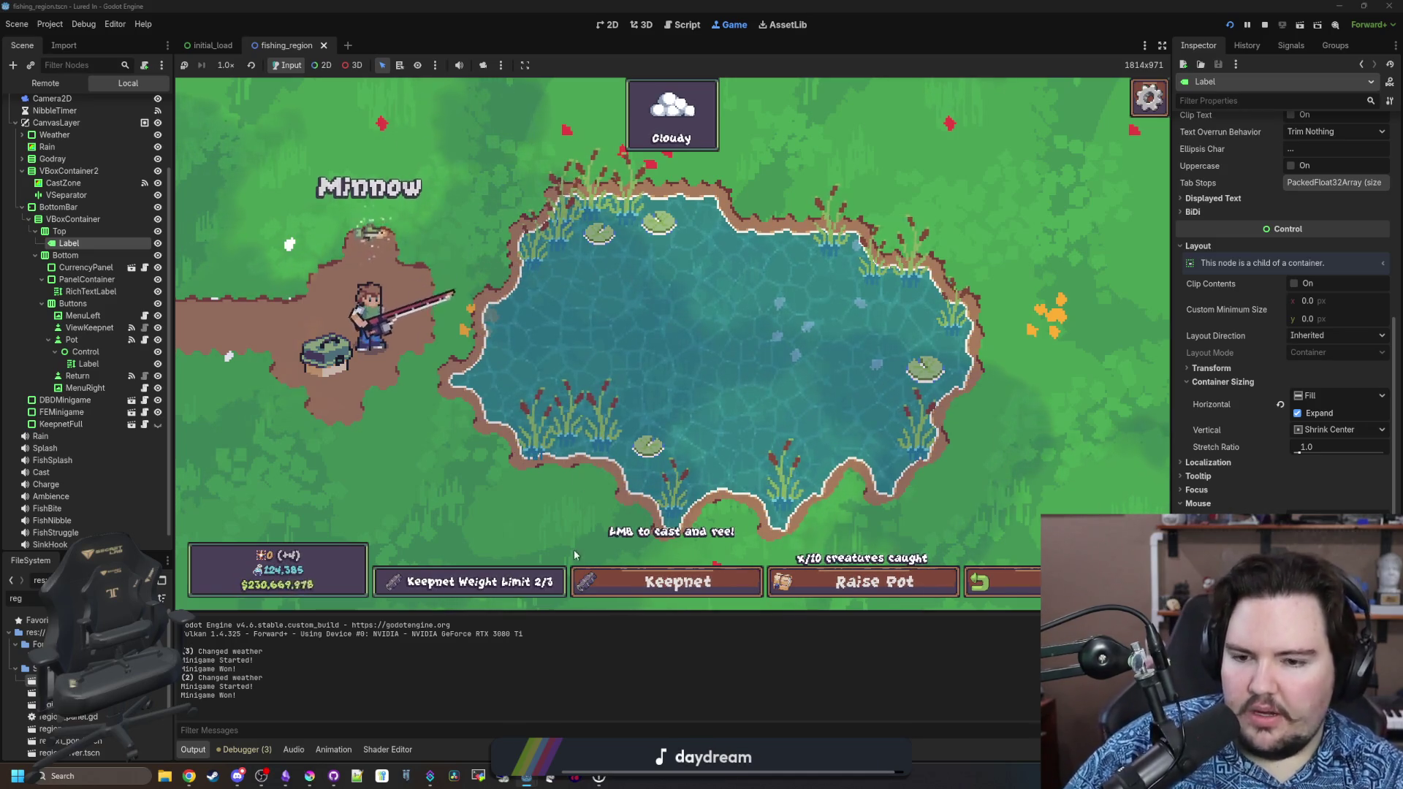
click(614, 583)
click(614, 582)
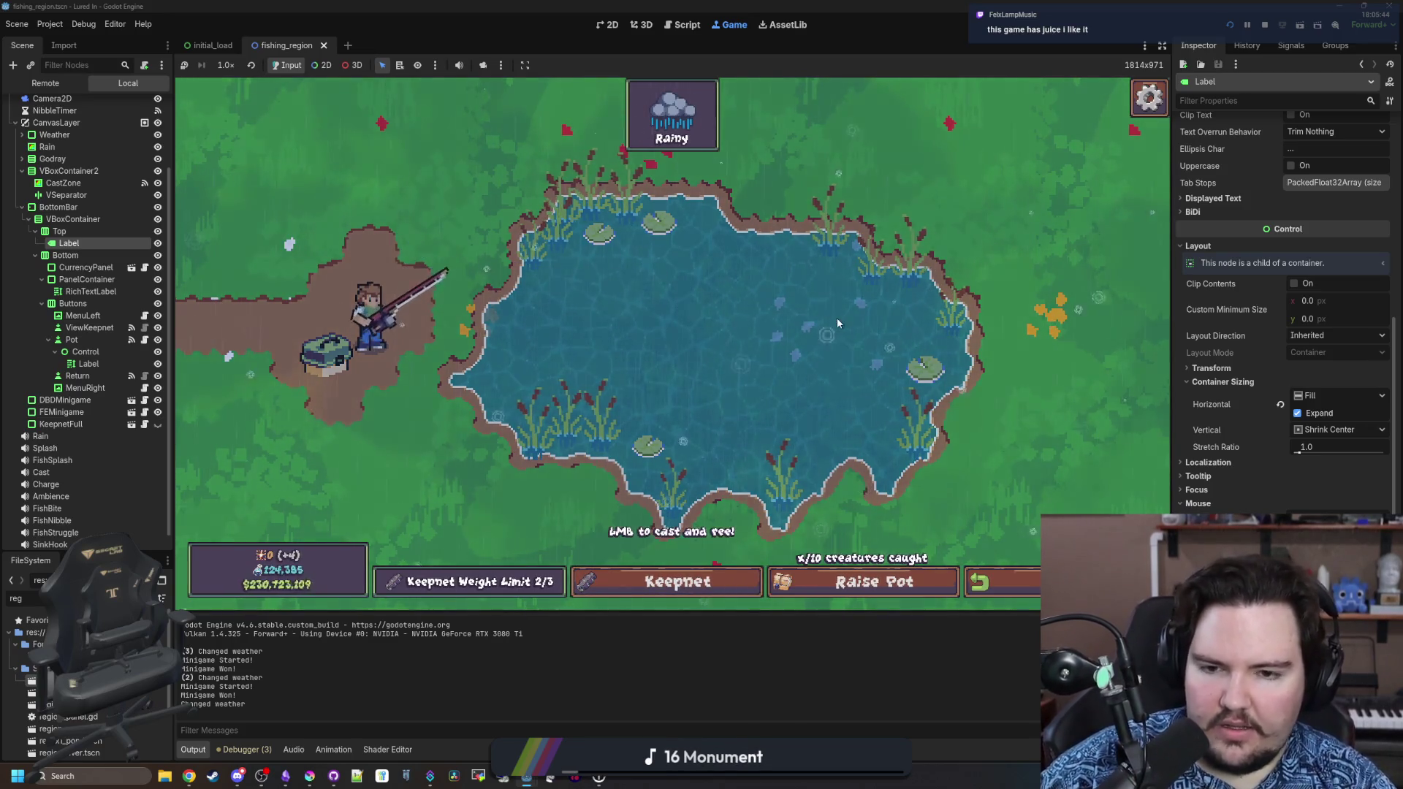
click(876, 581)
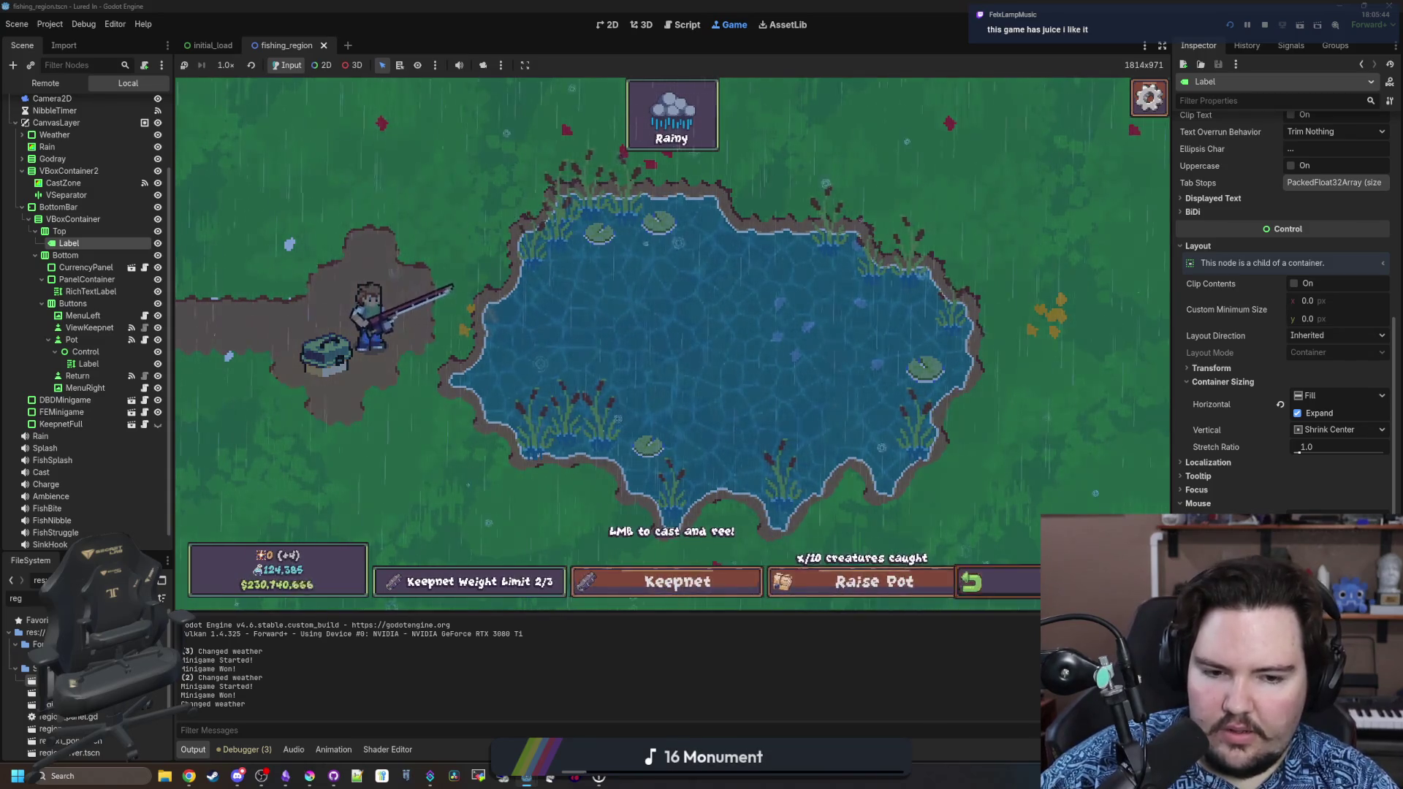
key(Escape)
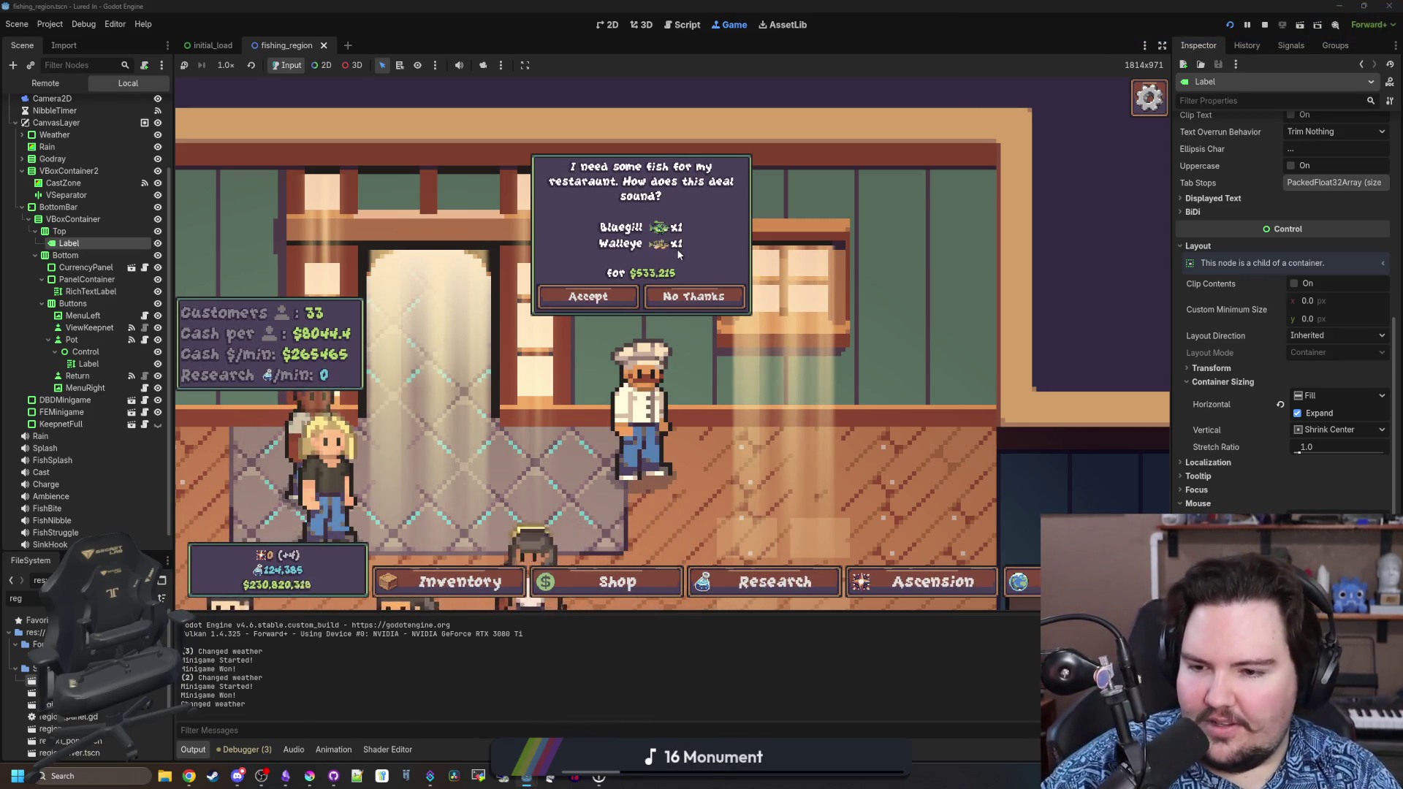
Accept the Bluegill and Walleye restaurant deal, browse the shop's Equipment tab, then view Research.
click(571, 298)
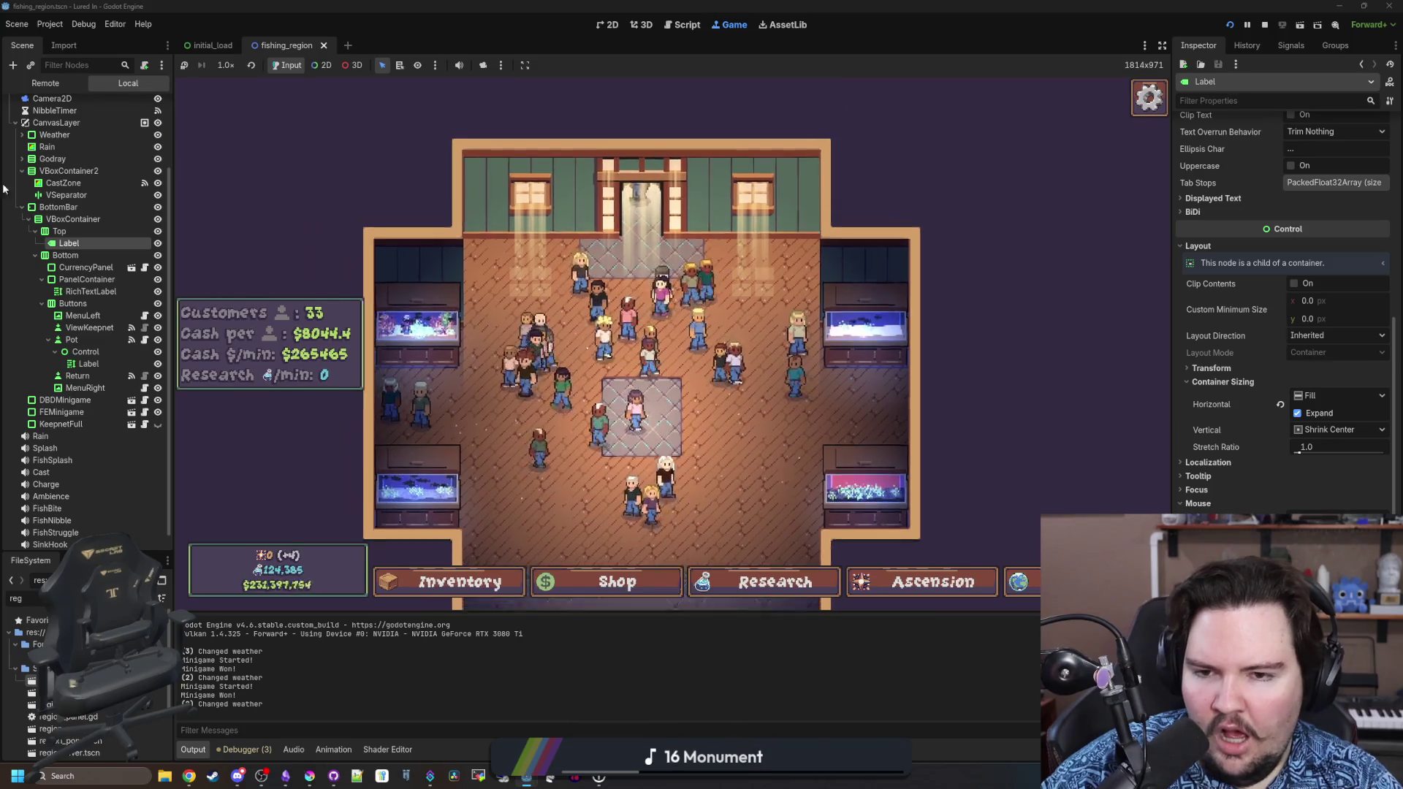
click(537, 583)
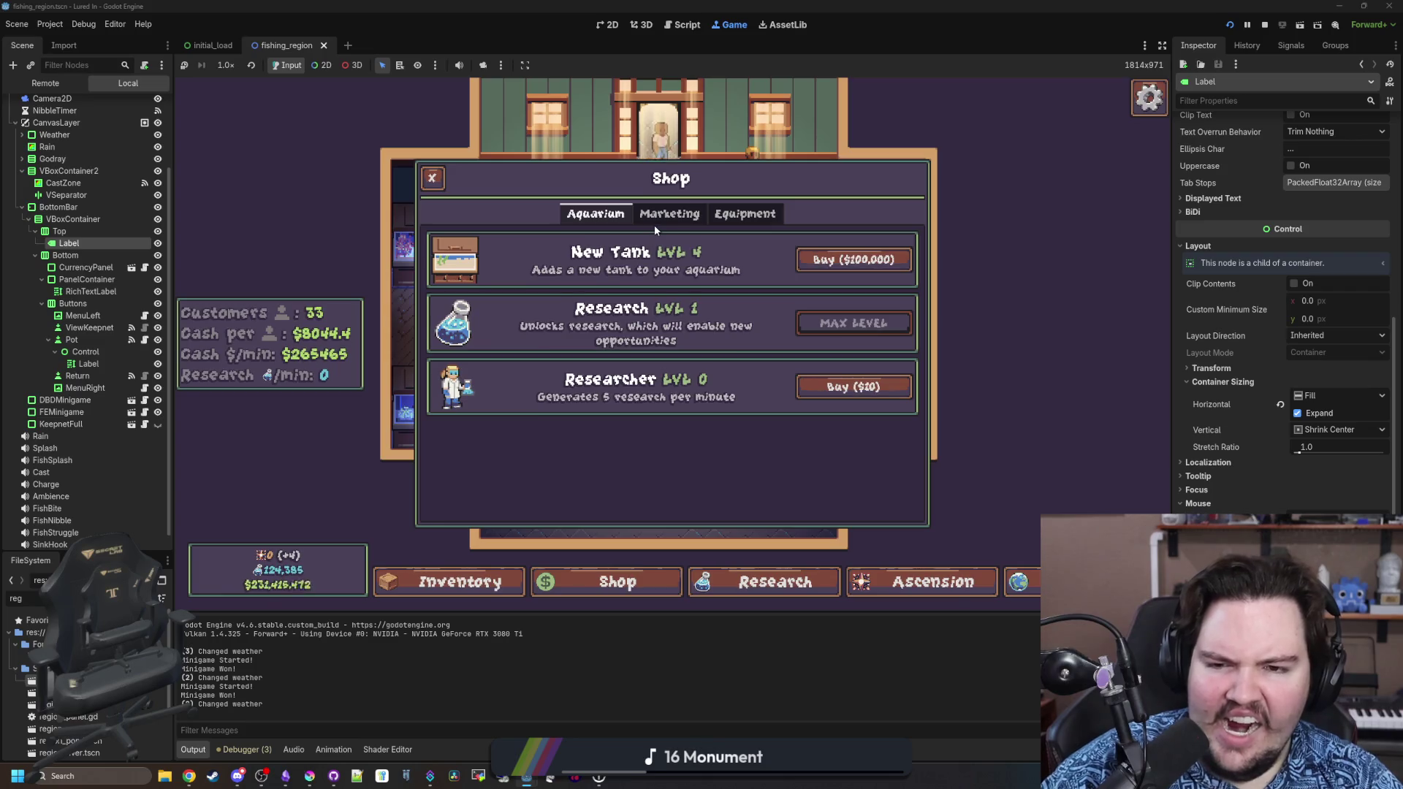
click(749, 214)
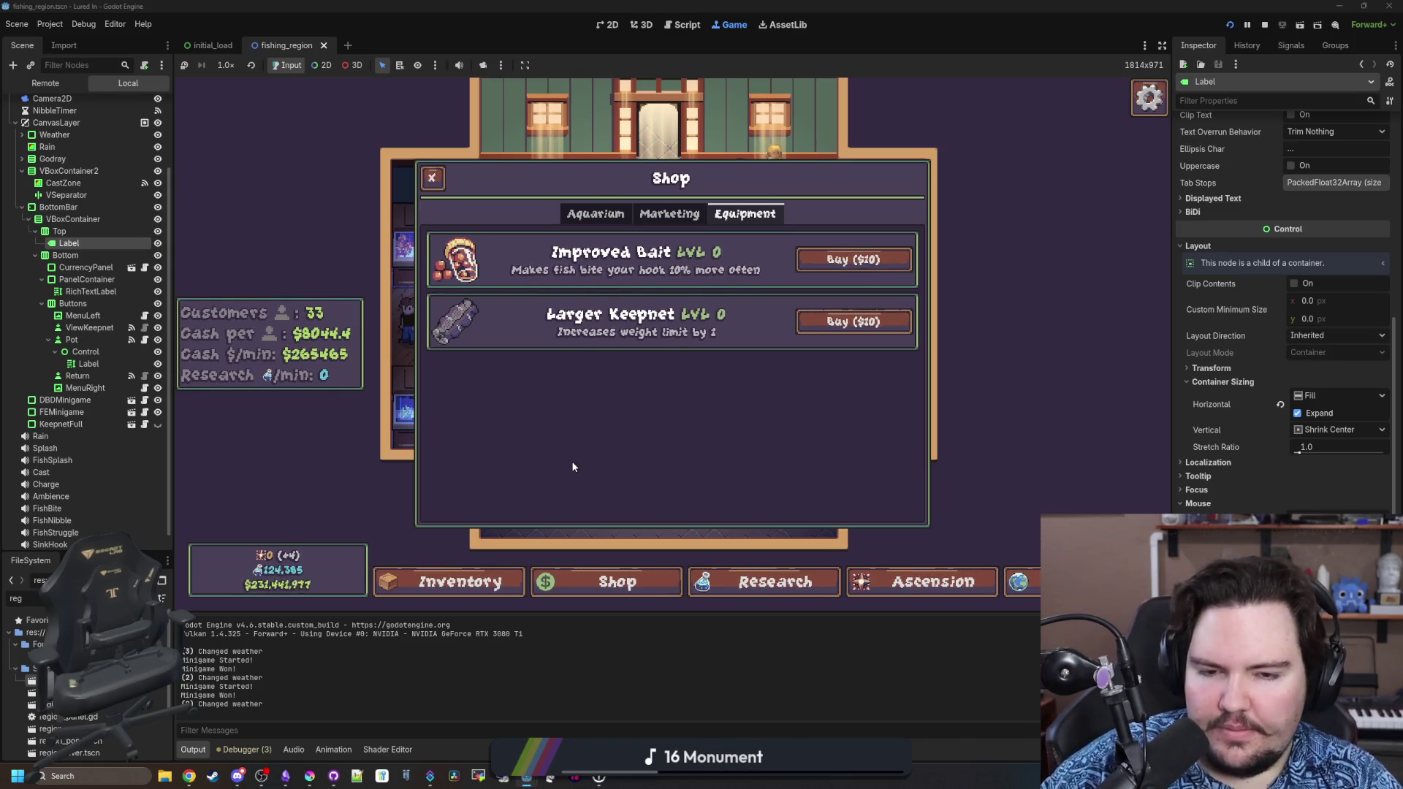
click(774, 582)
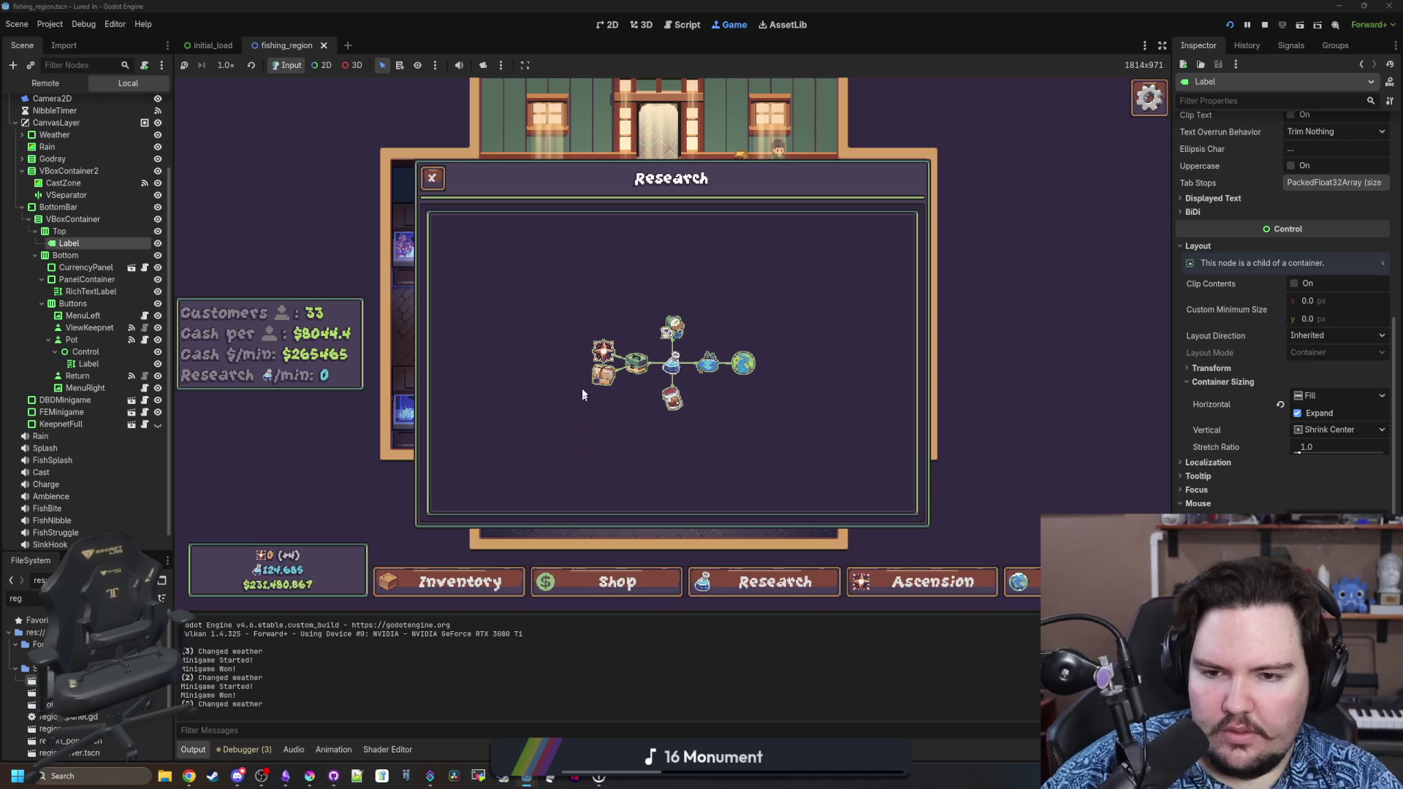
Inspect the Equipment research node, zoom the tree, then switch to the x5.6 Ascension tree.
mouse_move(593, 385)
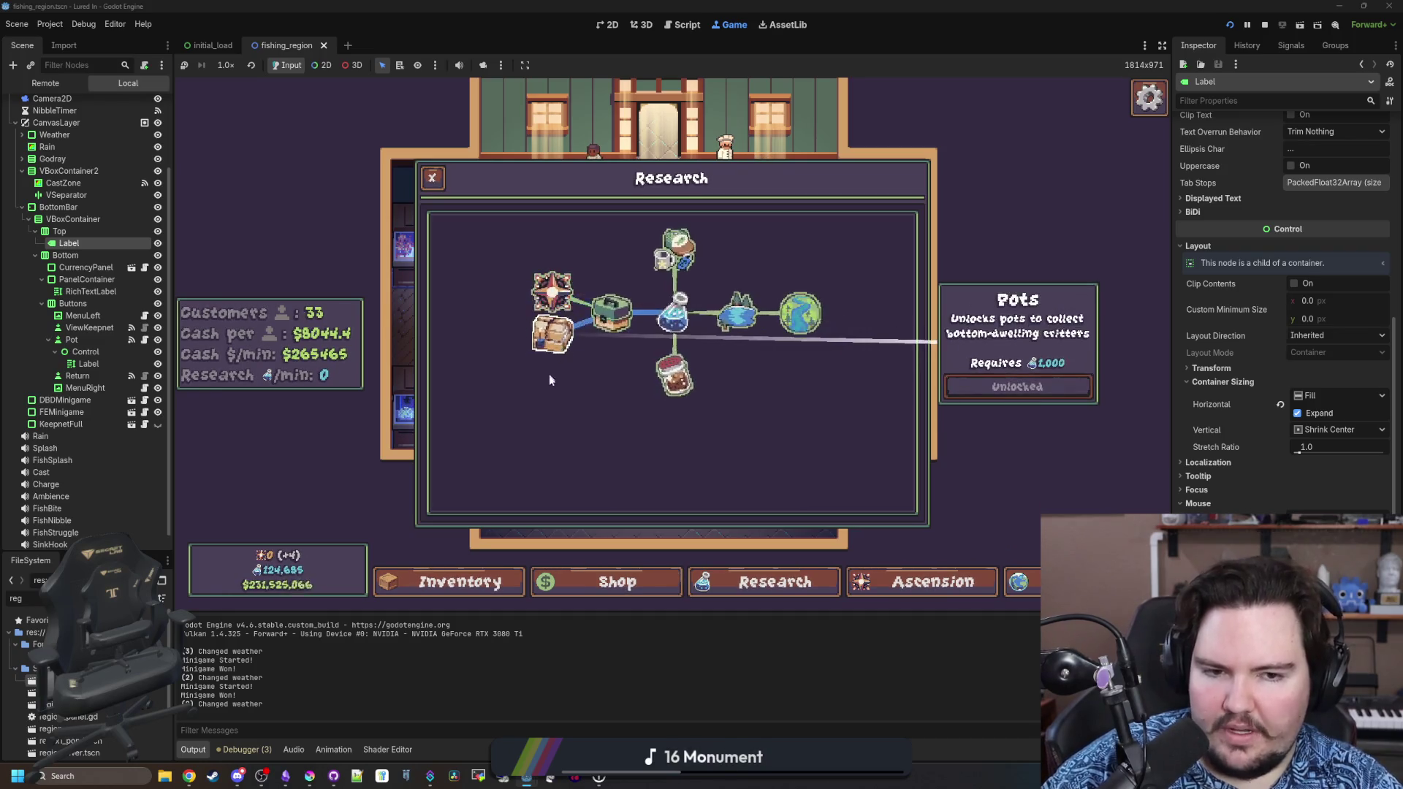
click(580, 396)
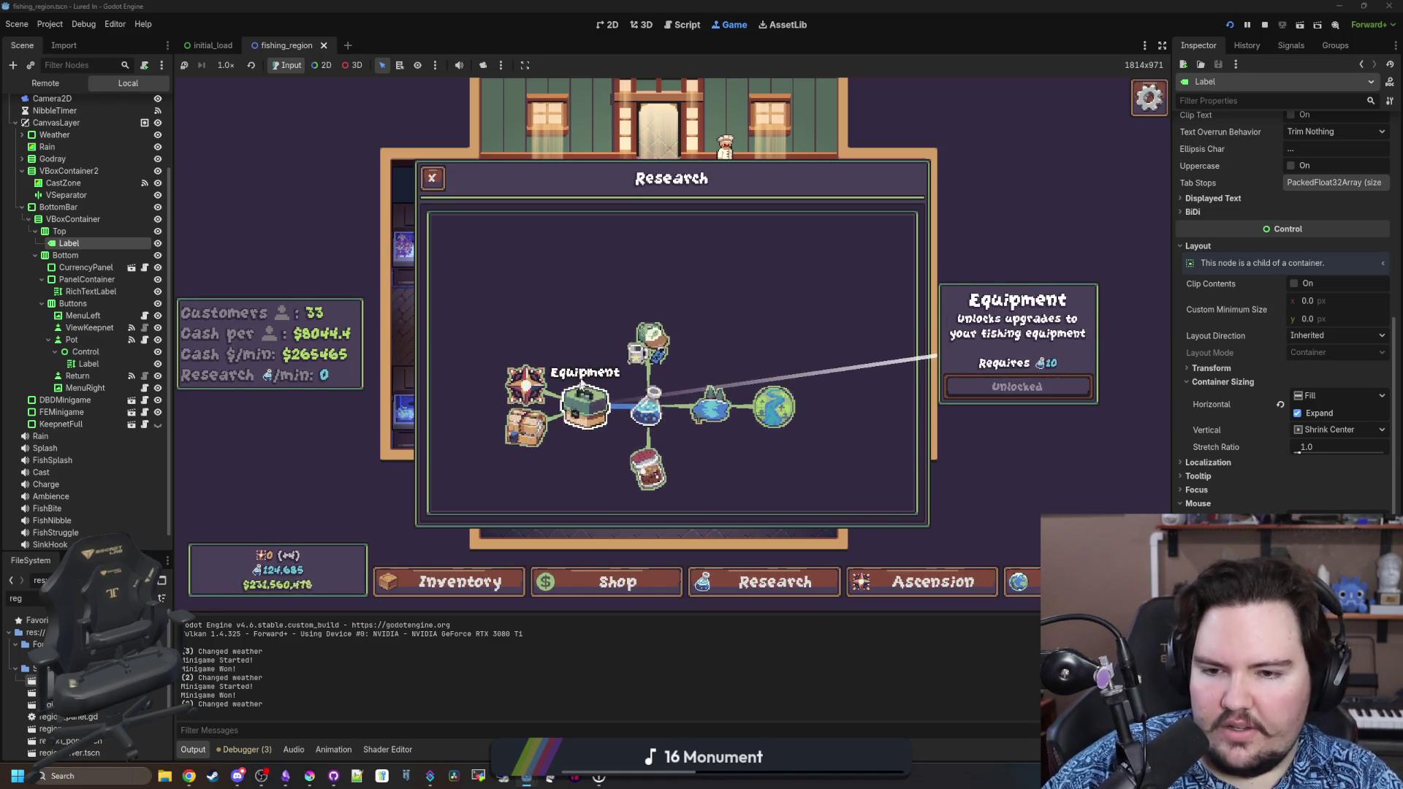
click(582, 357)
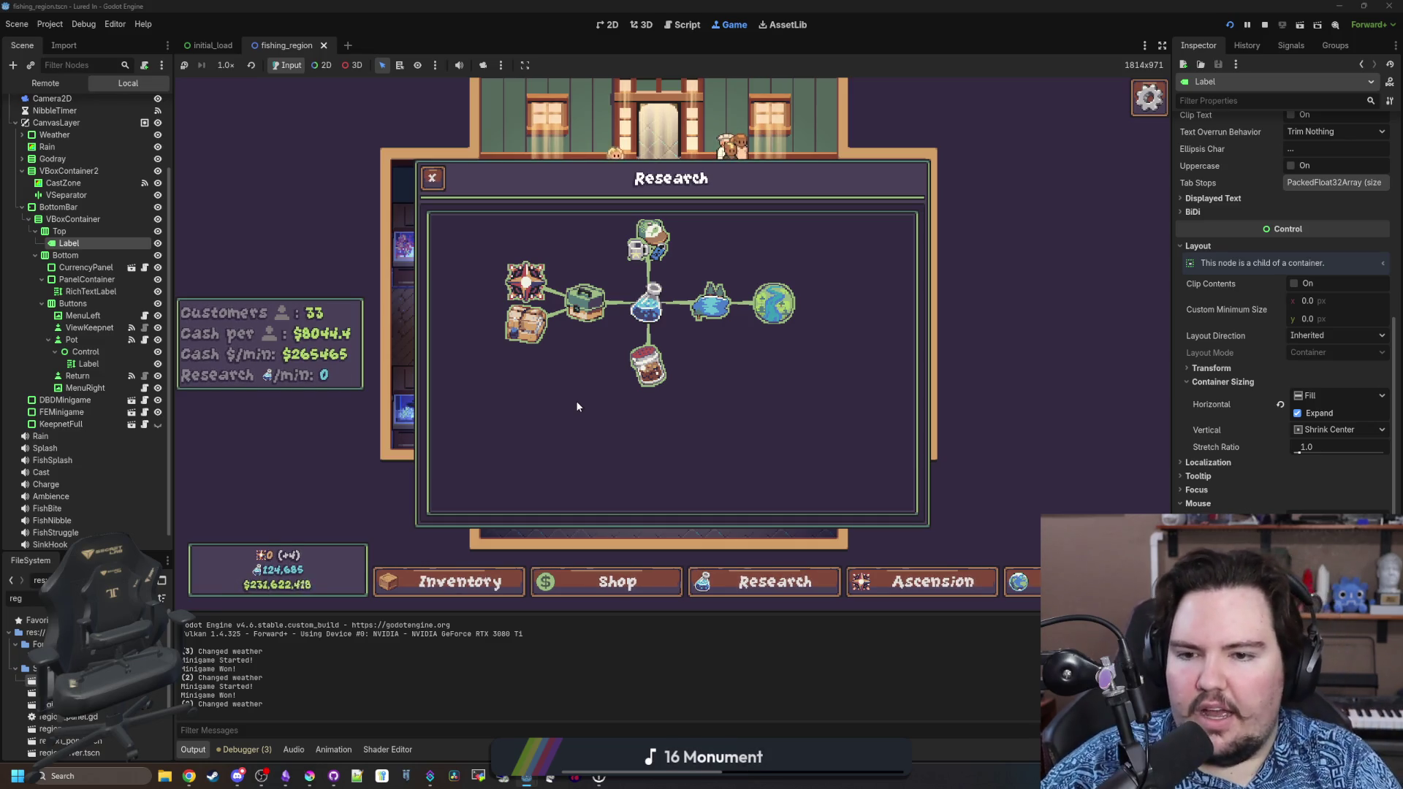
scroll(577, 403, up, 3)
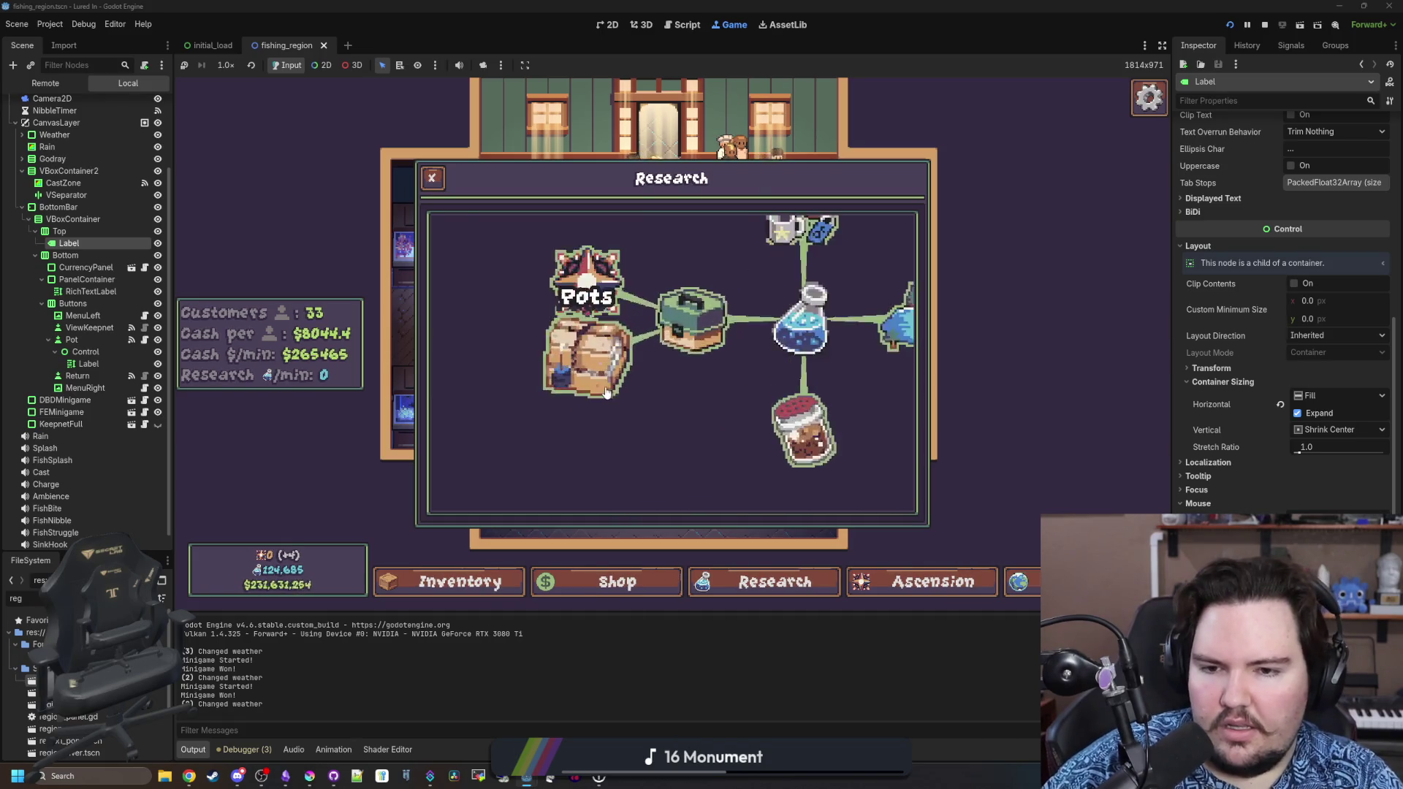
scroll(606, 393, up, 2)
scroll(642, 406, down, 3)
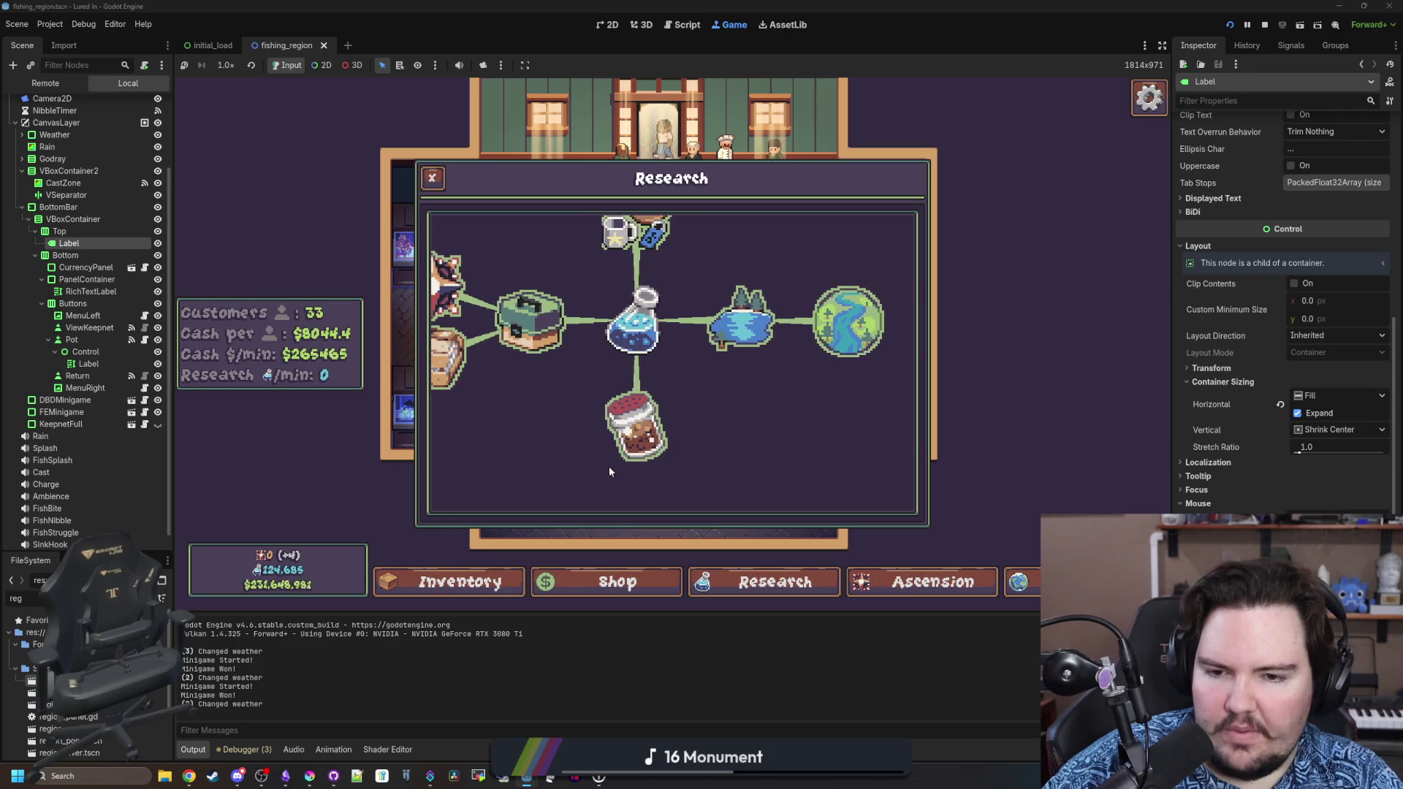
scroll(726, 372, down, 2)
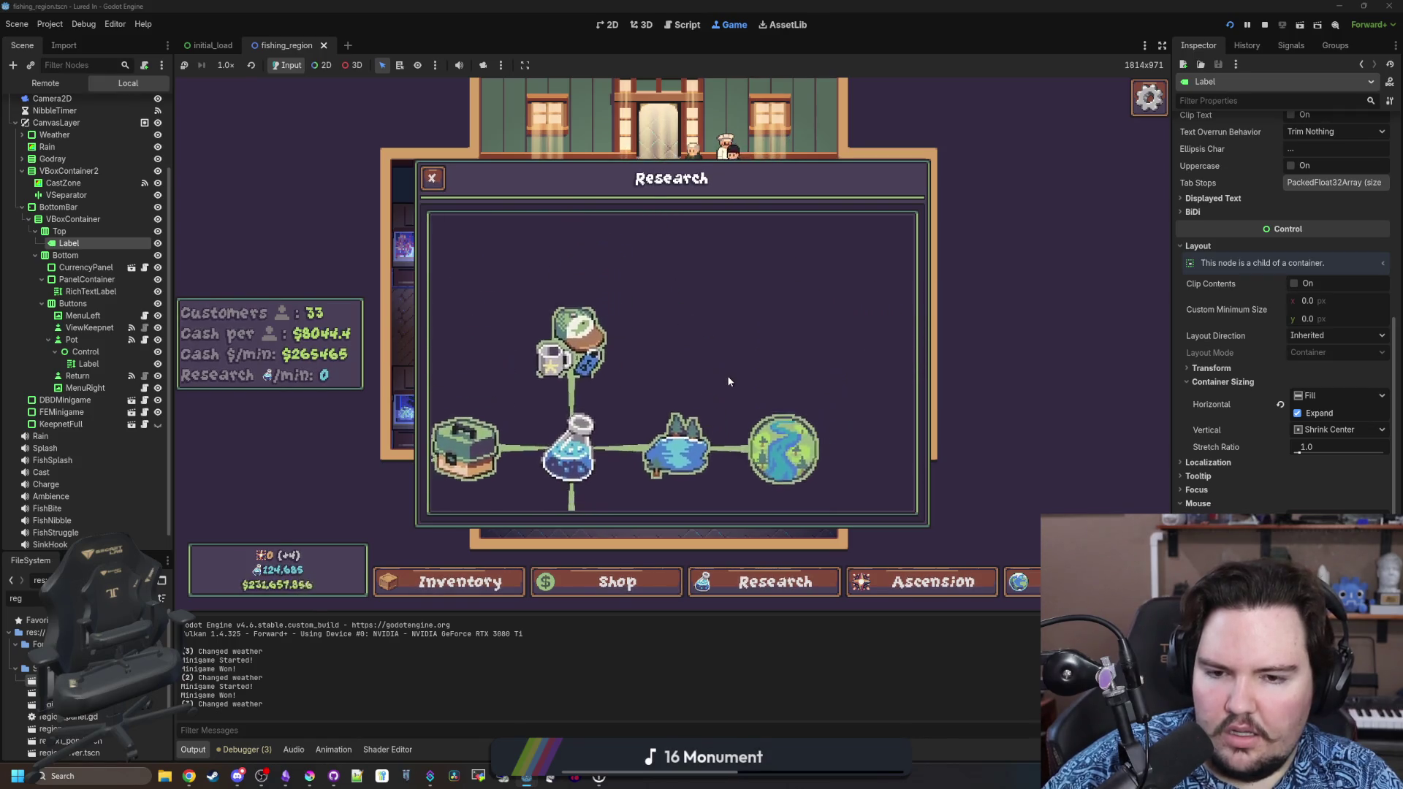
scroll(726, 356, down, 2)
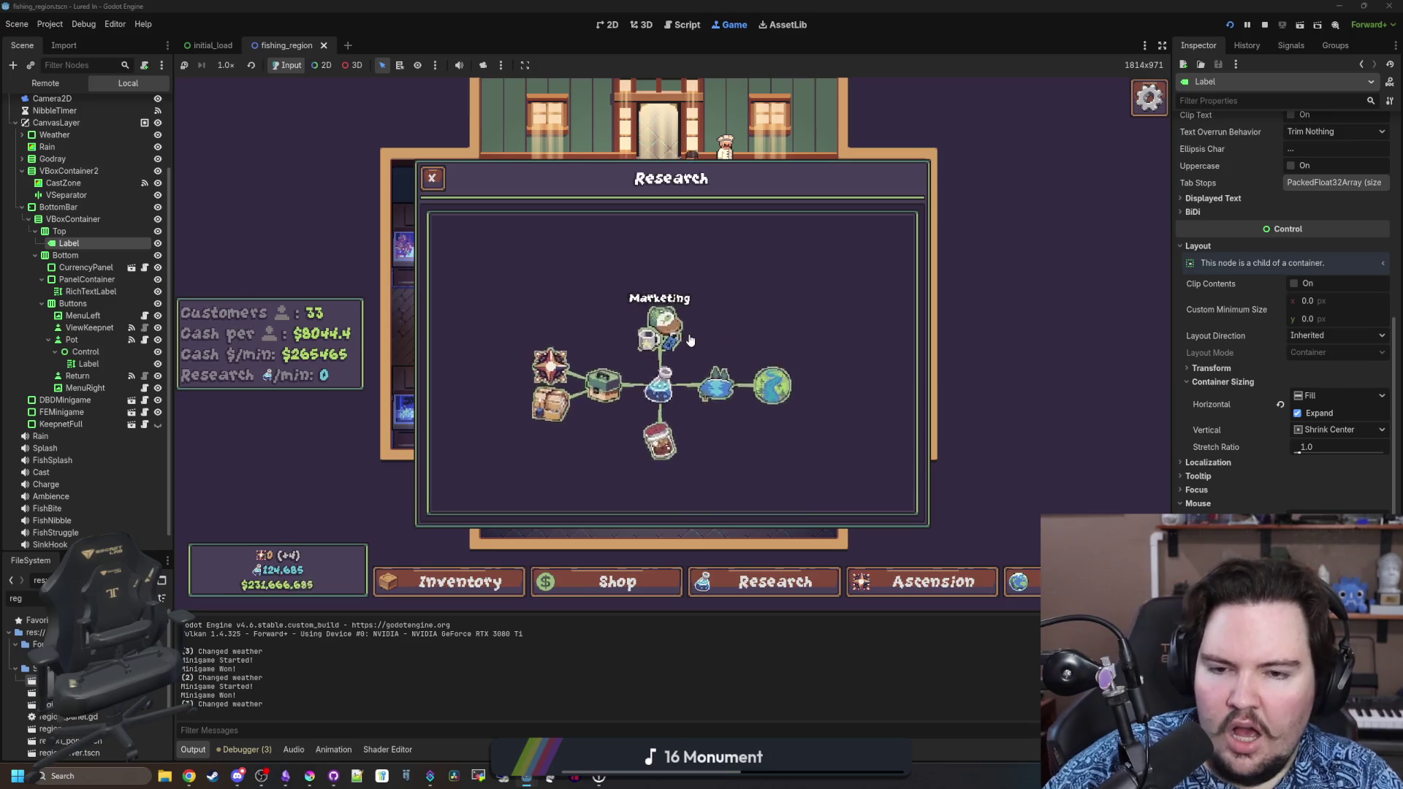
click(957, 588)
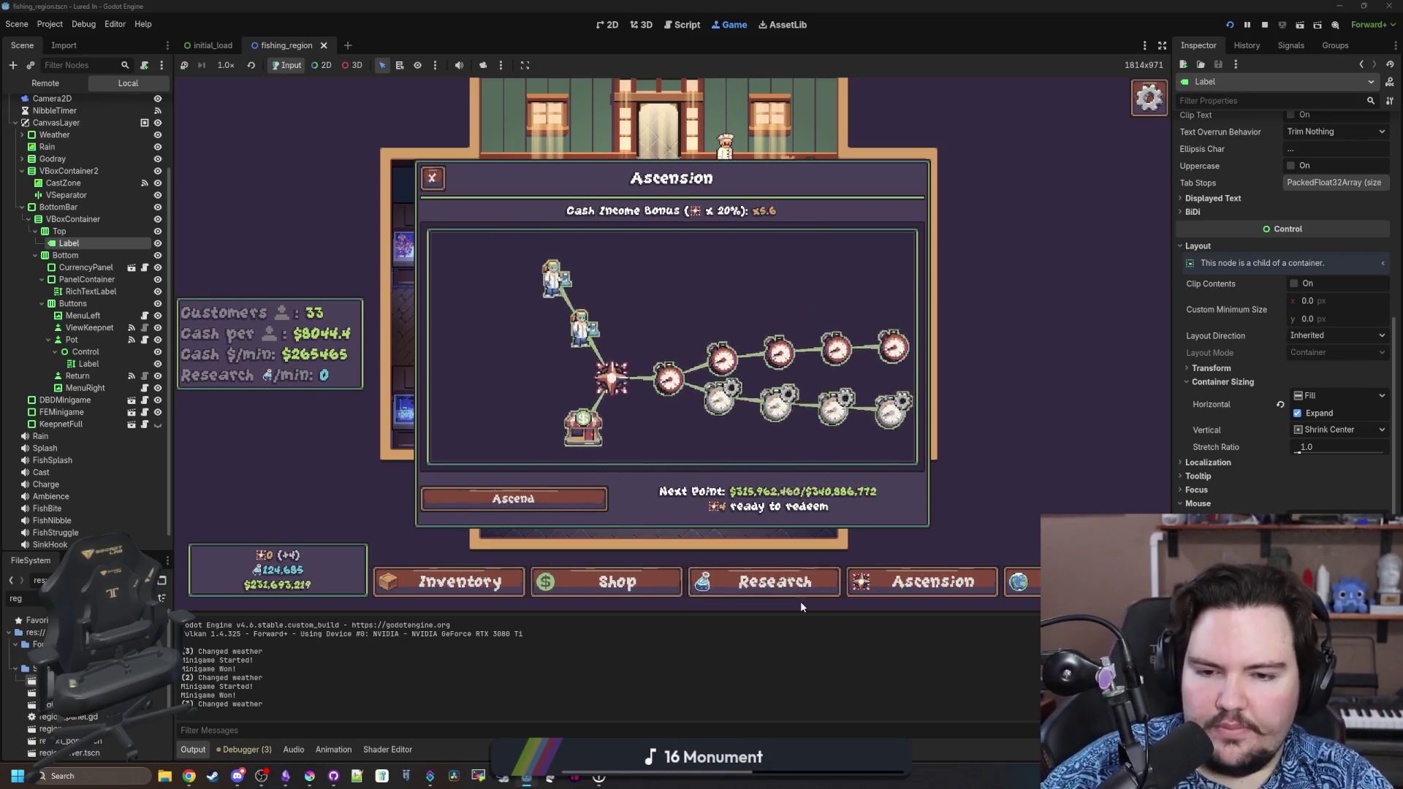
Close Ascension and view Fish Tank 1's upgrades.
key(Escape)
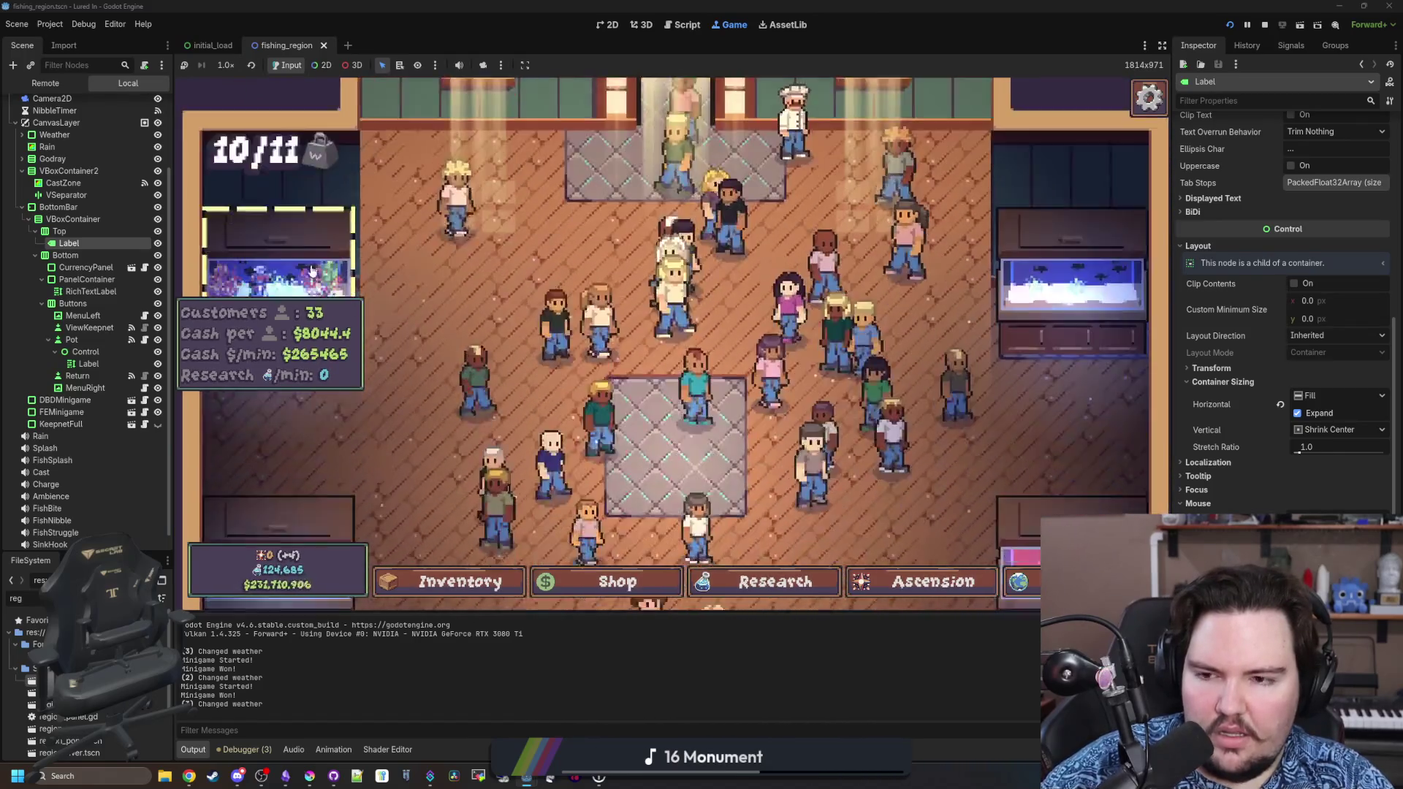
click(292, 241)
click(617, 210)
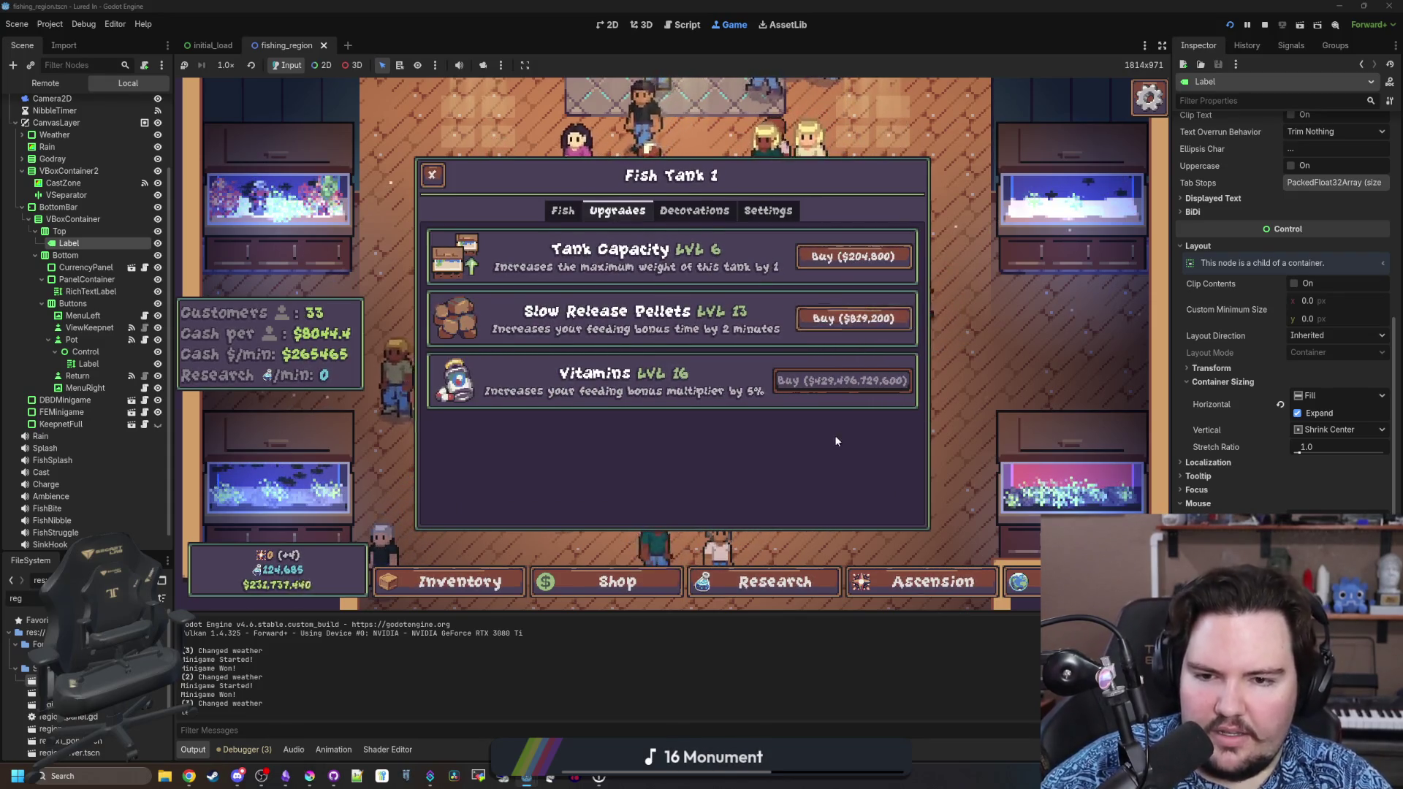
Reopen Ascension, inspect the Government Grants 2 upgrade, then close the panel.
click(921, 581)
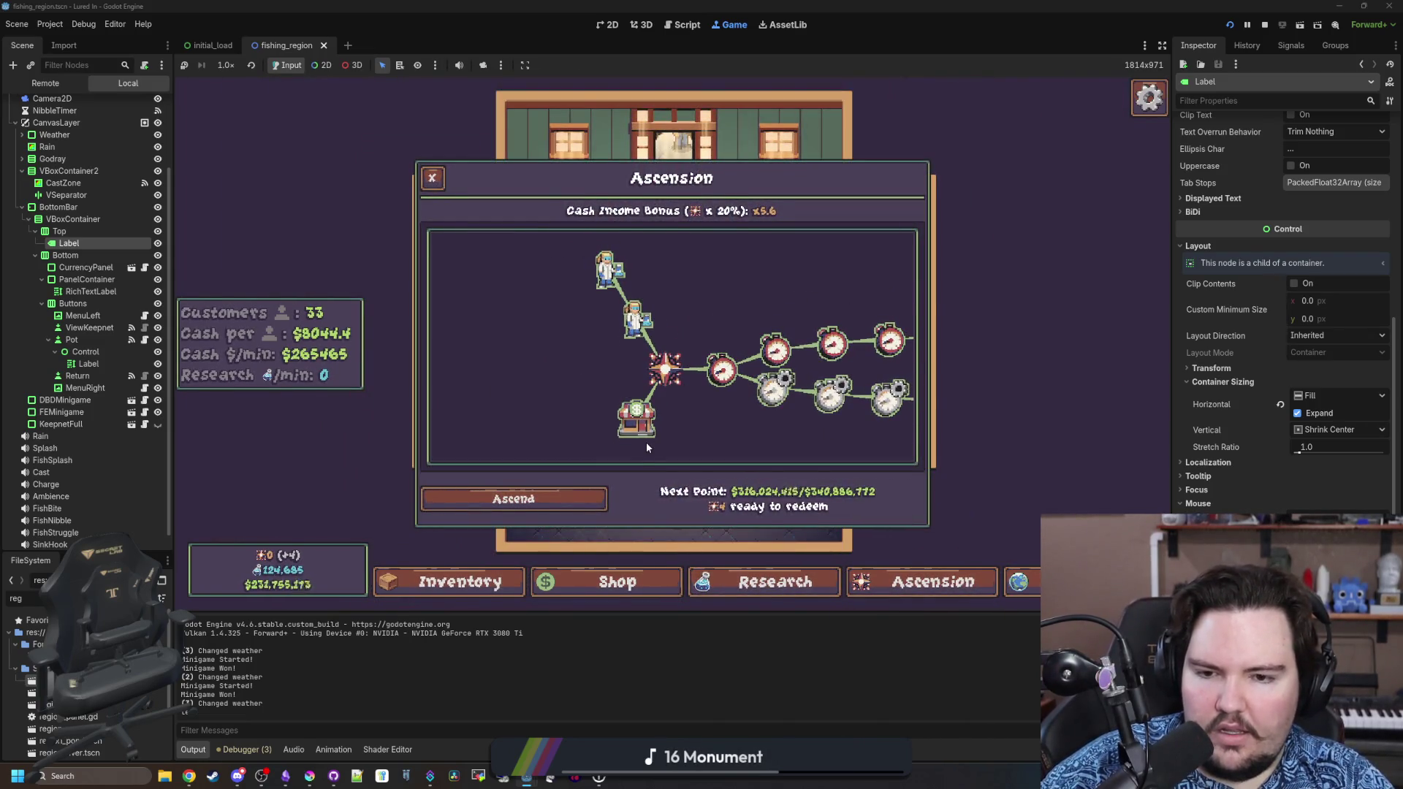
mouse_move(652, 369)
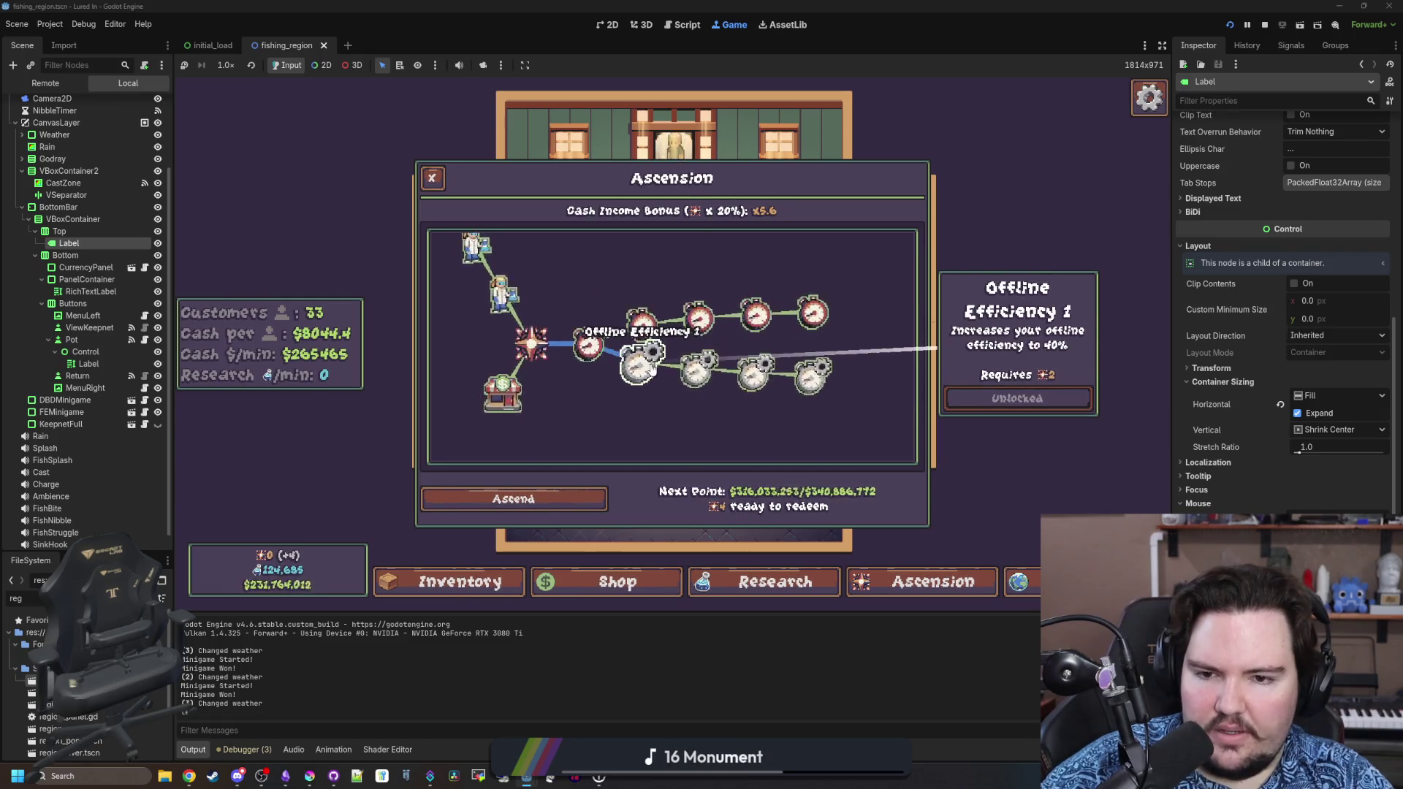
mouse_move(673, 315)
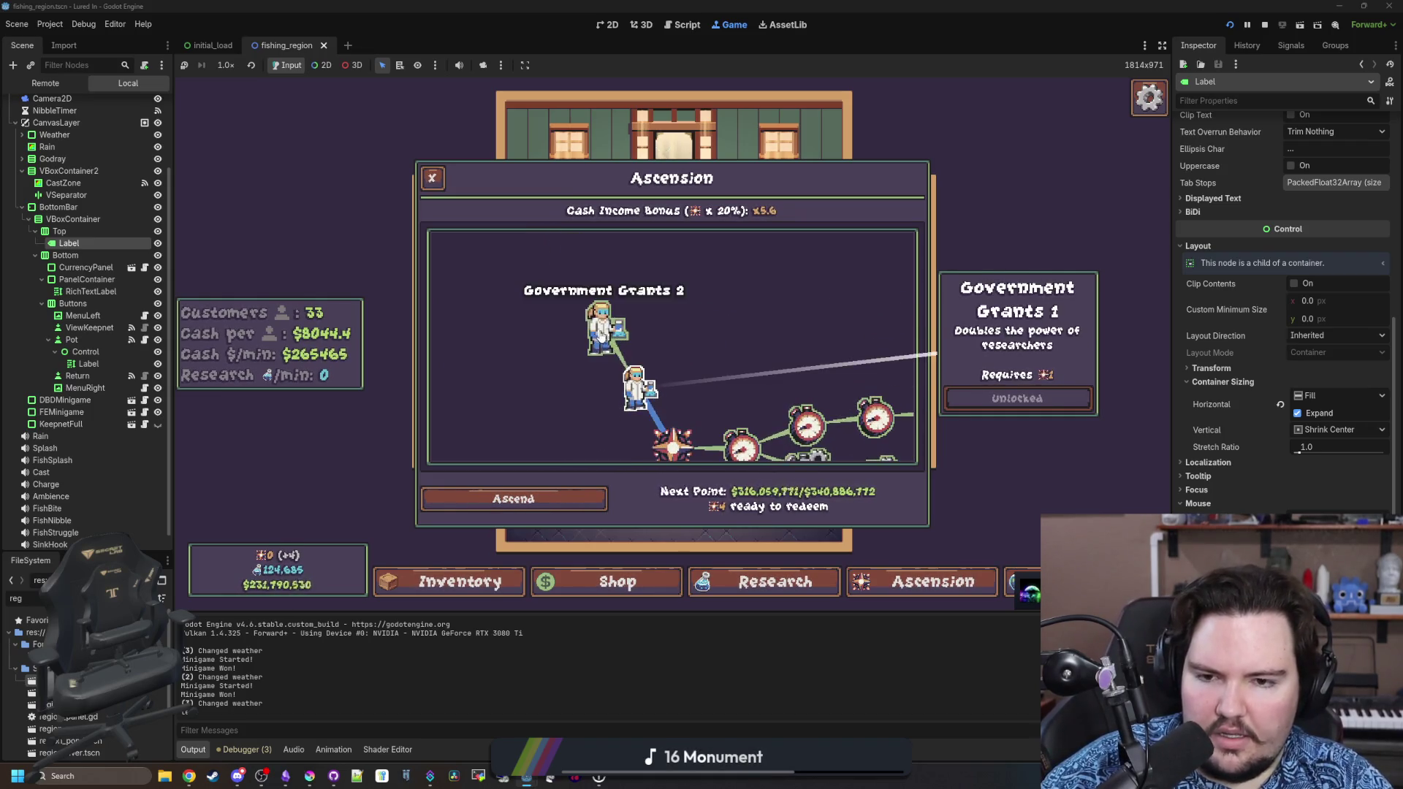
click(603, 331)
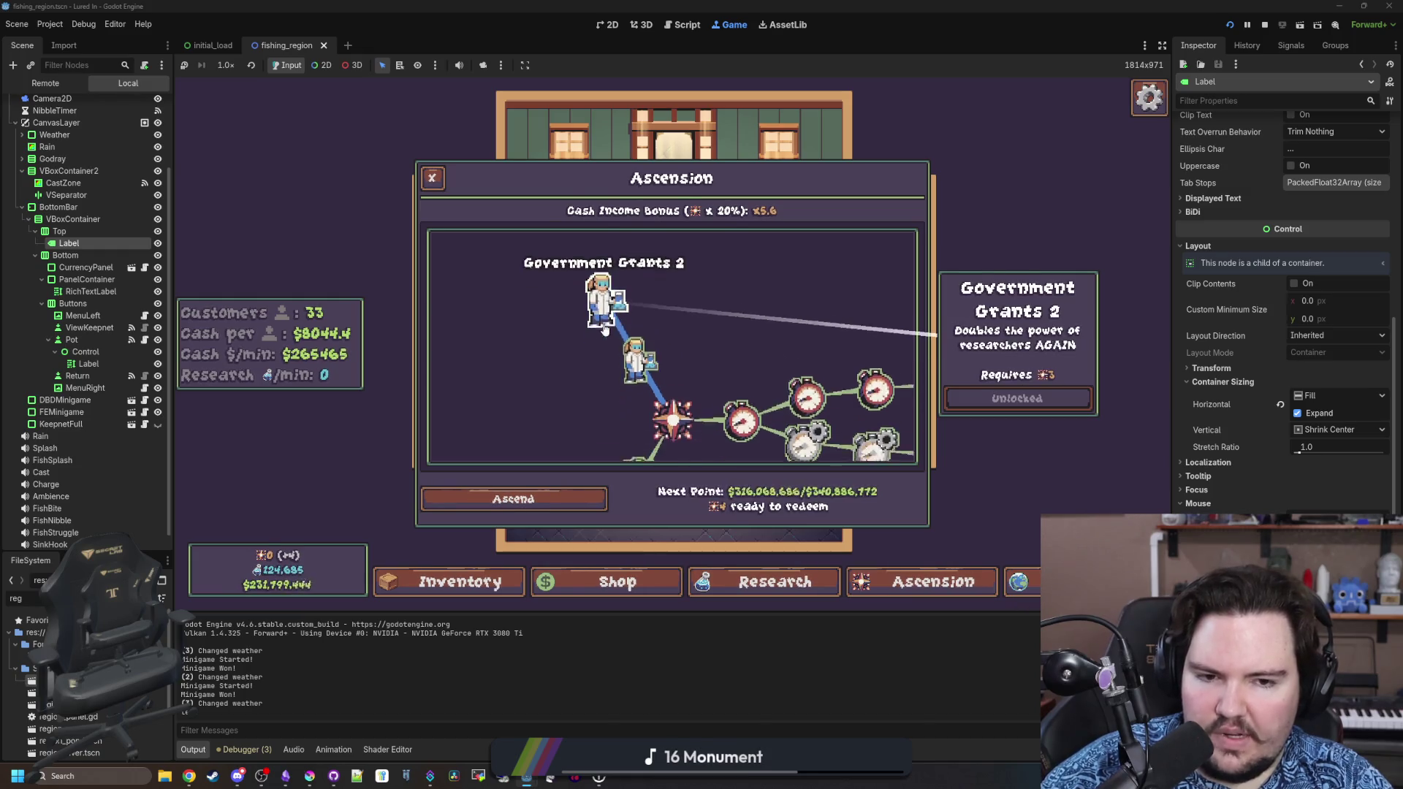
mouse_move(643, 402)
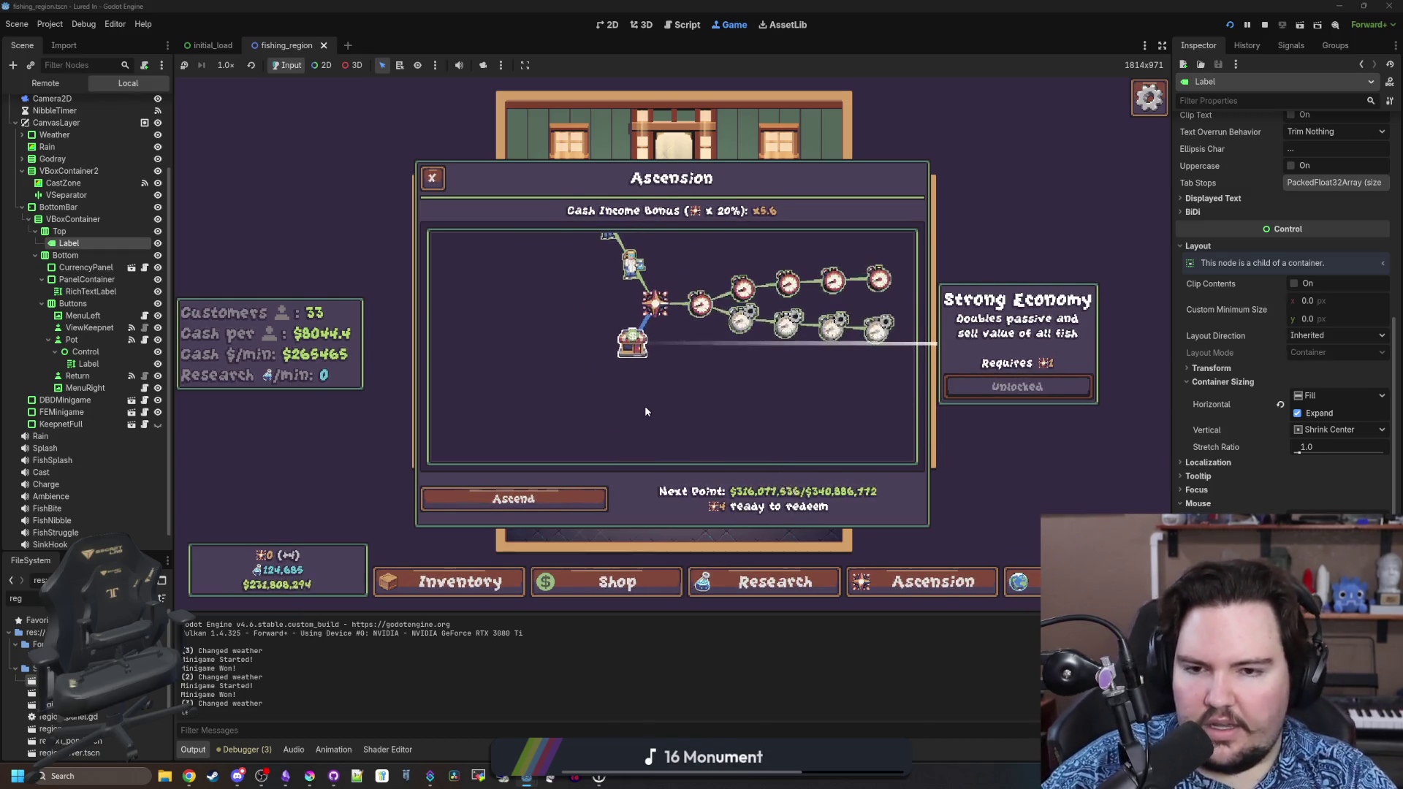
key(Escape)
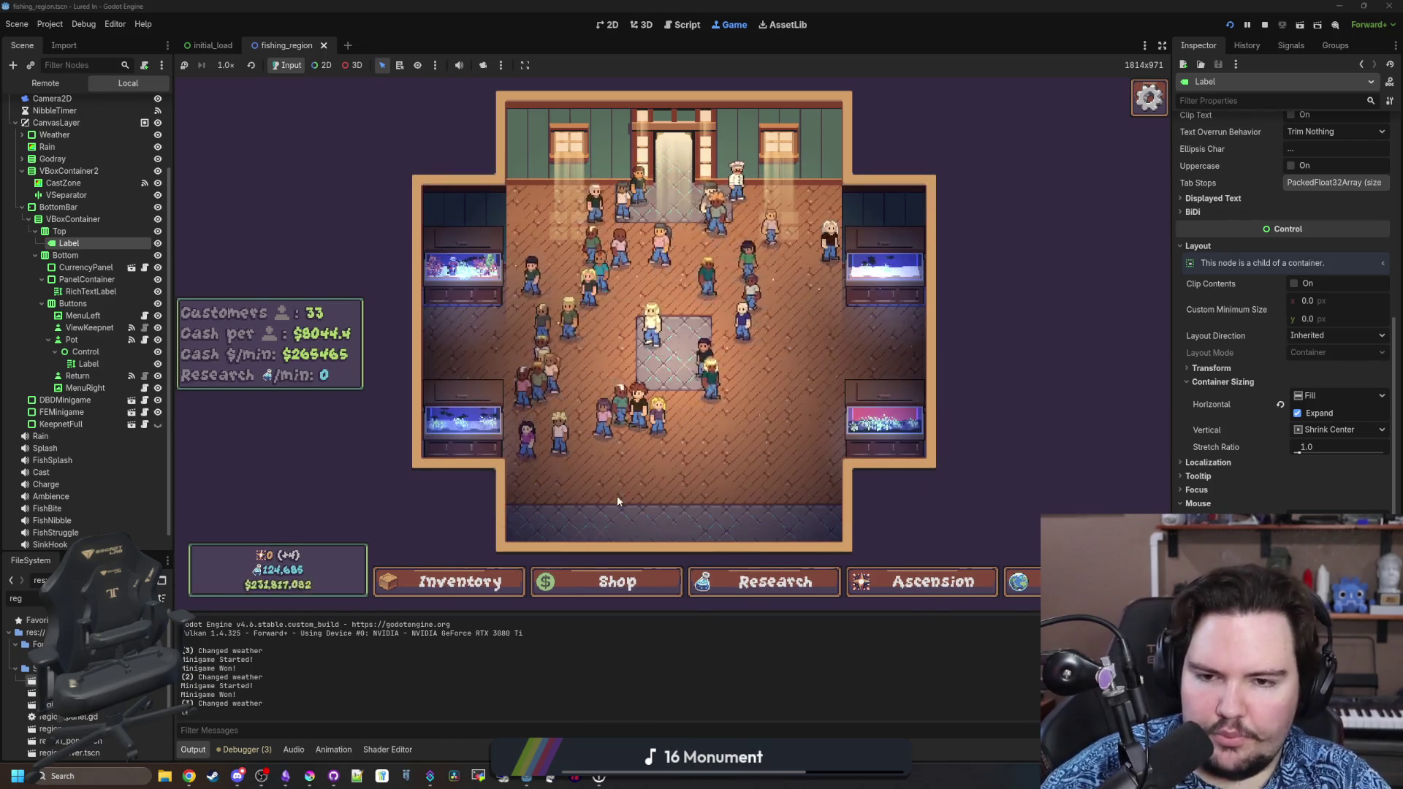
Zoom the game camera into the shop floor and pan down to the bottom wall.
scroll(617, 497, up, 2)
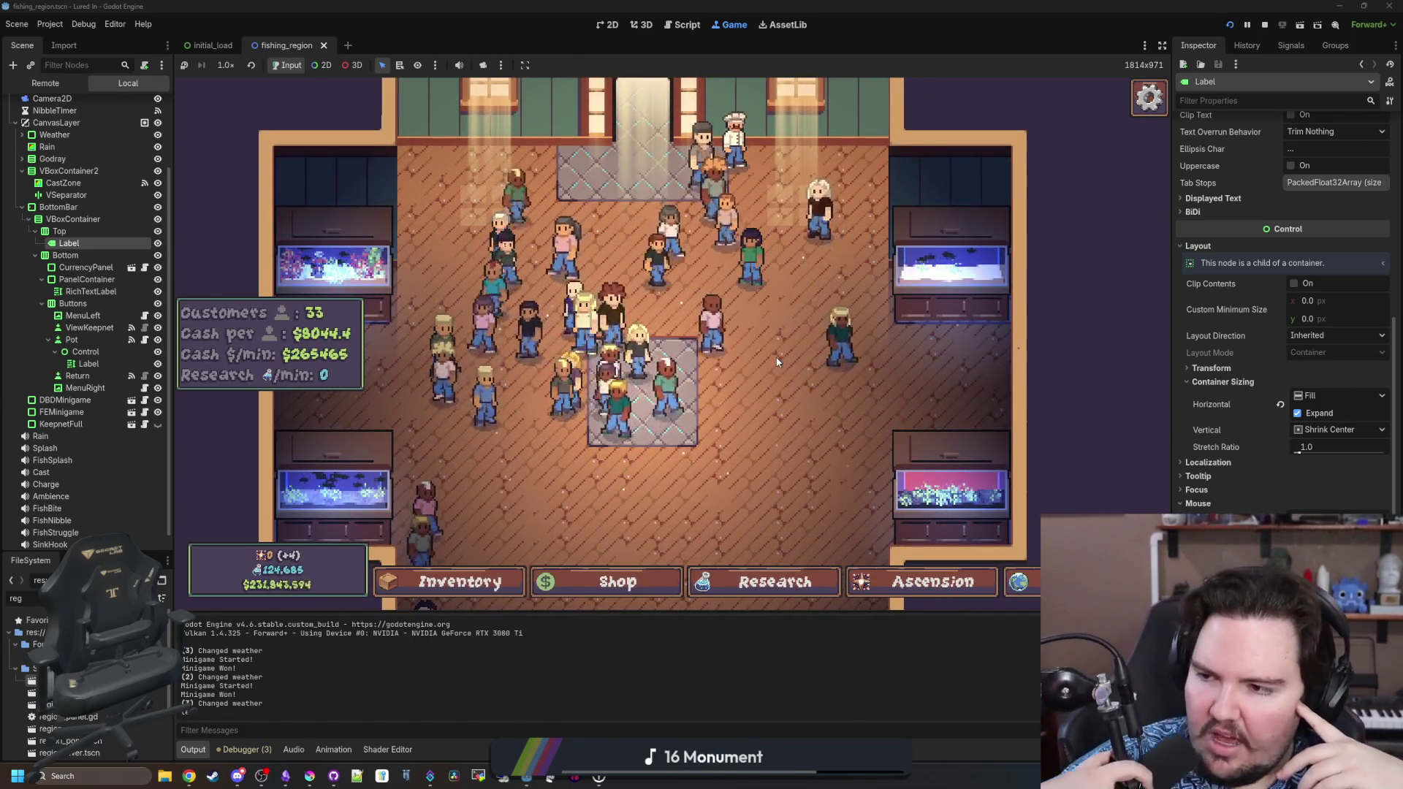
key(Down)
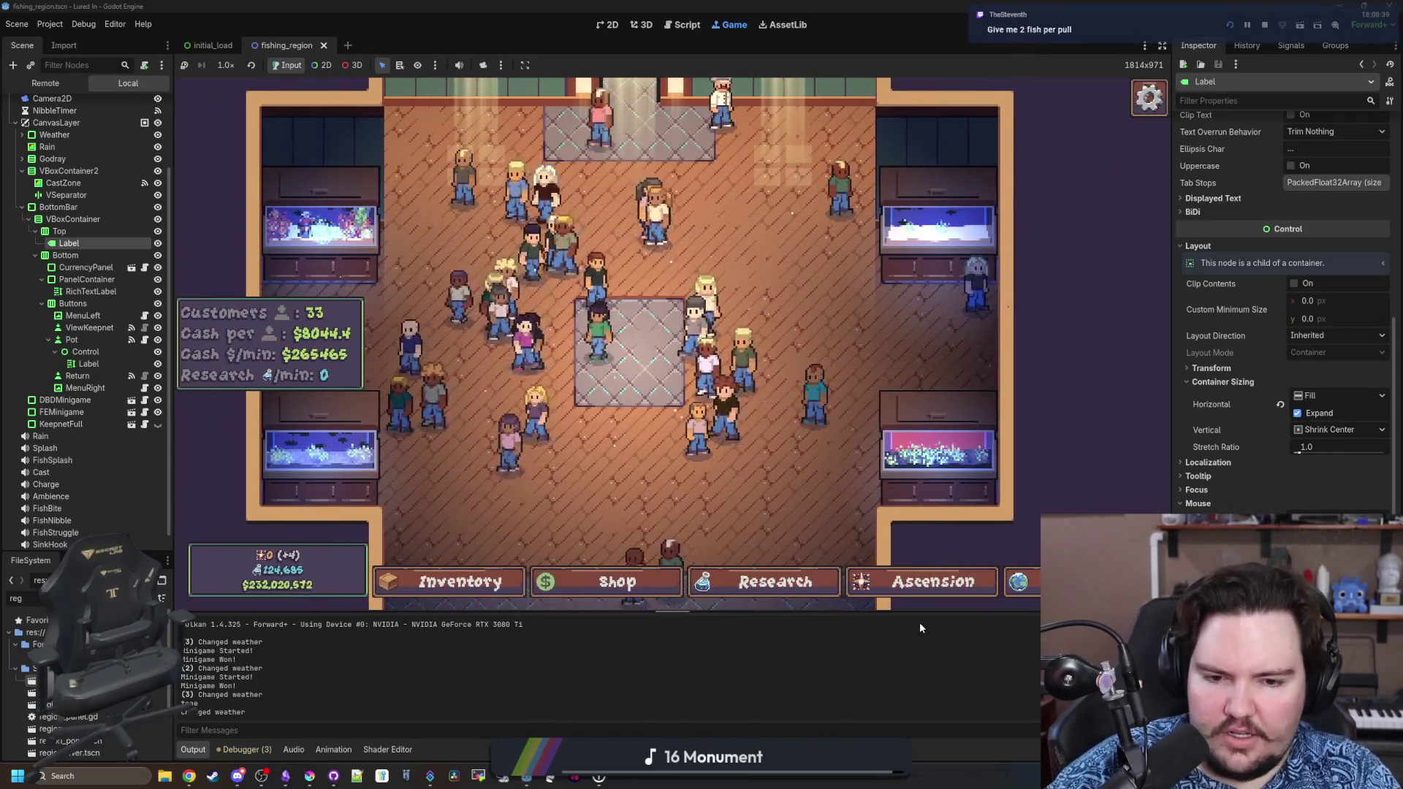
Try Ascend three times, answering No to the reset warning each time to keep progress.
click(929, 584)
click(581, 494)
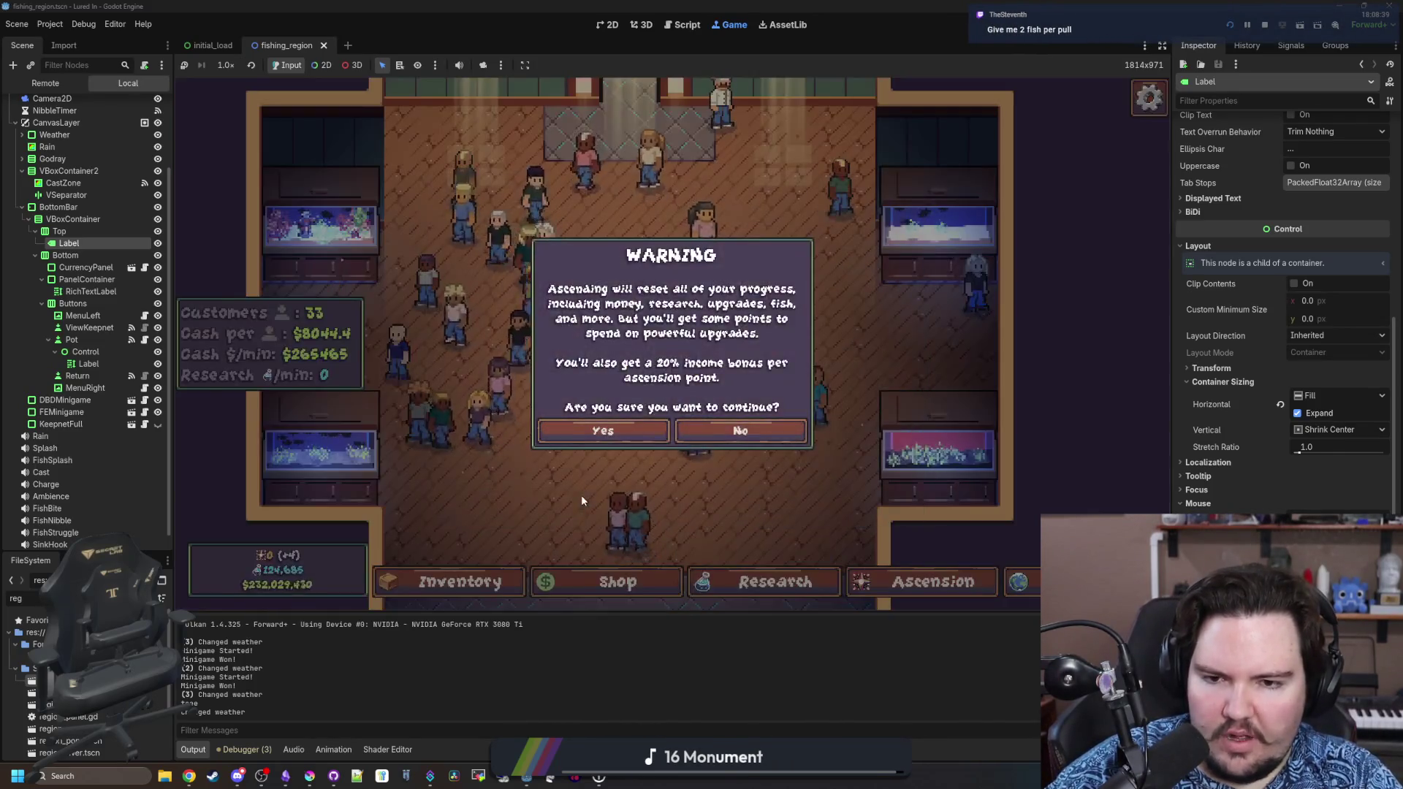
click(740, 431)
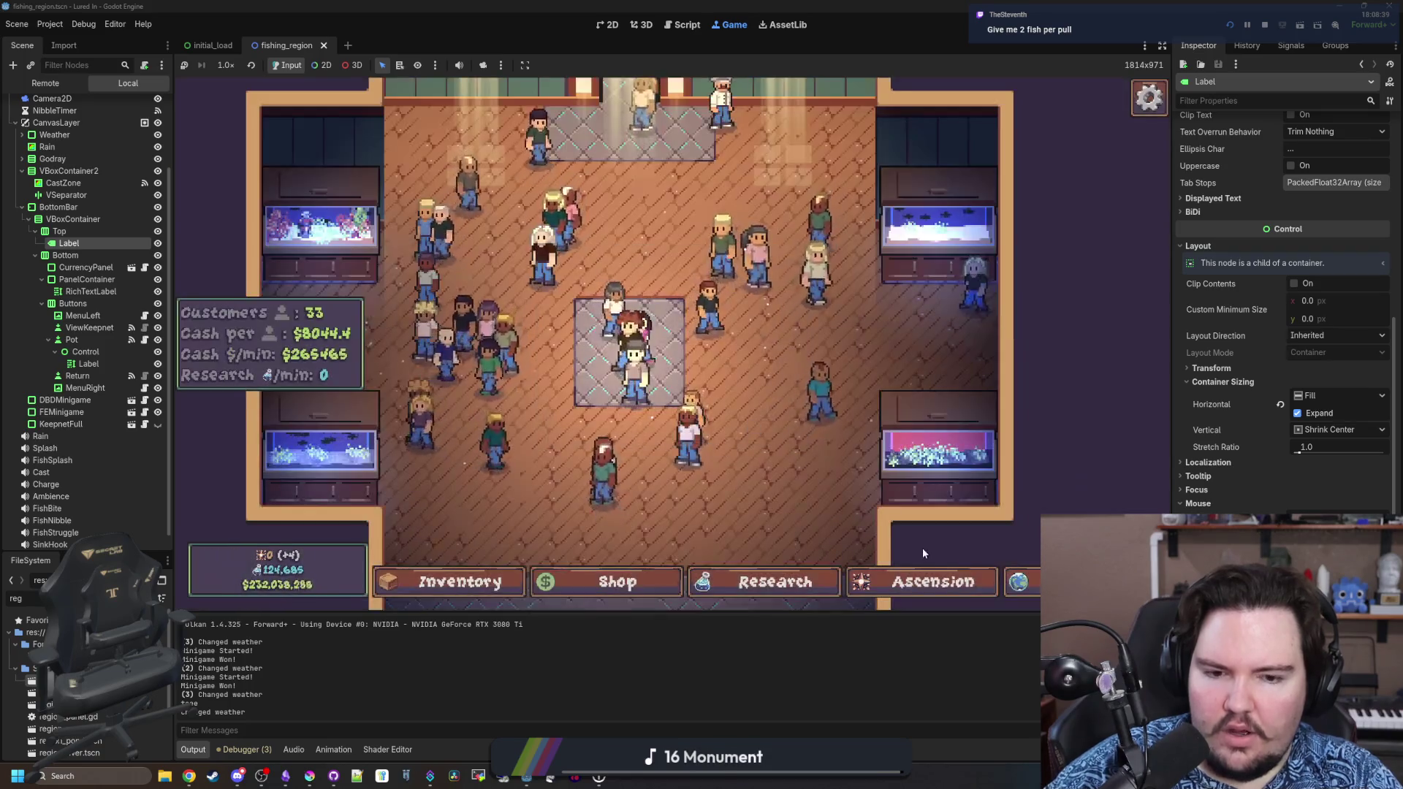
click(946, 581)
click(526, 499)
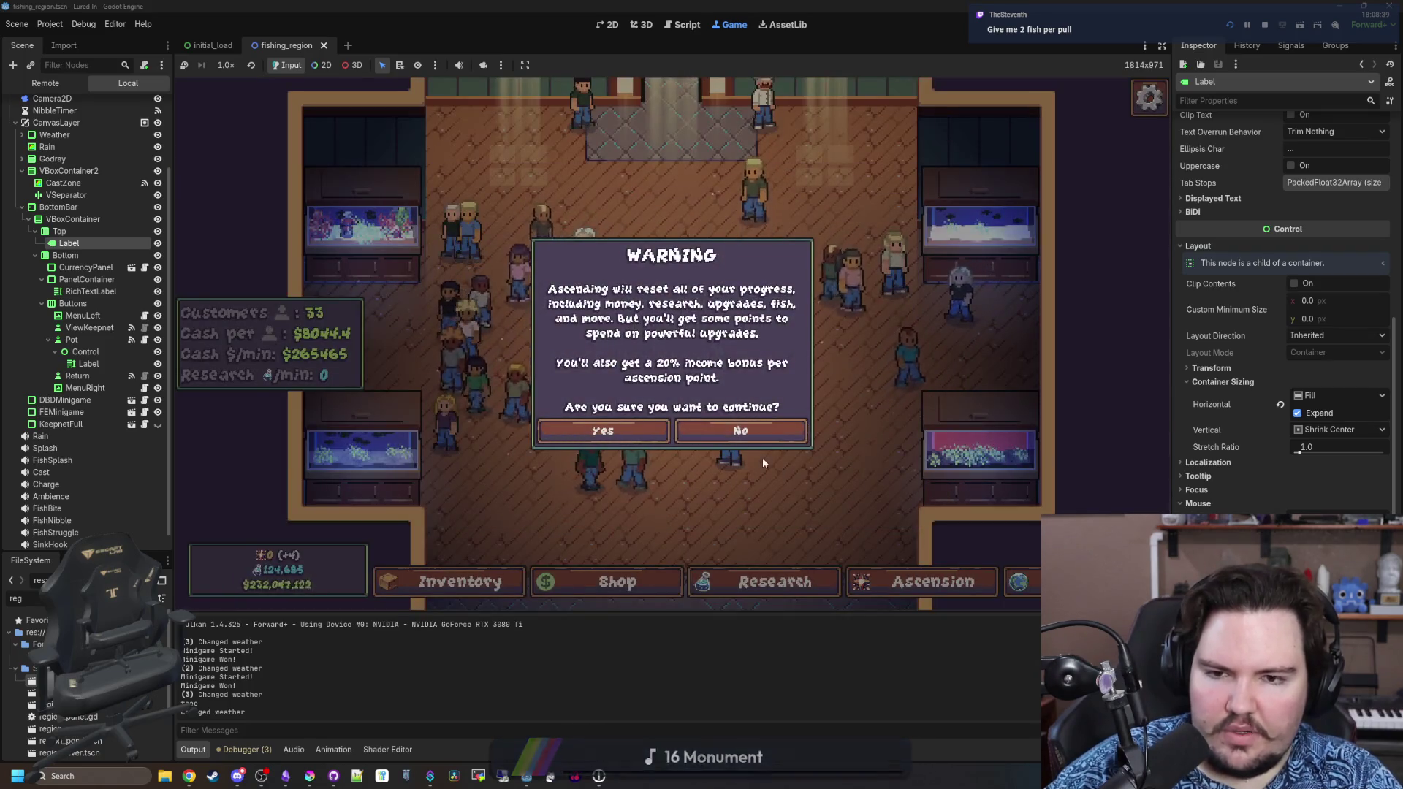
click(757, 438)
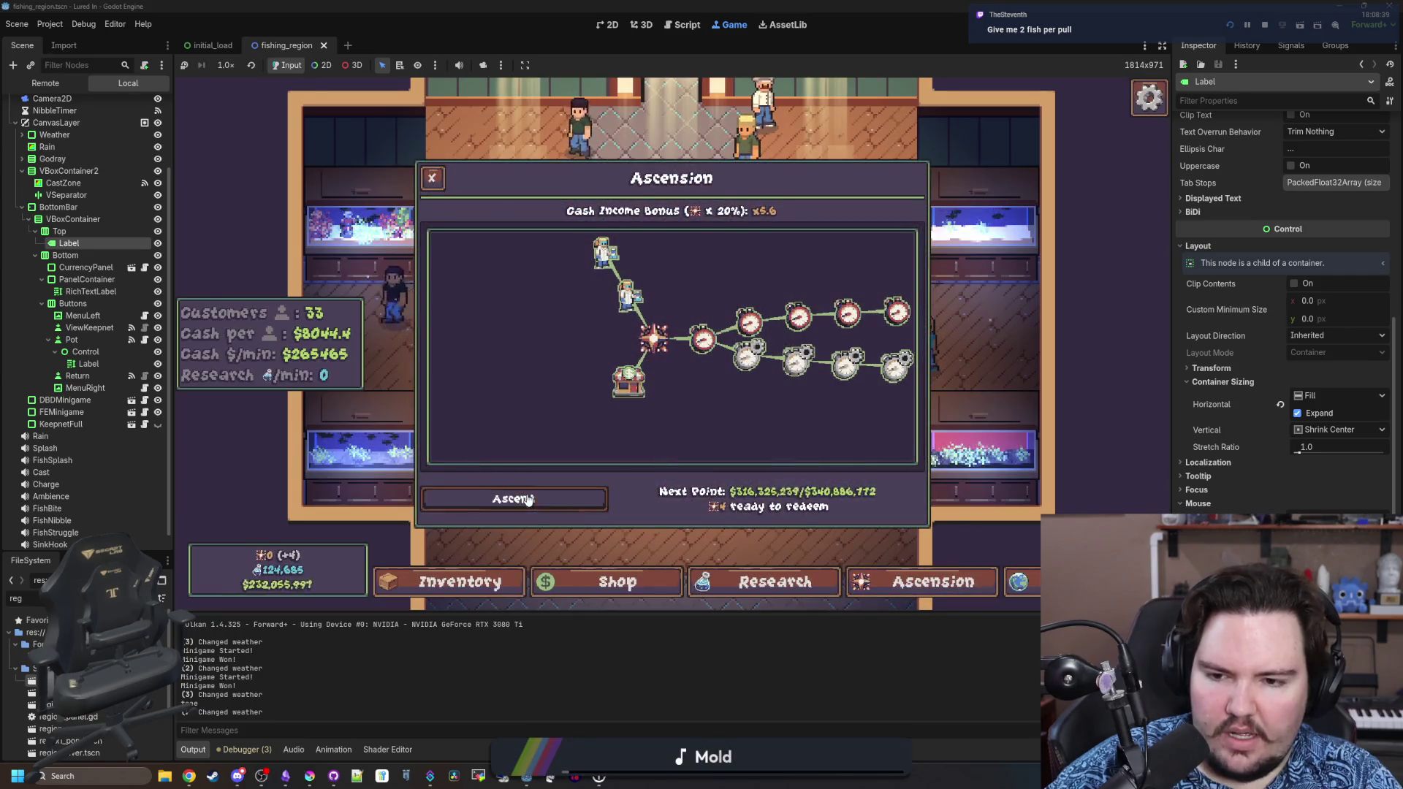
click(527, 499)
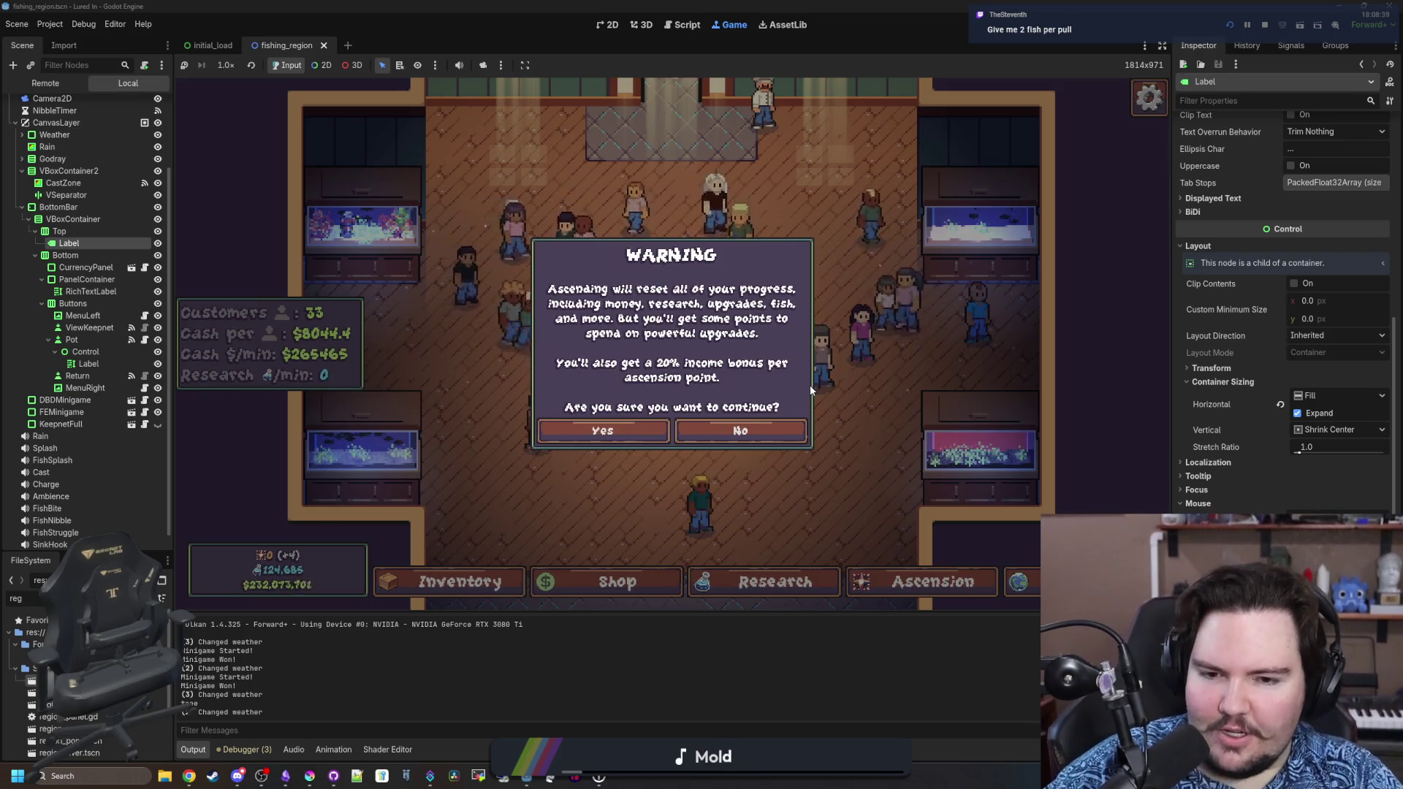
click(742, 436)
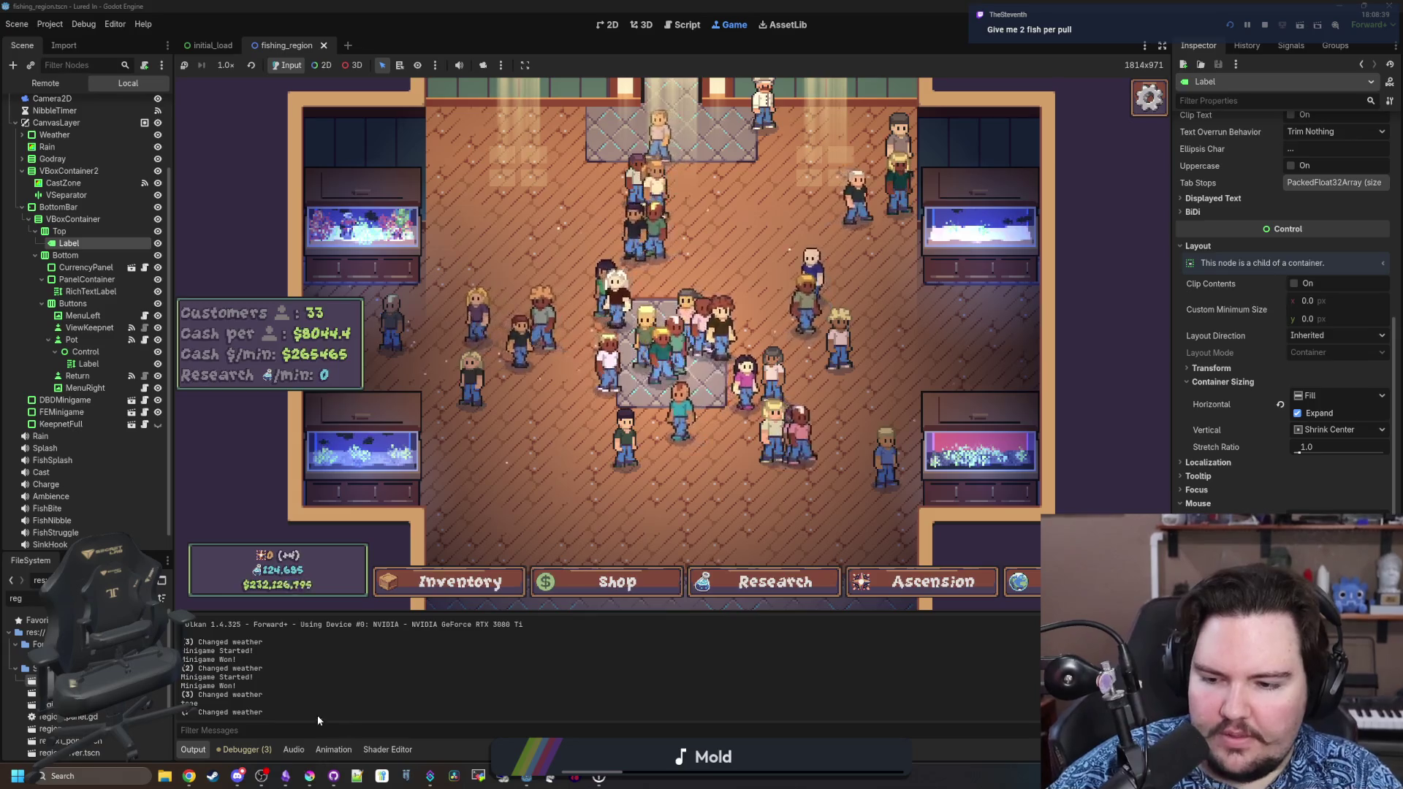
mouse_move(278, 762)
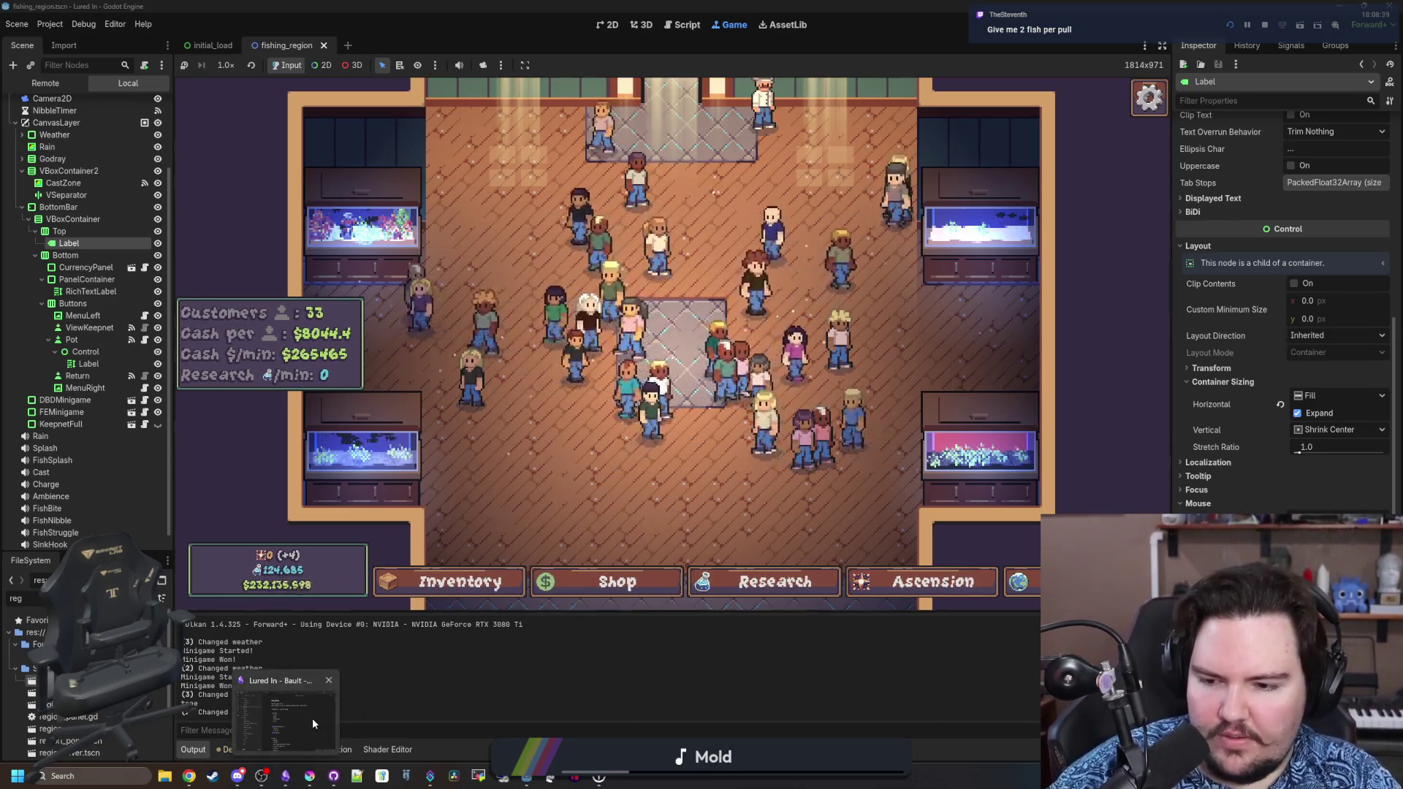
click(312, 717)
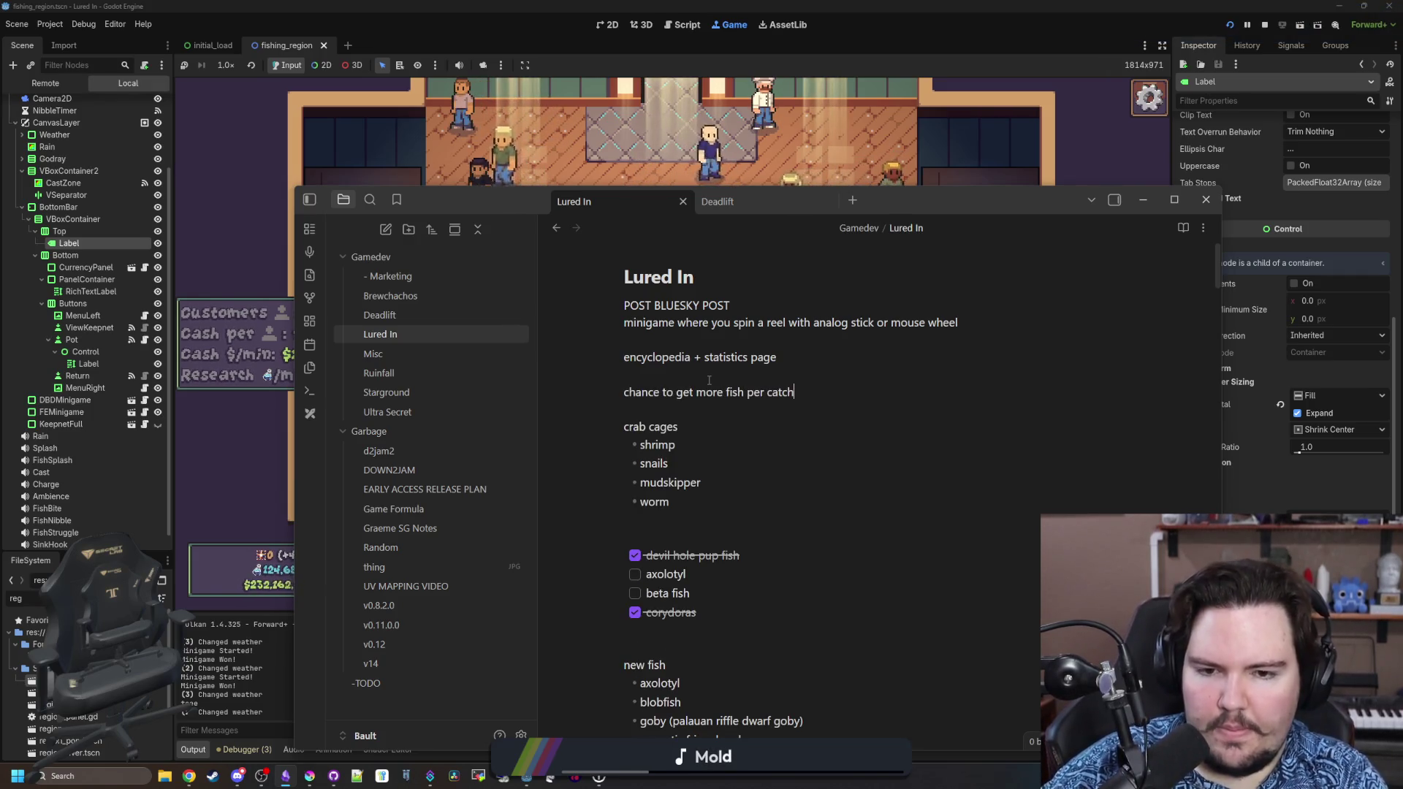
click(951, 154)
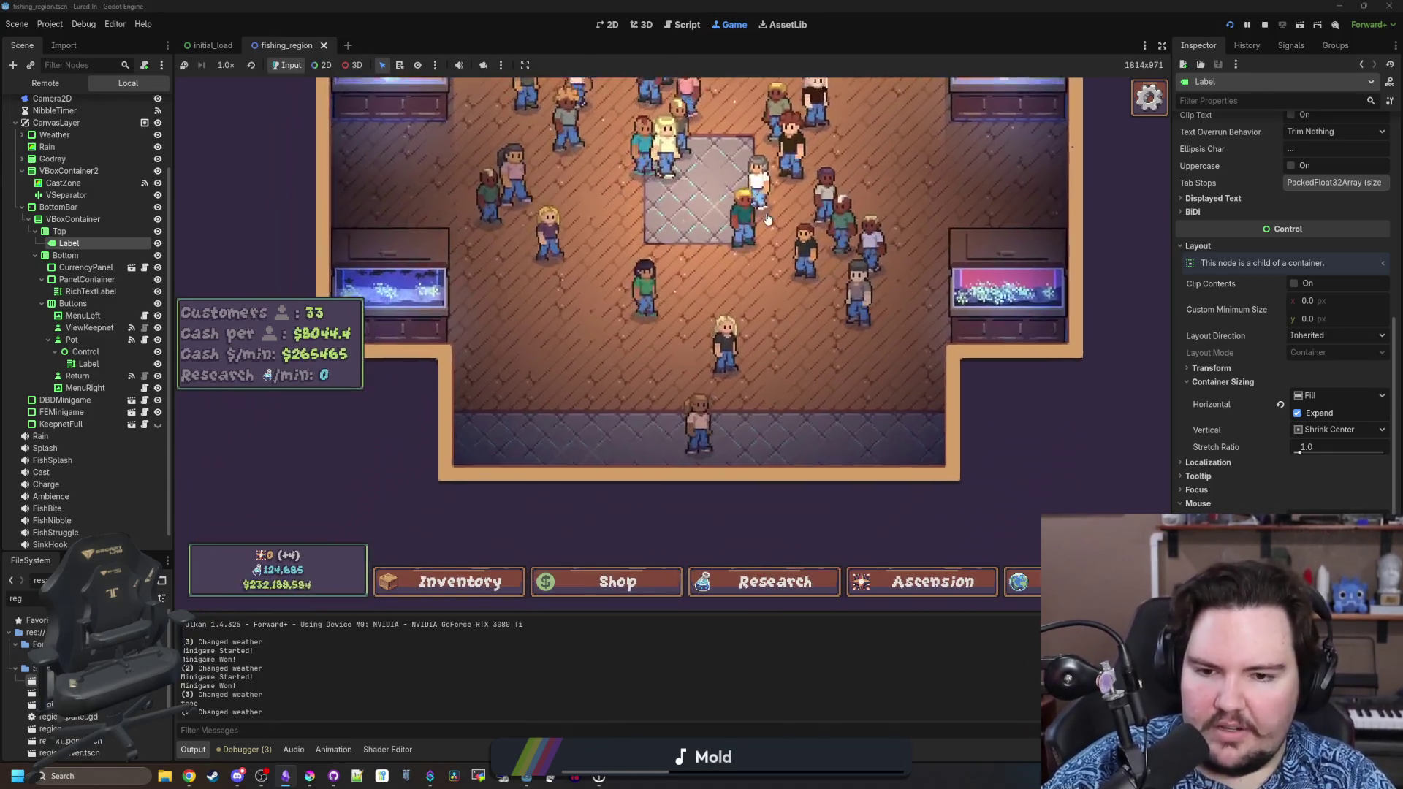
Open the Ascension skill tree, zoom around it, then bring the Lured In notes forward.
click(969, 580)
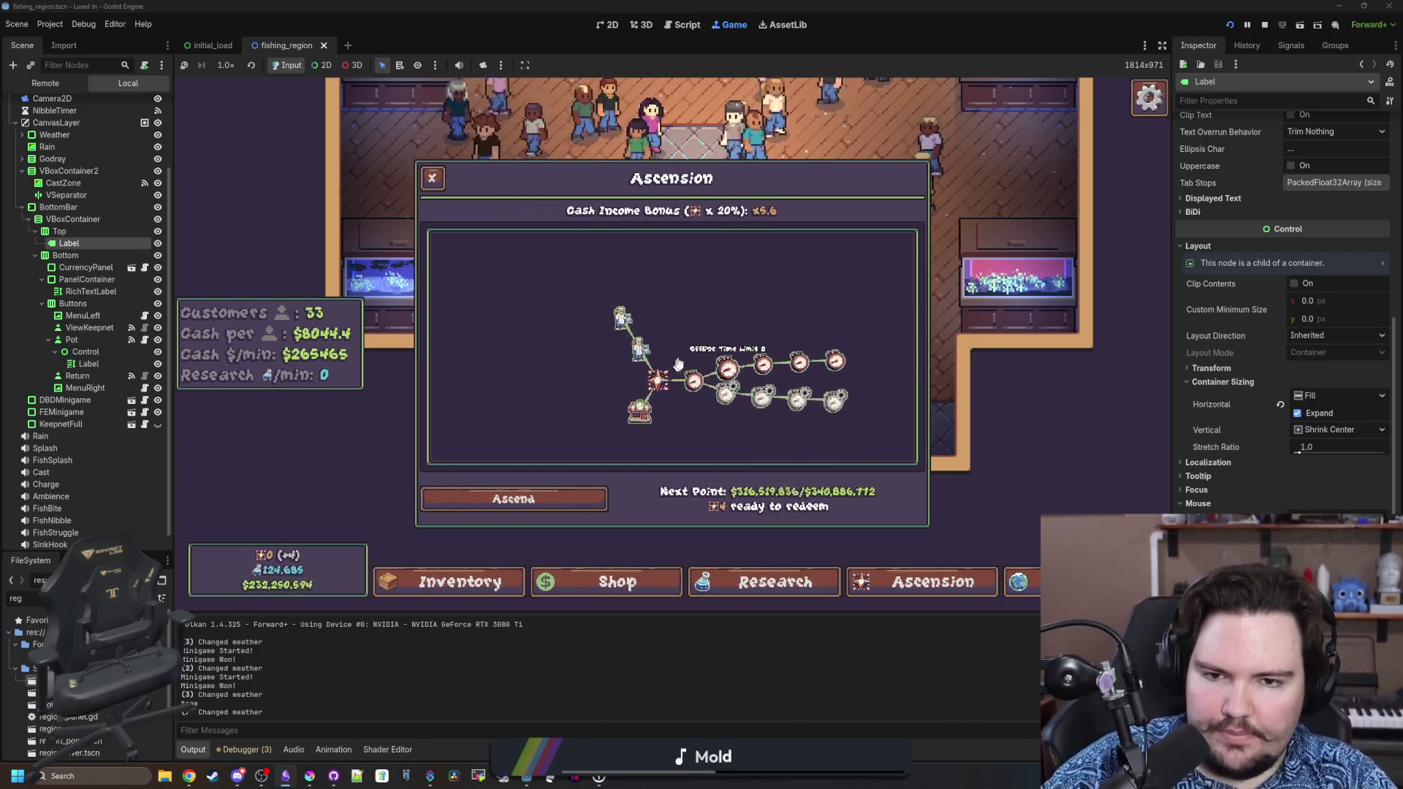
scroll(678, 363, up, 5)
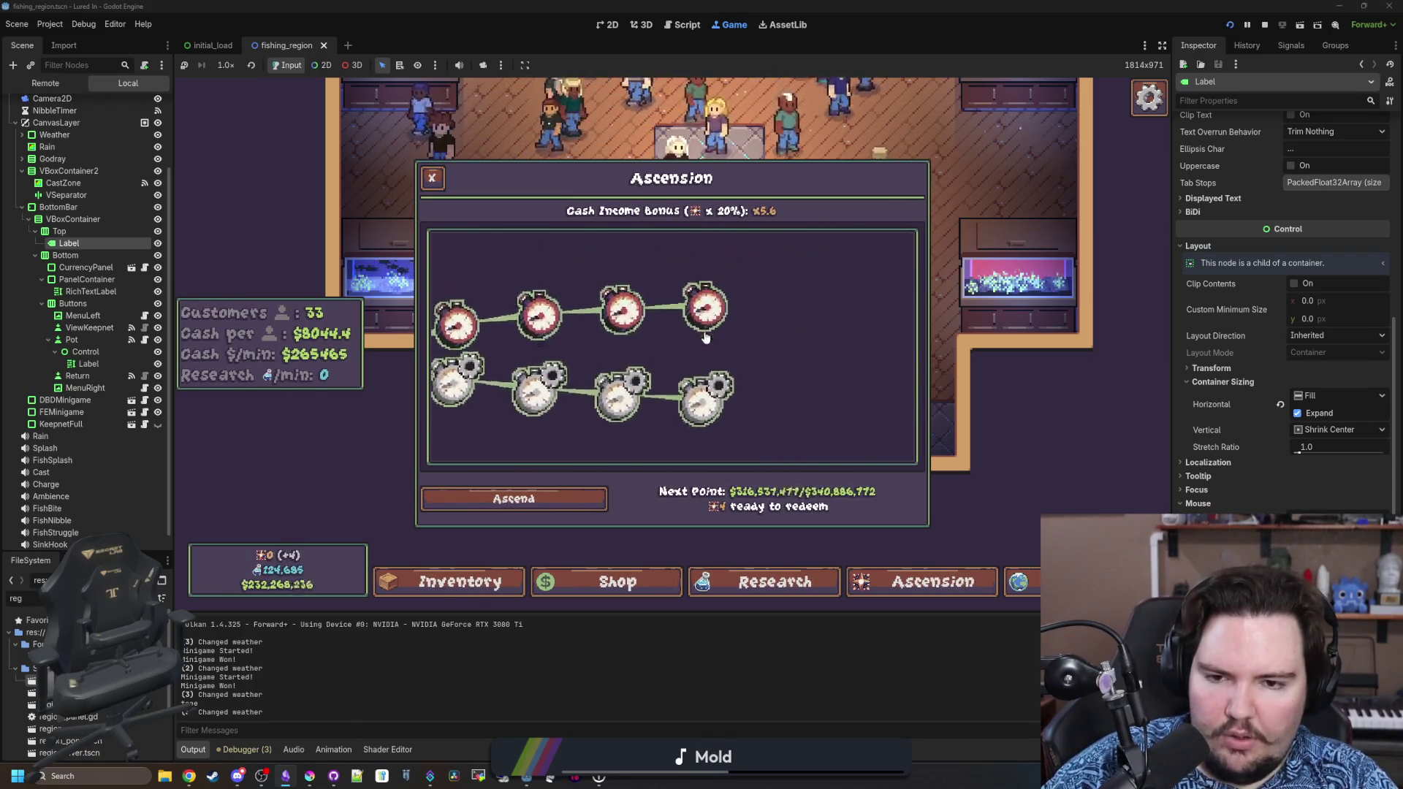
scroll(705, 335, up, 2)
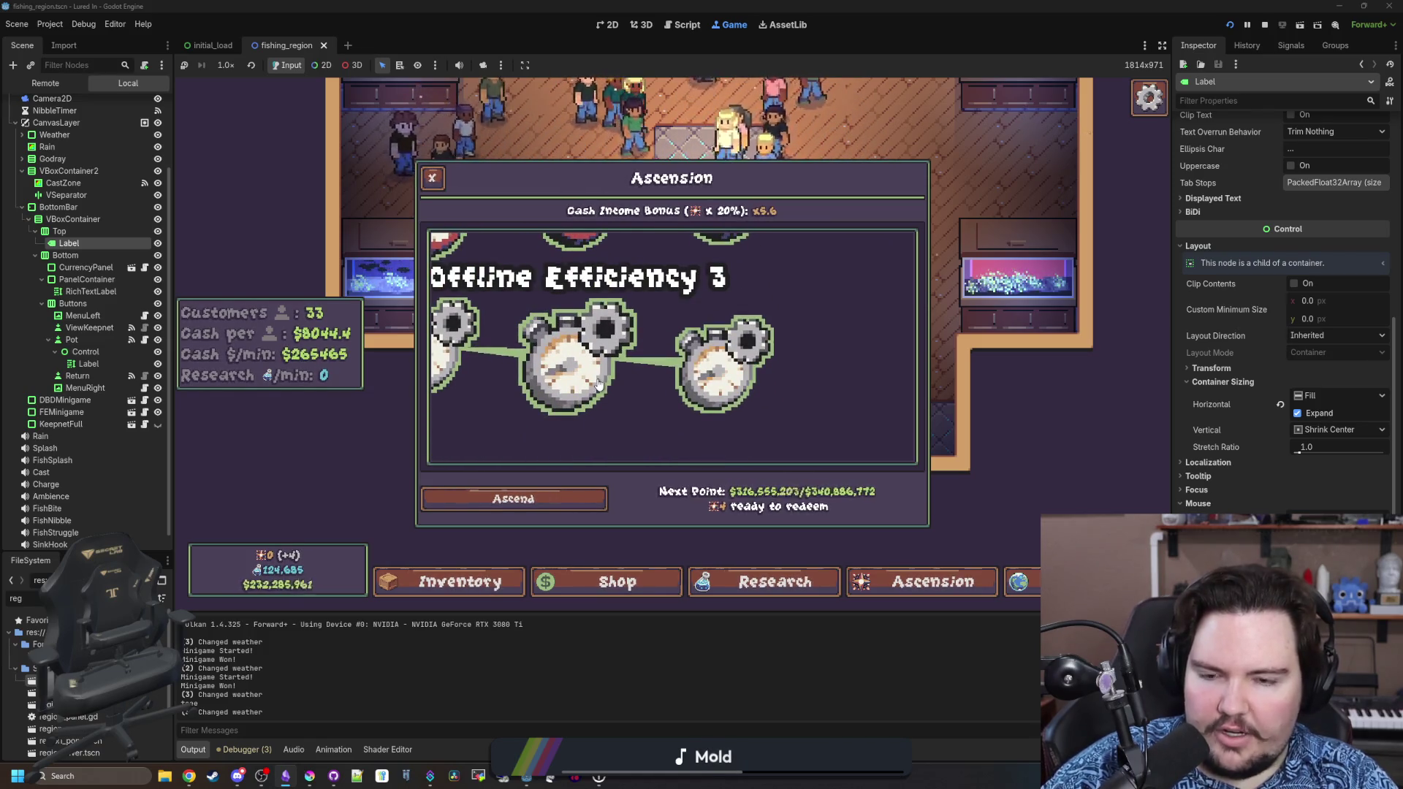
scroll(733, 393, down, 4)
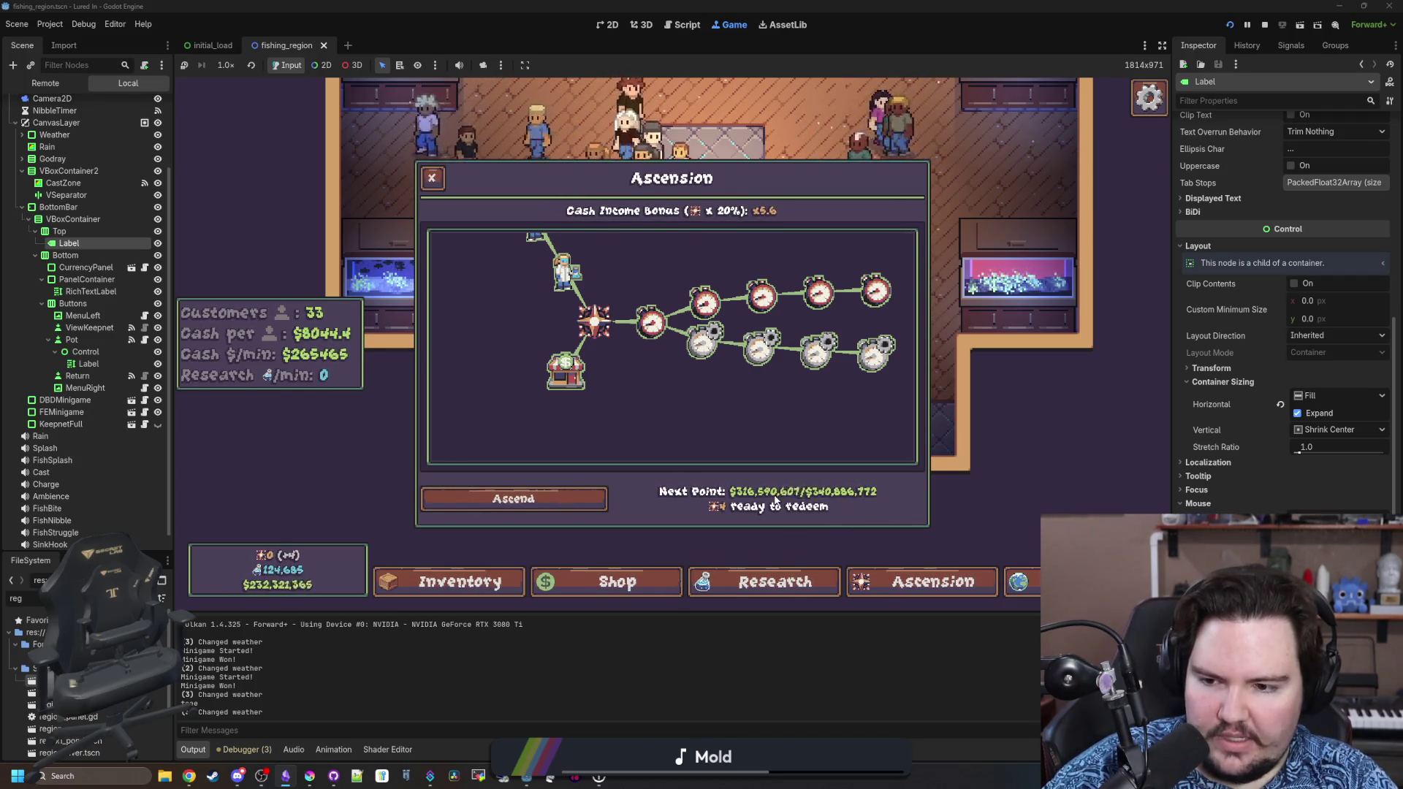
scroll(713, 406, up, 3)
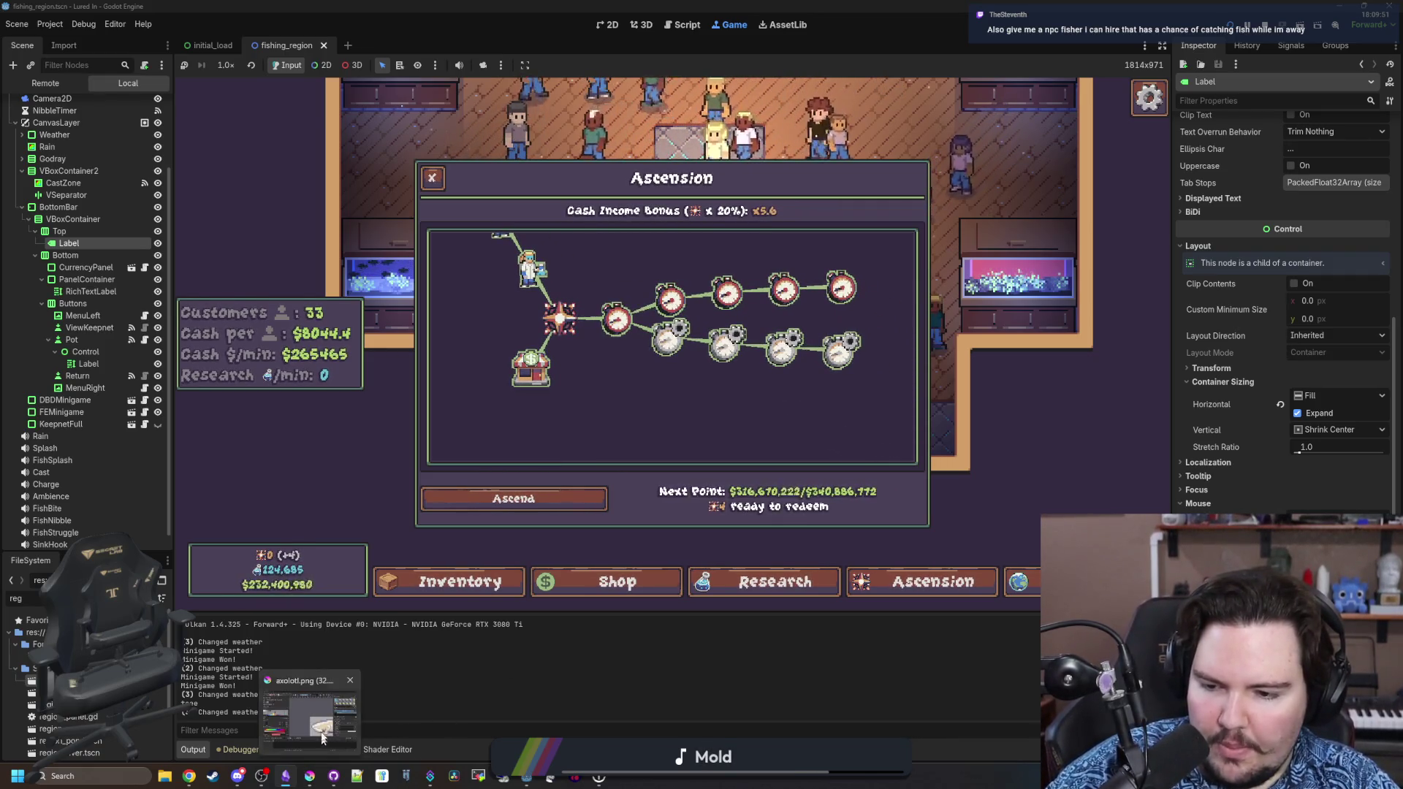
click(322, 736)
click(281, 780)
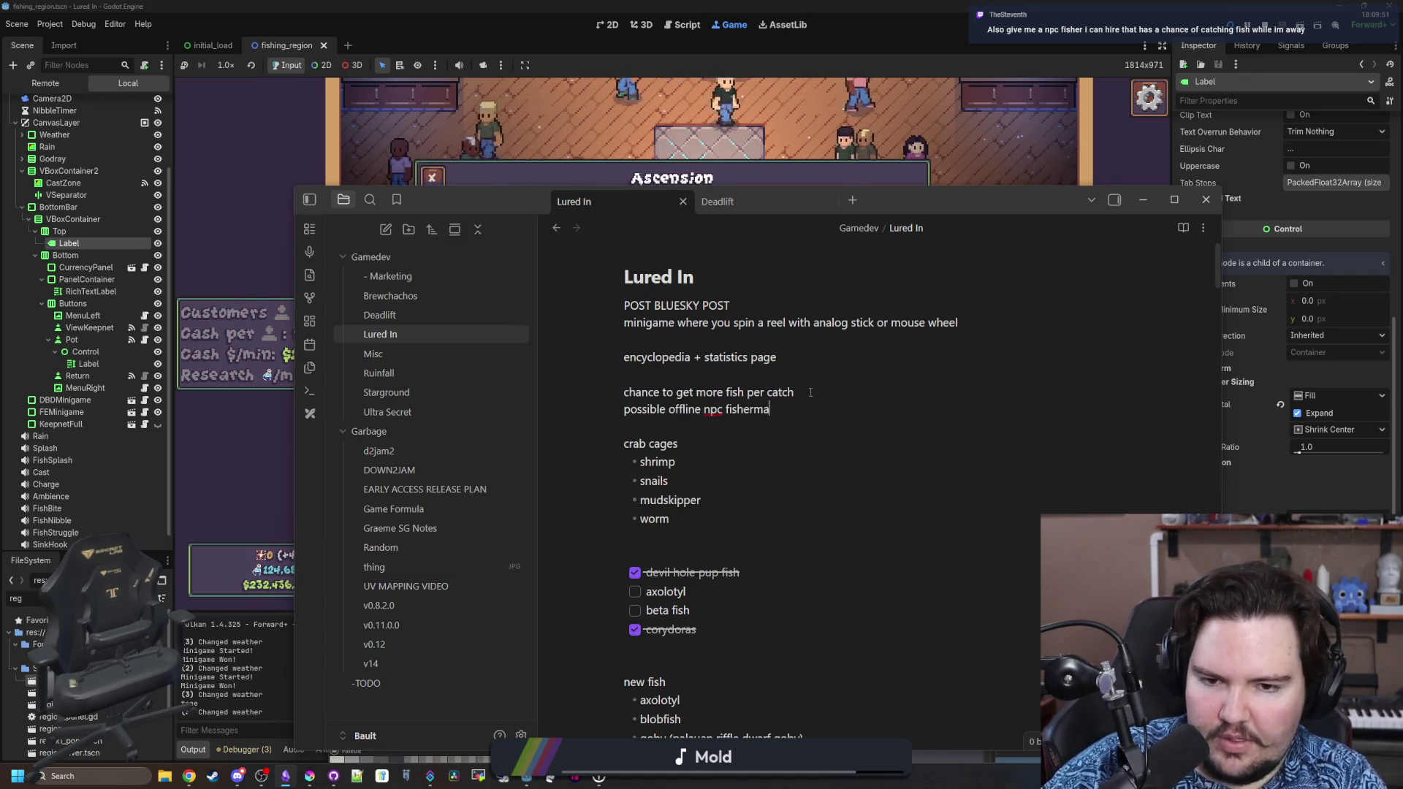
Add an 'ascensions' line above the three idea lines in the Lured In note and select them.
click(965, 143)
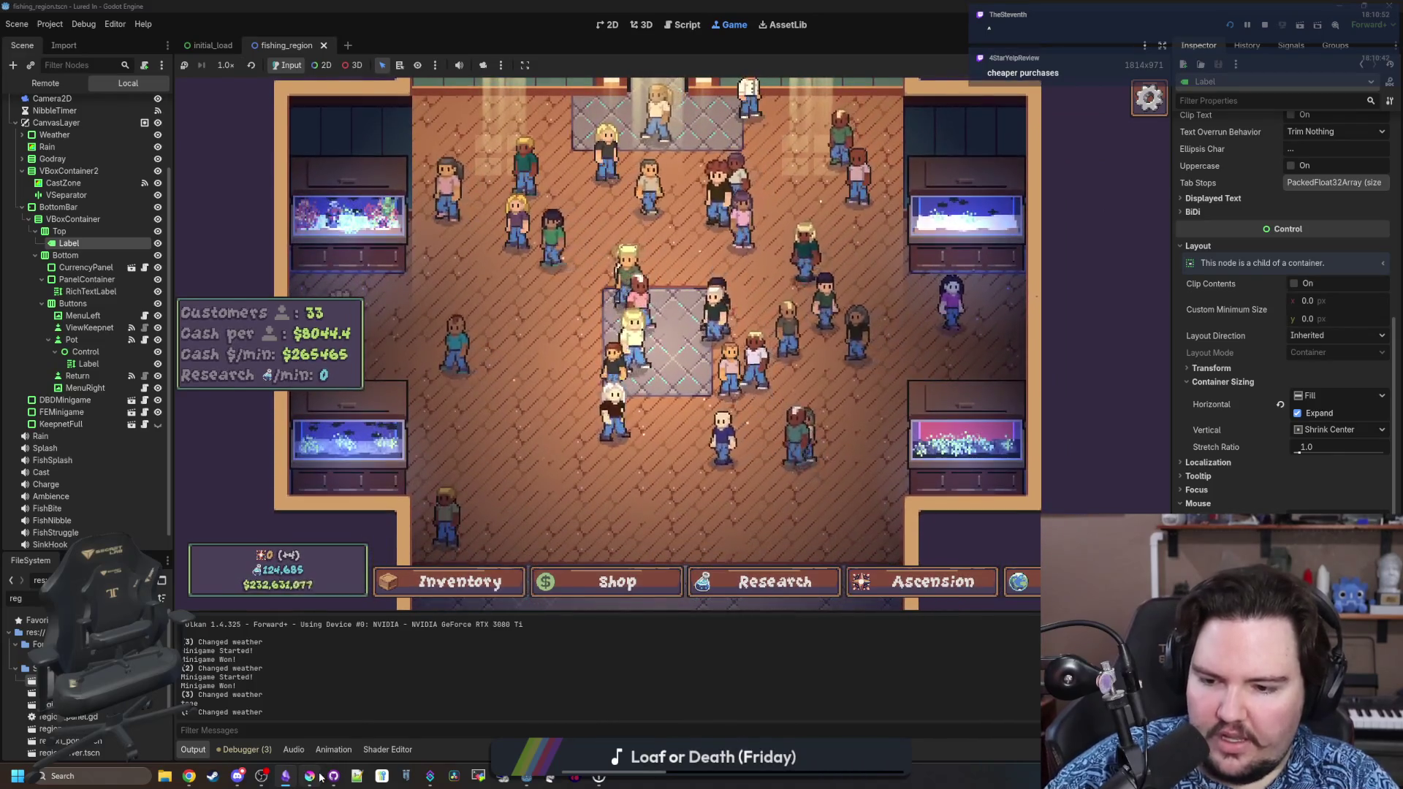
click(304, 726)
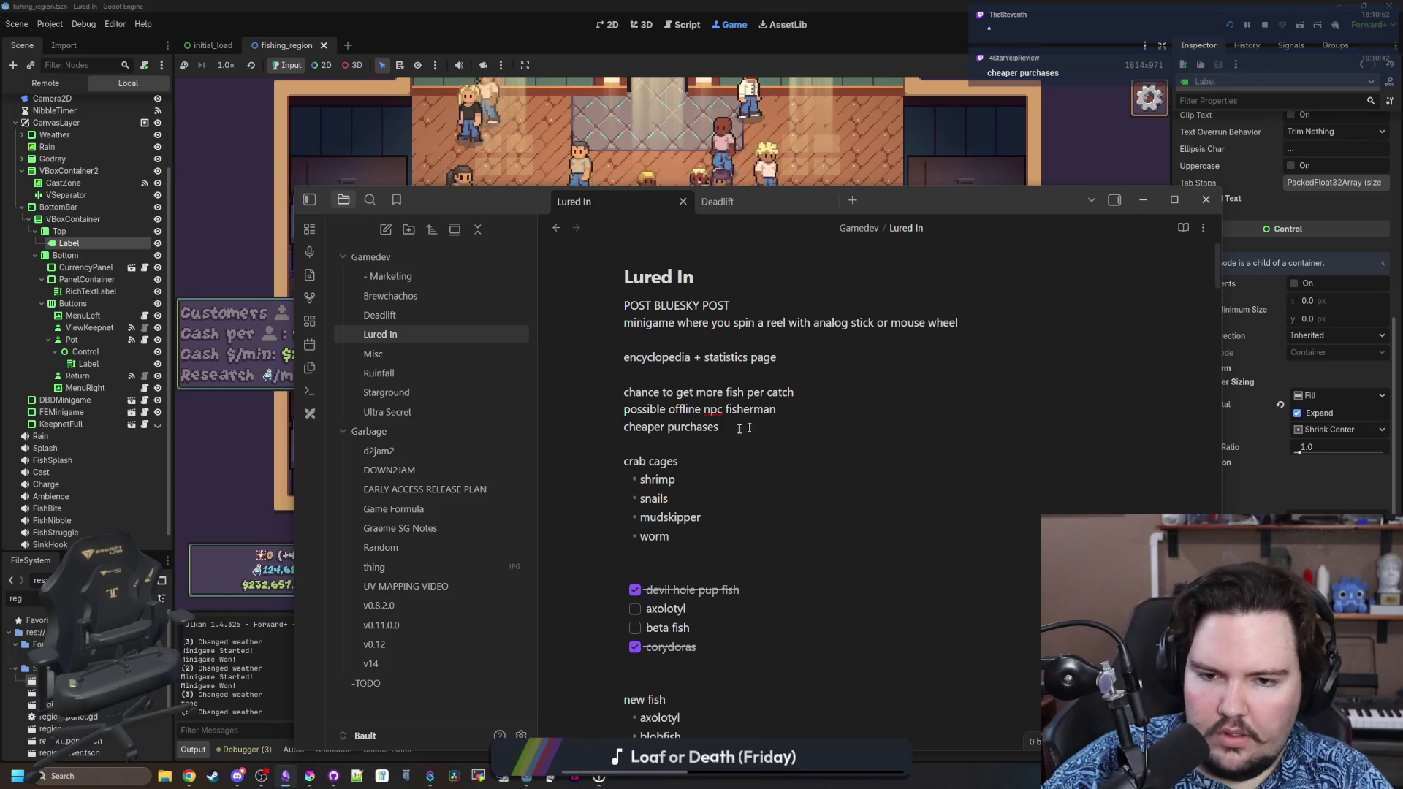
key(Return)
text(ascensions)
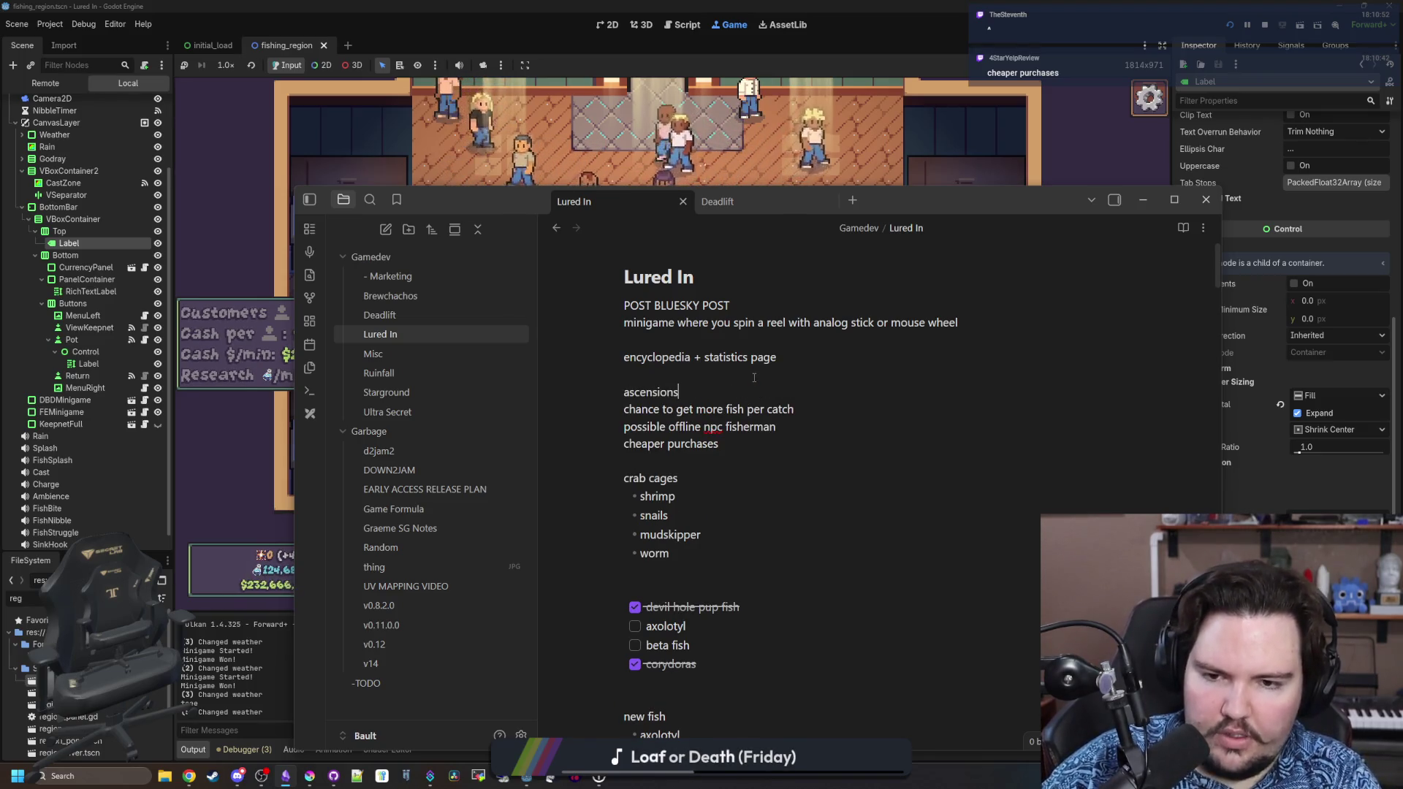
key(shift+Down)
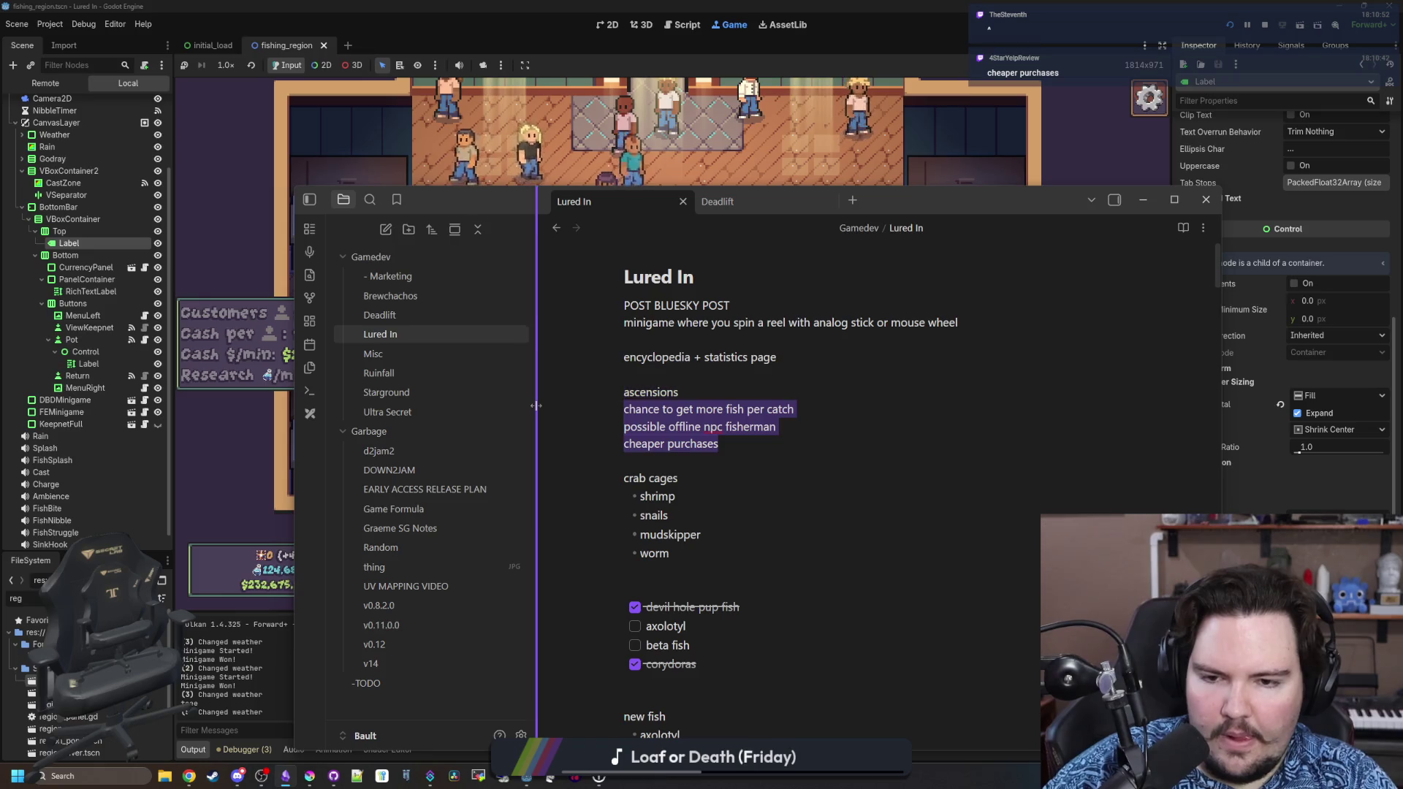
key(ctrl+l)
Bring the game forward, zoom in, and pan around the room's right side and entrance.
click(906, 137)
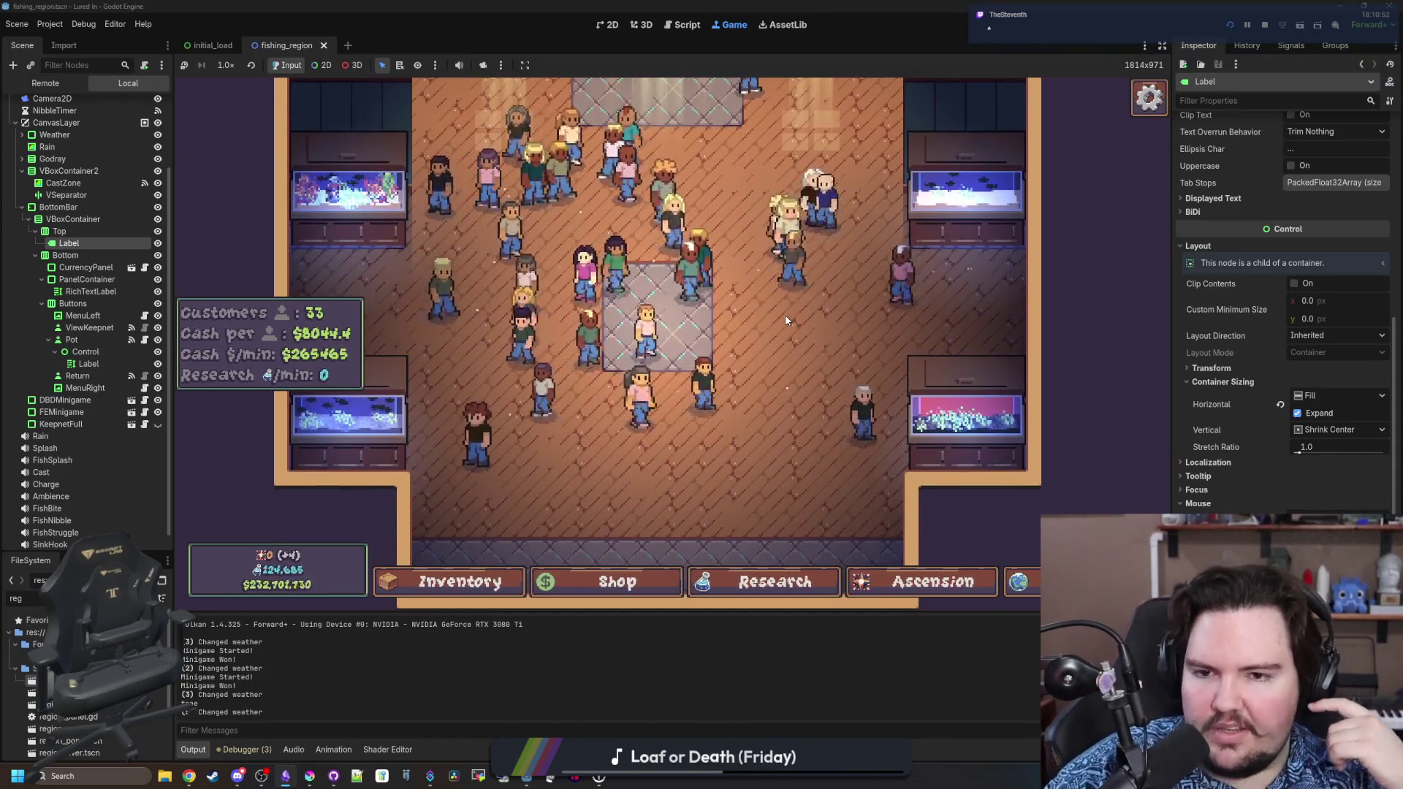
scroll(787, 321, up, 3)
scroll(787, 322, down, 5)
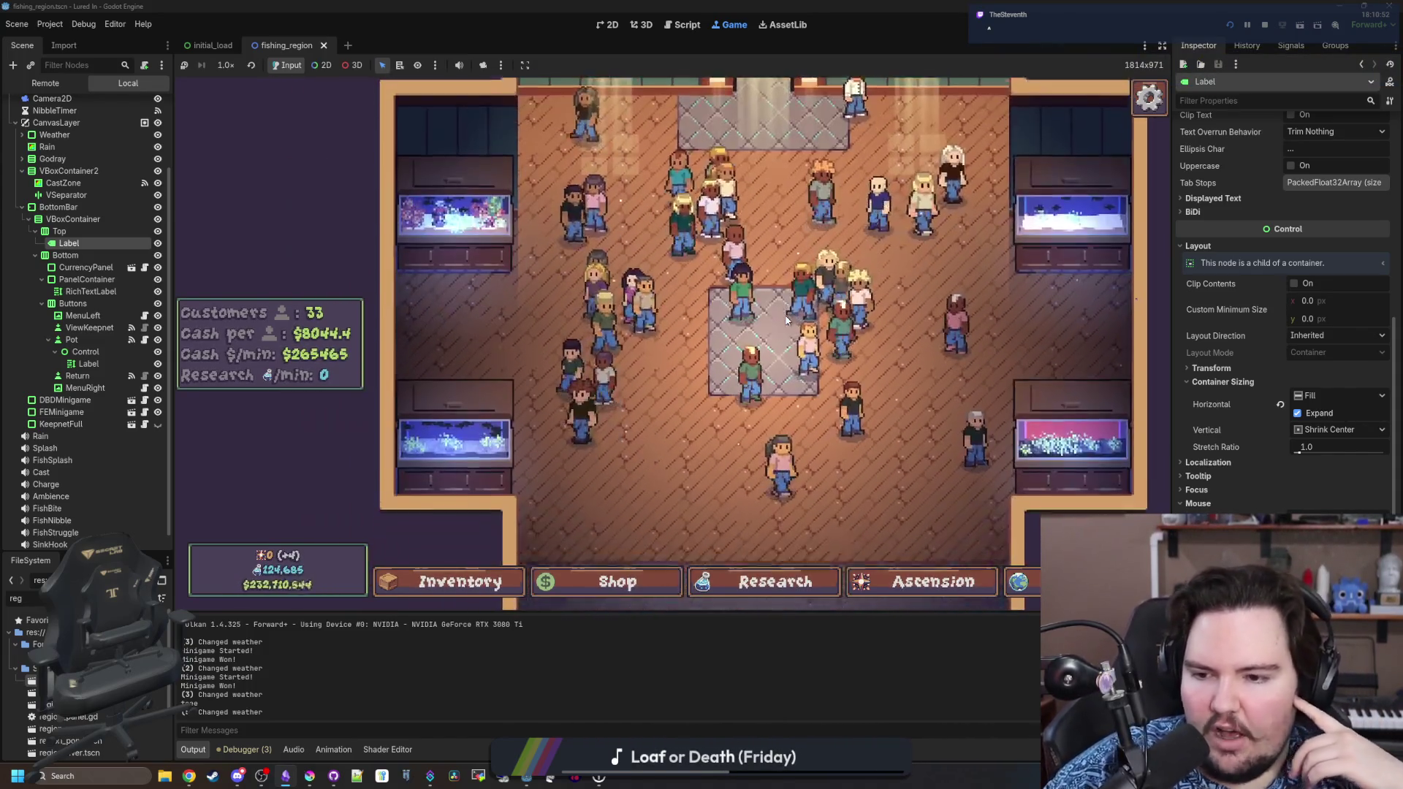
scroll(785, 314, up, 5)
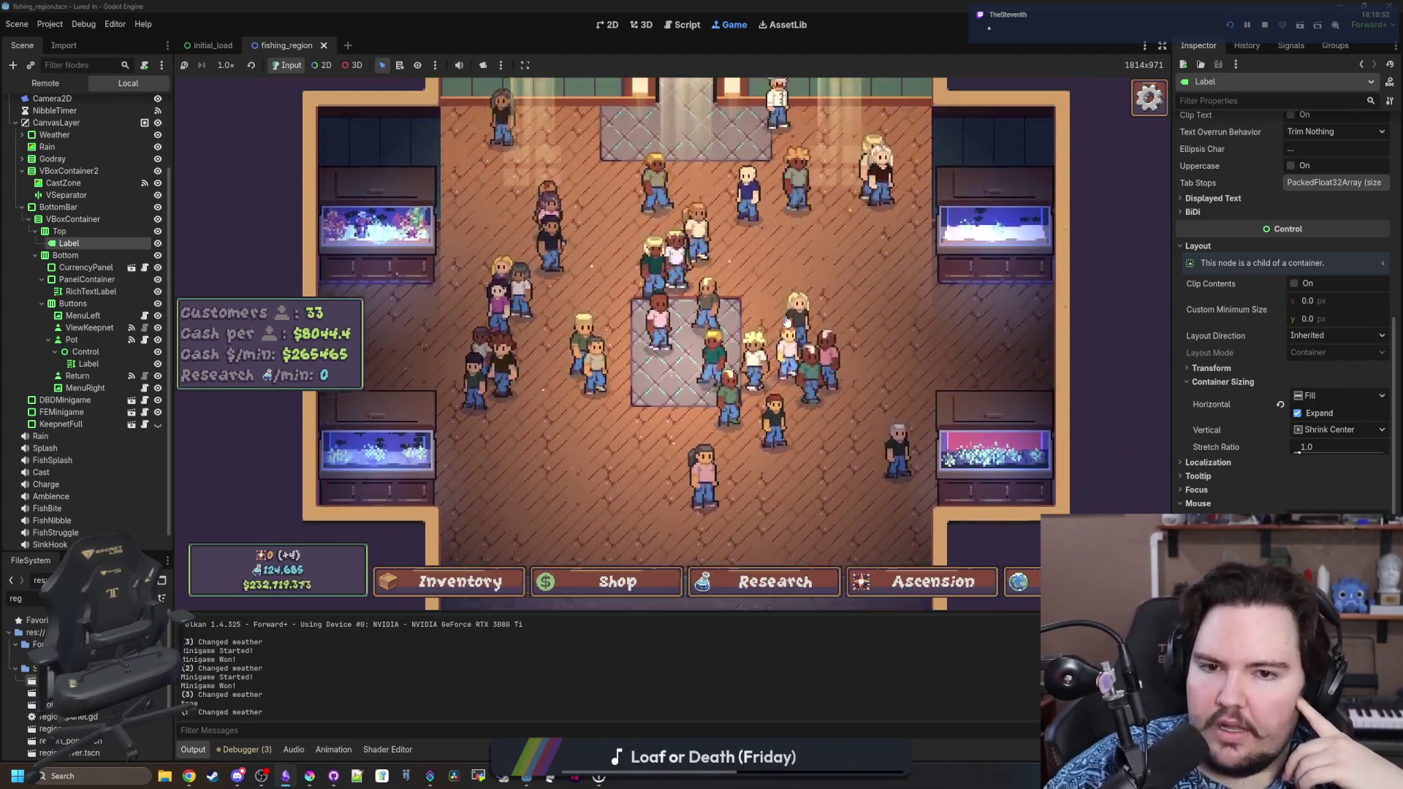
scroll(785, 314, up, 5)
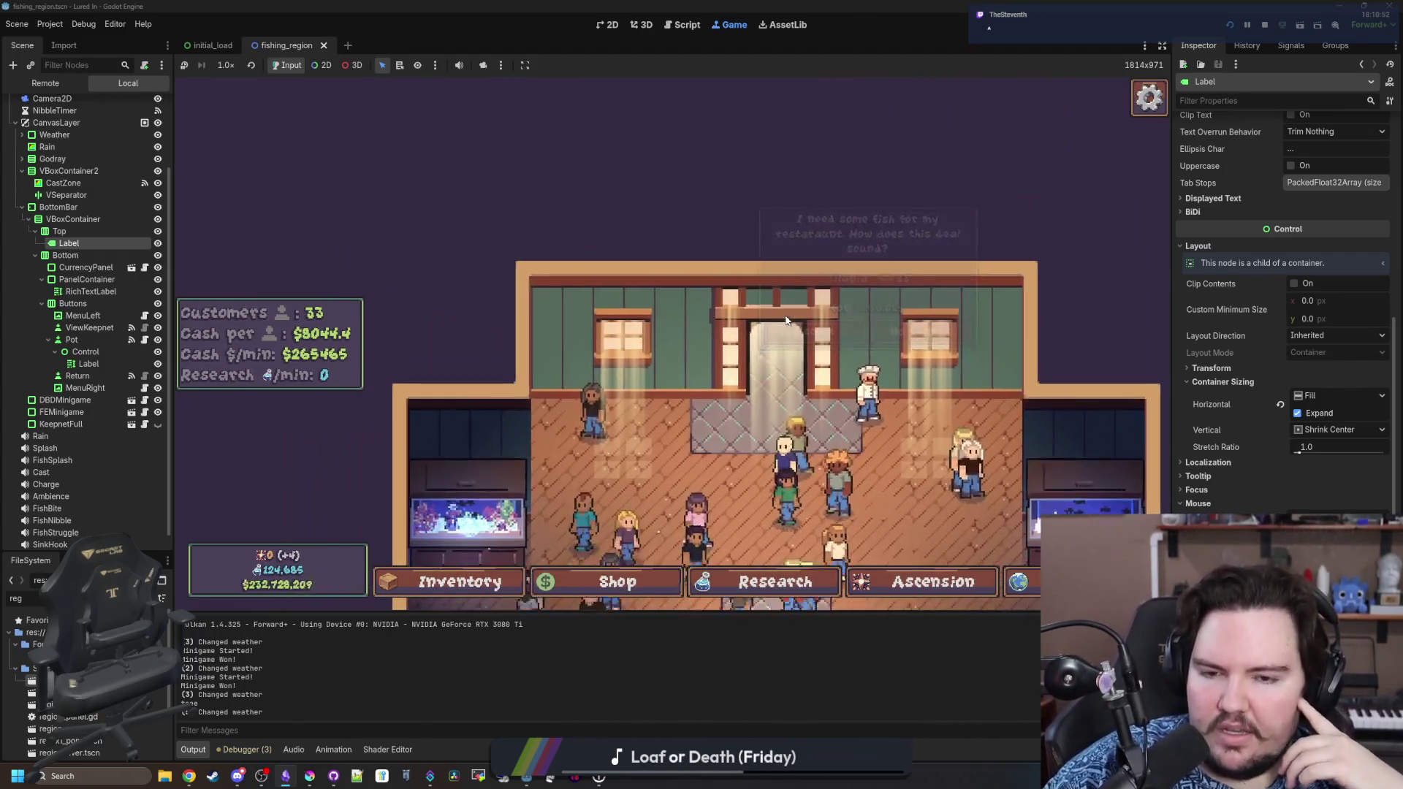
key(d)
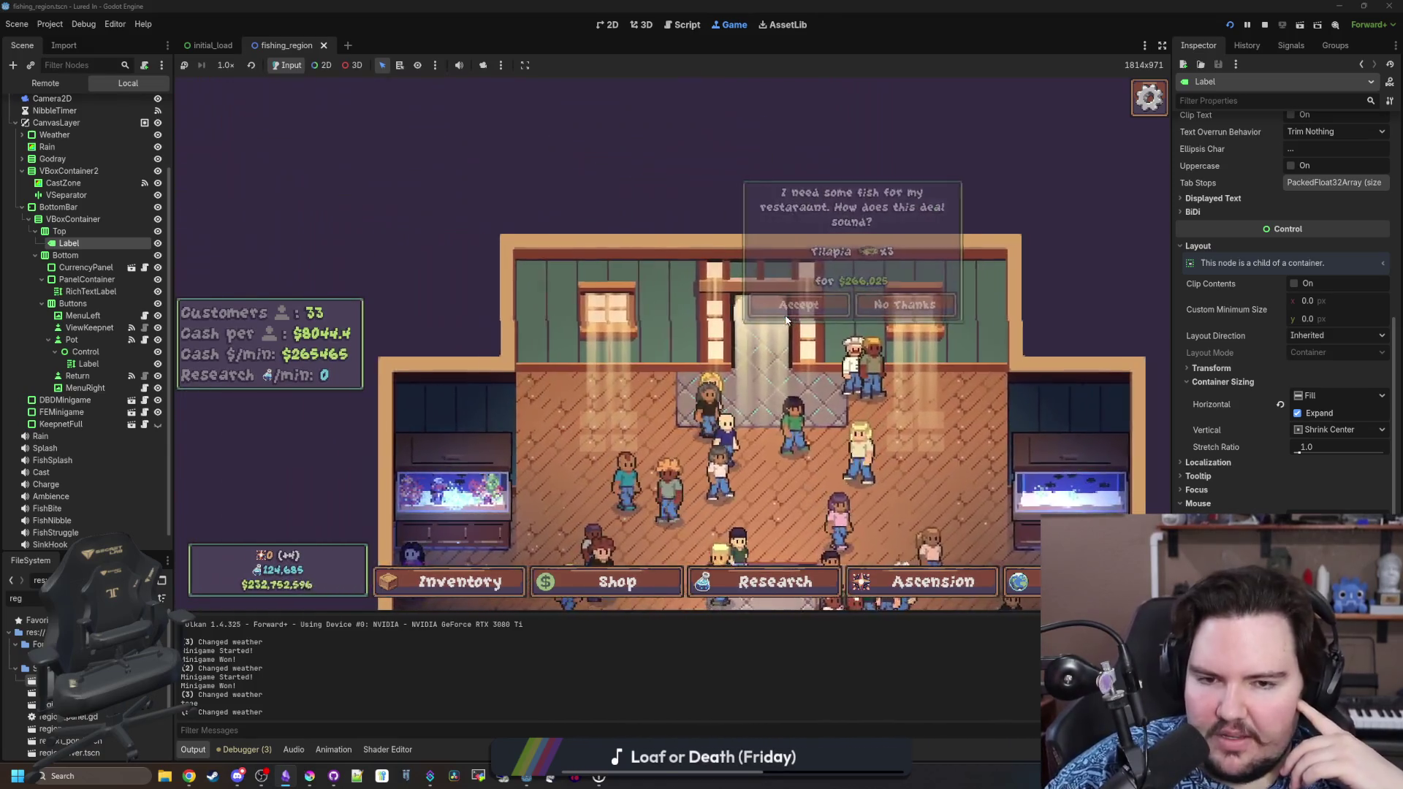
key(s)
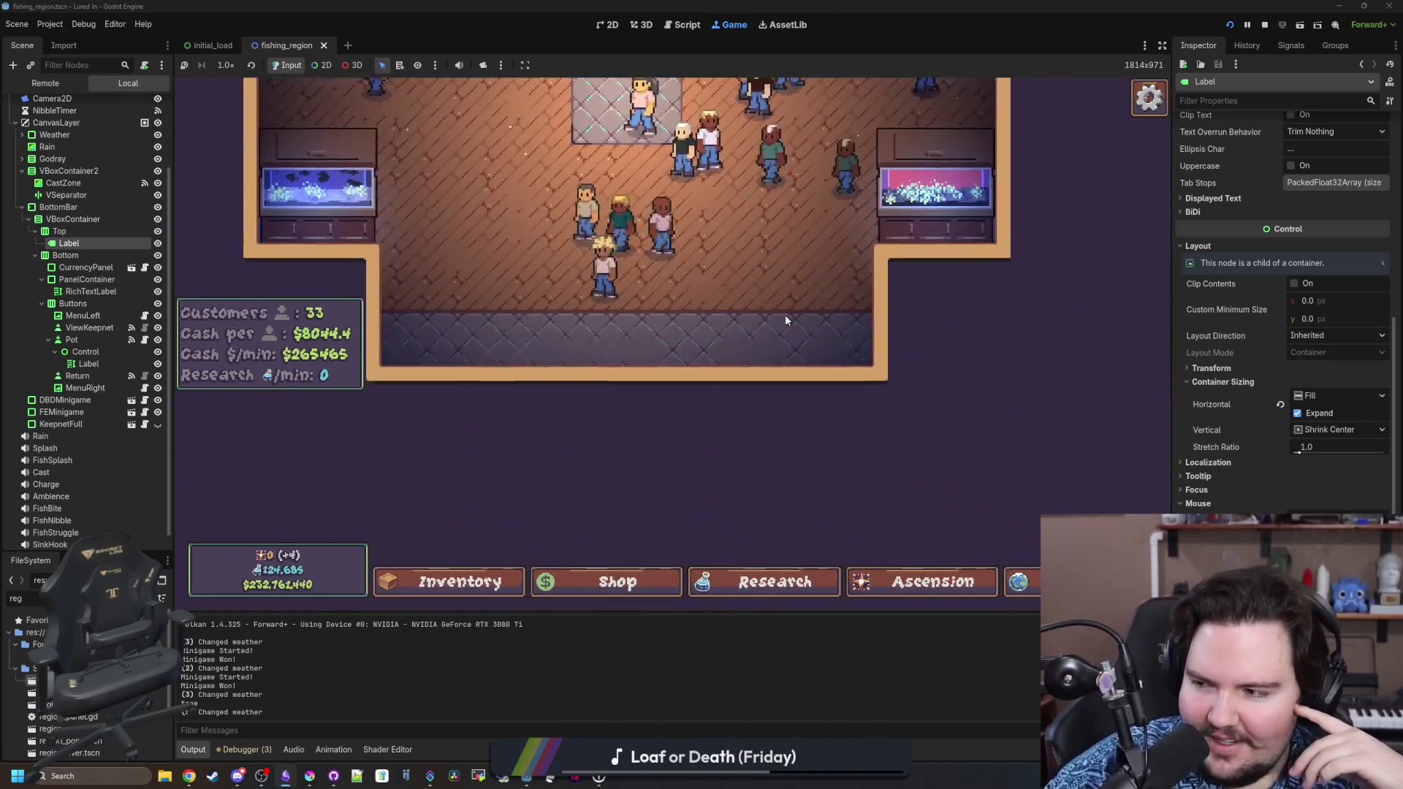
key(w)
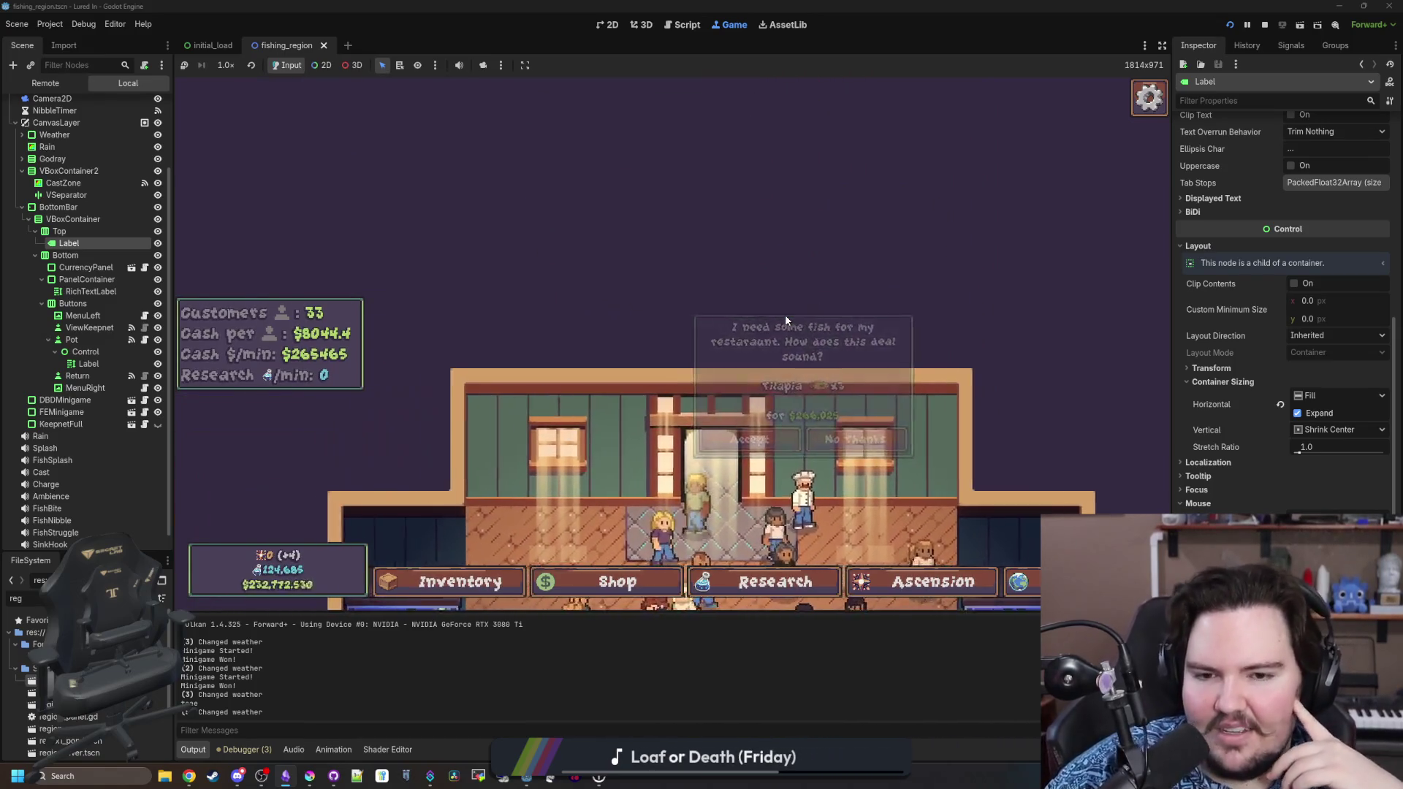
key(a)
key(s)
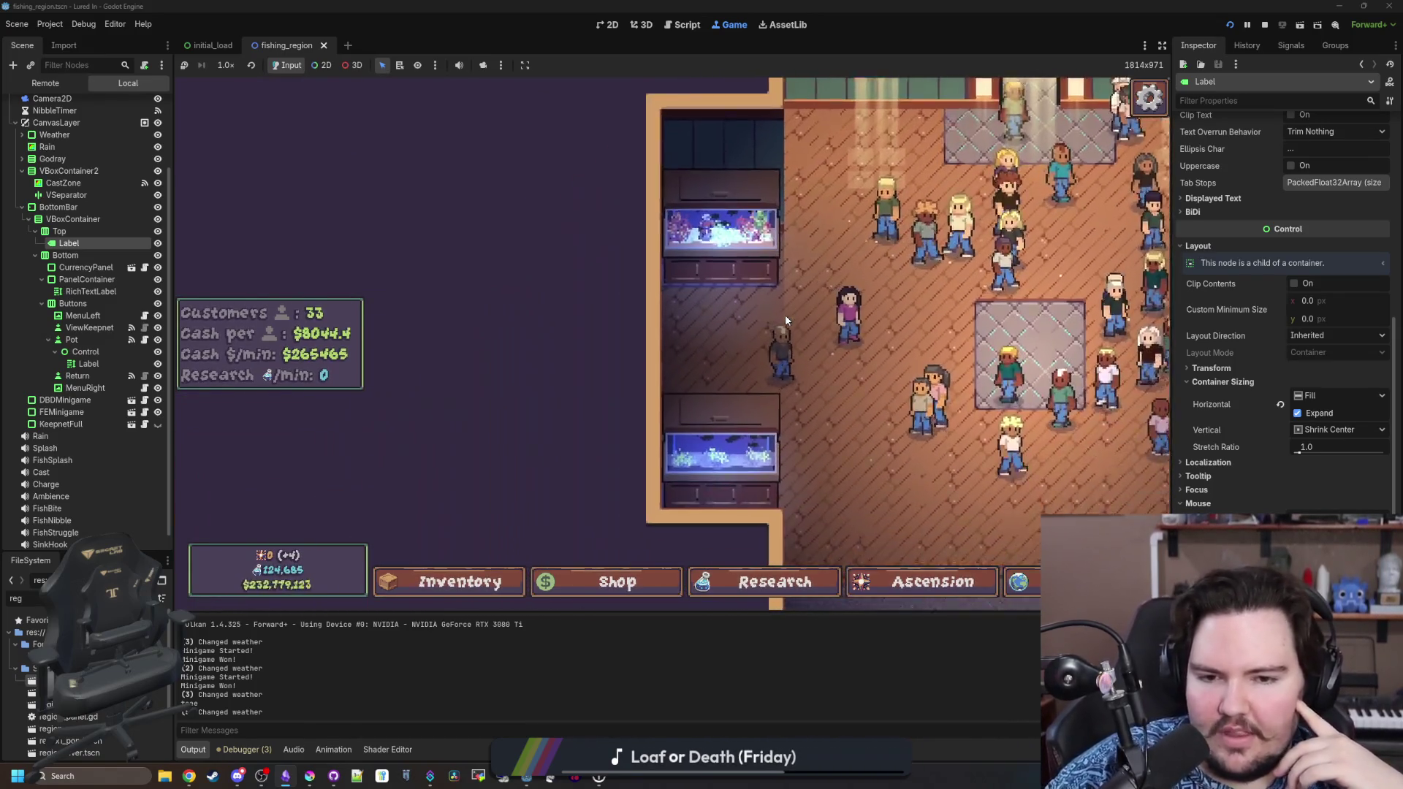
key(d)
key(w)
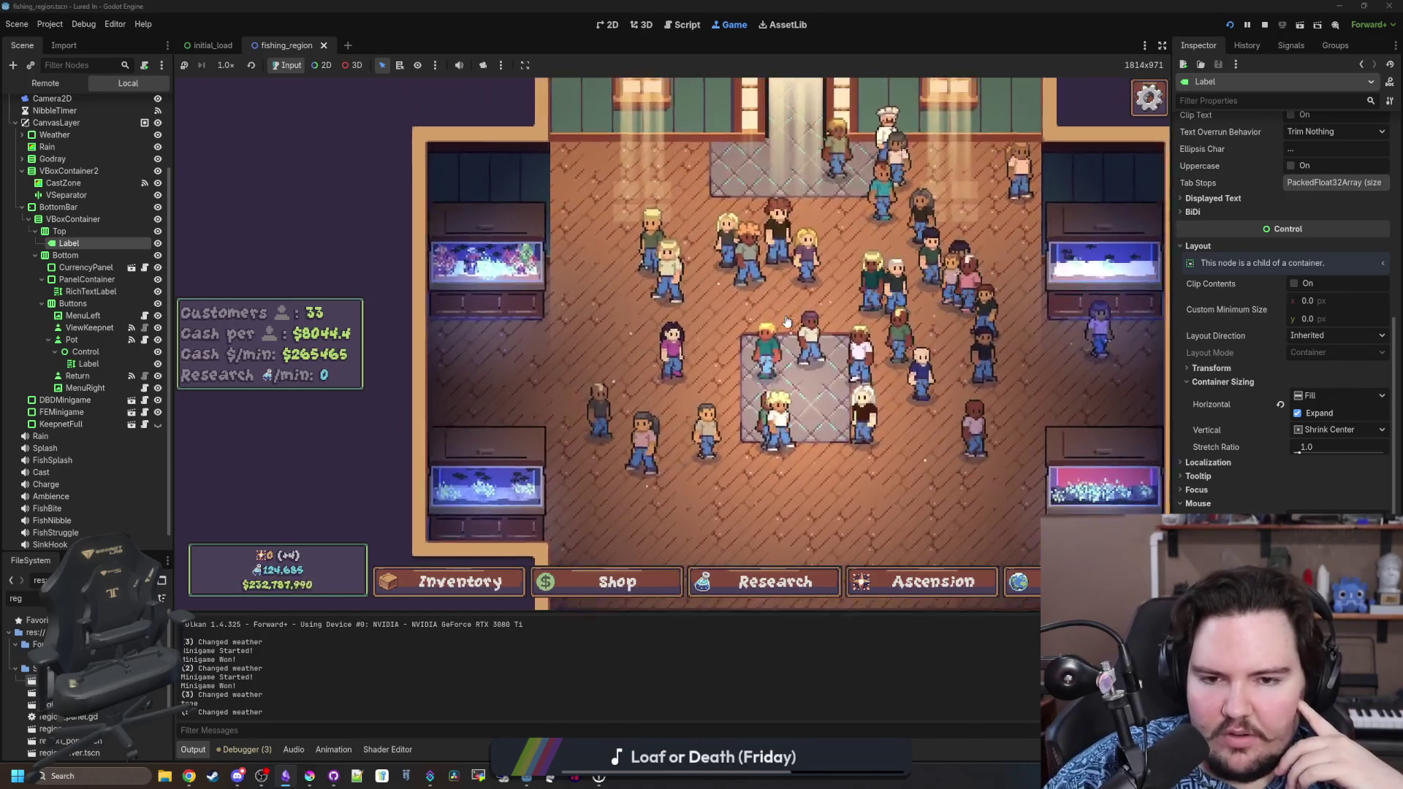
Pan the camera across the right aquariums, up to the entrance, and down to the bottom wall.
key(d)
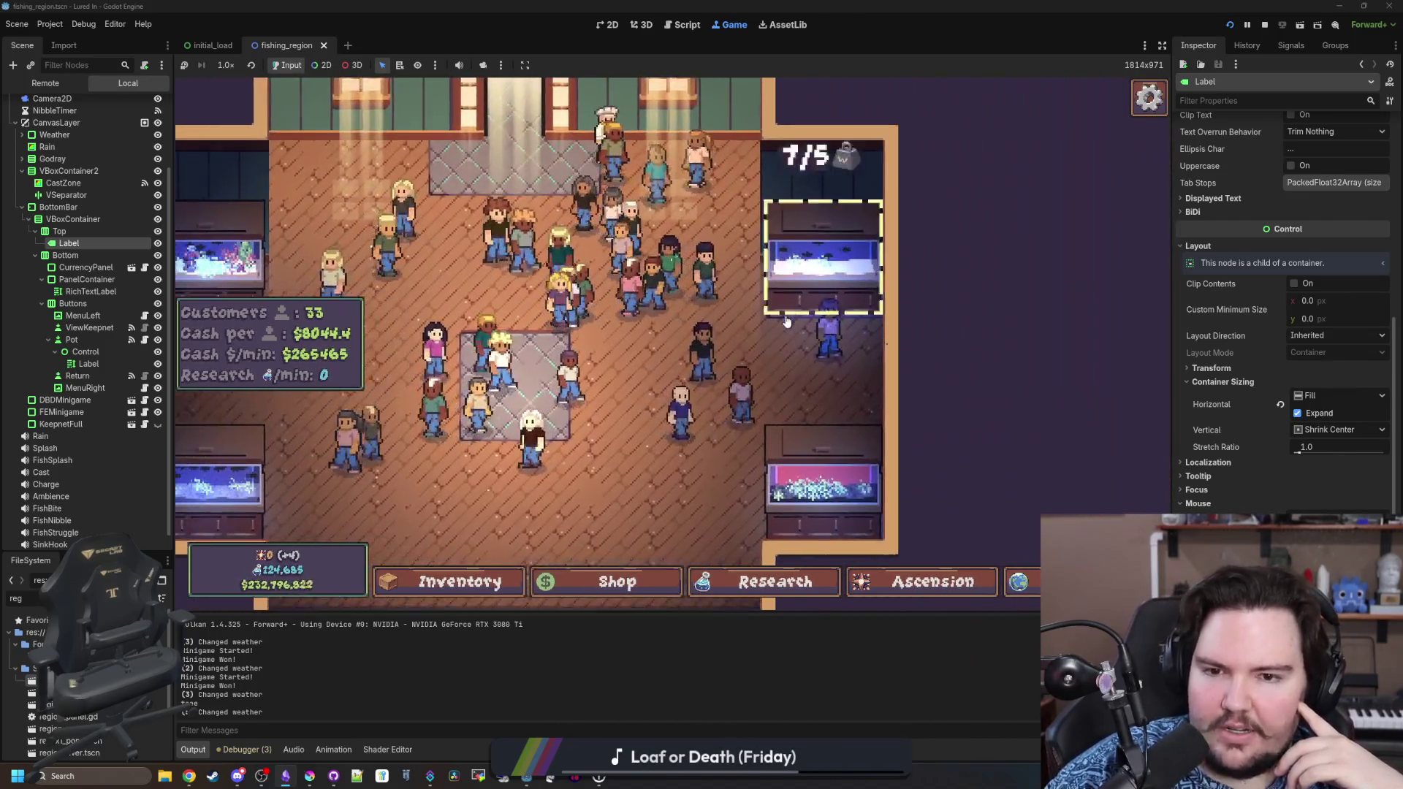
key(a)
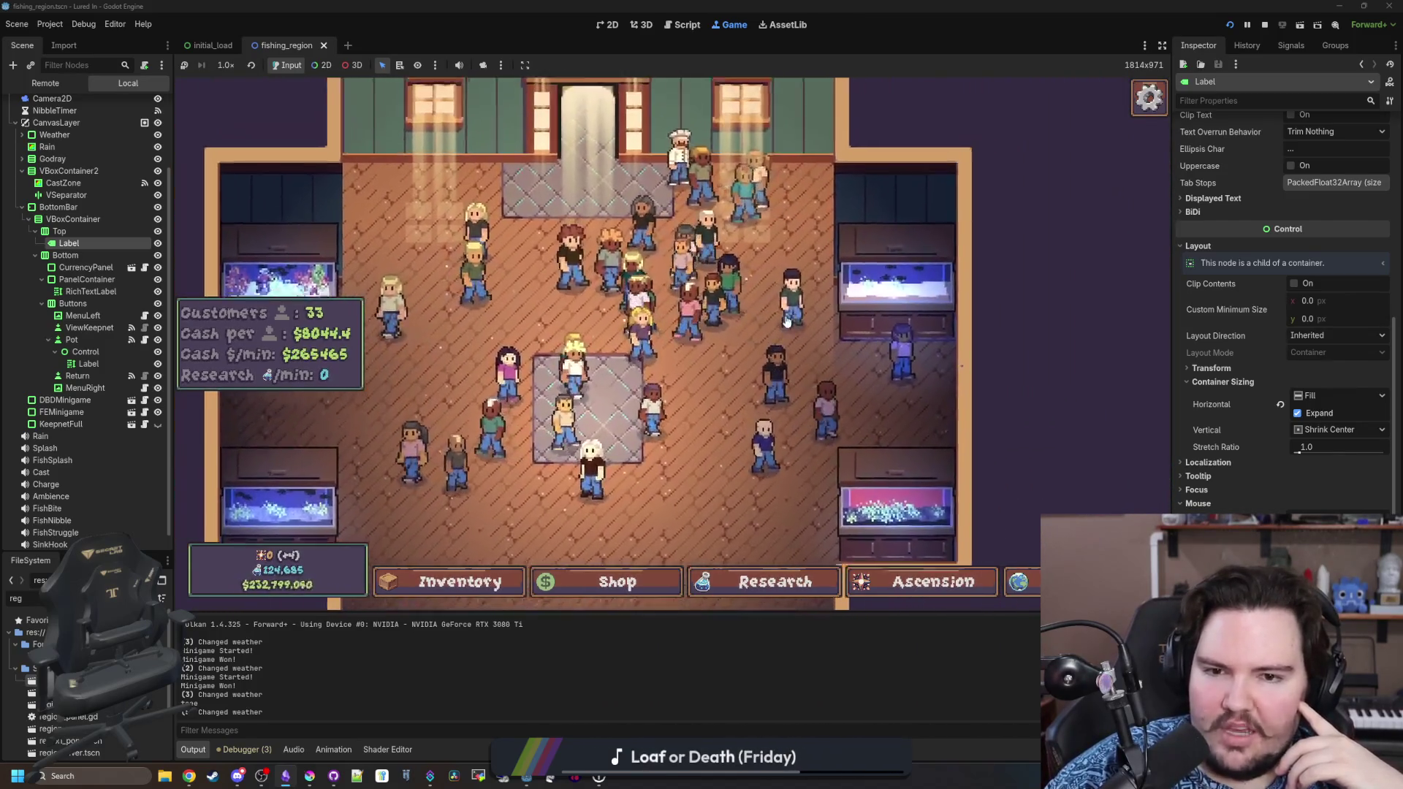
key(w)
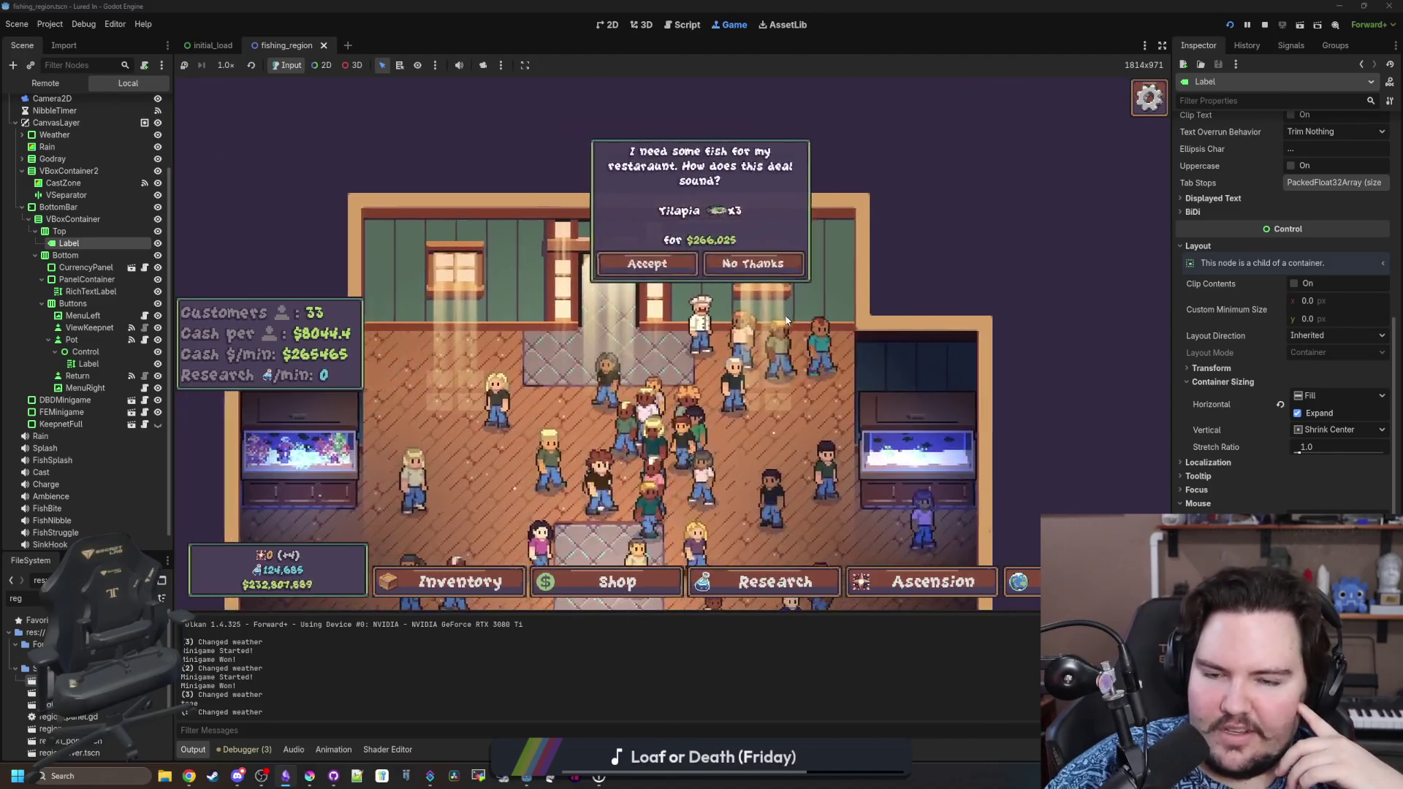
key(s)
key(d)
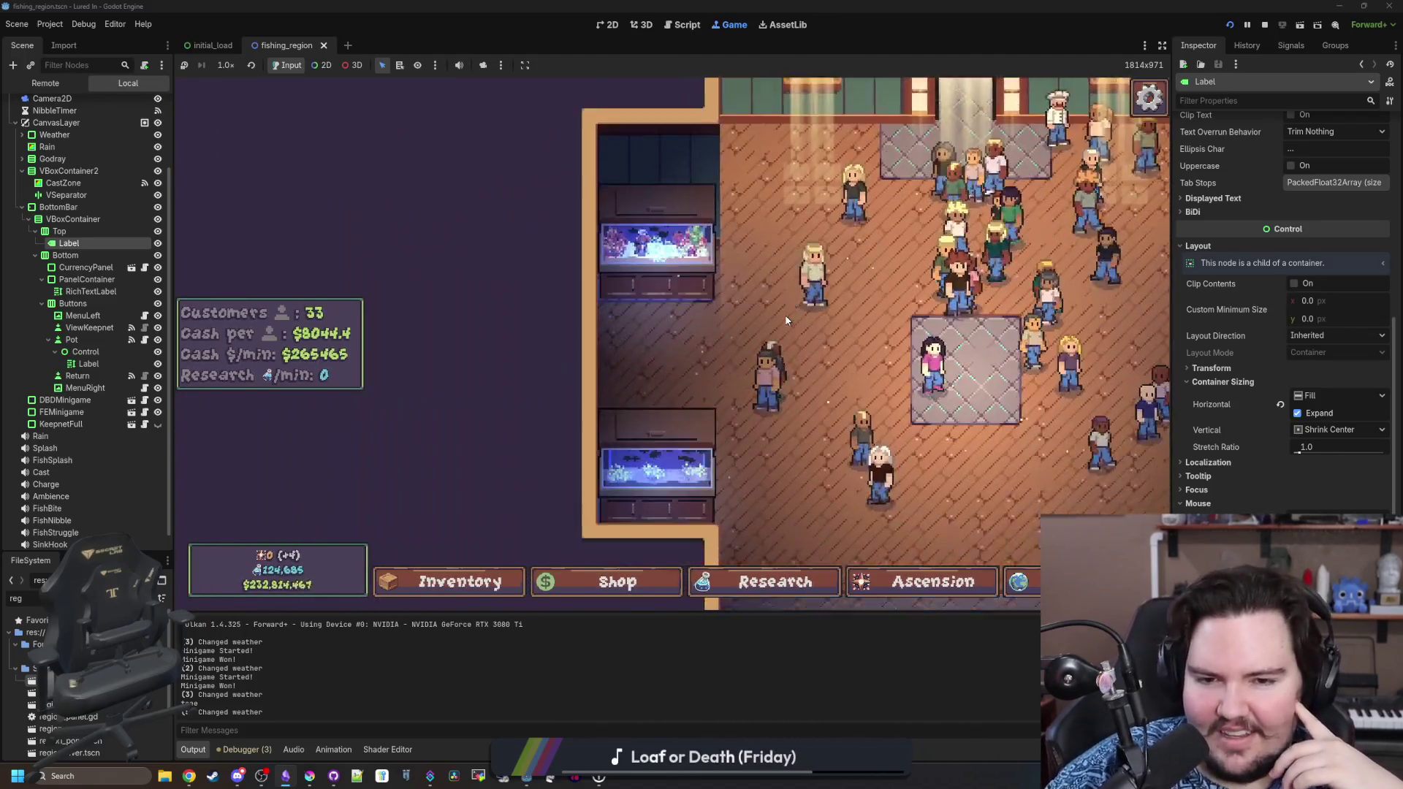
key(s)
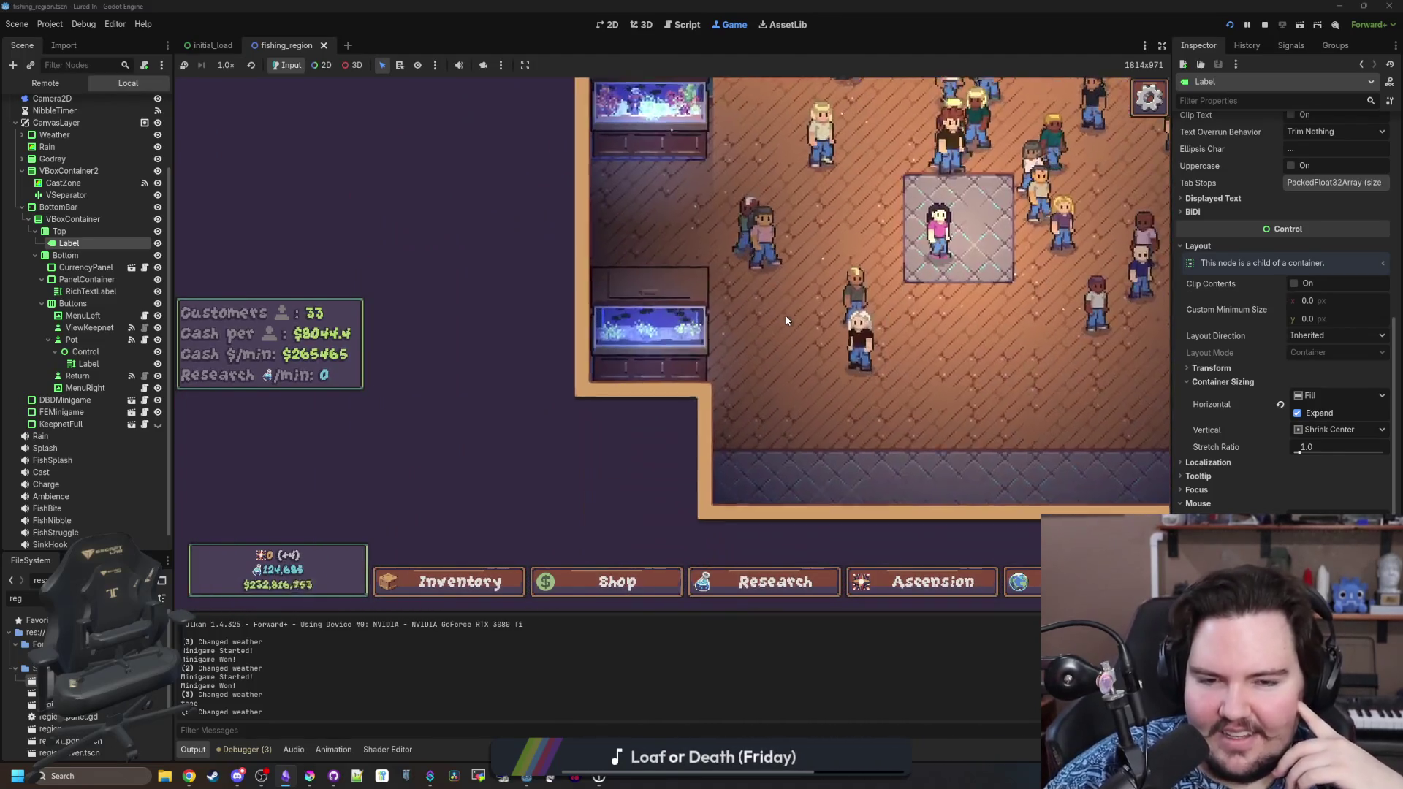
key(d)
key(w)
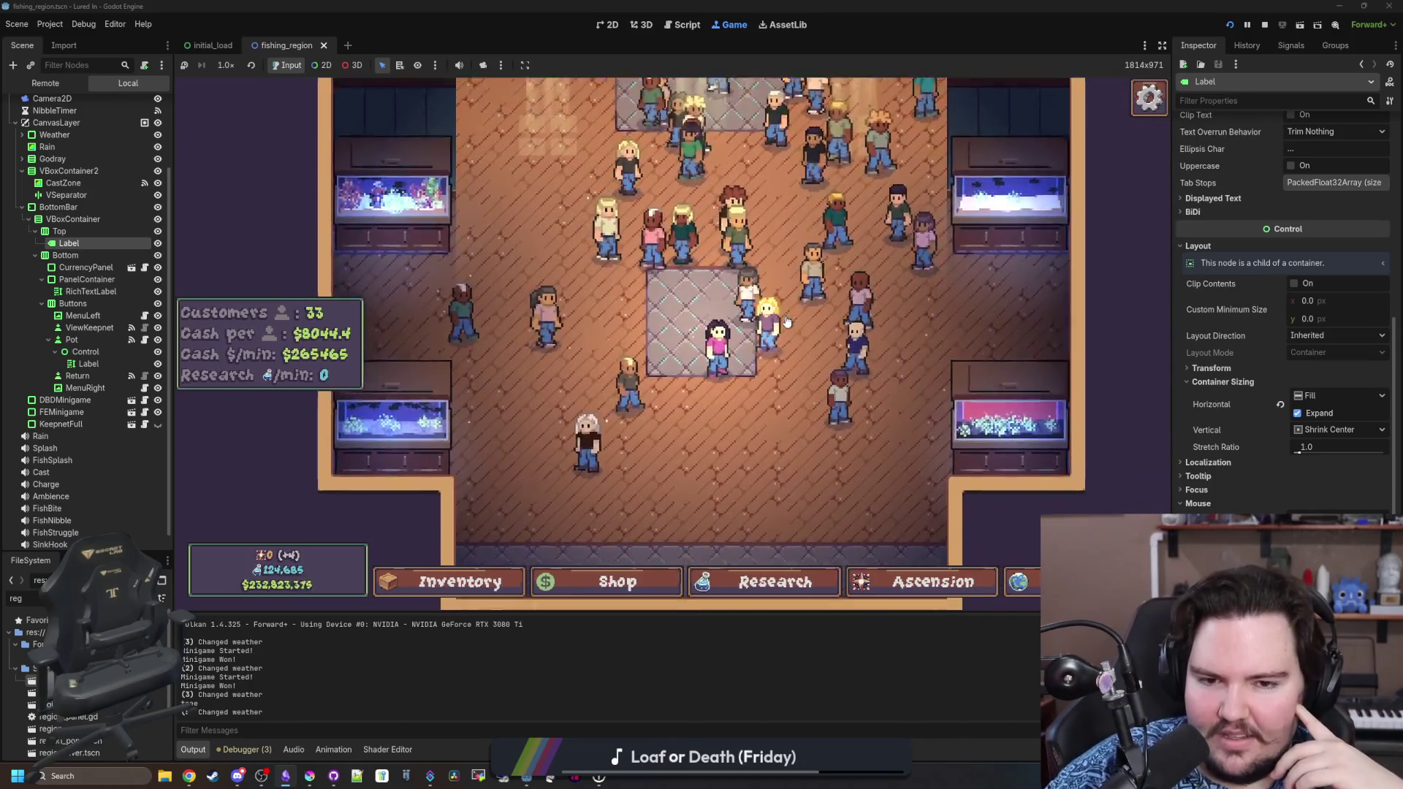
key(a)
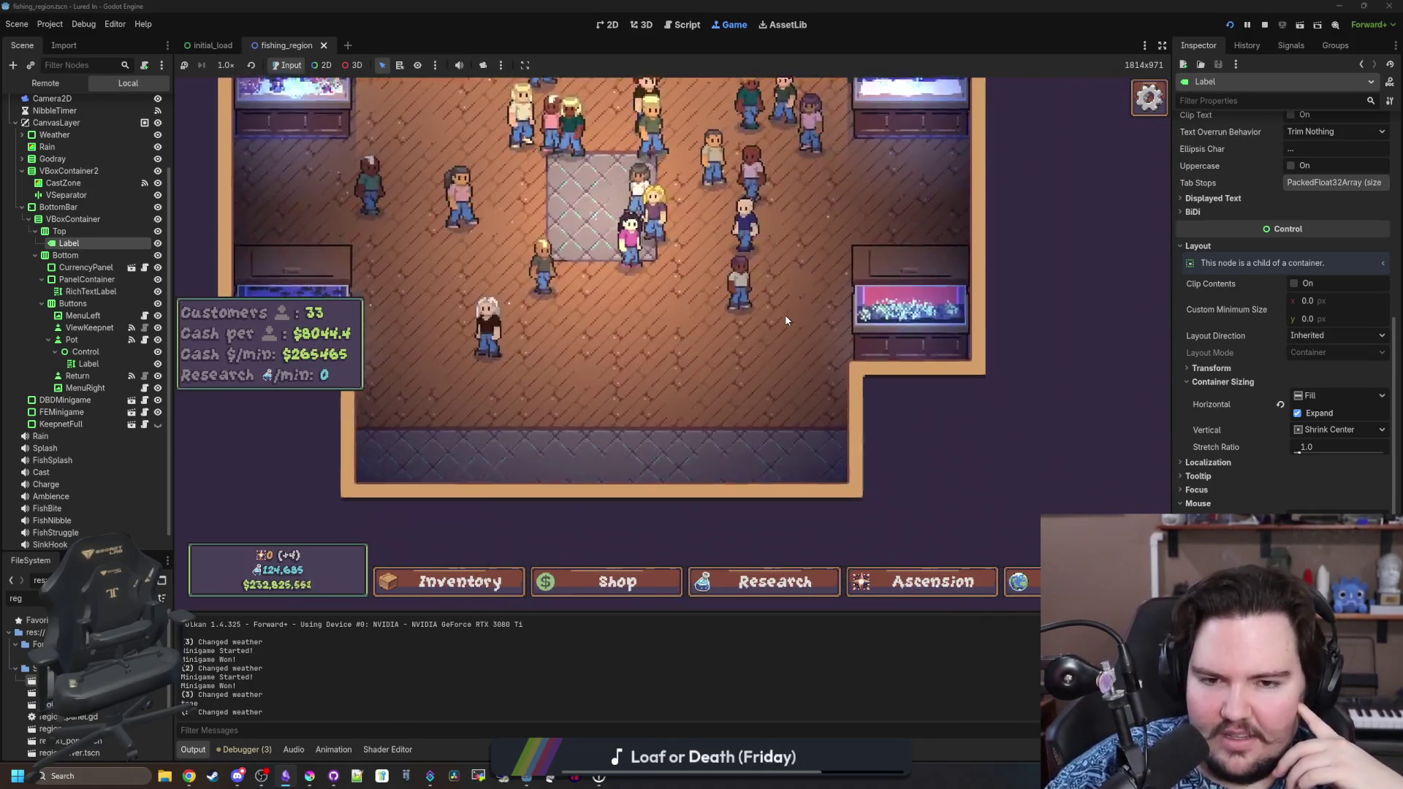
key(w)
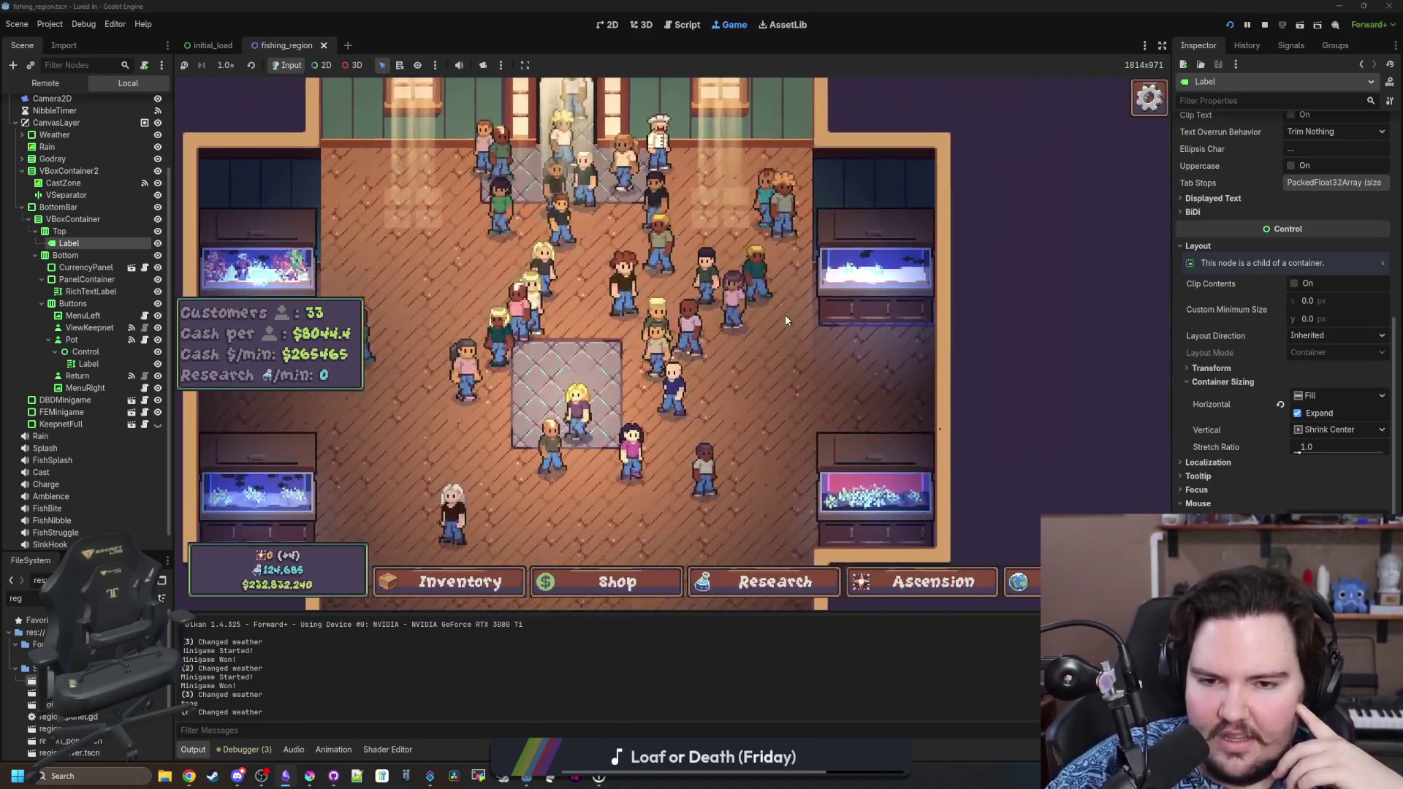
key(a)
key(w)
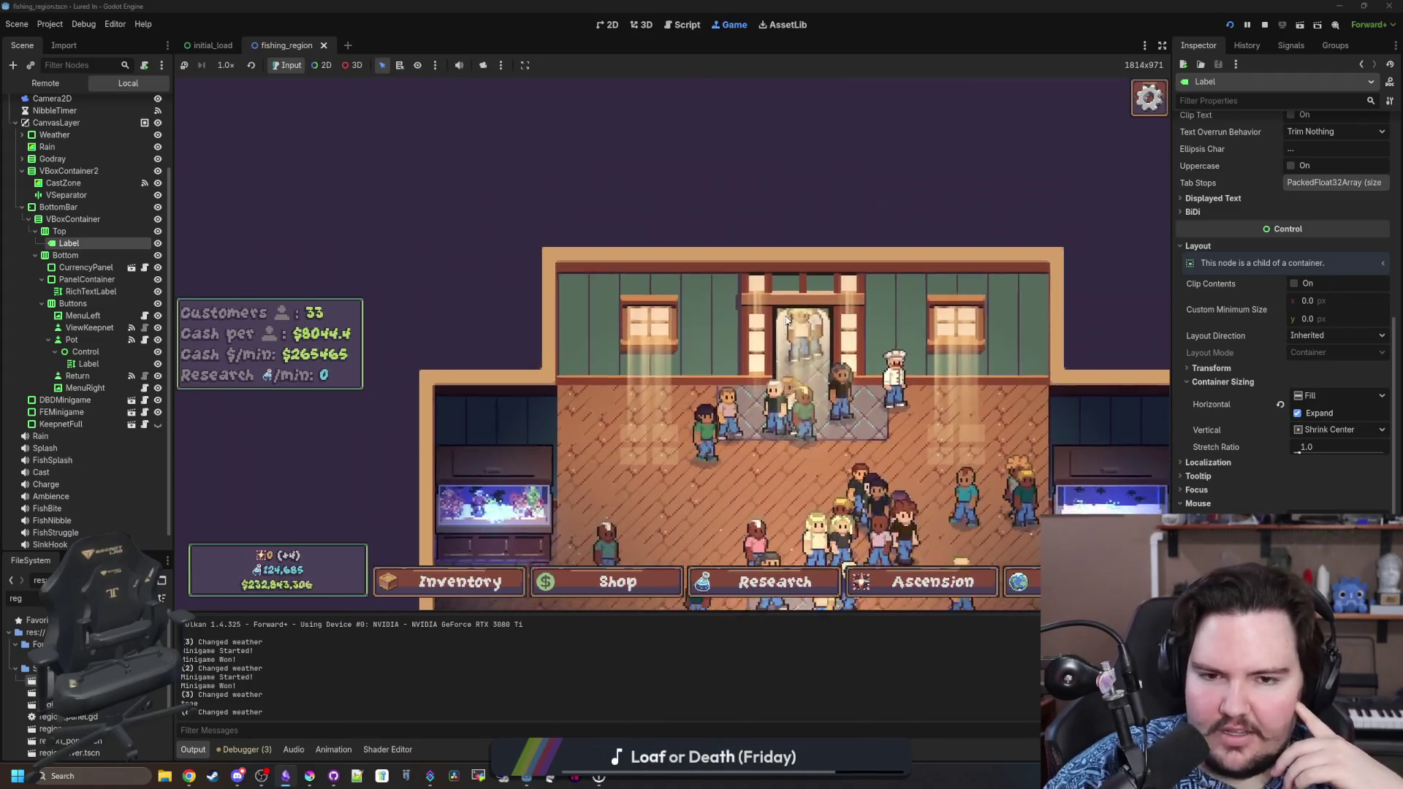
key(s)
key(a)
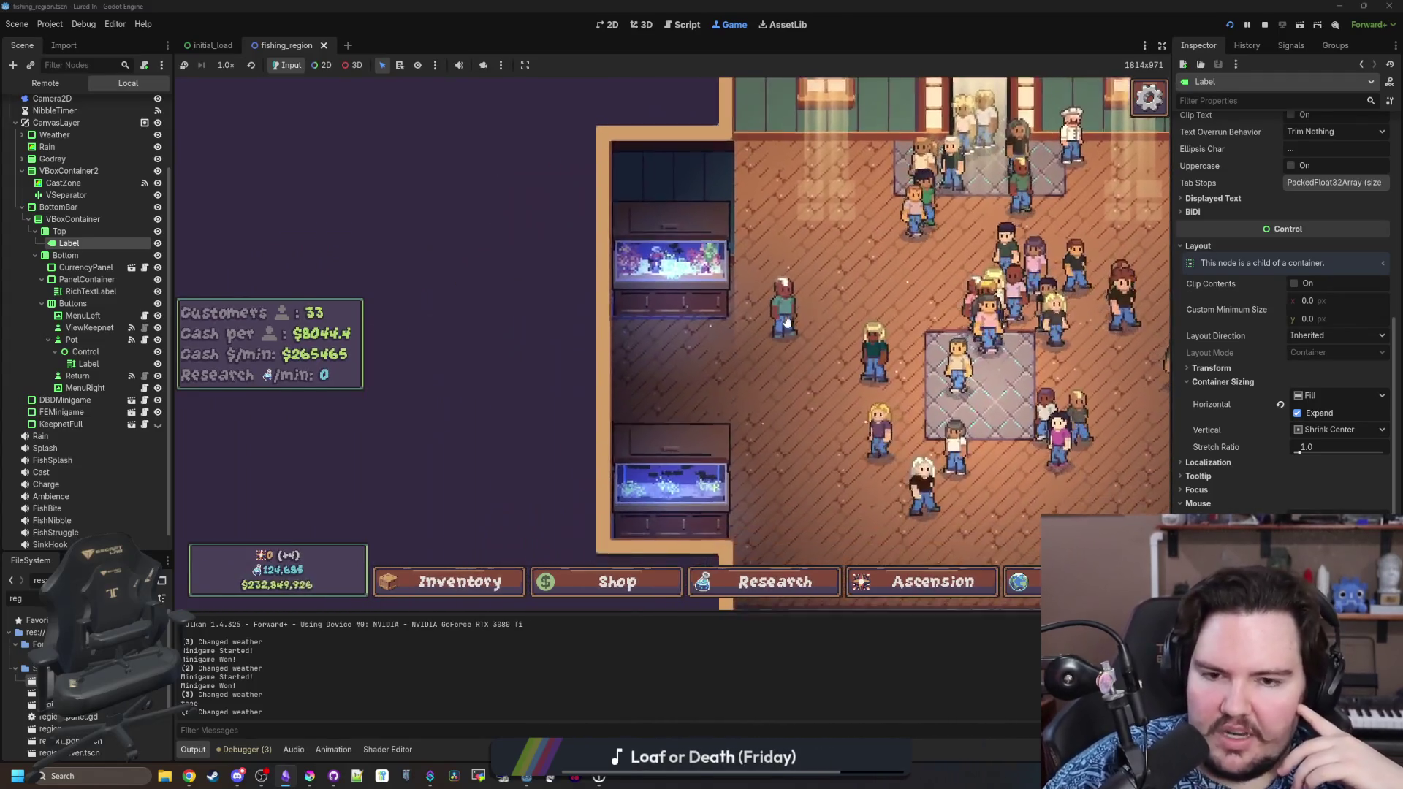
key(s)
key(d)
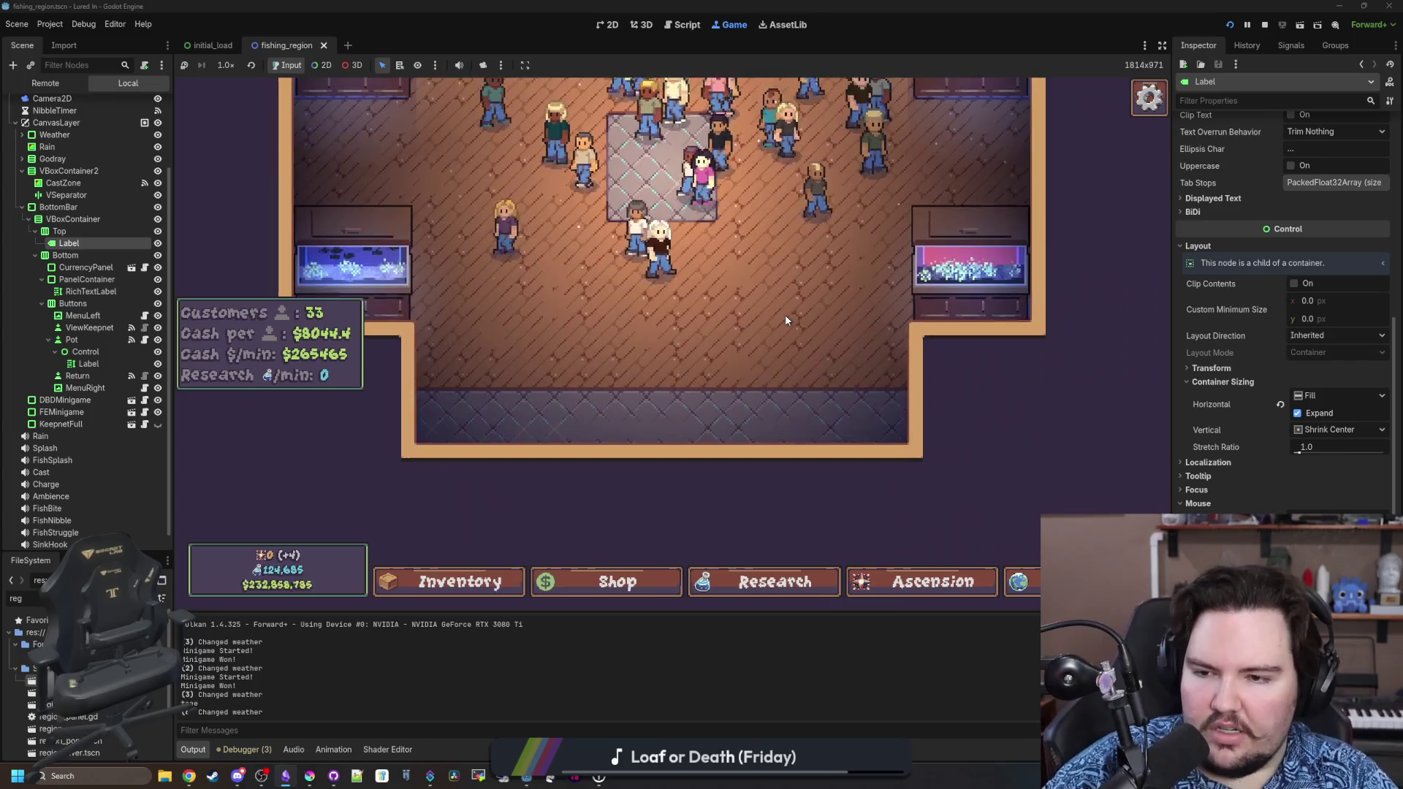
key(w)
text(ca)
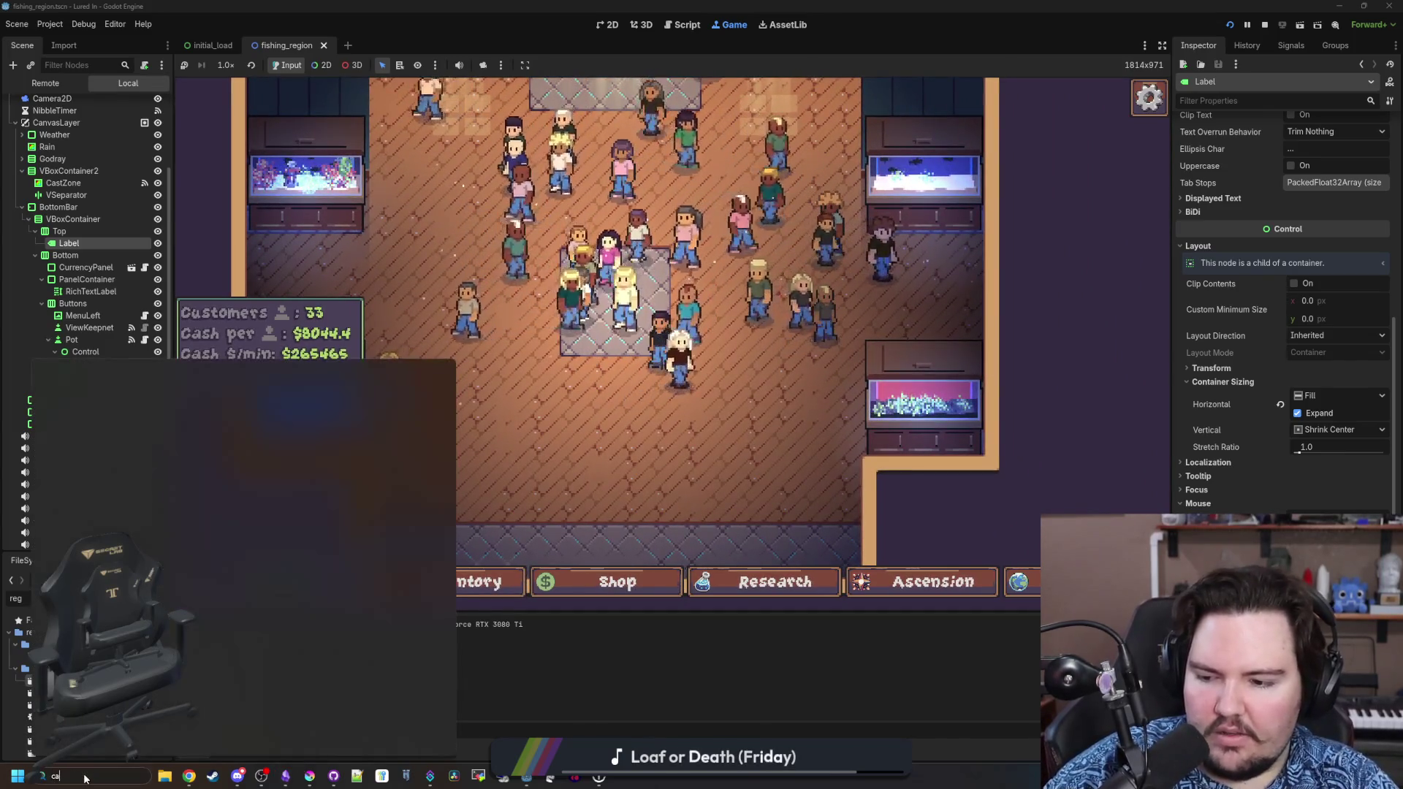
Launch Windows Calculator from a taskbar search for 'ca'.
click(84, 775)
text(ca)
click(113, 432)
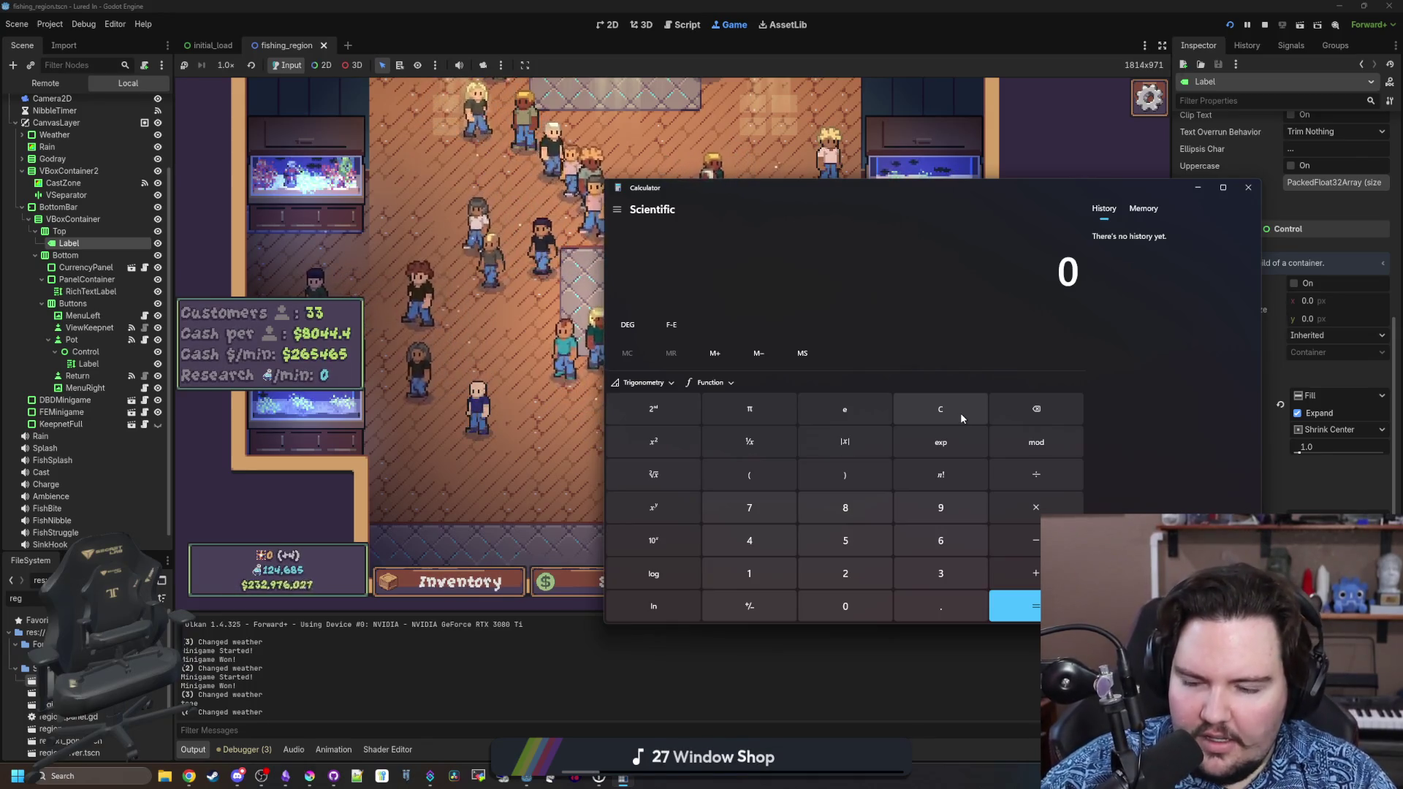
Compute 31536000 × 100000000 = 3,153,600,000,000,000 in the scientific calculator.
text(100,)
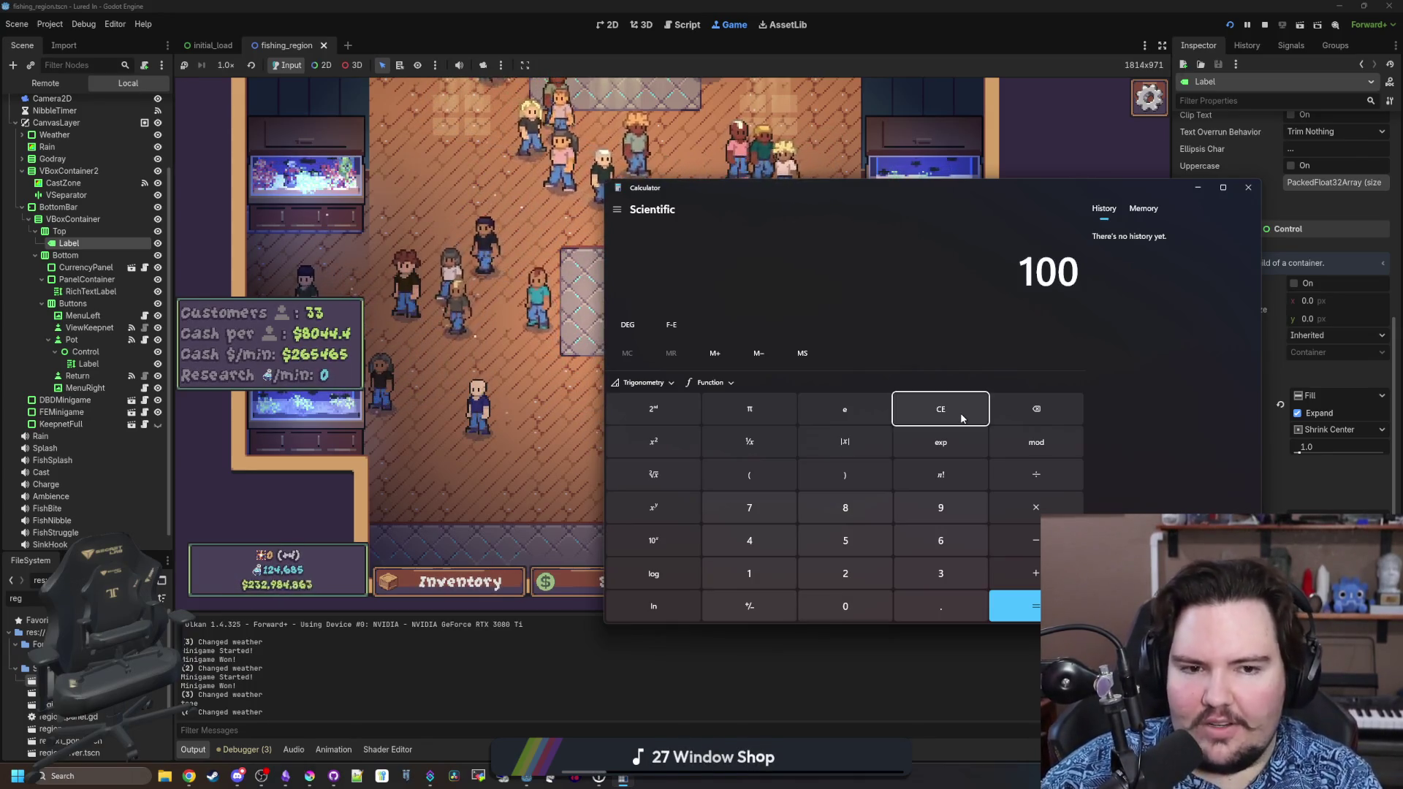
text(000,000)
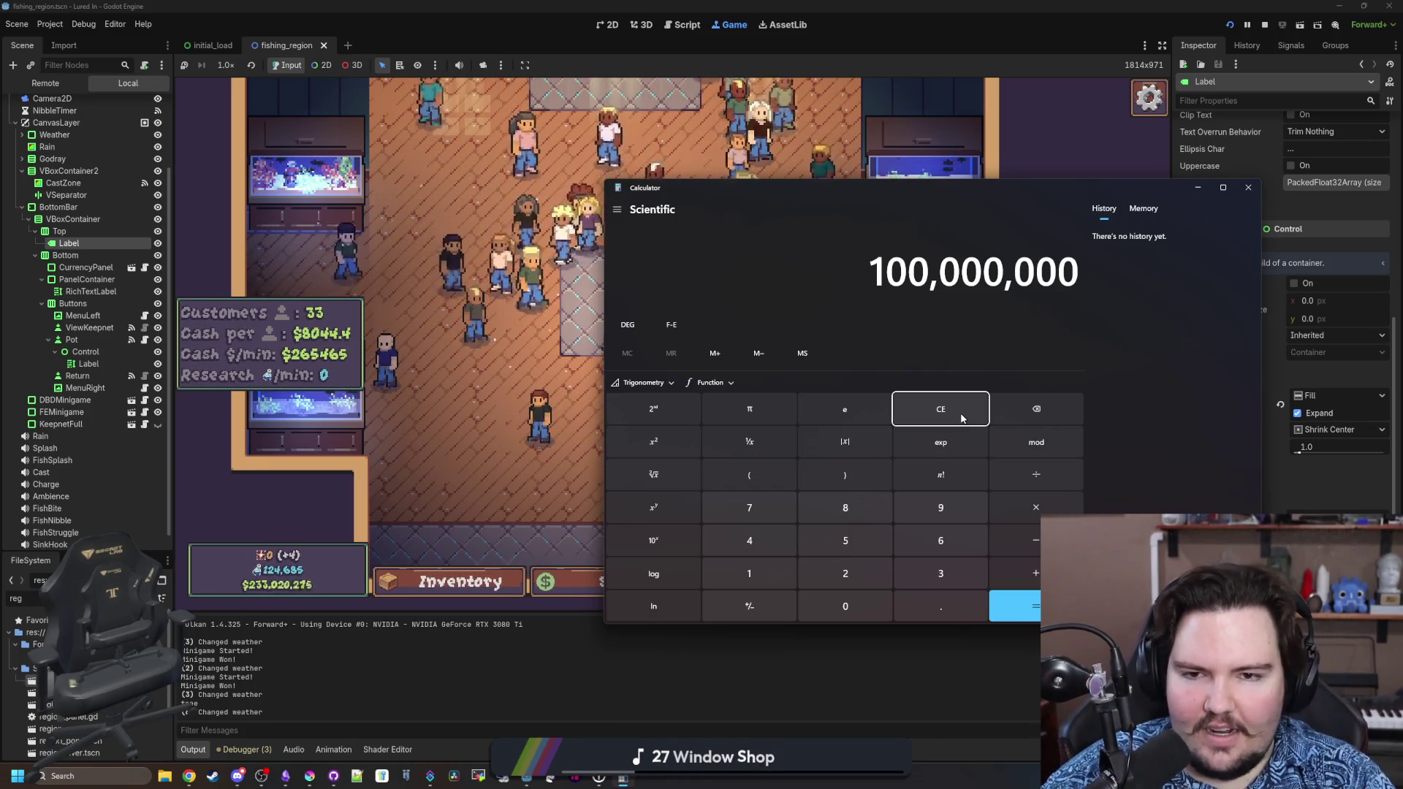
click(962, 418)
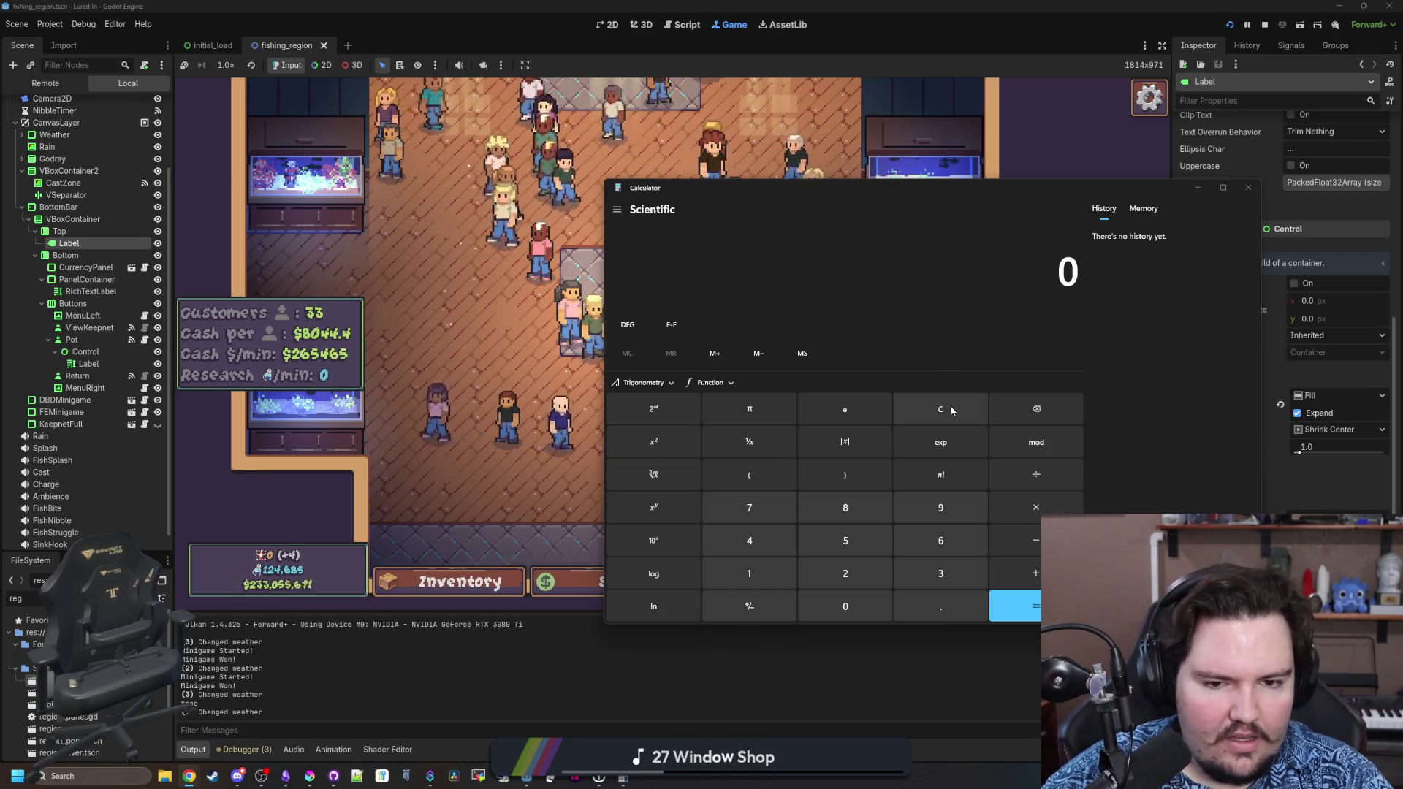
text(31)
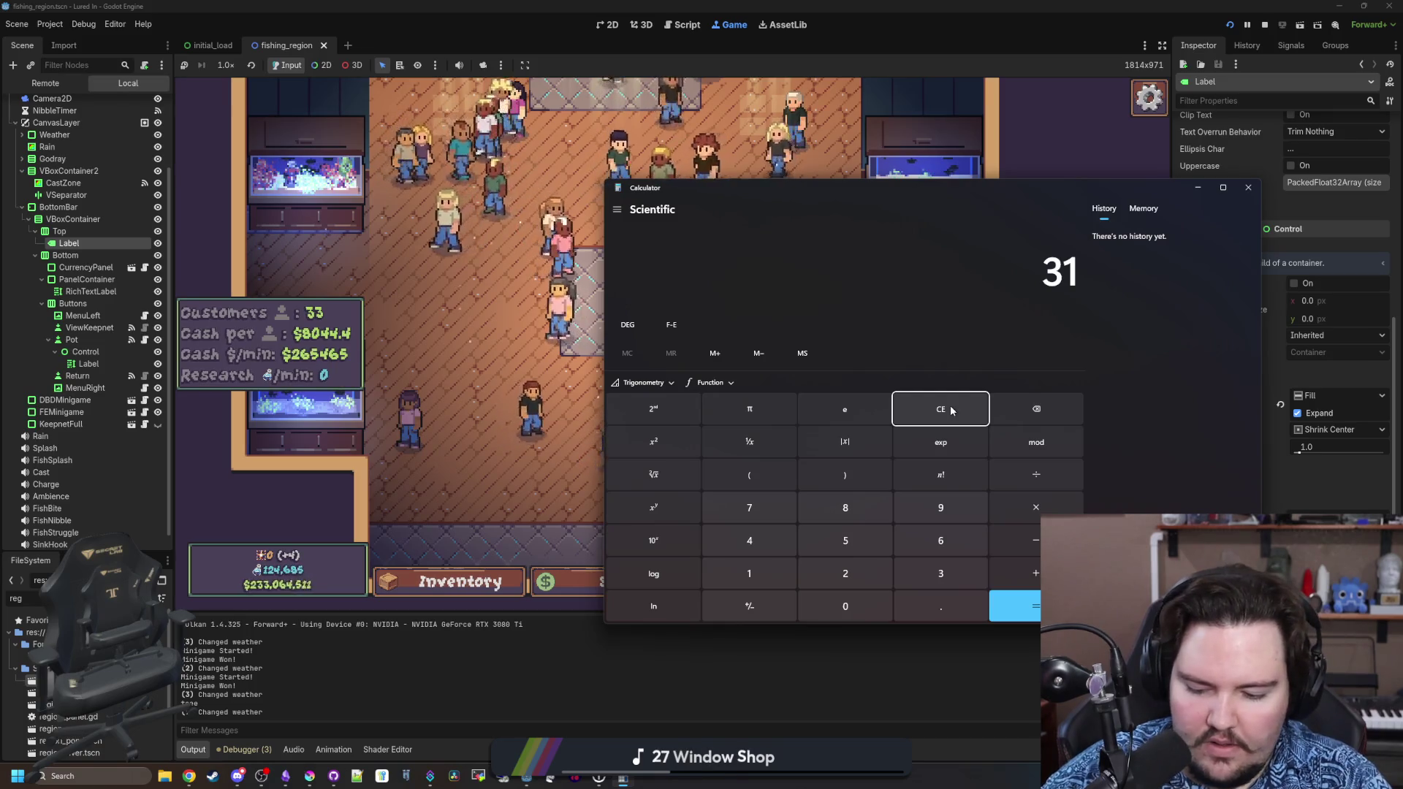
text(5360000)
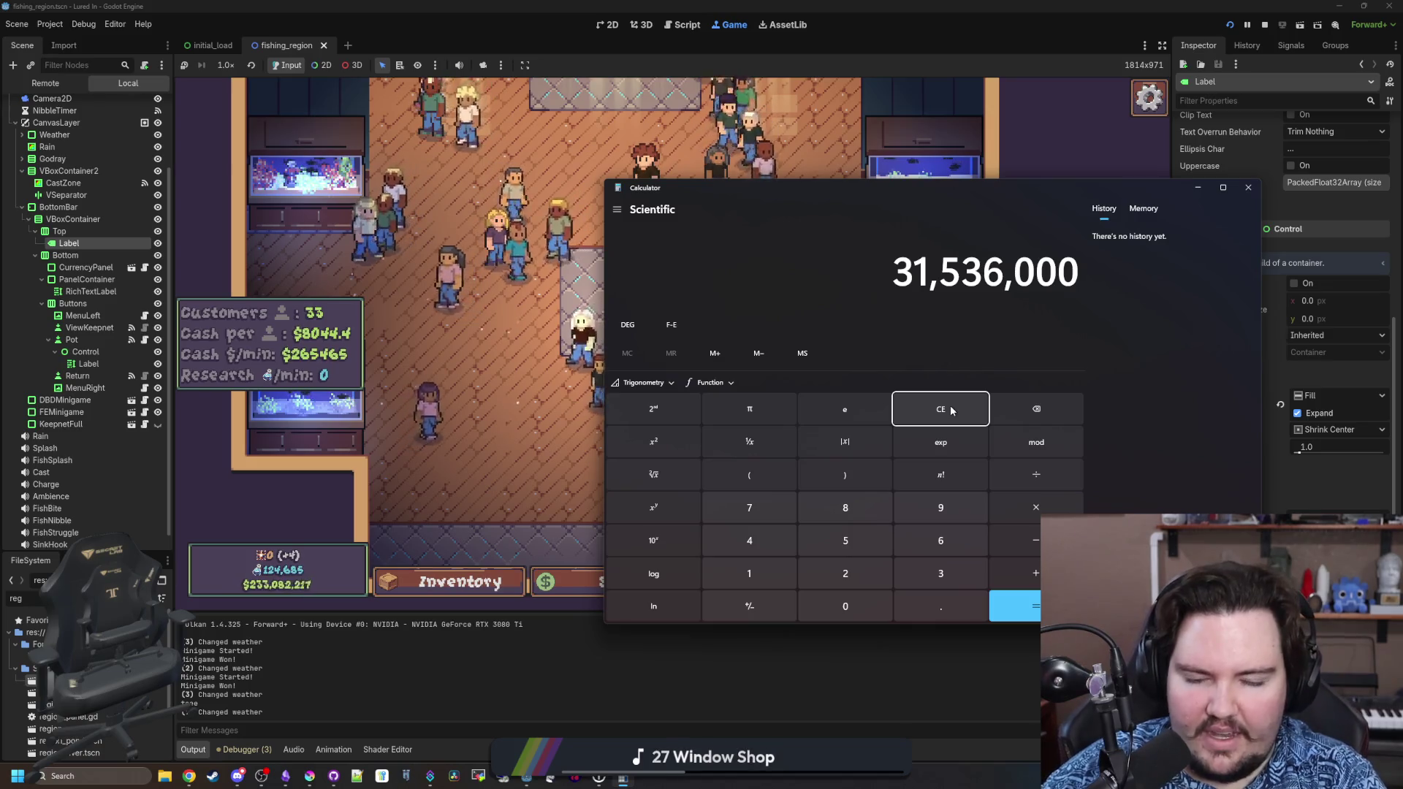
text(*100000)
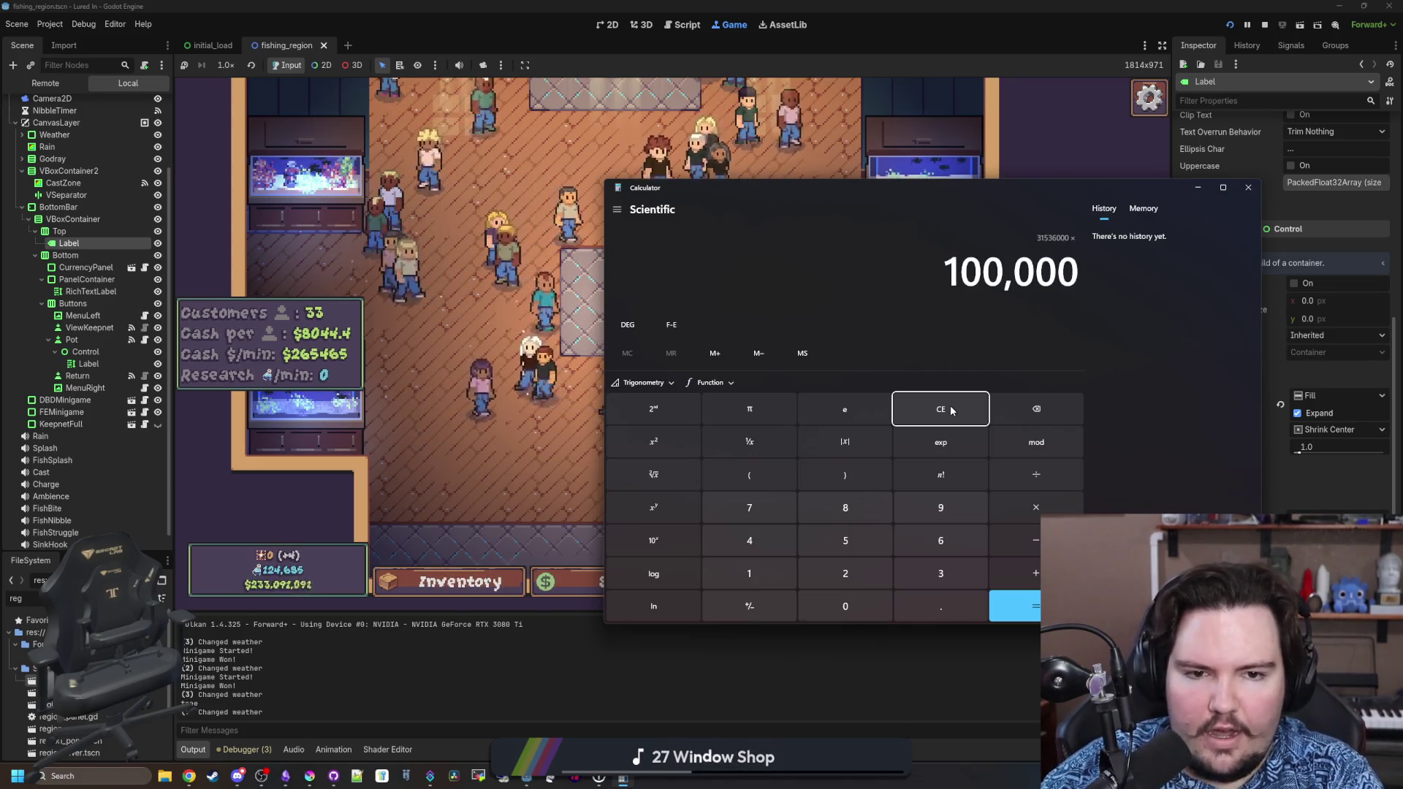
text(000)
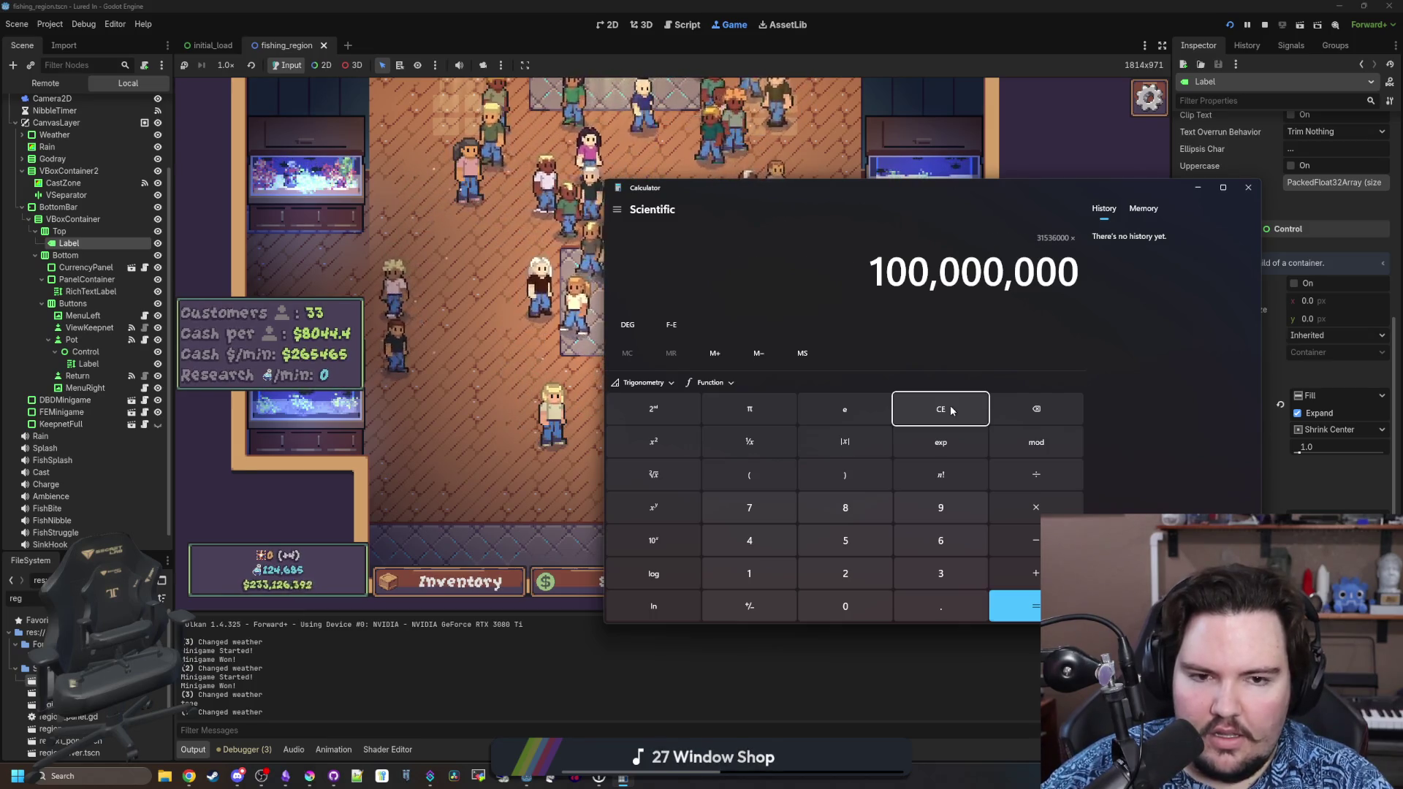
key(Return)
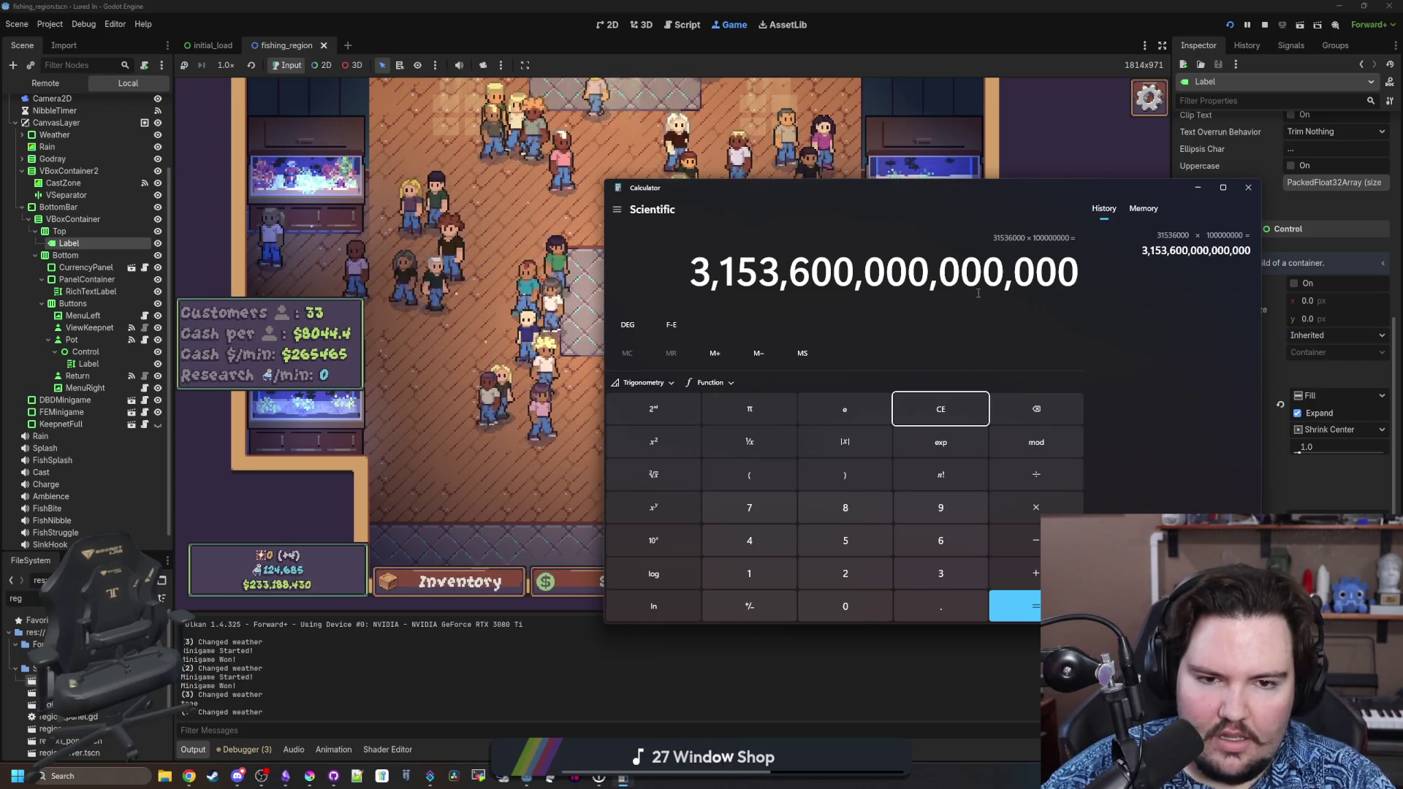
key(alt+Tab)
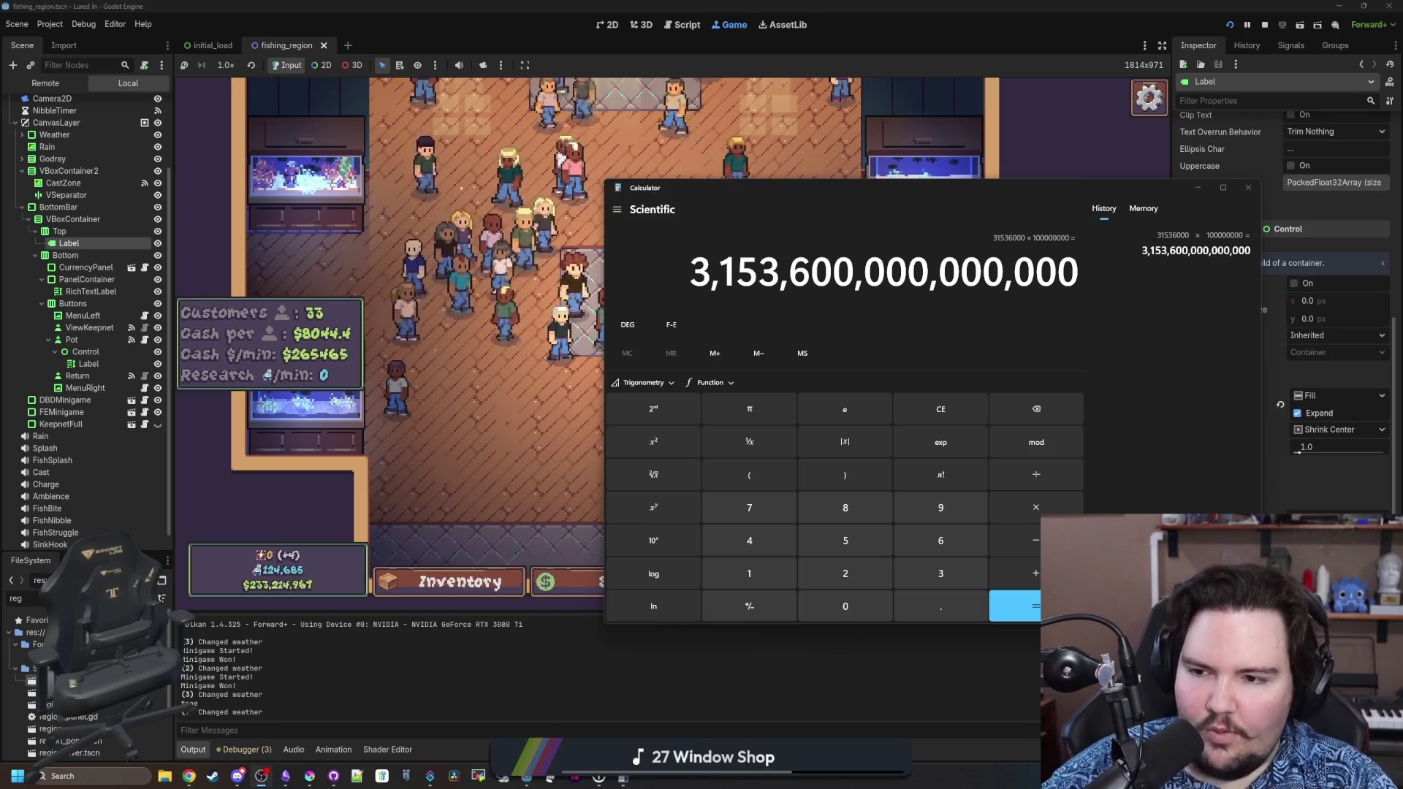
click(884, 188)
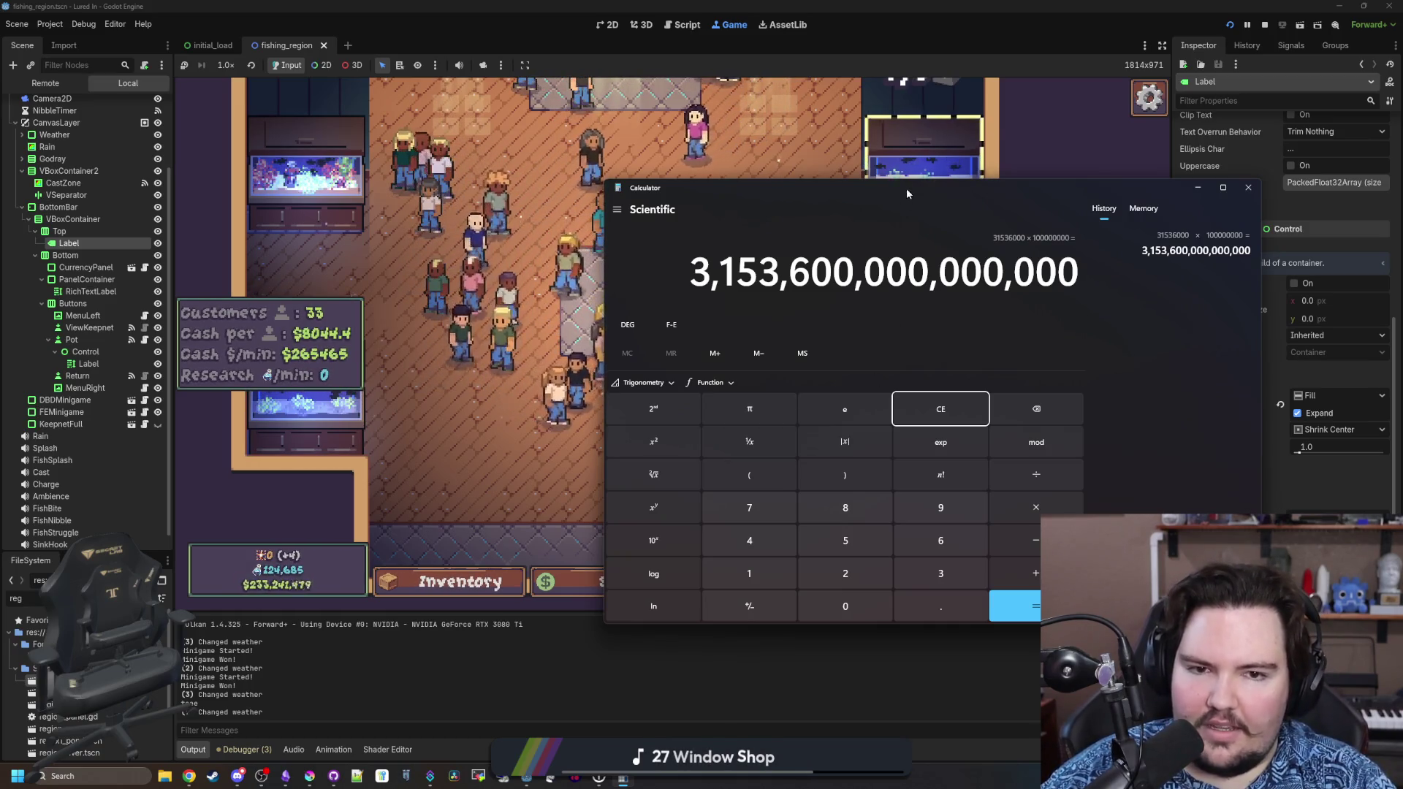
Reposition the Calculator window and clear its display to zero.
mouse_move(839, 190)
mouse_down()
mouse_move(797, 189)
mouse_move(781, 528)
mouse_move(818, 189)
mouse_up()
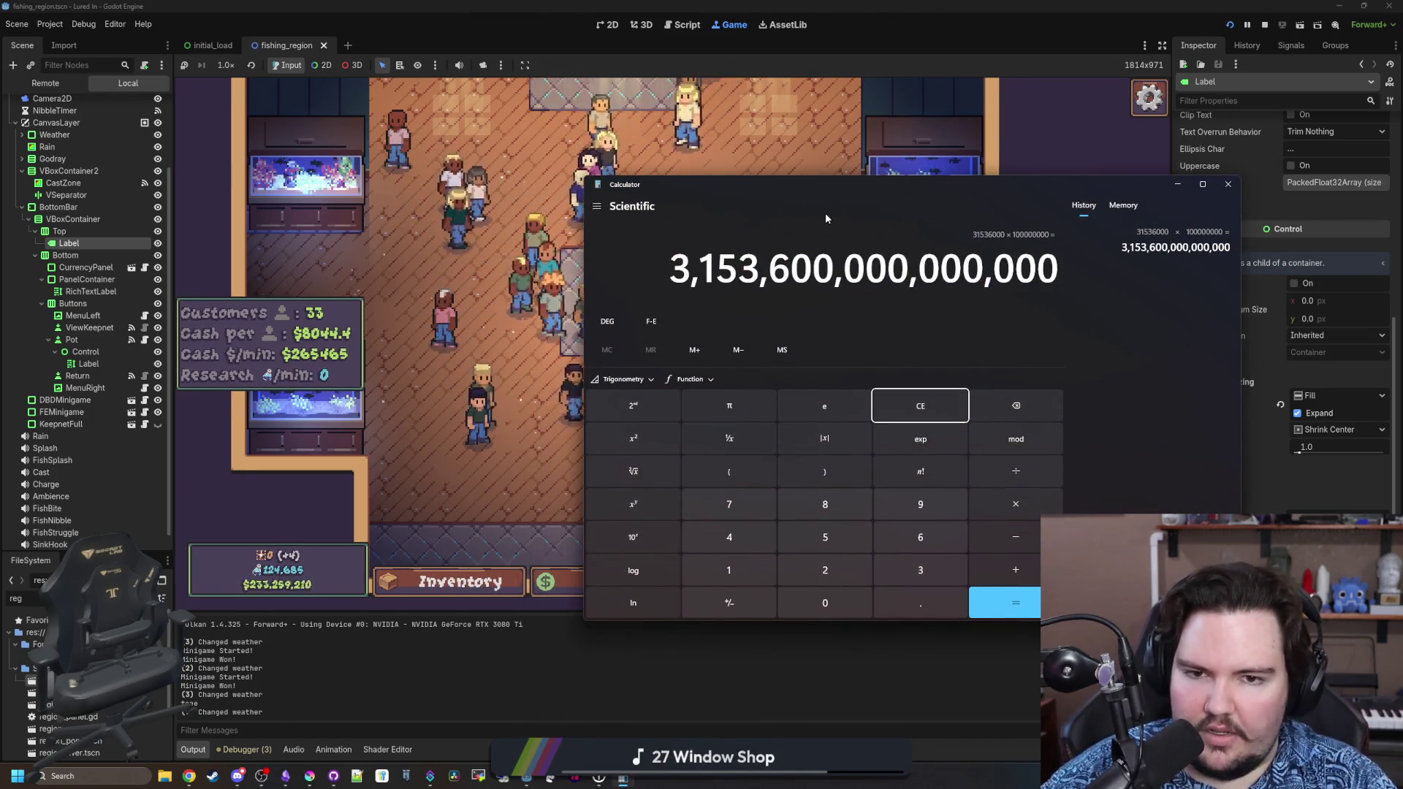
drag(856, 188, 830, 183)
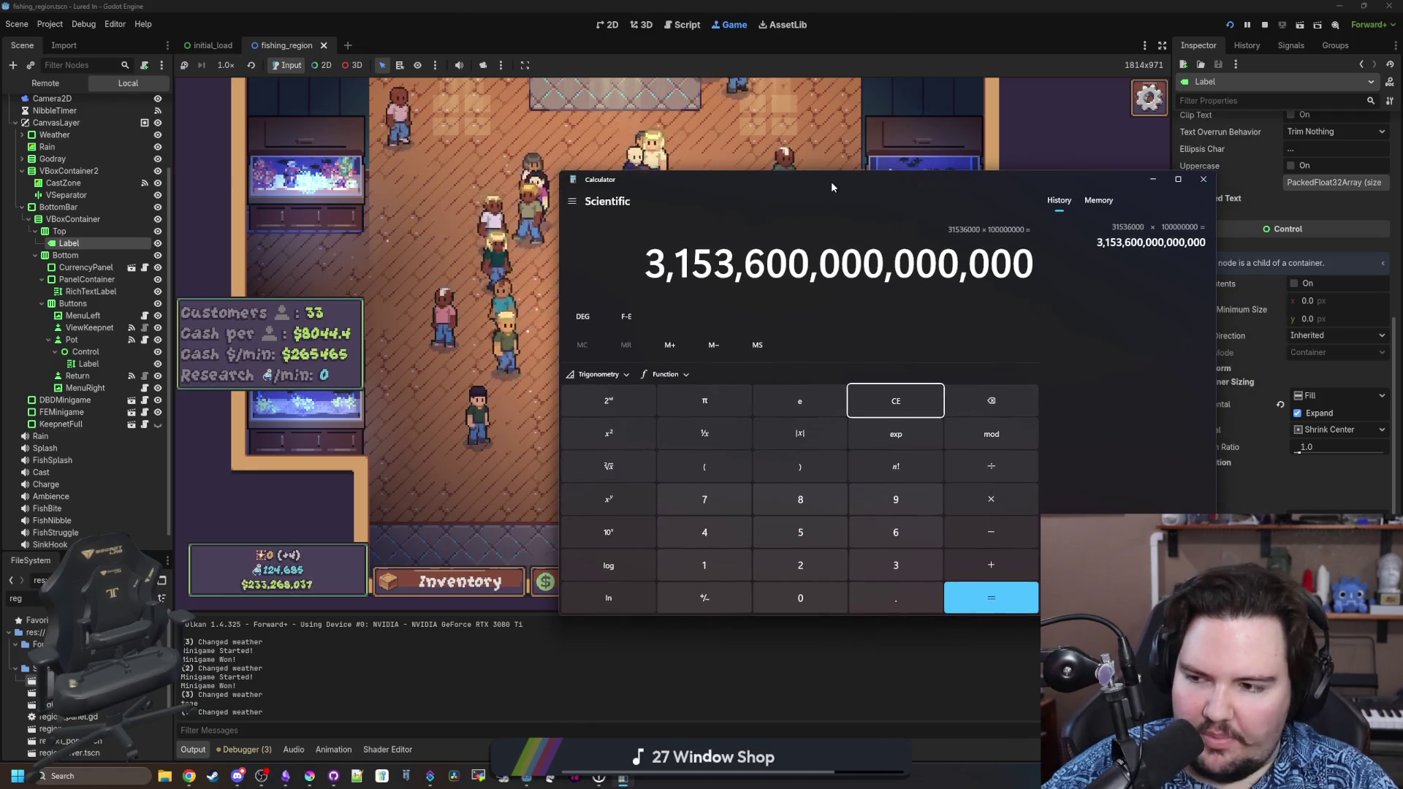
click(1145, 417)
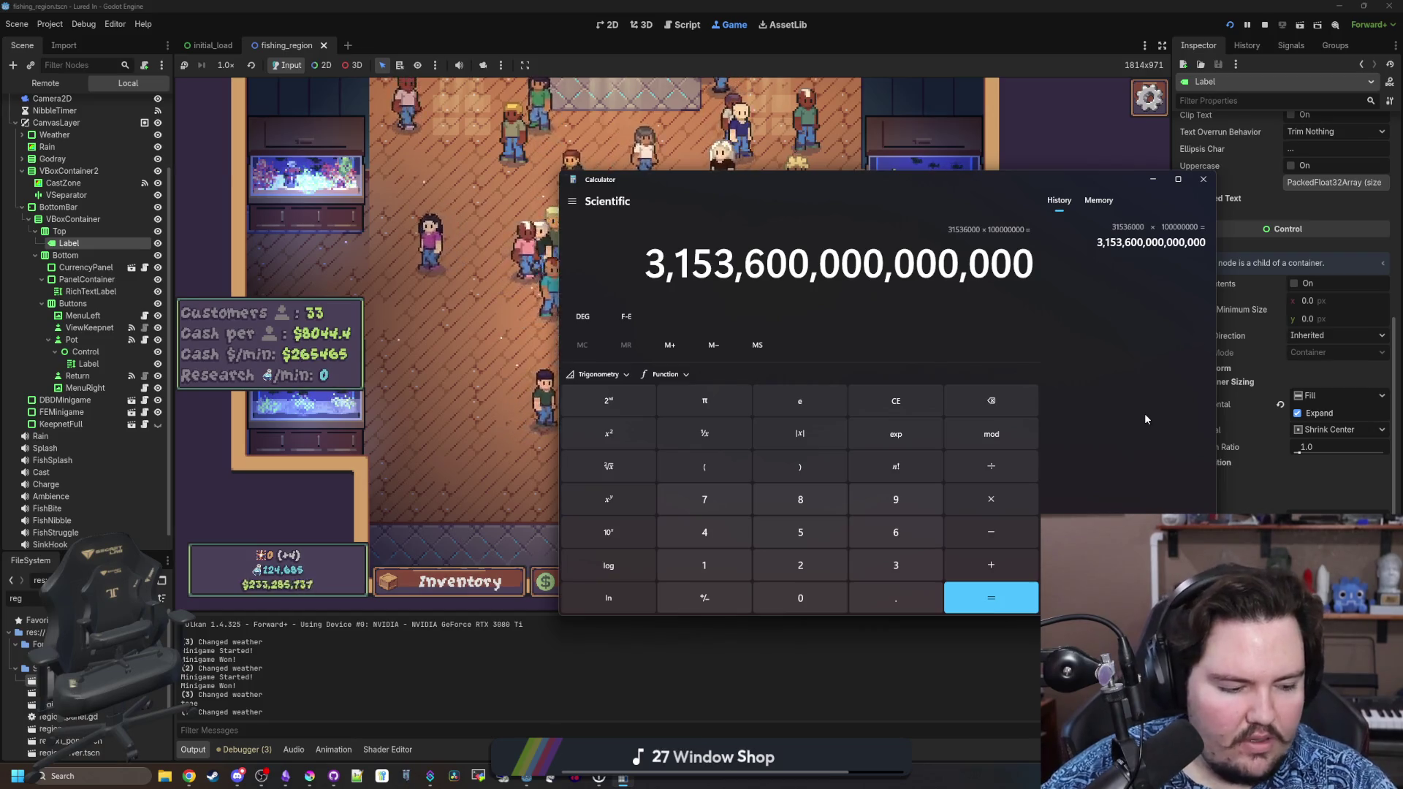
click(908, 401)
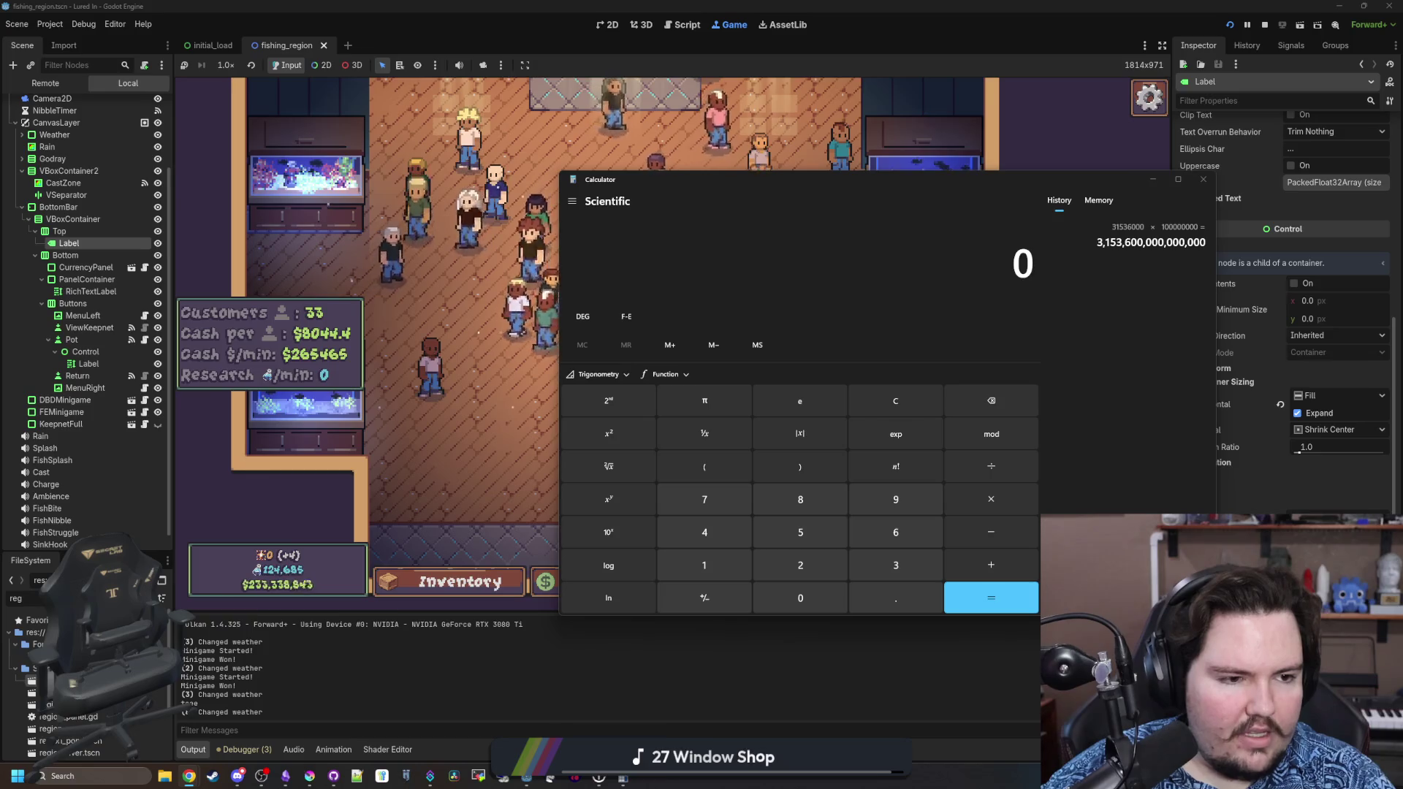
click(906, 296)
key(ctrl+v)
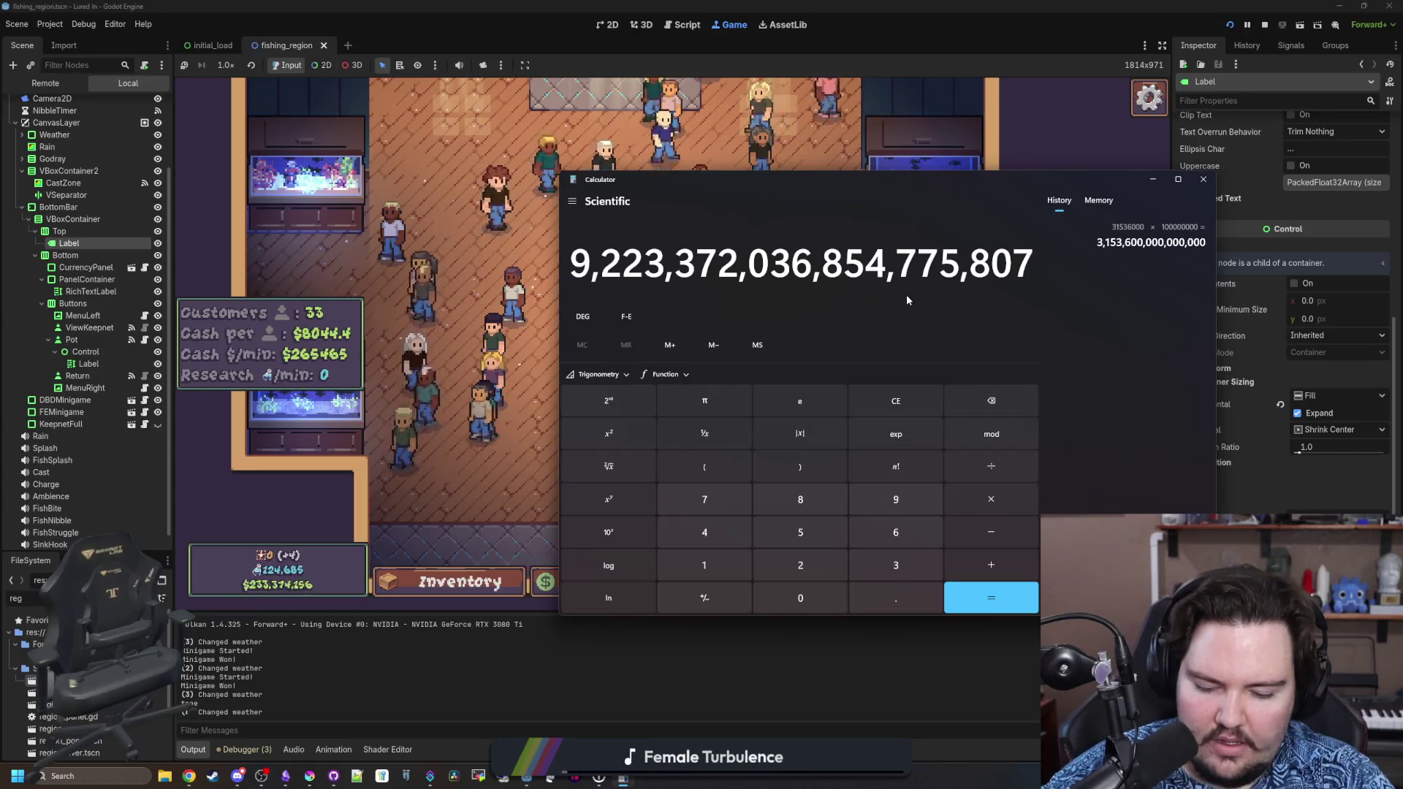
key(plus)
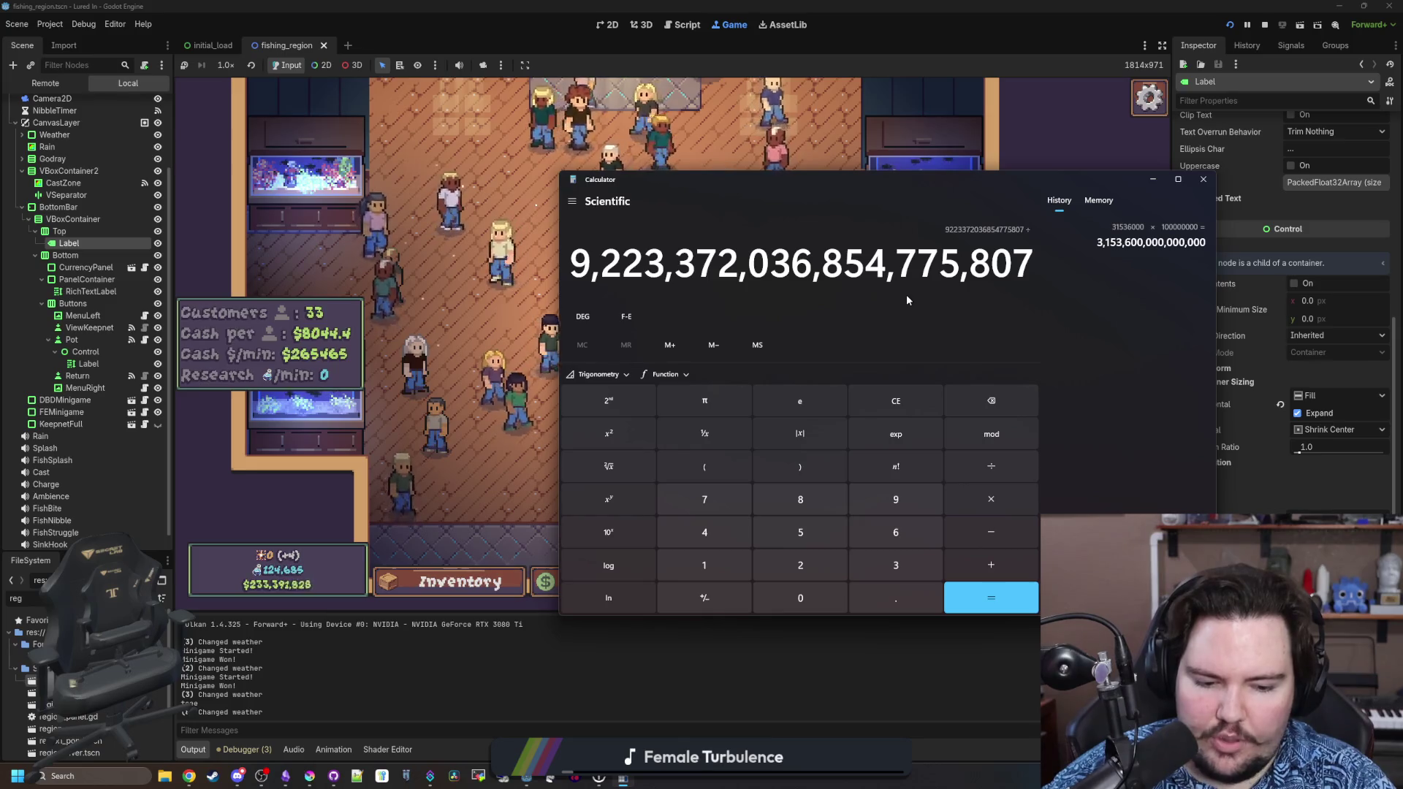
text(1)
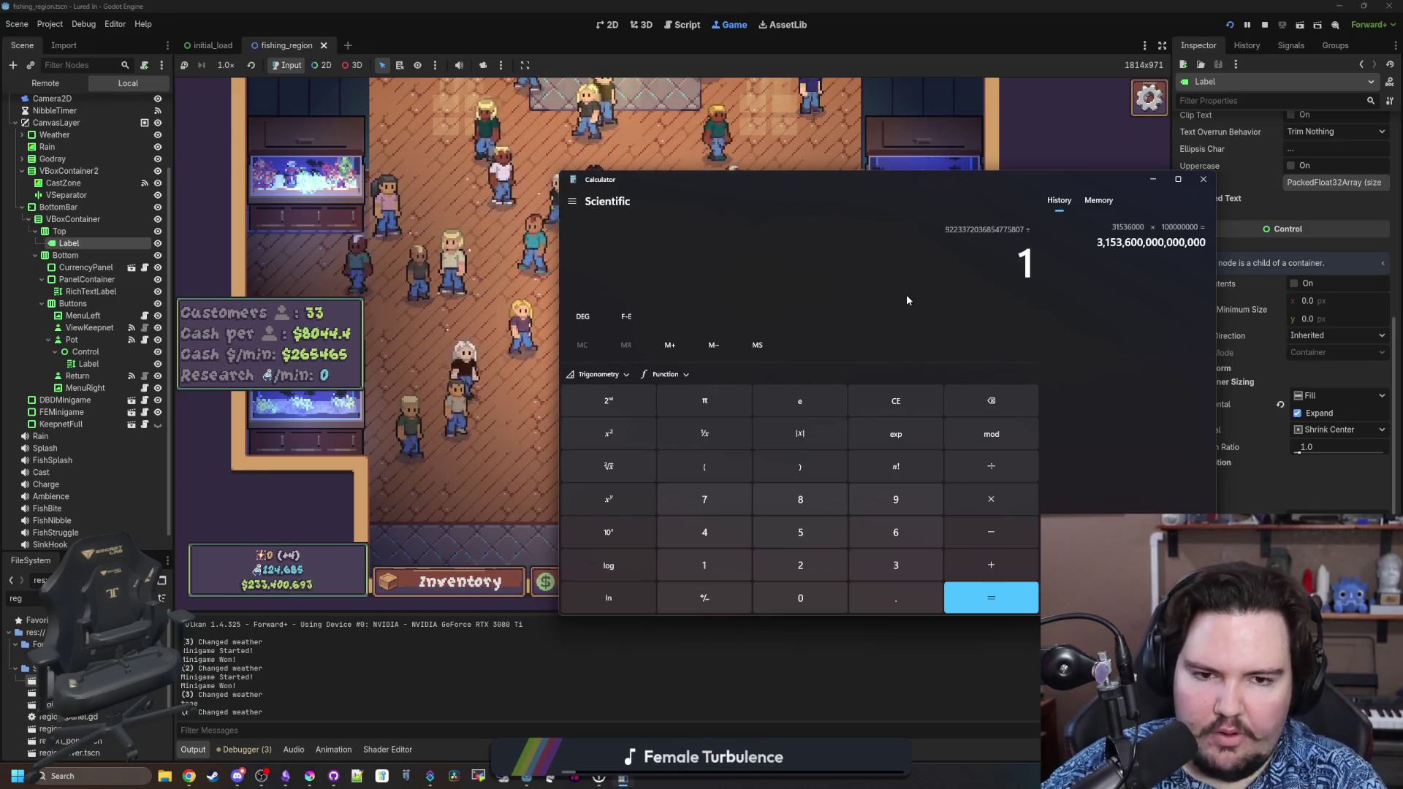
text(,000,000,000)
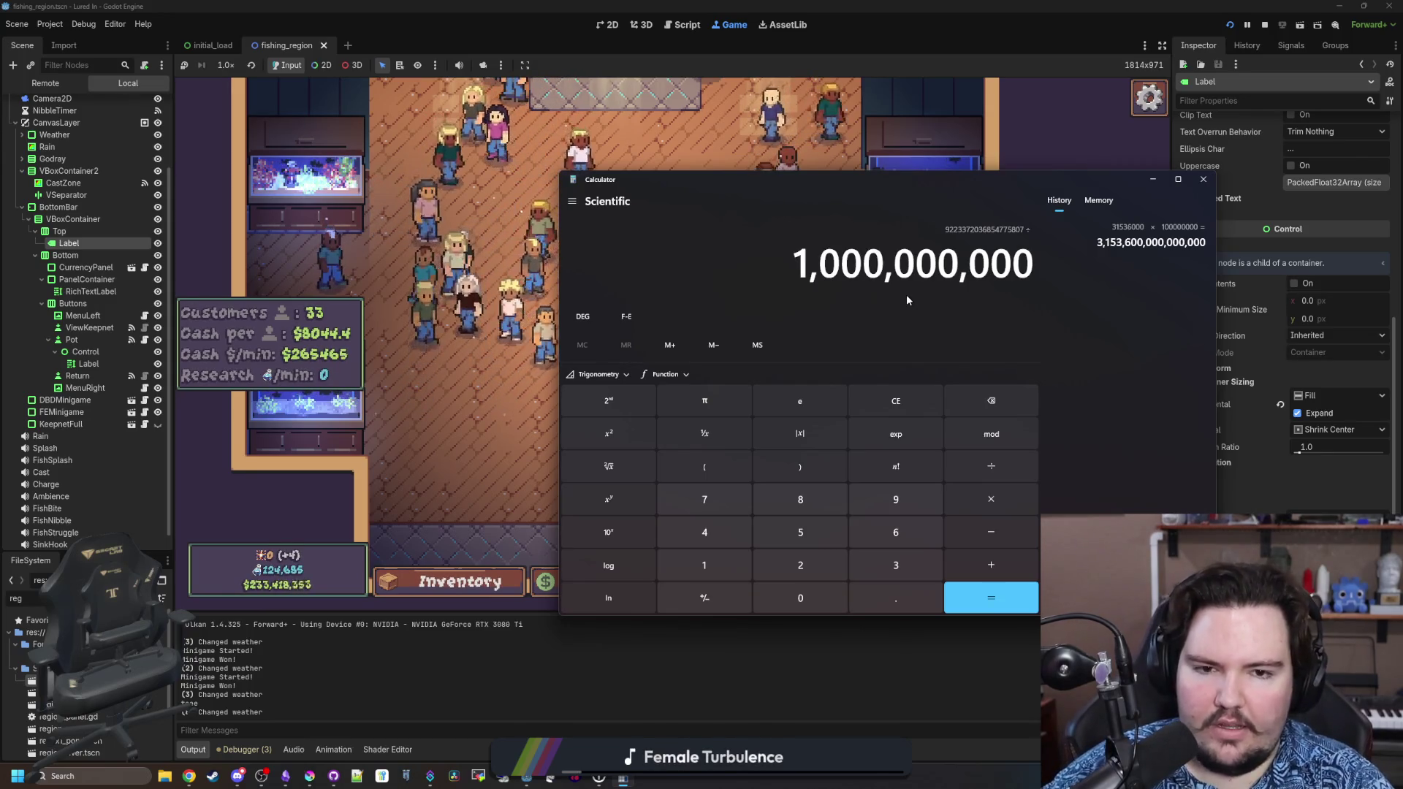
key(Return)
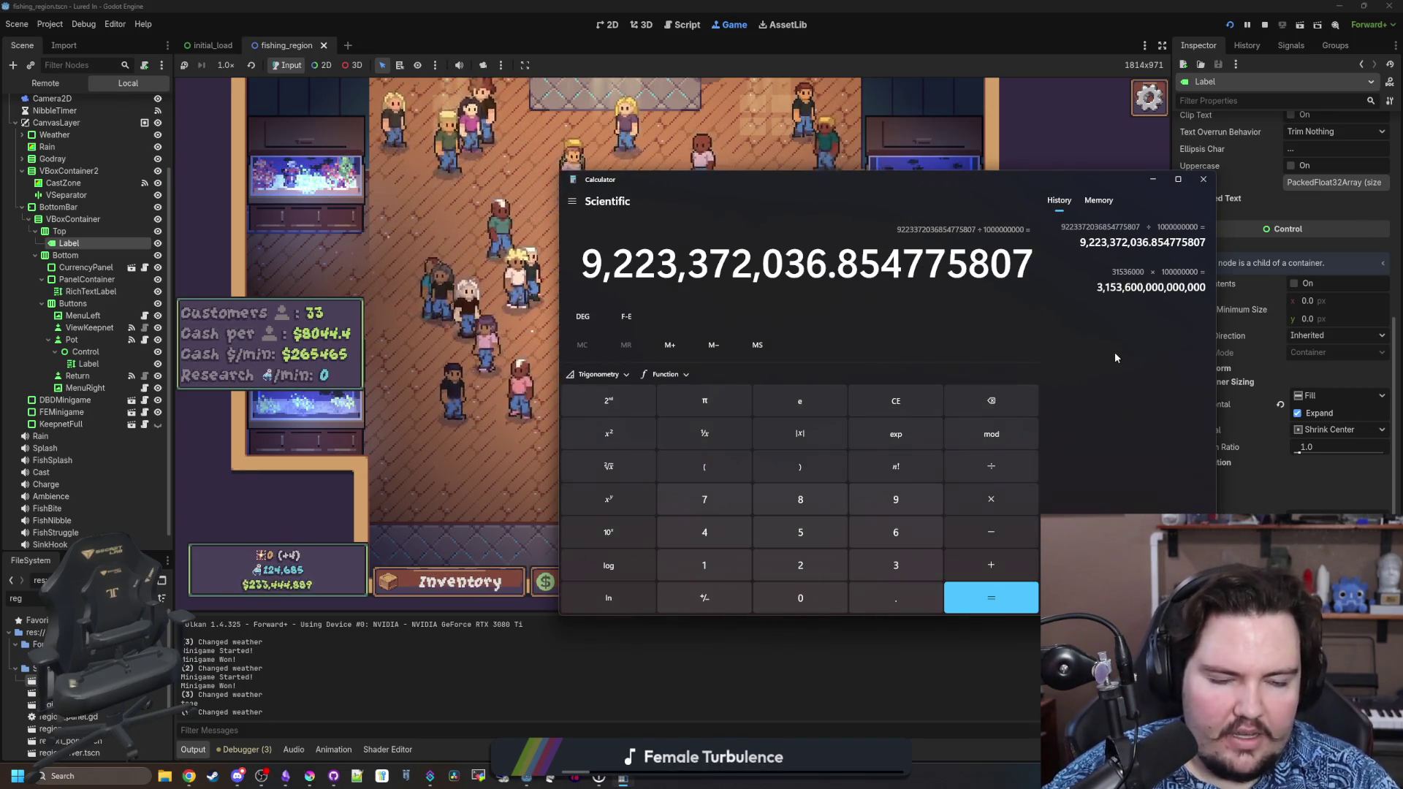
key(plus)
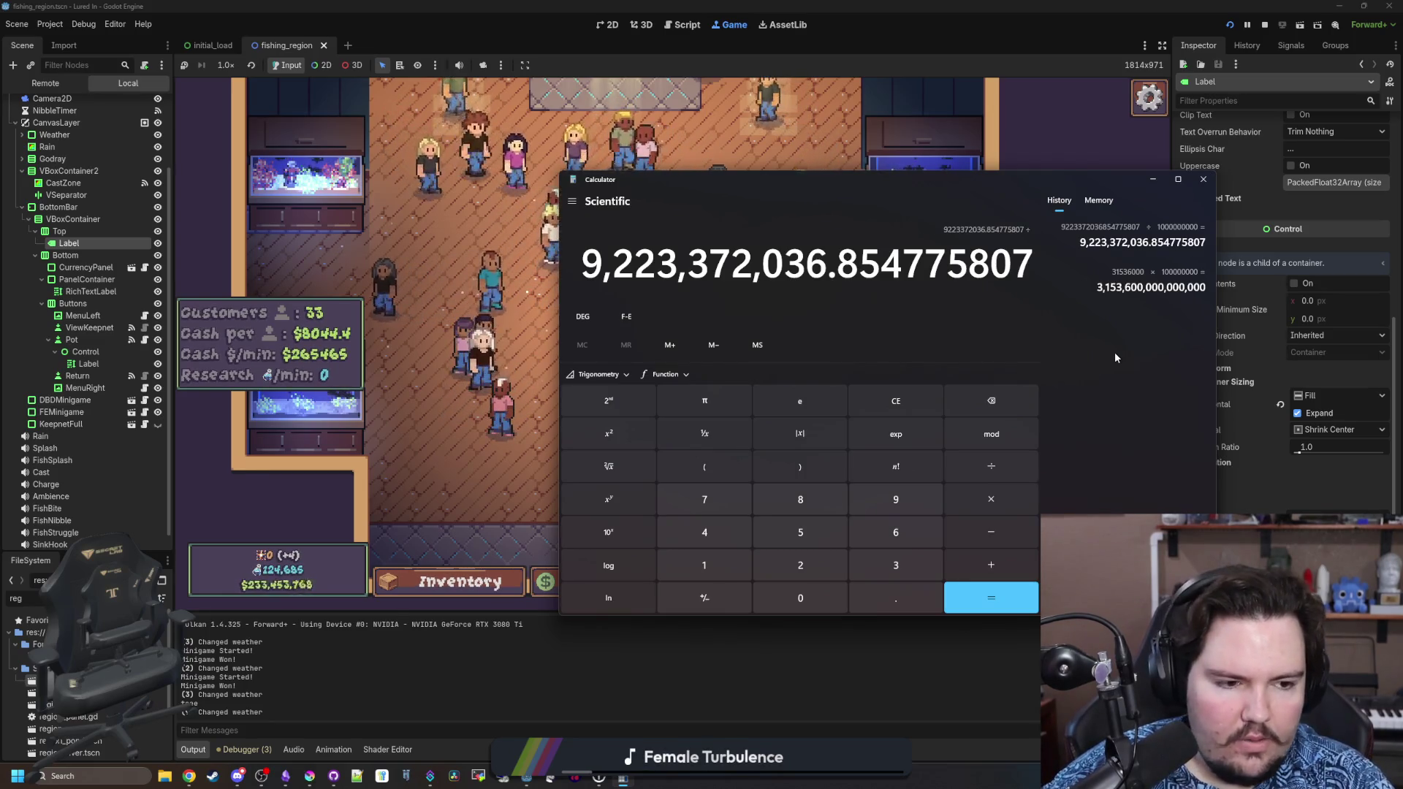
text(31,536,000)
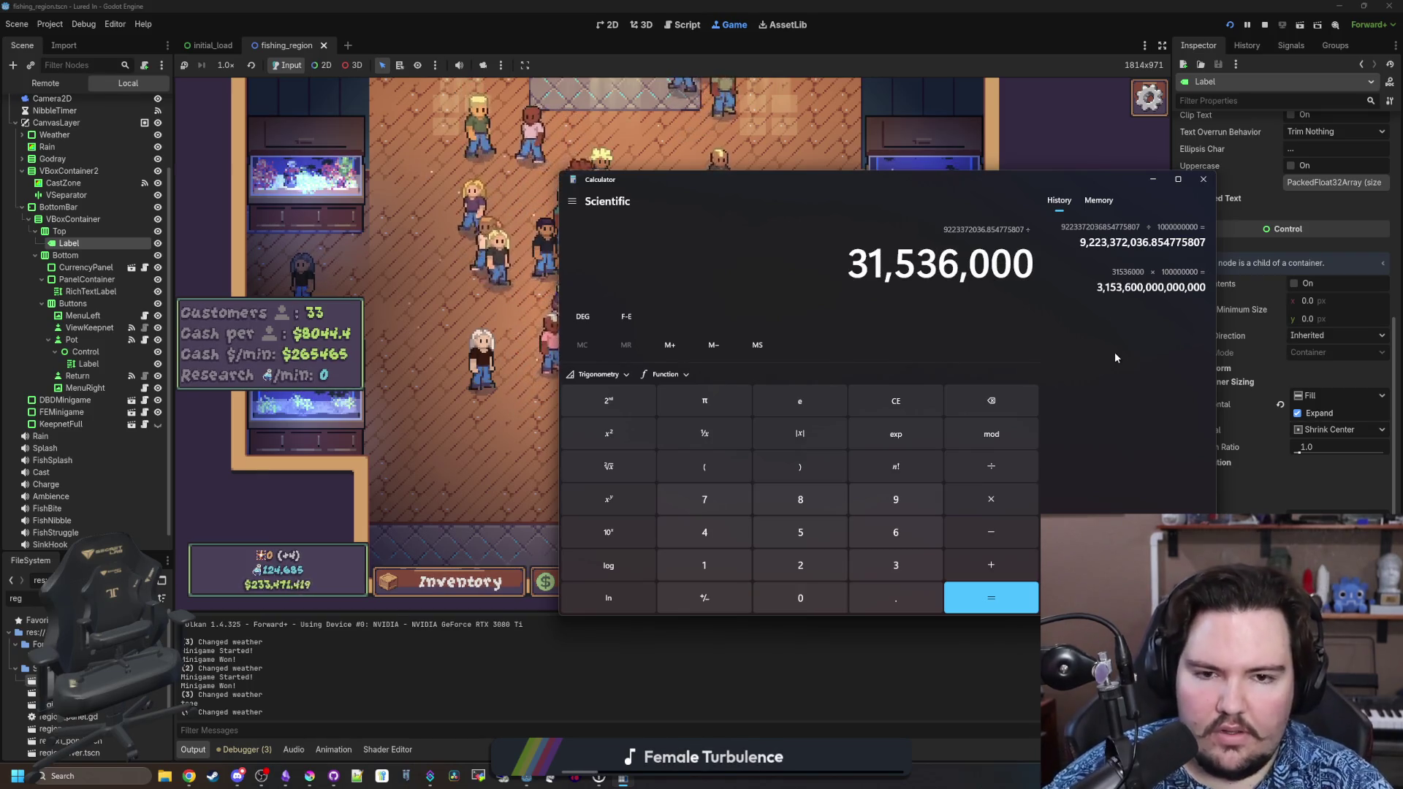
key(Return)
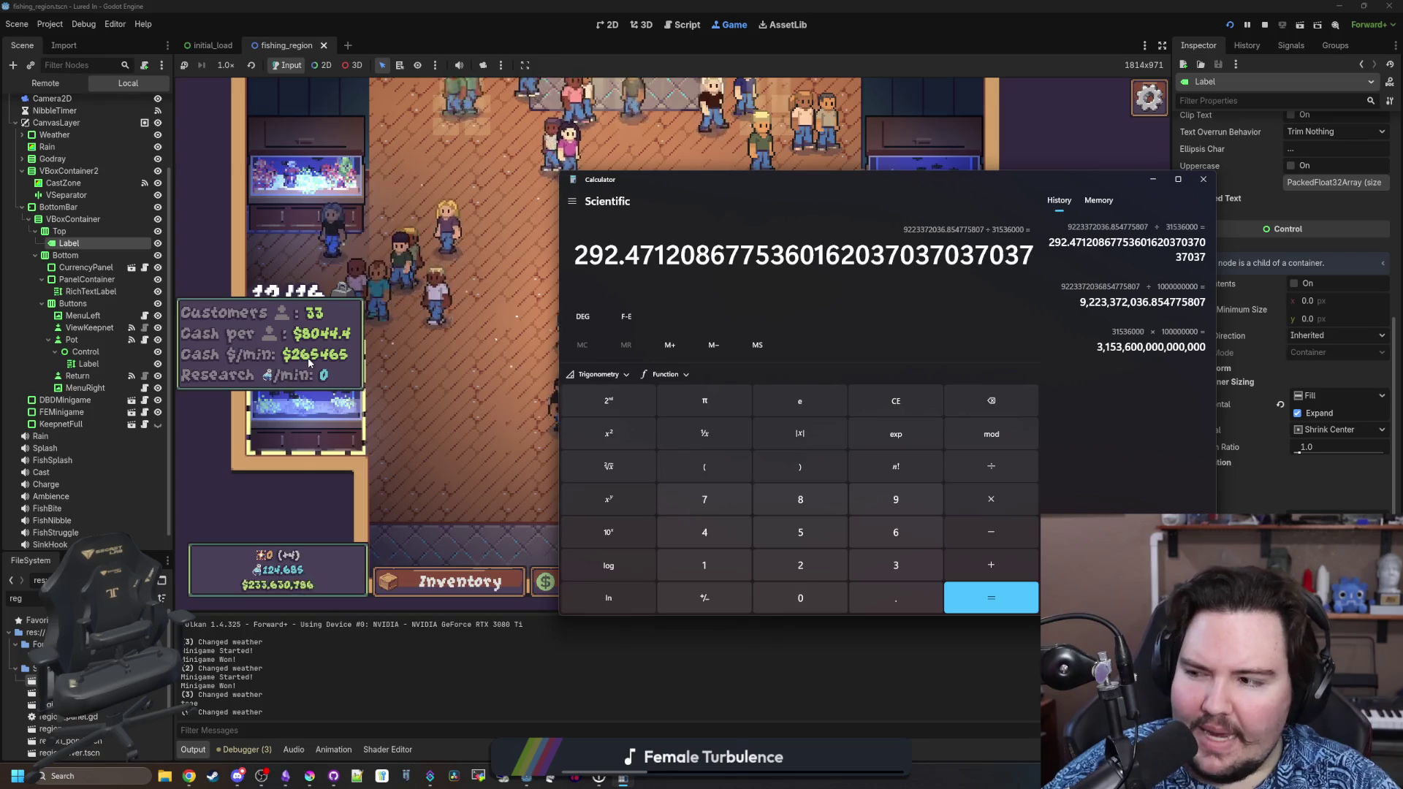
click(908, 401)
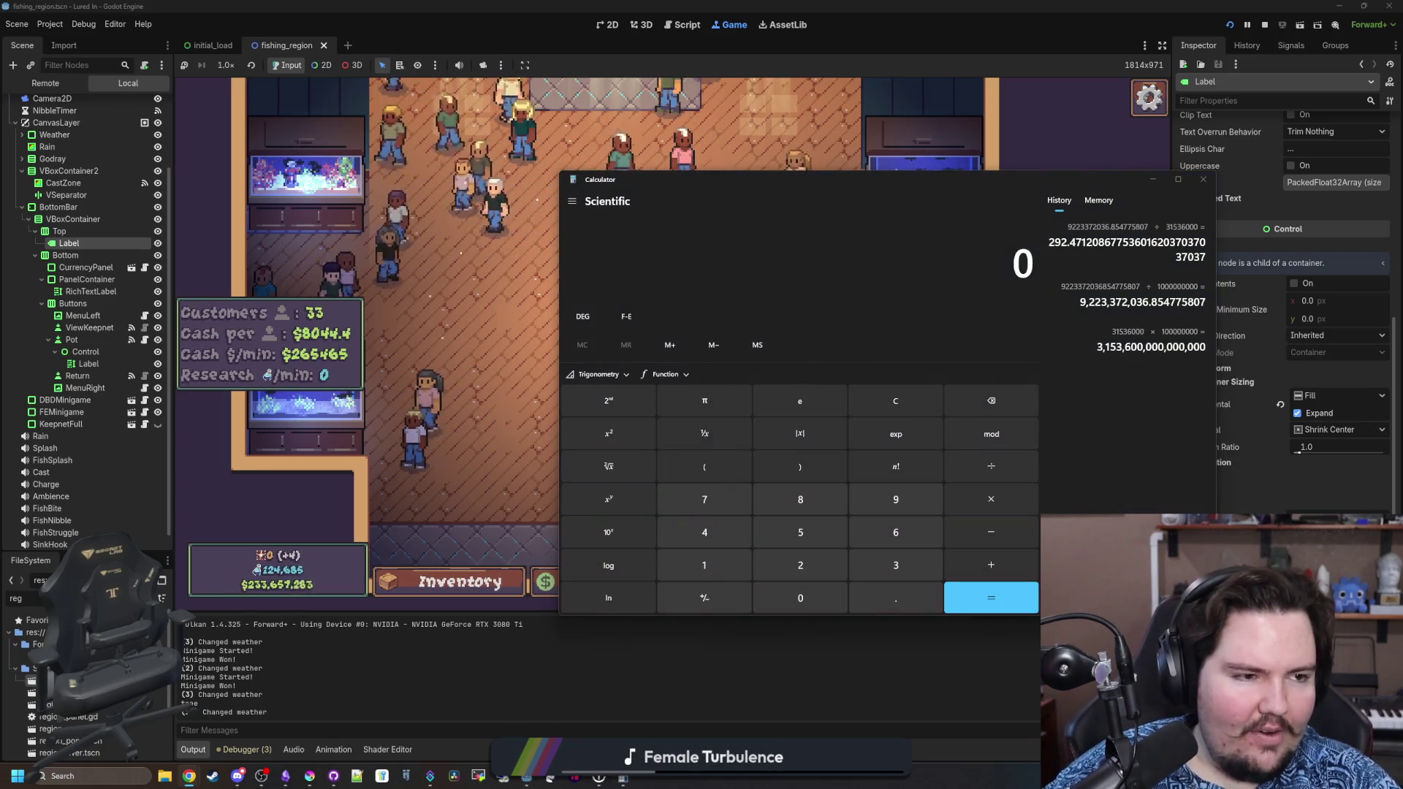
click(553, 378)
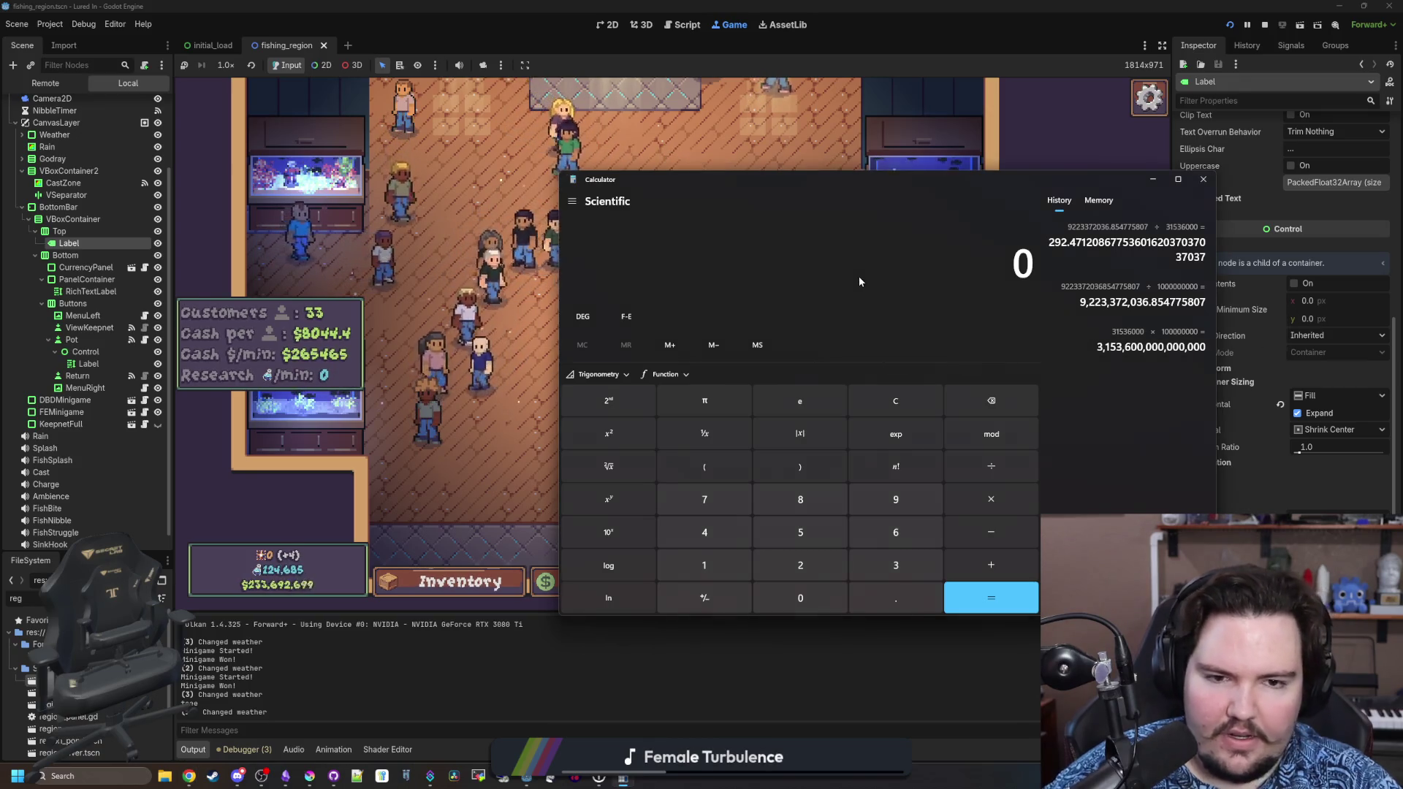
text(9,223,372,036,854,775,807)
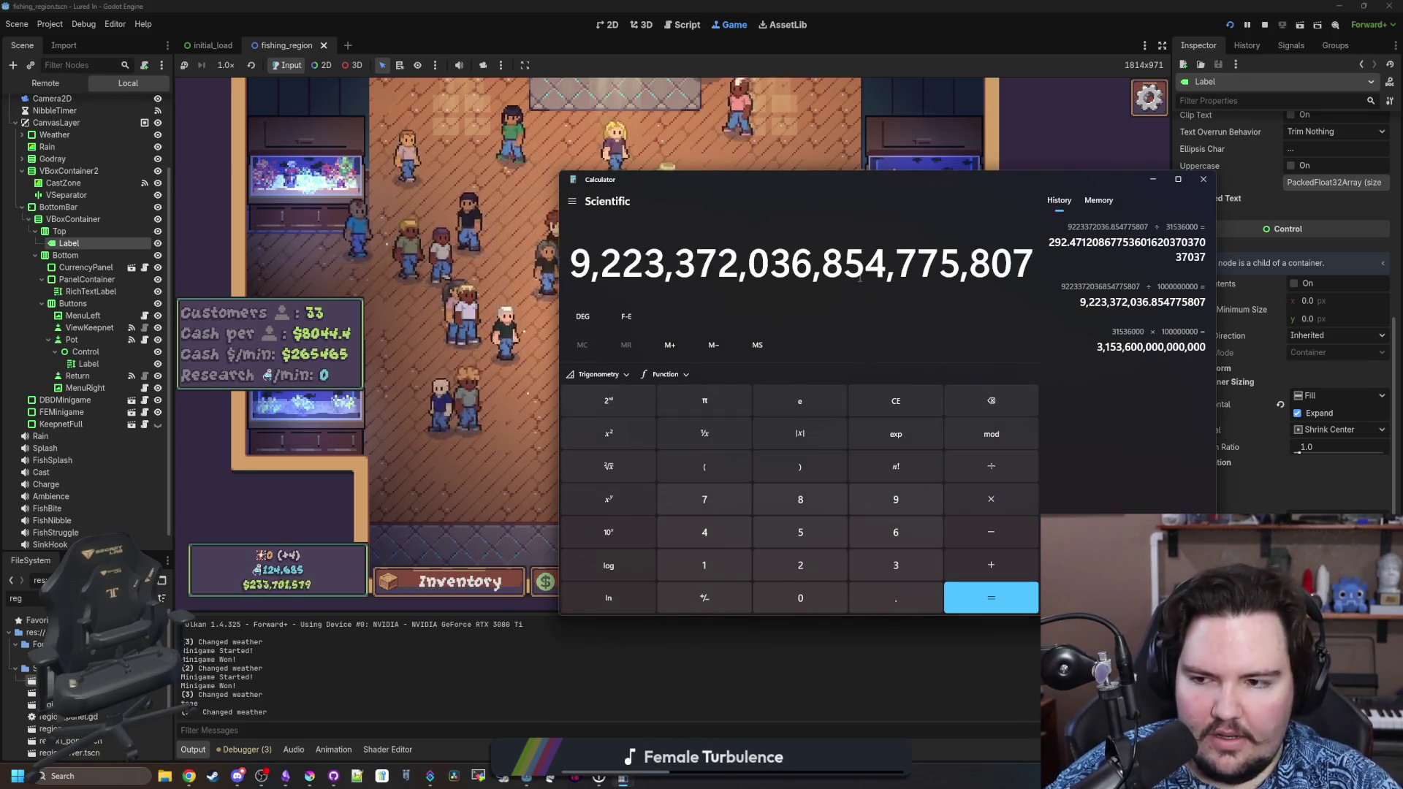
click(978, 608)
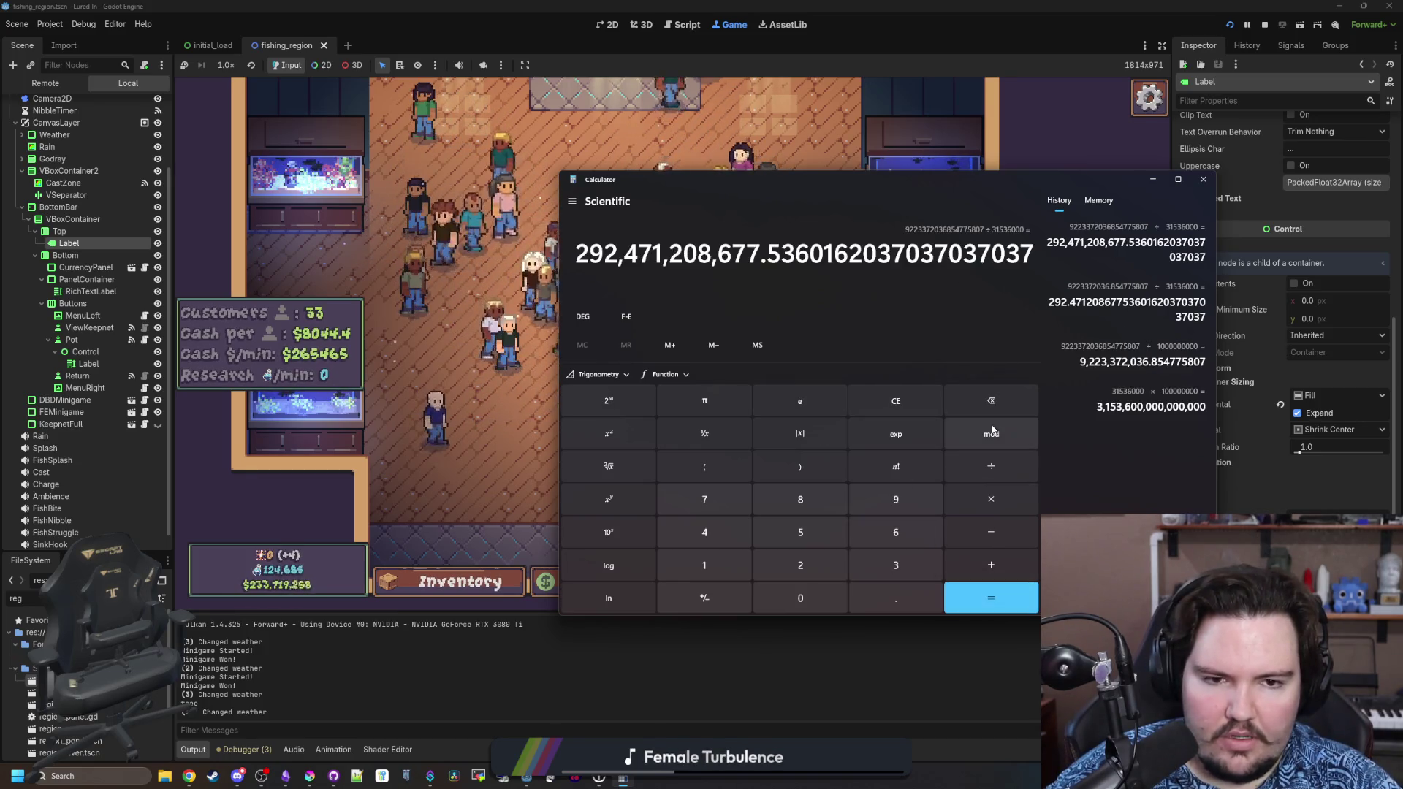
Clear the display and calculate 265465 / 60 ≈ 4,424.4167.
click(892, 398)
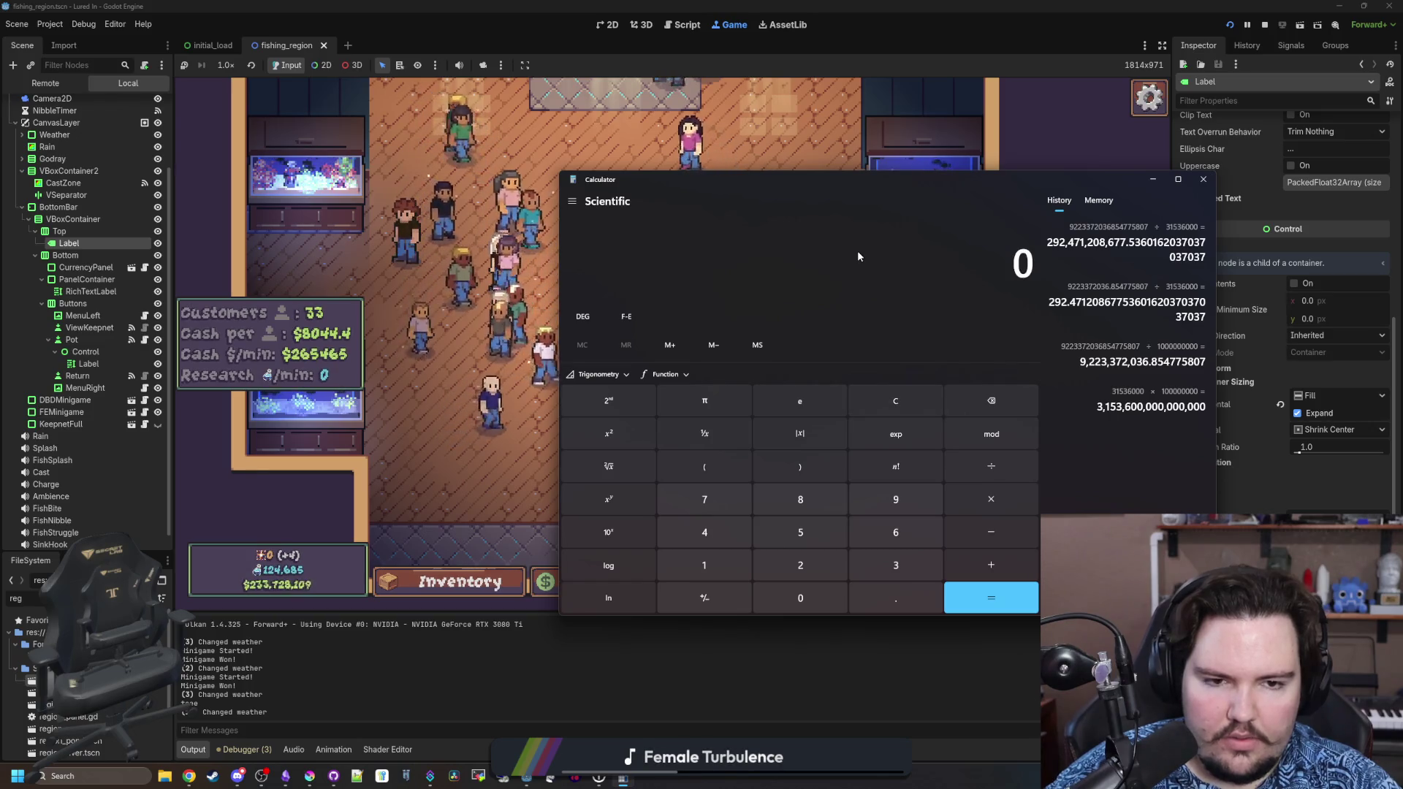
text(26546)
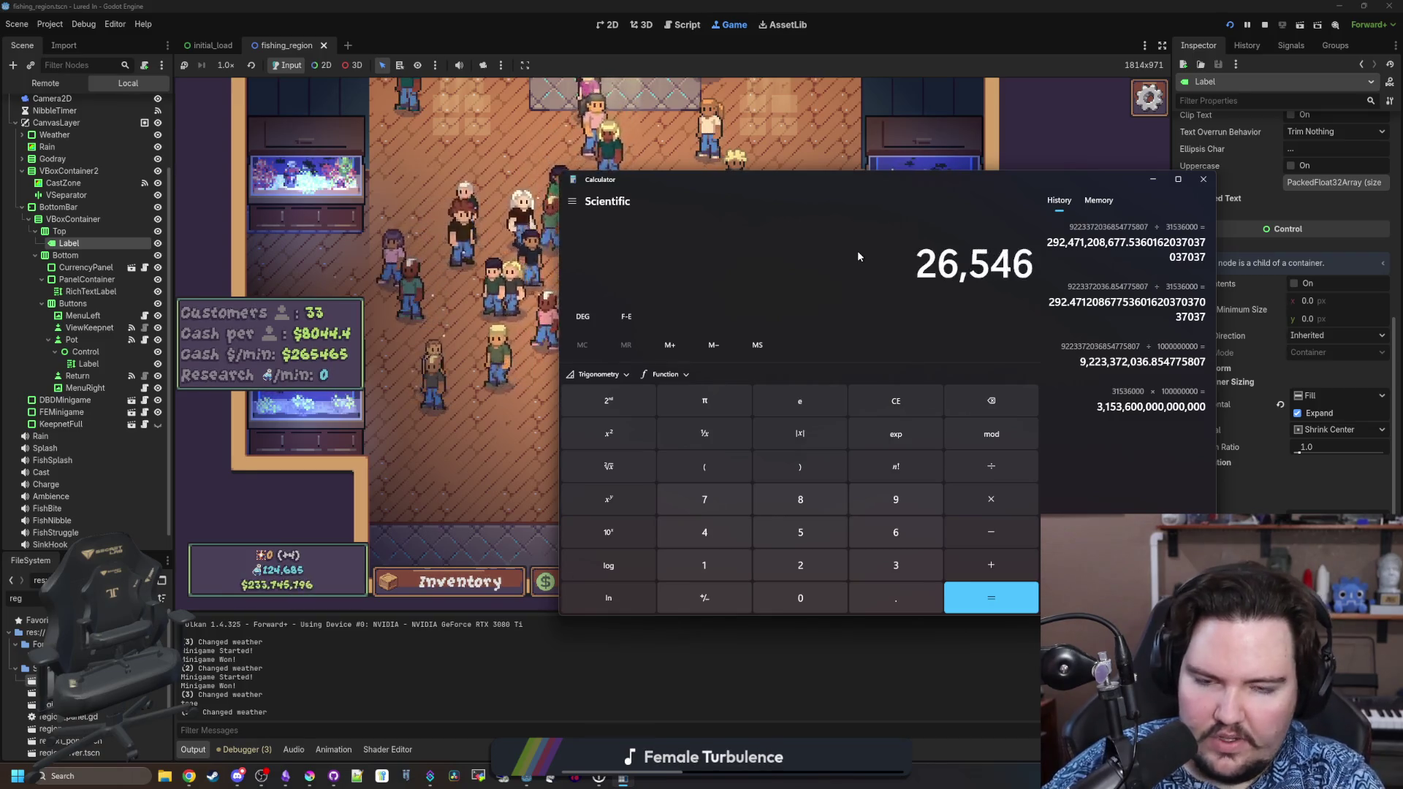
text(5)
text(/60)
key(Return)
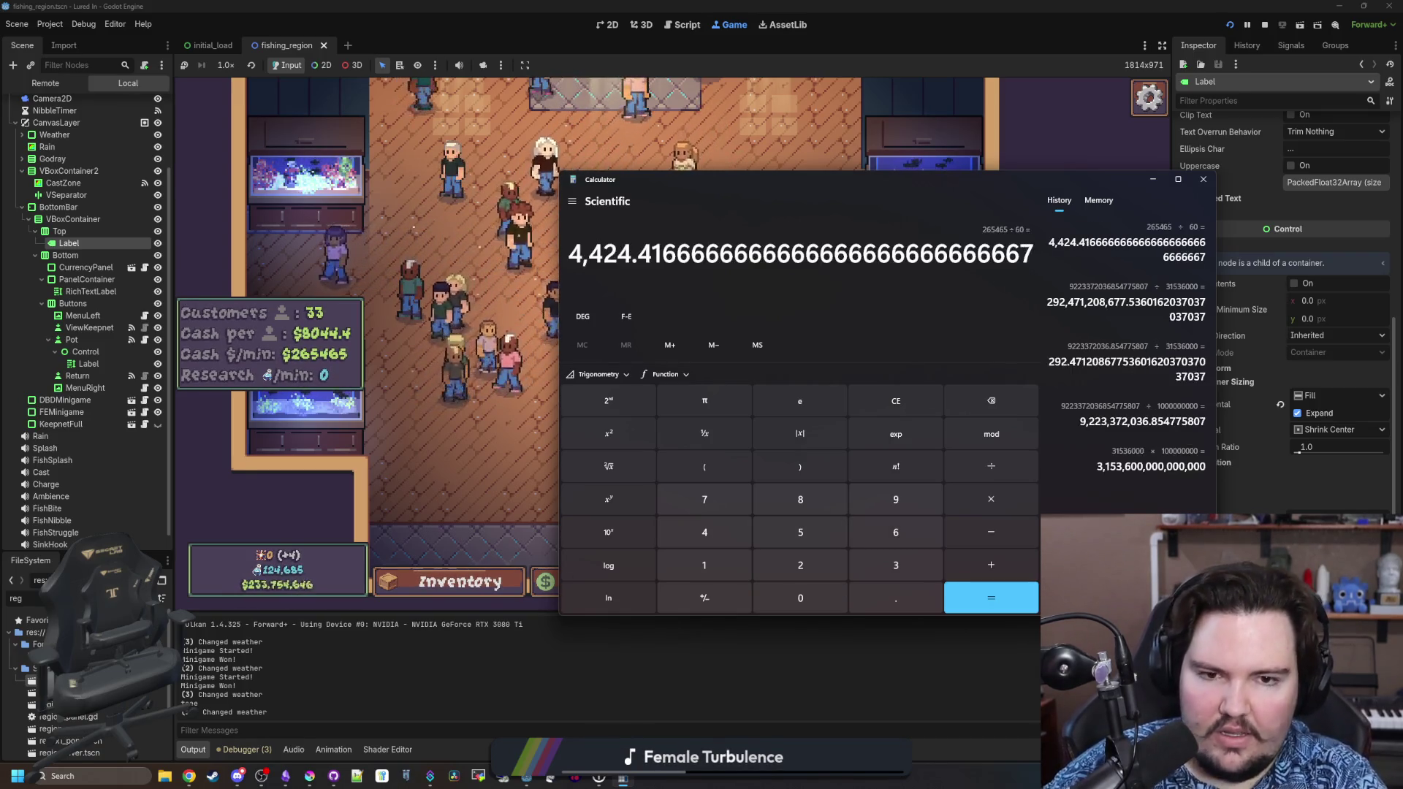
click(901, 405)
text(9,223,372,036,854,775,807)
text(/)
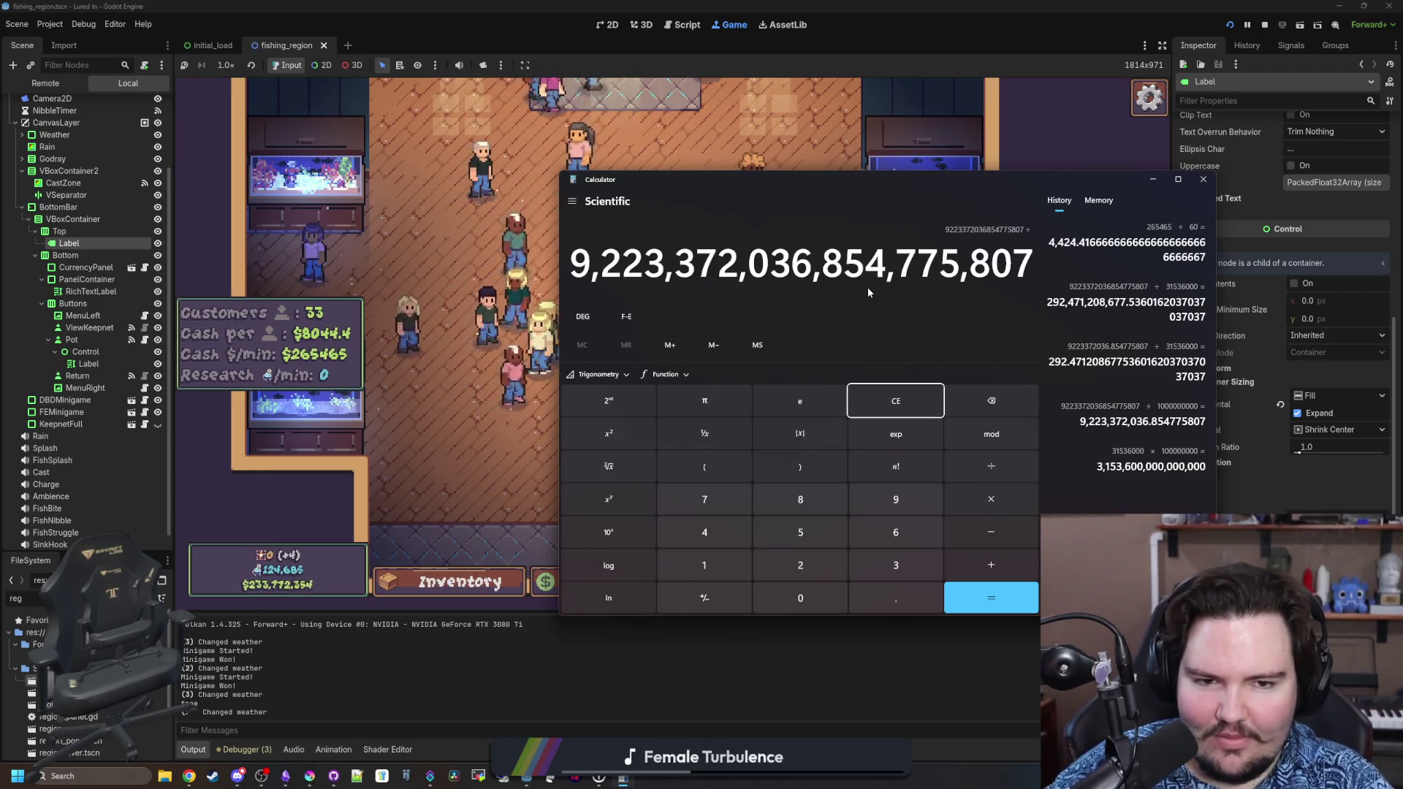
text(4)
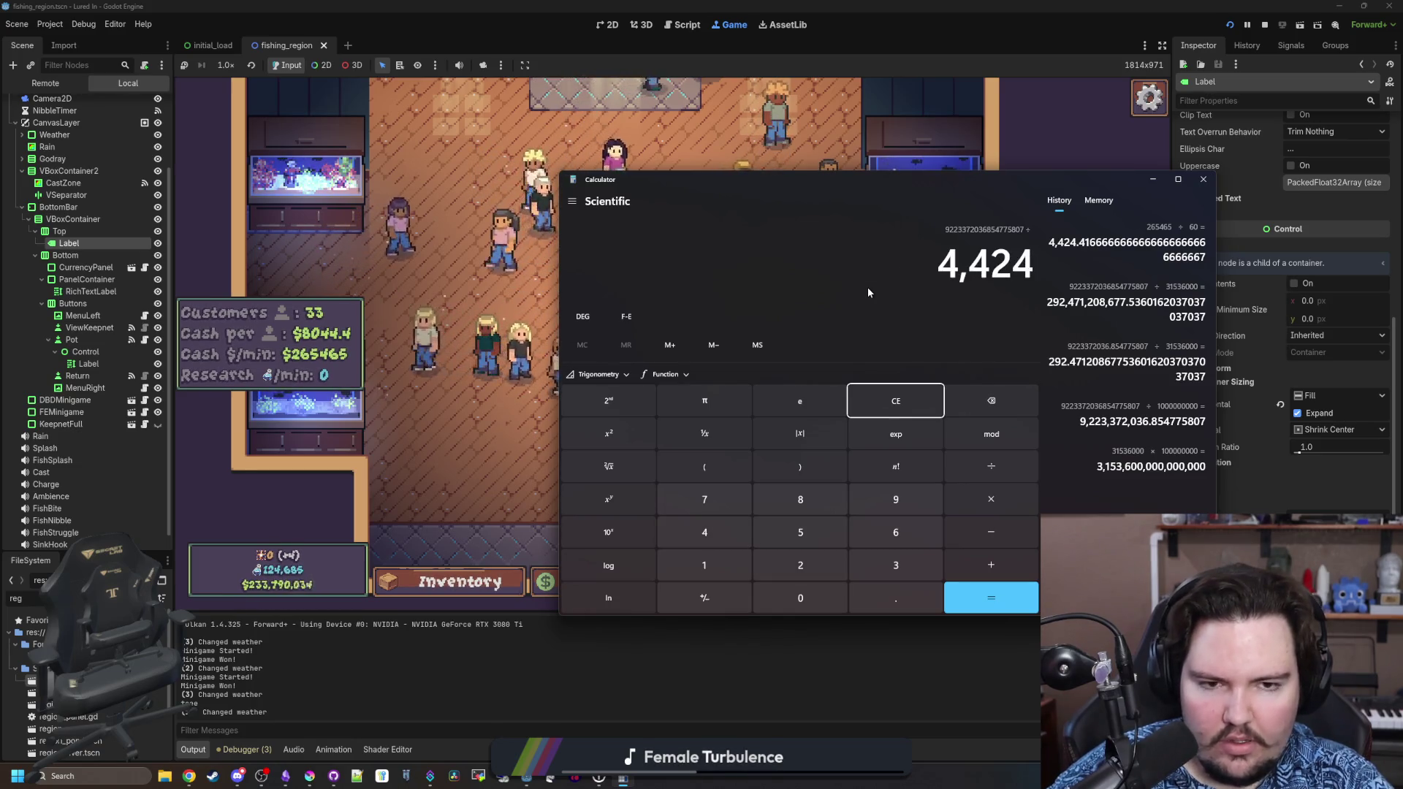
text(424.416)
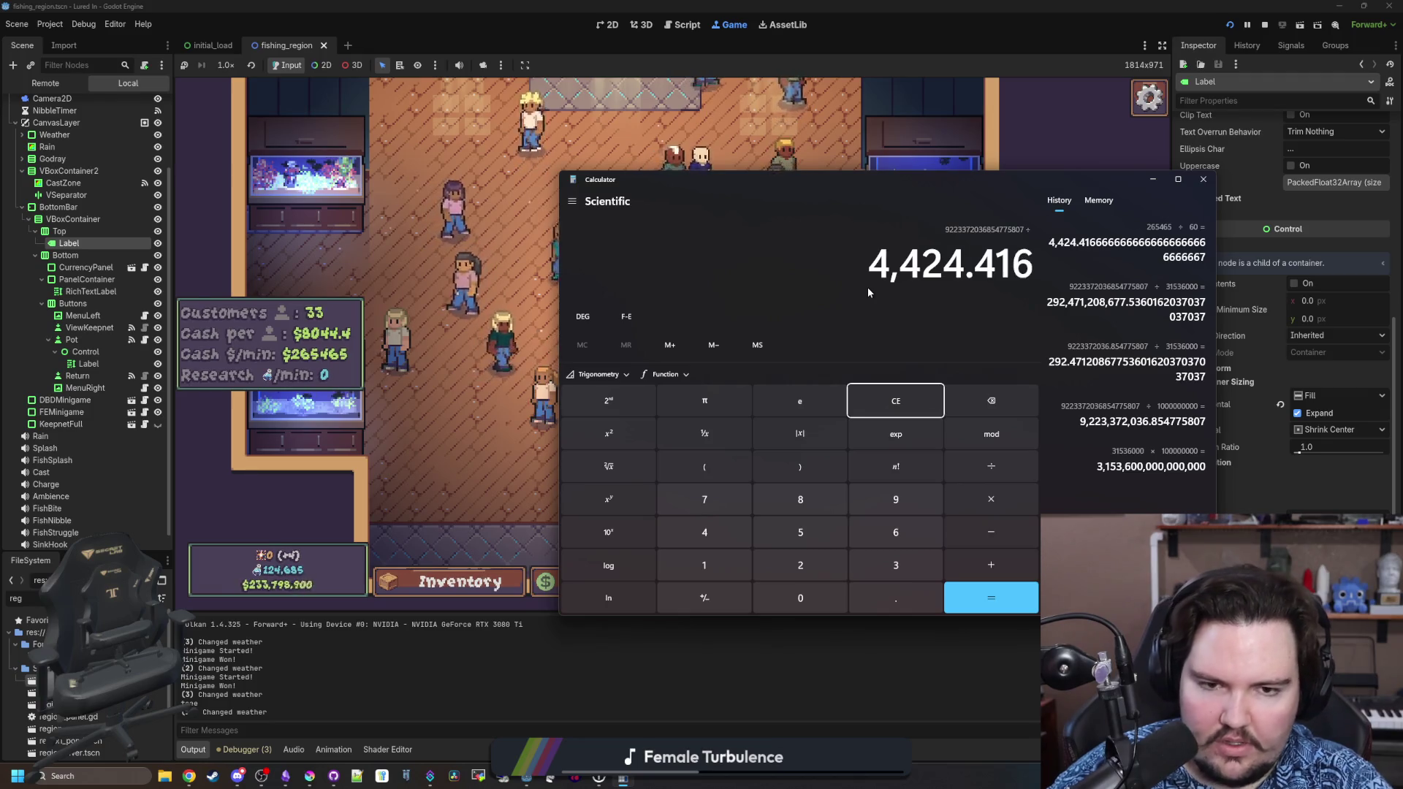
key(Return)
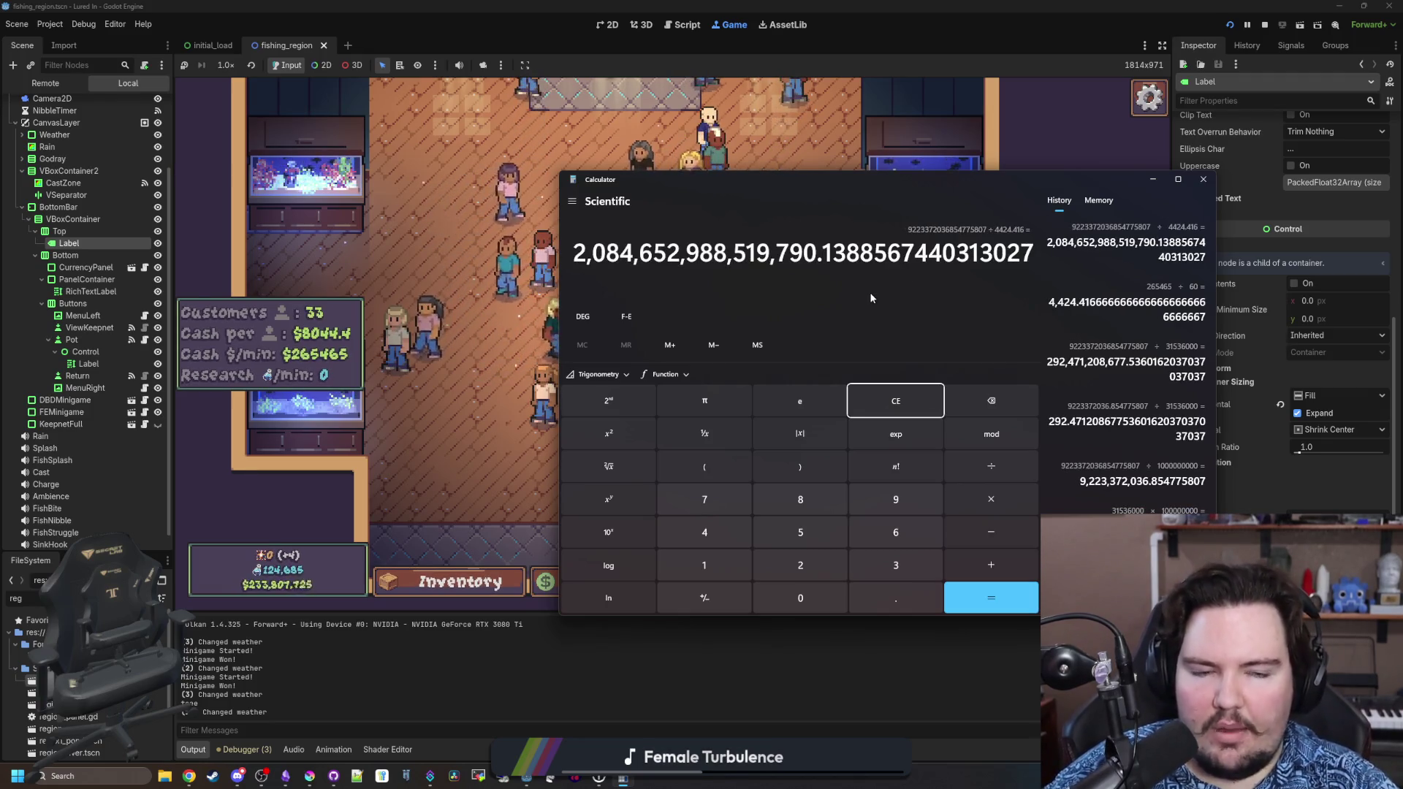
Divide that result by 31536000 to get about 66,103,912.62.
key(alt+Tab)
click(884, 322)
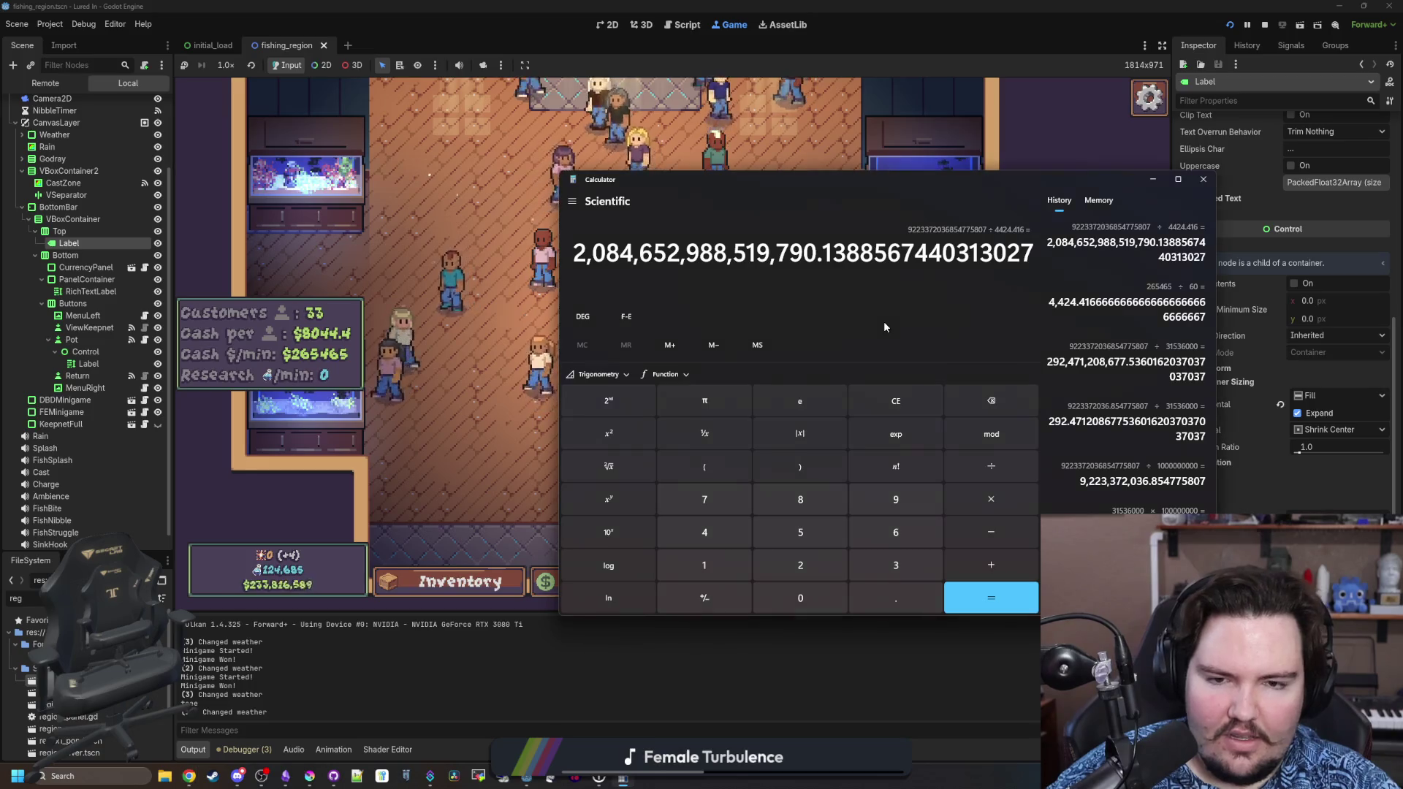
text(+ )
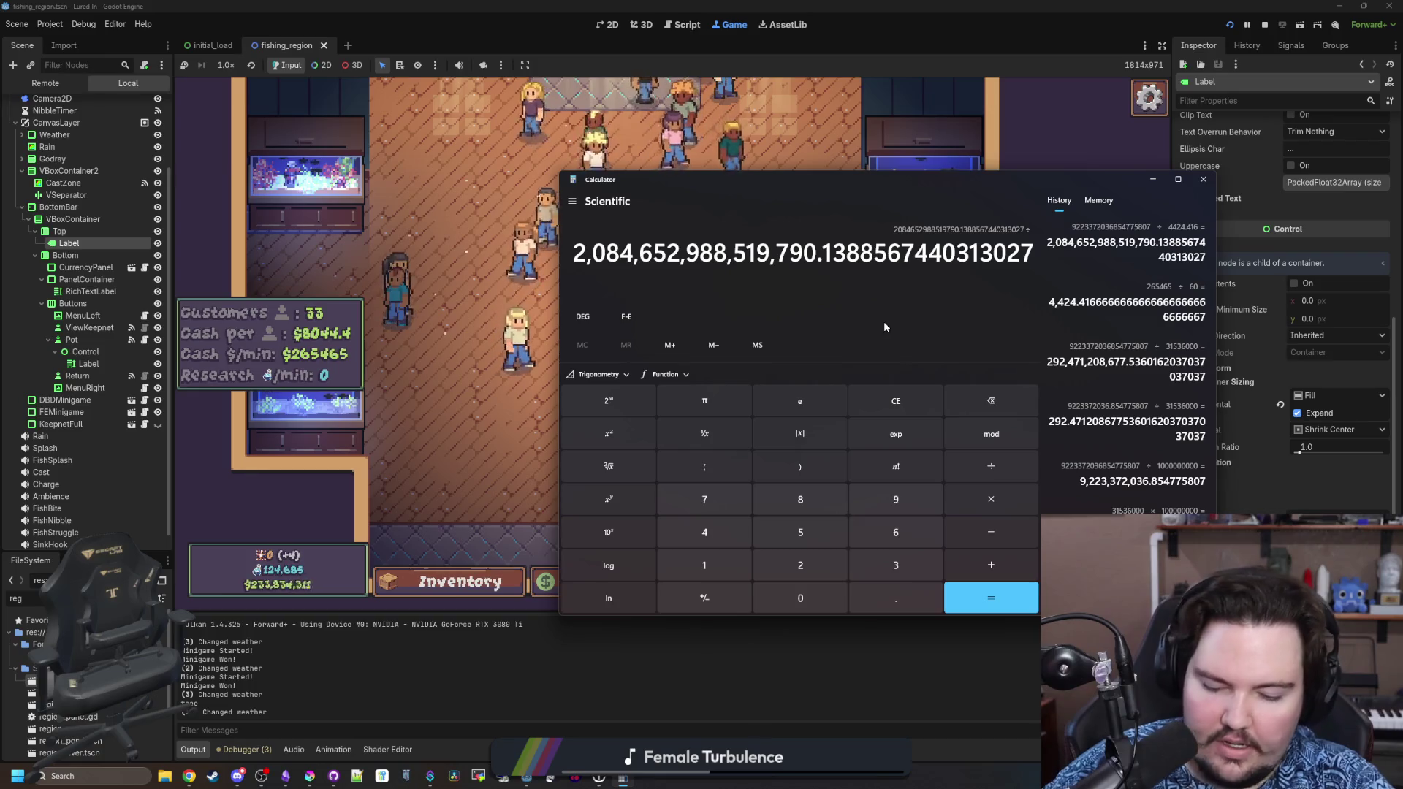
text(3153)
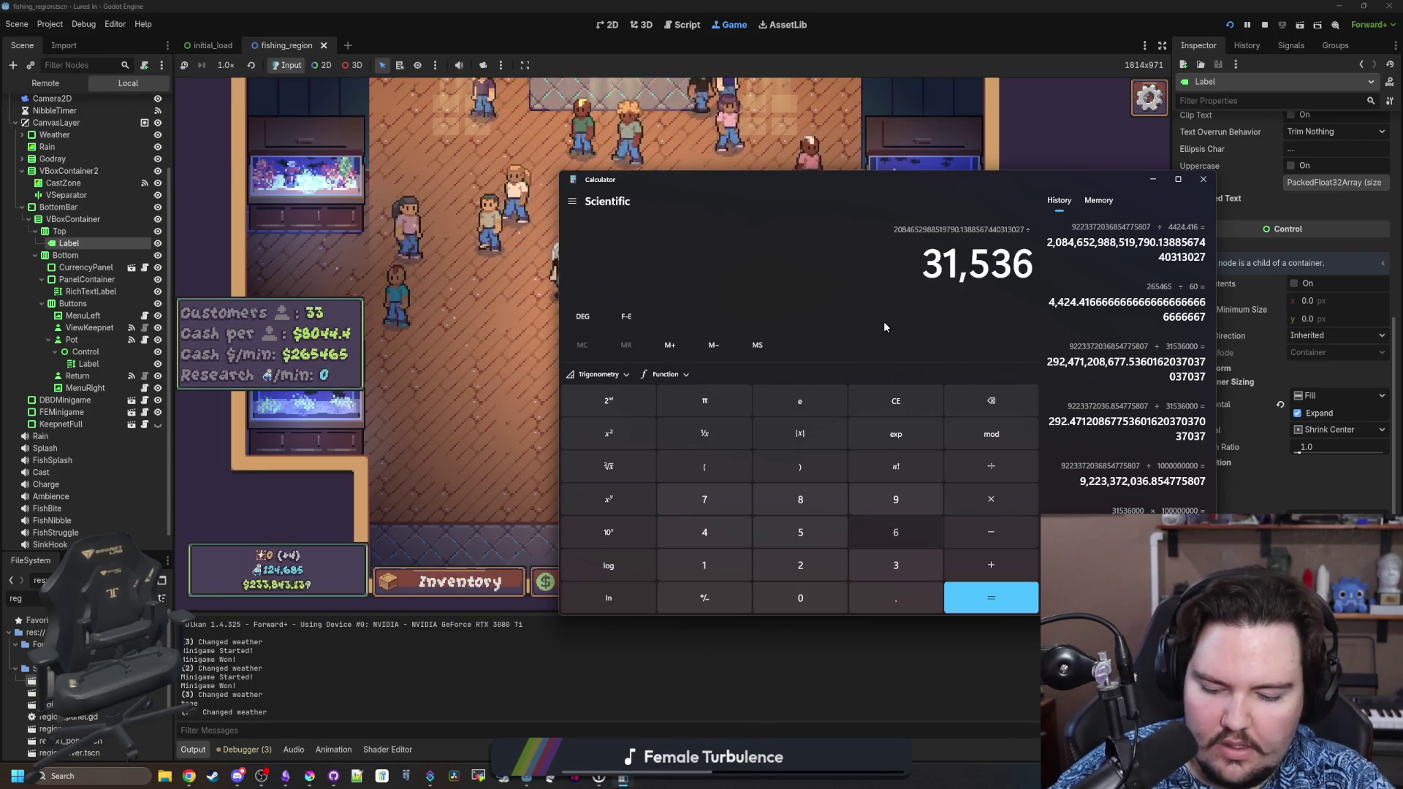
text(6000)
key(Return)
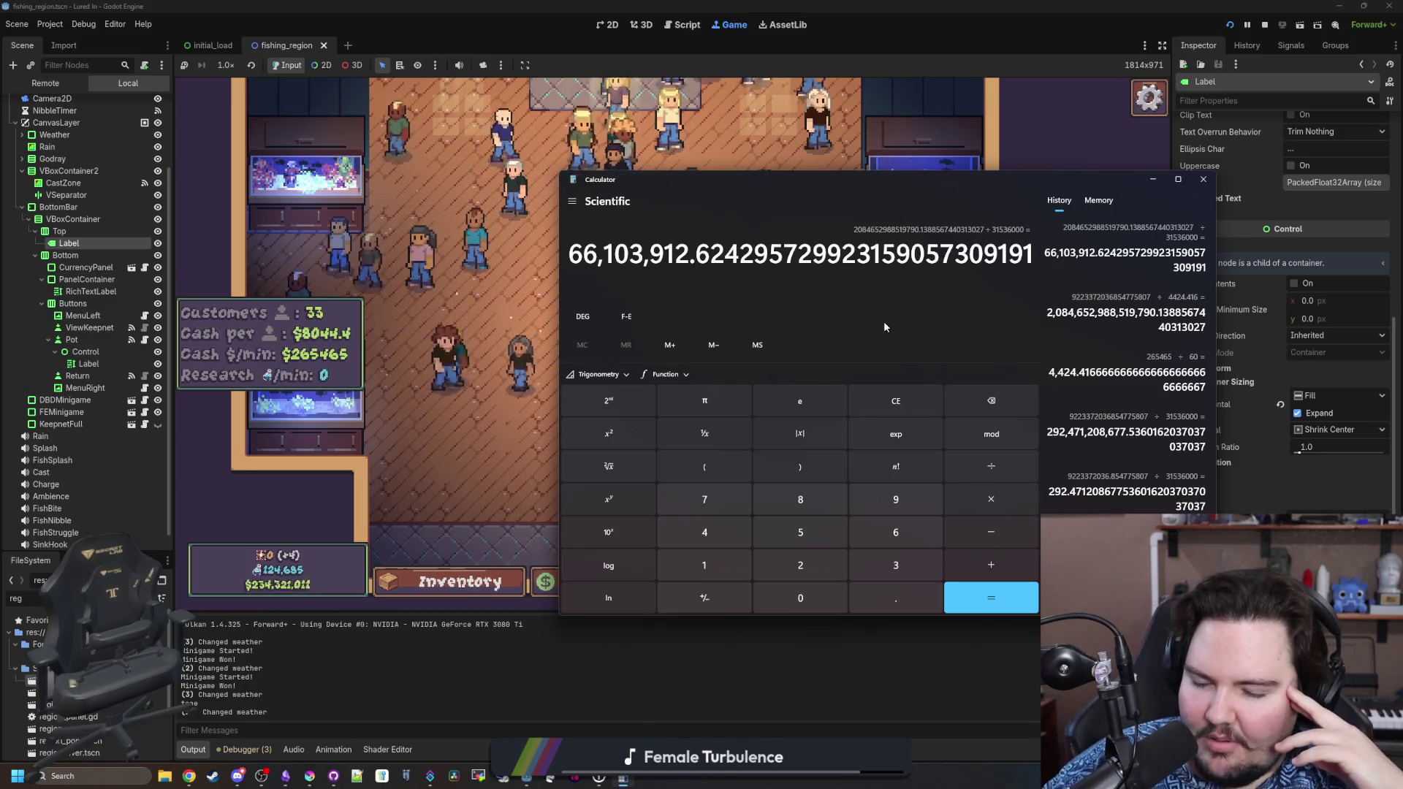
Pan and zoom around the running game's shop, then bring Calculator back and clear it to 0.
click(463, 501)
drag(731, 445, 466, 467)
scroll(482, 456, down, 3)
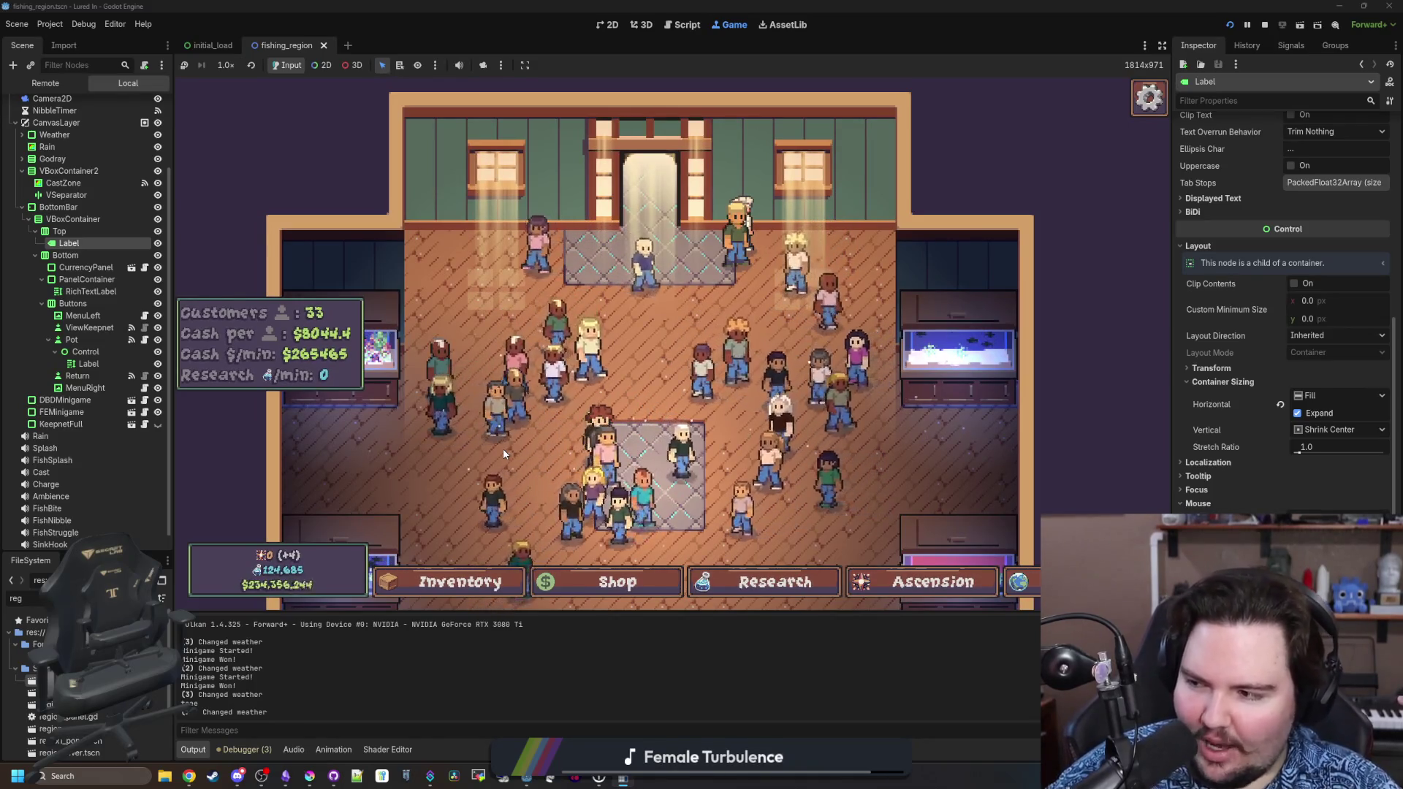
scroll(503, 448, down, 2)
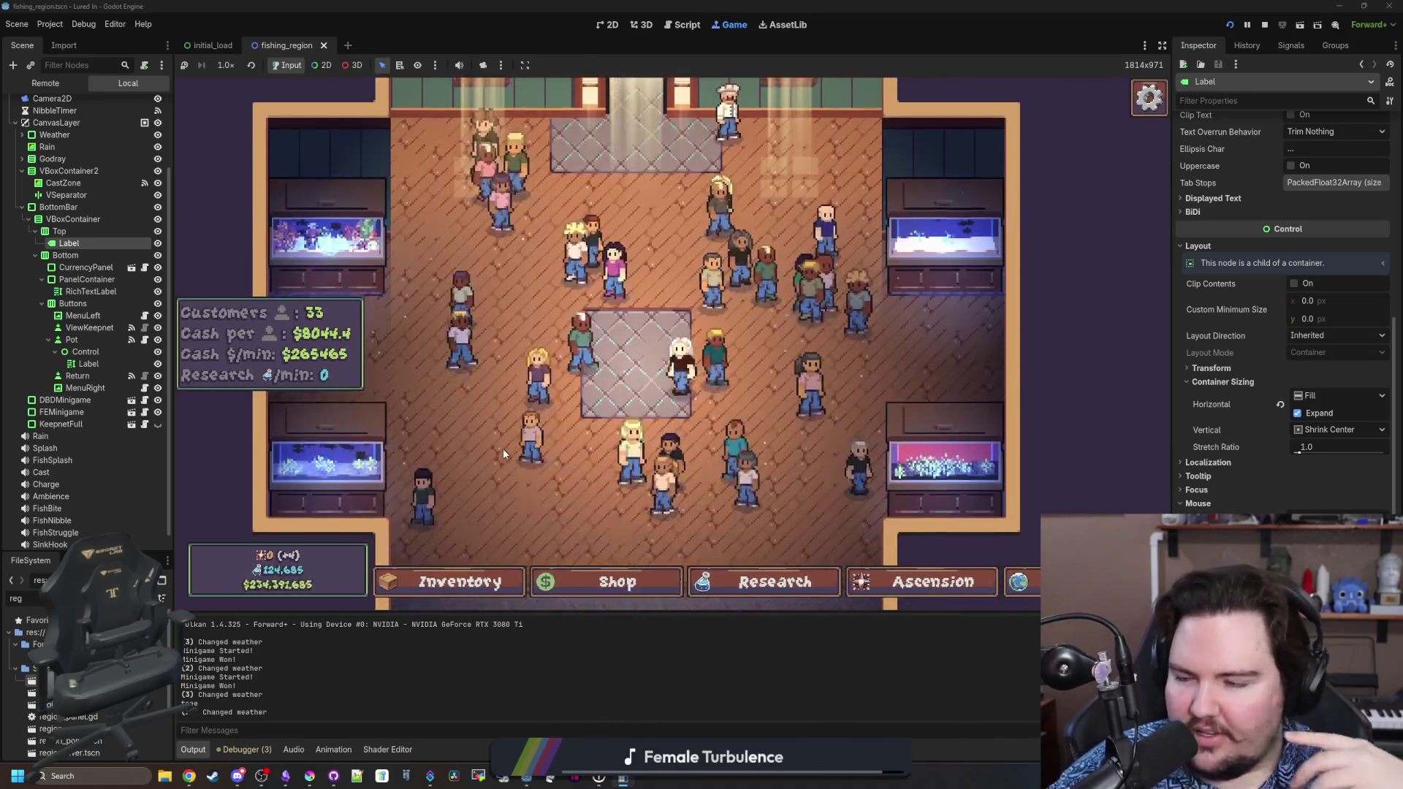
click(632, 780)
click(897, 404)
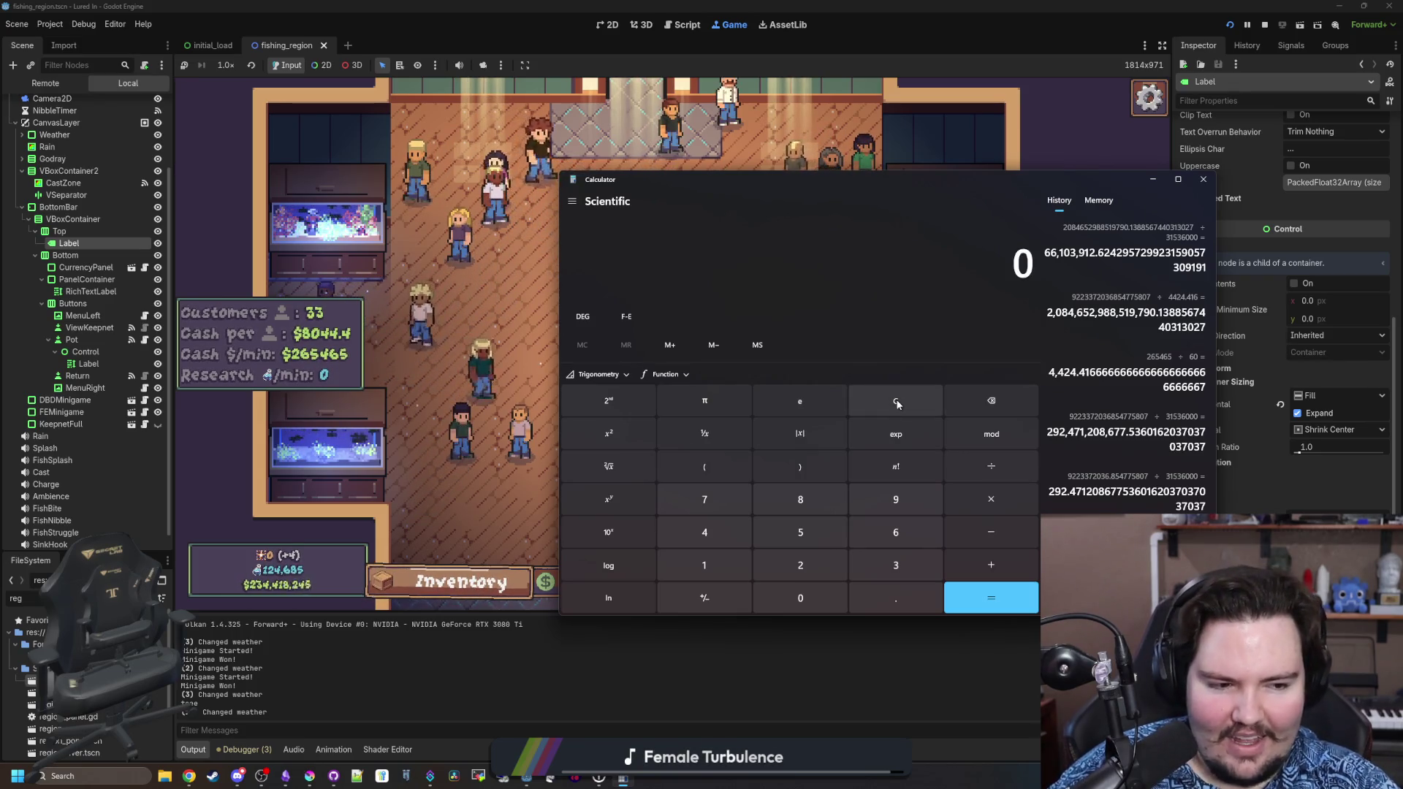
Compute 64 squared and 64 to the power of 64, then clear the display.
text(64)
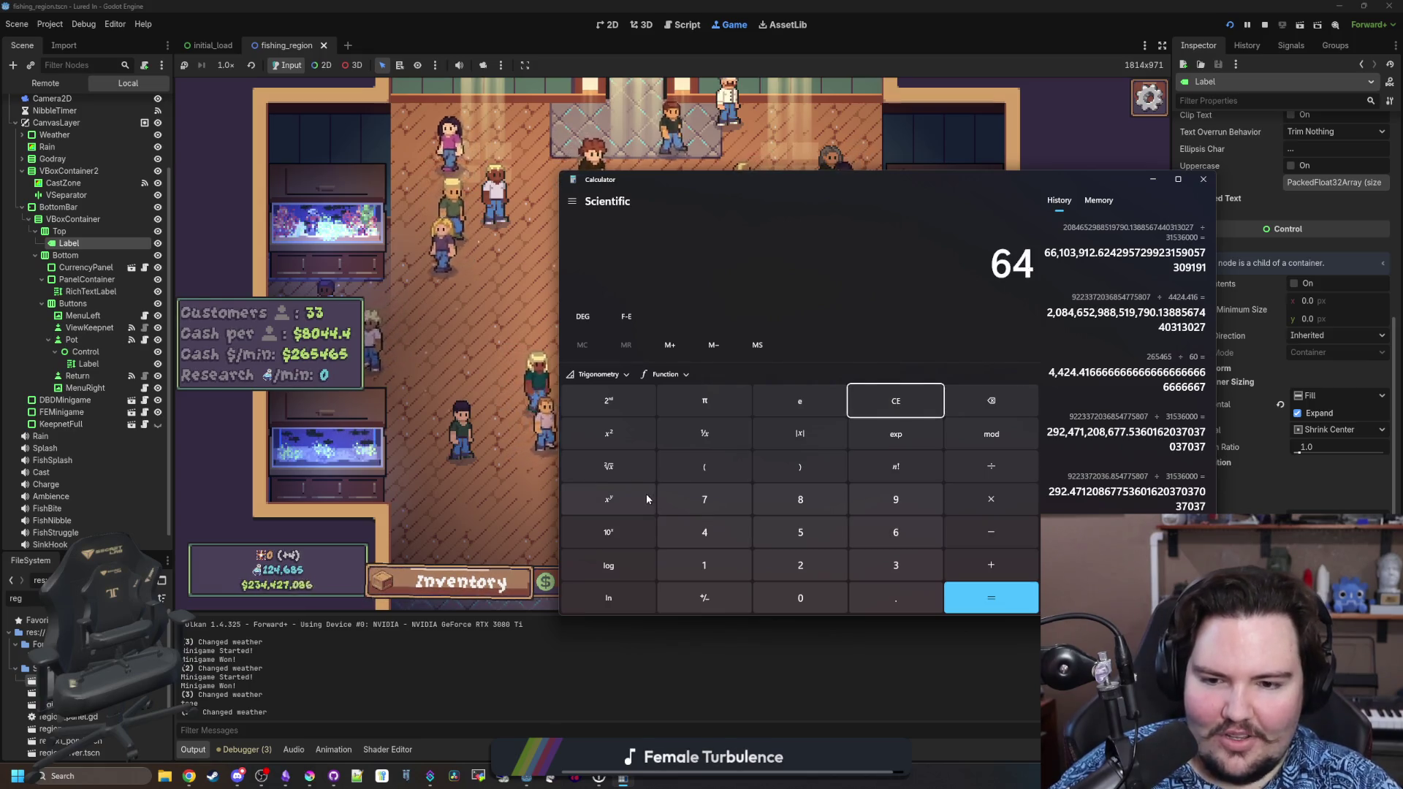
click(631, 452)
click(892, 397)
text(64)
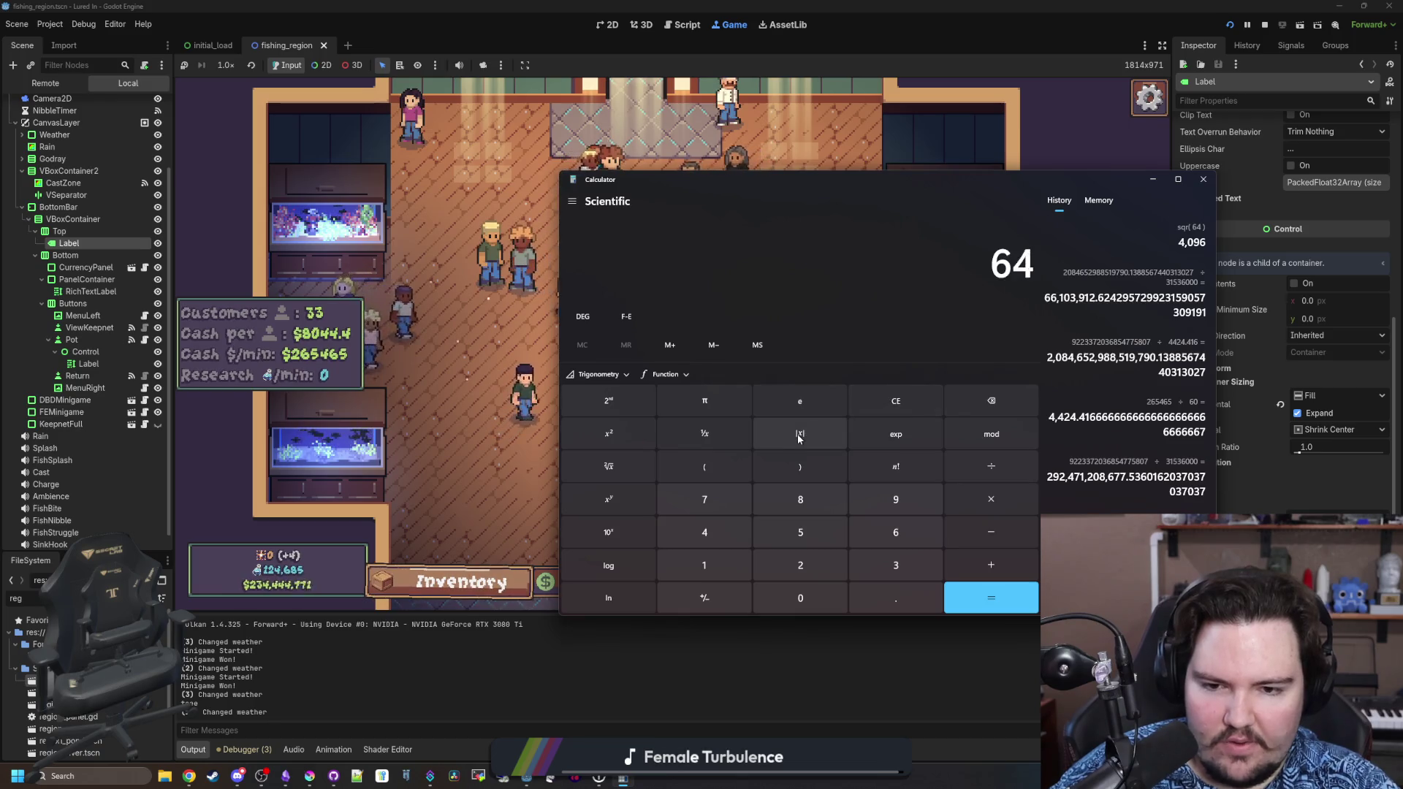
click(611, 507)
key(Return)
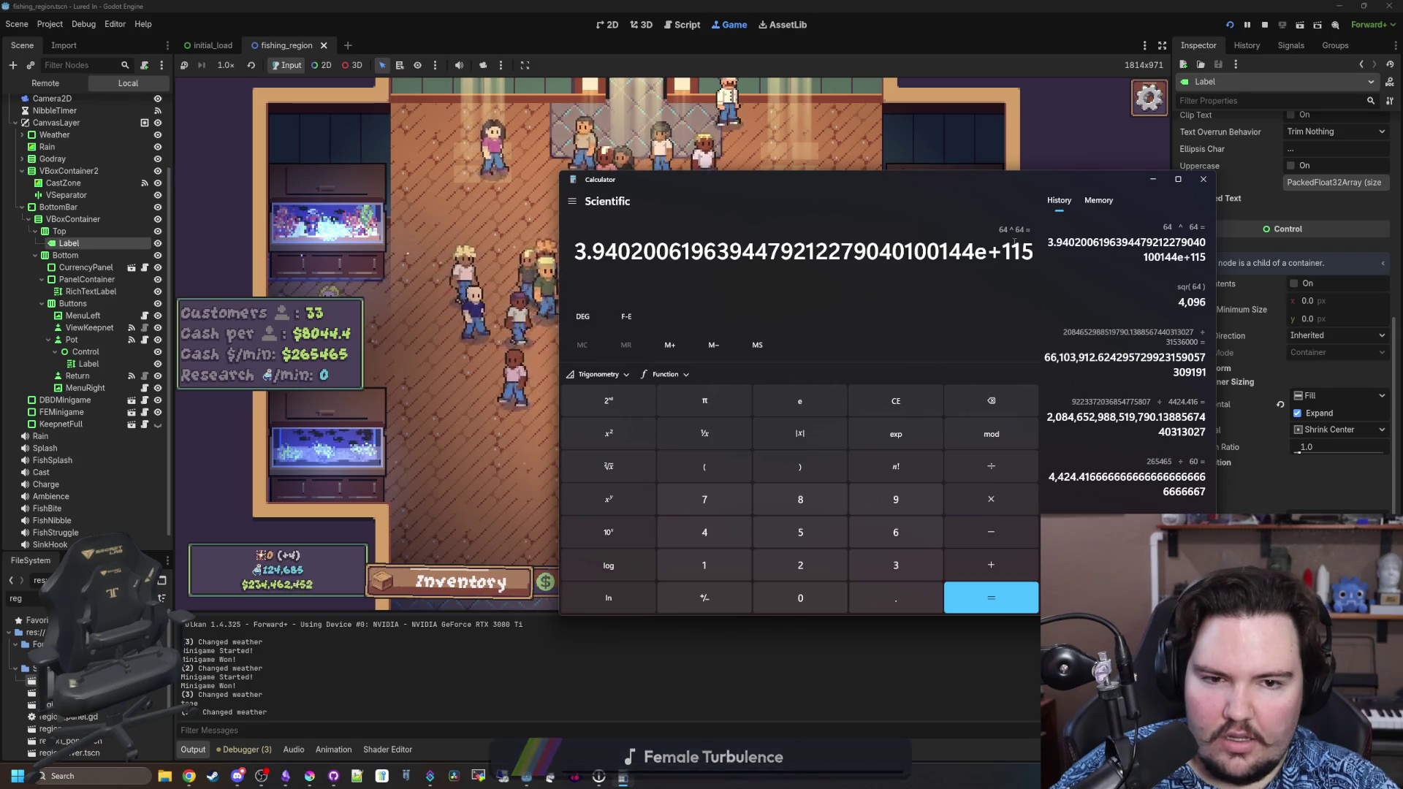
click(910, 393)
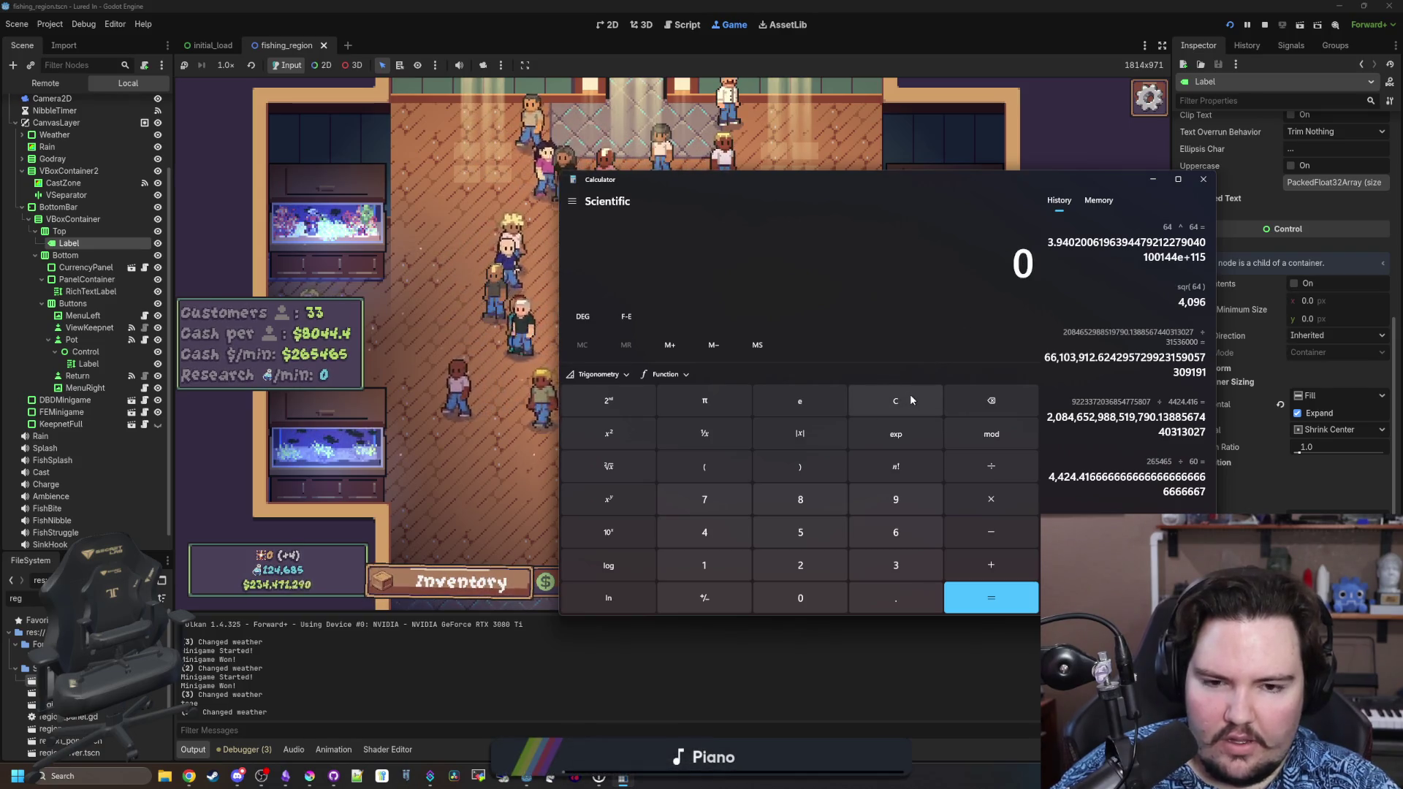
Calculate 2^64 = 18,446,744,073,709,551,616.
text(64)
click(910, 393)
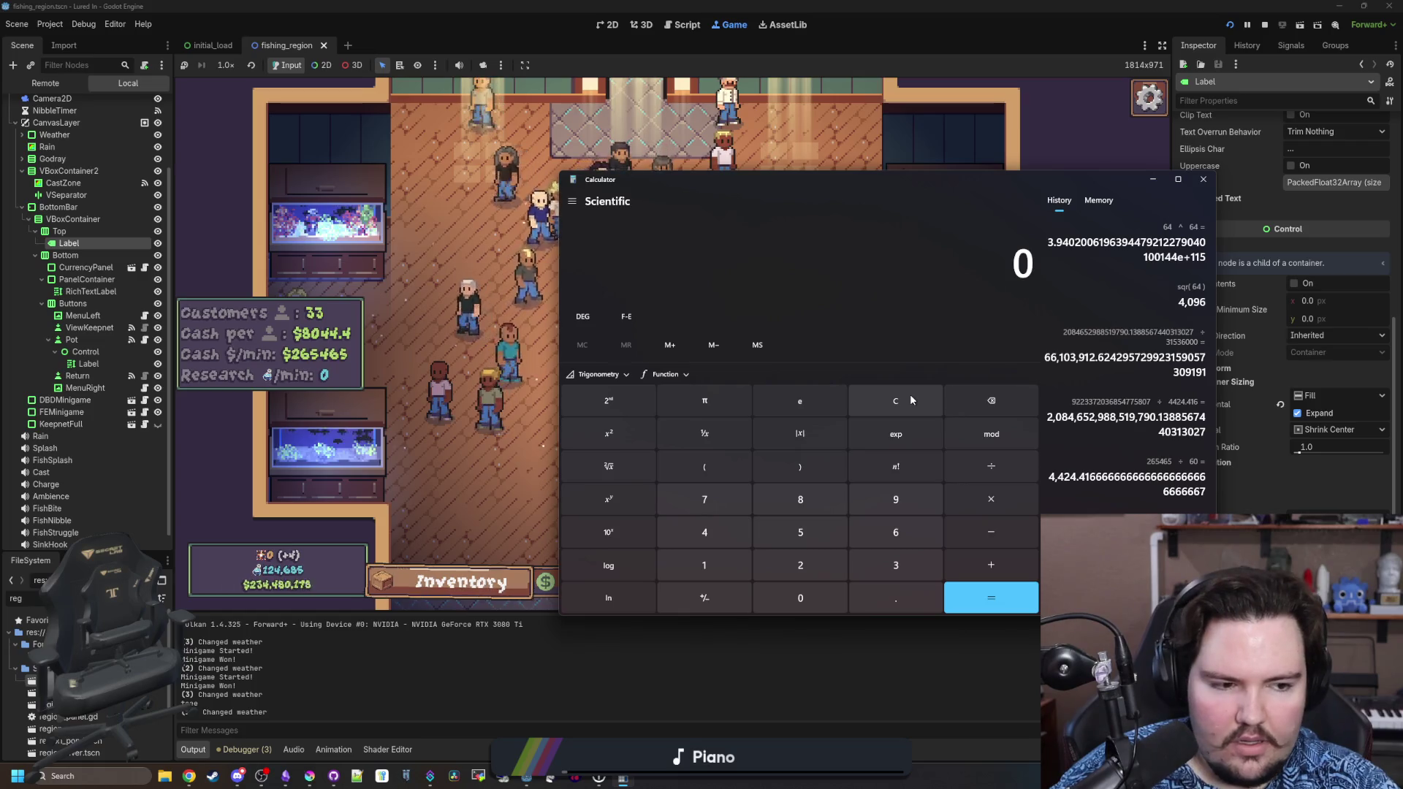
text(2)
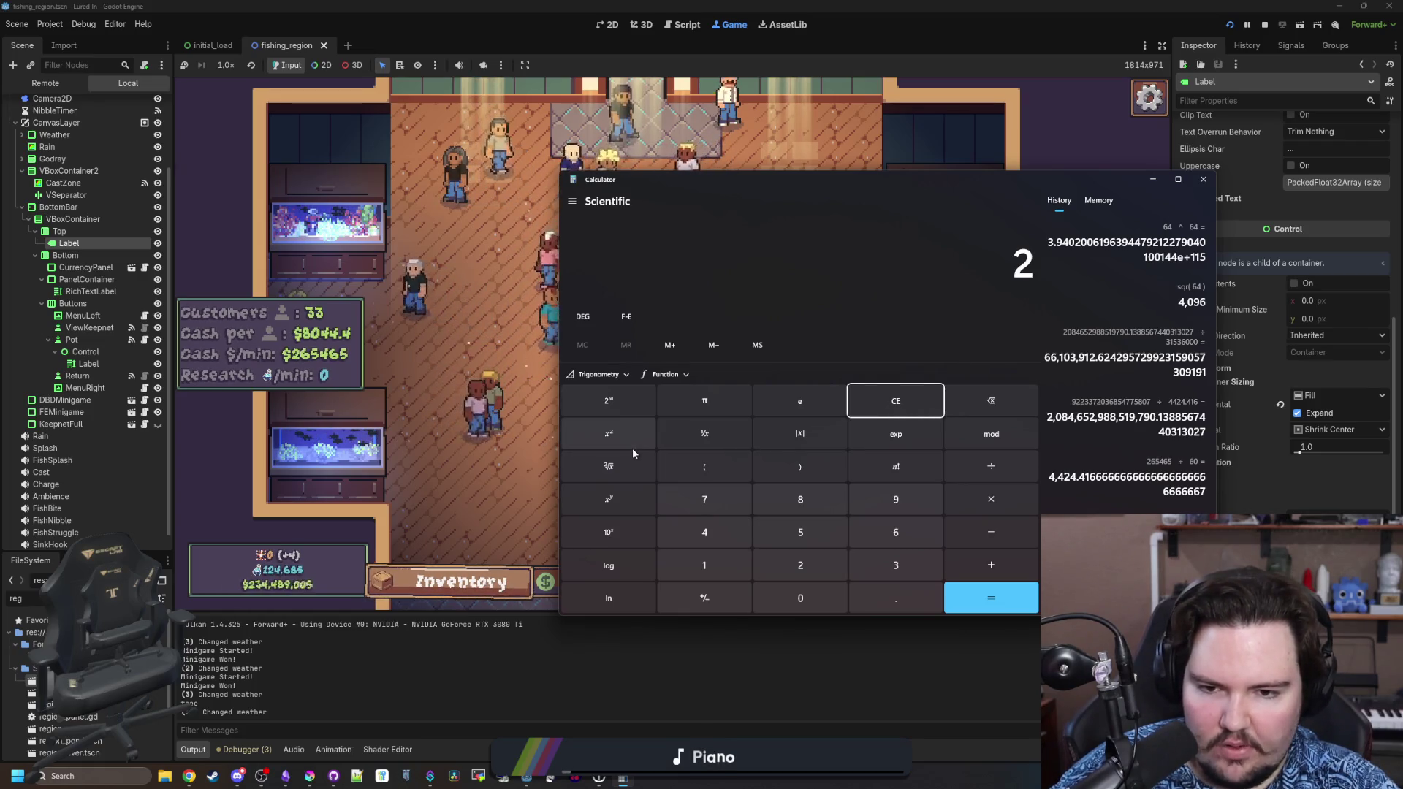
click(633, 496)
text(64)
click(950, 611)
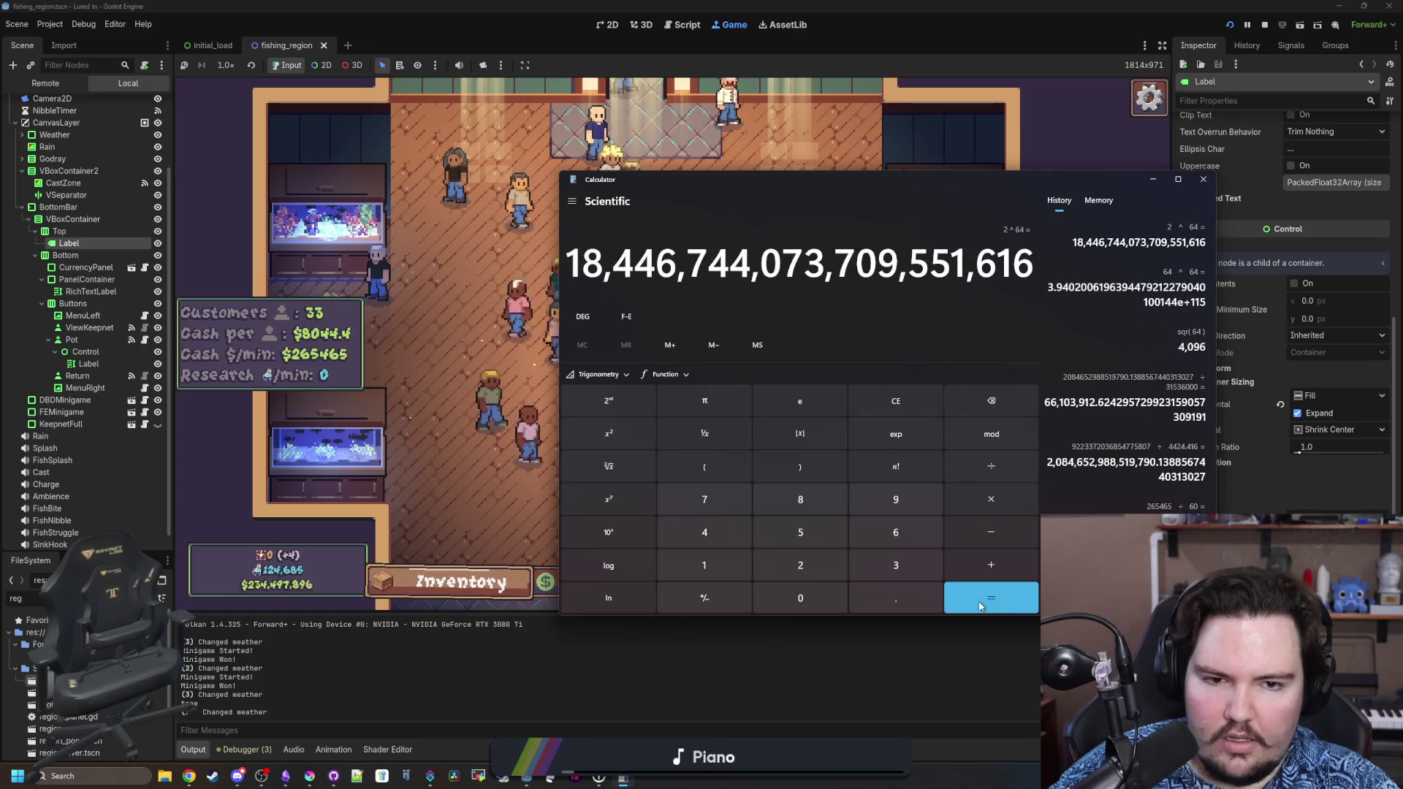
Raise 2^64 to the 64th power (≈ 1.044e+1233), clear, and close Calculator.
click(623, 500)
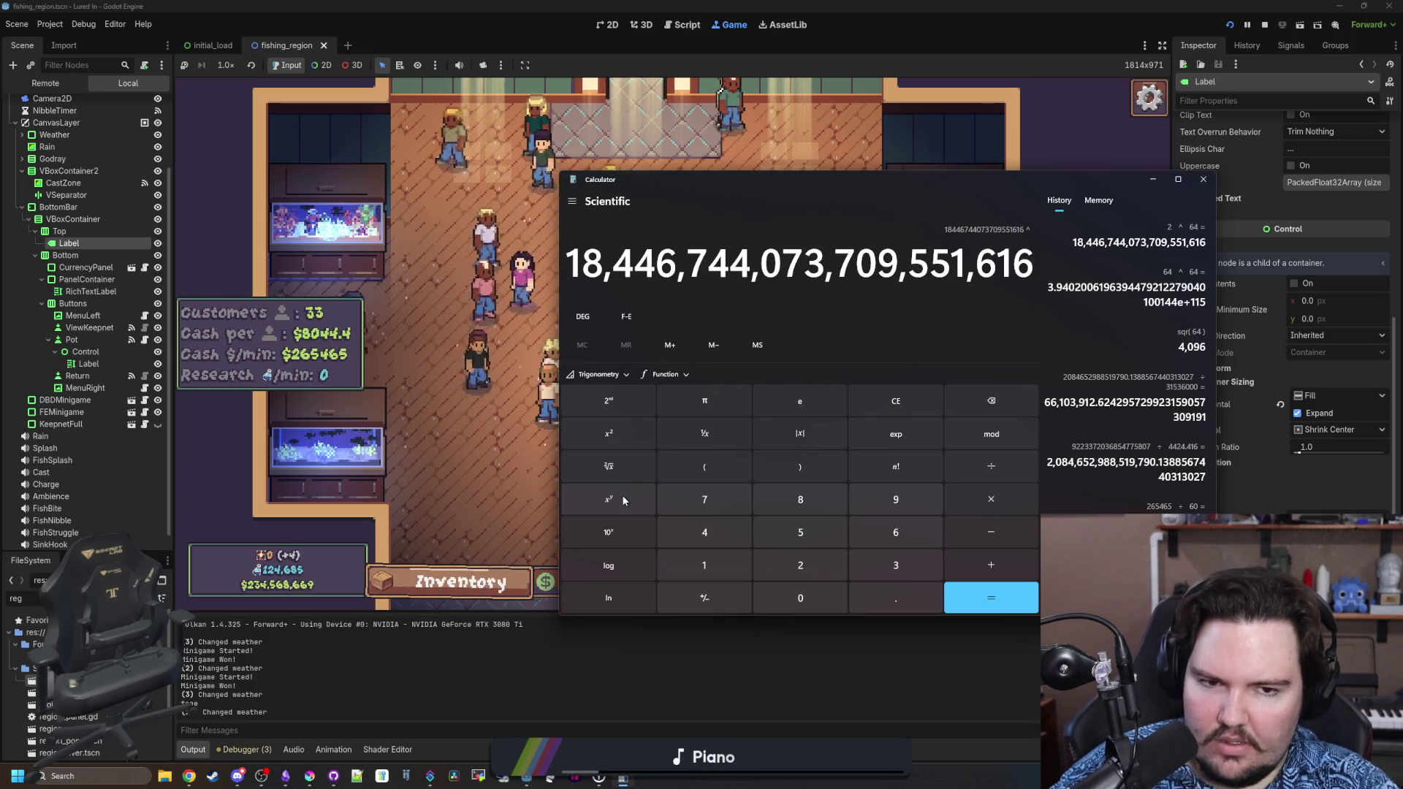
text(64)
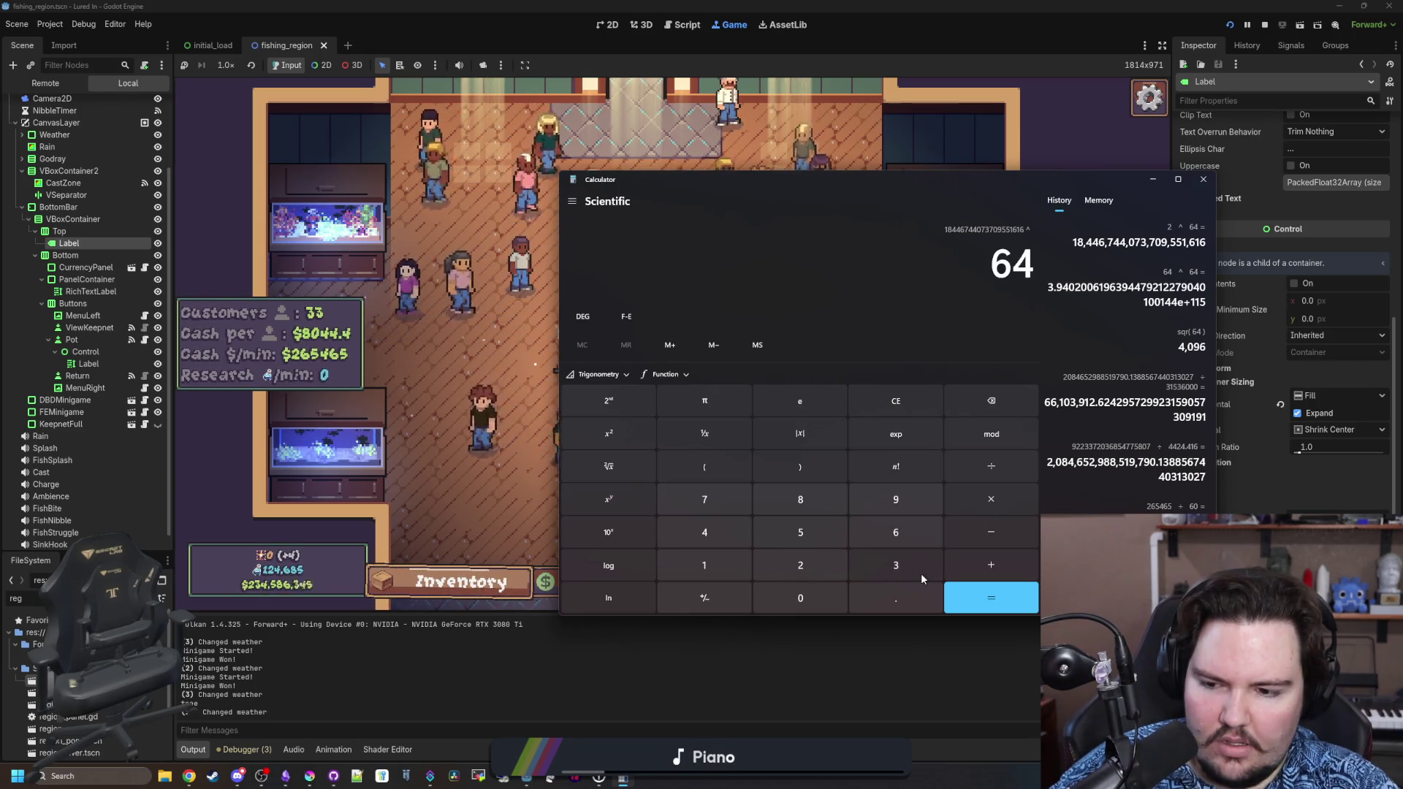
click(999, 598)
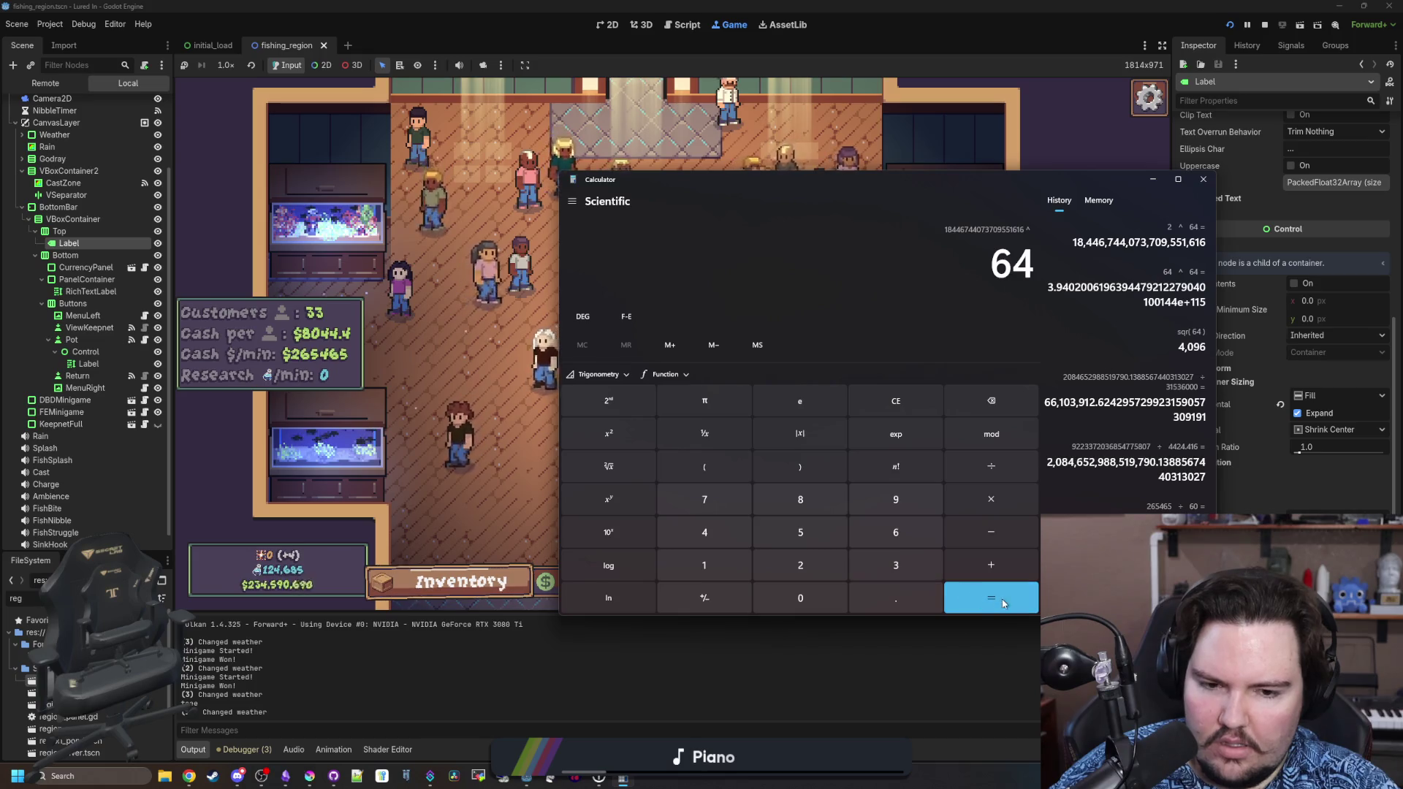
click(910, 396)
key(alt+F4)
scroll(840, 384, down, 3)
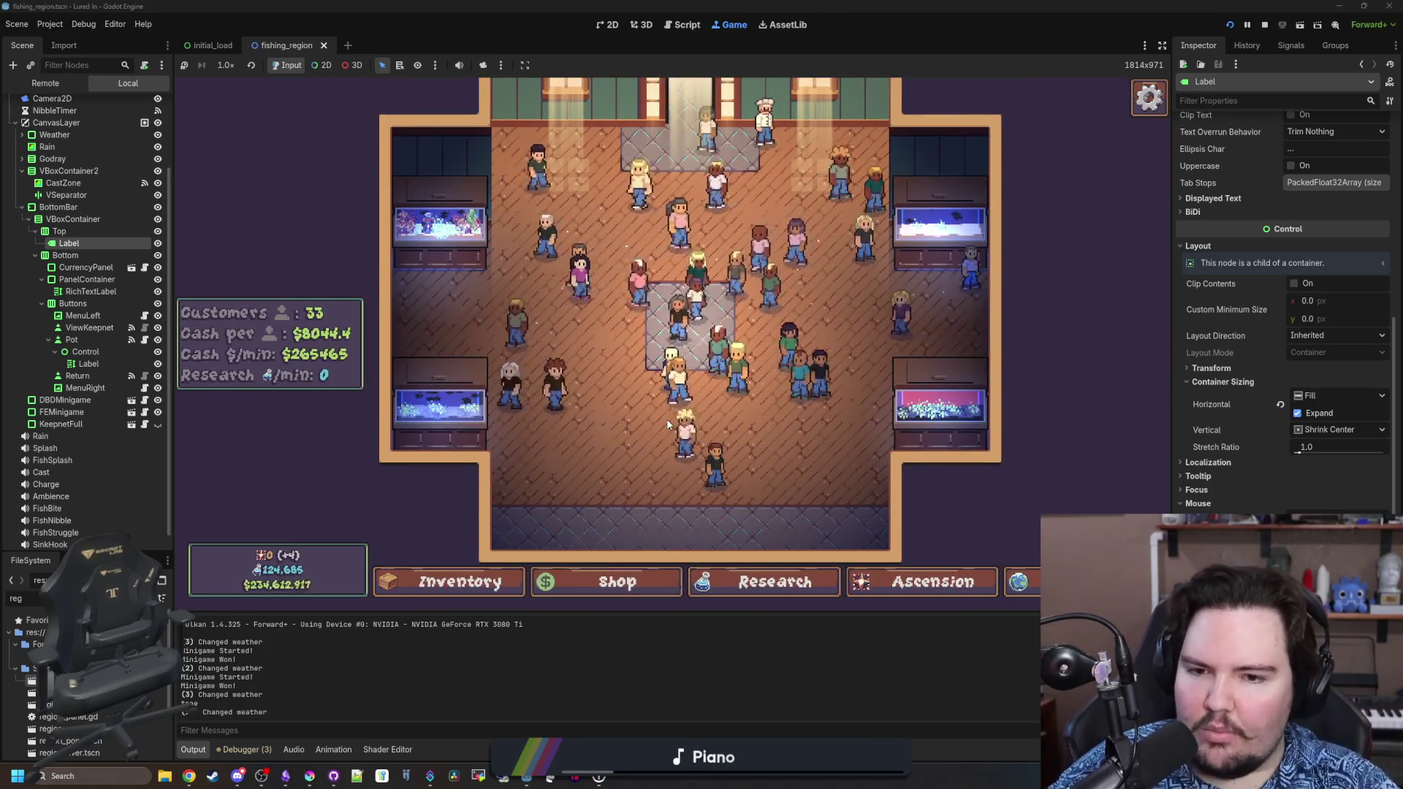
Pan the game camera around the shop floor with the arrow keys.
scroll(672, 413, up, 1)
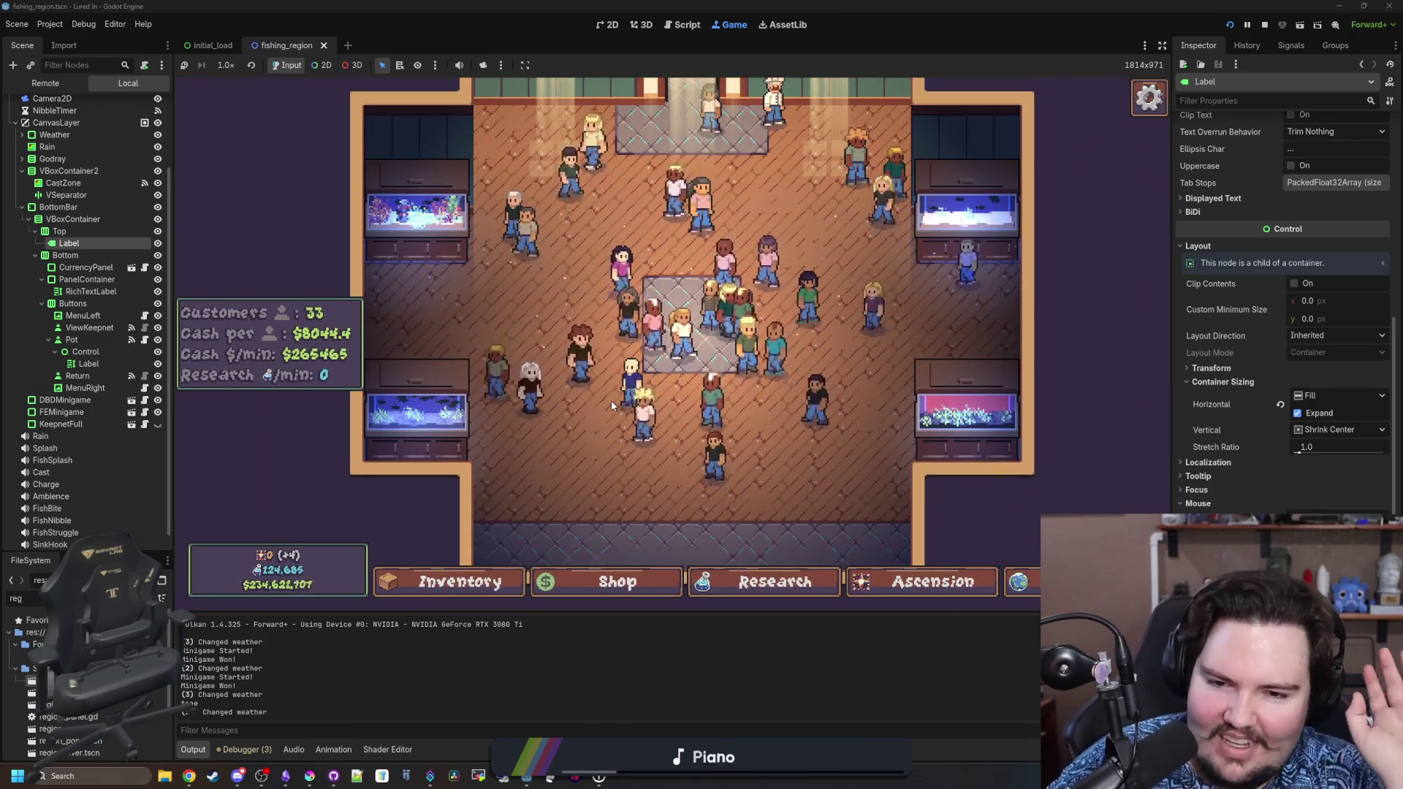
key(Down)
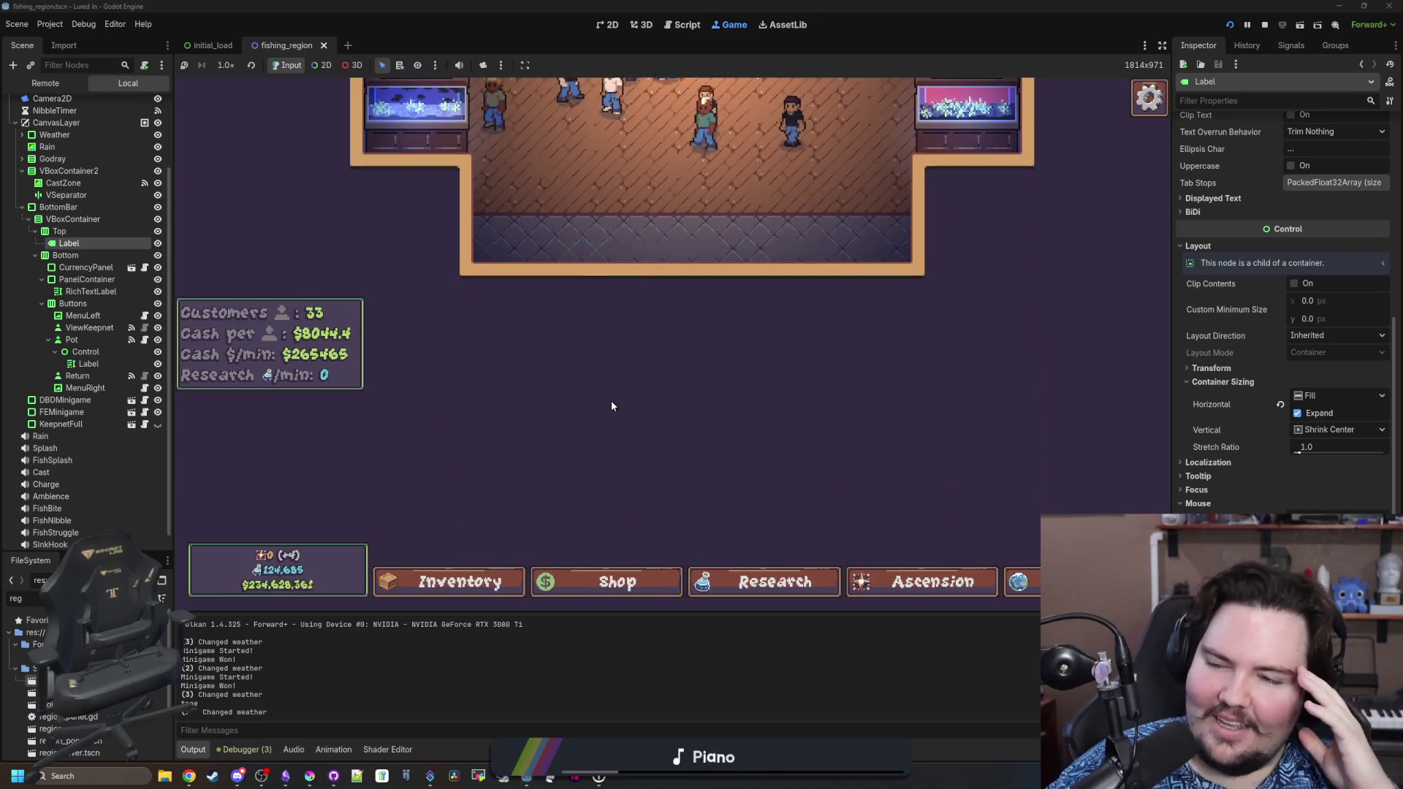
key(Up)
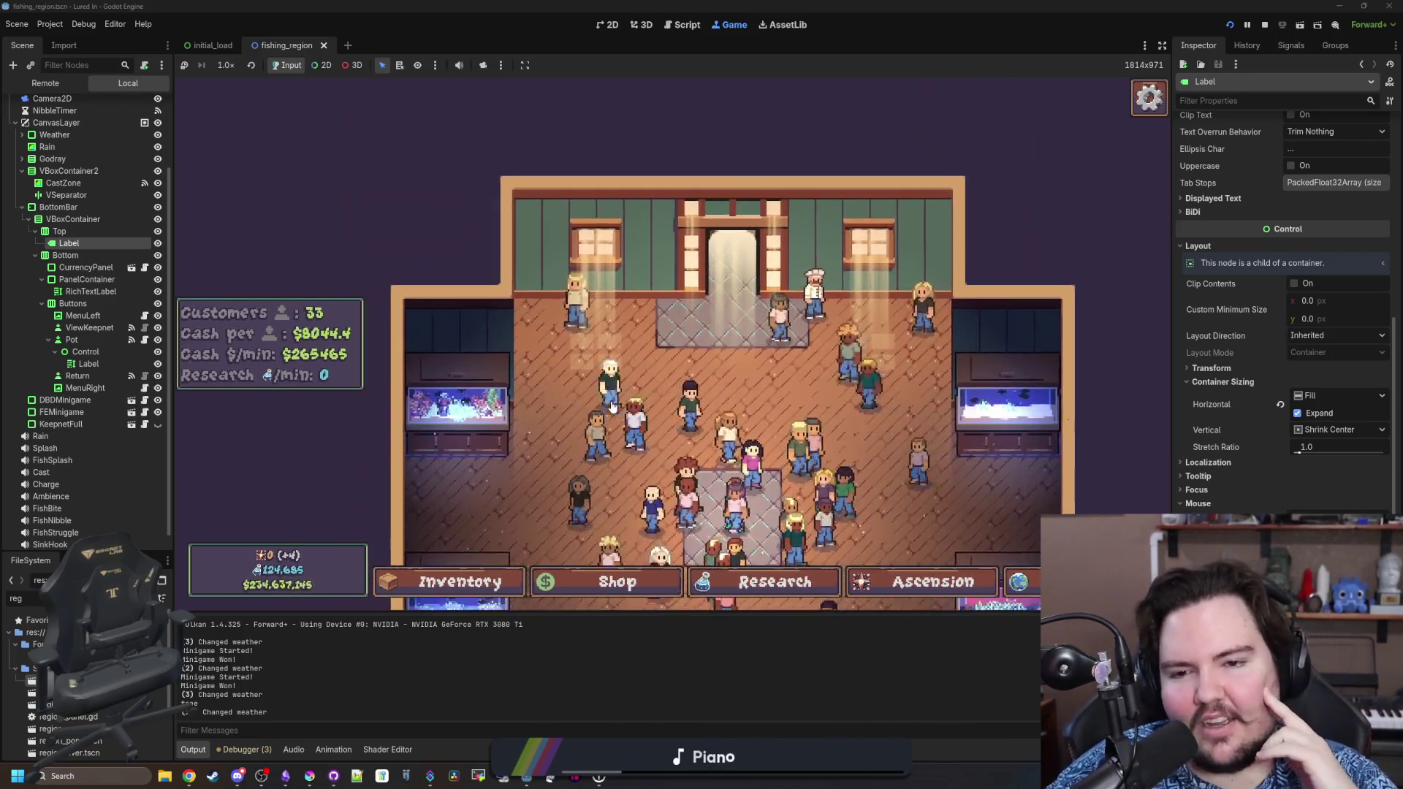
key(Down)
key(Right)
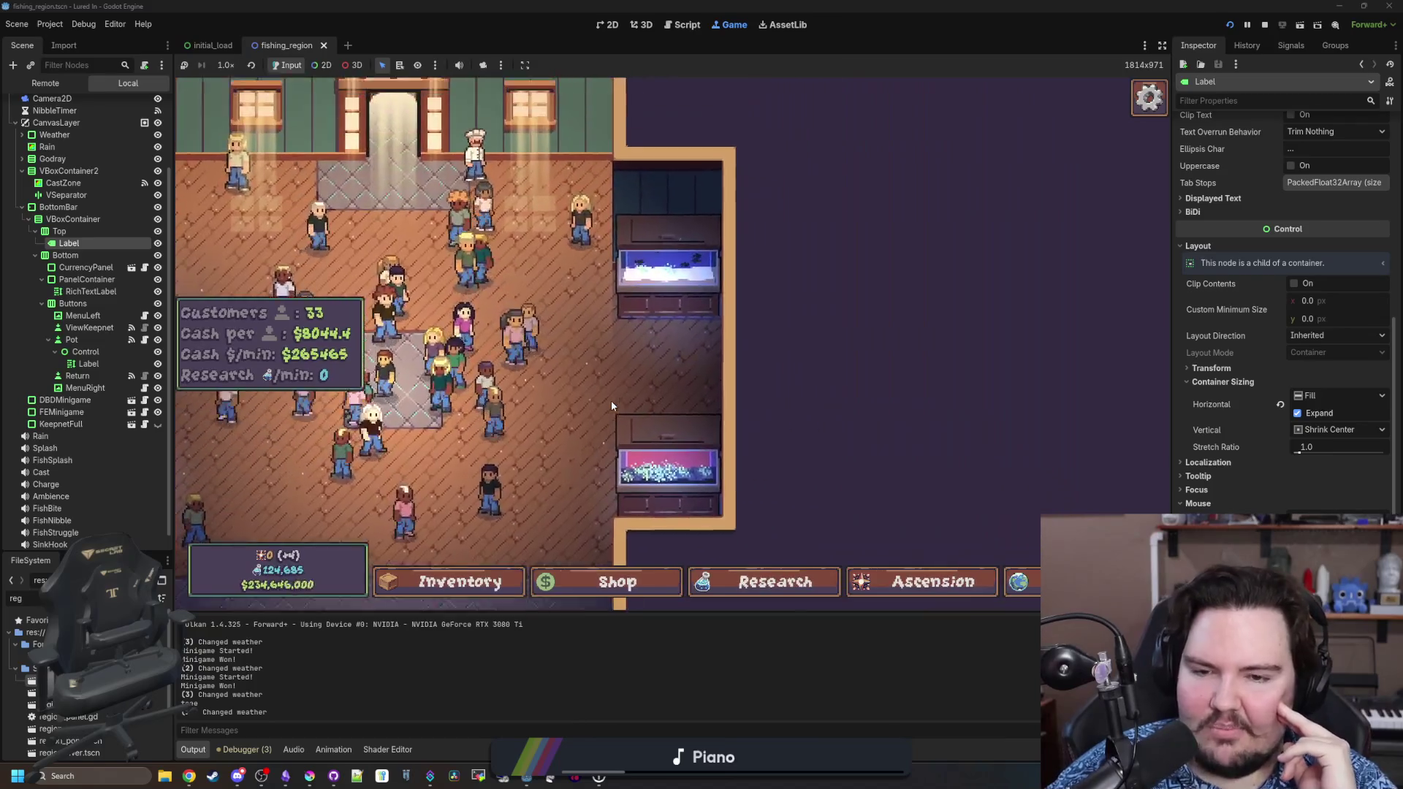
key(Up)
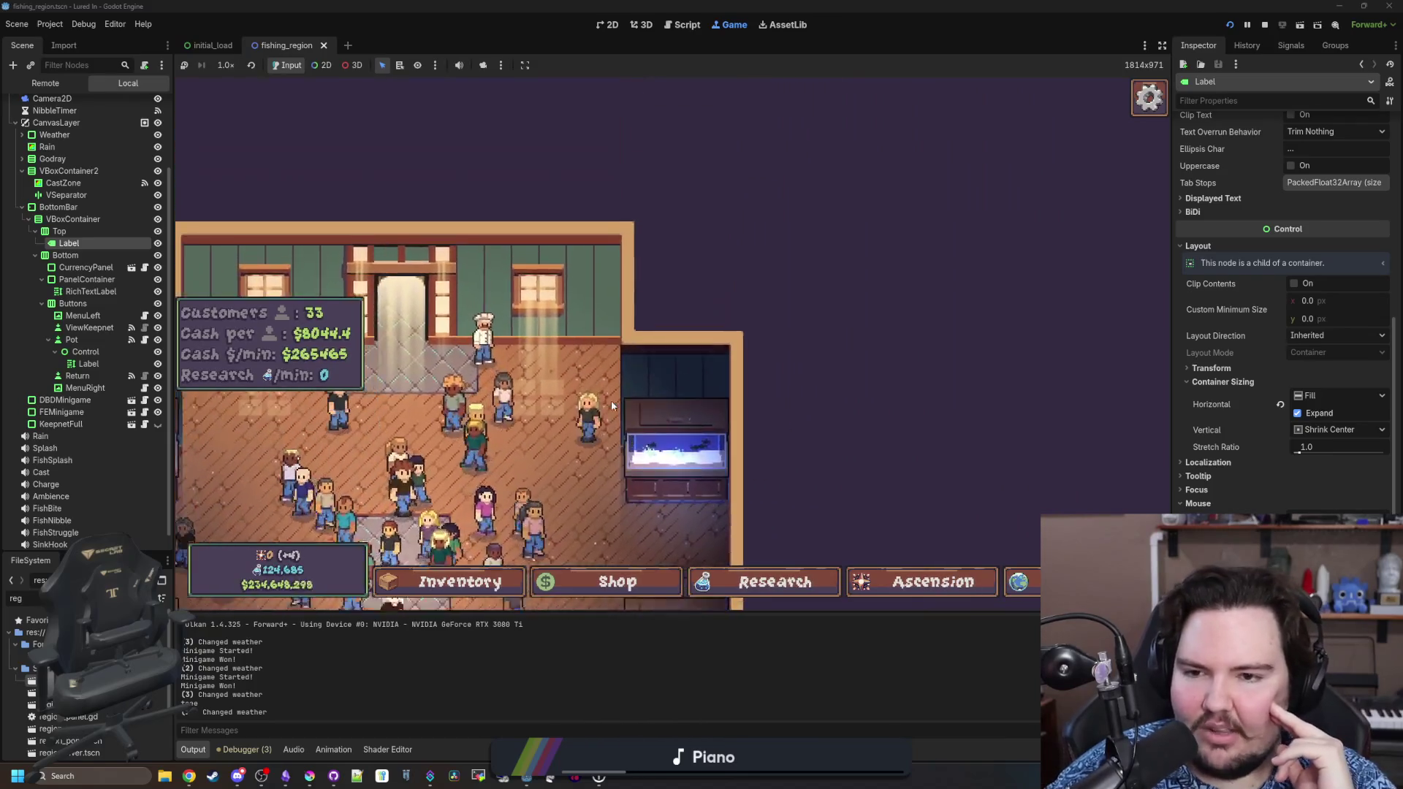
key(Left)
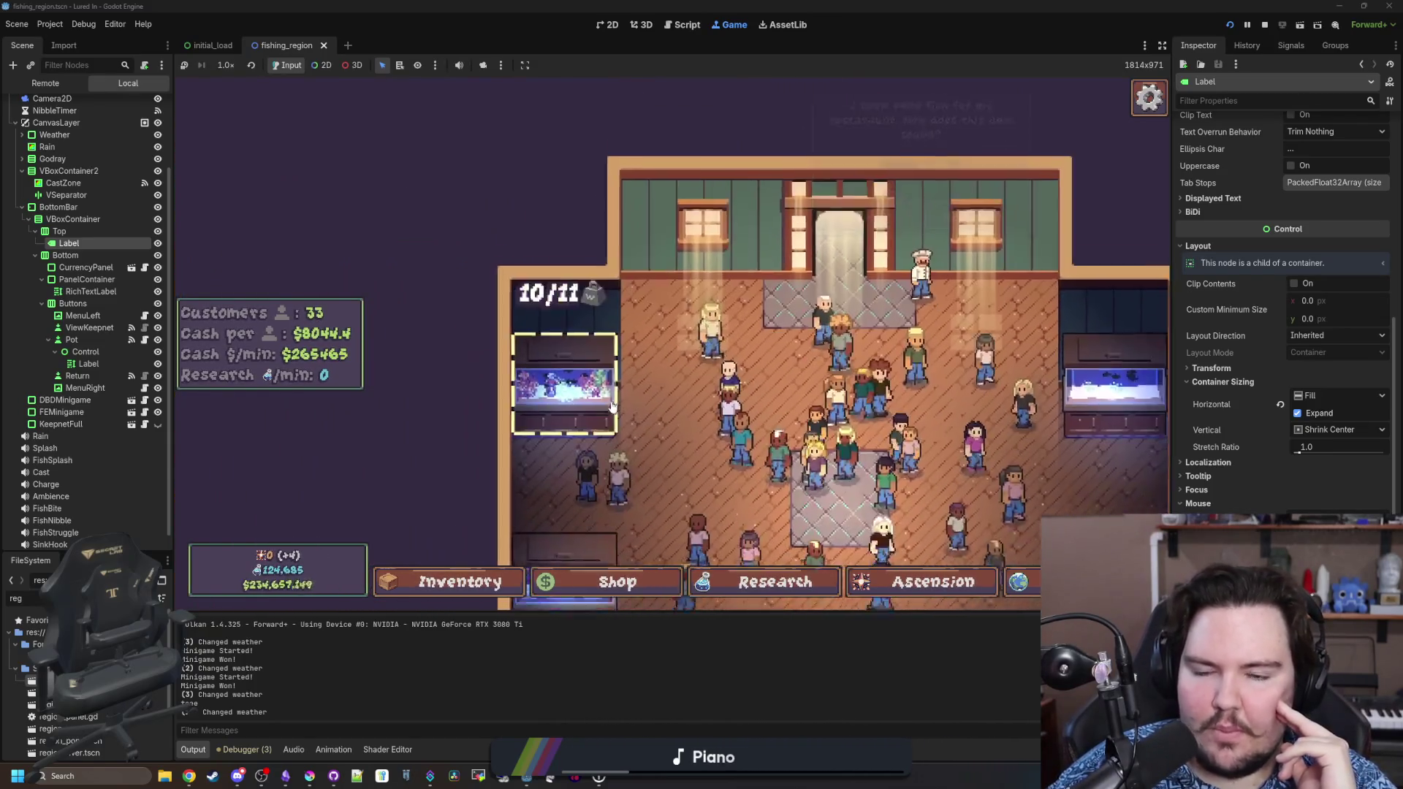
key(Down)
key(Right)
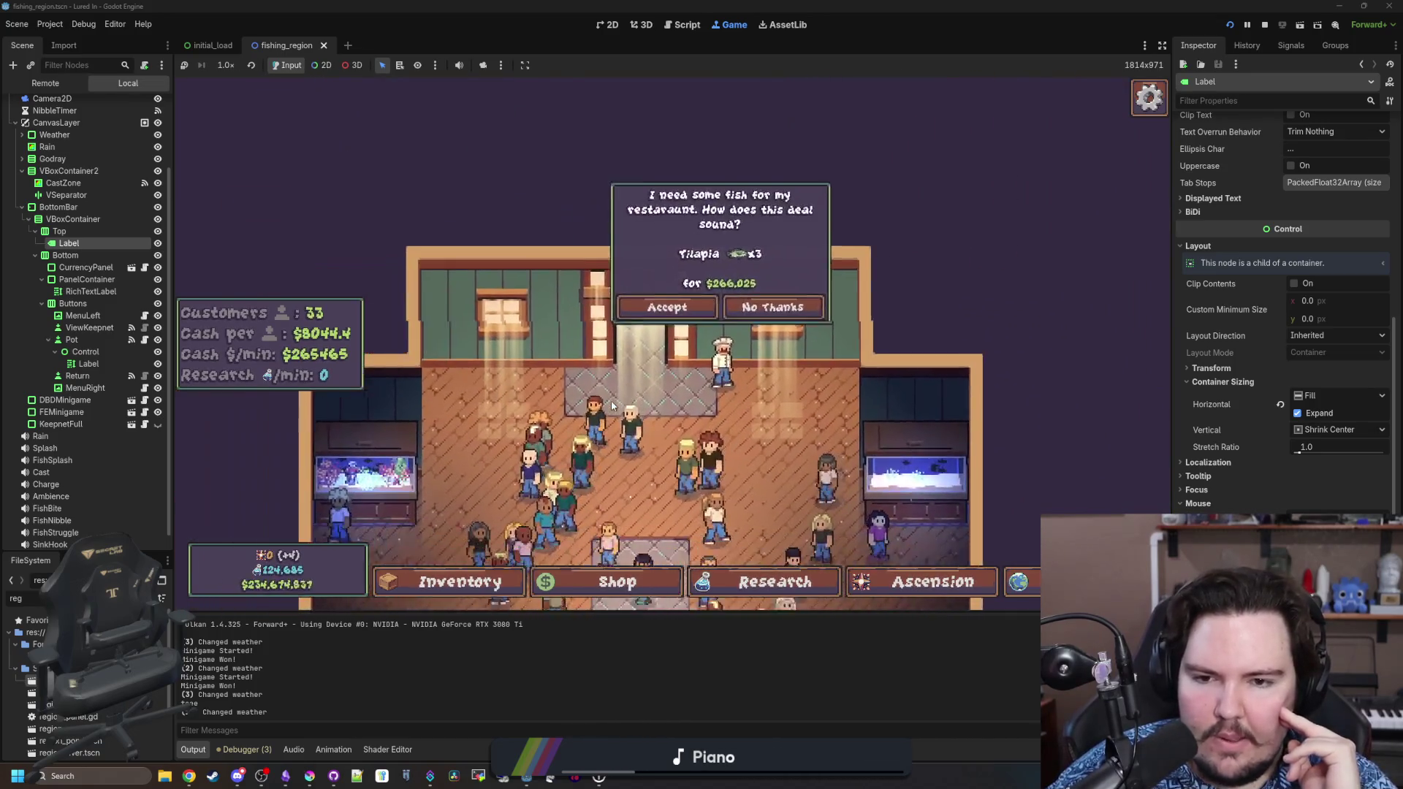
key(Down)
key(Left)
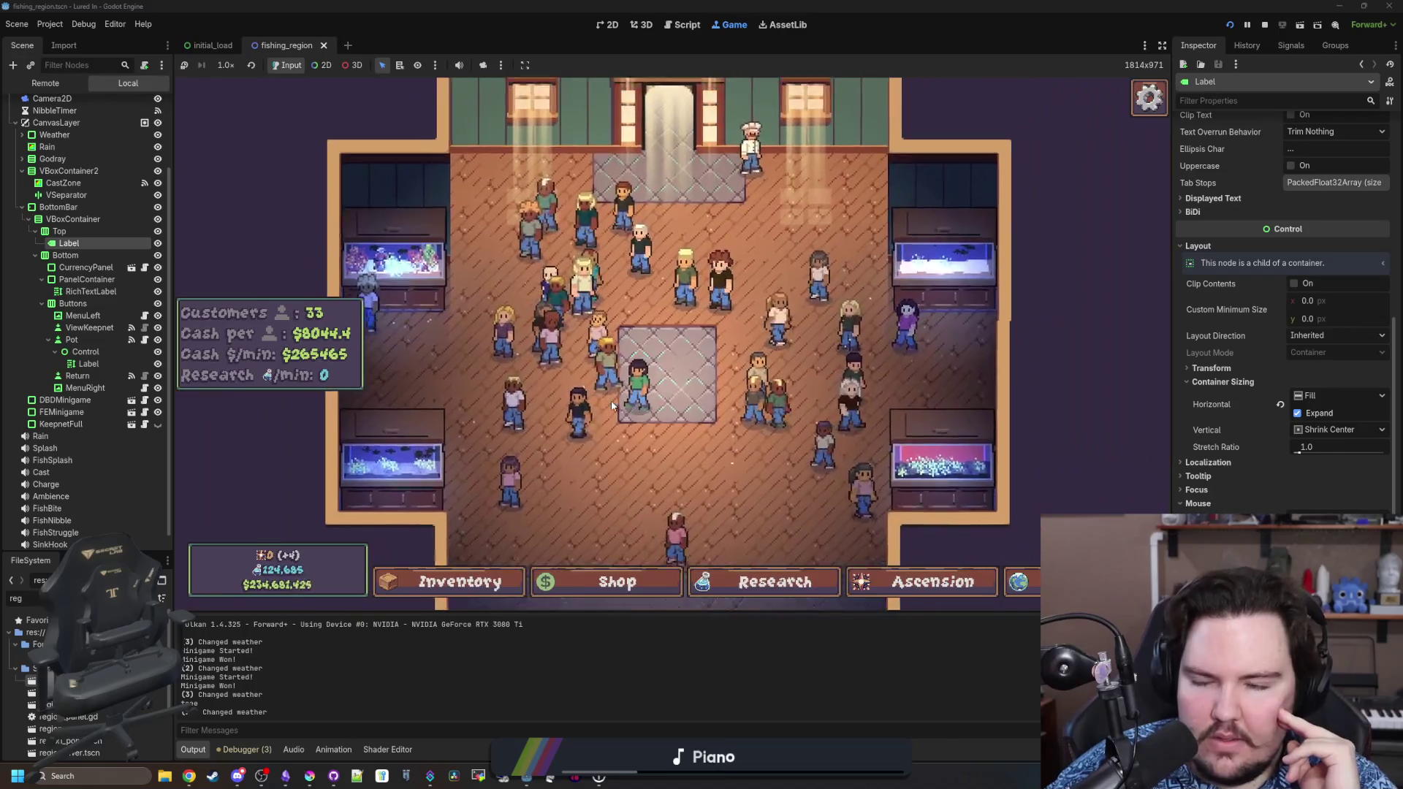
key(Down)
key(Right)
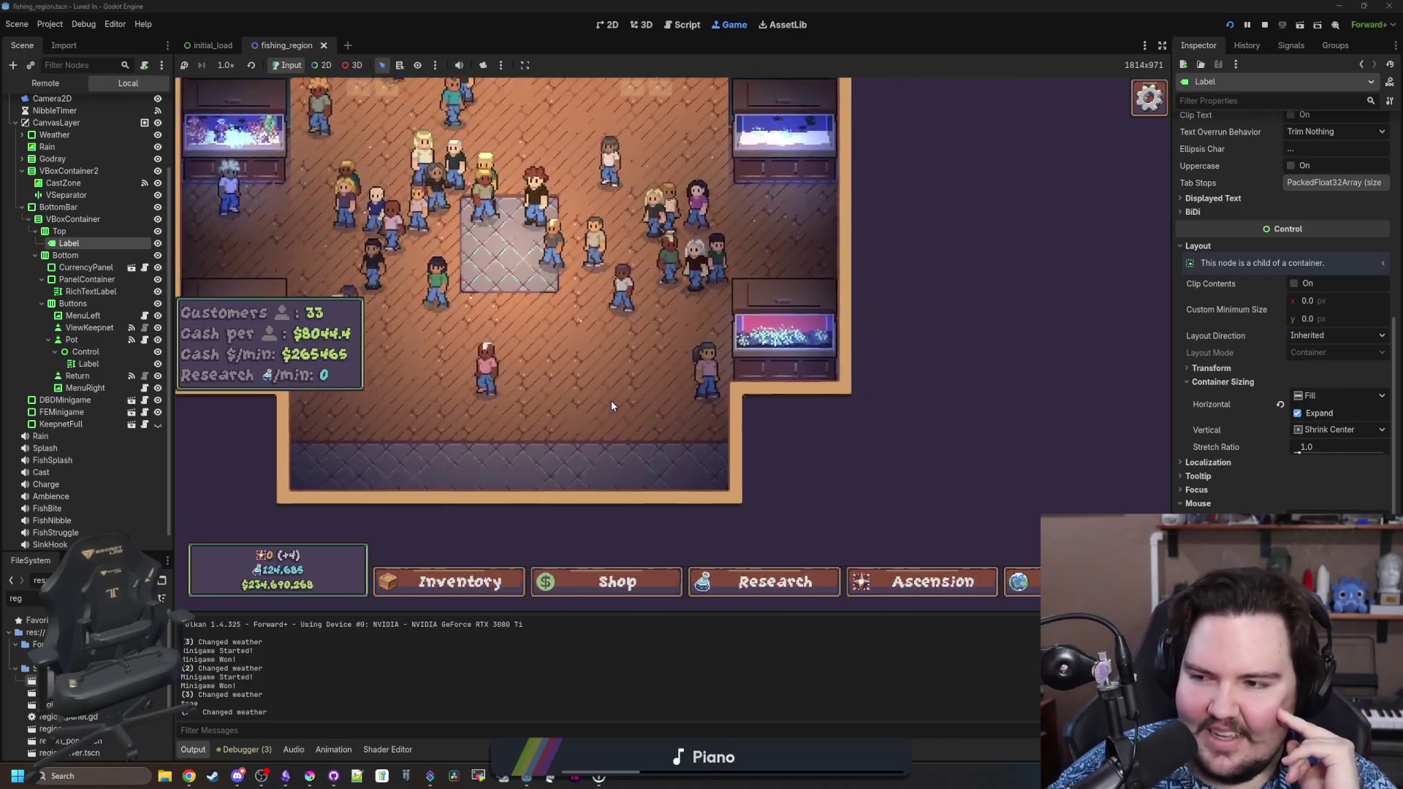
key(Left)
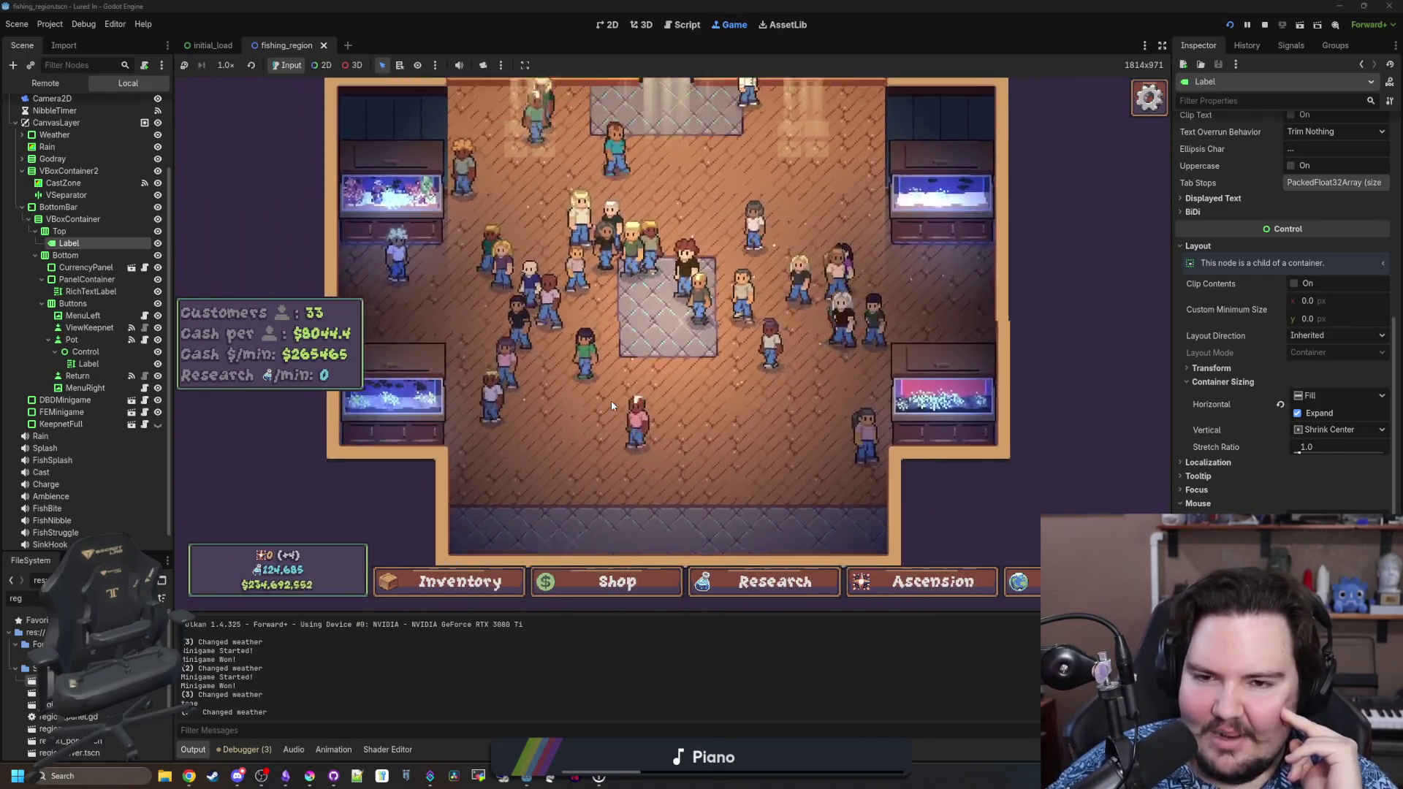
key(Up)
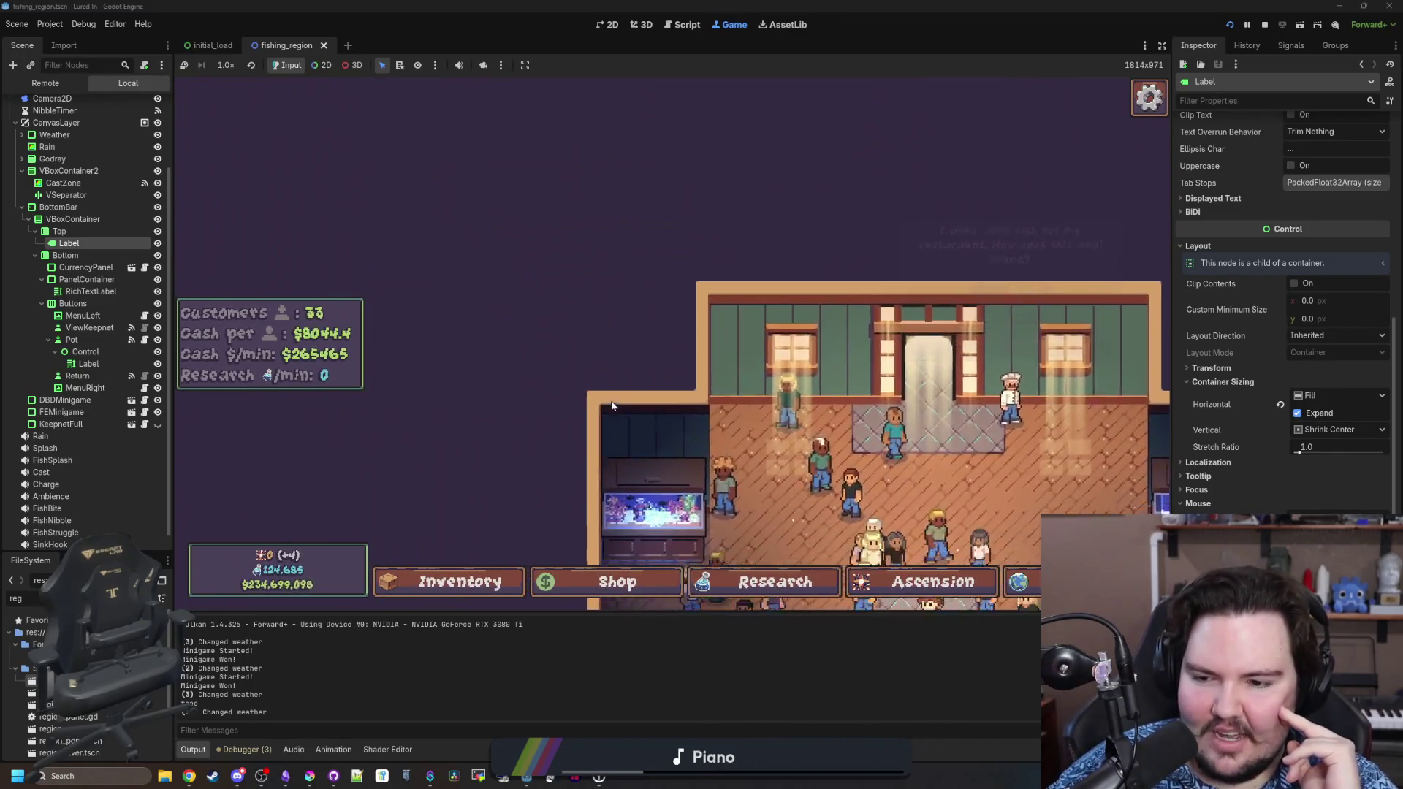
key(Down)
key(Right)
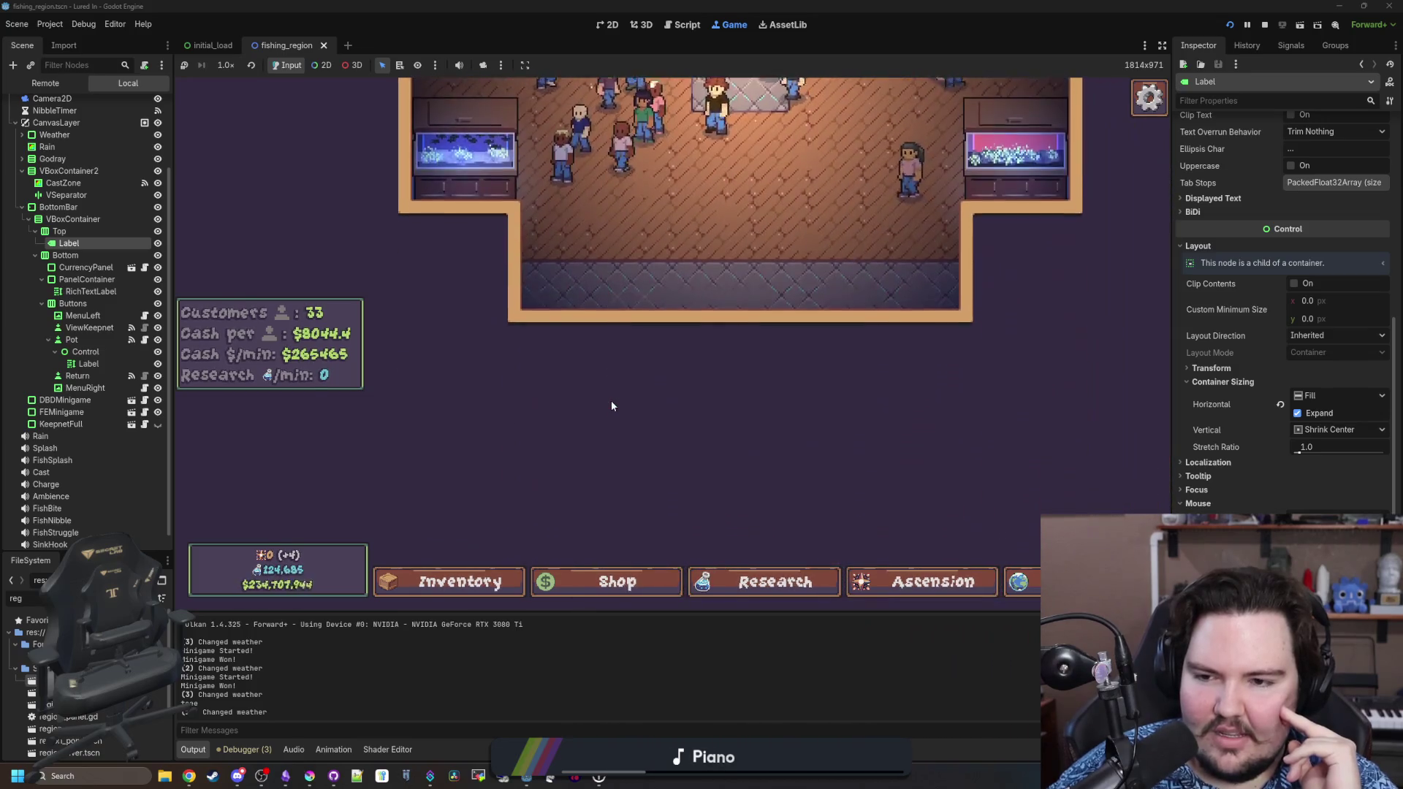
key(Up)
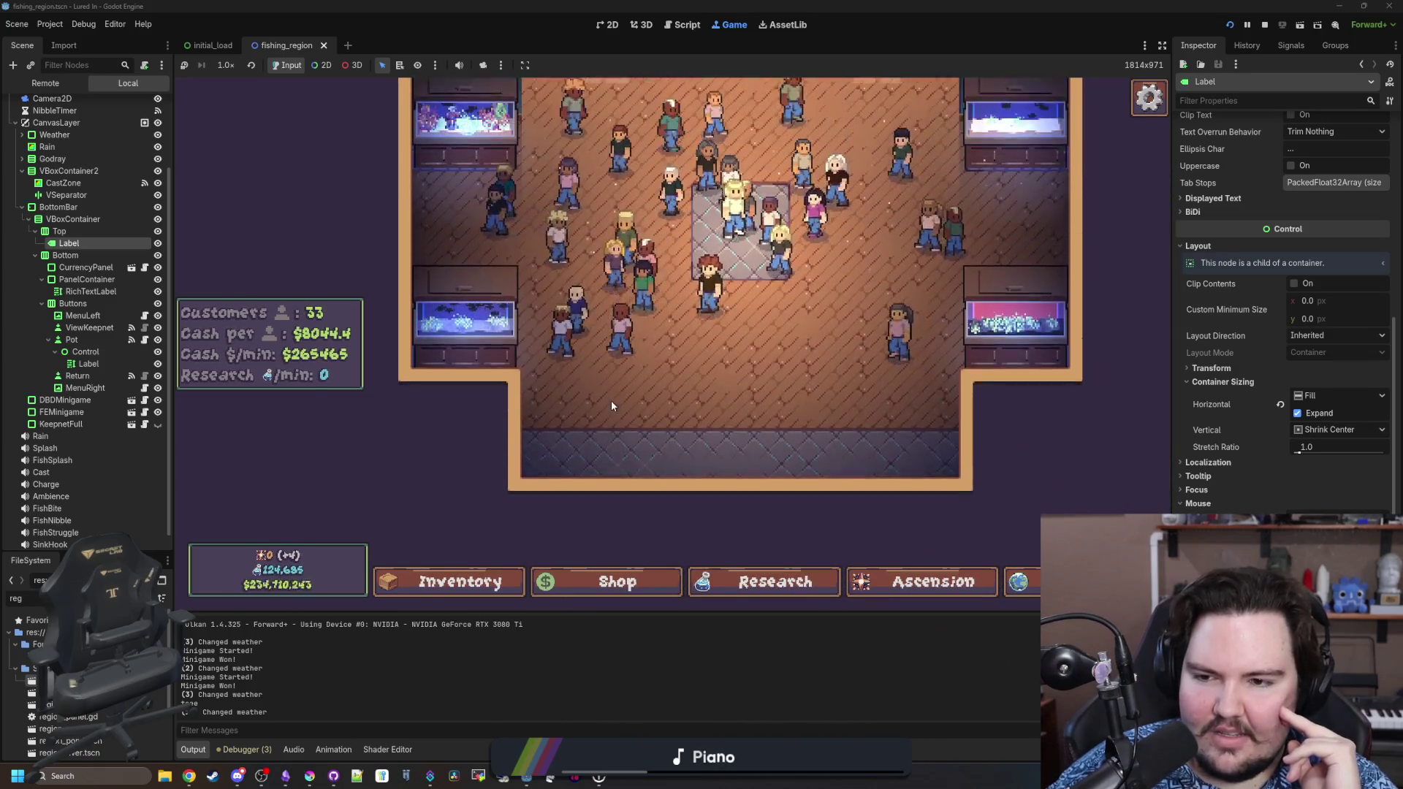
key(Right)
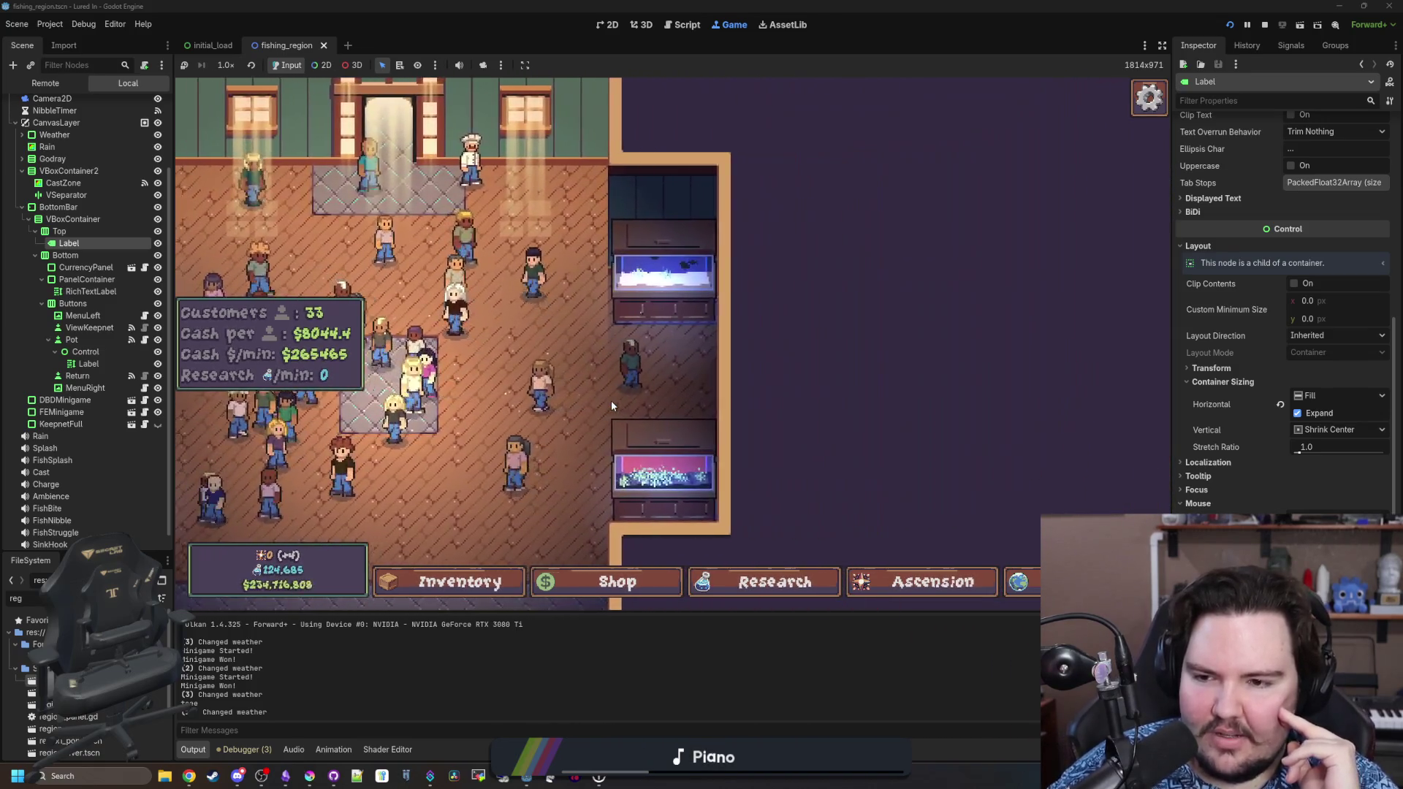
Sweep the view across the shop room and accept the restaurant's three-Tilapia offer for $266,025.
key(Left)
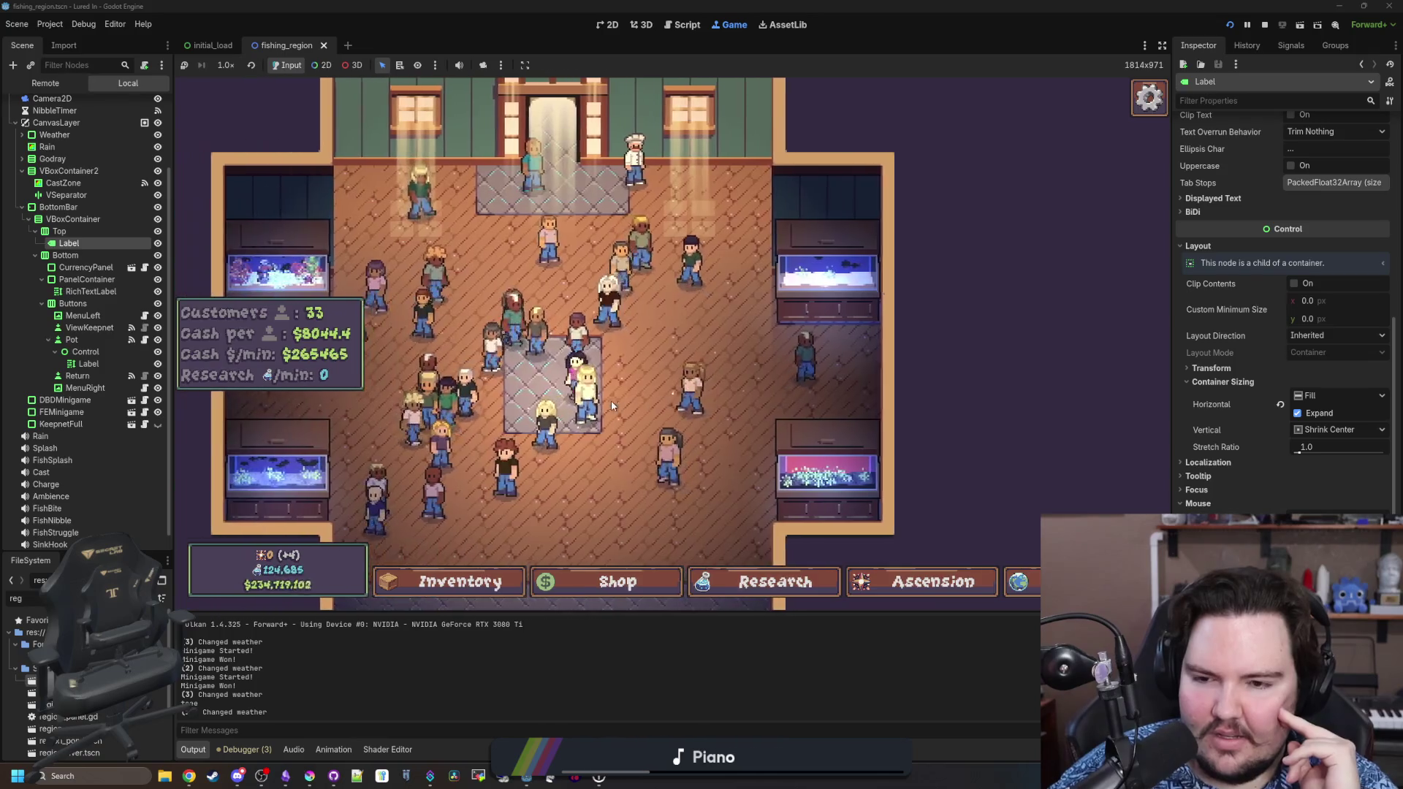
key(Down)
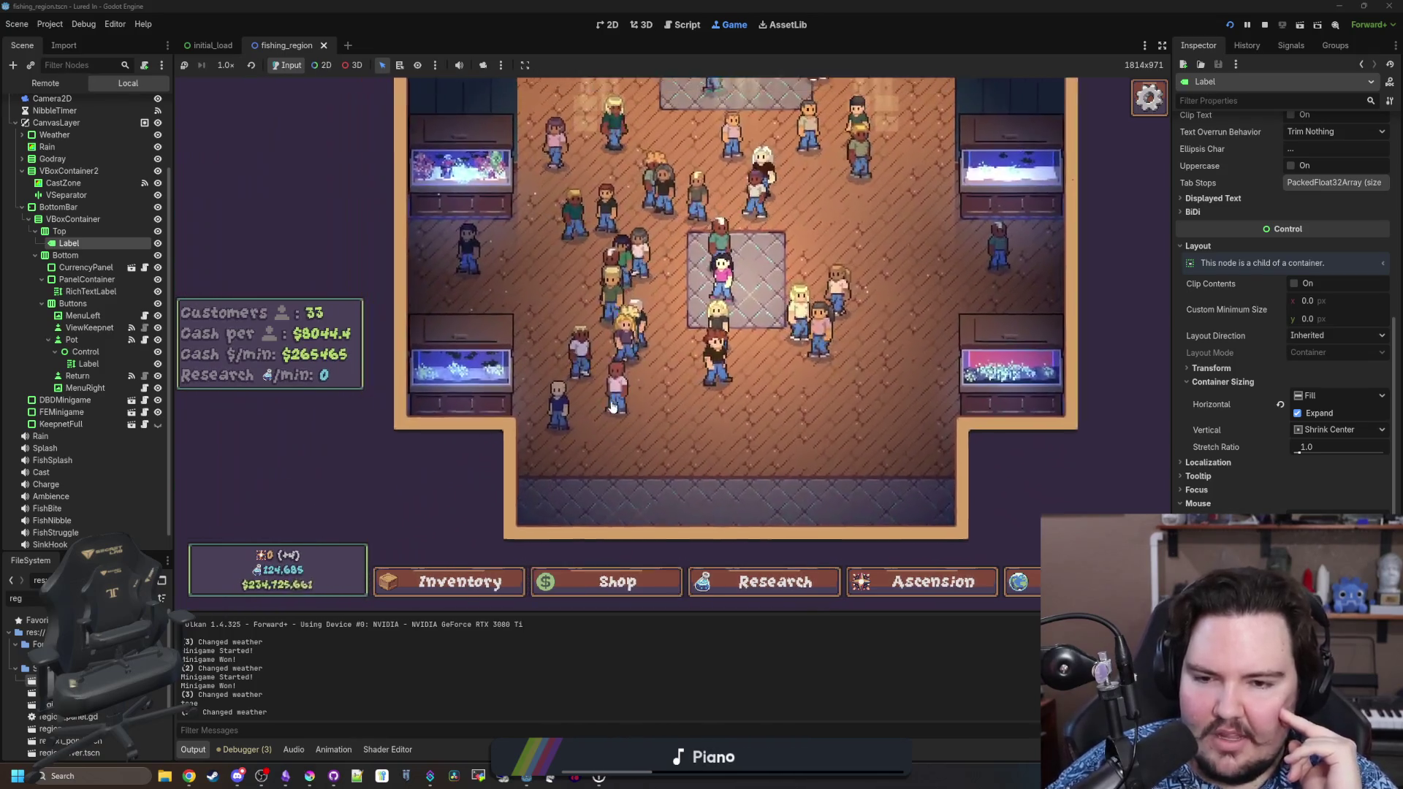
key(Left)
key(Up)
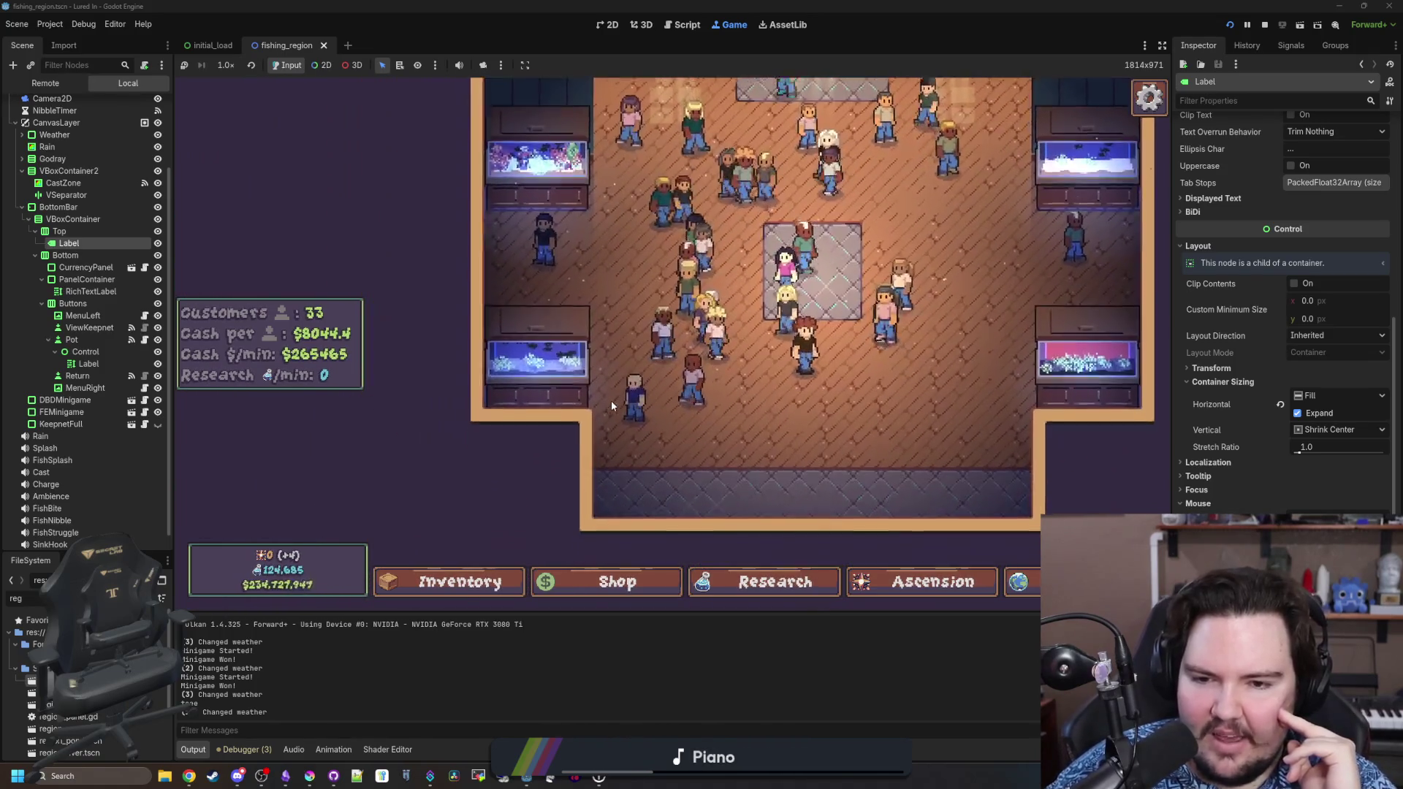
key(Right)
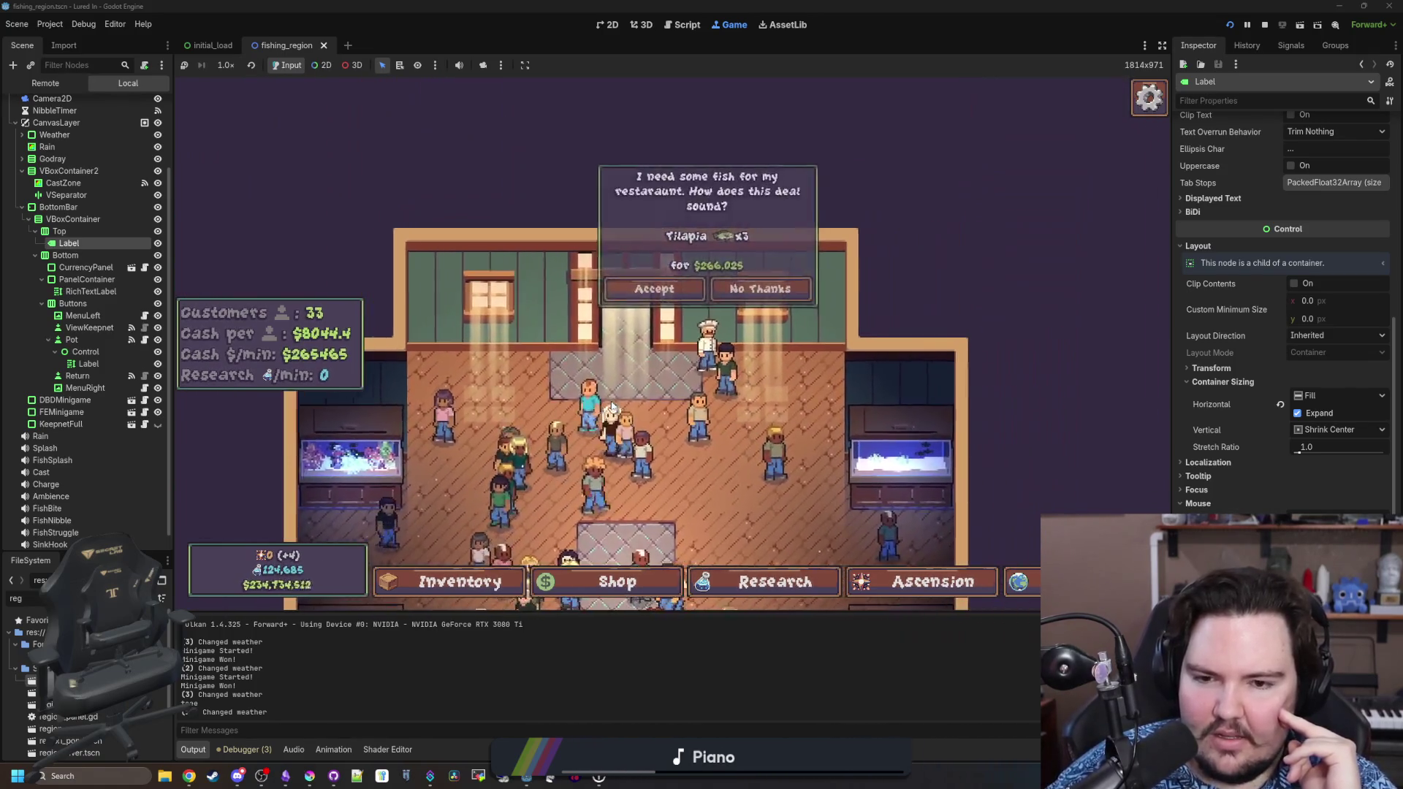
key(Right)
key(Down)
key(Left)
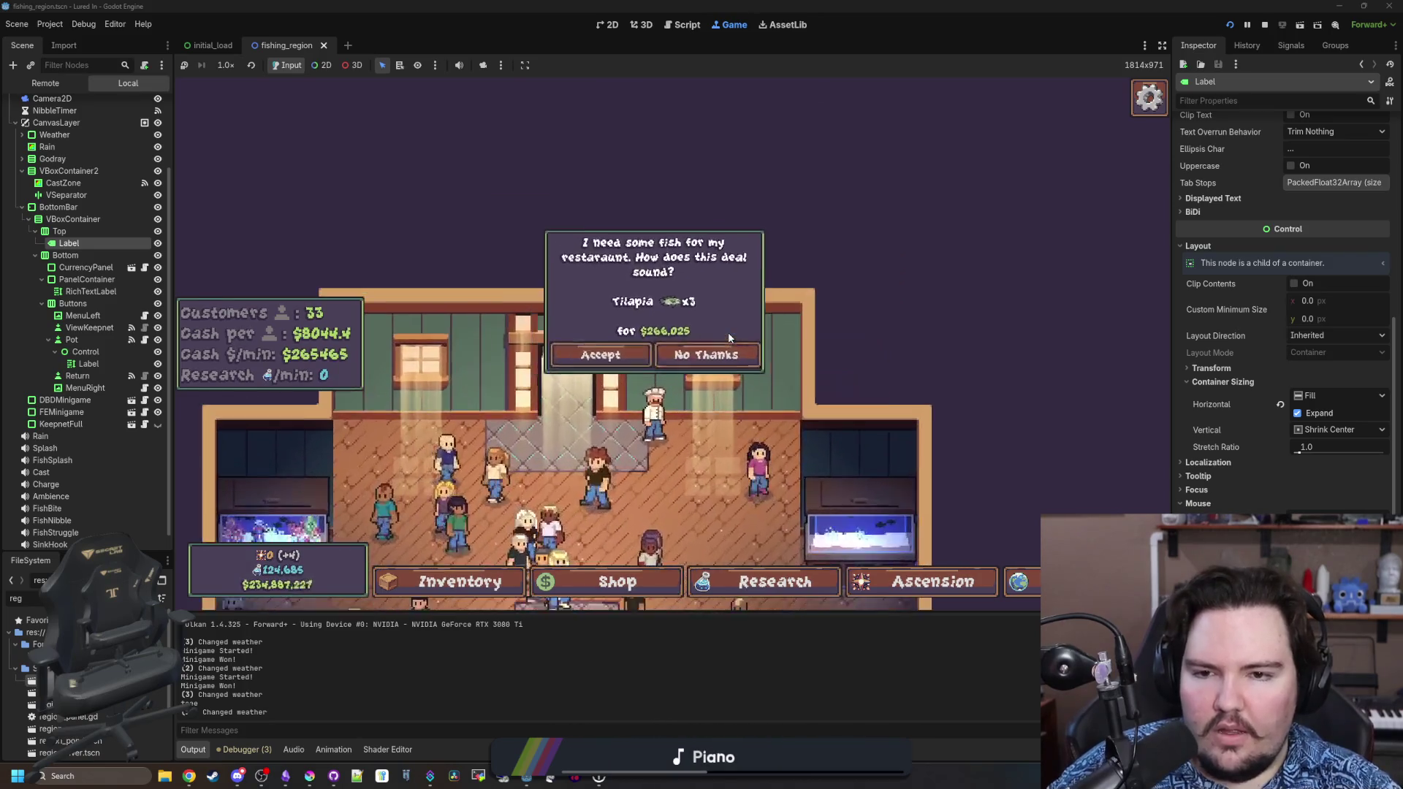
click(599, 353)
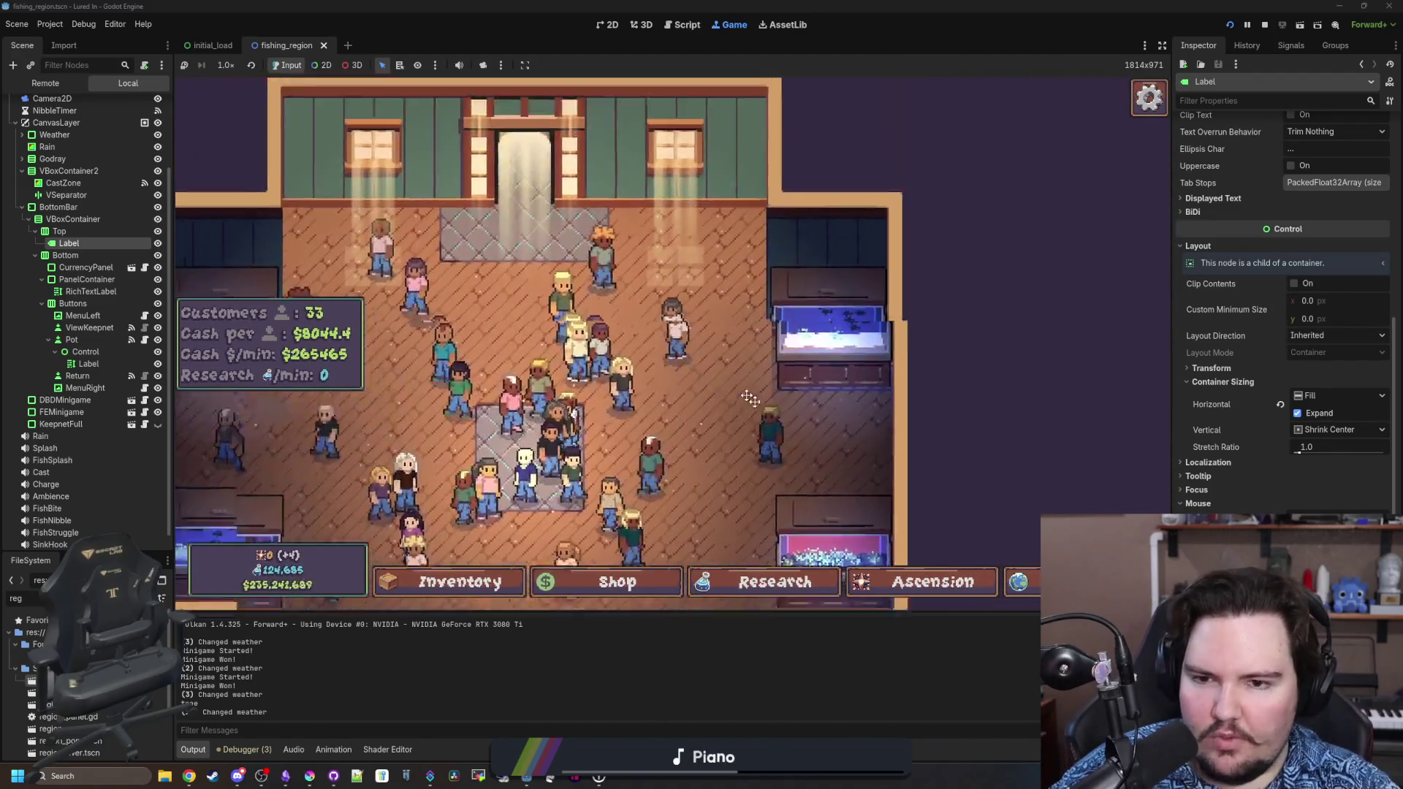
Switch to the Script workspace showing global.gd.
key(ctrl+F3)
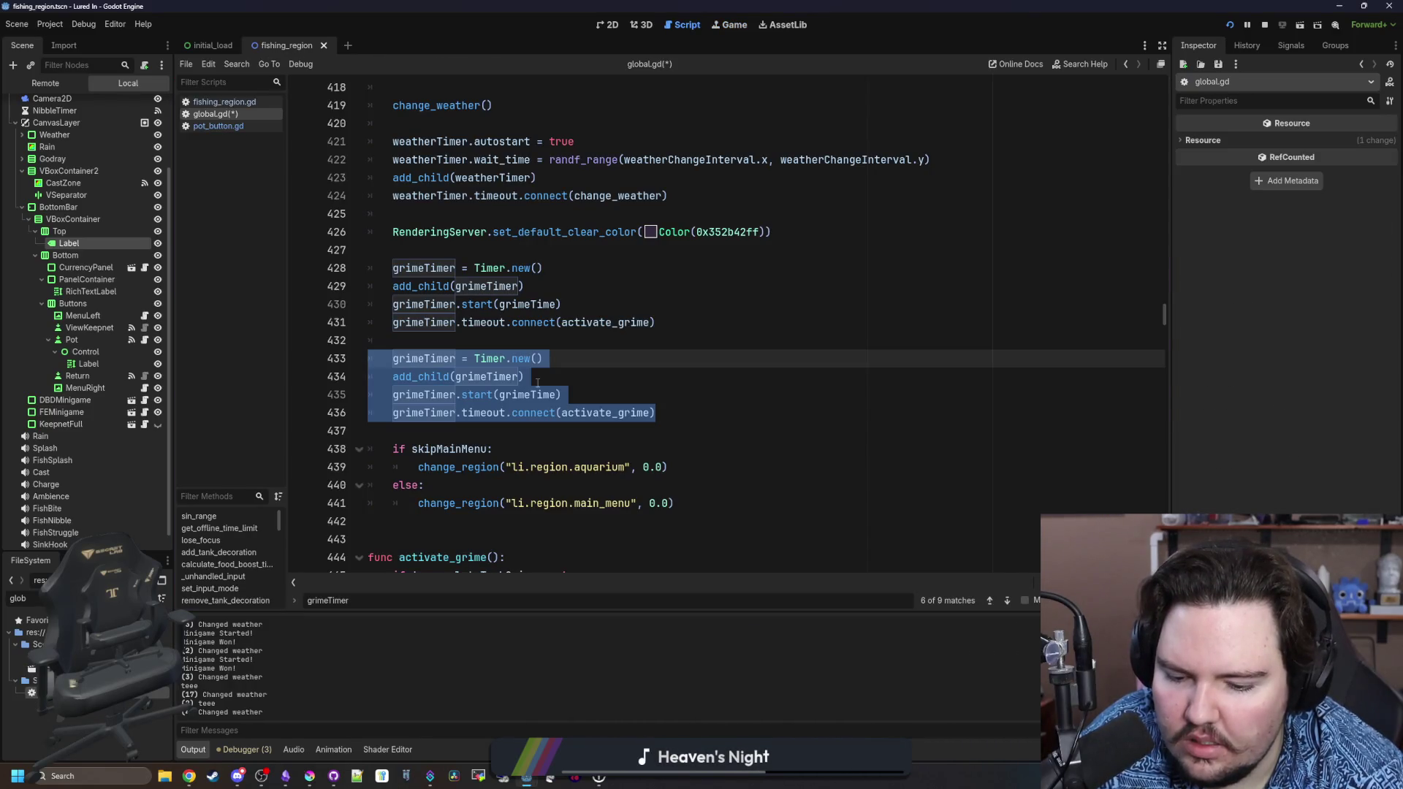
Delete the duplicate grimeTimer setup block at lines 433–436.
key(BackSpace)
key(BackSpace)
key(BackSpace)
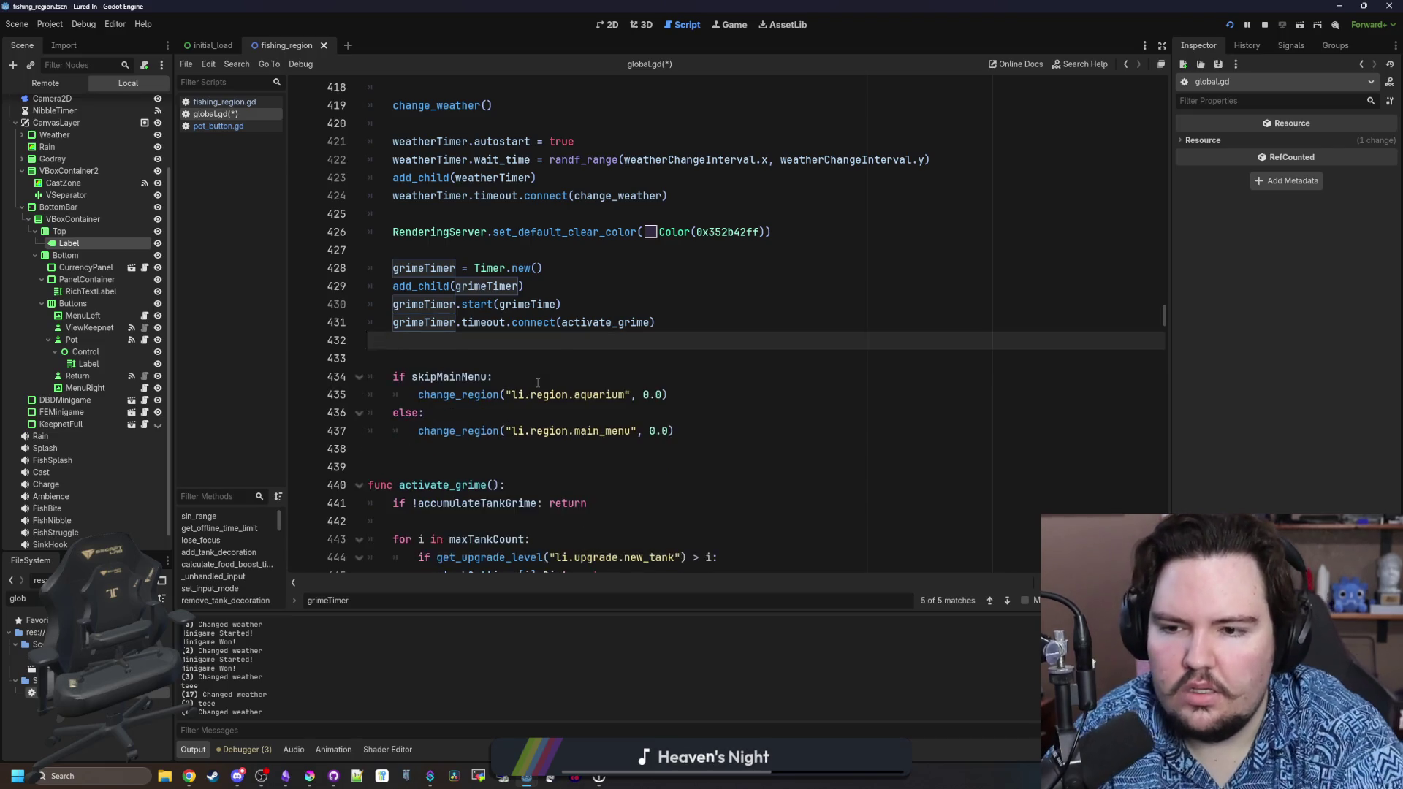
scroll(537, 383, up, 3)
scroll(537, 383, up, 20)
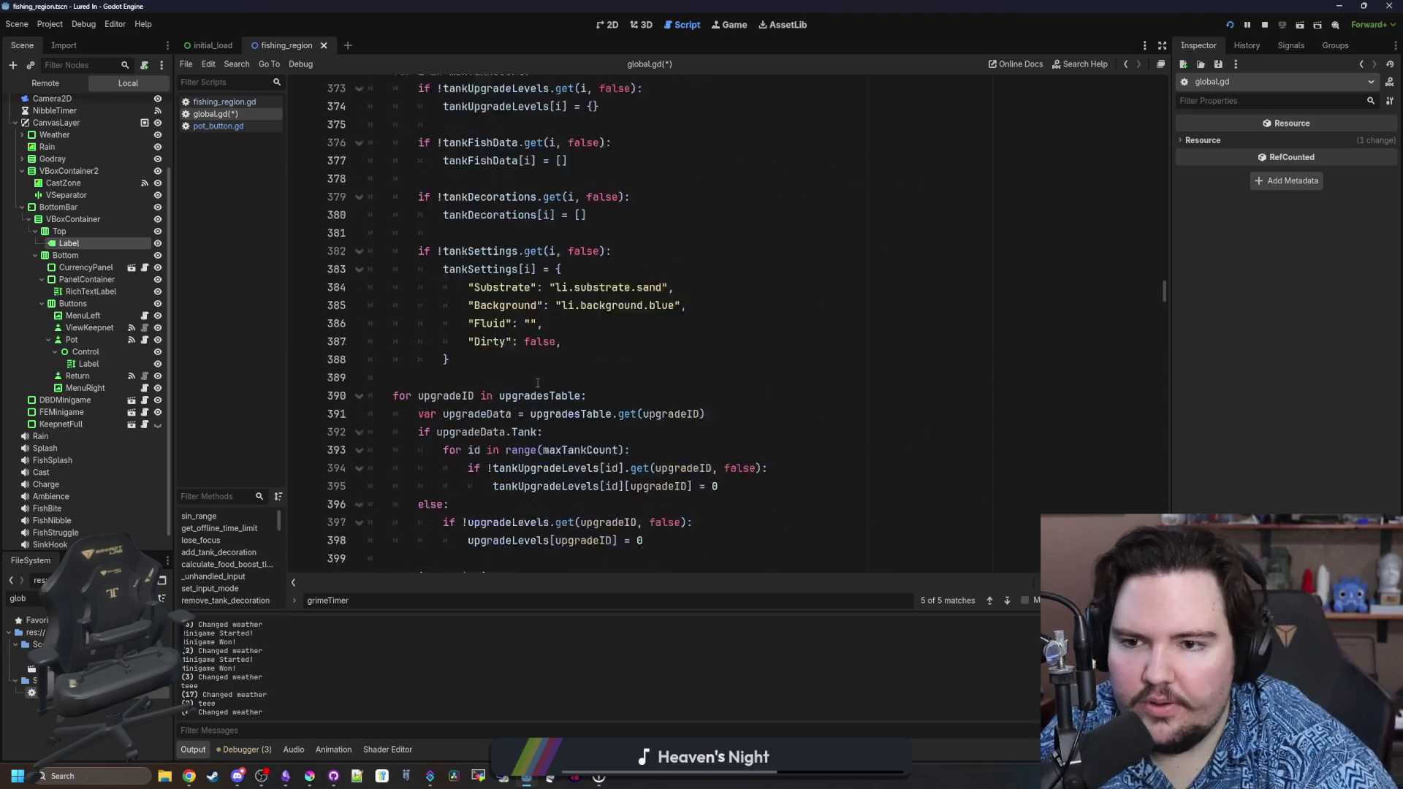
scroll(537, 382, up, 3)
Declare 'var potTime = 300.0' and 'var remainingPotTime : float = potTime' below steamReady.
click(434, 338)
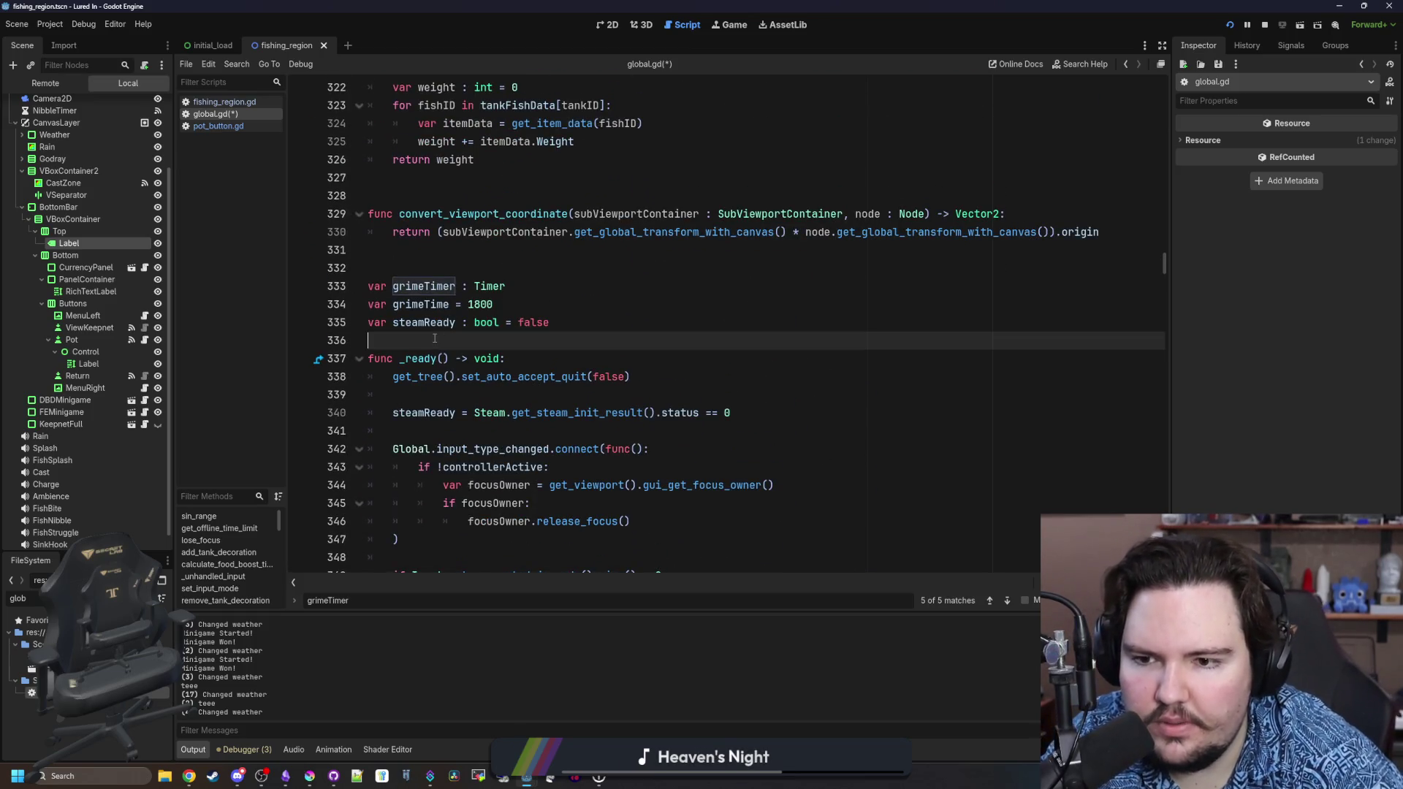
key(Return)
key(Return)
key(Up)
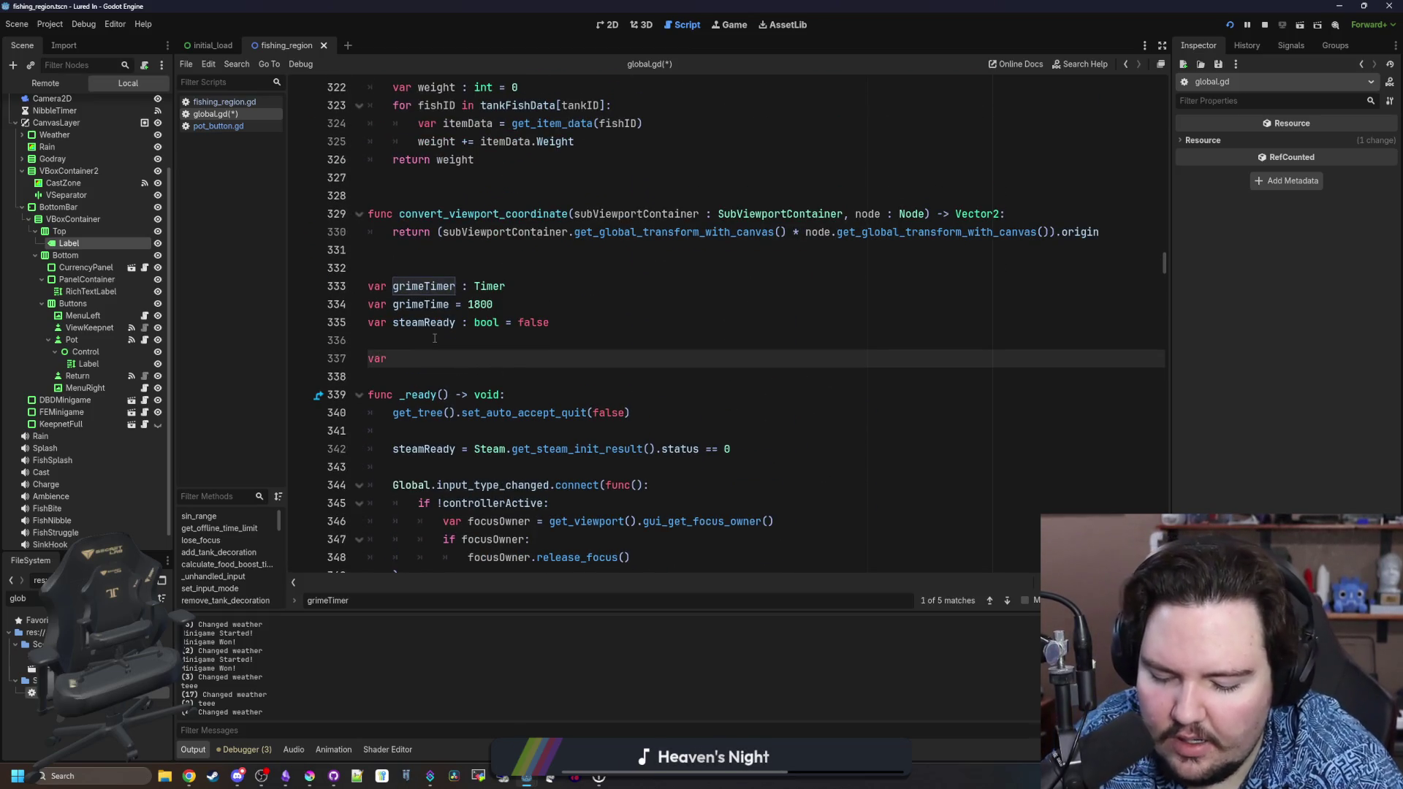
text(tTime)
key(Return)
text(var)
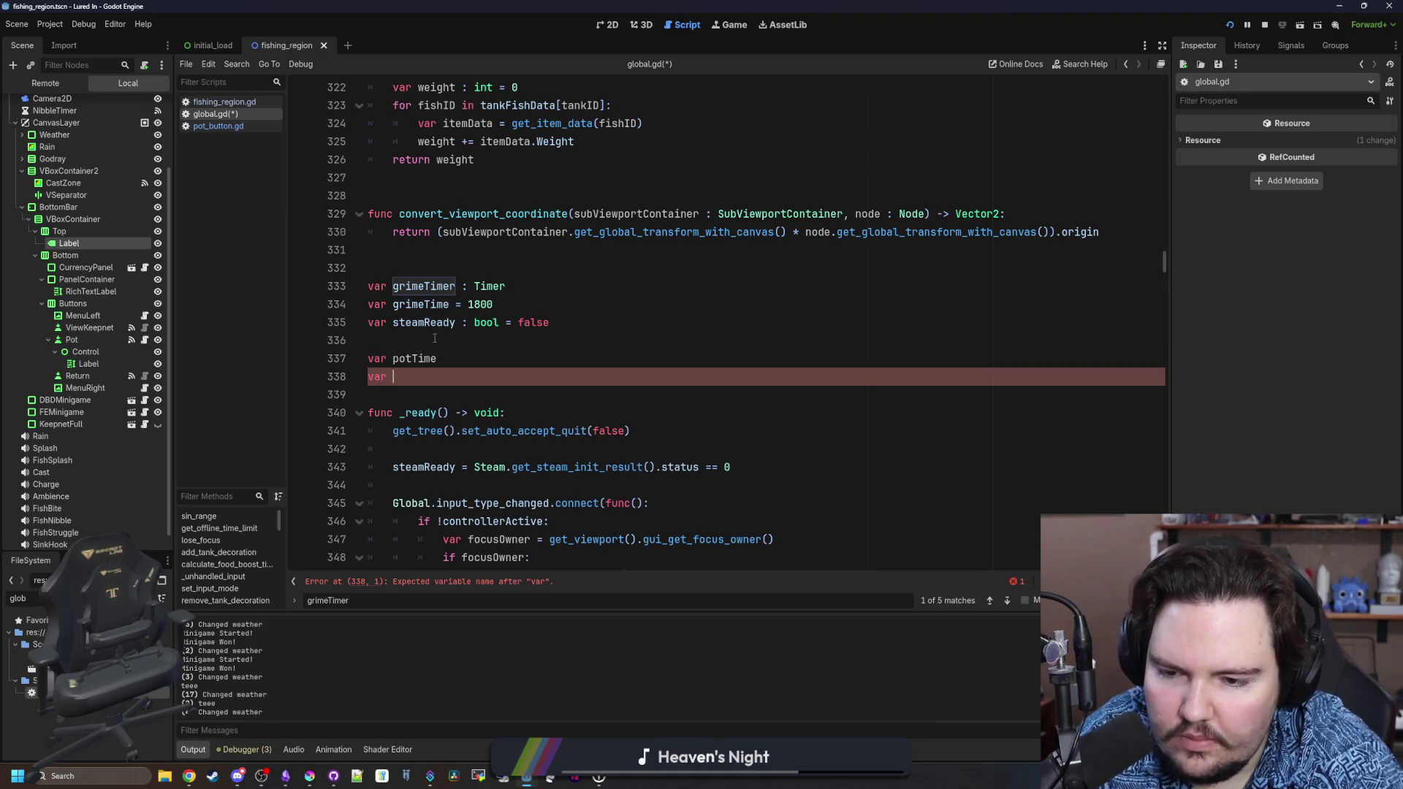
text( remainingPotTime )
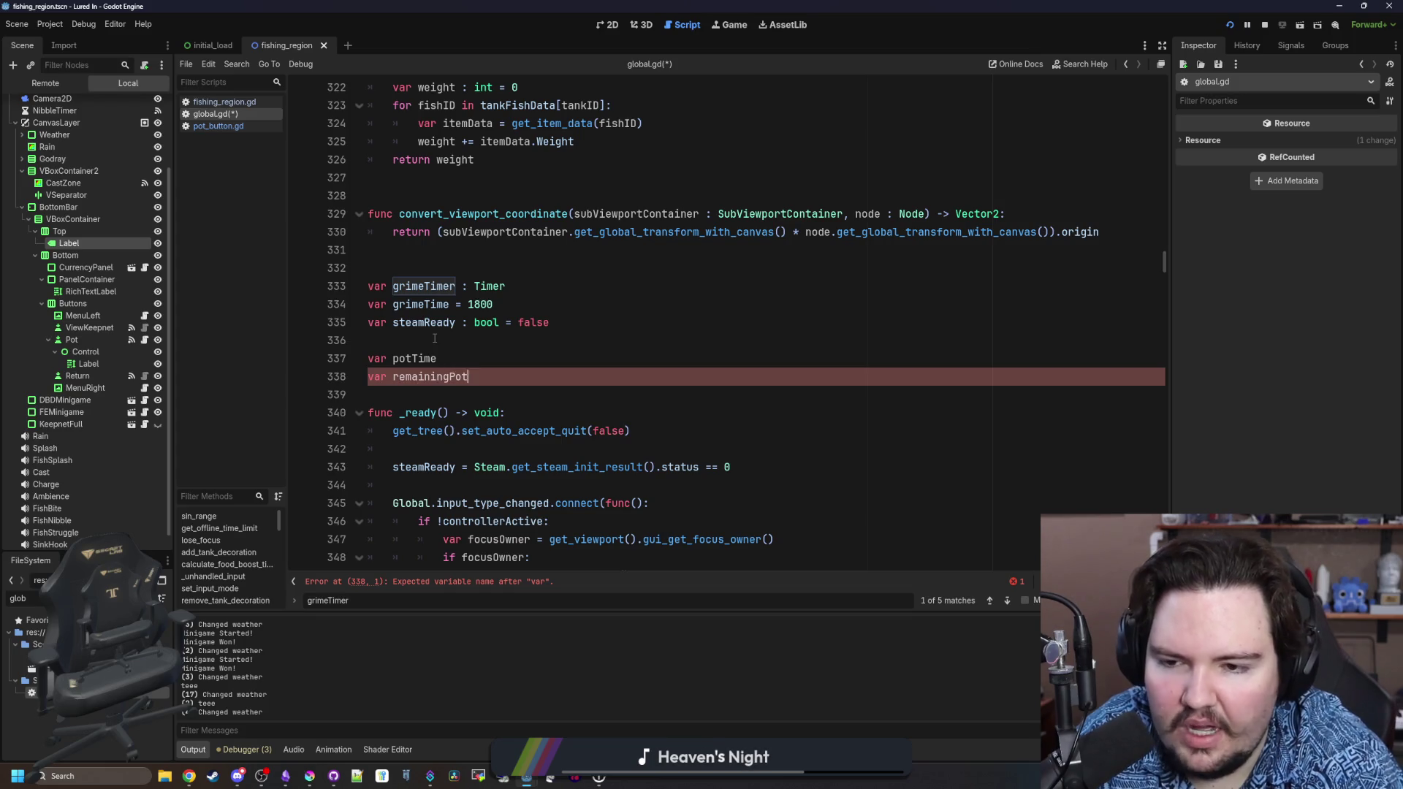
text(: float = )
text(potTime)
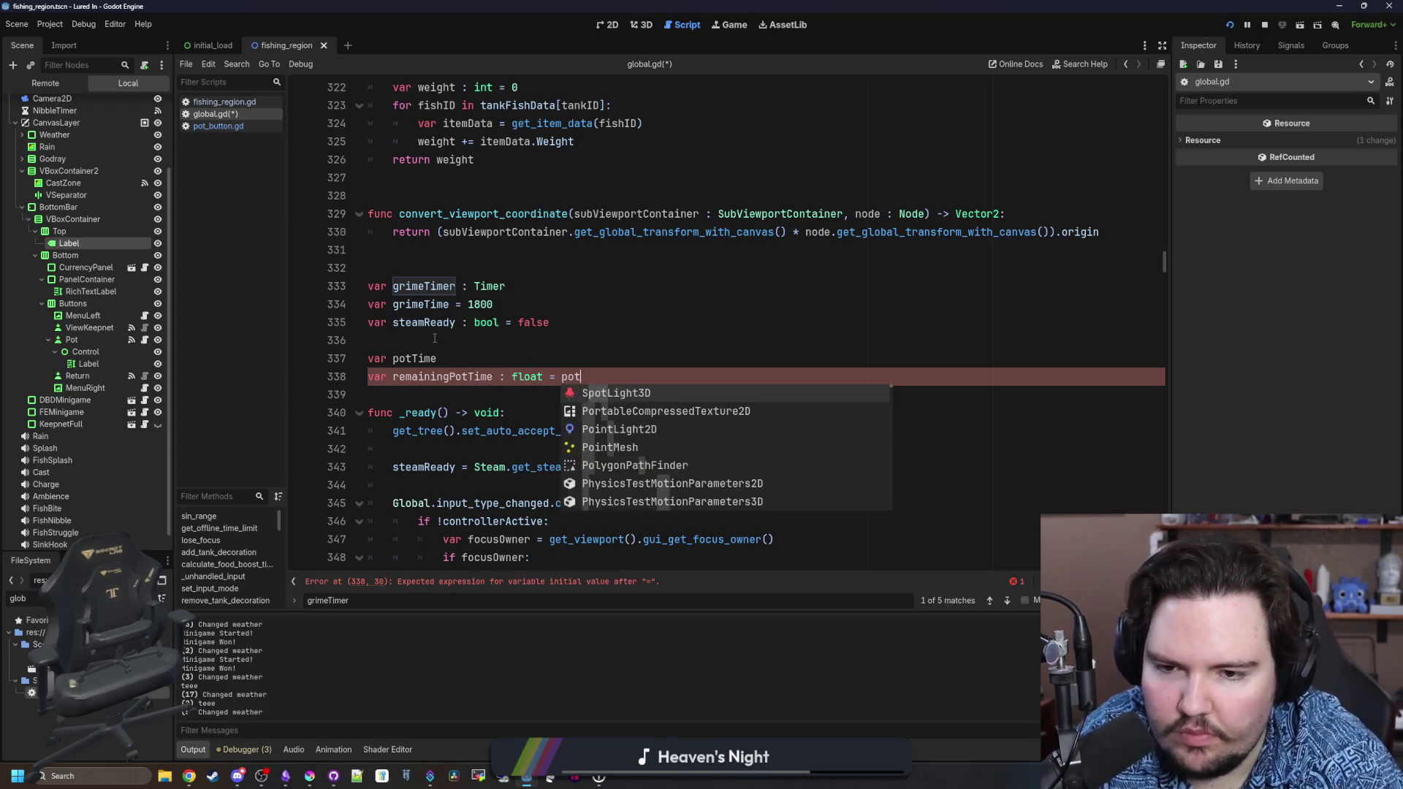
click(478, 358)
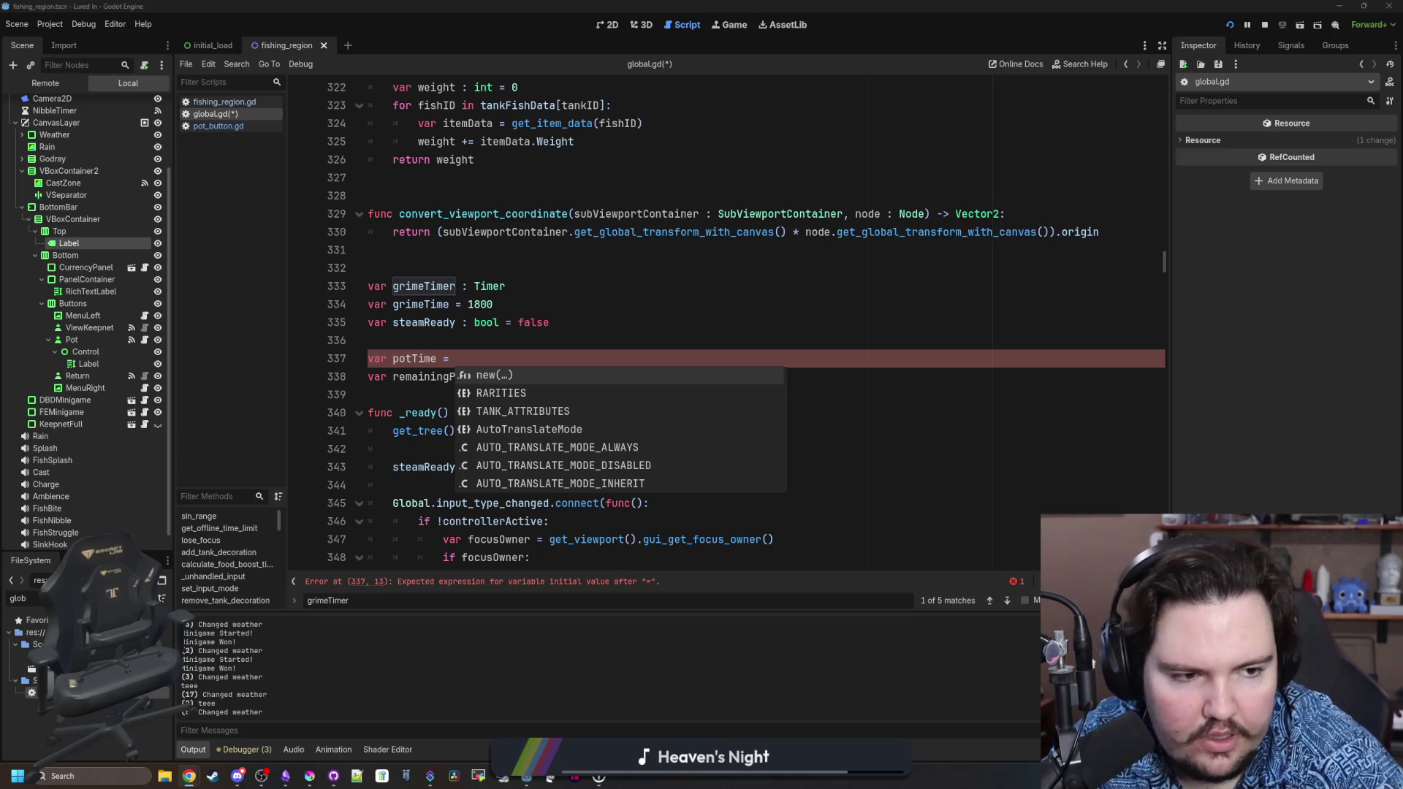
key(Escape)
text(300.0)
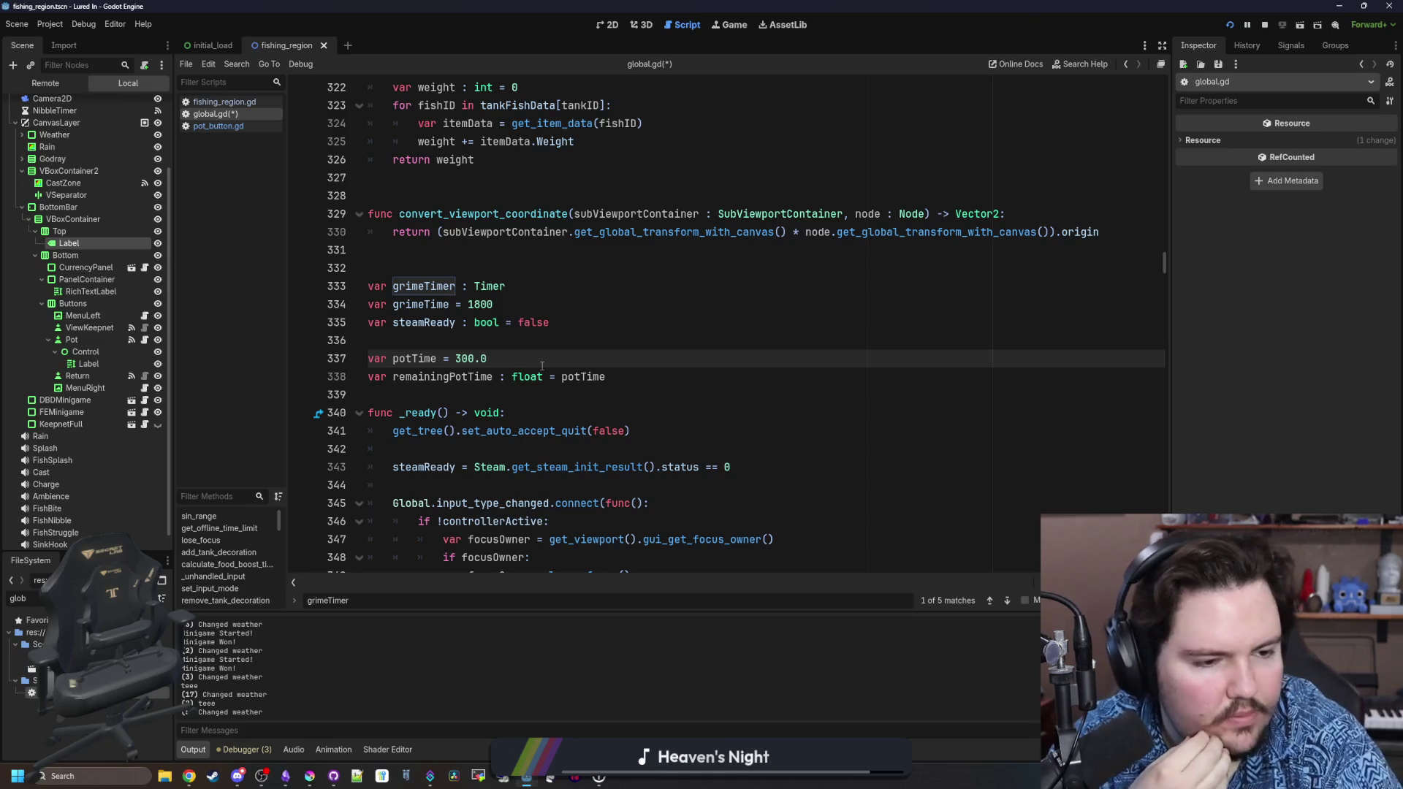
Search global.gd for '_process' and scroll to the end of that function.
key(alt+Tab)
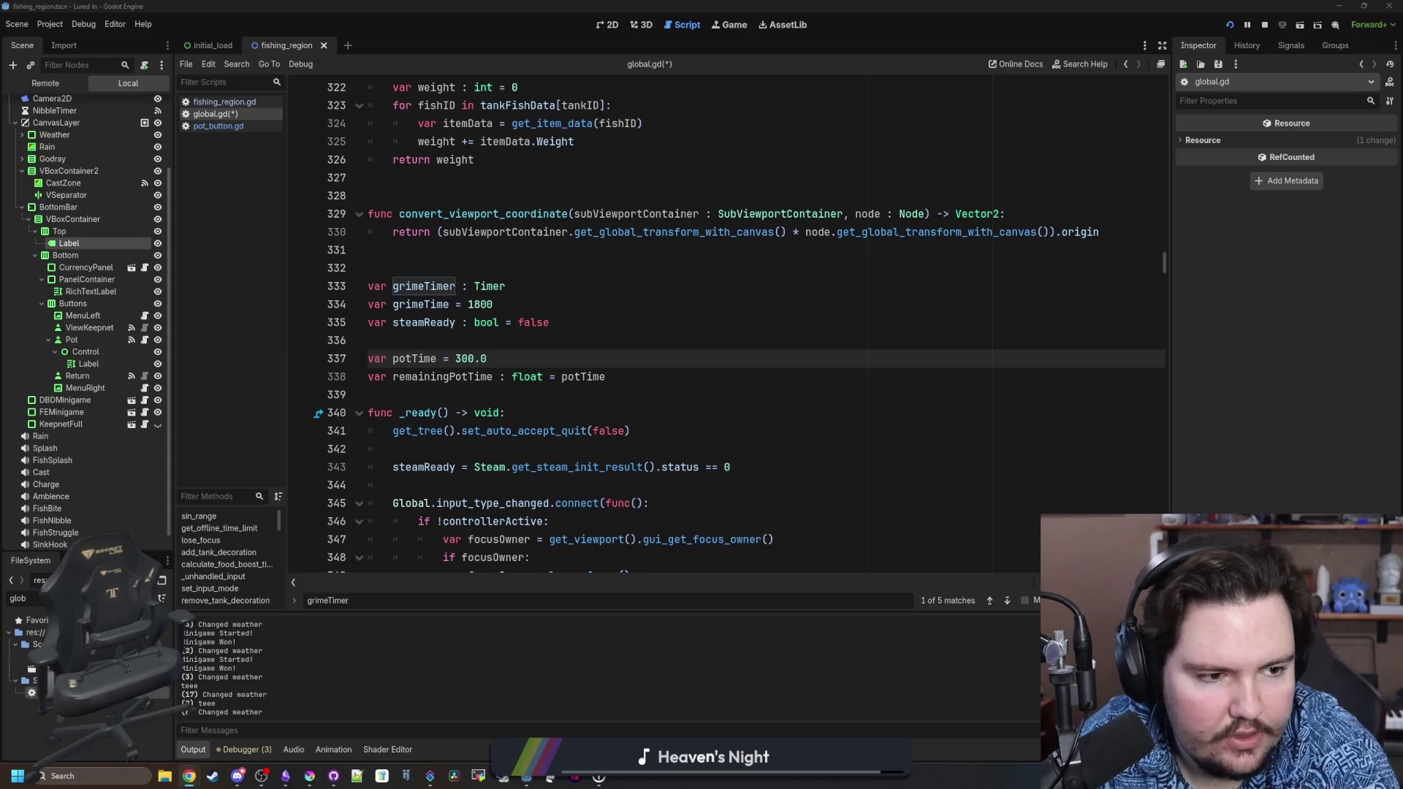
key(alt+Tab)
click(606, 376)
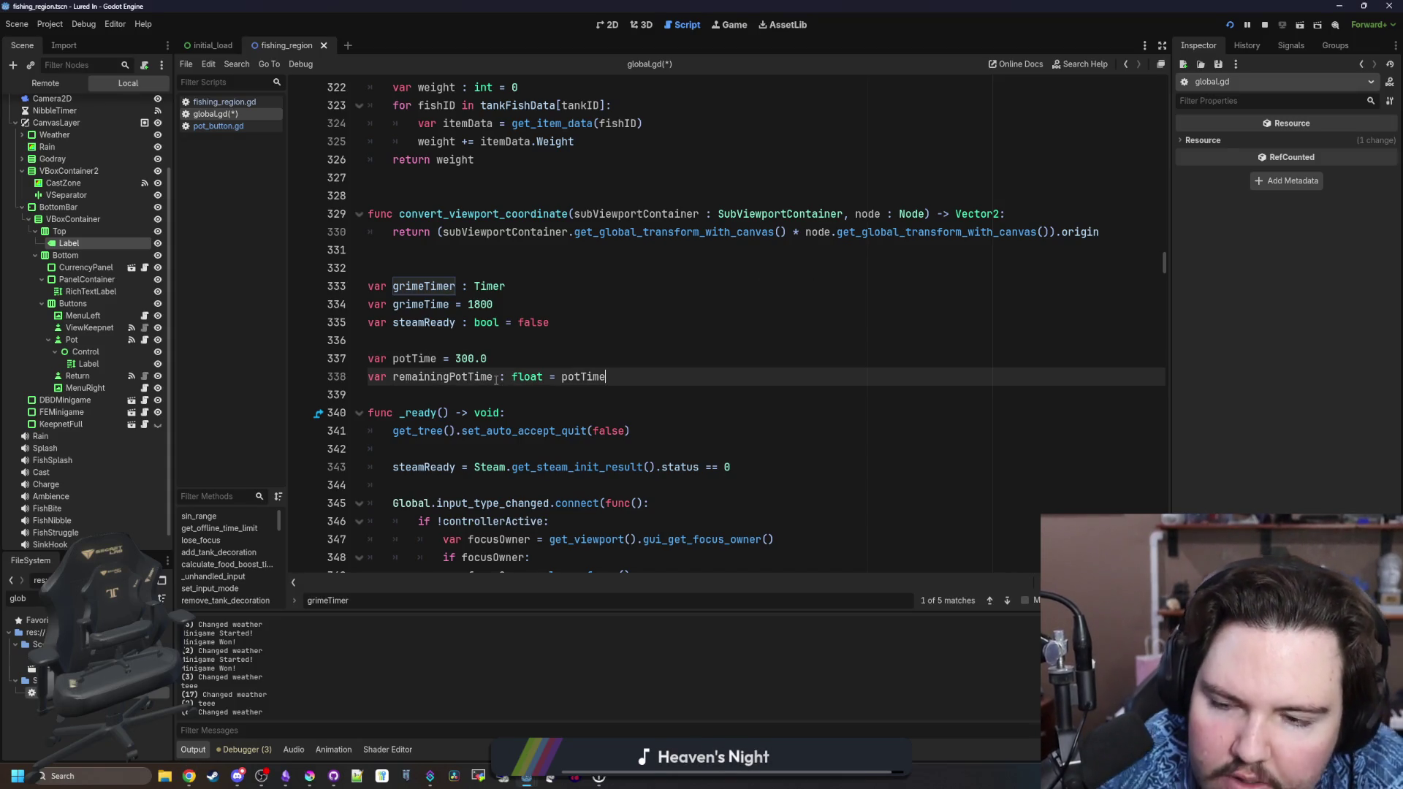
double_click(484, 376)
key(ctrl+f)
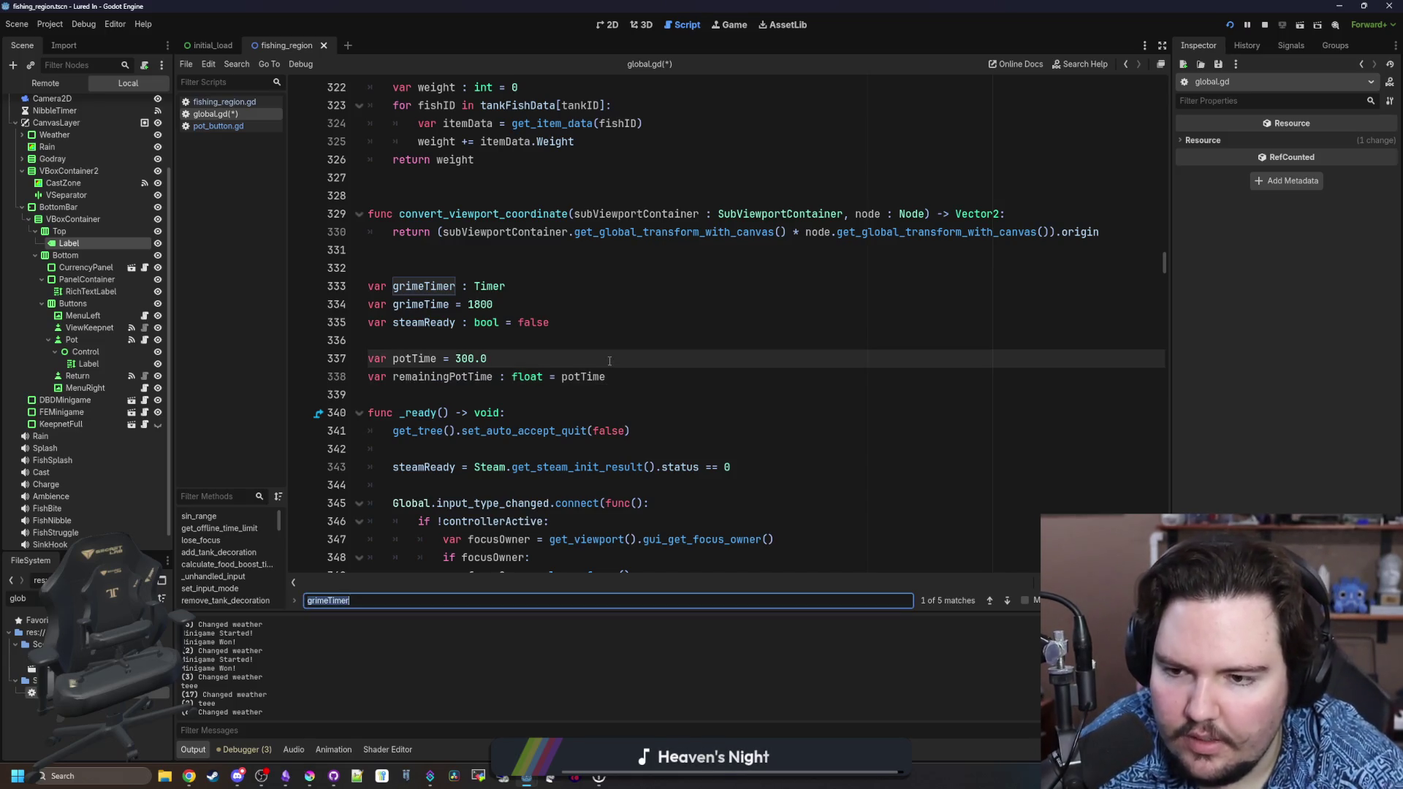
text(_process)
scroll(609, 361, down, 14)
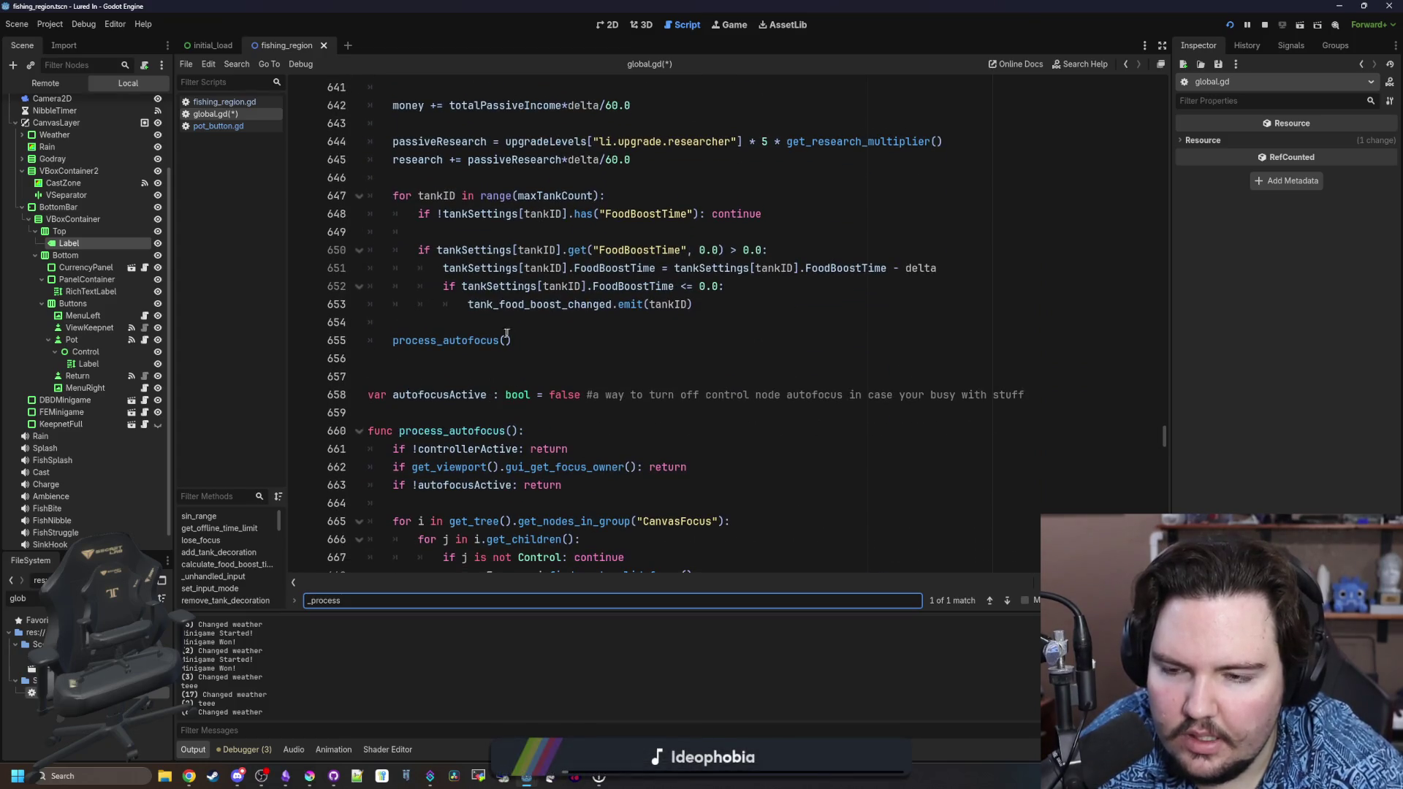
Add 'remainingPotTime -= delta' above process_autofocus() in _process.
click(448, 325)
key(Return)
key(Return)
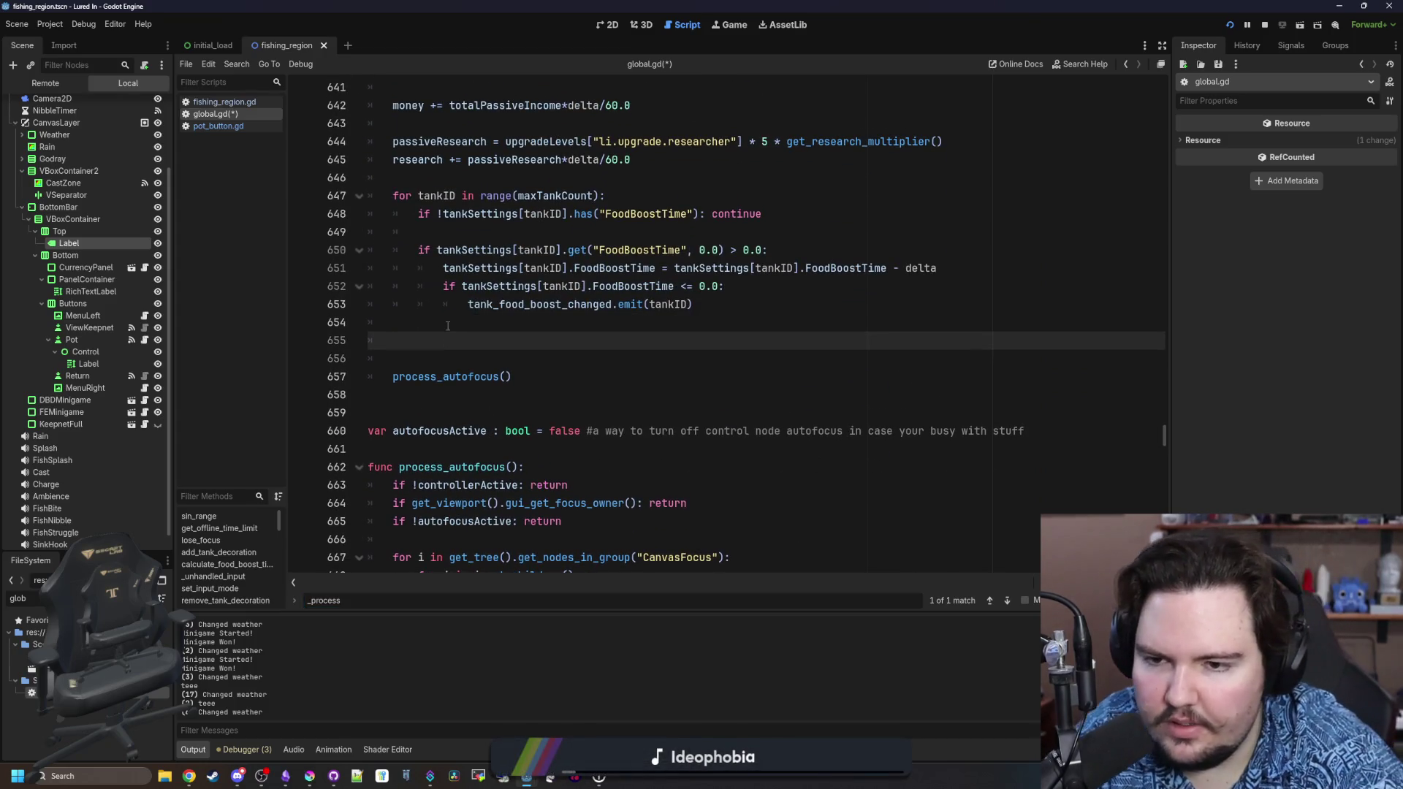
text(re)
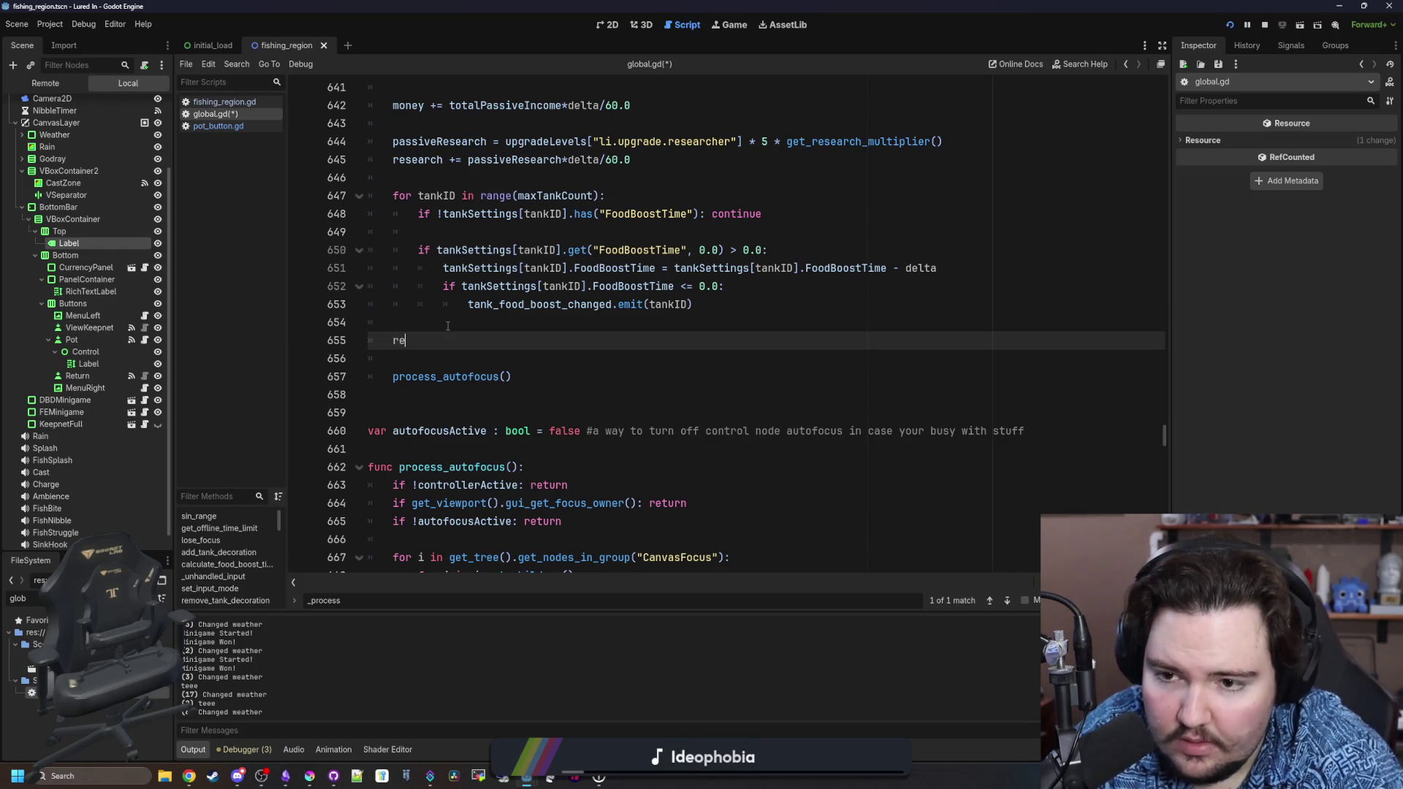
text(mainingPotTime -= delta)
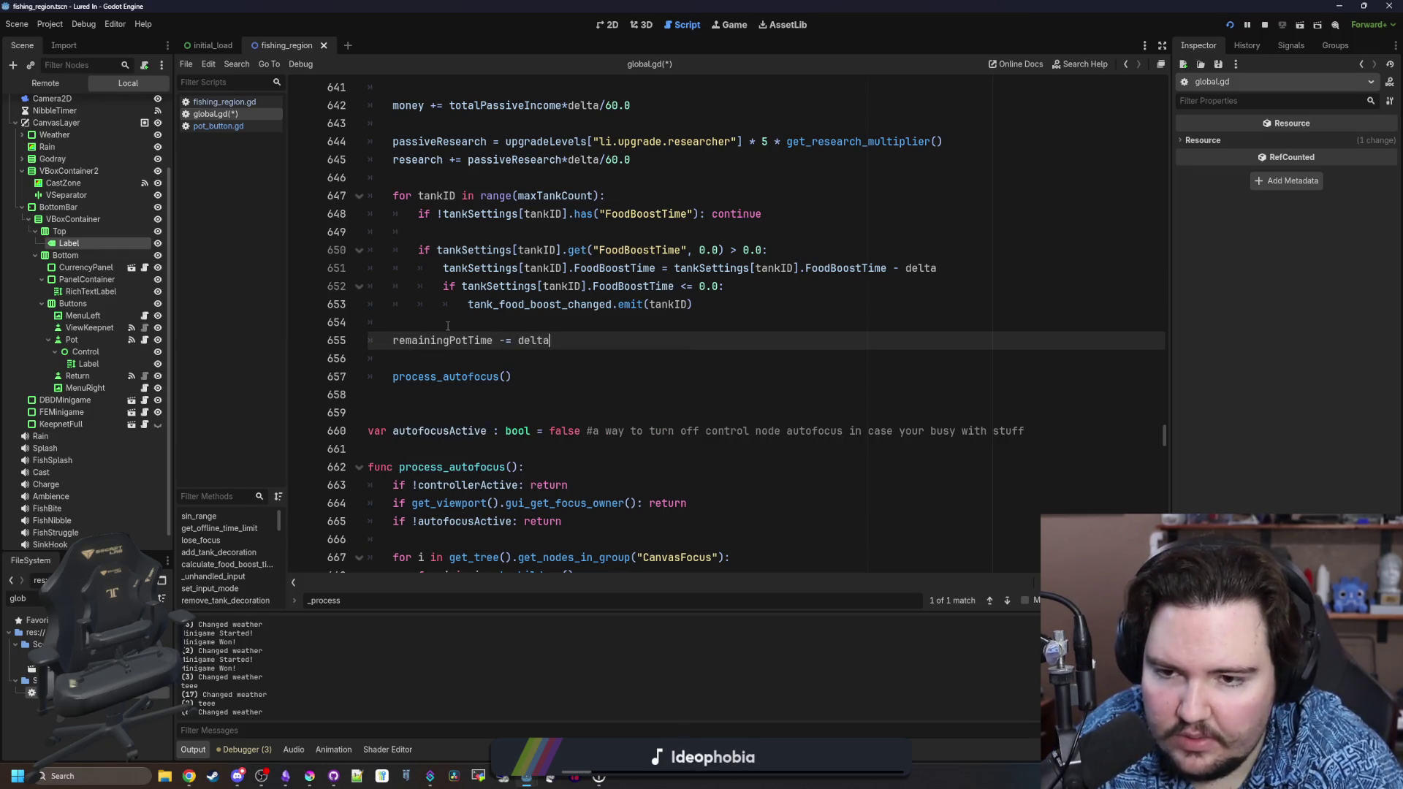
key(Return)
Add 'if remainingPotTime <= 0:' with an indented catch_pots() call.
text(remainingPotTime)
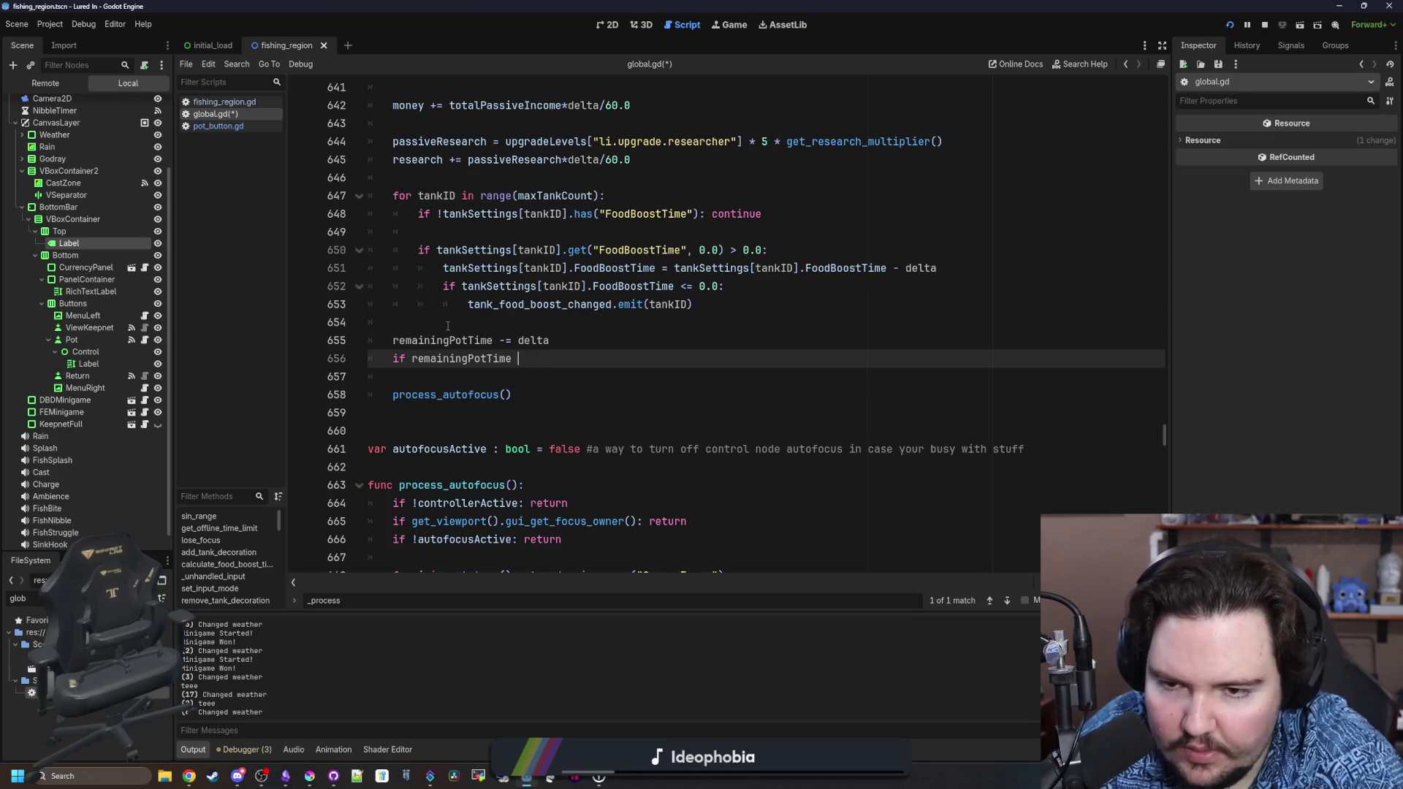
text(0:)
key(Return)
text(add)
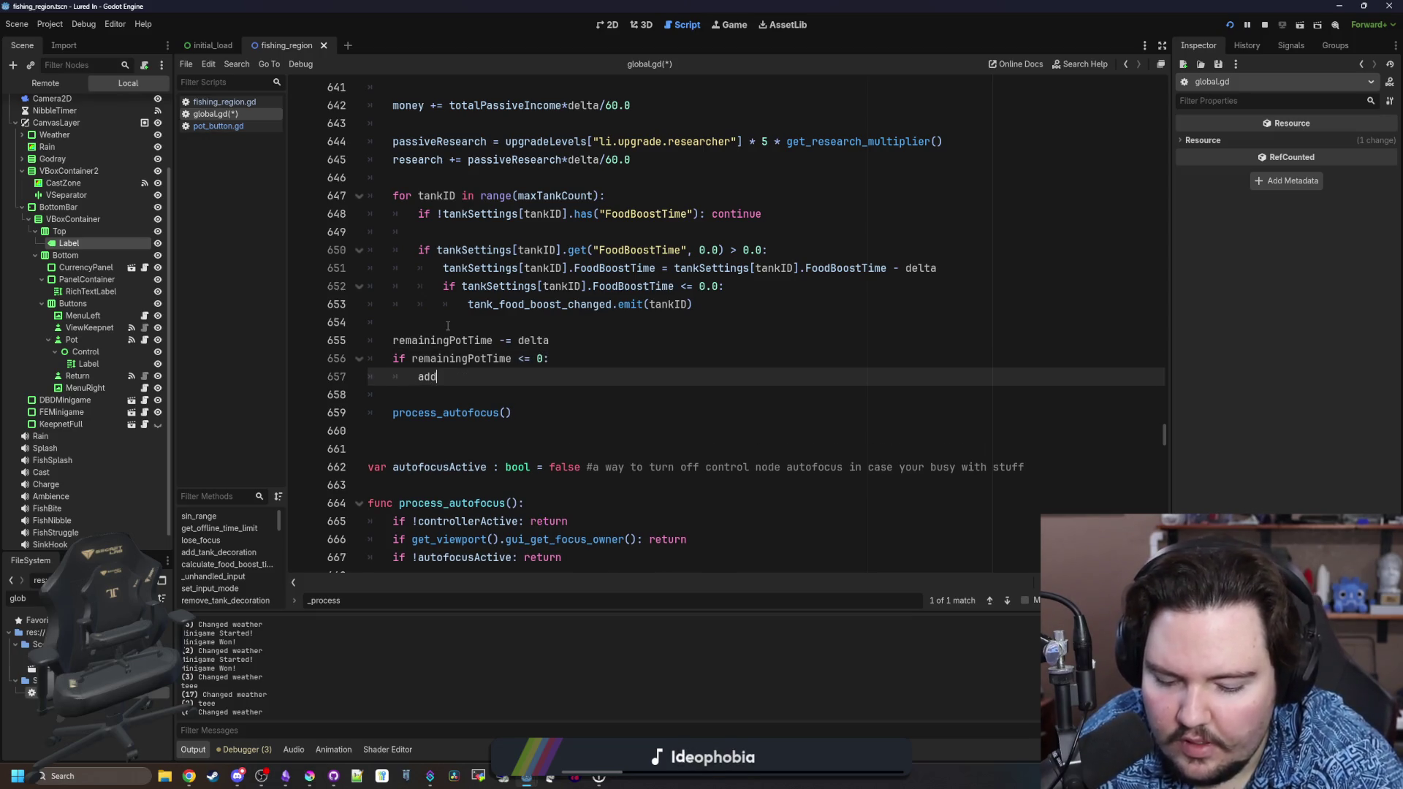
key(BackSpace)
key(BackSpace)
text(cat)
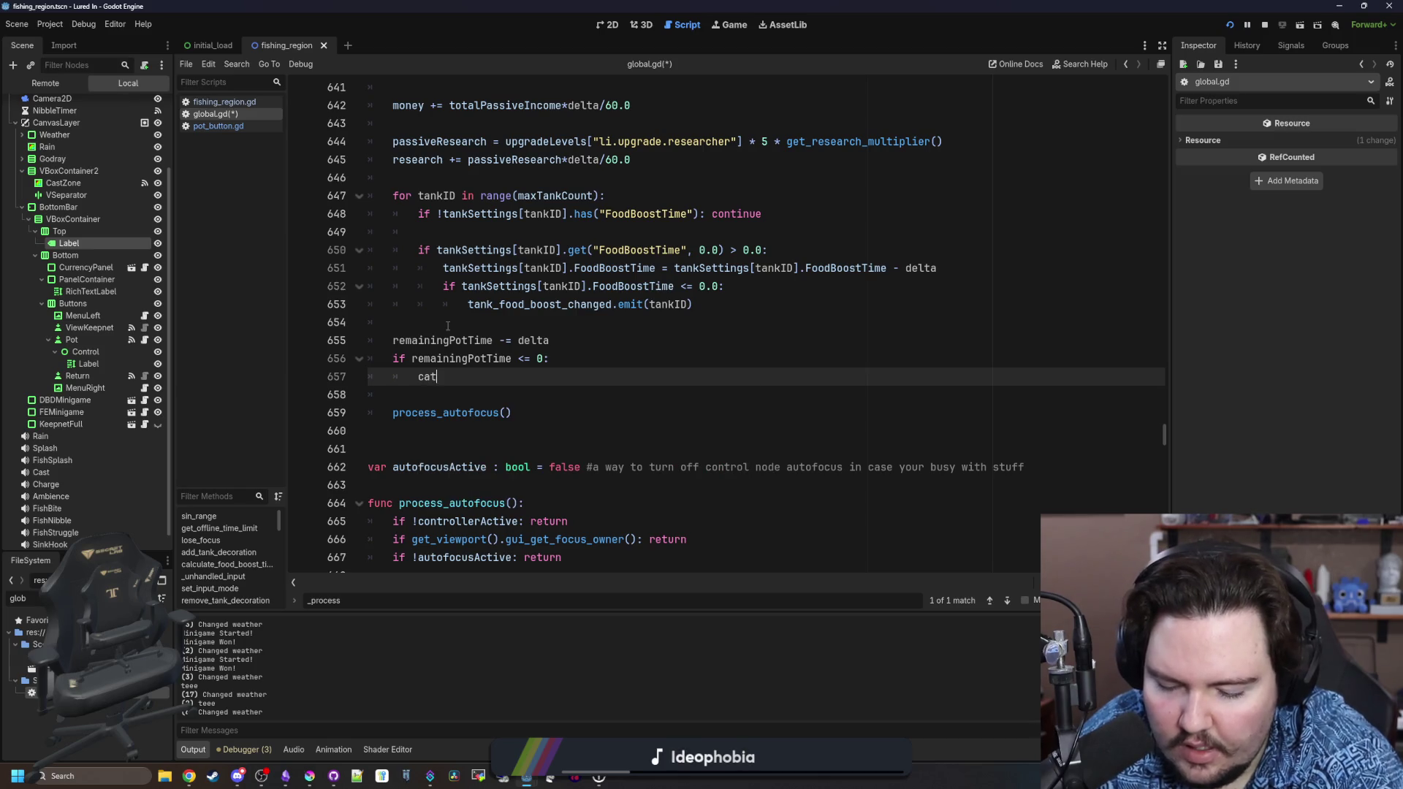
text(ch_p)
key(BackSpace)
text(p)
key(Return)
key(Left)
key(Left)
key(BackSpace)
key(End)
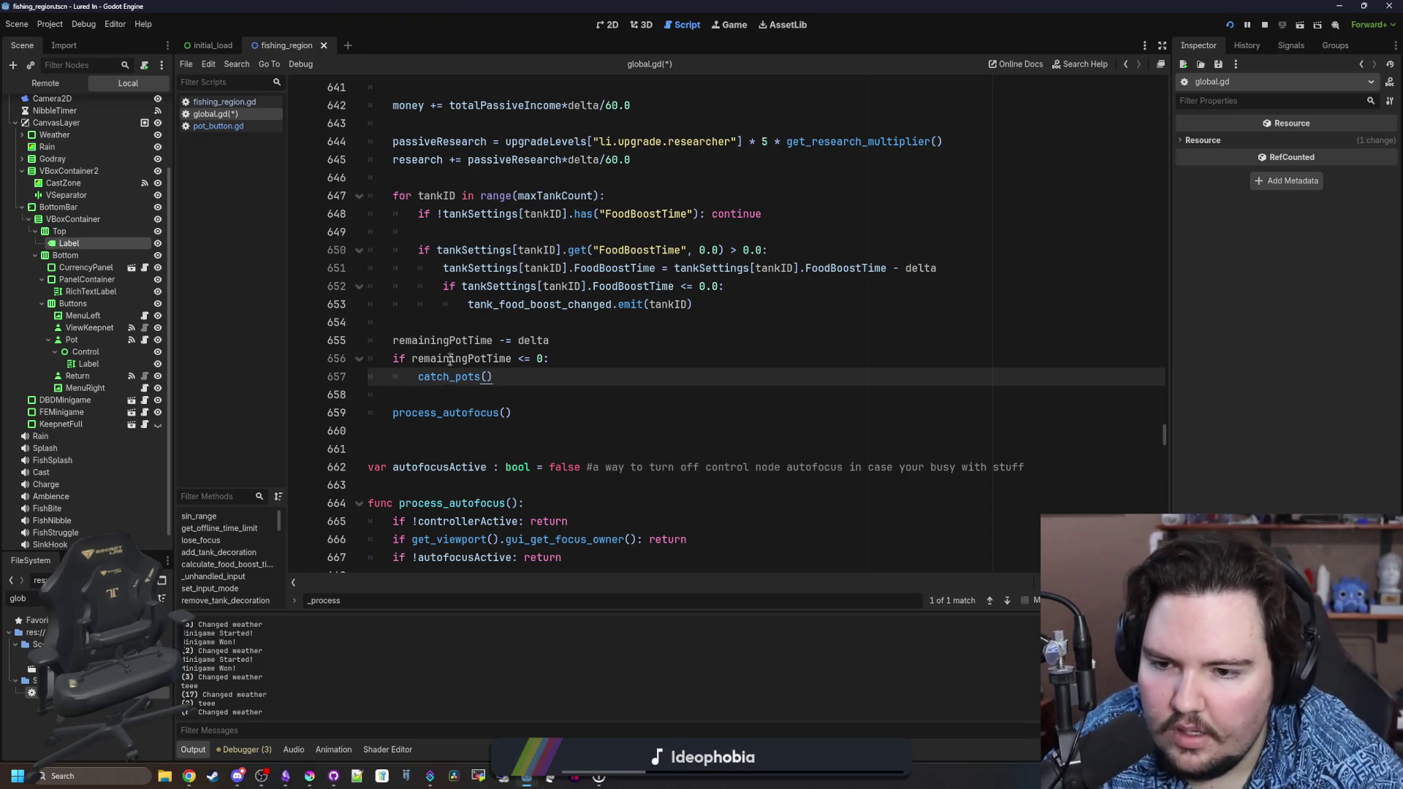
click(422, 438)
Declare func catch_pots(): in global.gd and begin a for loop over regionsTable.
key(Return)
key(Return)
key(Return)
key(Up)
text(func )
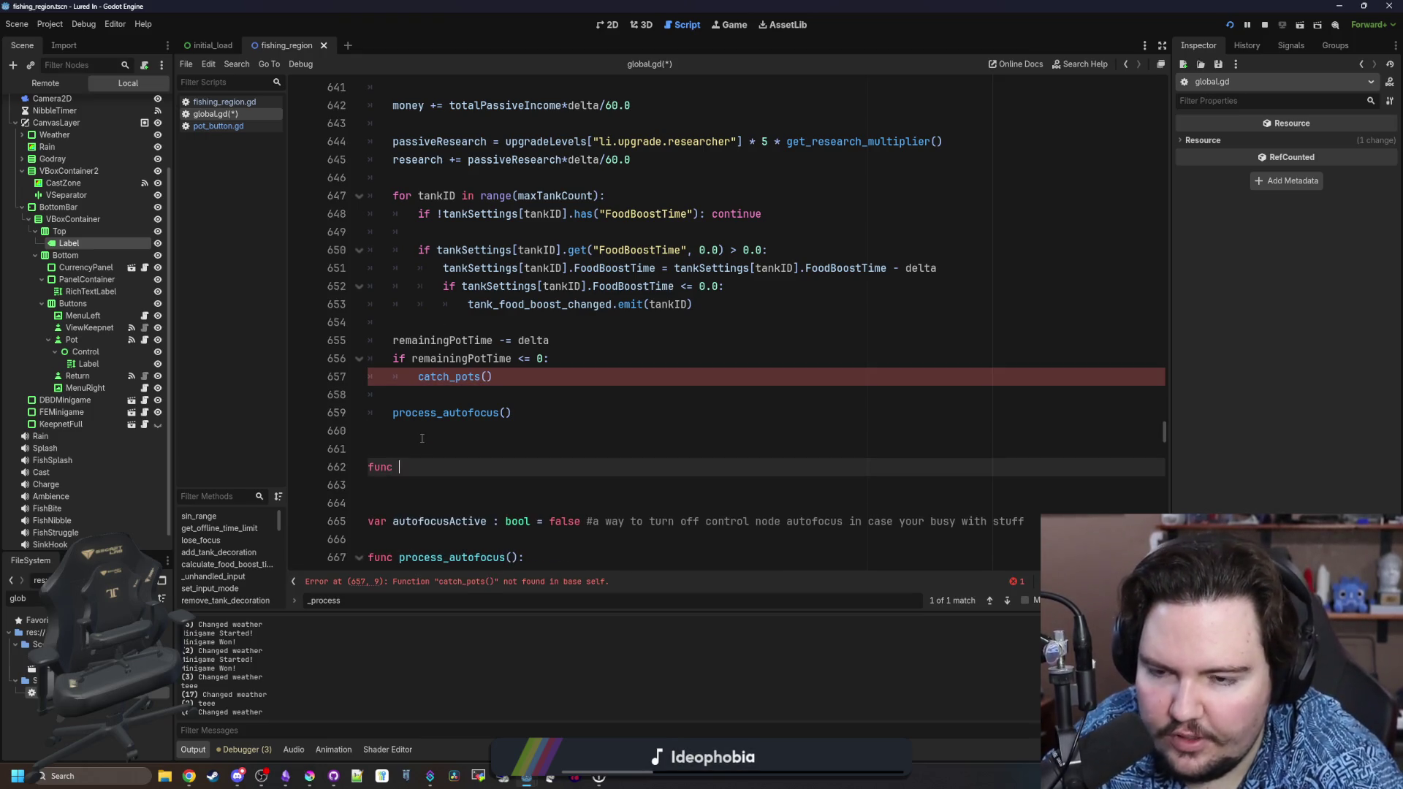
text(catch_pots())
key(Return)
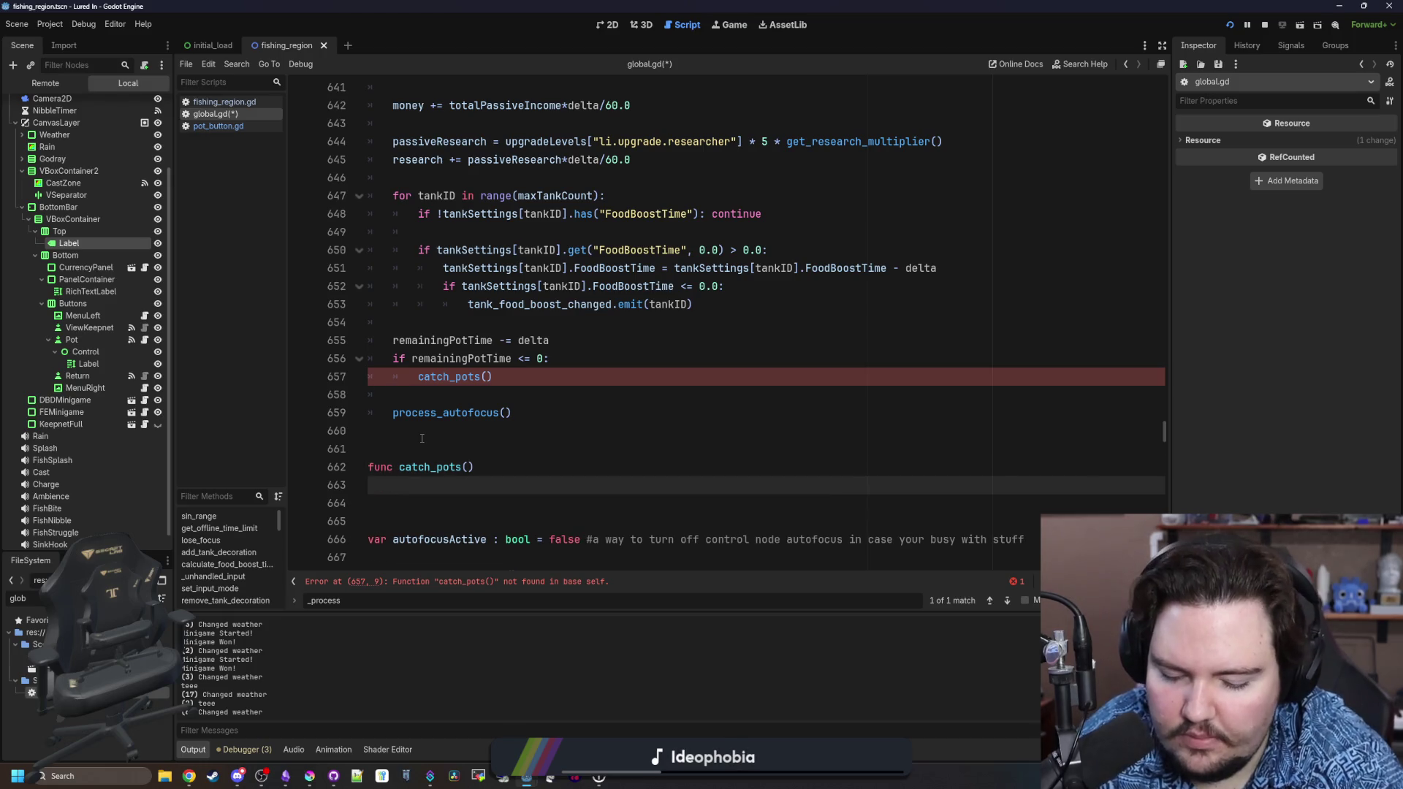
key(BackSpace)
text(:)
key(Return)
scroll(440, 453, down, 1)
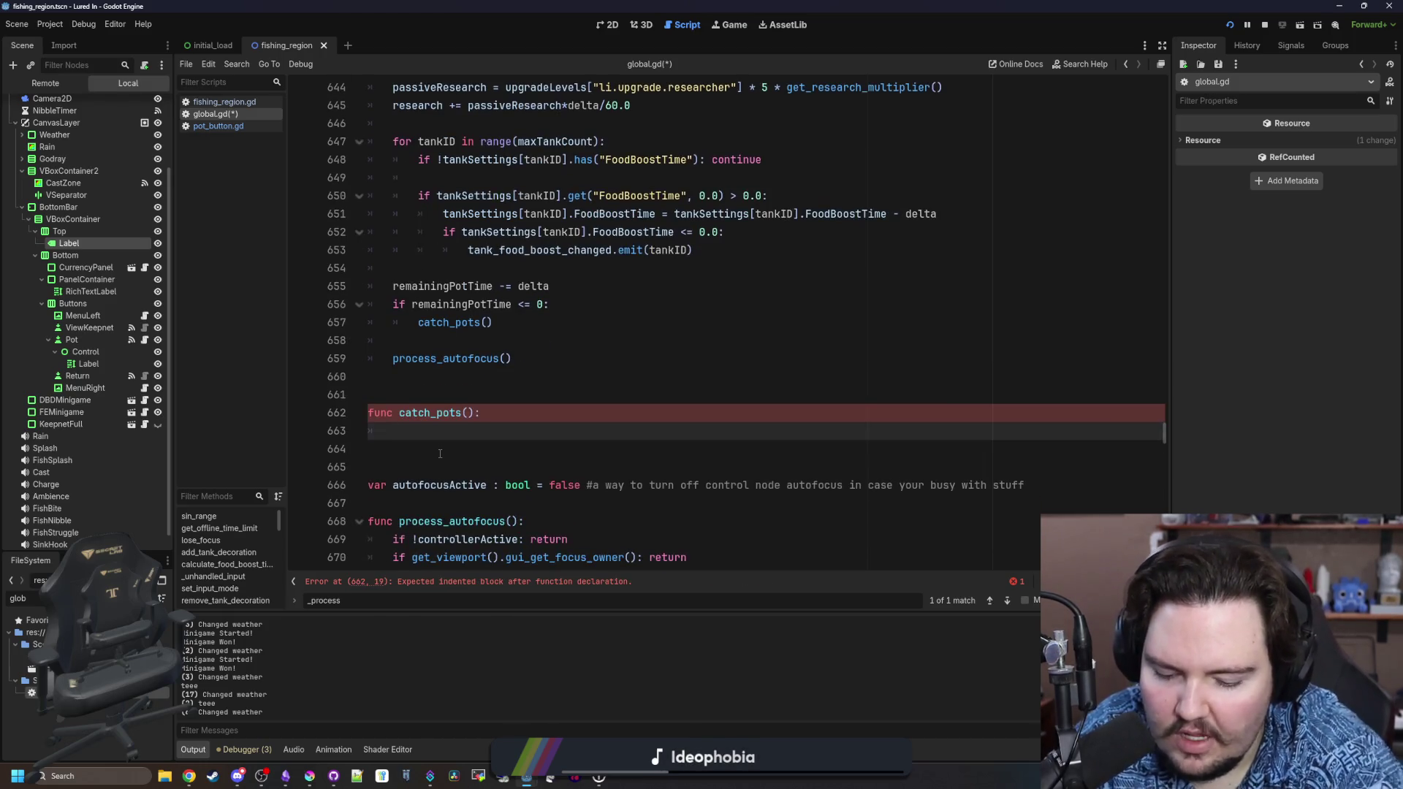
text(for i9)
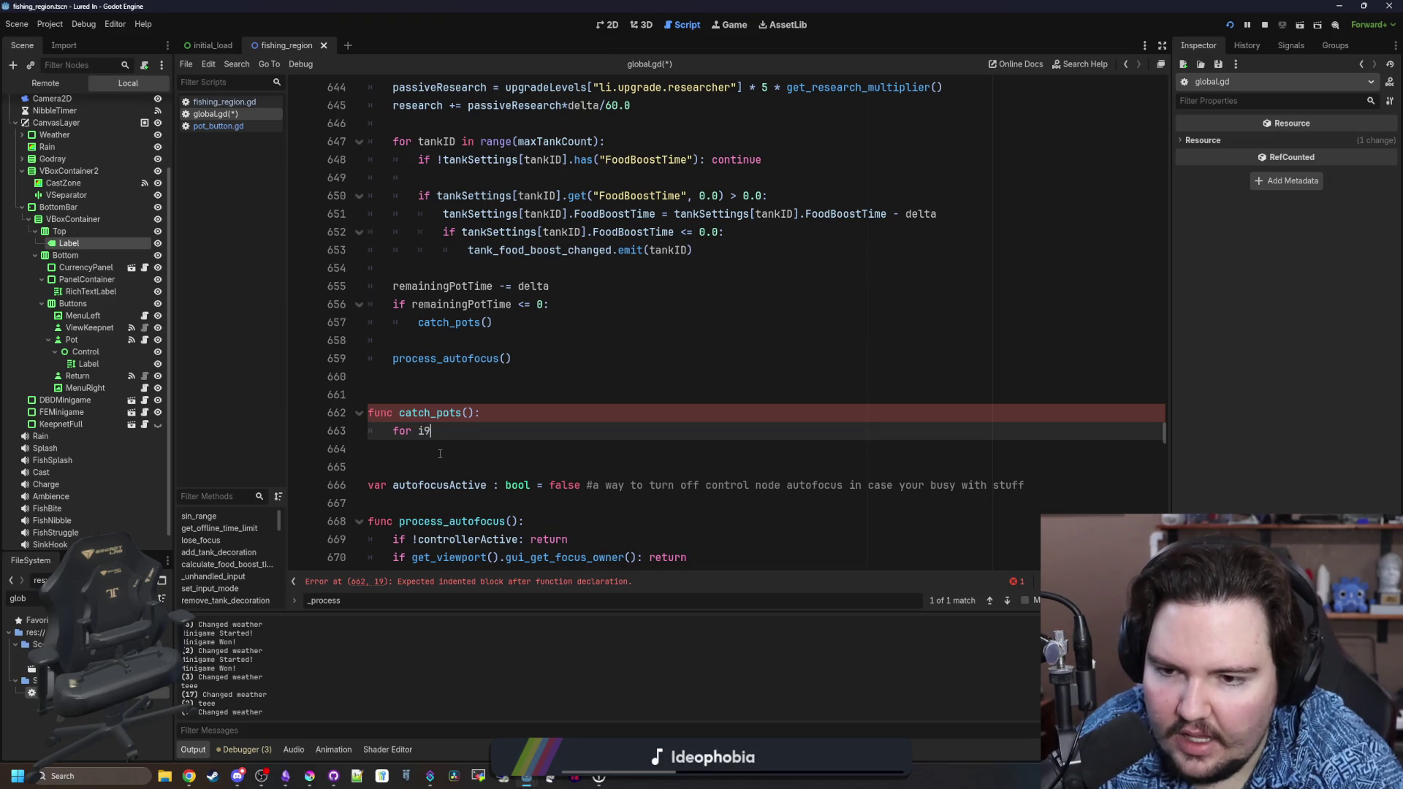
text(range()
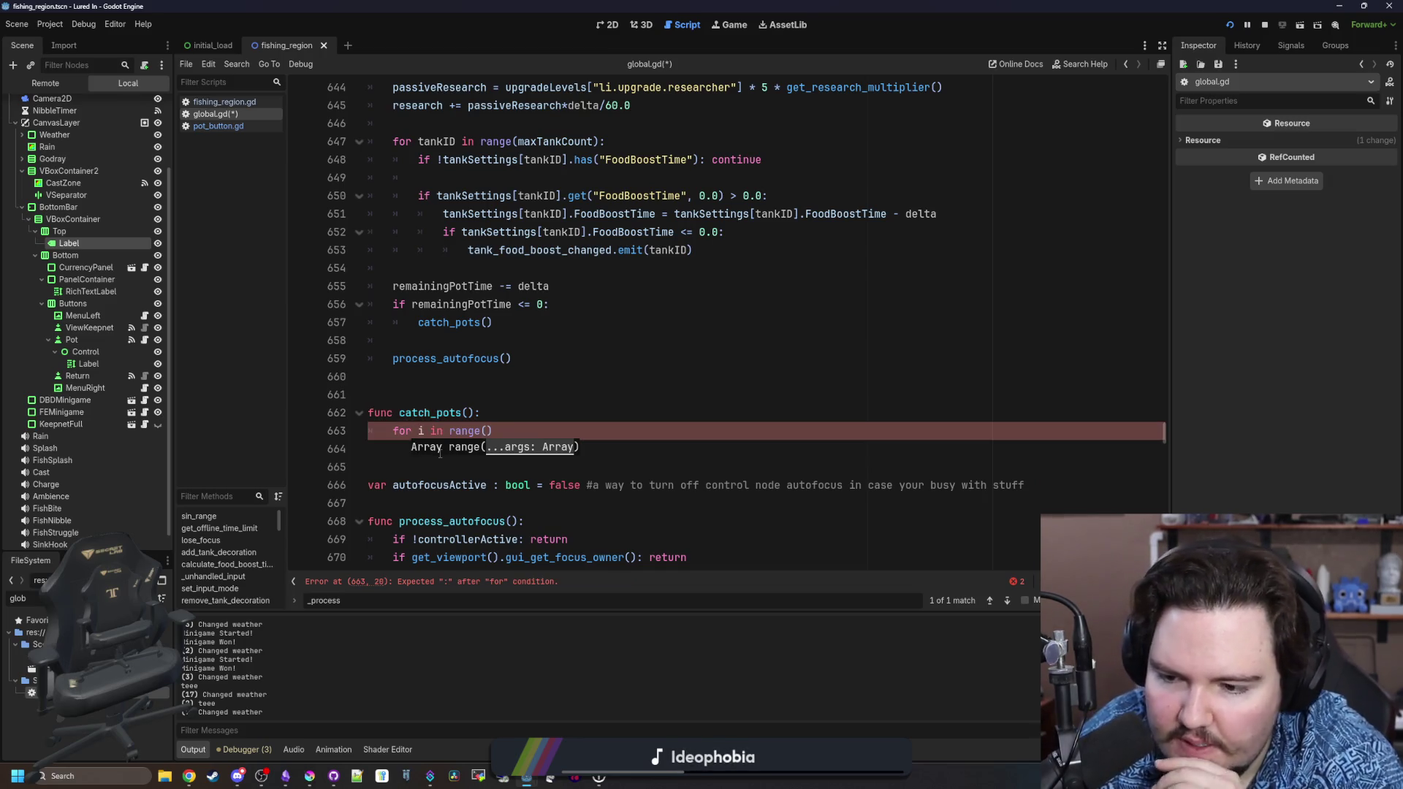
key(BackSpace)
key(BackSpace)
key(BackSpace)
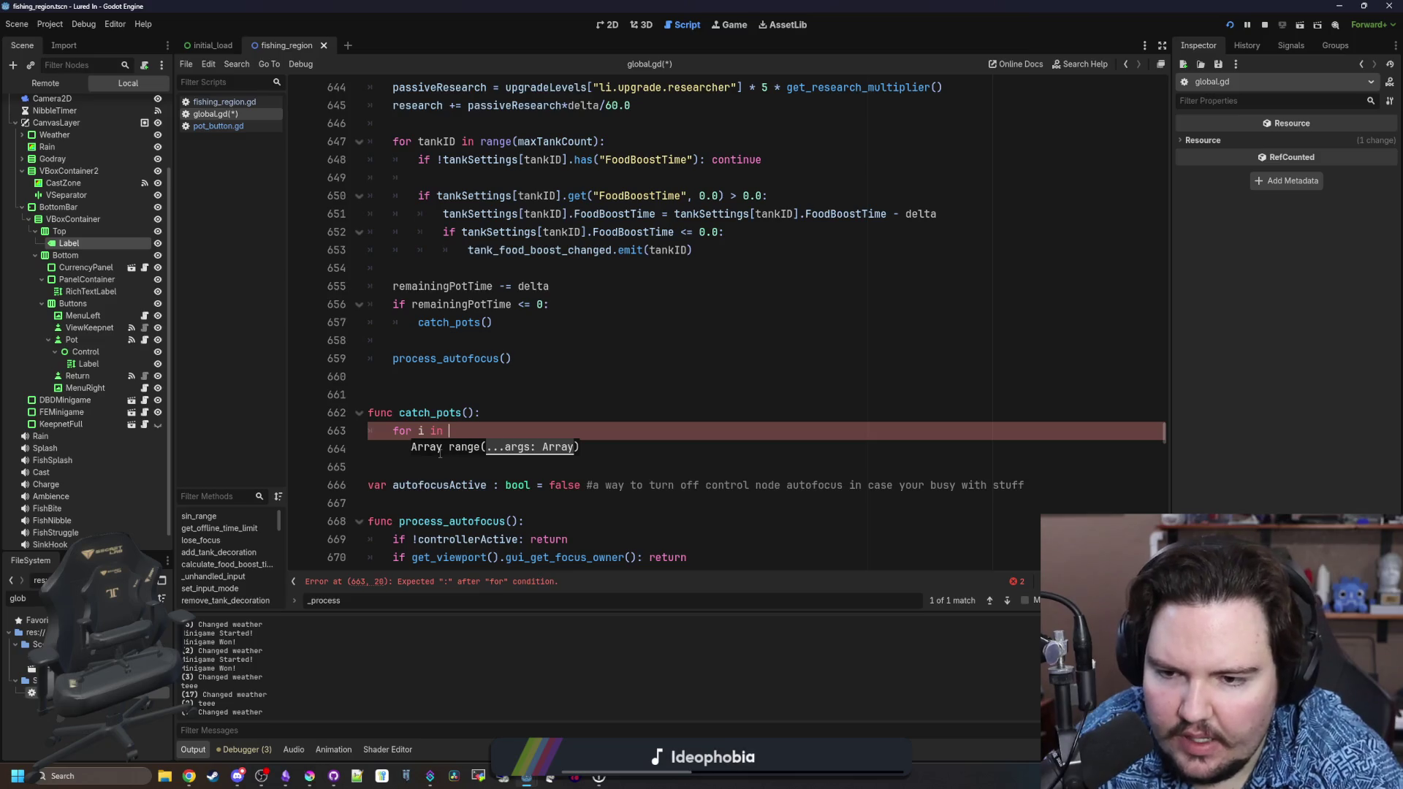
text(regionsTable.g)
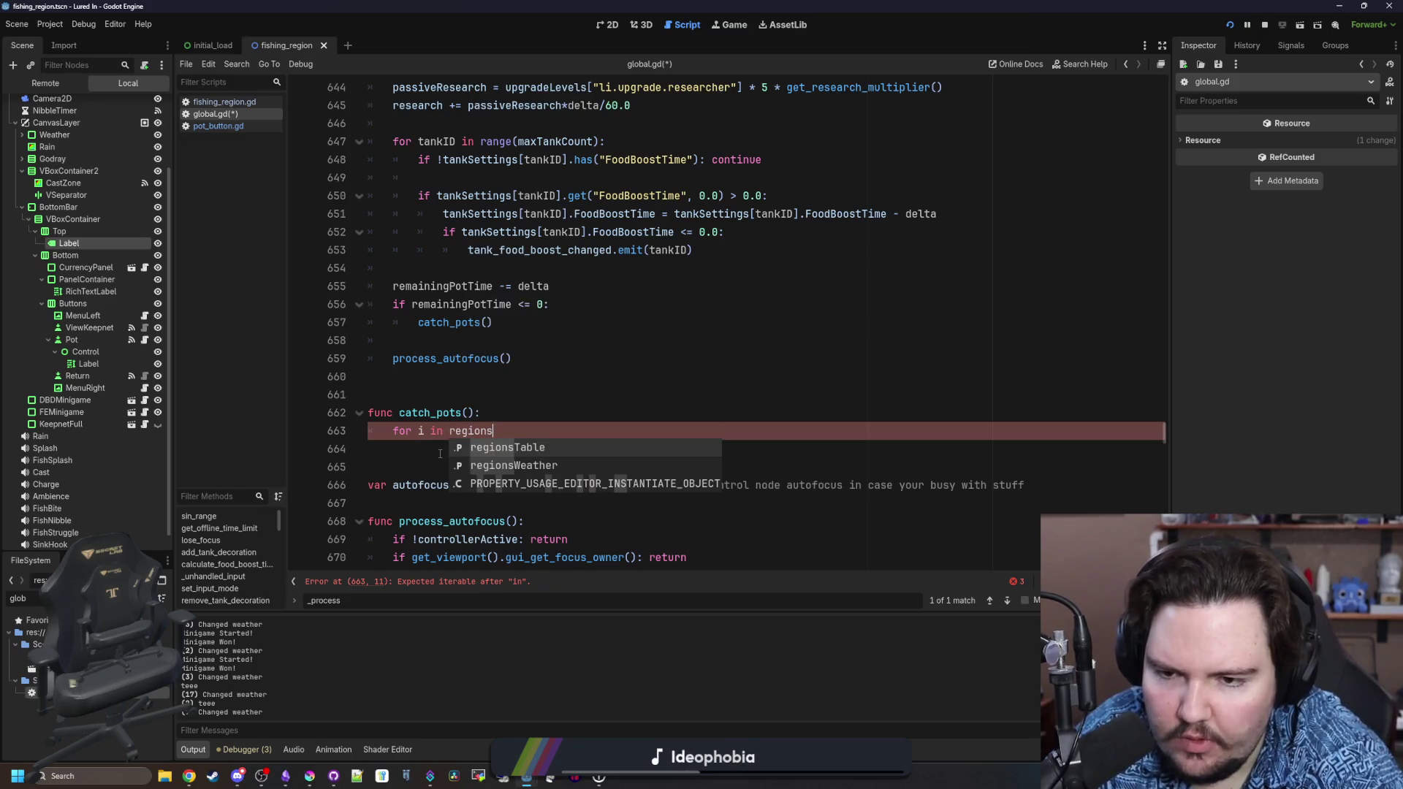
text(et(regionID)
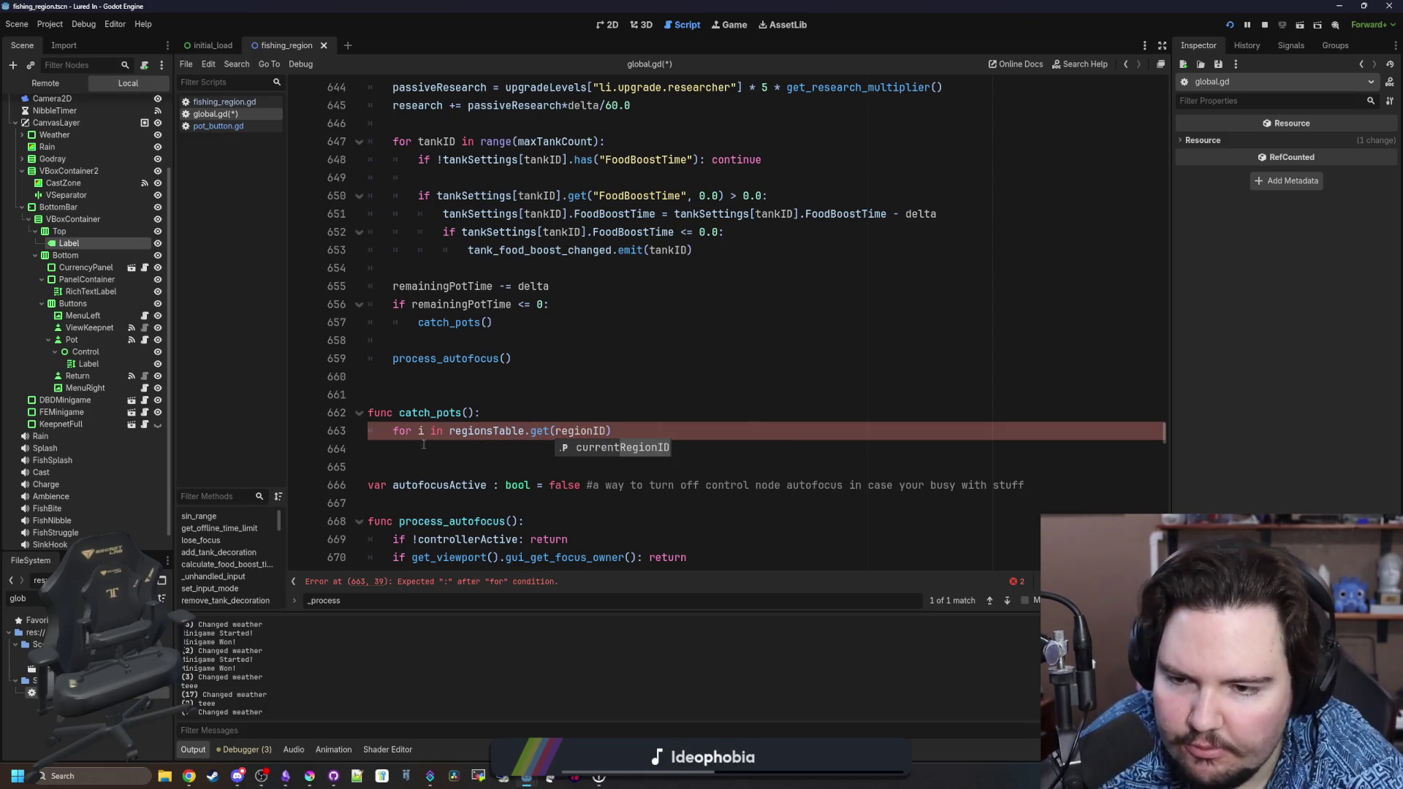
Name the loop variable regionID and add var regionData = regionsTable.get(regionID) inside it.
click(422, 431)
text(egionID))
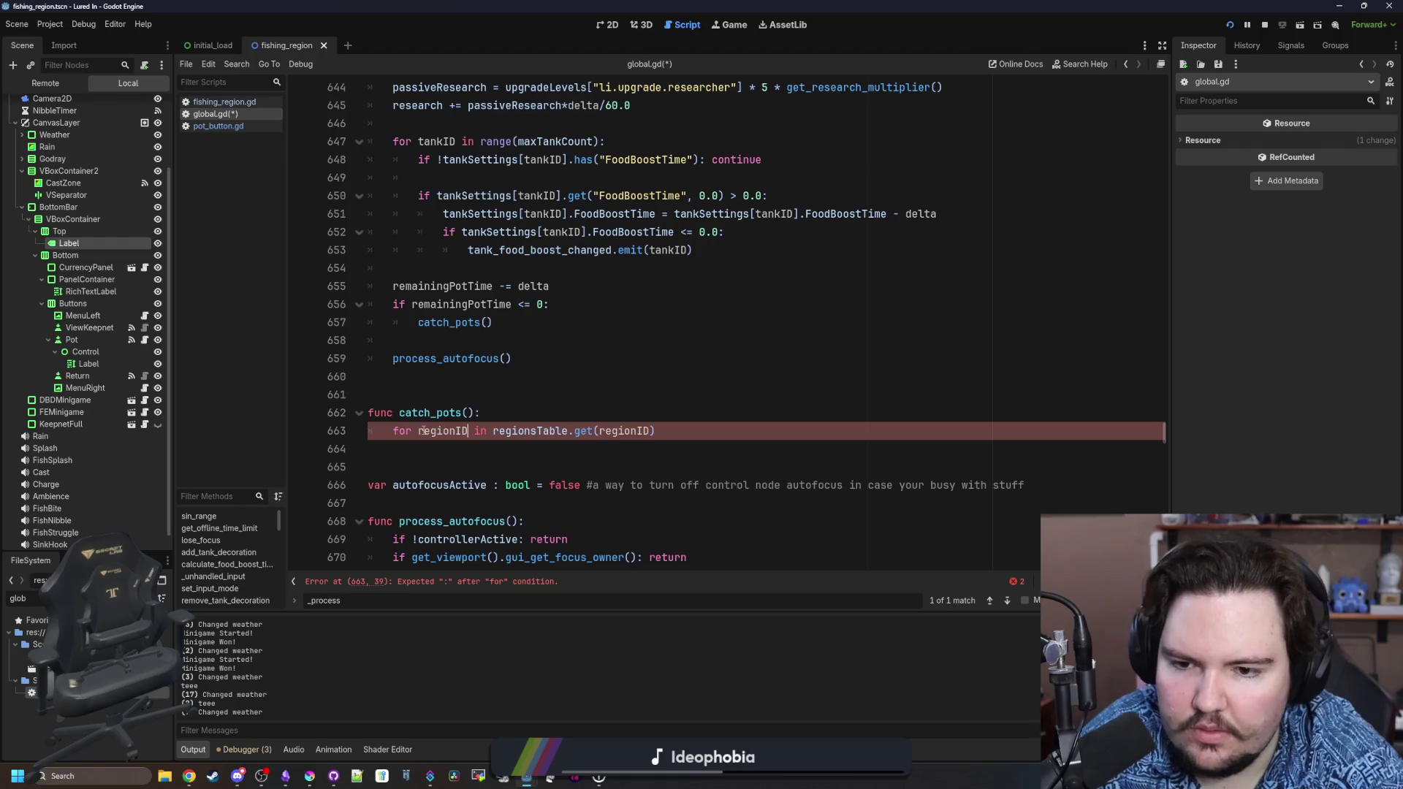
text(:)
key(Return)
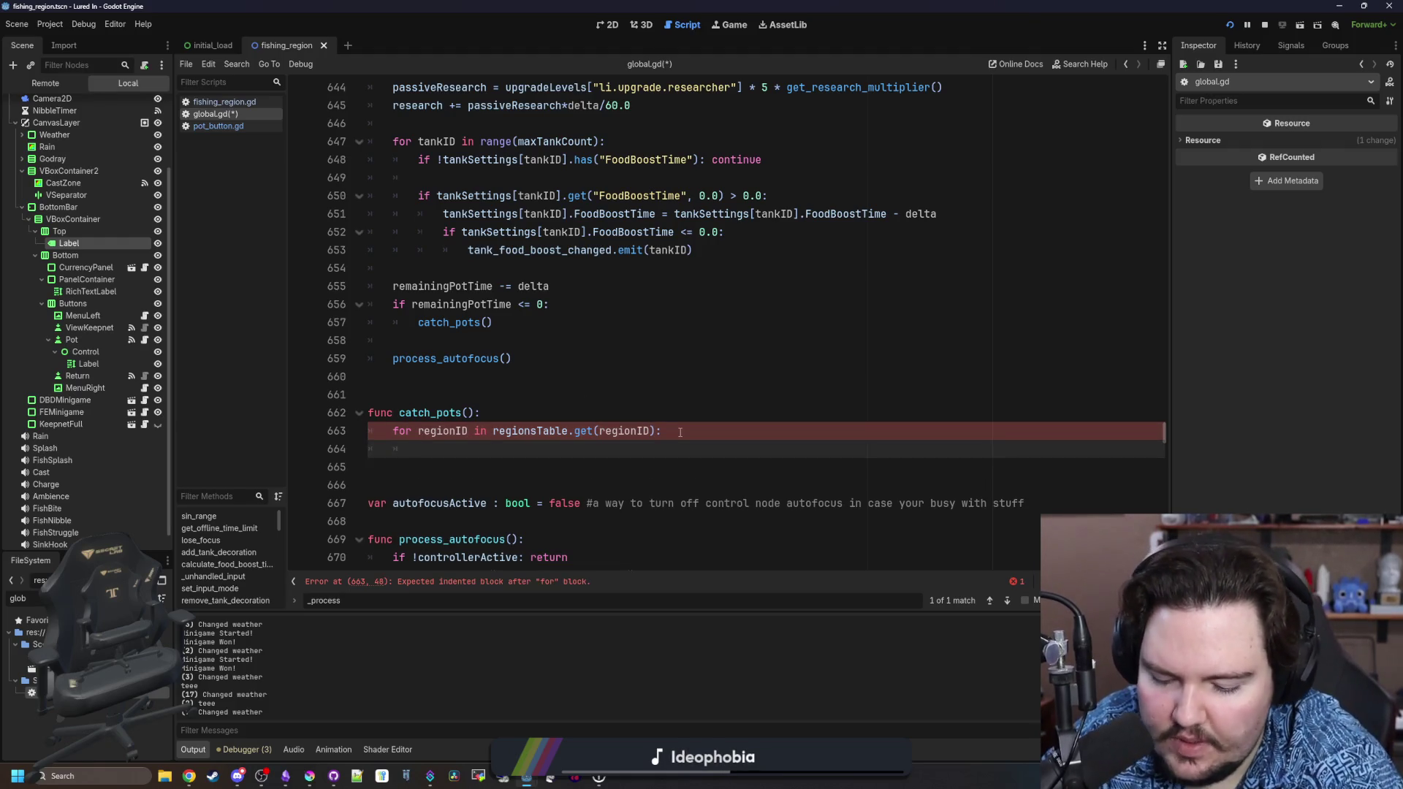
text(var regionData = regionsTable.get(regionID))
key(Return)
key(BackSpace)
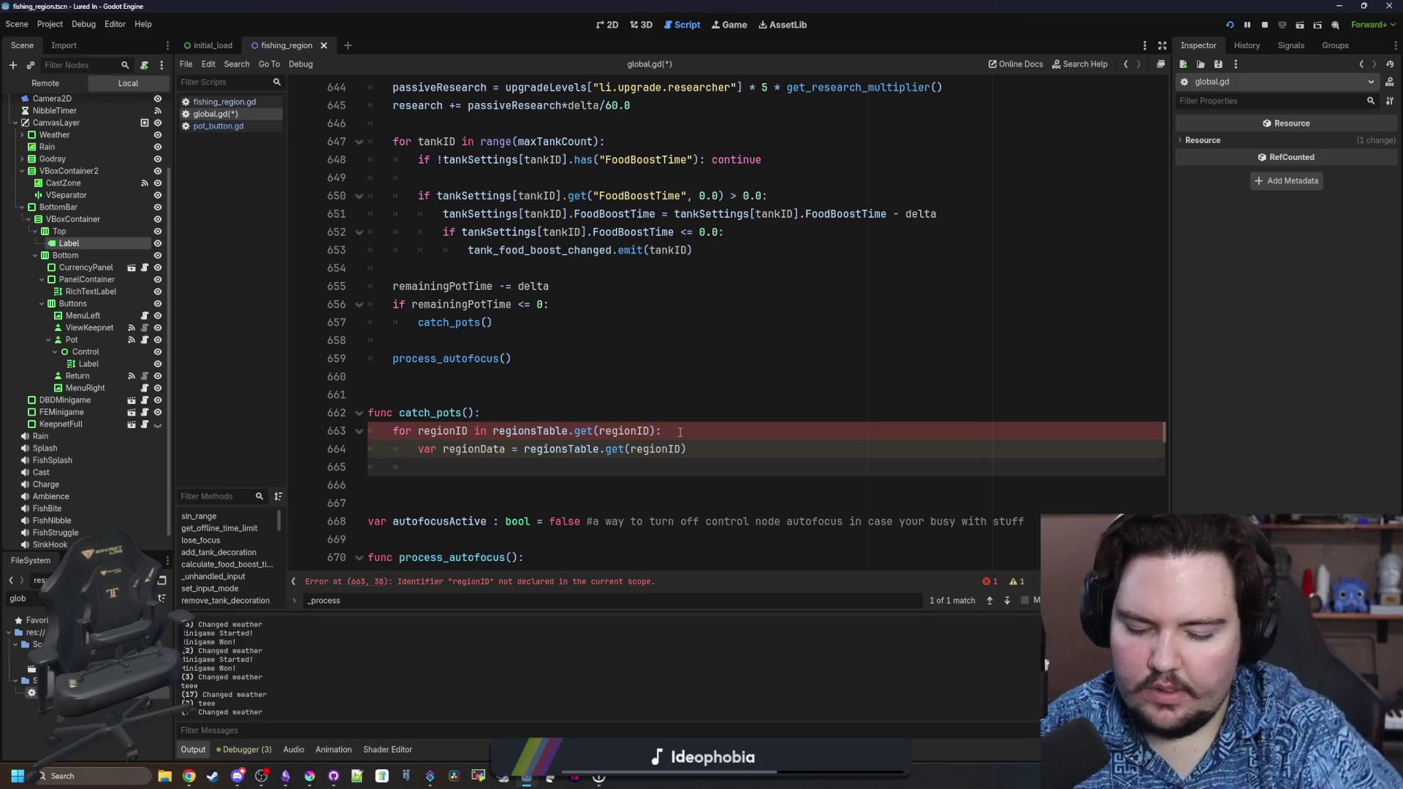
text(")
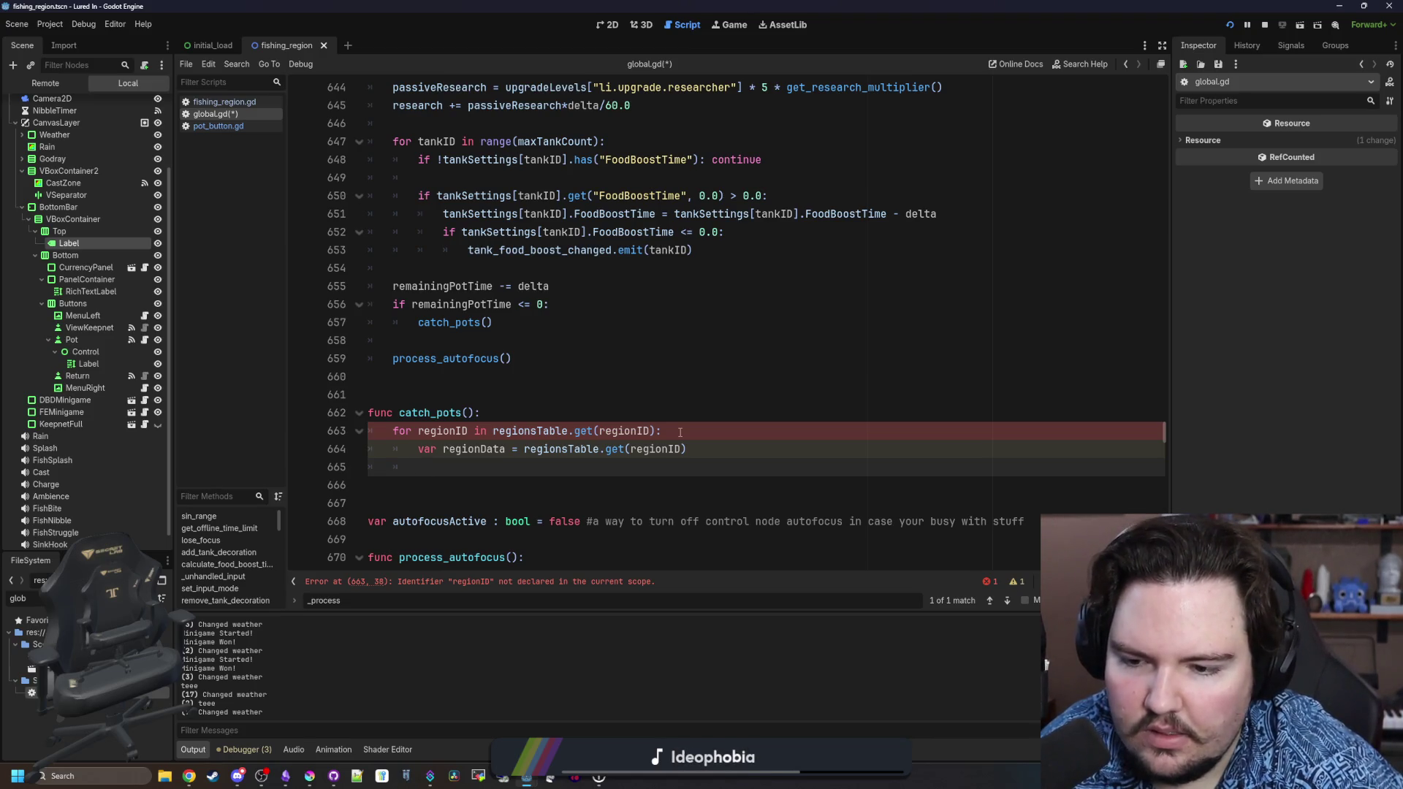
scroll(510, 358, down, 1)
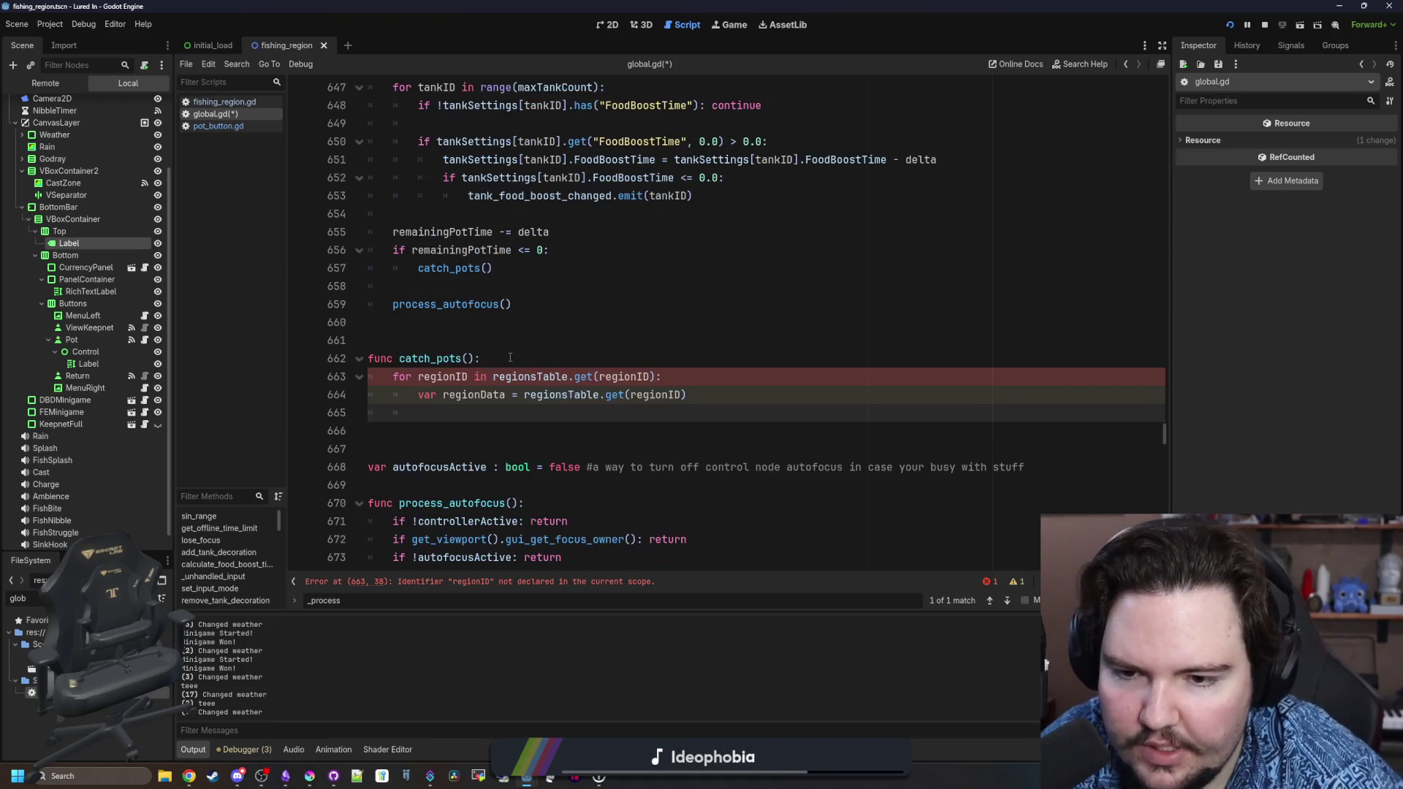
click(618, 376)
double_click(618, 376)
key(BackSpace)
key(BackSpace)
key(BackSpace)
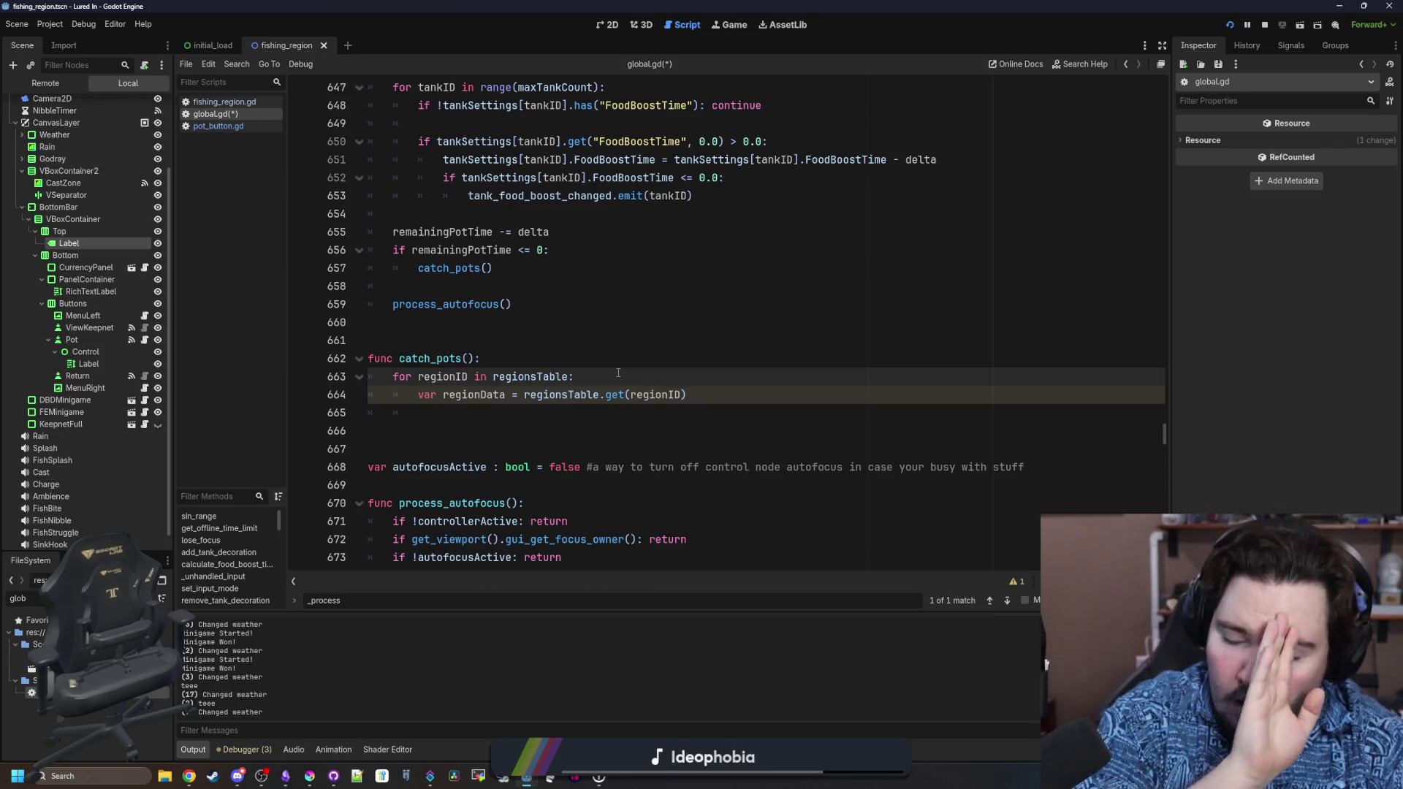
Start a potData[regionID] line in the loop body.
click(554, 420)
text(G)
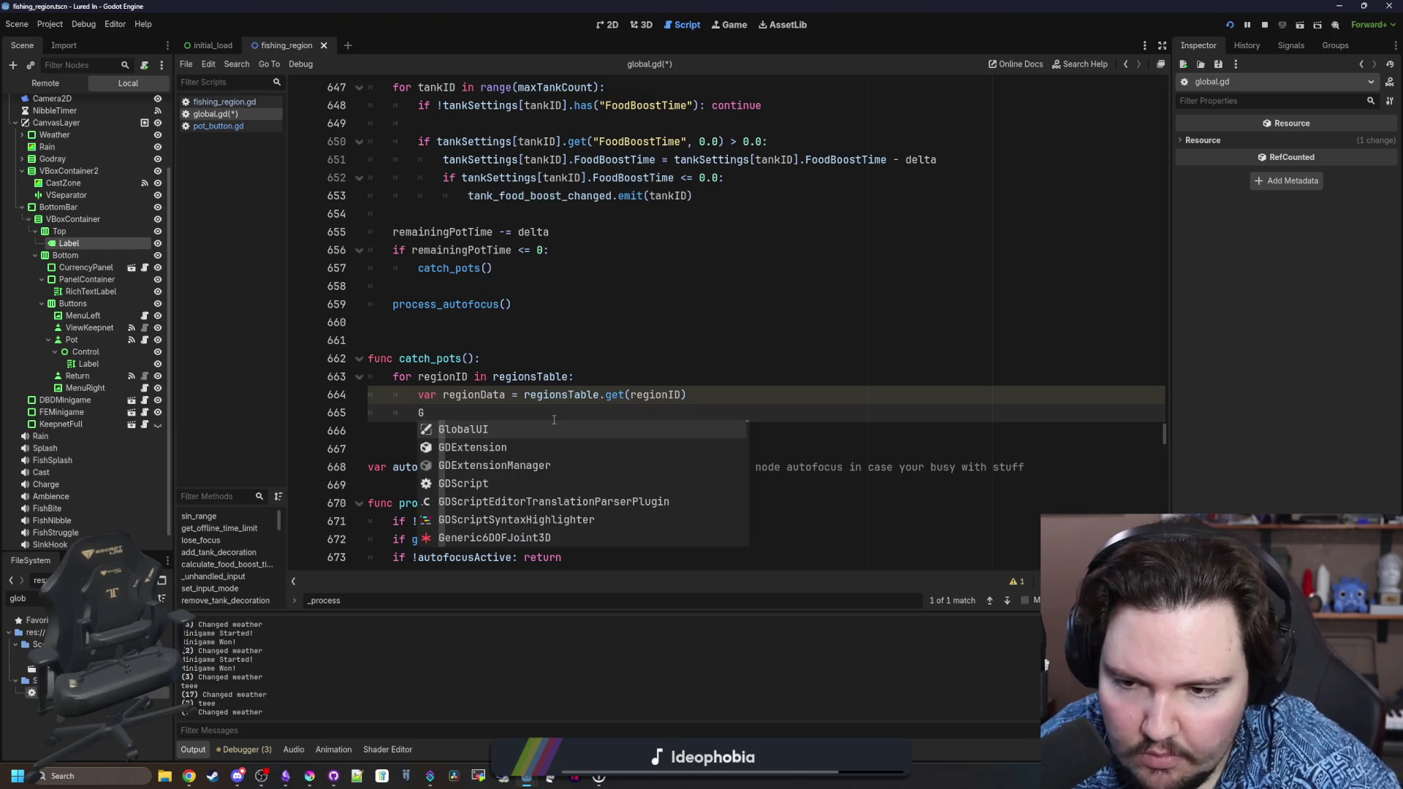
key(BackSpace)
text(po)
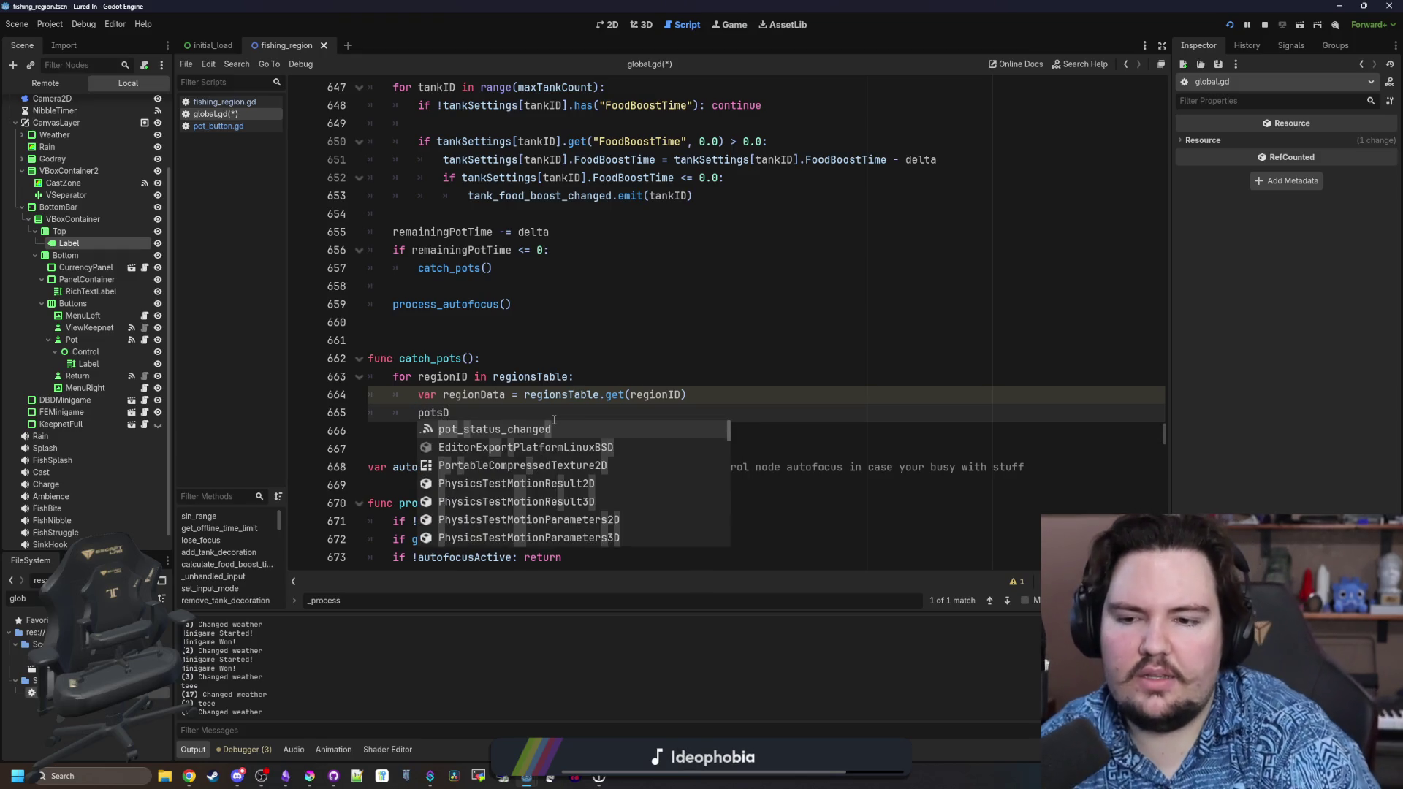
key(Return)
text(.)
key(BackSpace)
text([REGIONid)
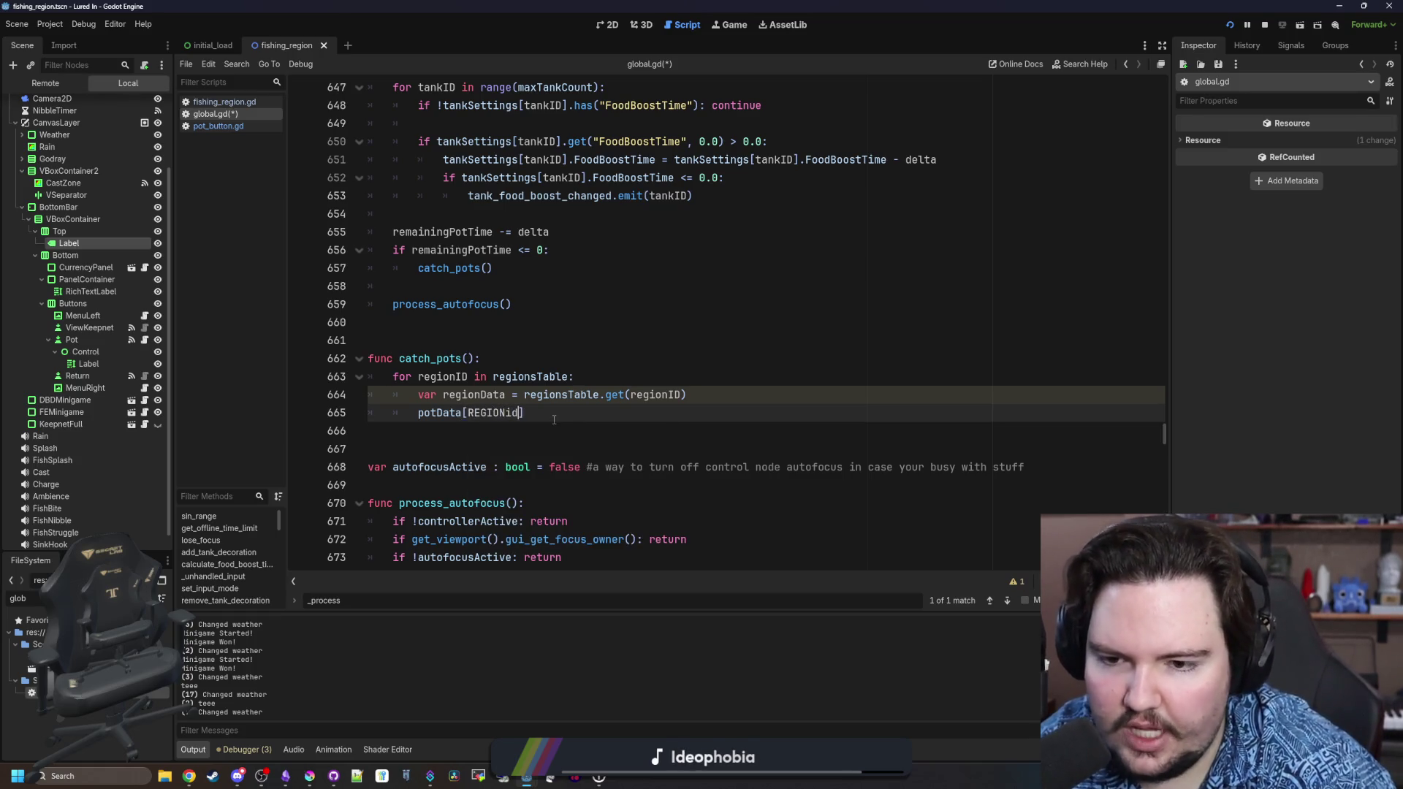
key(BackSpace)
key(BackSpace)
key(BackSpace)
text(regionI)
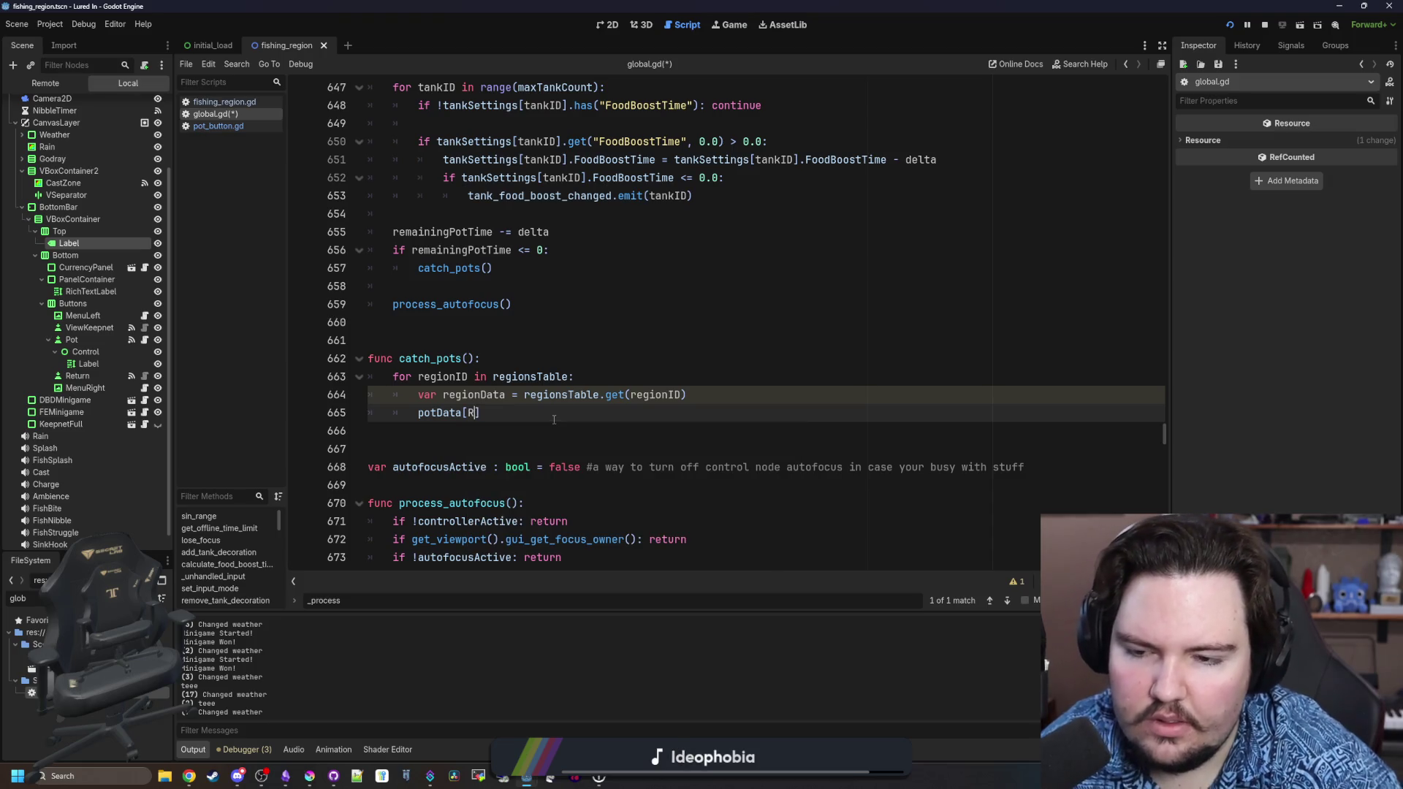
text(D)
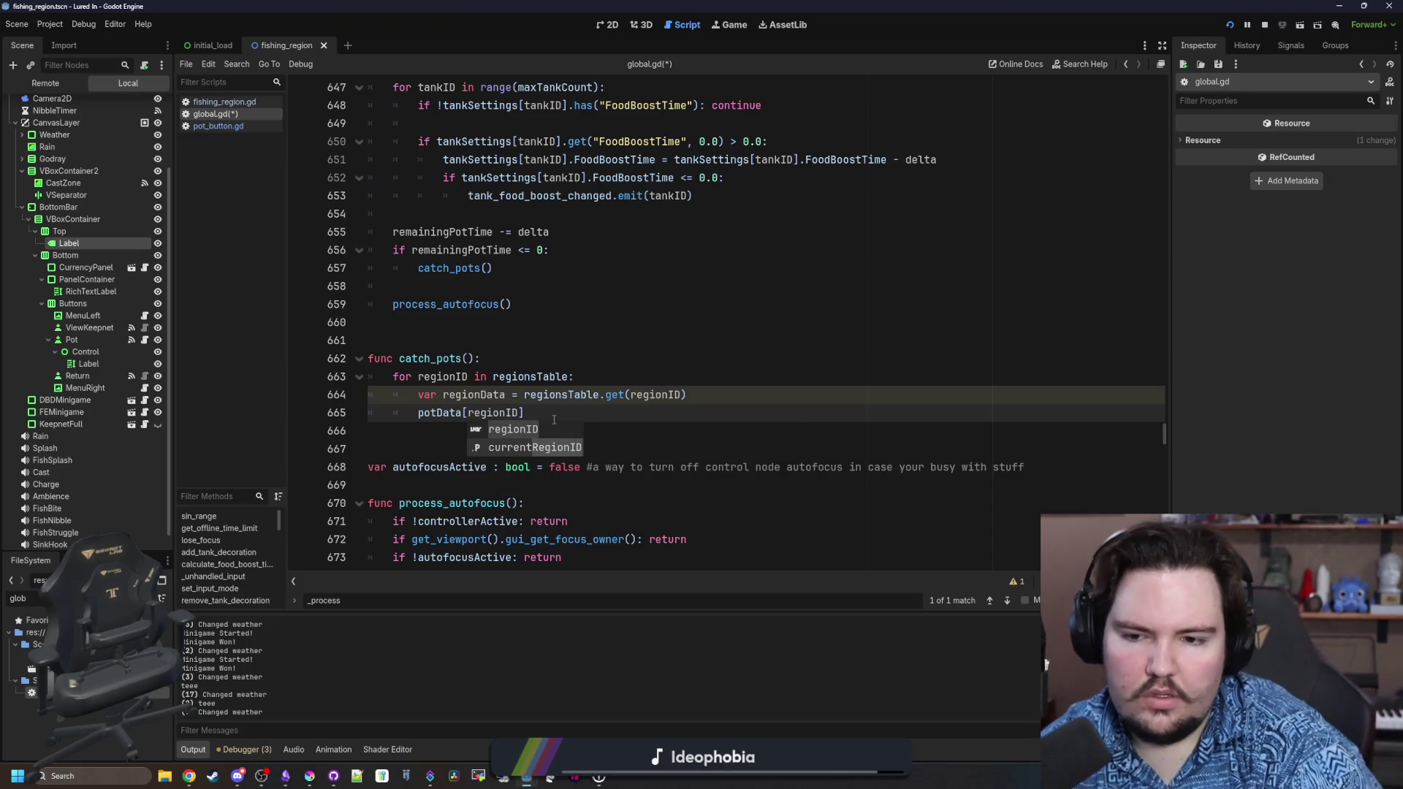
text(])
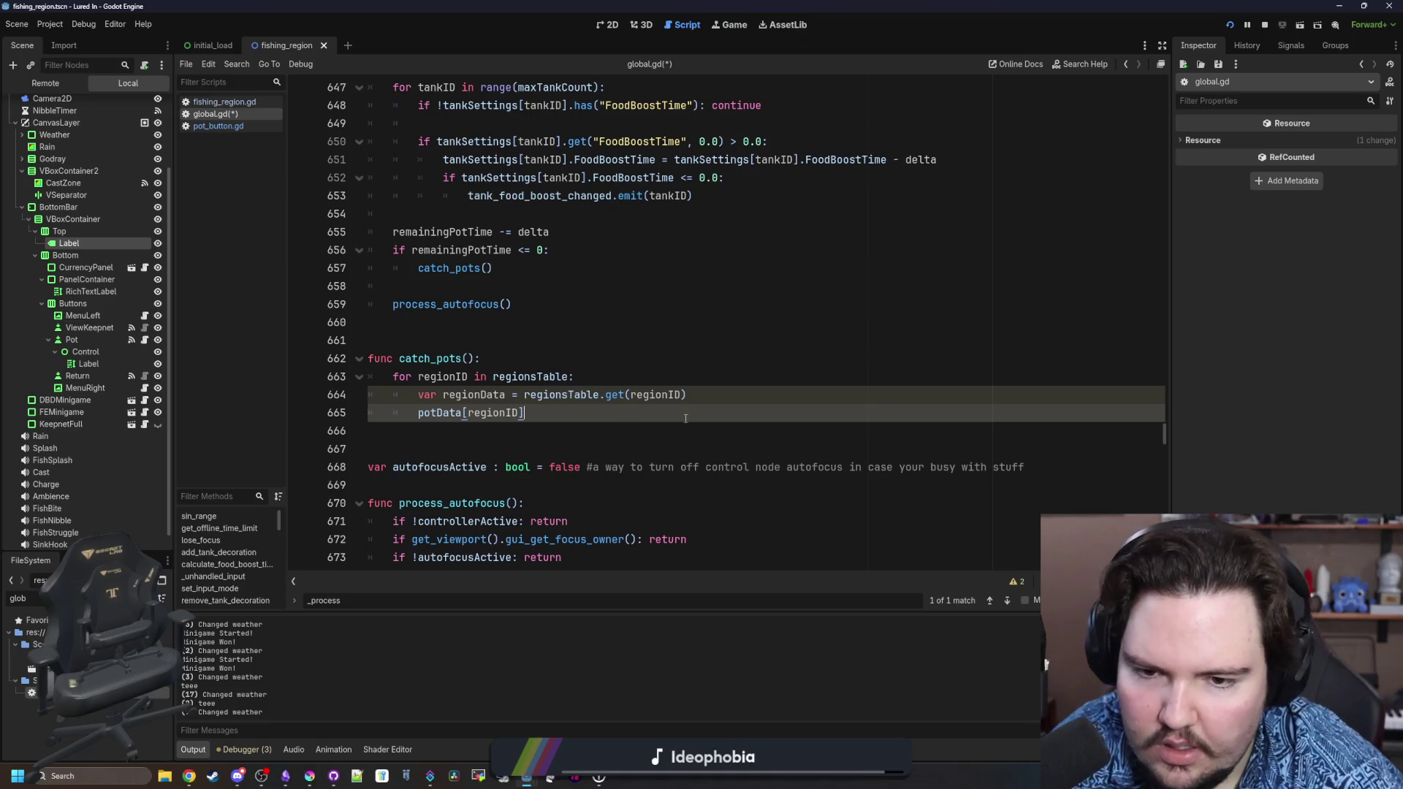
Wrap the potData line in an if potData[regionID].has("Fish") check.
click(762, 401)
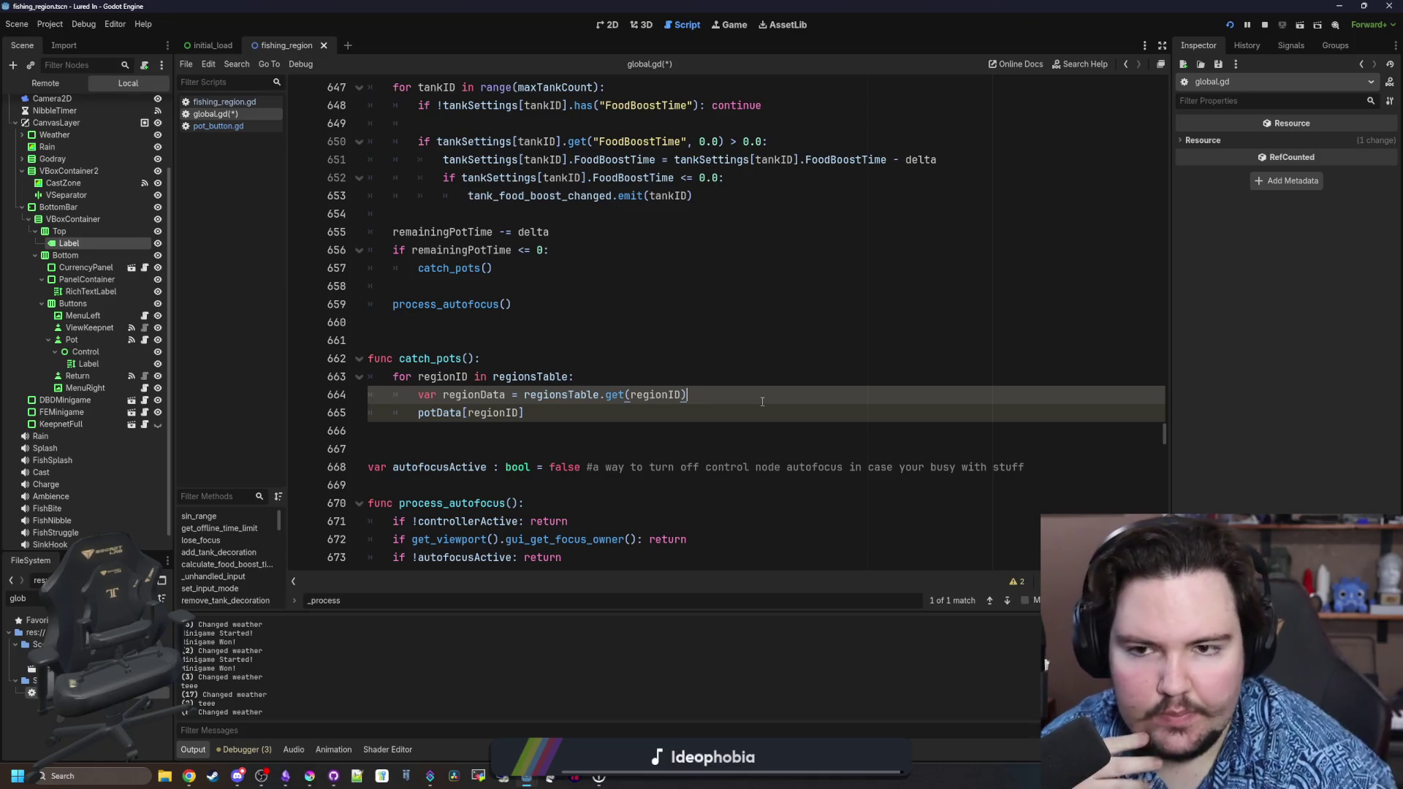
click(552, 420)
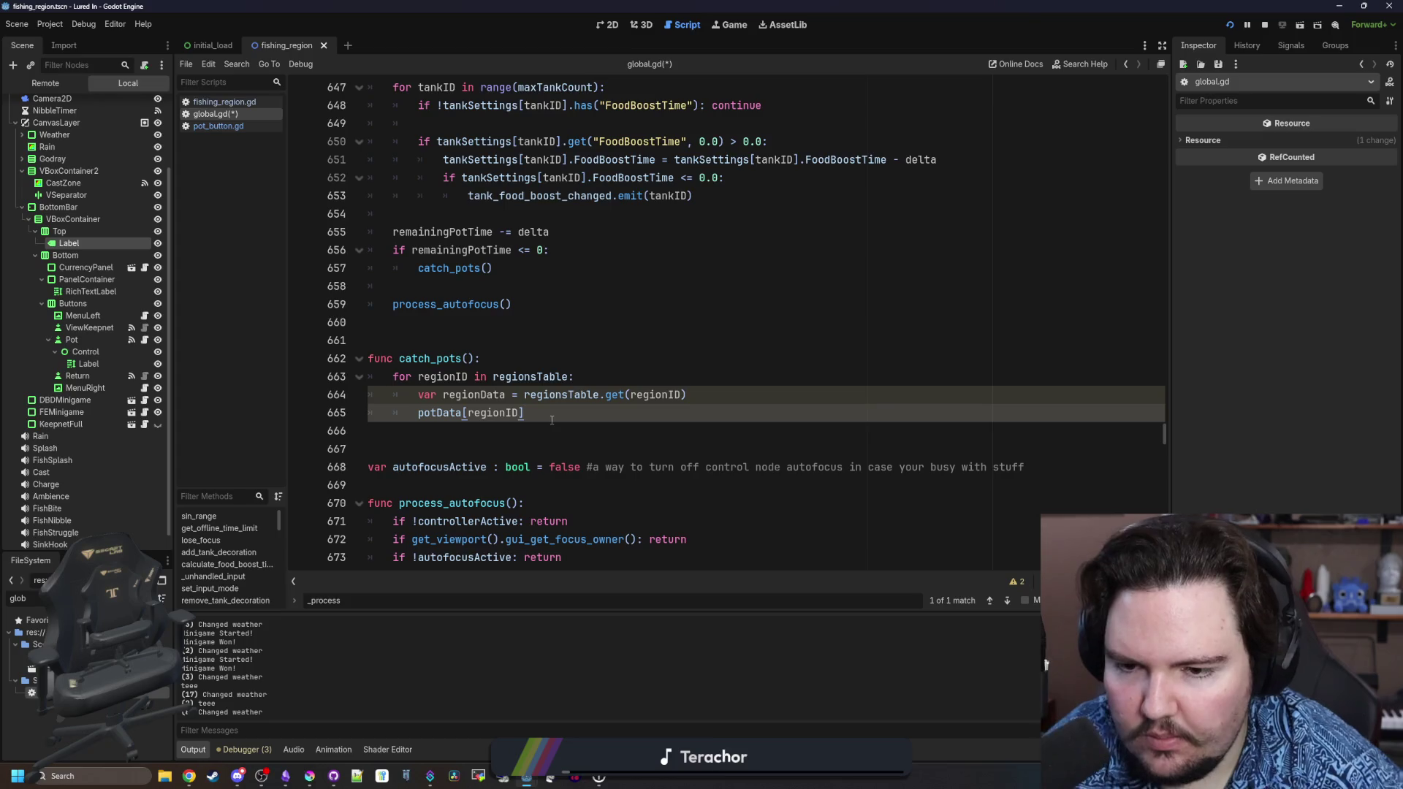
click(714, 395)
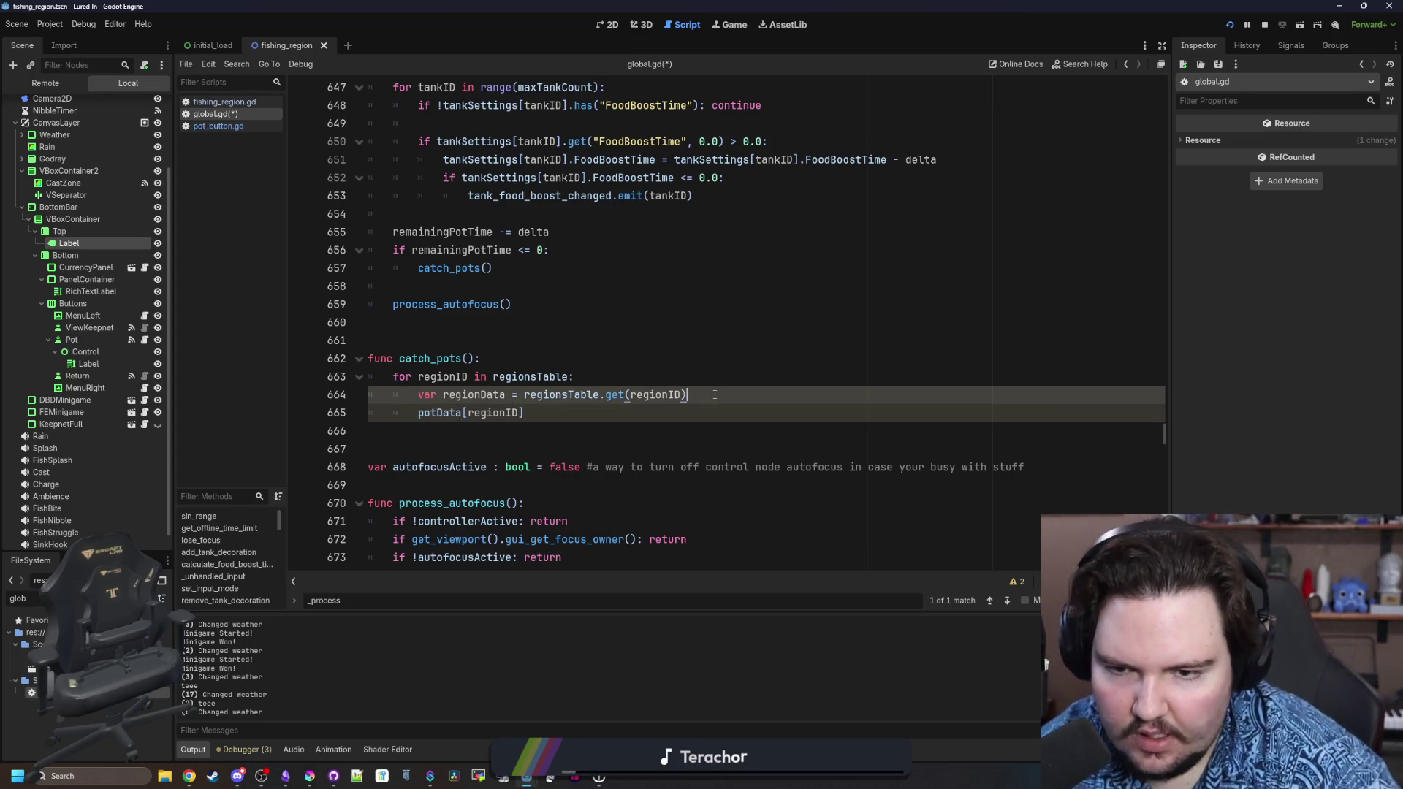
key(Return)
text(if pot)
text(Data[regio)
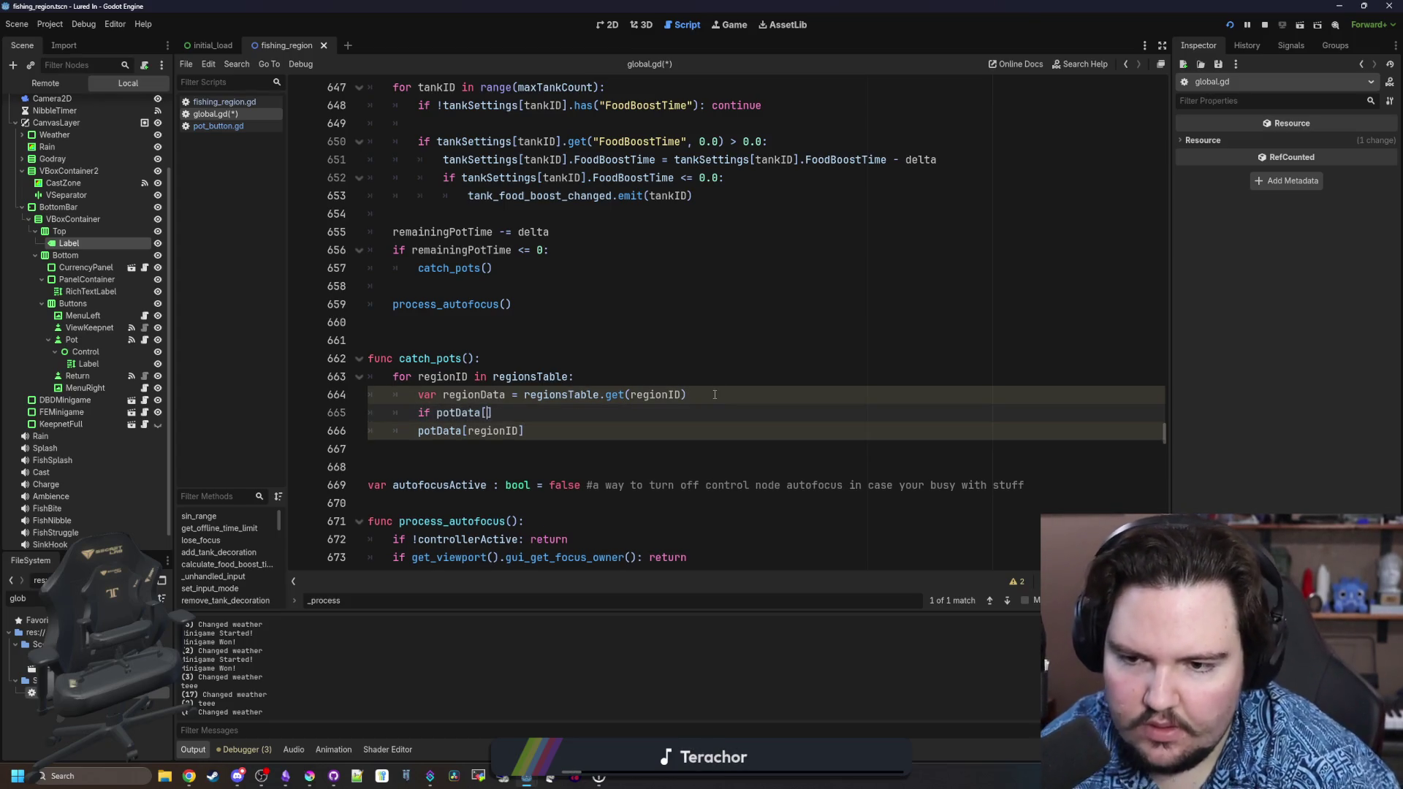
text(nID].has()
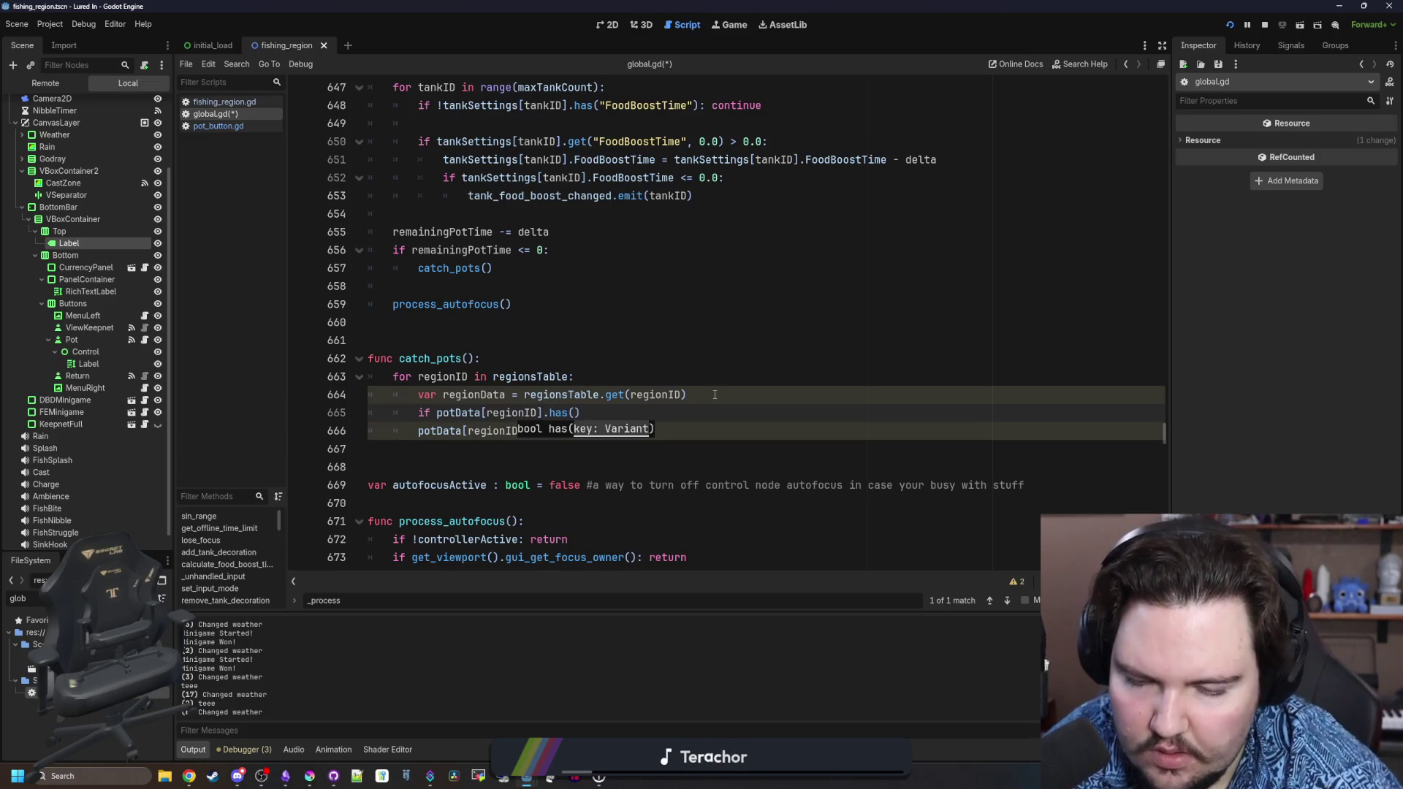
text("Fish")
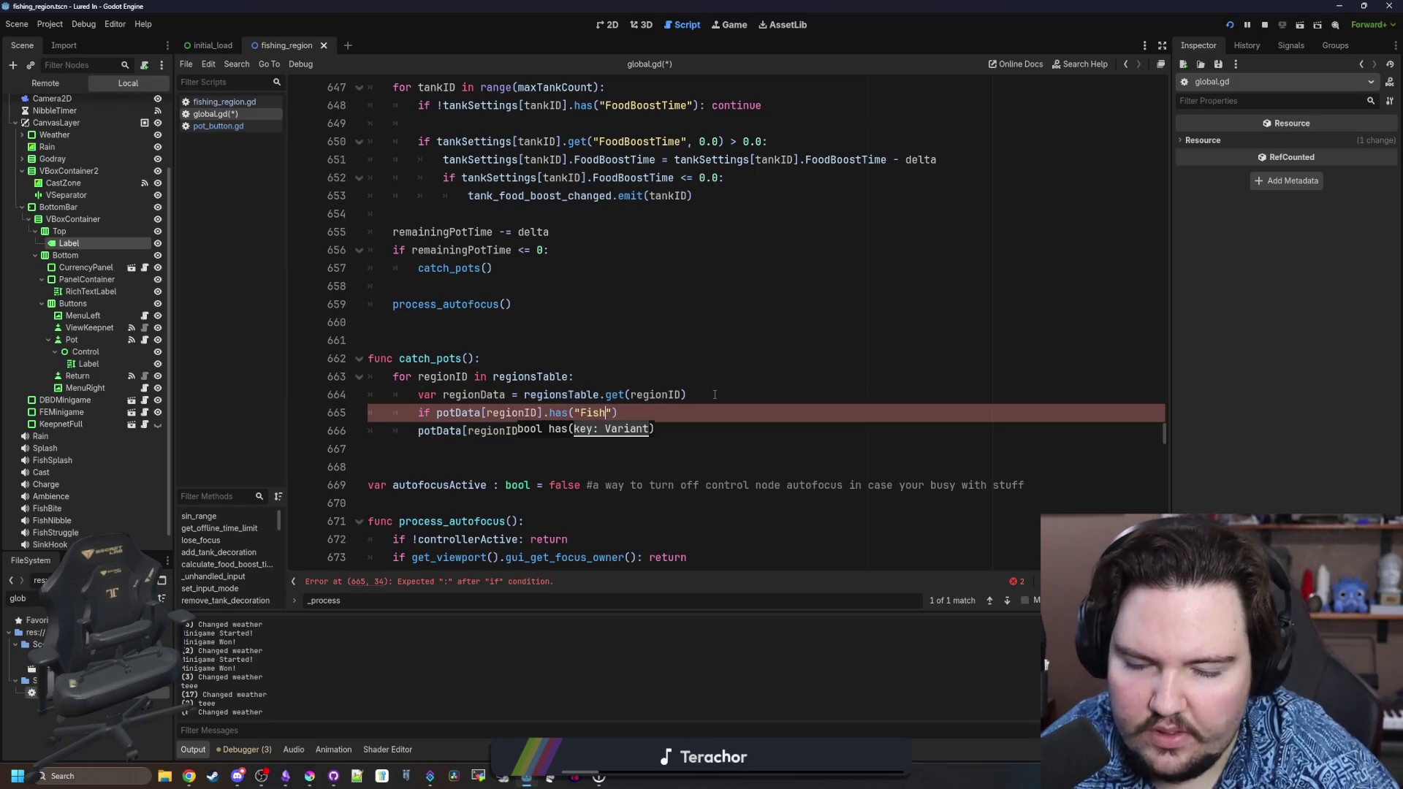
text())
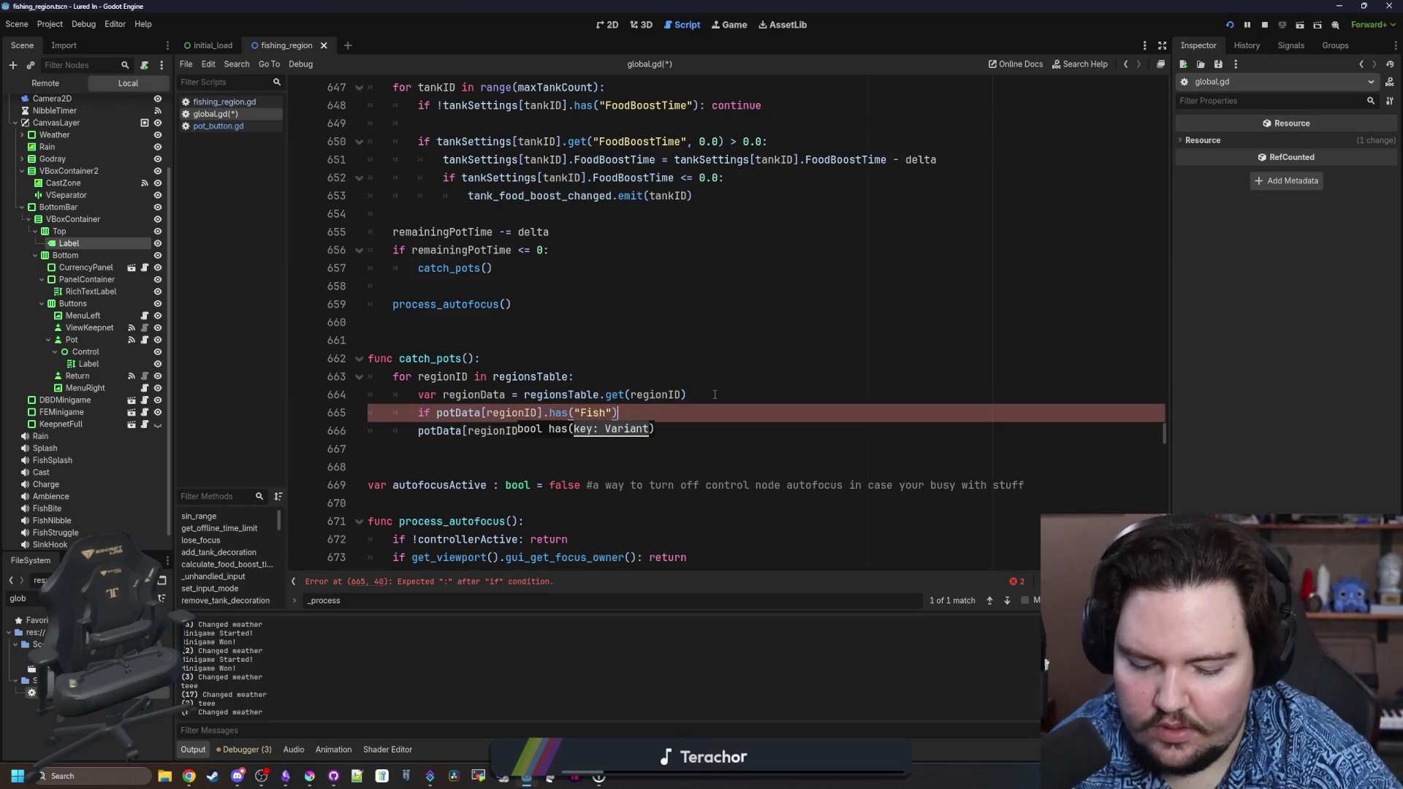
key(Down)
key(Home)
key(Tab)
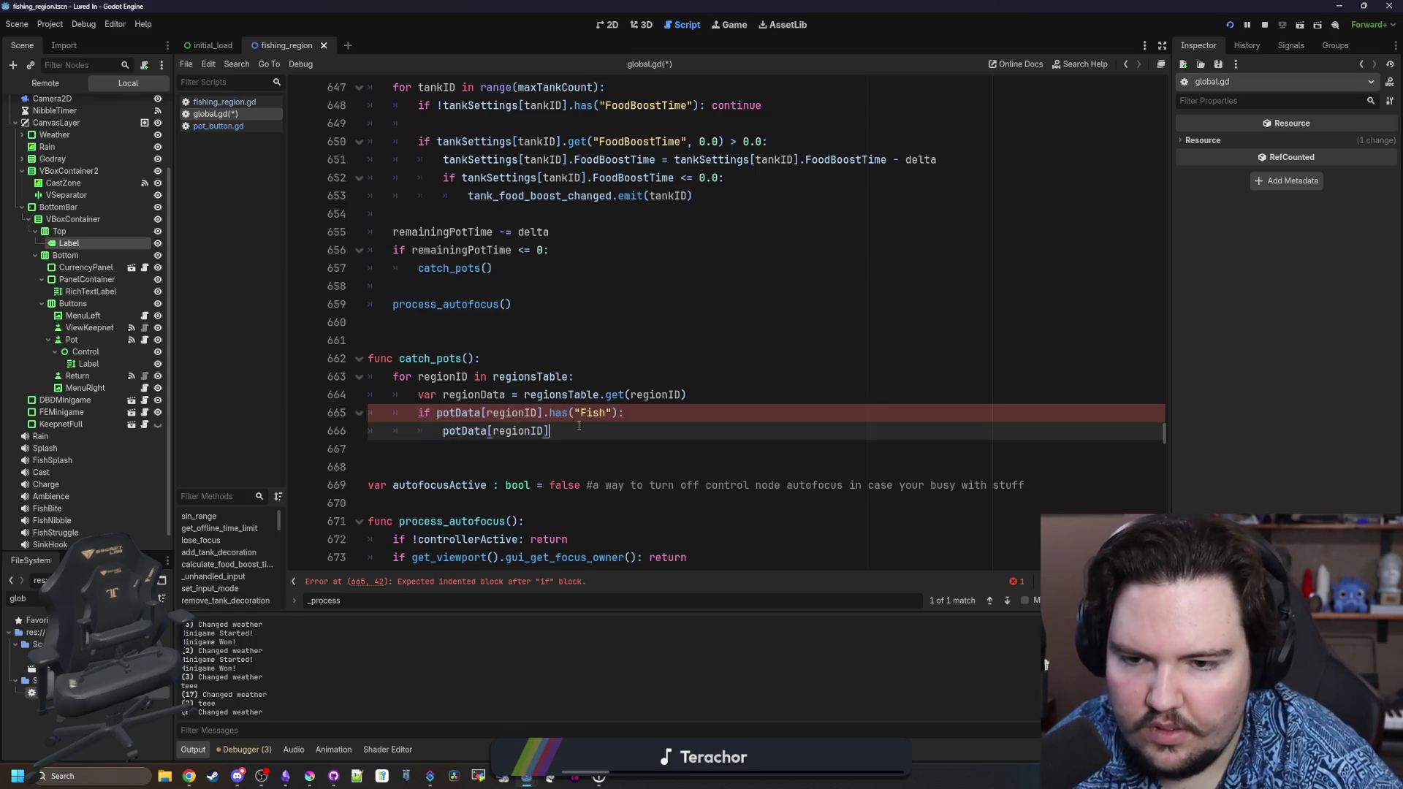
key(End)
key(Return)
key(BackSpace)
text(else:)
key(Return)
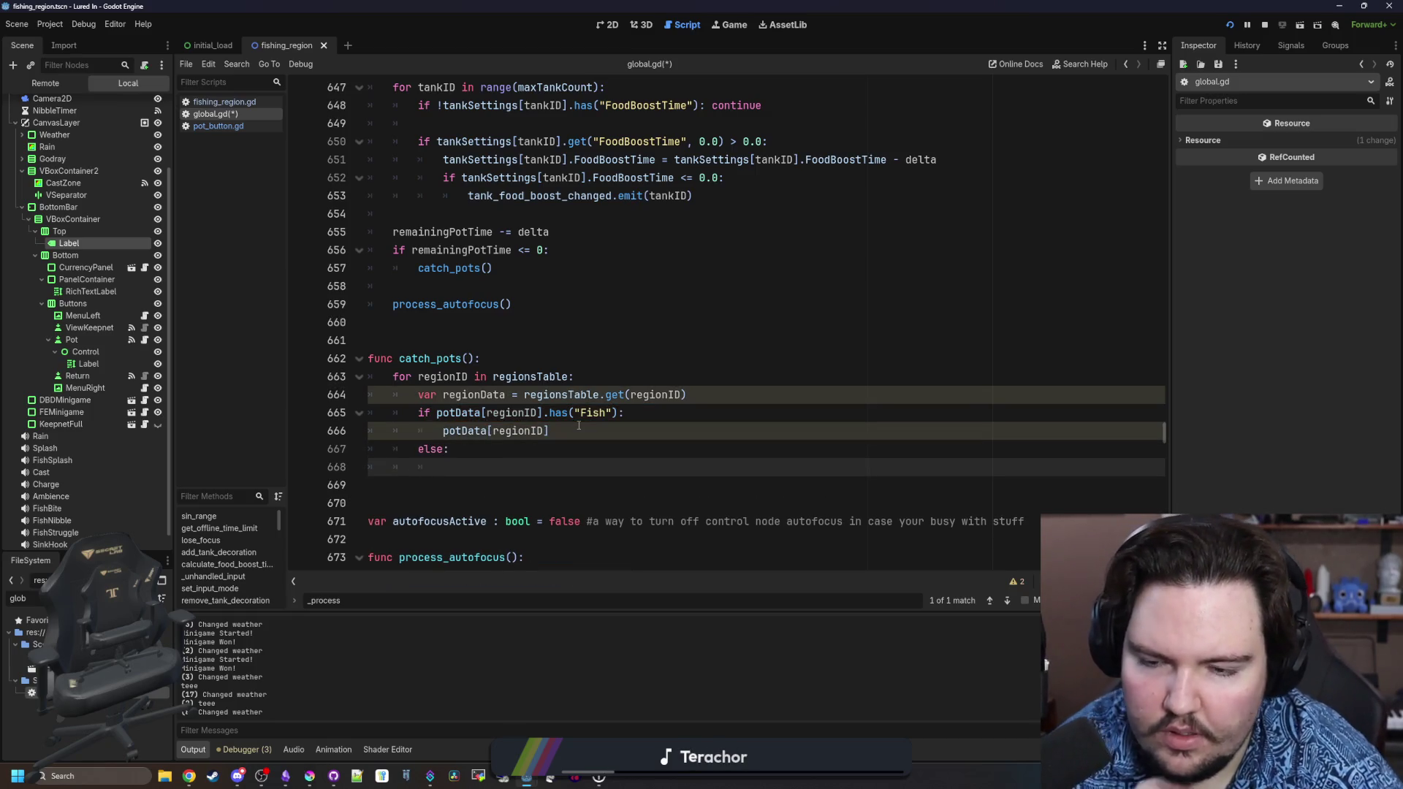
Negate the check to !potData[regionID].has("Fish") and set potData[regionID].Fish = [].
click(437, 413)
text(!)
click(604, 451)
key(shift+Home)
key(shift+Home)
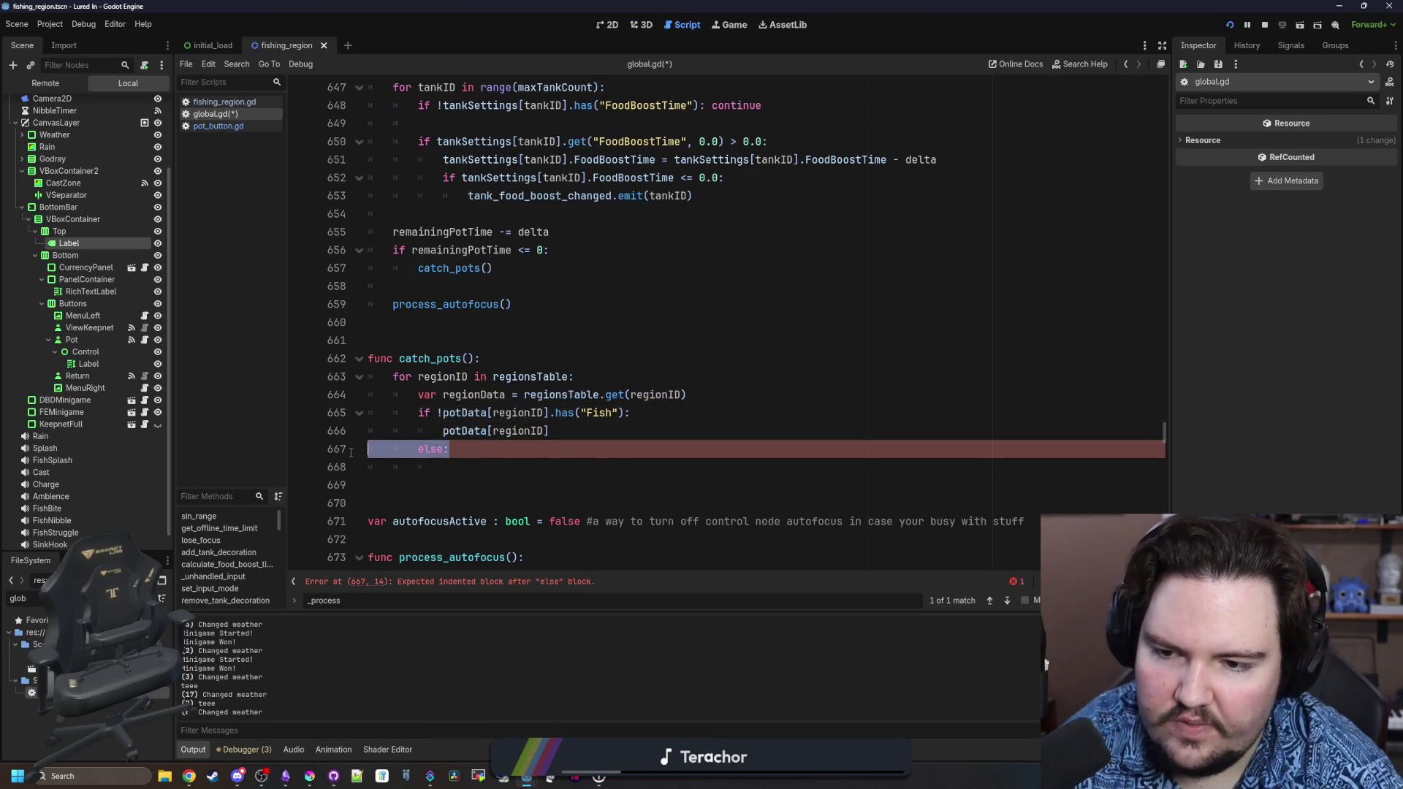
key(BackSpace)
key(BackSpace)
text(.Fish = [])
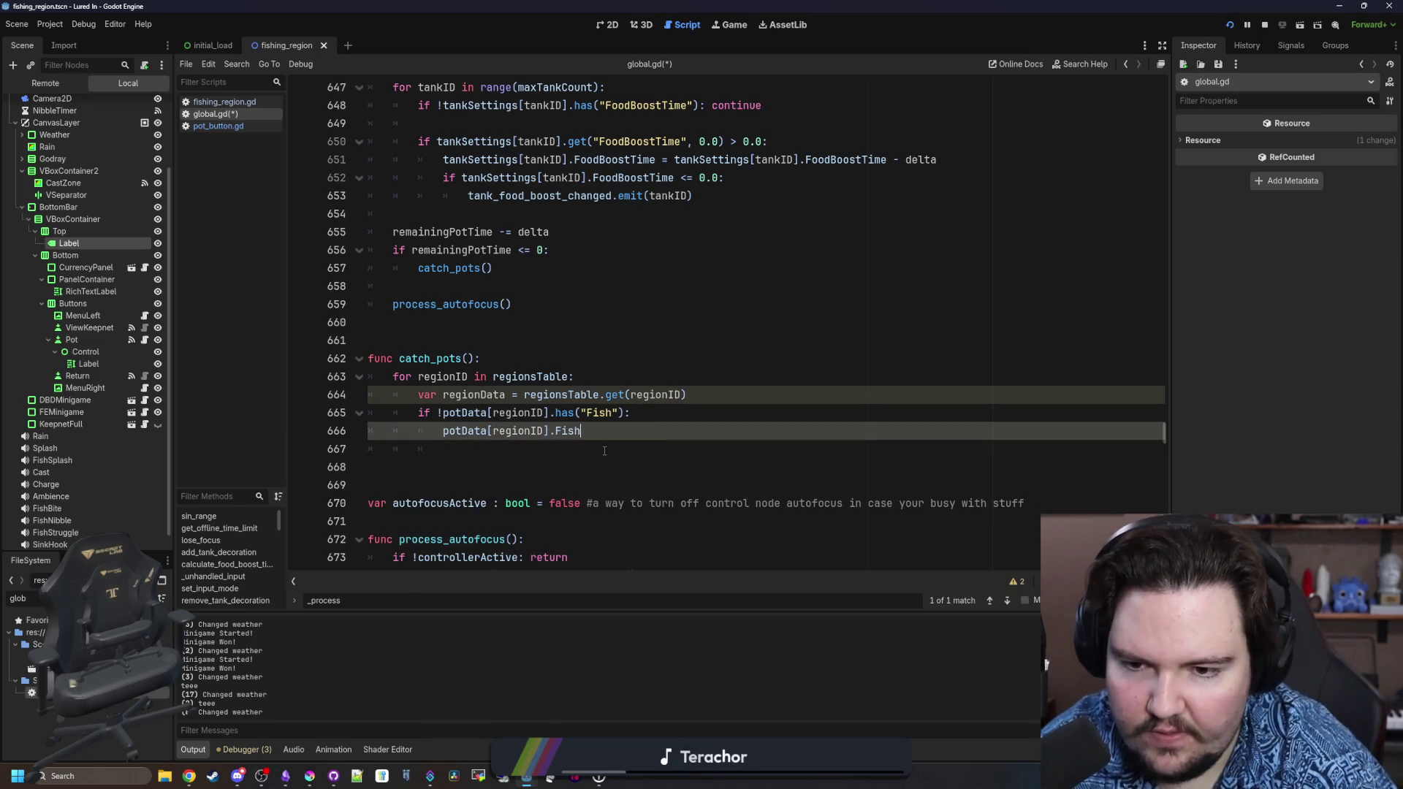
Add a pass placeholder at the end of the loop body and save global.gd.
key(Return)
key(BackSpace)
key(Return)
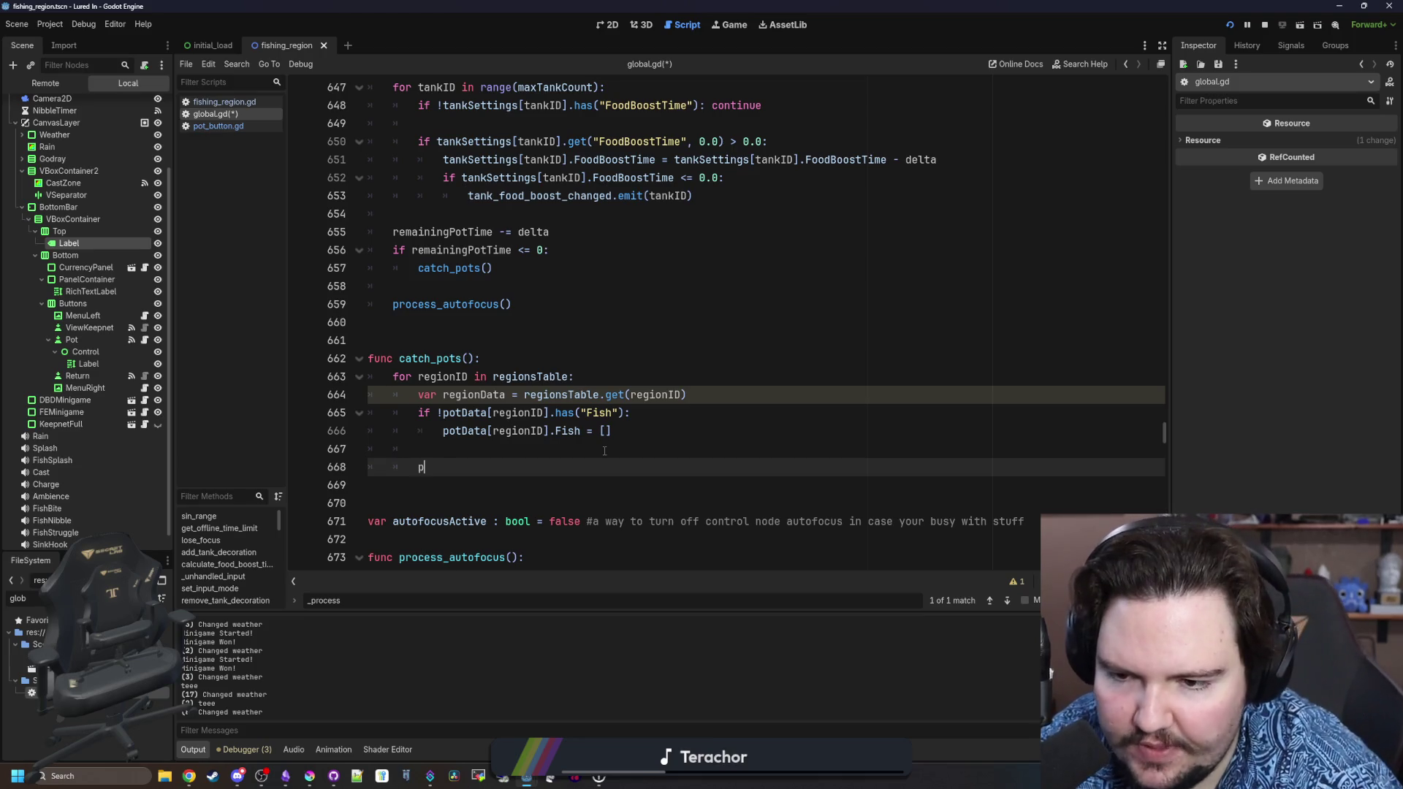
text(ass)
key(Escape)
key(Up)
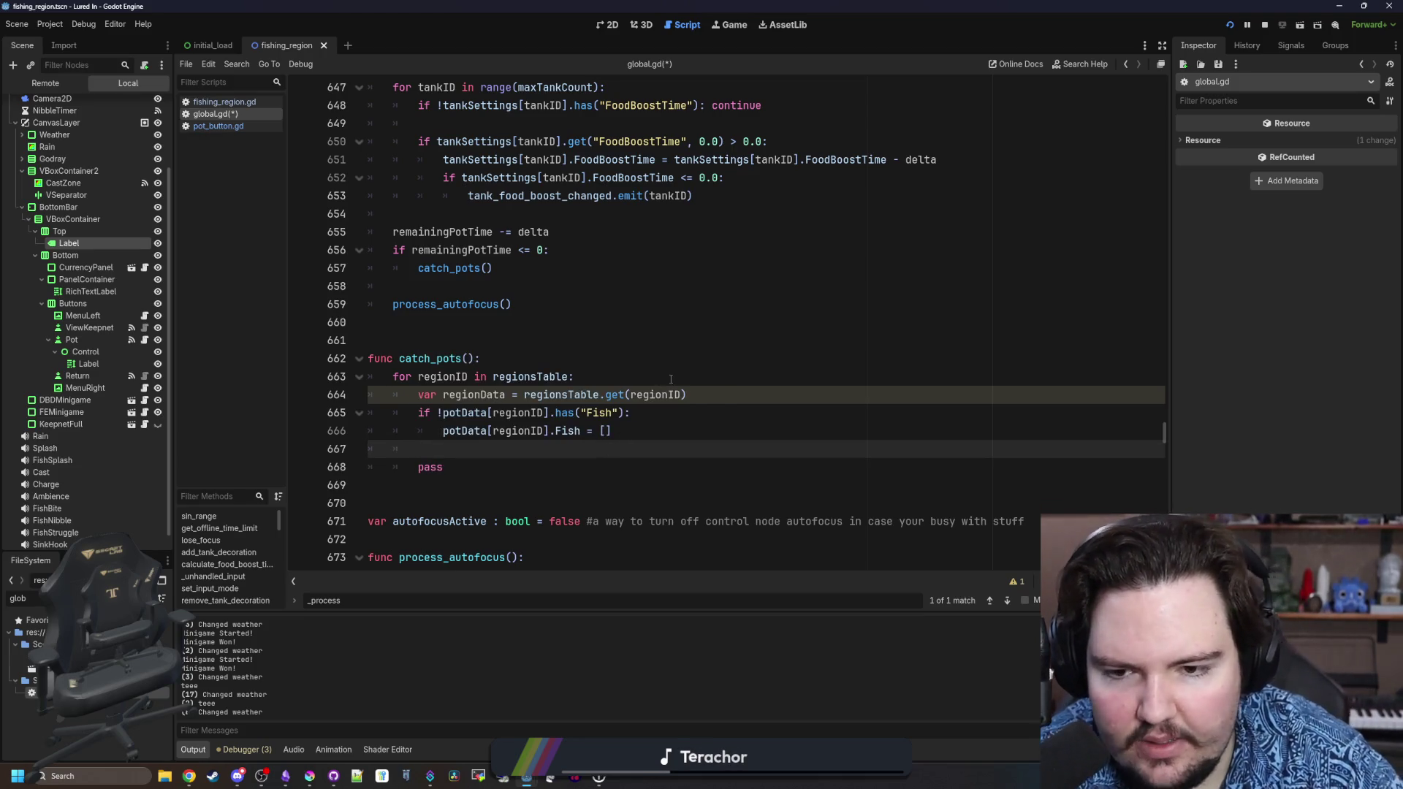
click(671, 379)
click(650, 357)
click(526, 337)
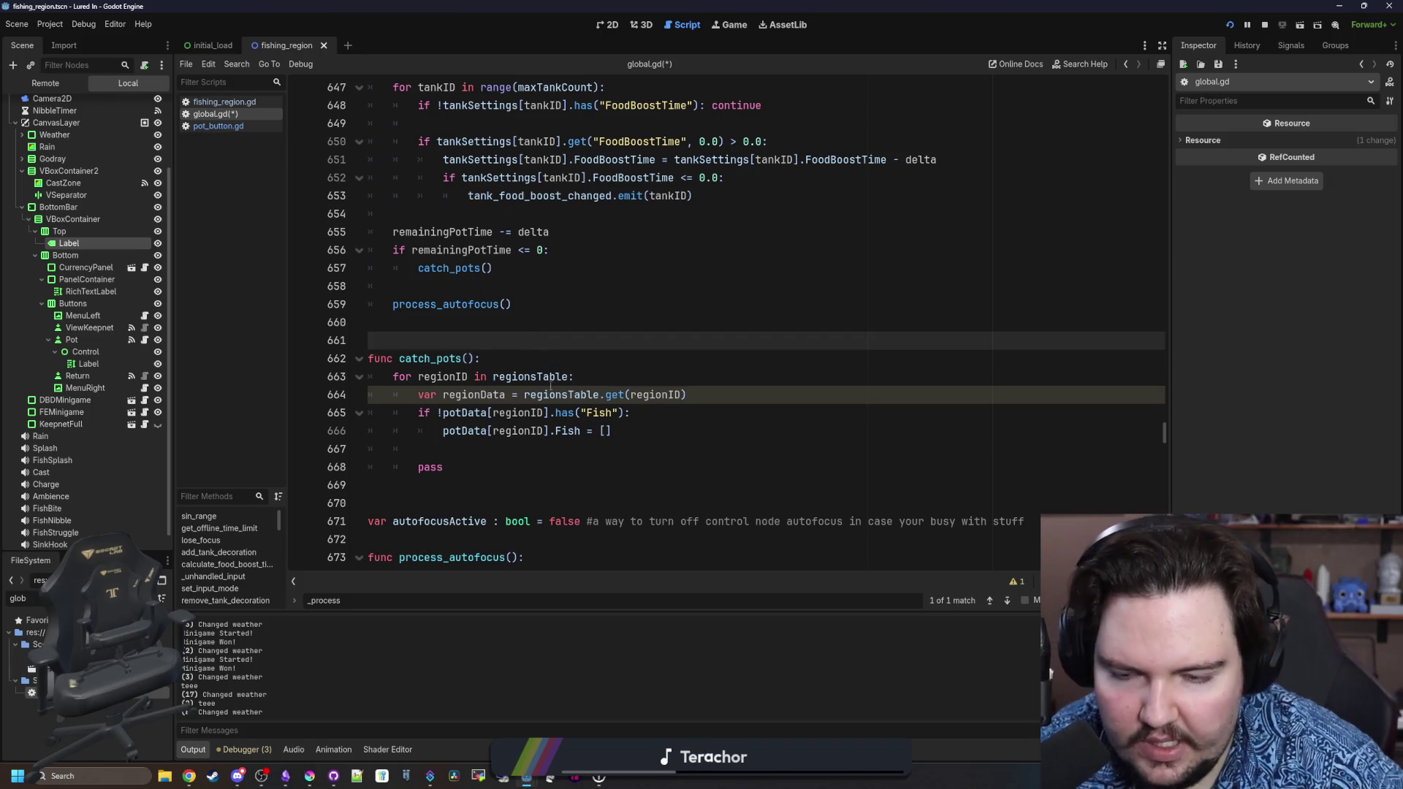
click(559, 431)
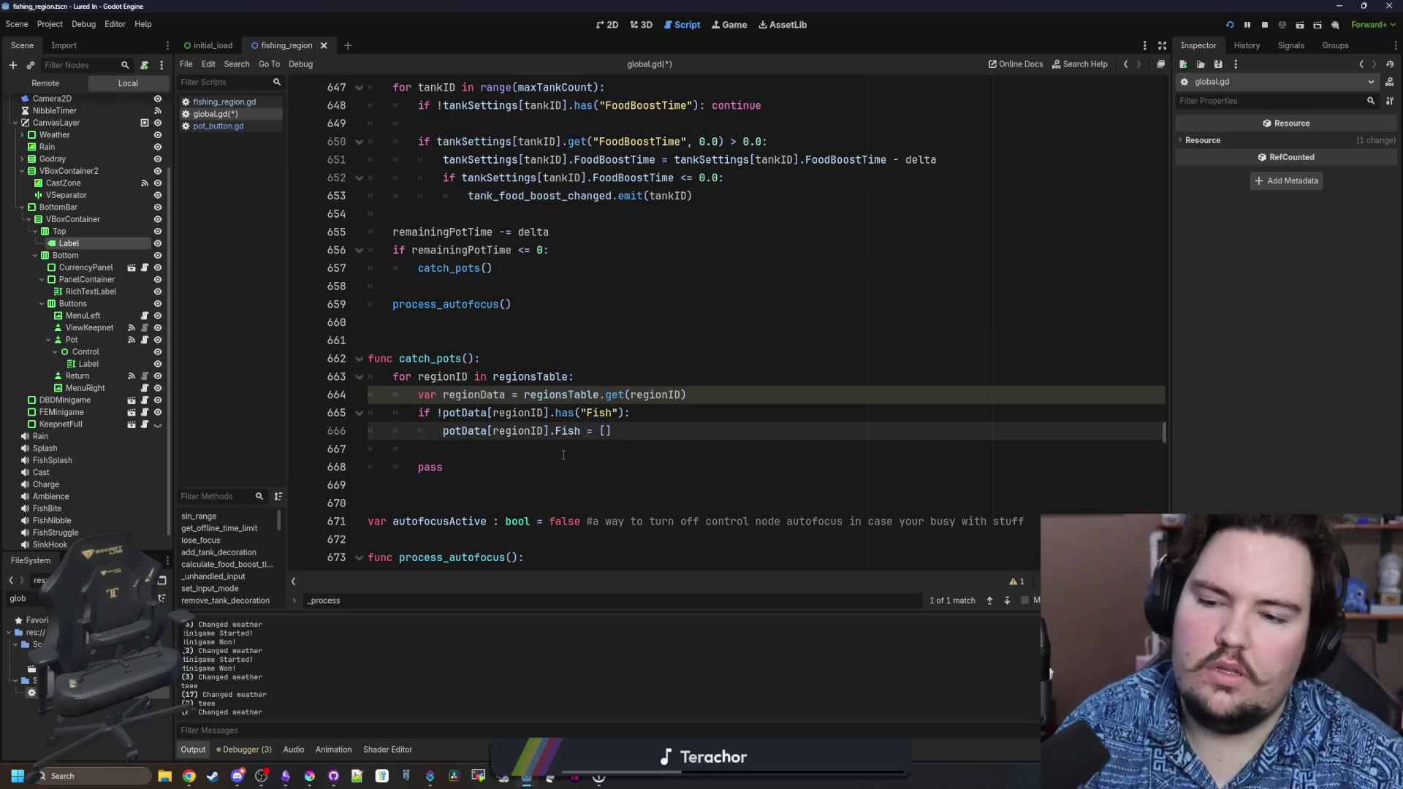
key(Down)
key(ctrl+s)
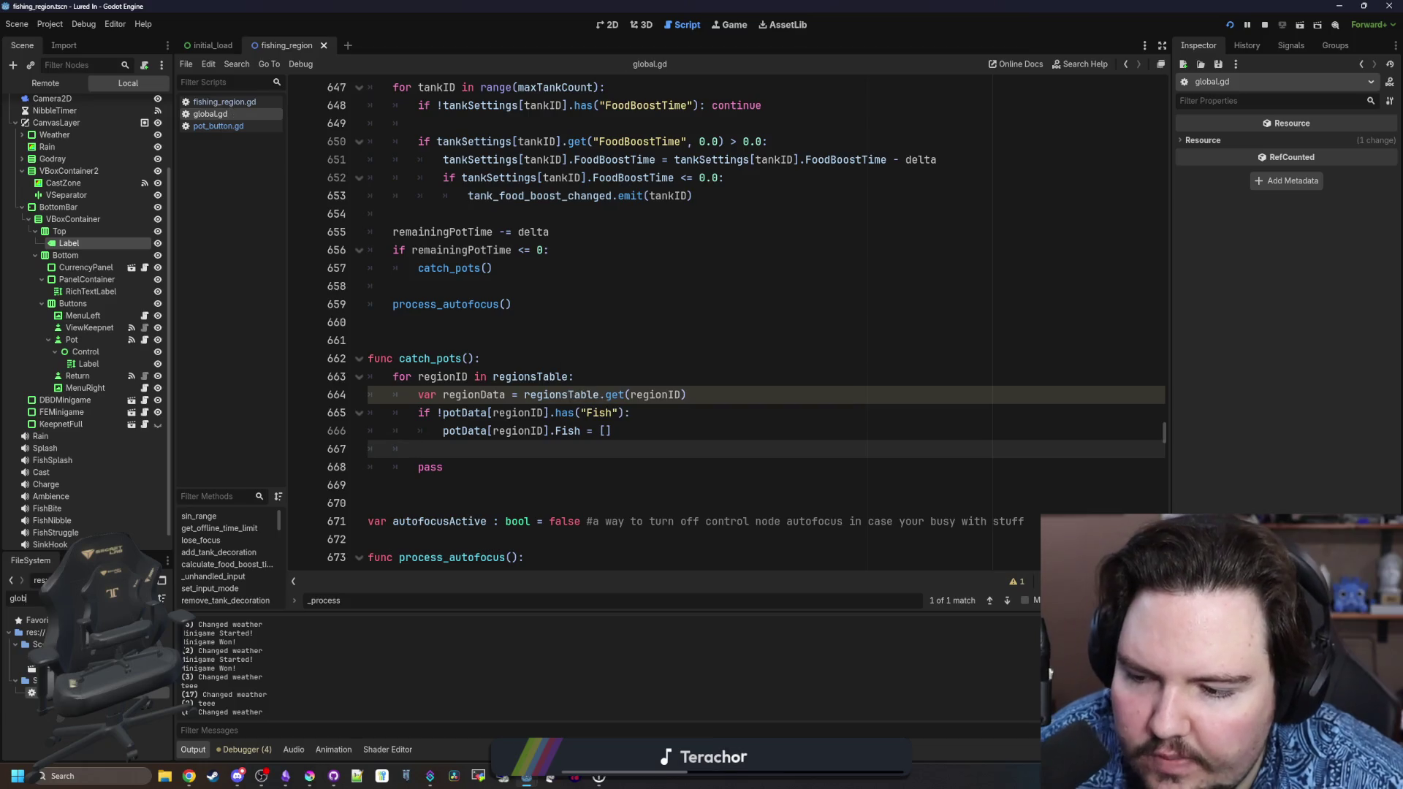
Open regions_table.gd by filtering the file list for 'regions'.
text(region)
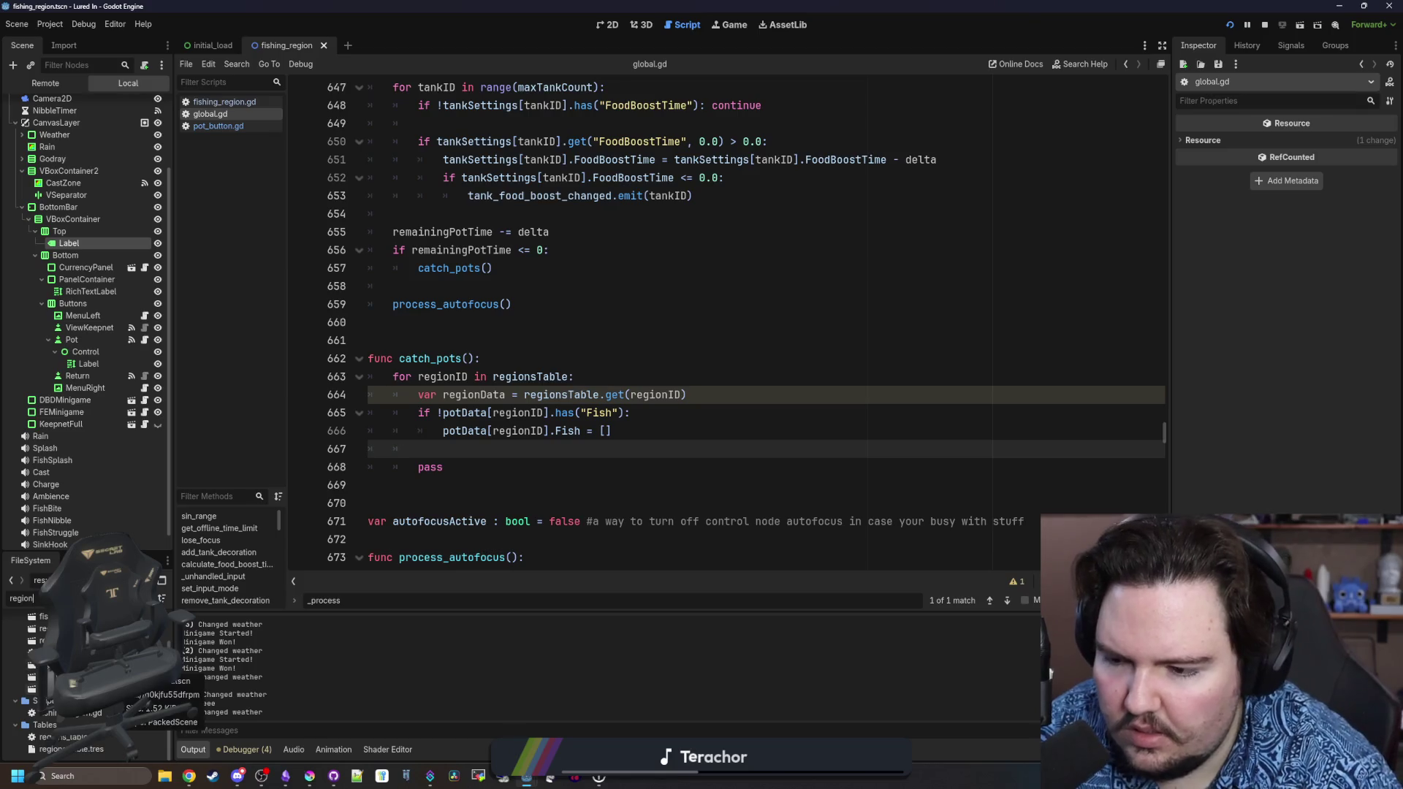
text(s)
double_click(29, 658)
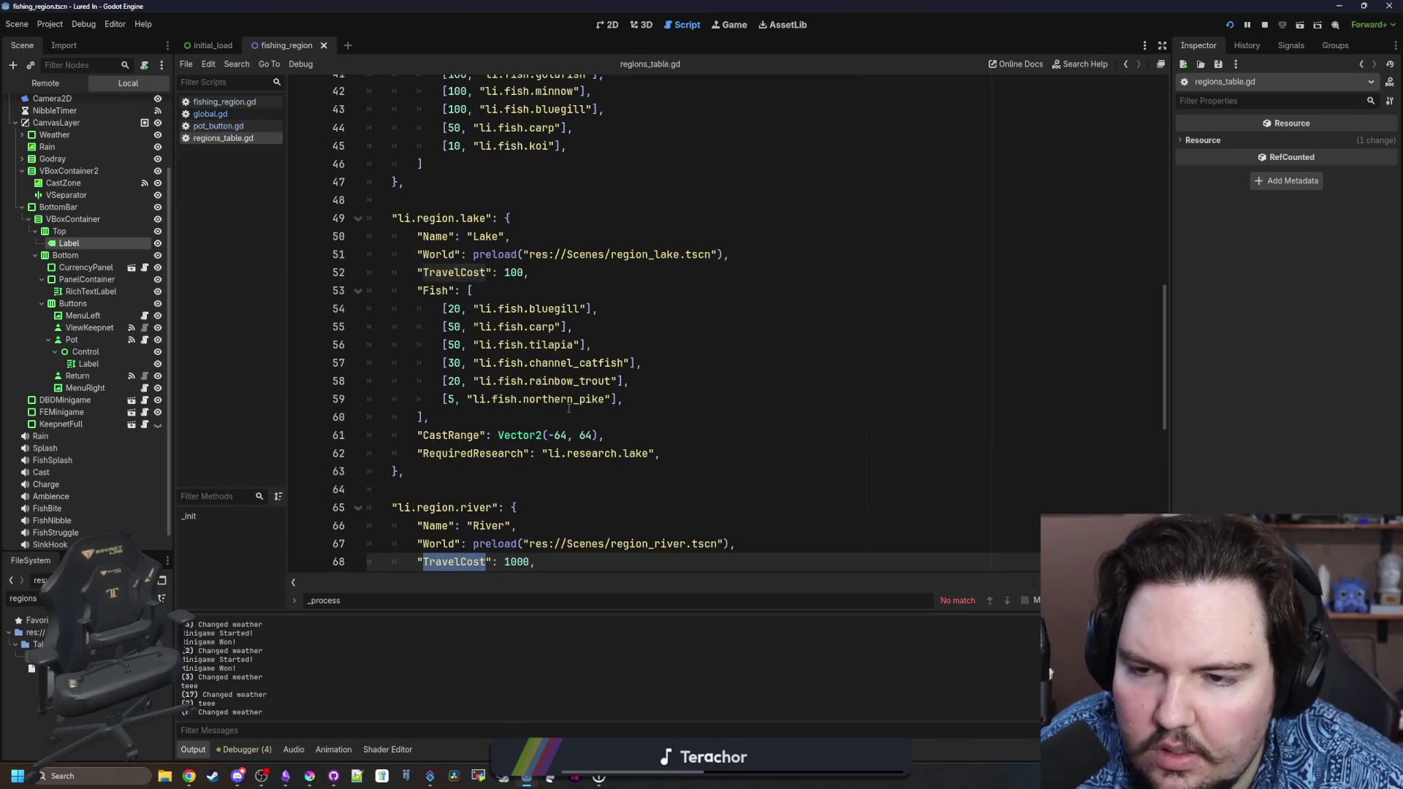
scroll(574, 302, up, 12)
scroll(574, 301, down, 6)
scroll(470, 321, down, 4)
Add a "PotFish": [[10, "li.fish.crab"]] entry after the Pond region's Fish list.
click(456, 324)
key(Return)
text(")
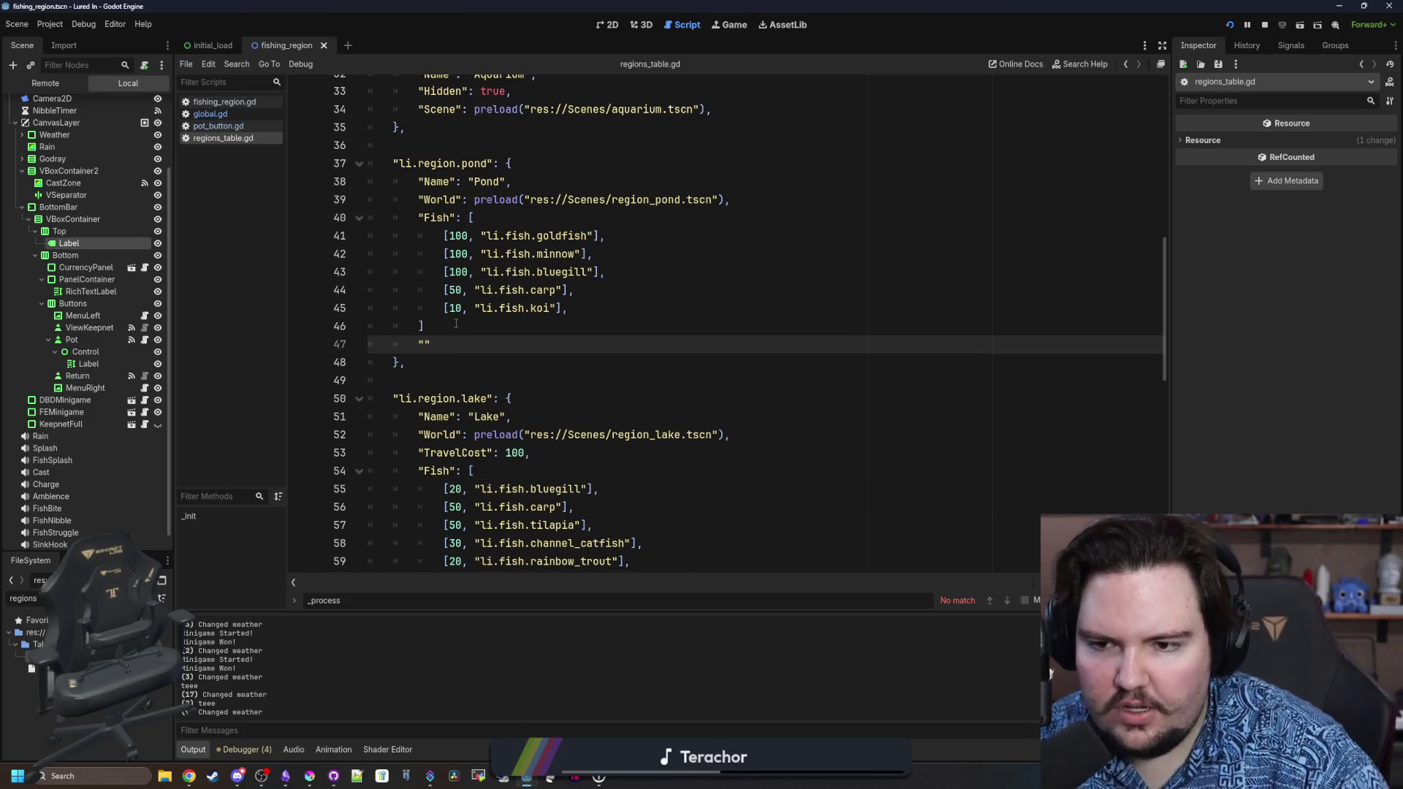
text(PotFish": )
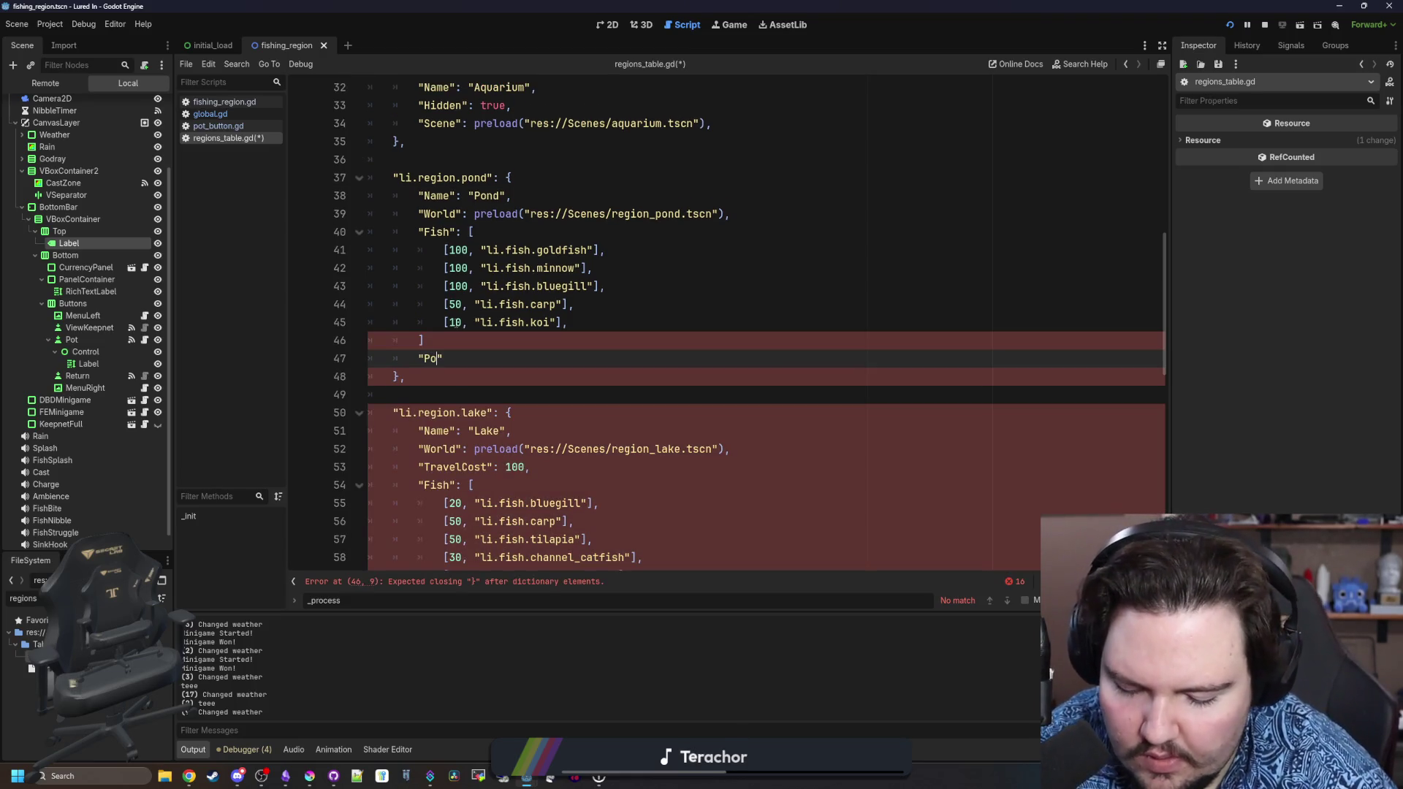
text([)
key(Return)
click(449, 340)
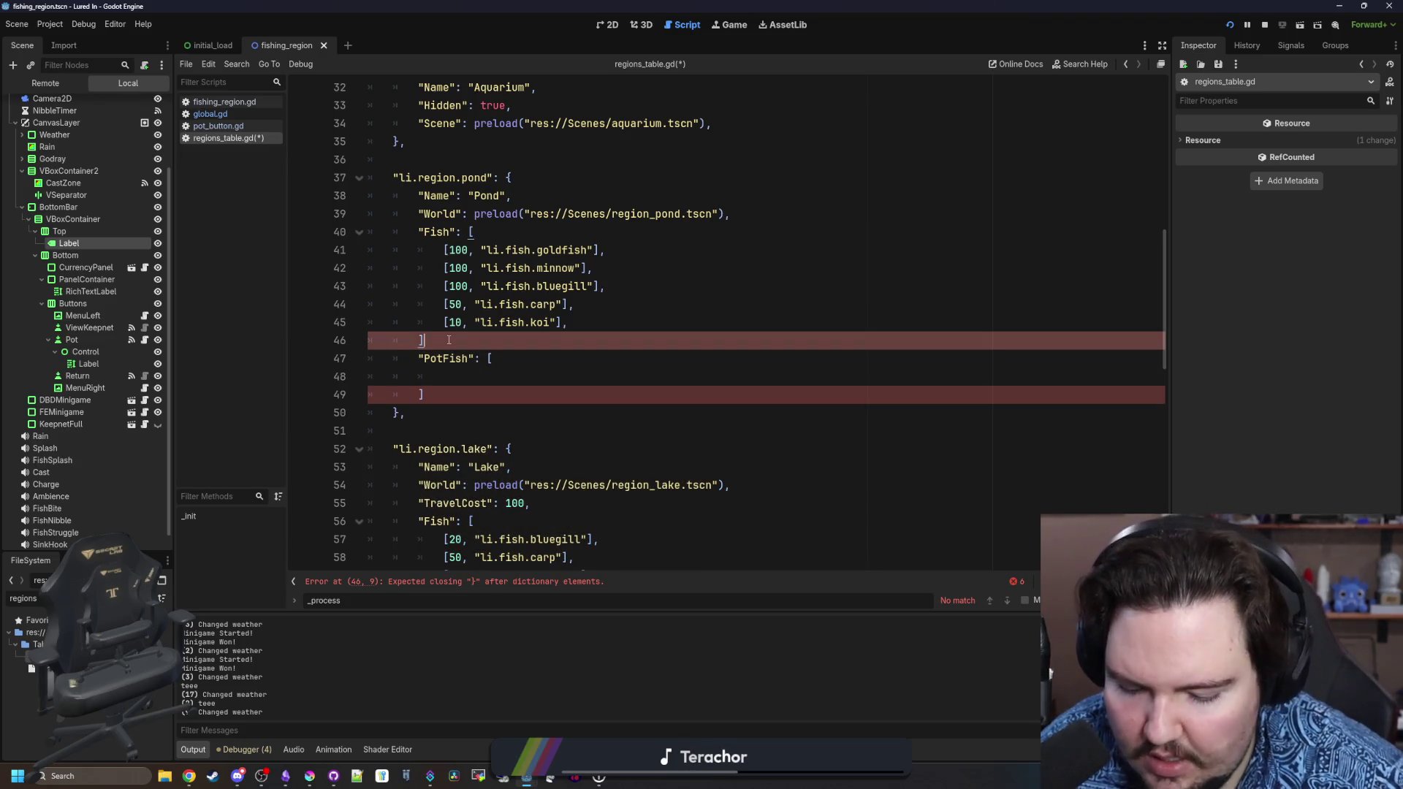
click(431, 394)
text(,)
click(466, 340)
key(Return)
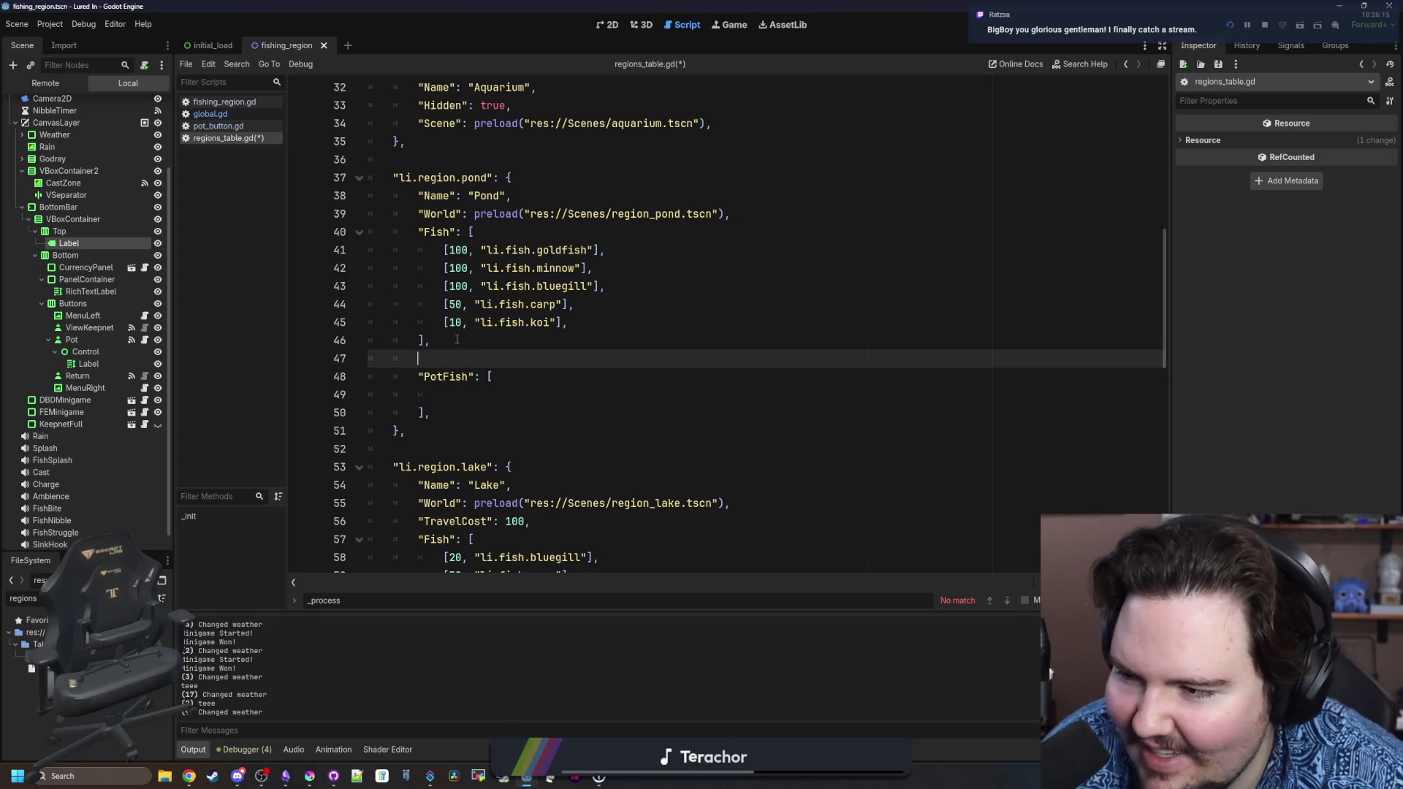
click(448, 394)
text([)
text([)
text(10, )
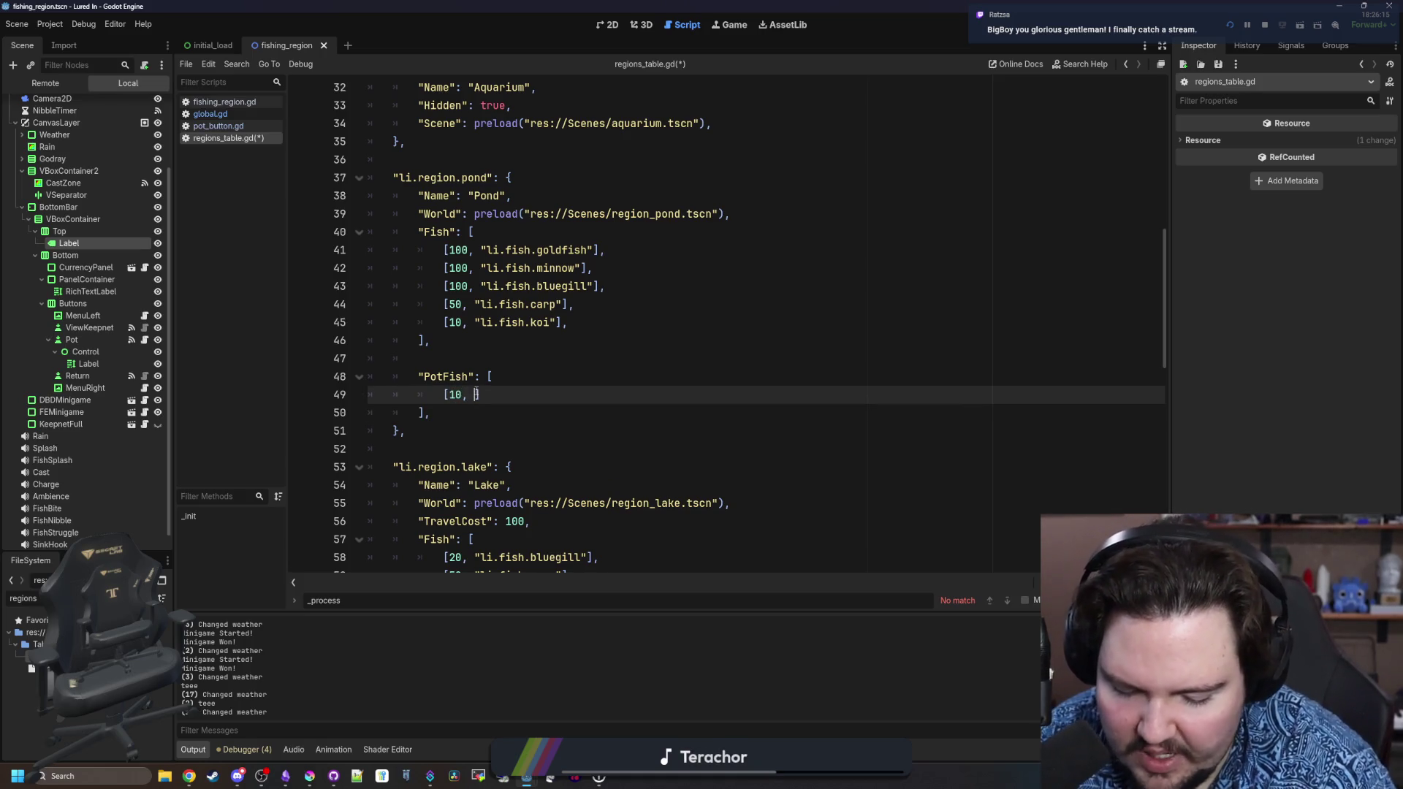
text("li.)
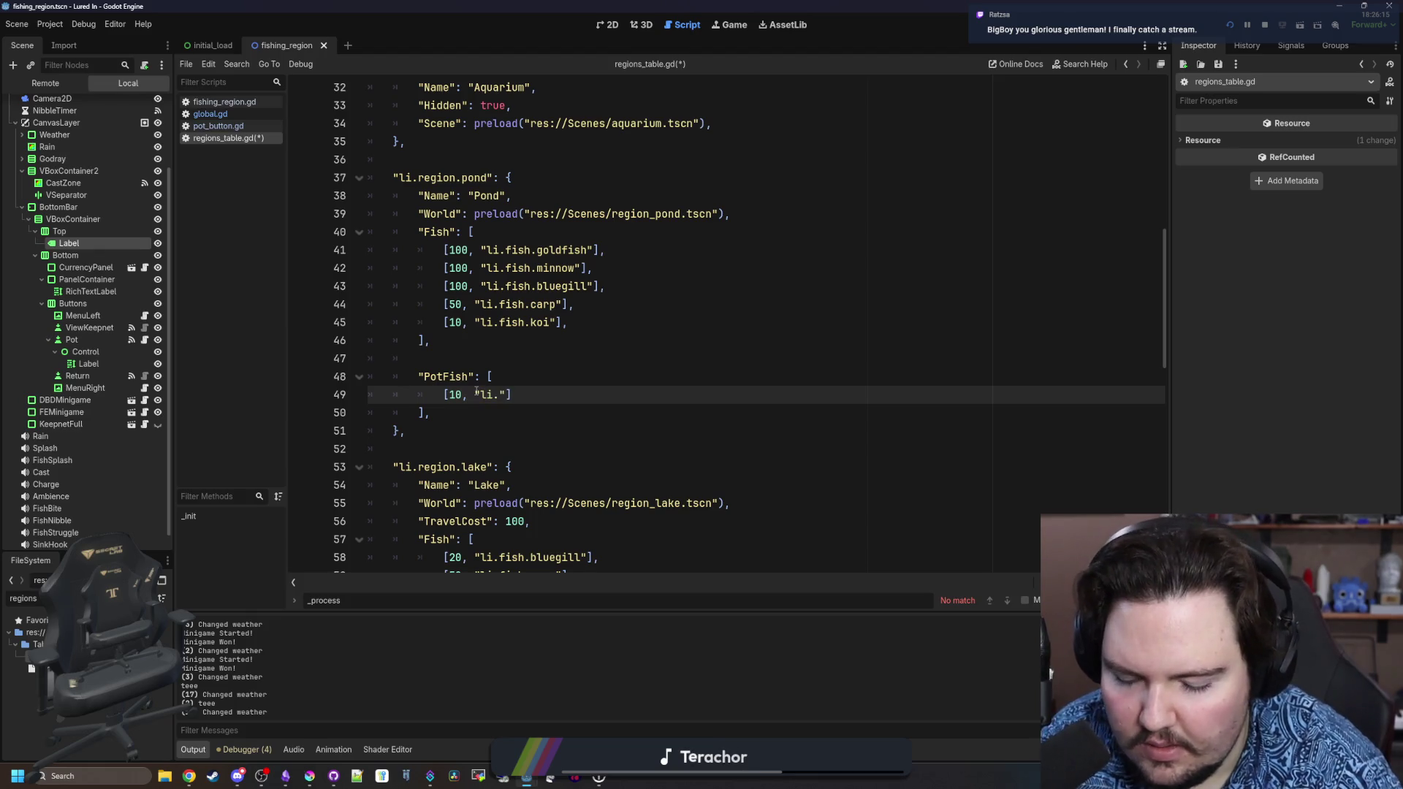
text(fish.crab)
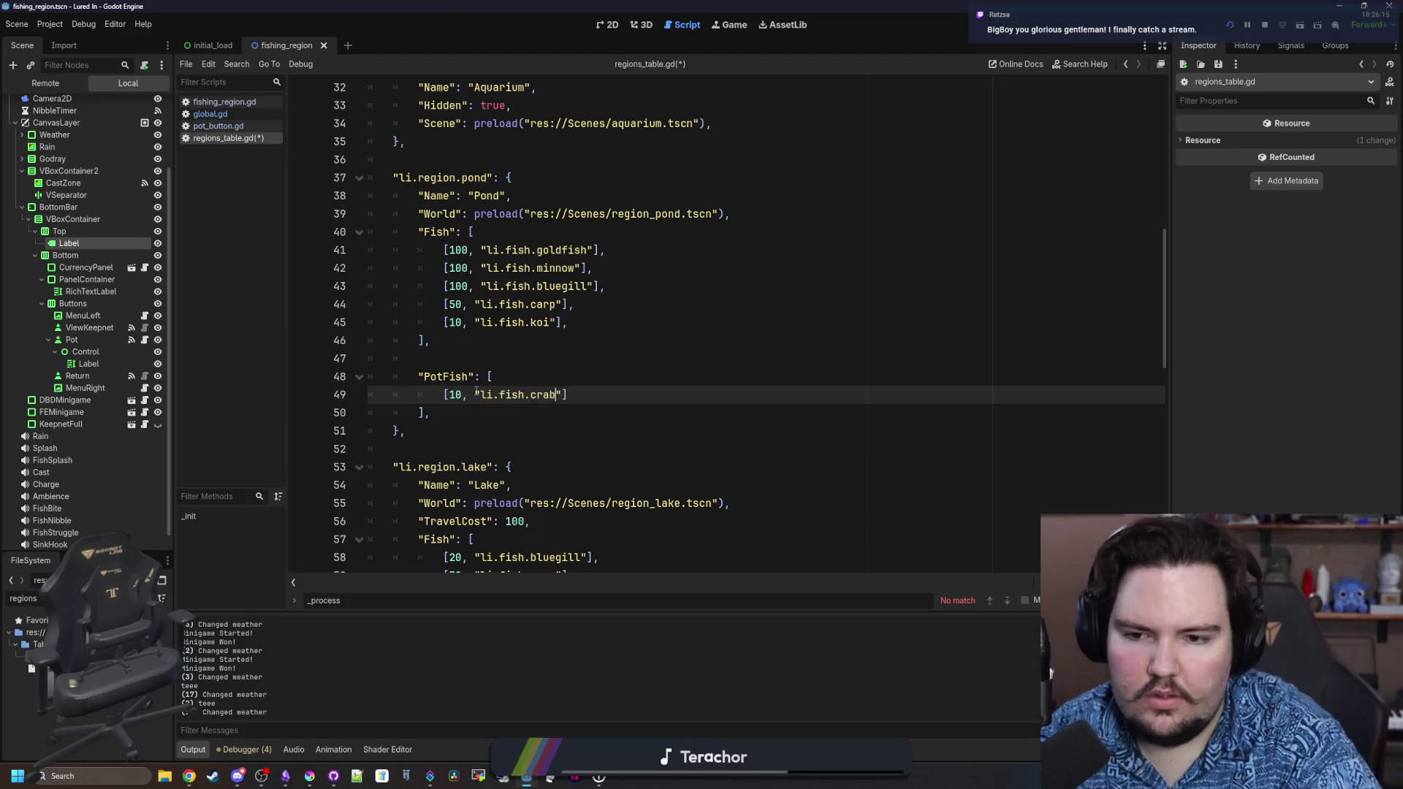
key(End)
text(,)
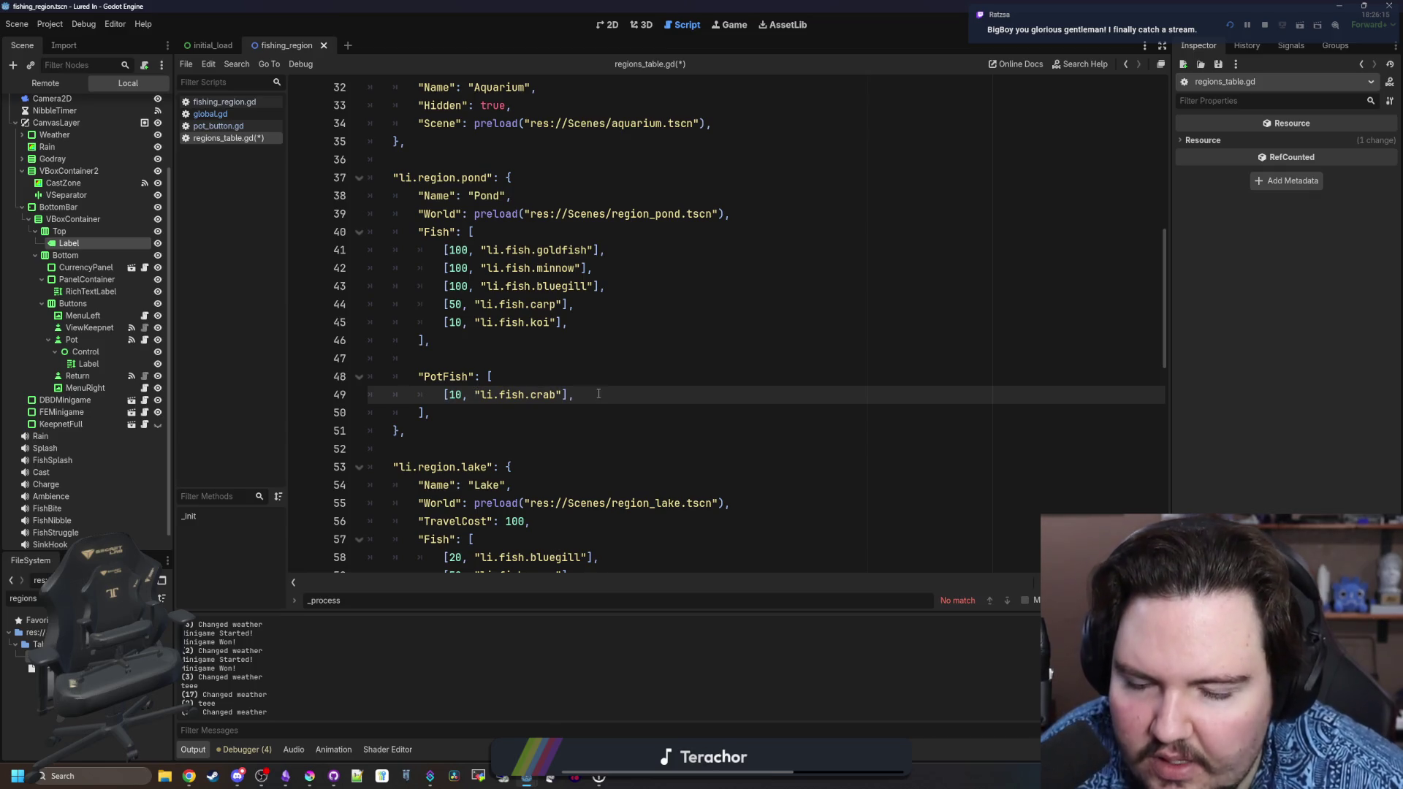
Copy the PotFish block into the Lake region and fix its indentation.
key(shift+Home)
click(649, 397)
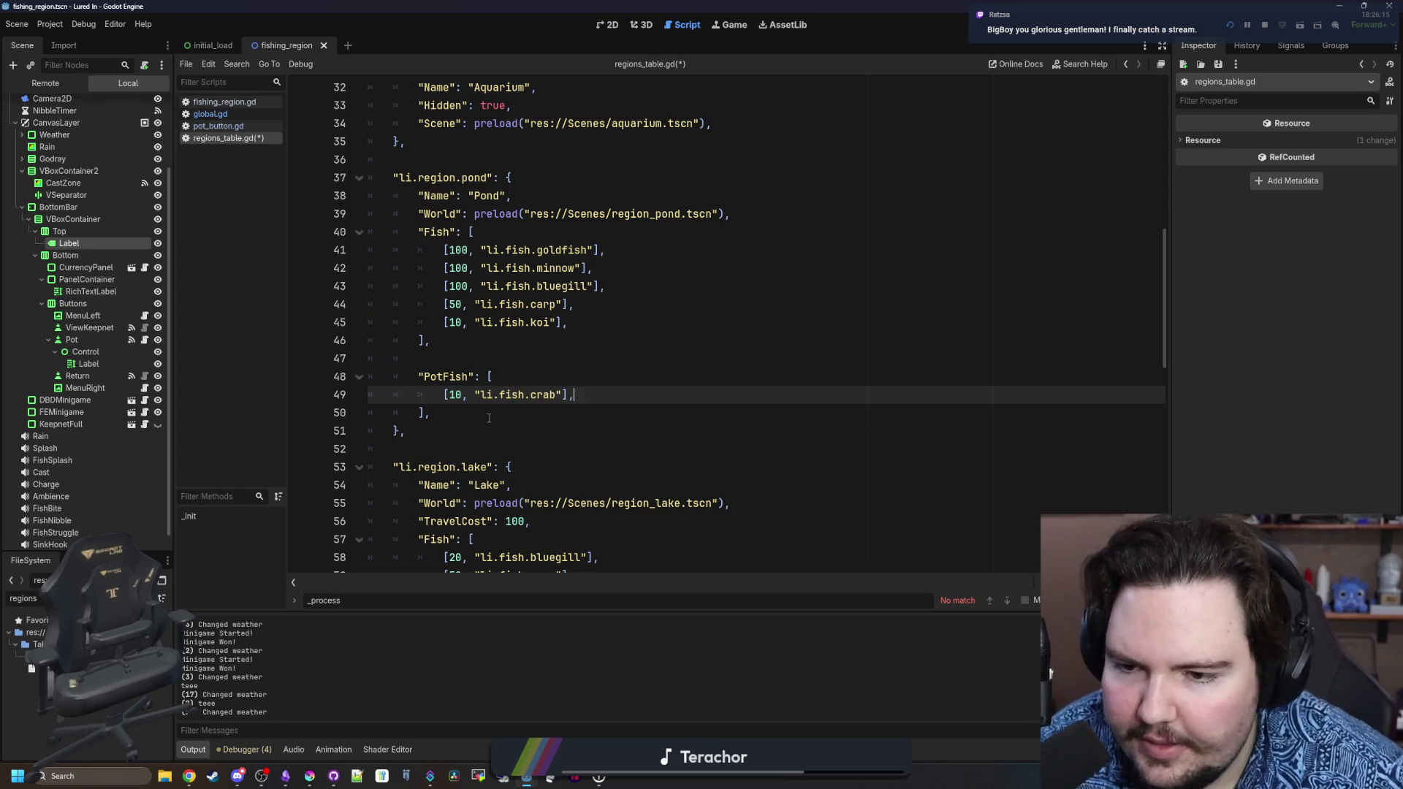
key(shift+Home)
key(shift+Up)
key(ctrl+c)
scroll(575, 394, down, 5)
click(576, 394)
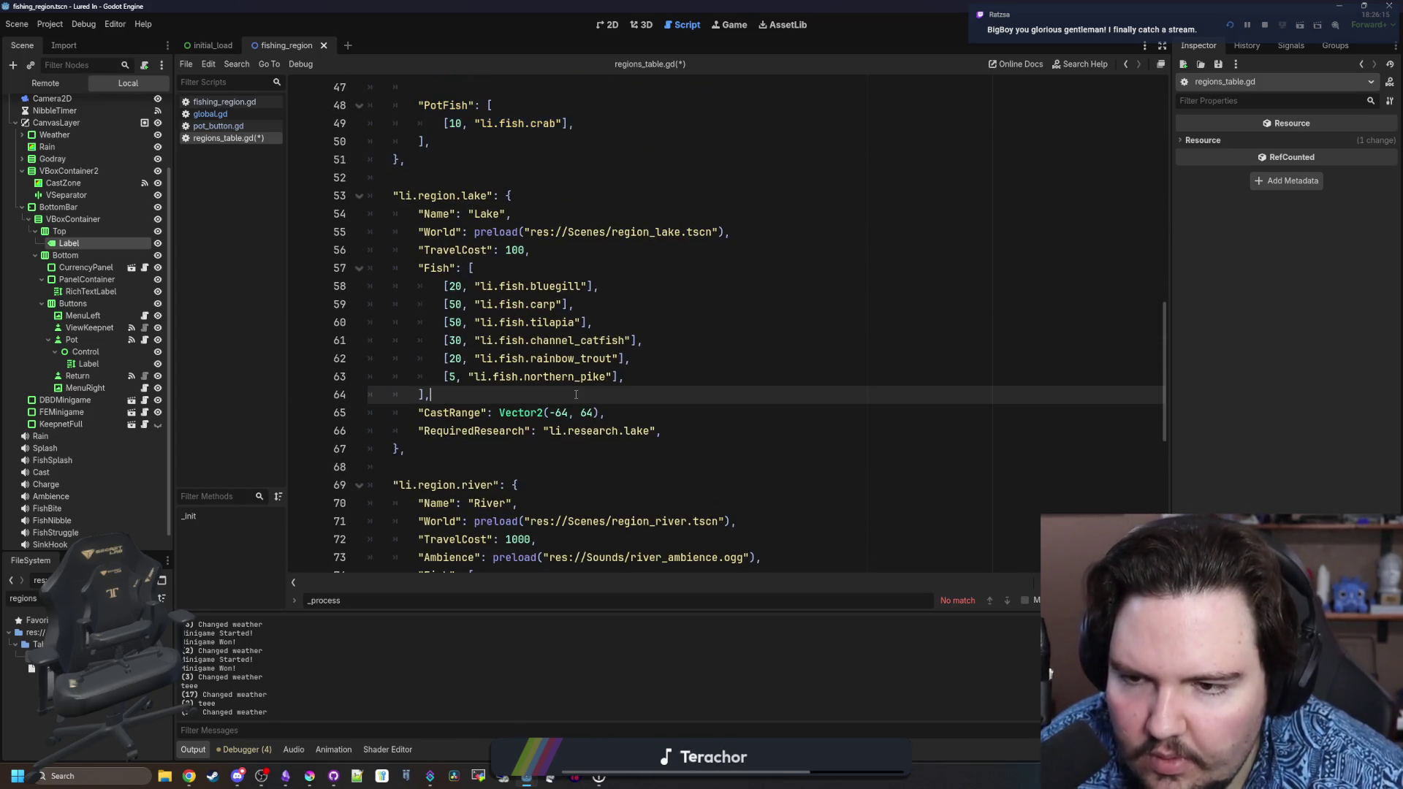
key(Return)
key(ctrl+v)
click(468, 413)
key(BackSpace)
key(BackSpace)
Paste the same PotFish block into the River region with correct indentation.
scroll(467, 413, down, 6)
click(473, 447)
key(Down)
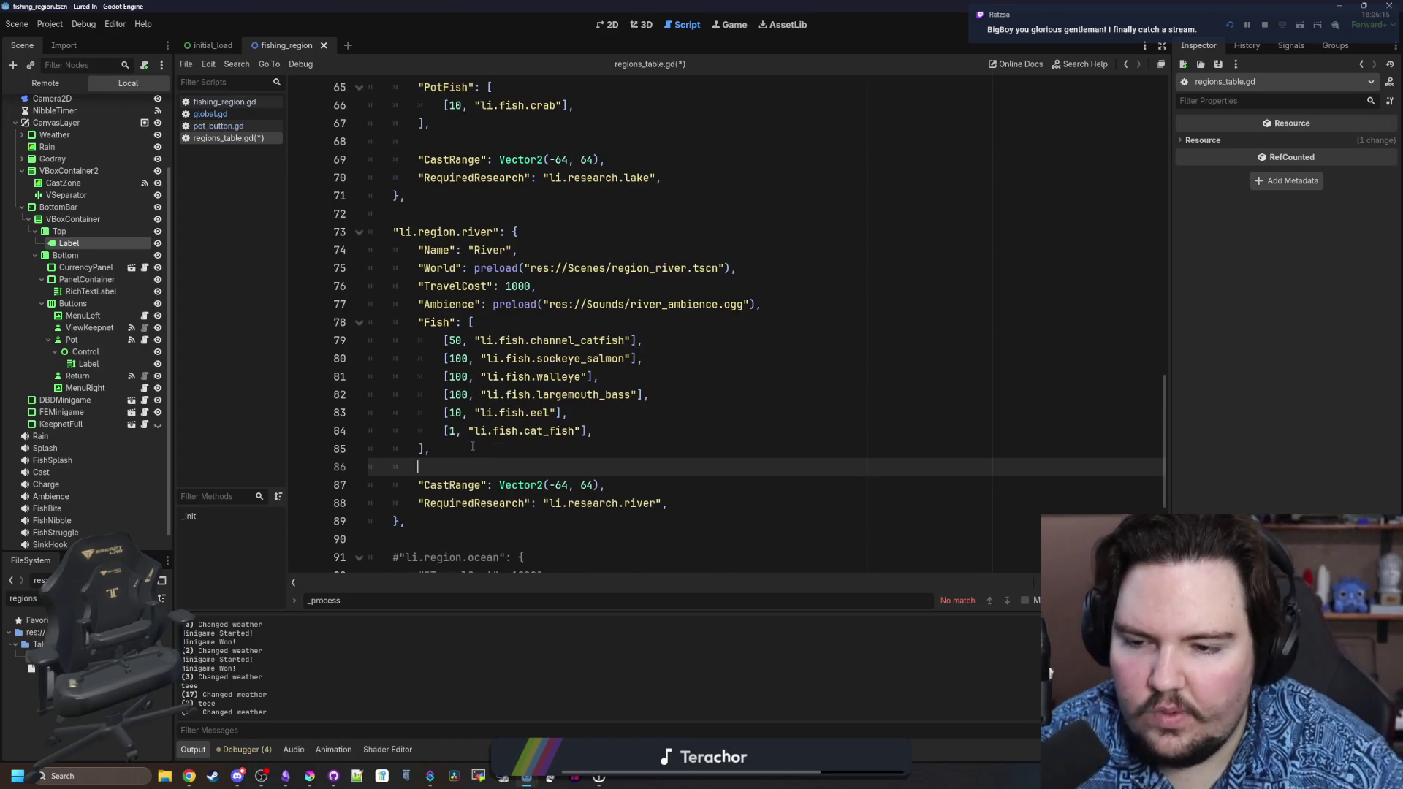
key(ctrl+v)
click(468, 464)
key(BackSpace)
key(BackSpace)
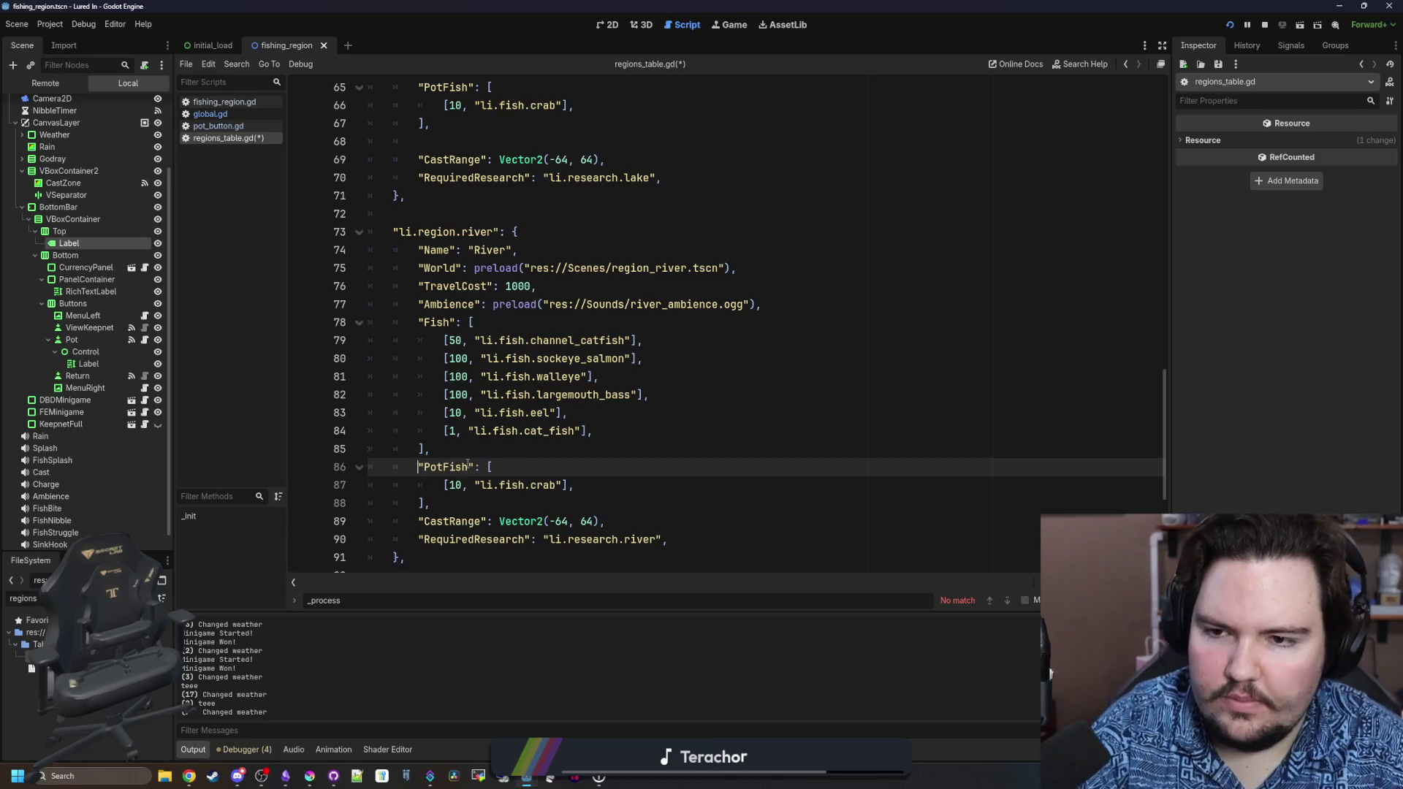
Save regions_table.gd and switch back to global.gd.
scroll(468, 464, down, 5)
scroll(480, 419, up, 3)
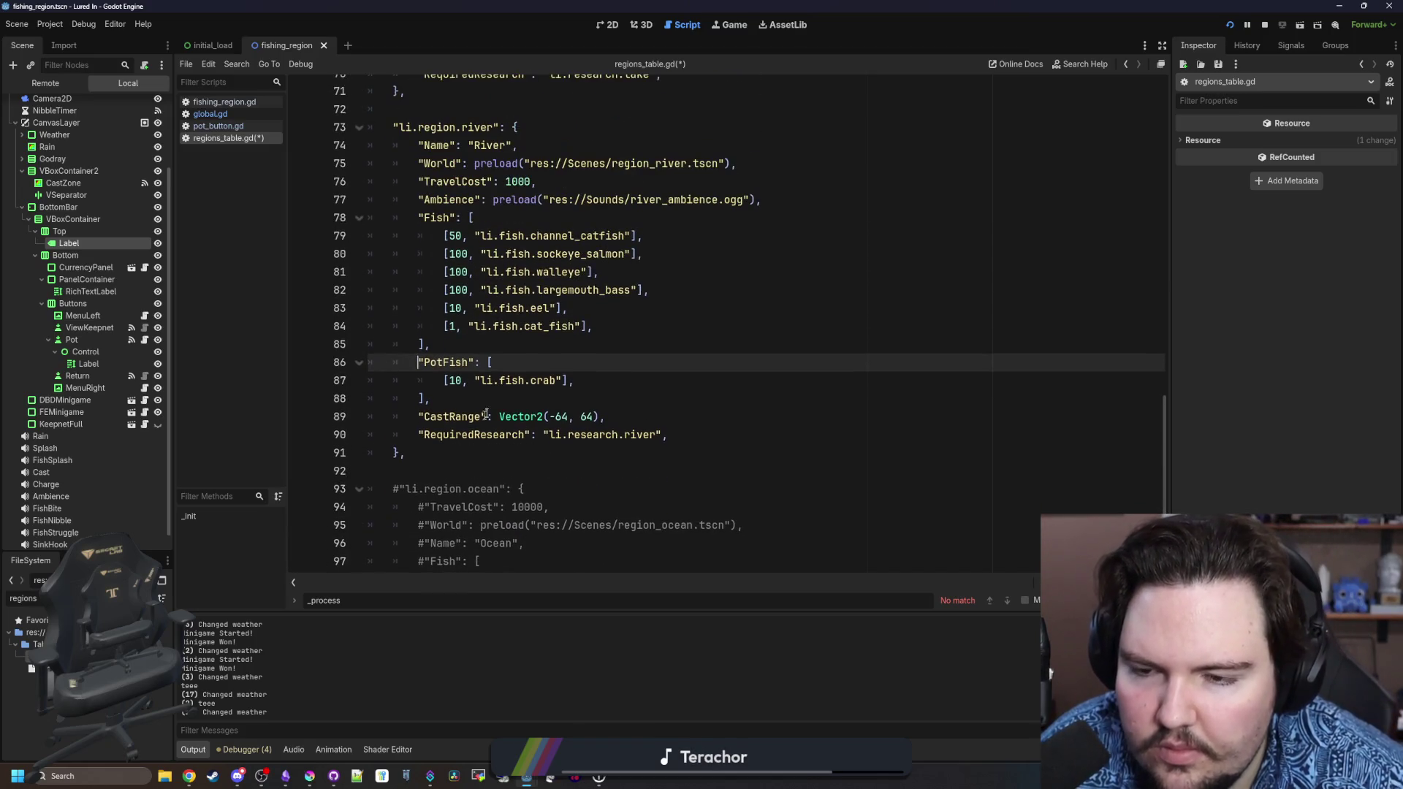
scroll(480, 419, up, 9)
click(616, 356)
key(ctrl+s)
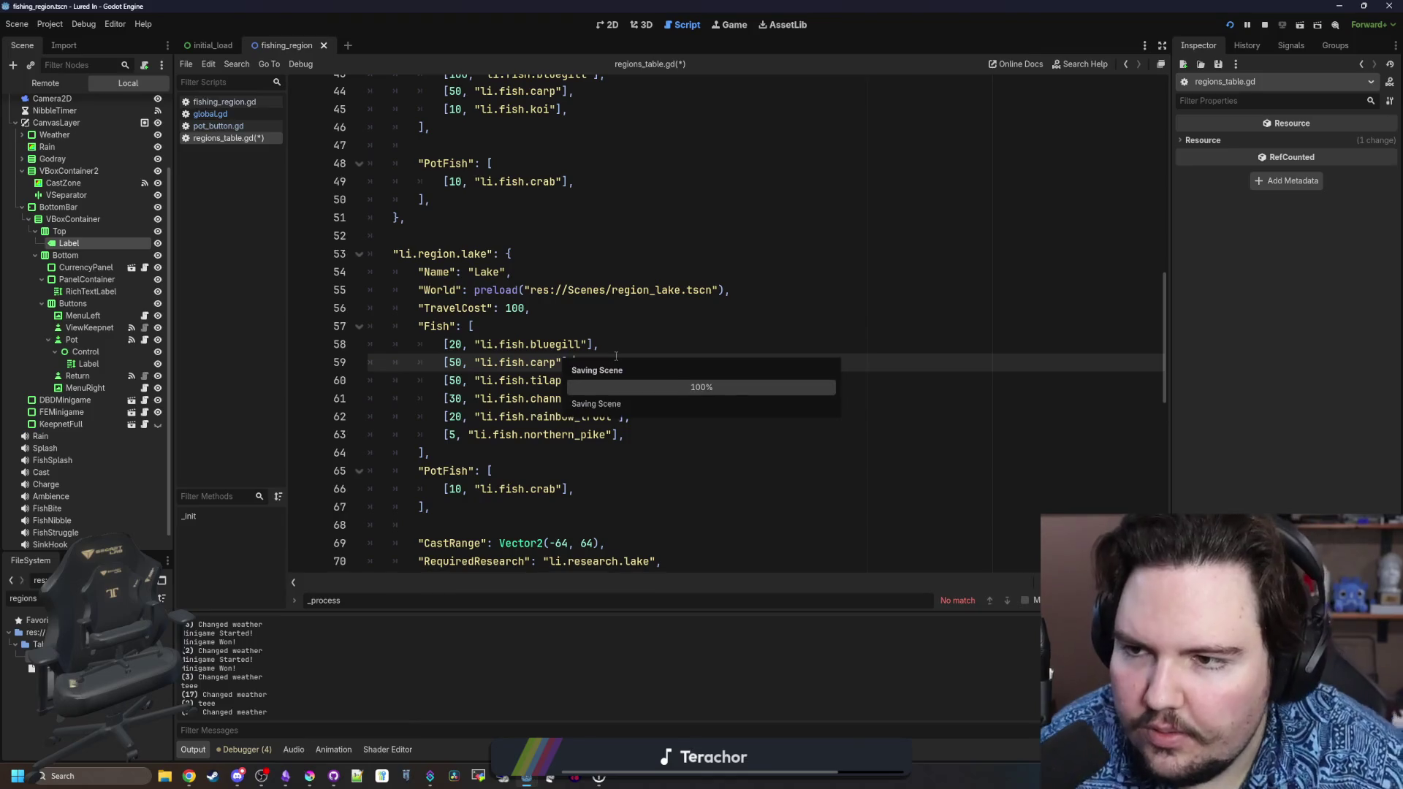
click(235, 115)
click(559, 319)
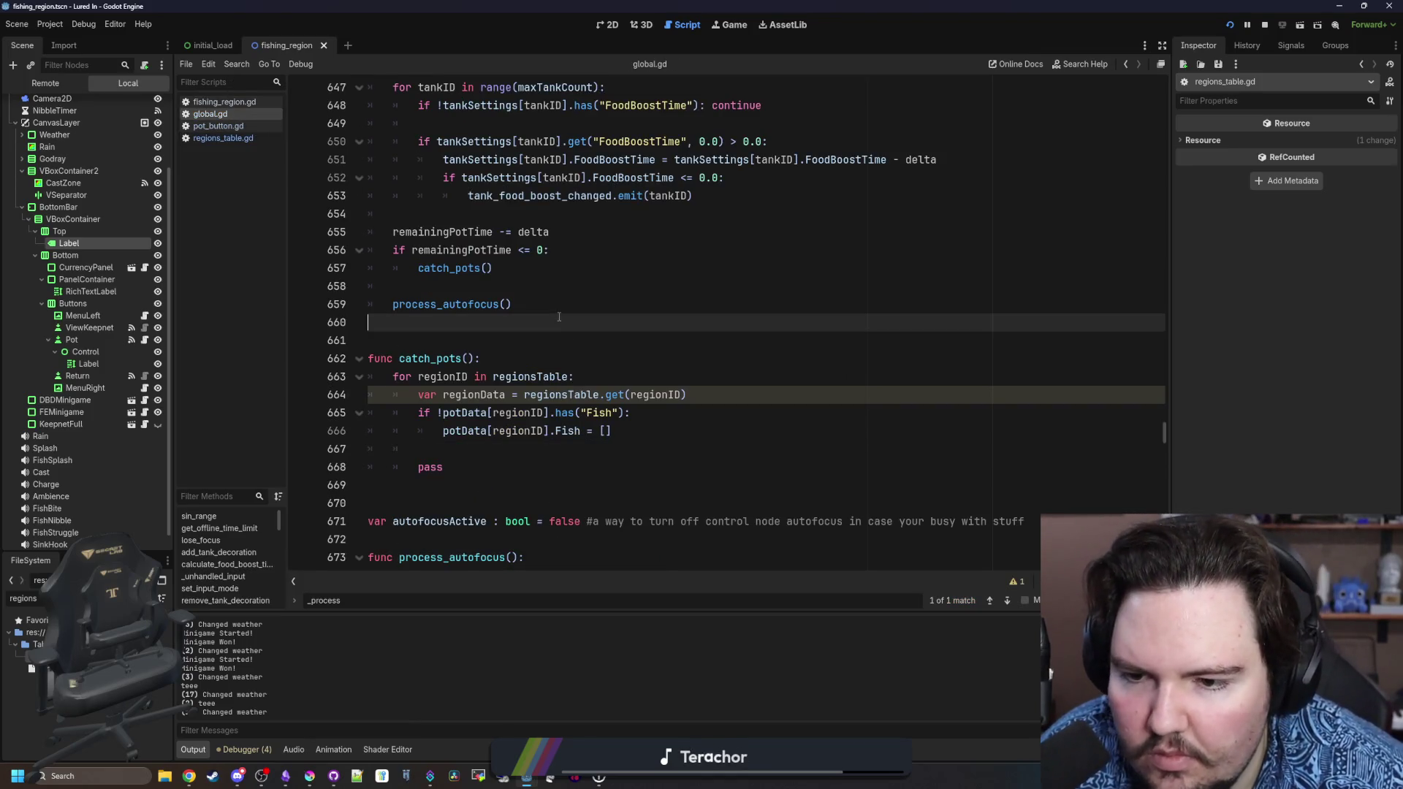
Replace pass with var fish = choose_weighted(regionData.PotFish)[1].
scroll(559, 316, down, 1)
double_click(569, 410)
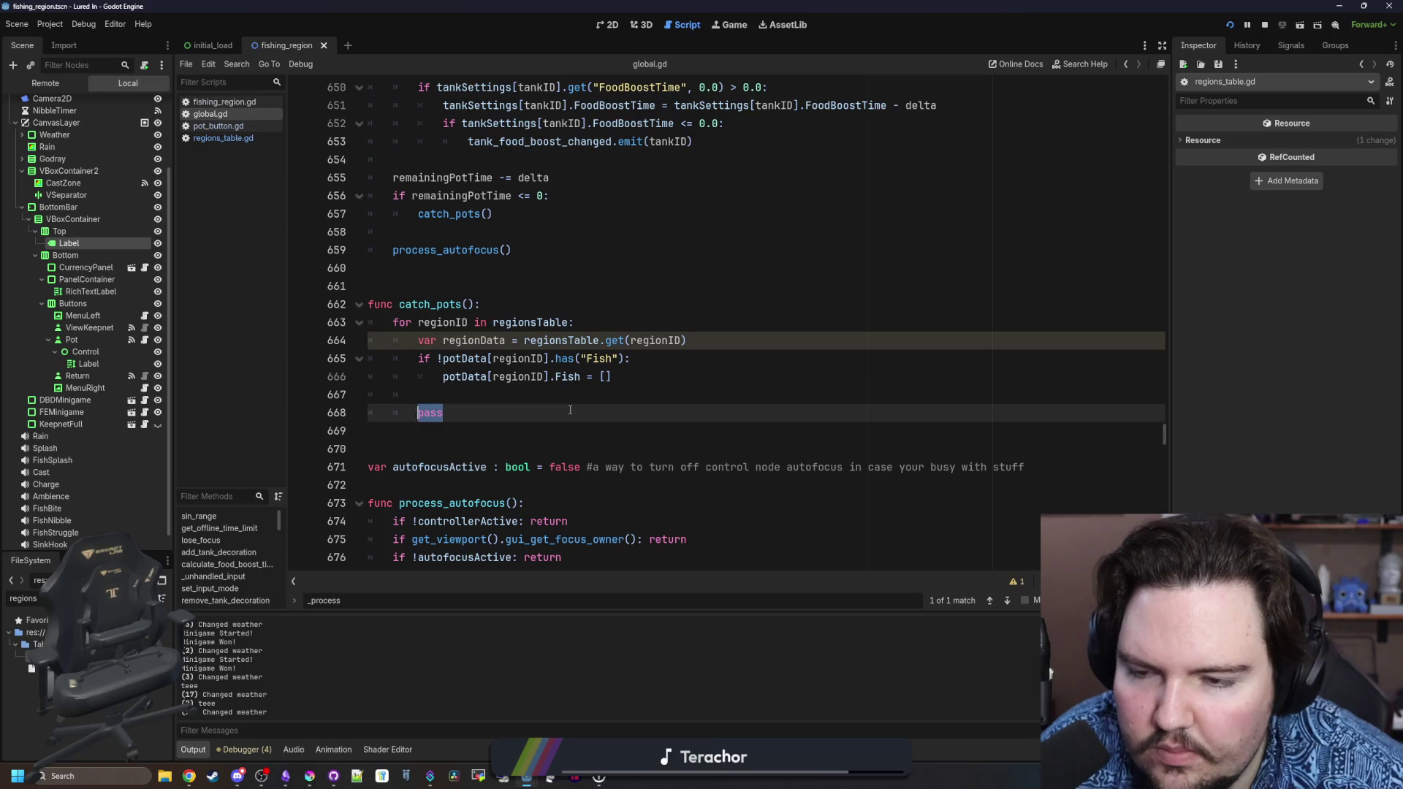
key(BackSpace)
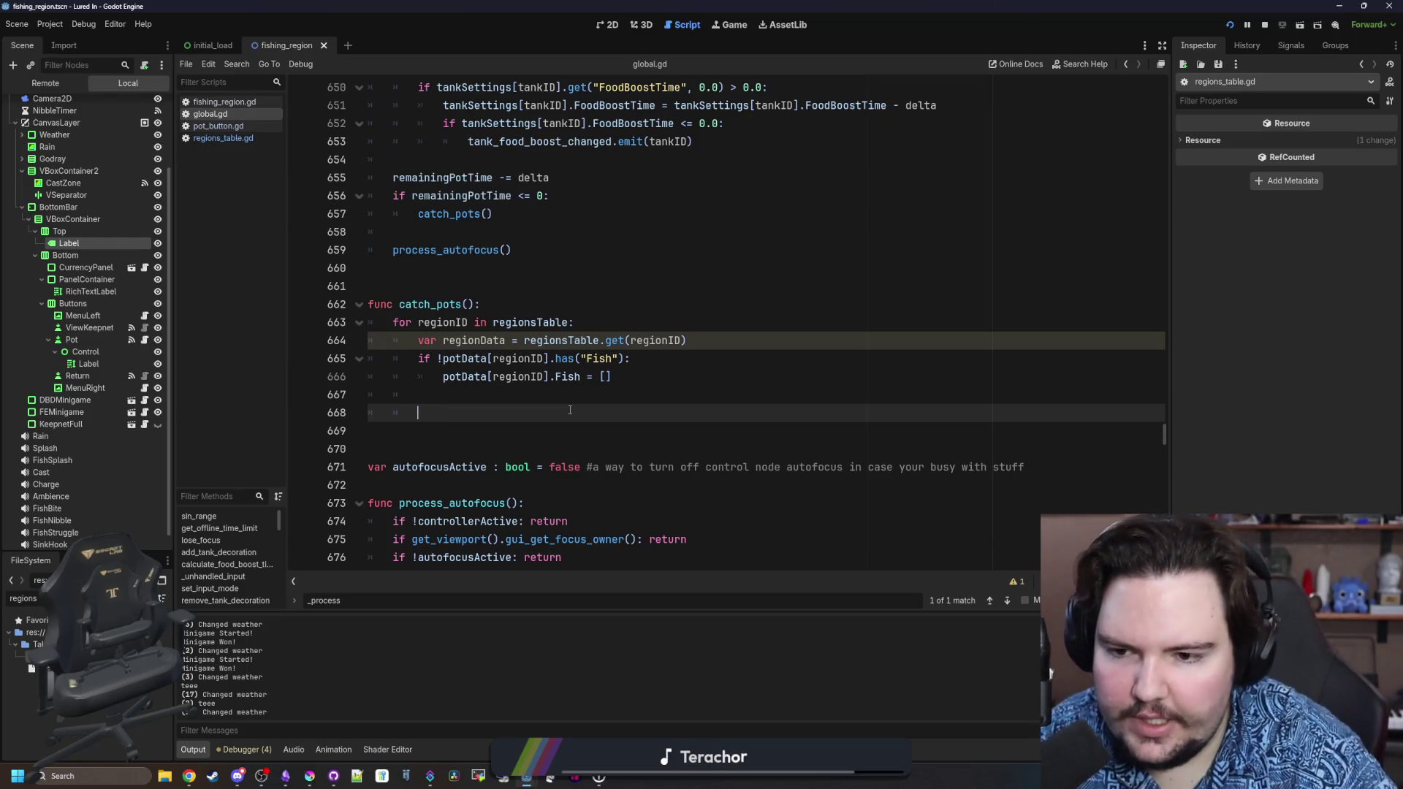
text(choose_we)
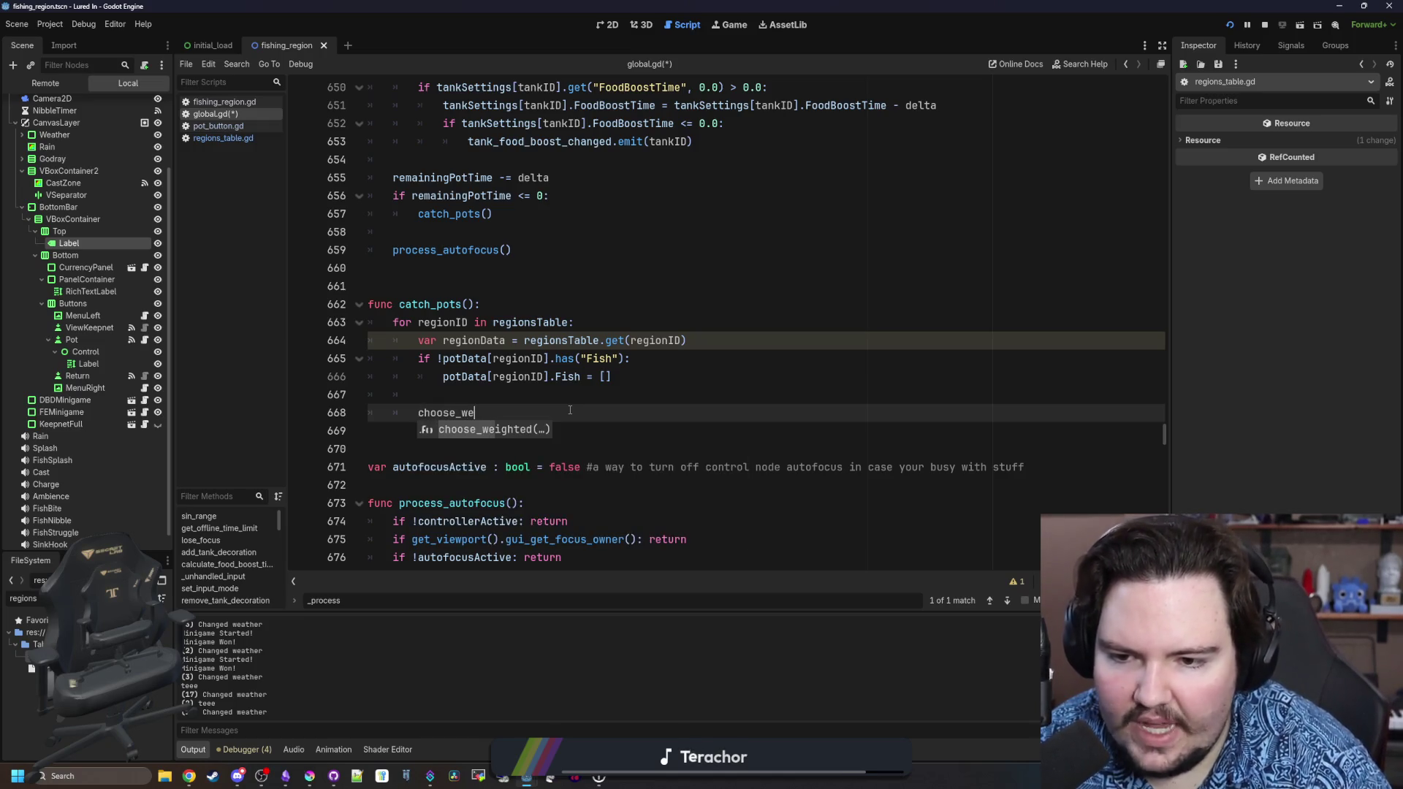
key(Return)
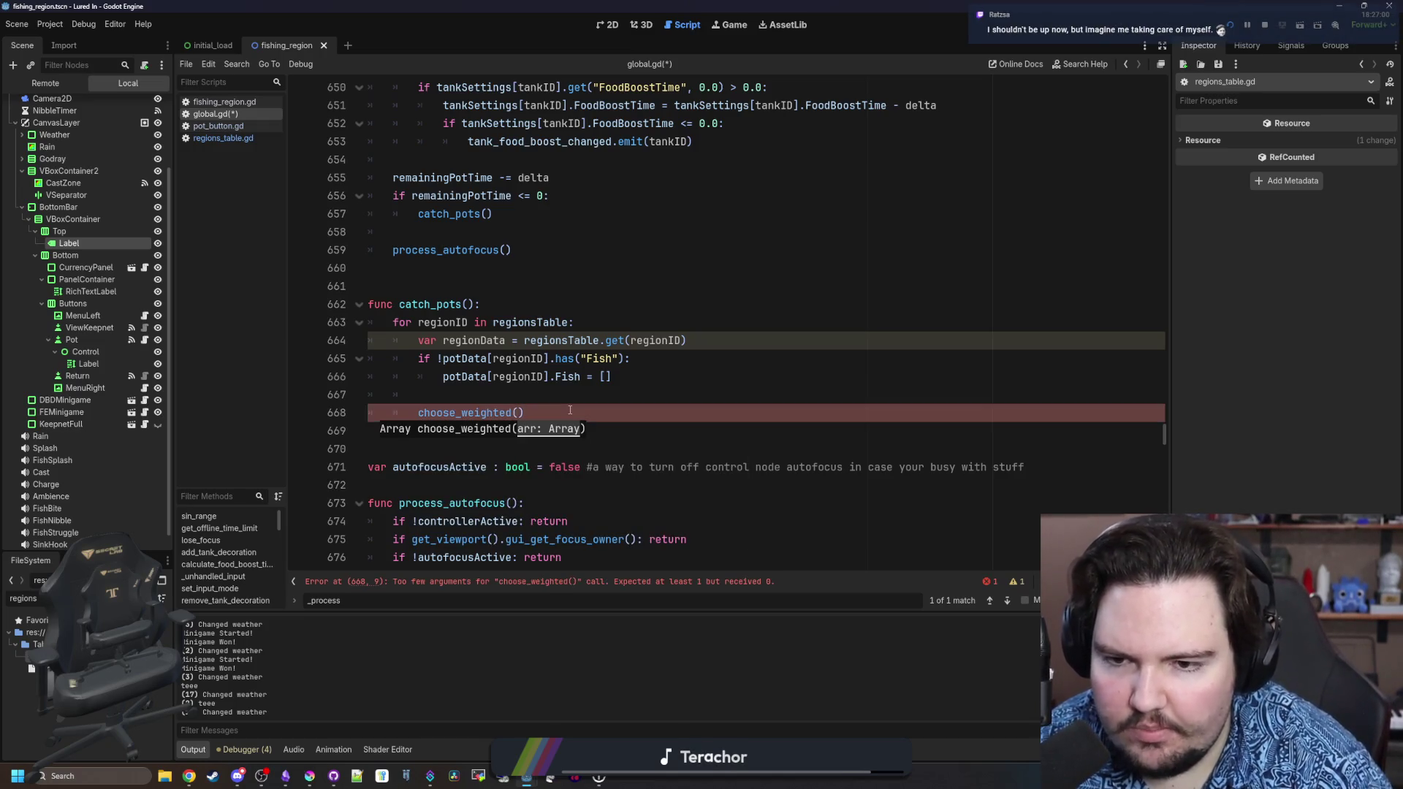
text(regionData.Po)
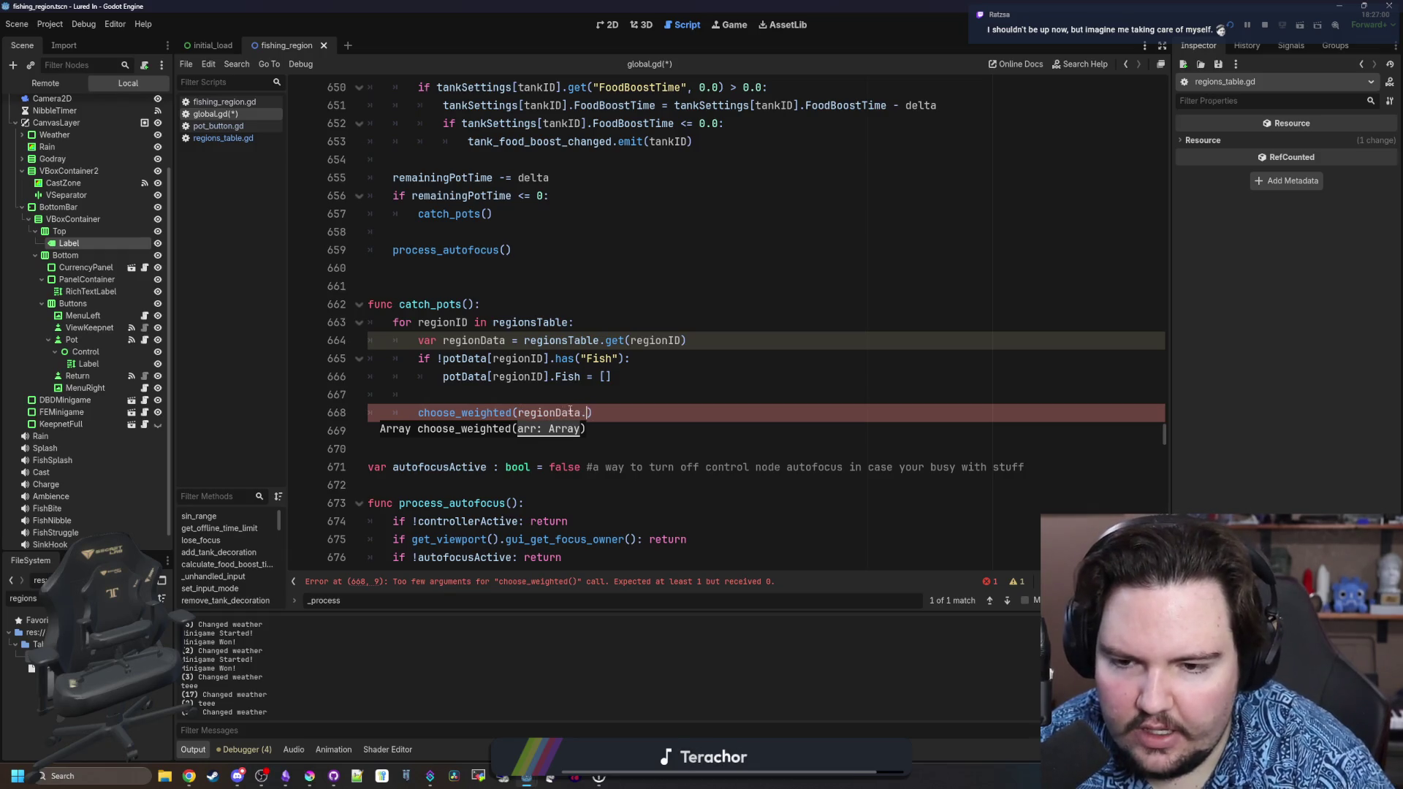
text(tFish)
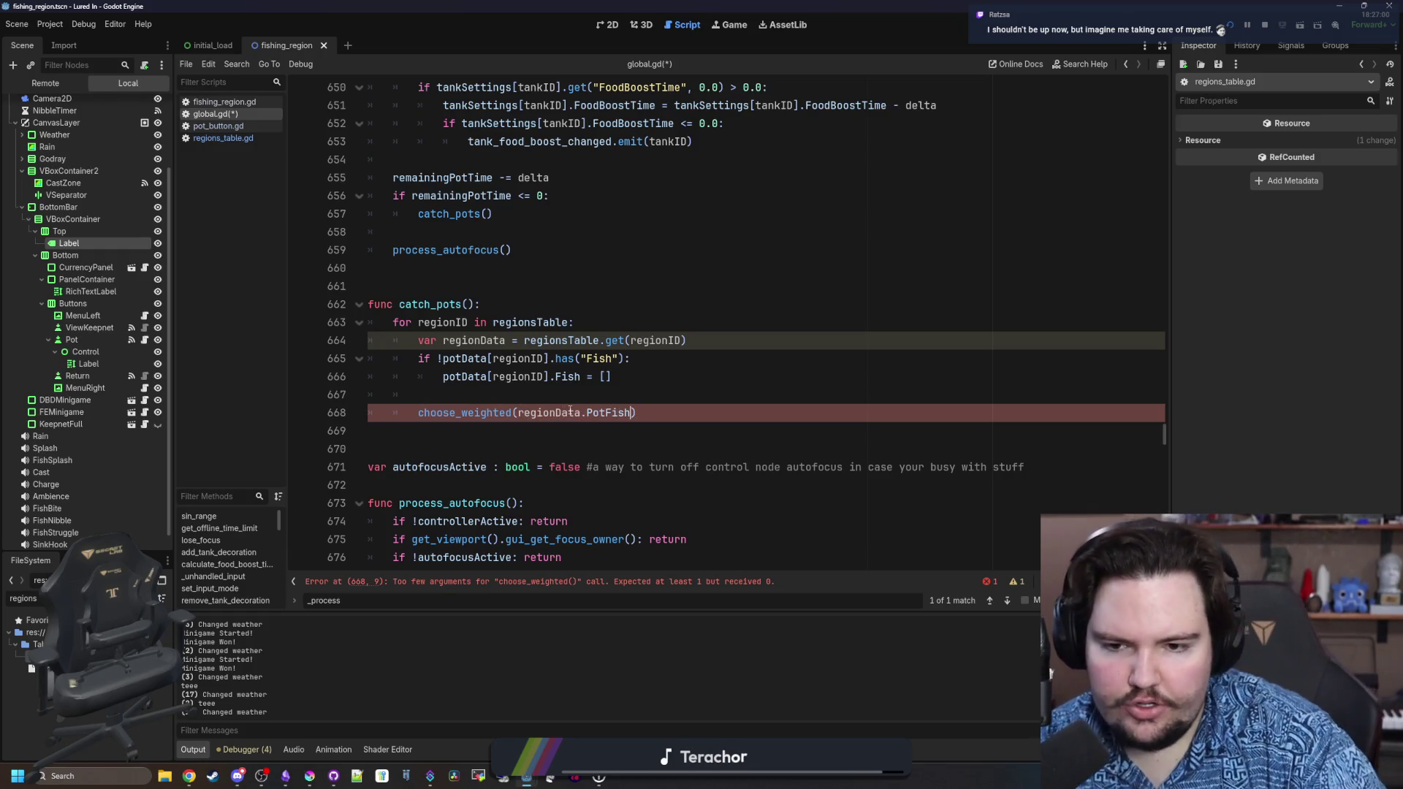
text())
click(416, 412)
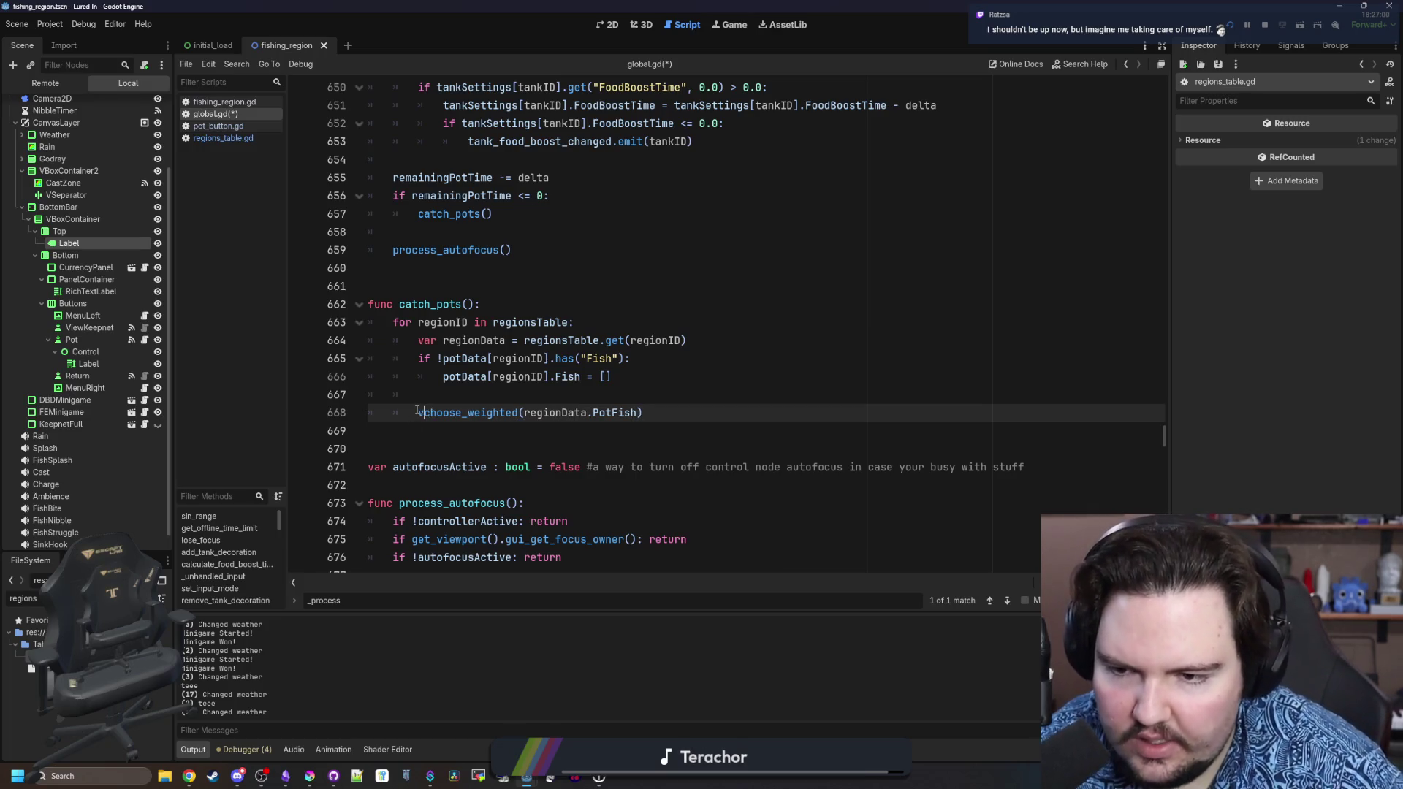
text(var fish -=)
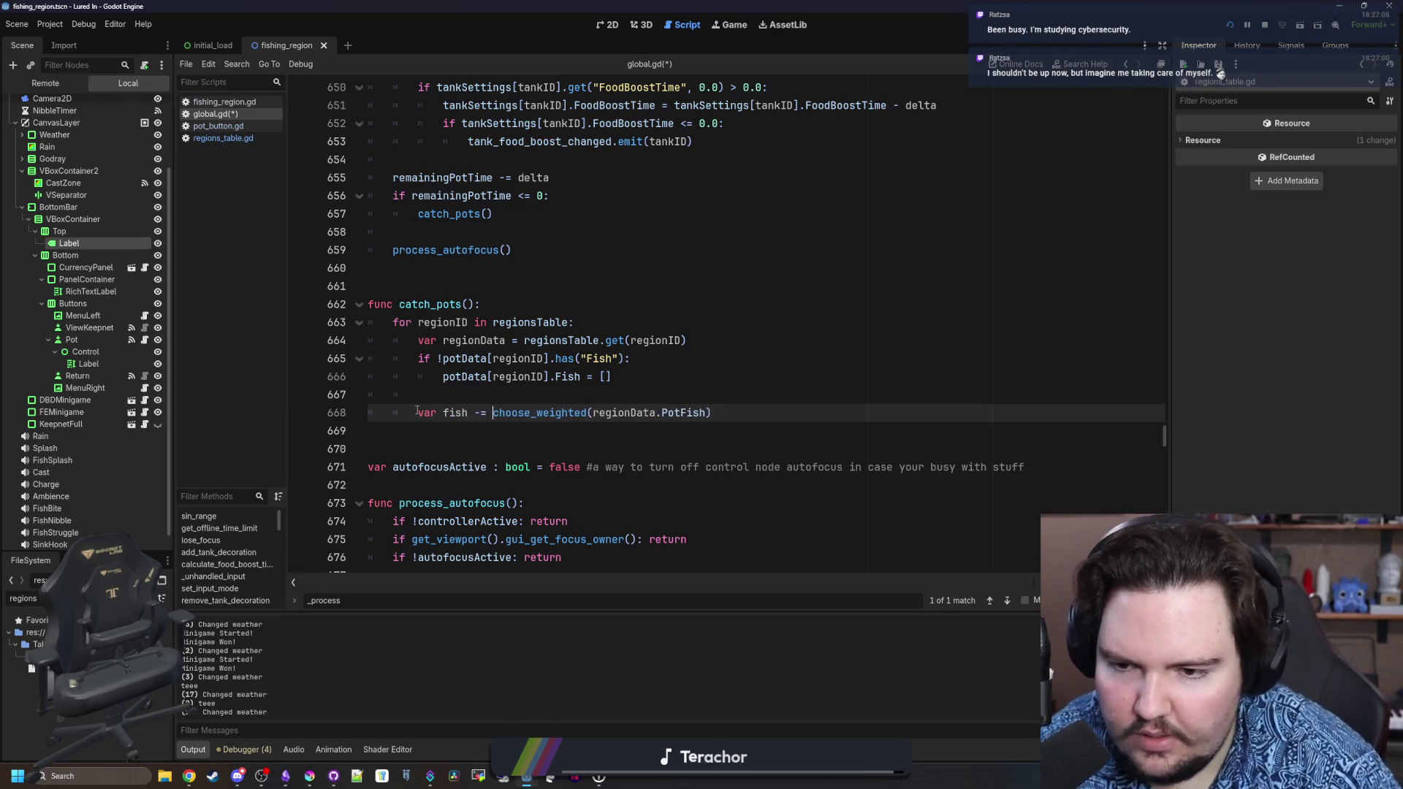
key(BackSpace)
key(BackSpace)
key(BackSpace)
text(=)
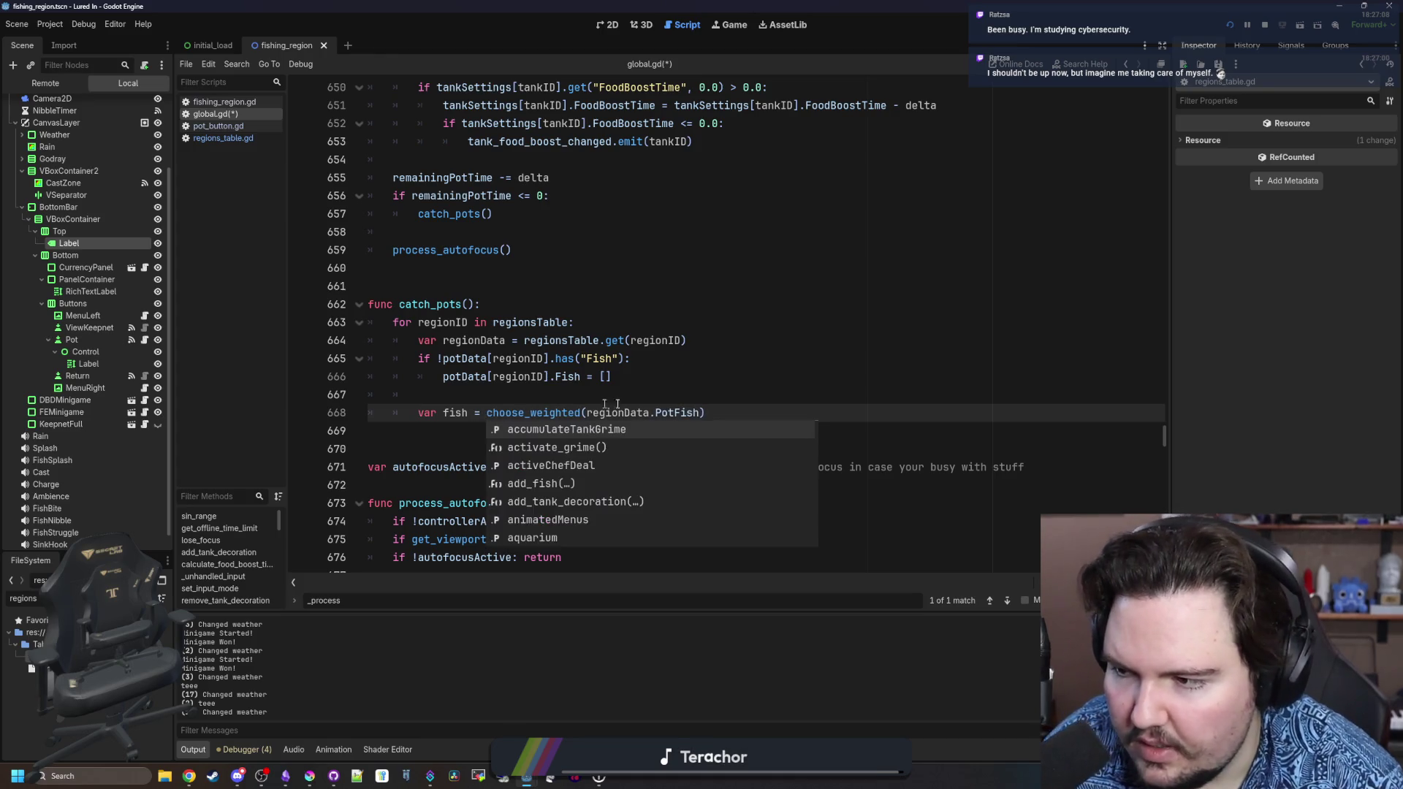
click(776, 404)
click(740, 412)
text([1])
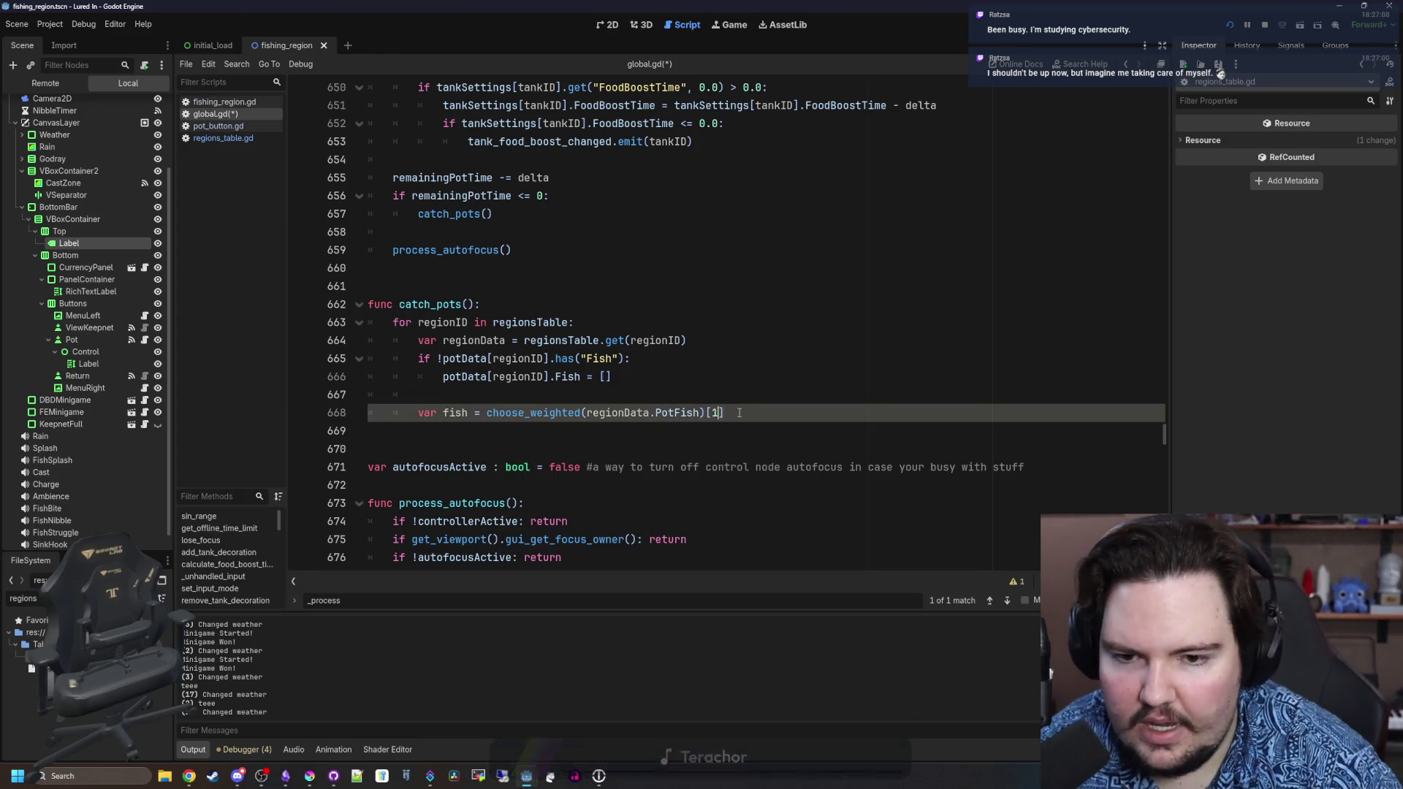
Append the fish with potData[regionID].Fish.push_back(fish) and save the script.
key(Return)
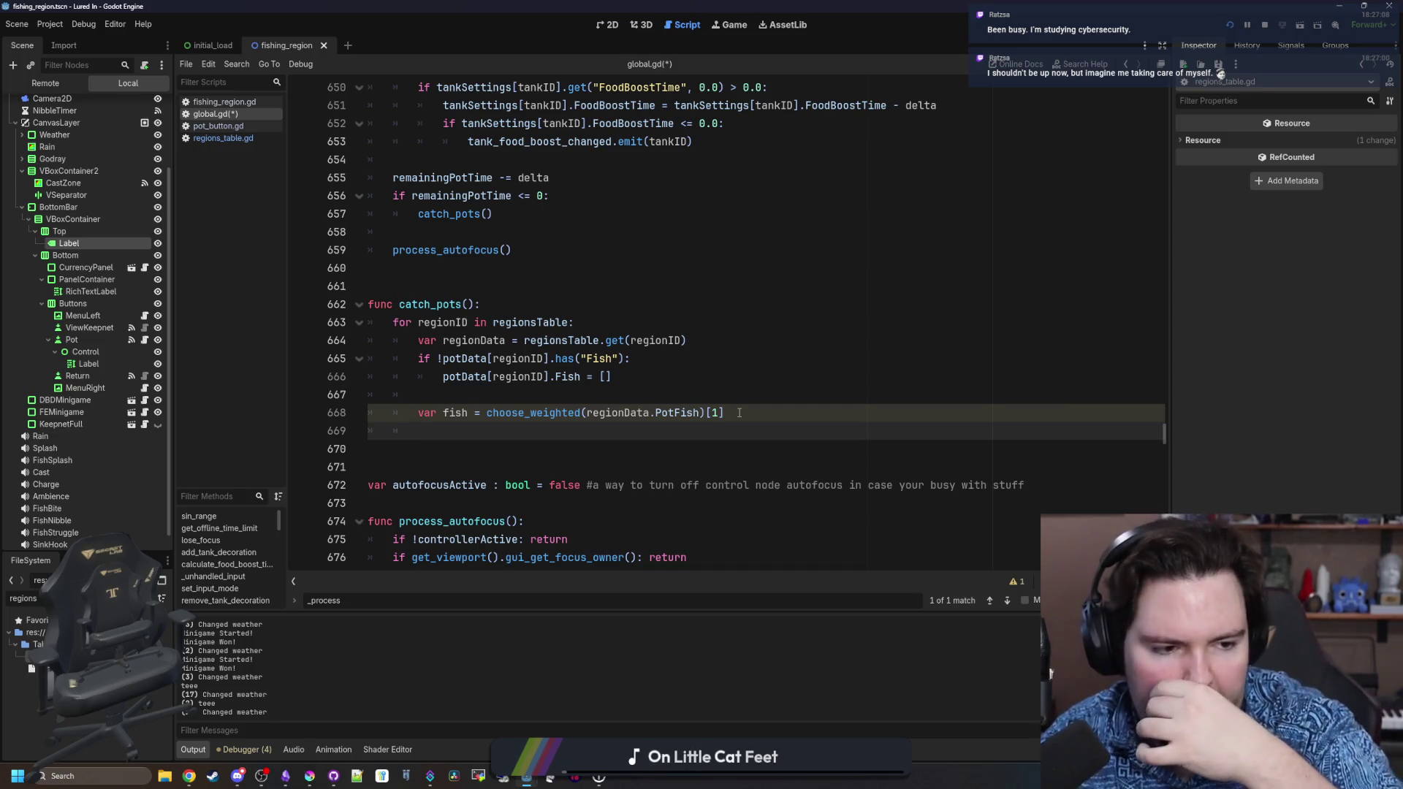
key(Return)
text(potData[])
text(regionID)
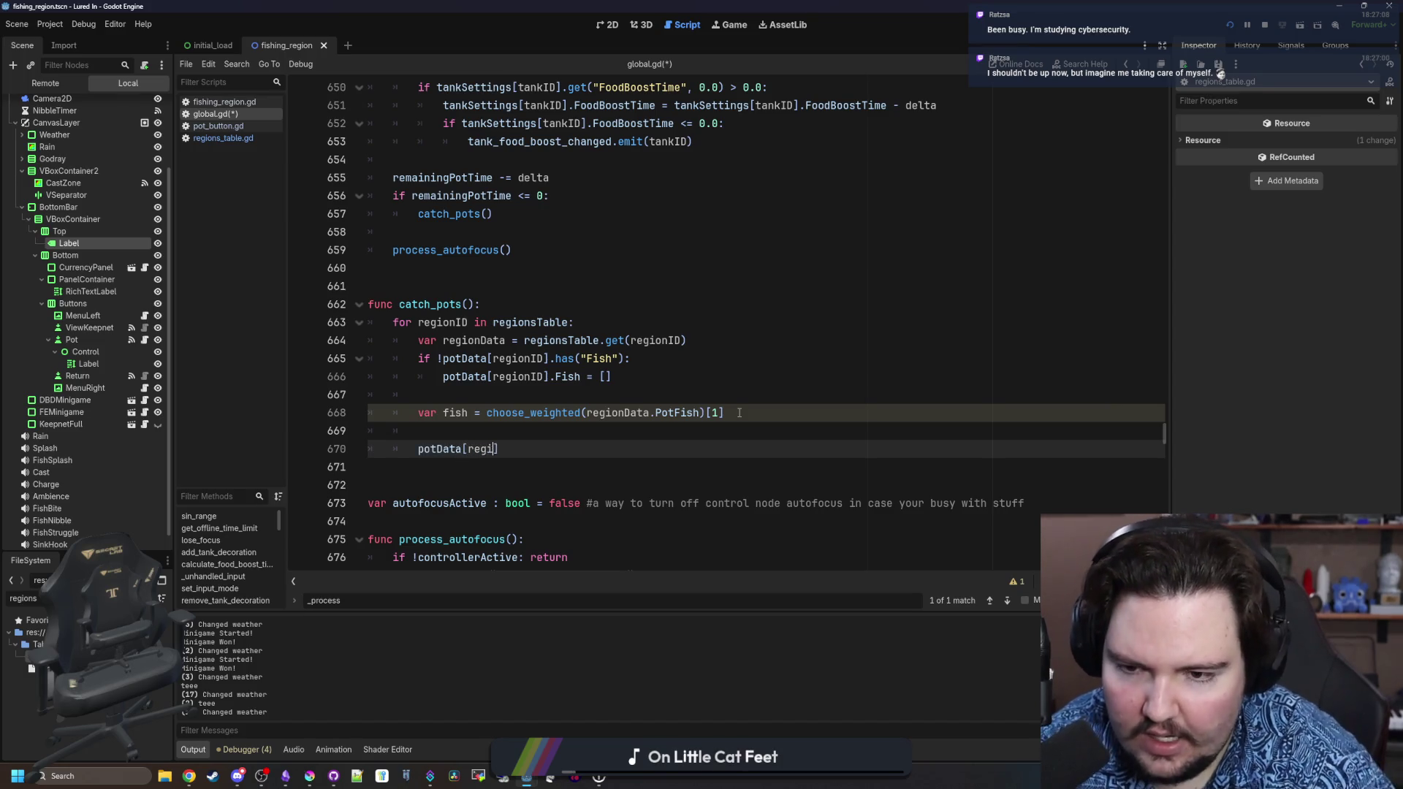
text(].Fish.ou)
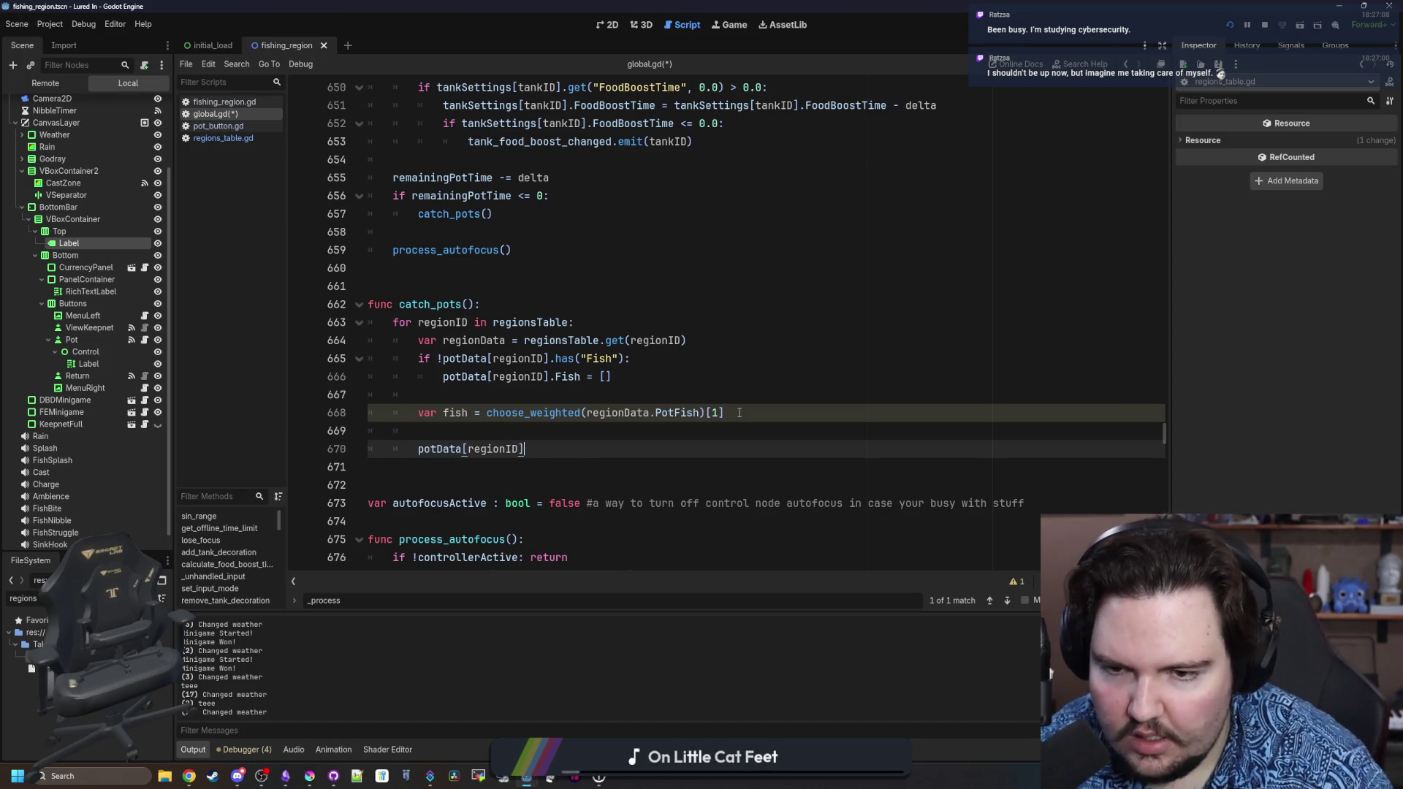
key(BackSpace)
key(BackSpace)
text(push_back*()
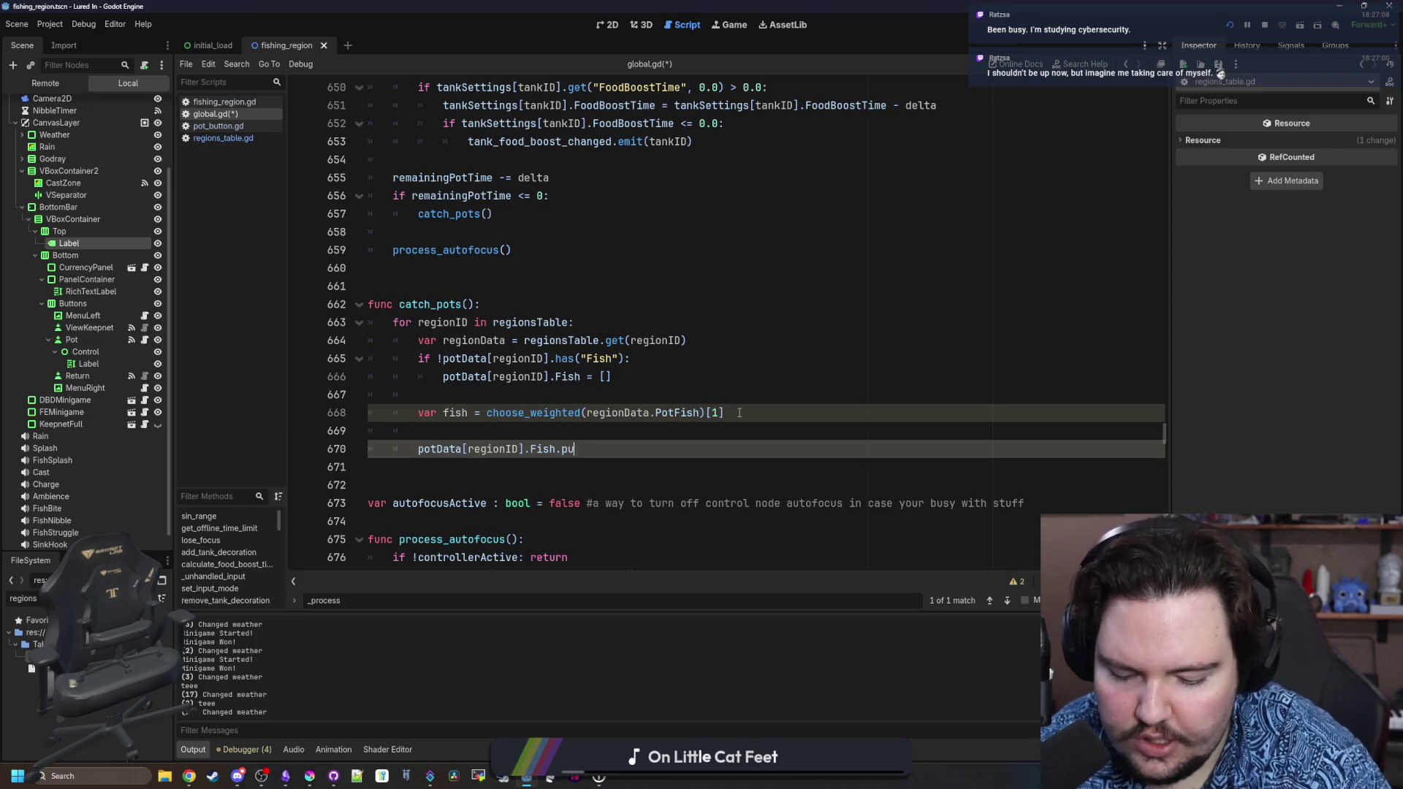
key(BackSpace)
key(BackSpace)
text((fish)
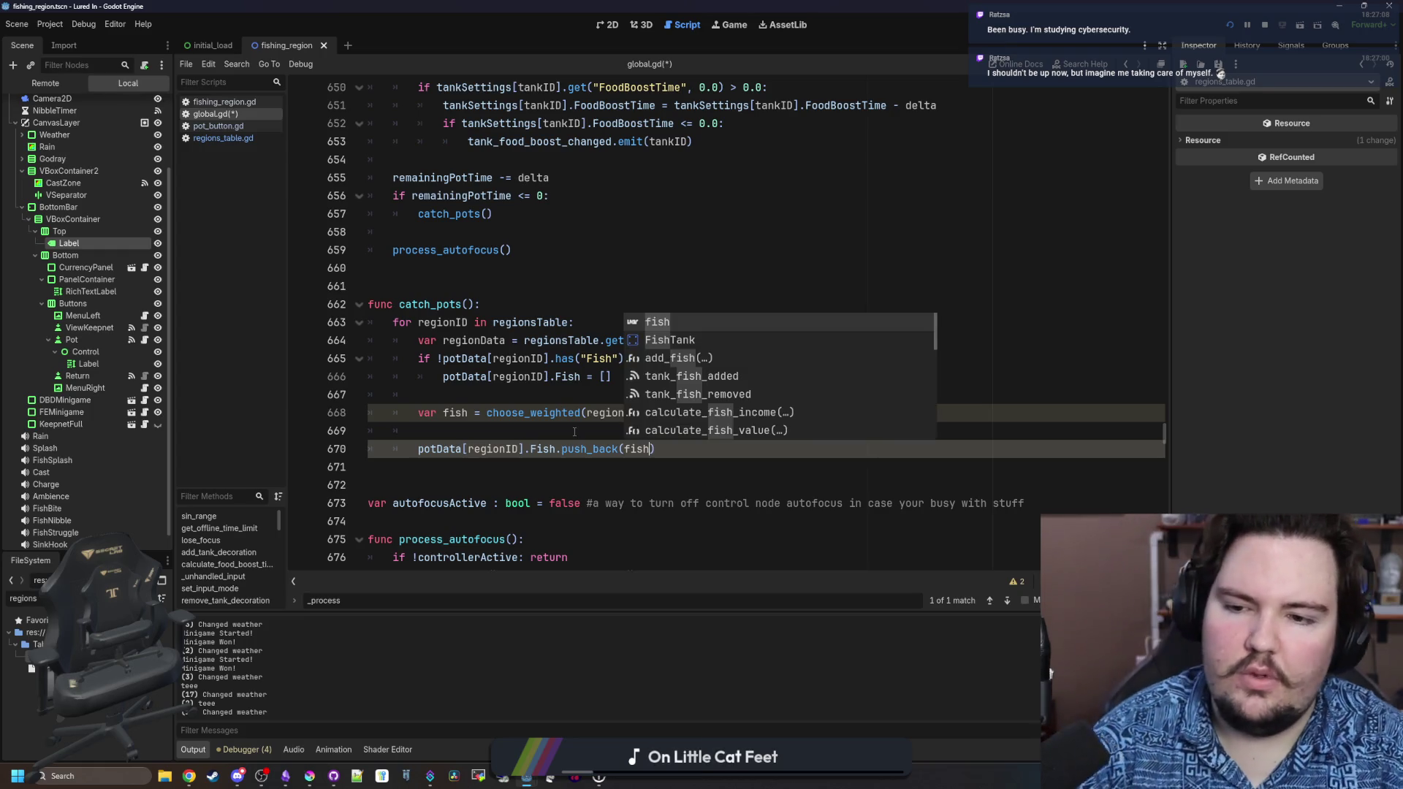
click(739, 412)
key(Delete)
click(486, 391)
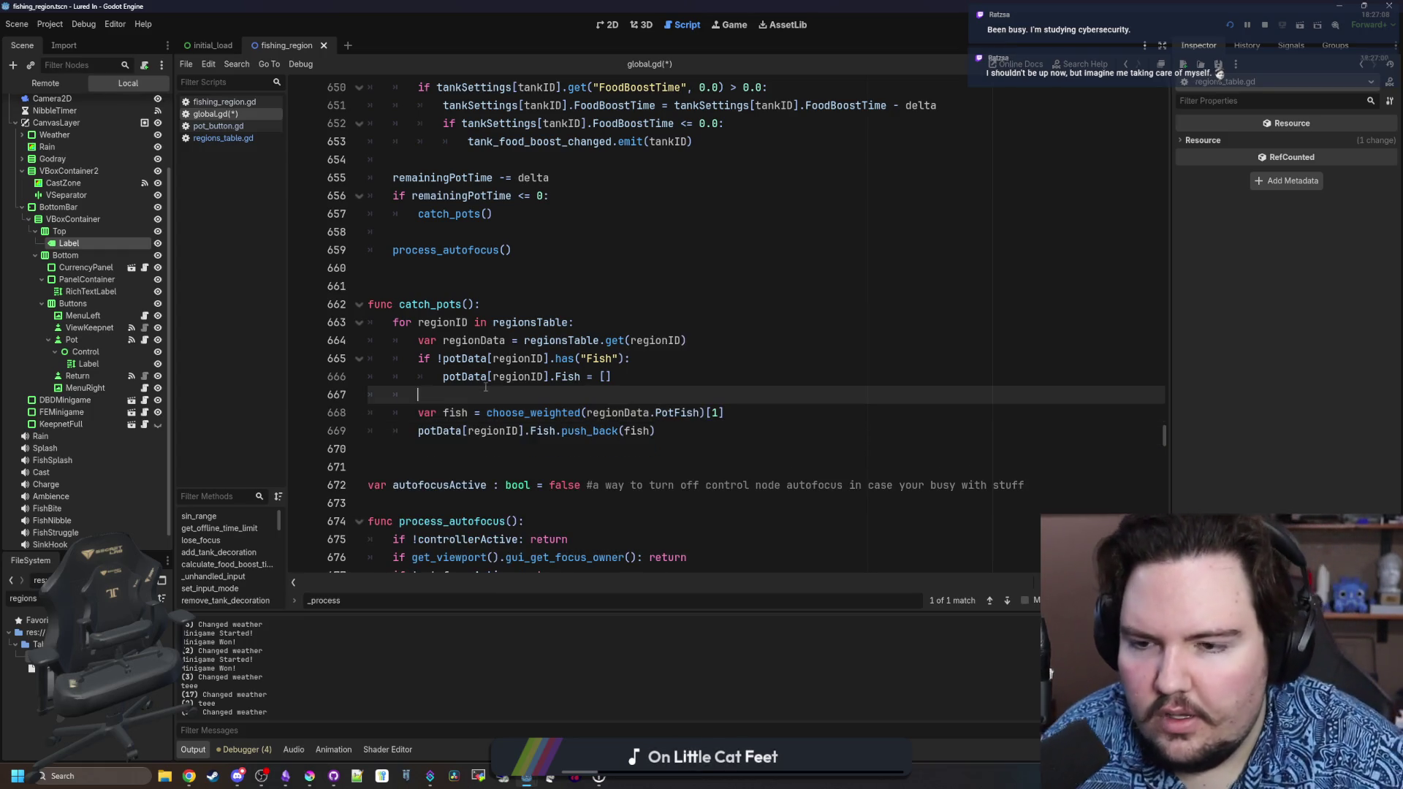
key(ctrl+s)
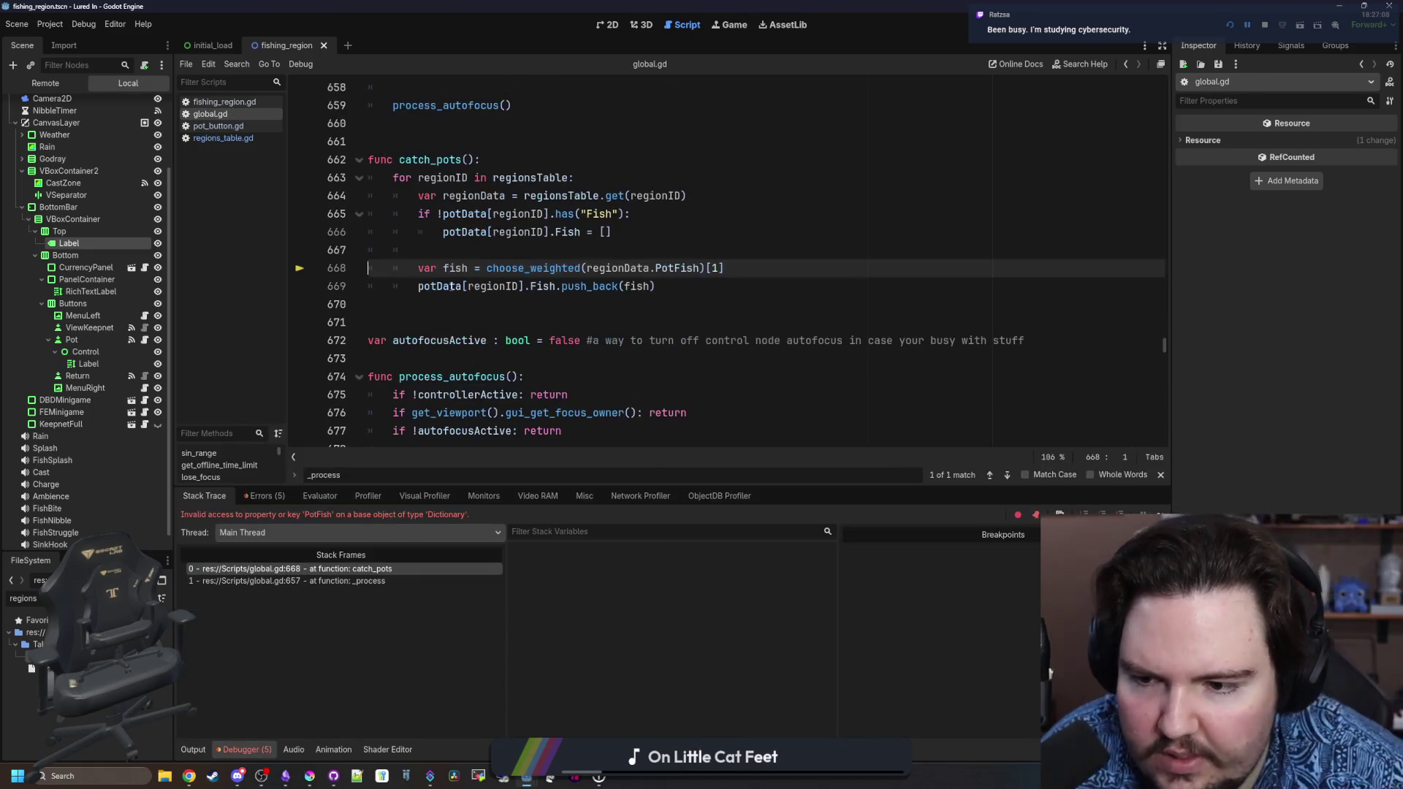
Stop the running game and switch back to regions_table.gd.
click(1264, 25)
click(646, 289)
key(F5)
click(471, 254)
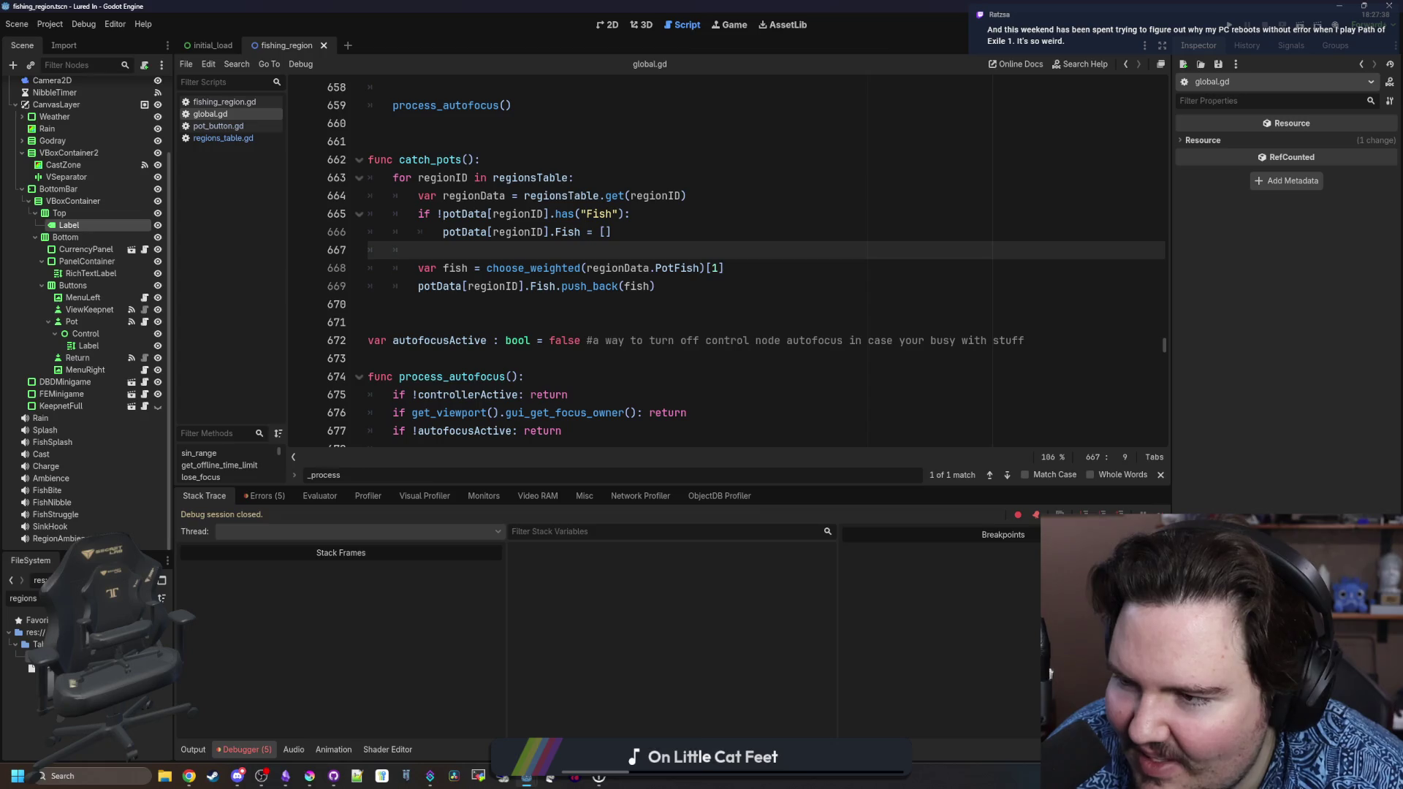
key(alt+Left)
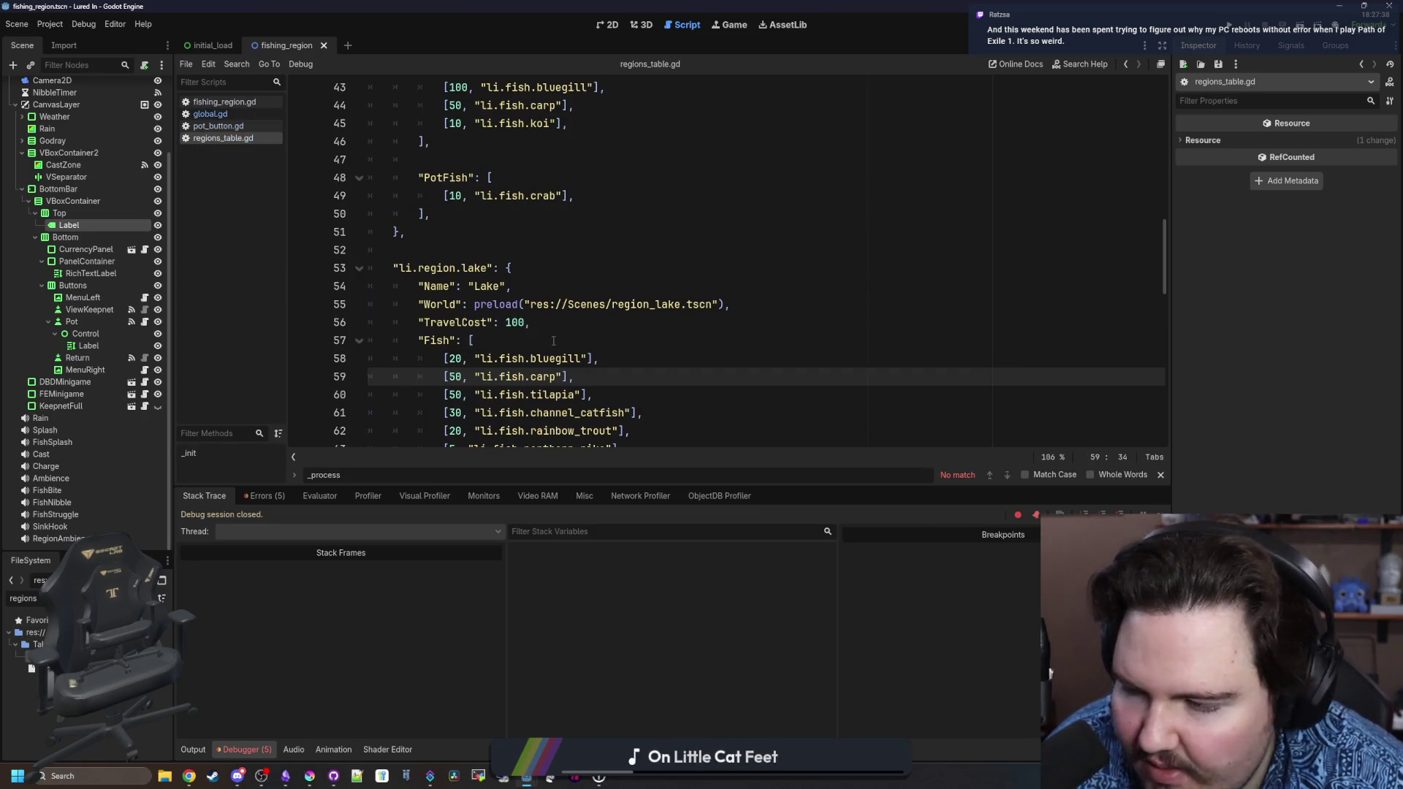
Change the lake and river PotFish entries from li.fish.crab to li.fish.carp.
click(553, 341)
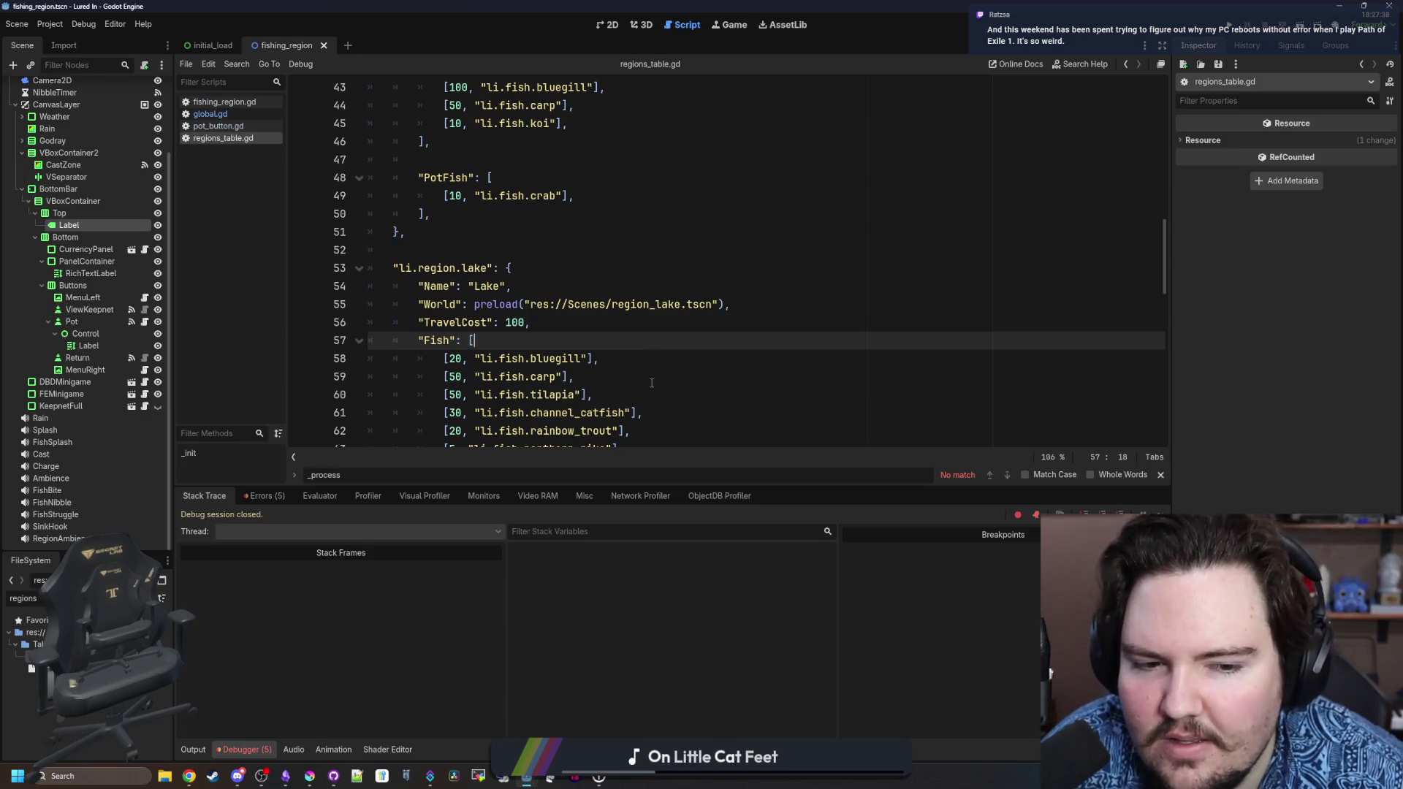
scroll(648, 369, down, 2)
click(569, 373)
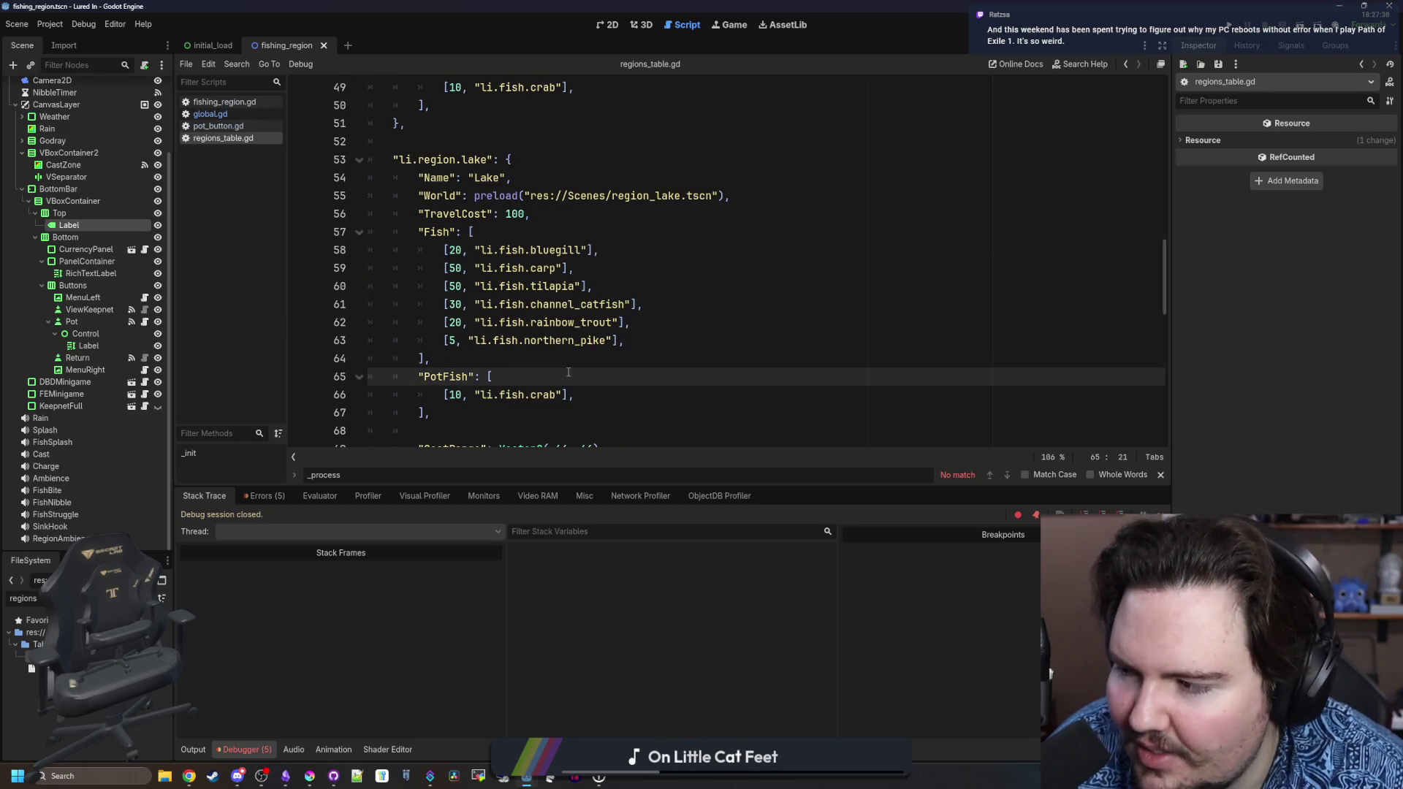
double_click(543, 394)
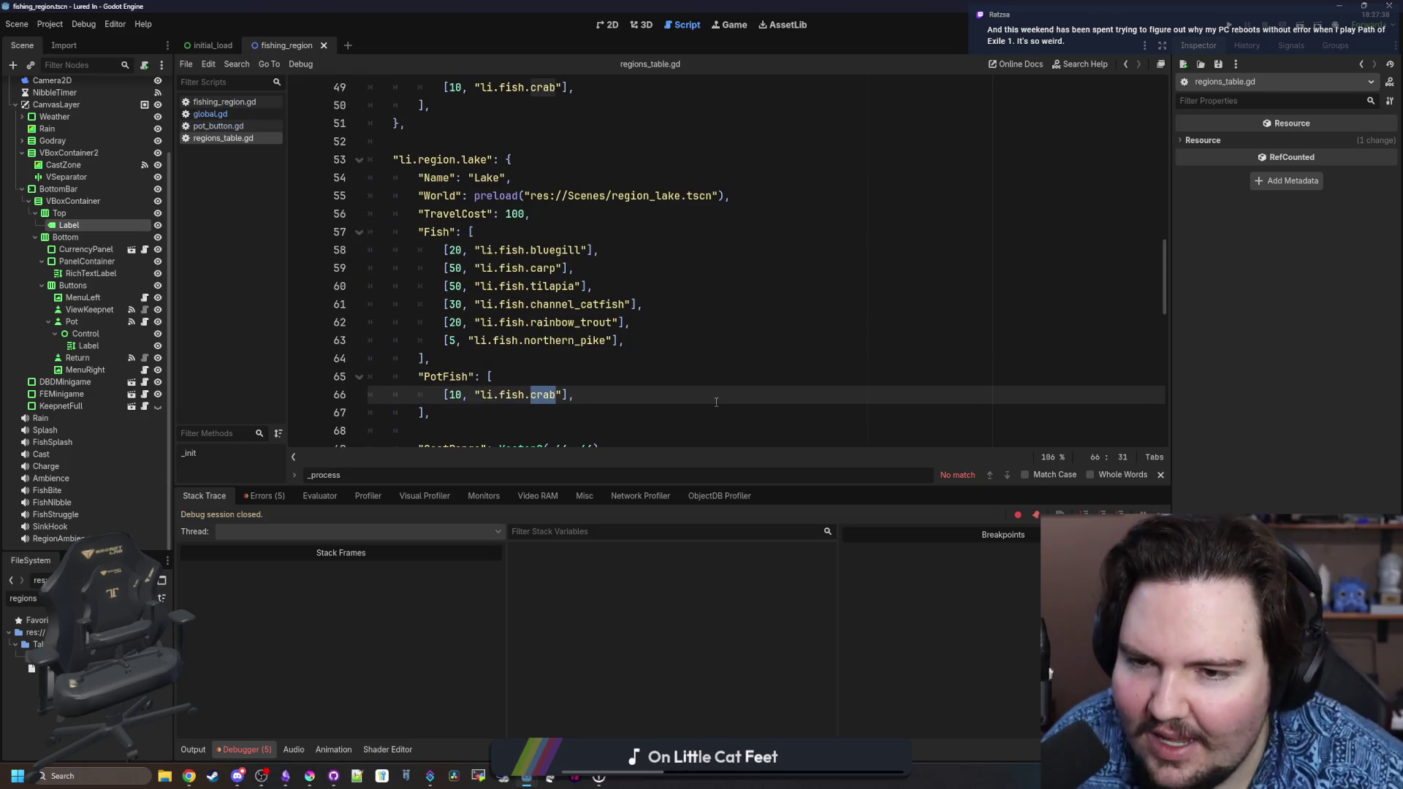
text(carp)
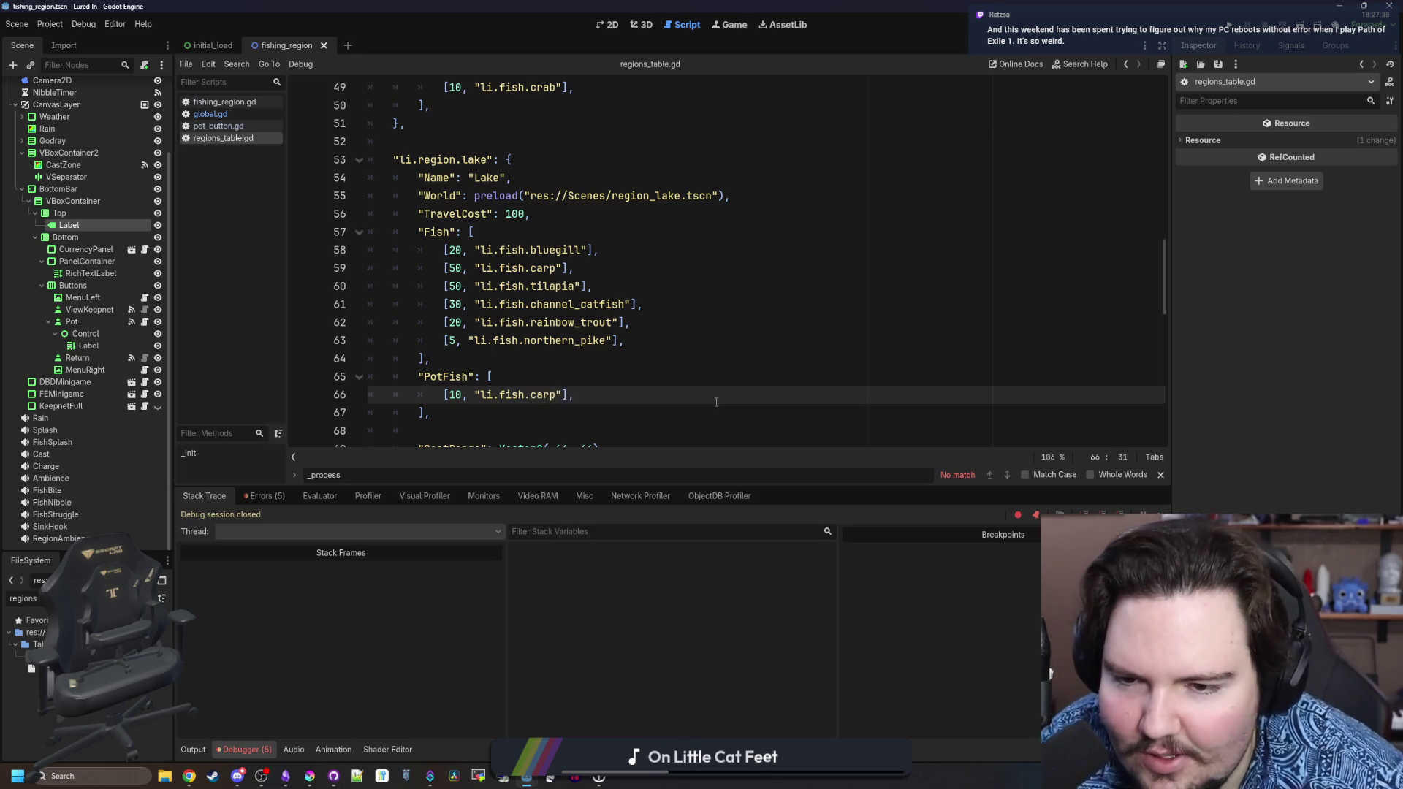
scroll(716, 402, down, 8)
double_click(544, 340)
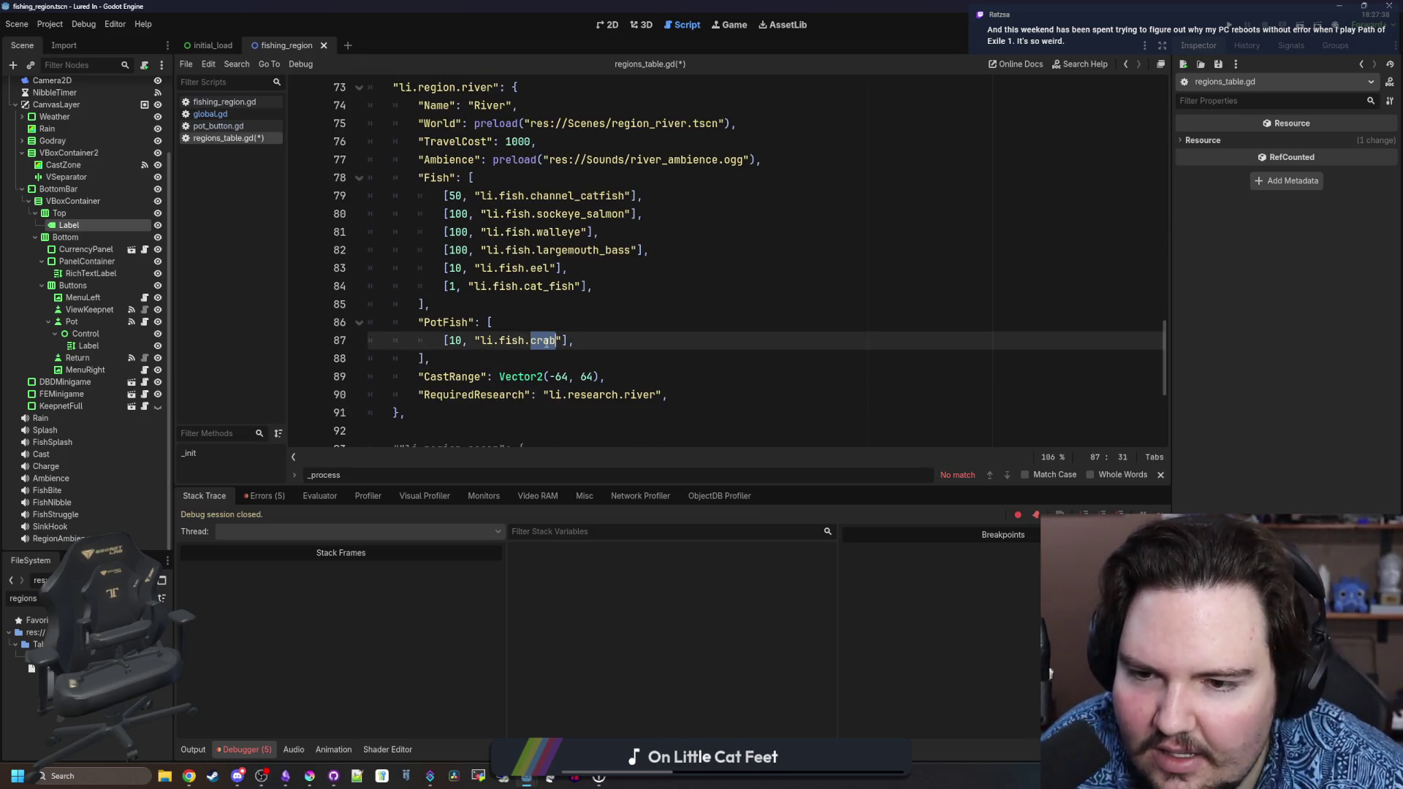
text(carp)
Change the pond PotFish entry to li.fish.carp, save regions_table.gd, and switch to Chrome.
scroll(548, 321, down, 4)
scroll(548, 308, up, 2)
scroll(548, 309, up, 15)
click(542, 384)
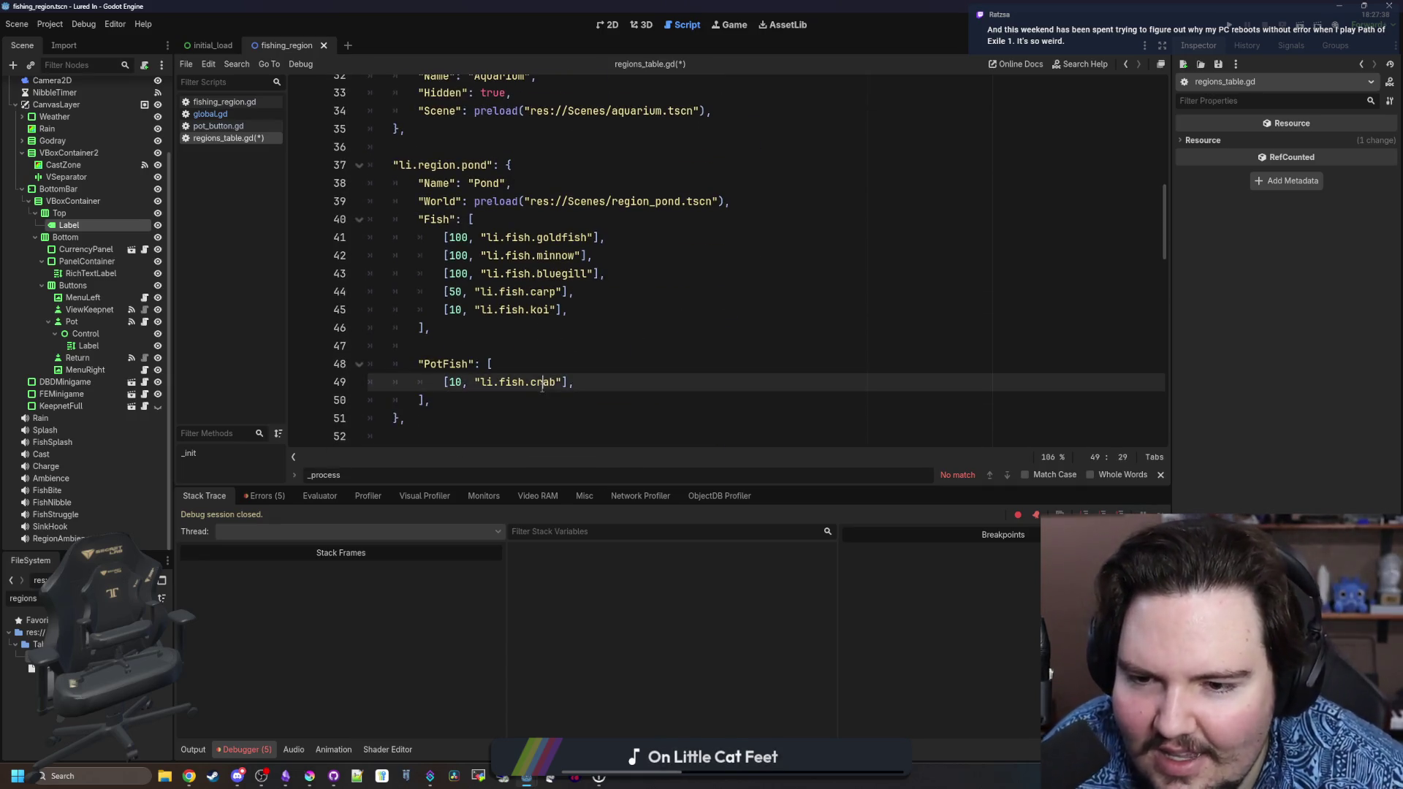
double_click(542, 384)
text(carp)
click(479, 333)
key(ctrl+s)
click(467, 346)
key(ctrl+s)
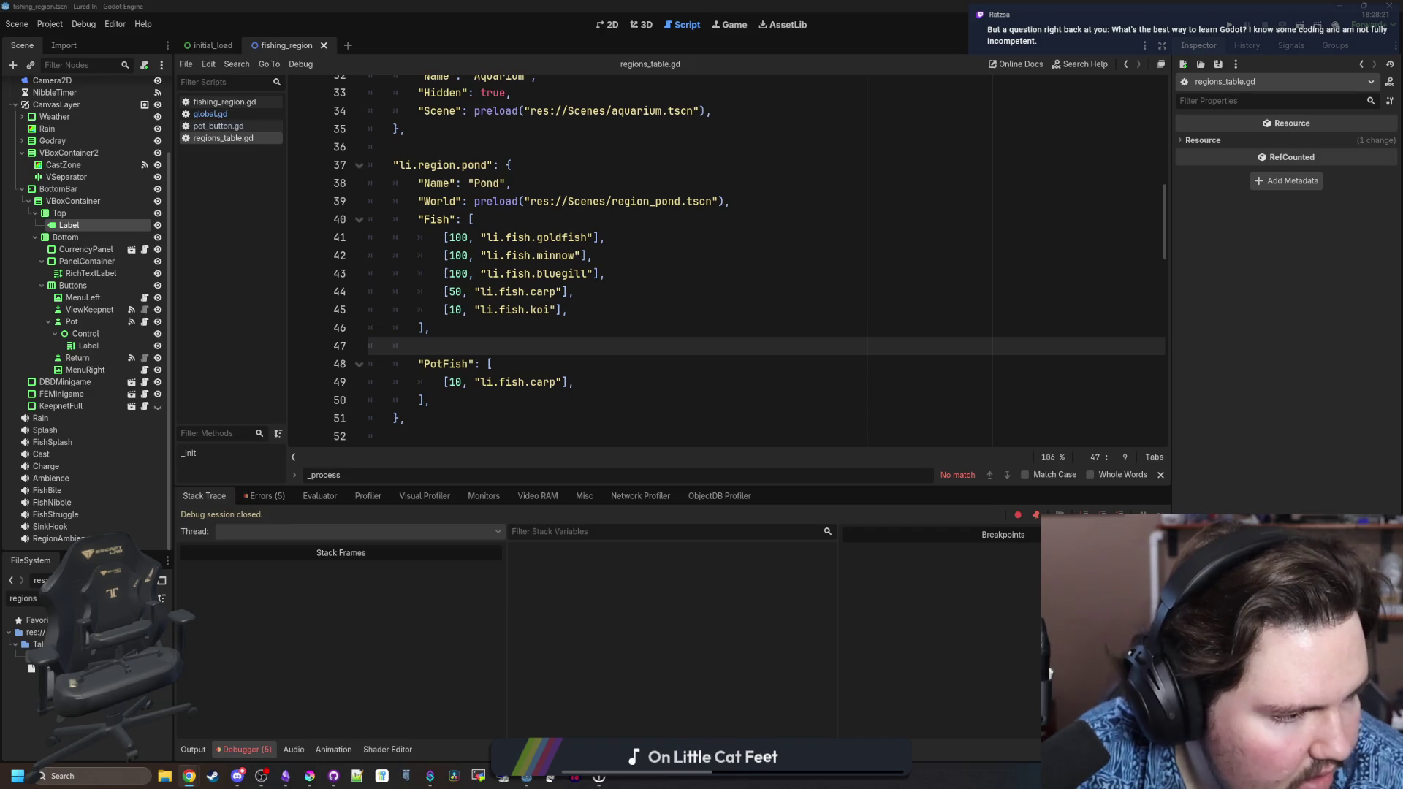
key(alt+Tab)
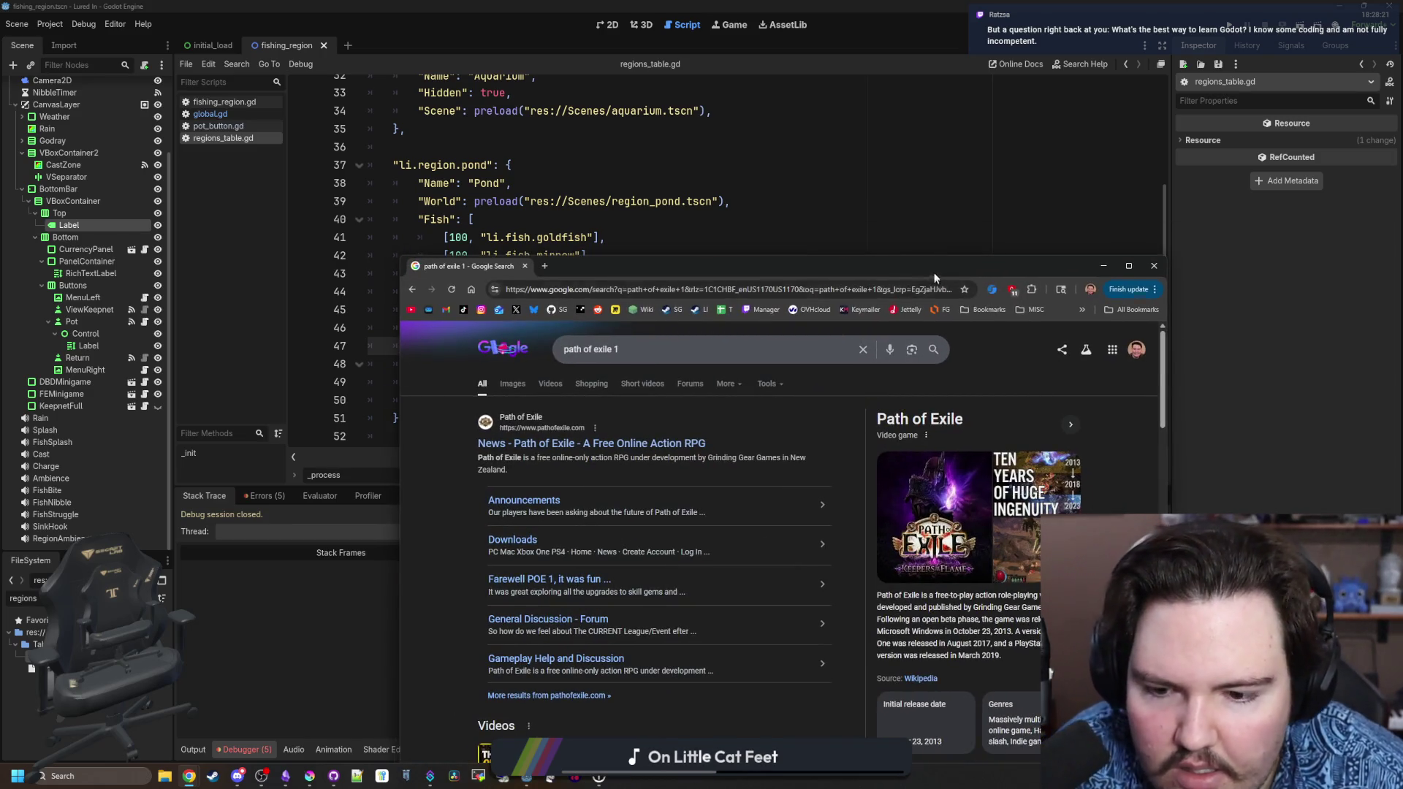
Open the Path of Exile initial release date result and browse its image results.
drag(932, 272, 645, 128)
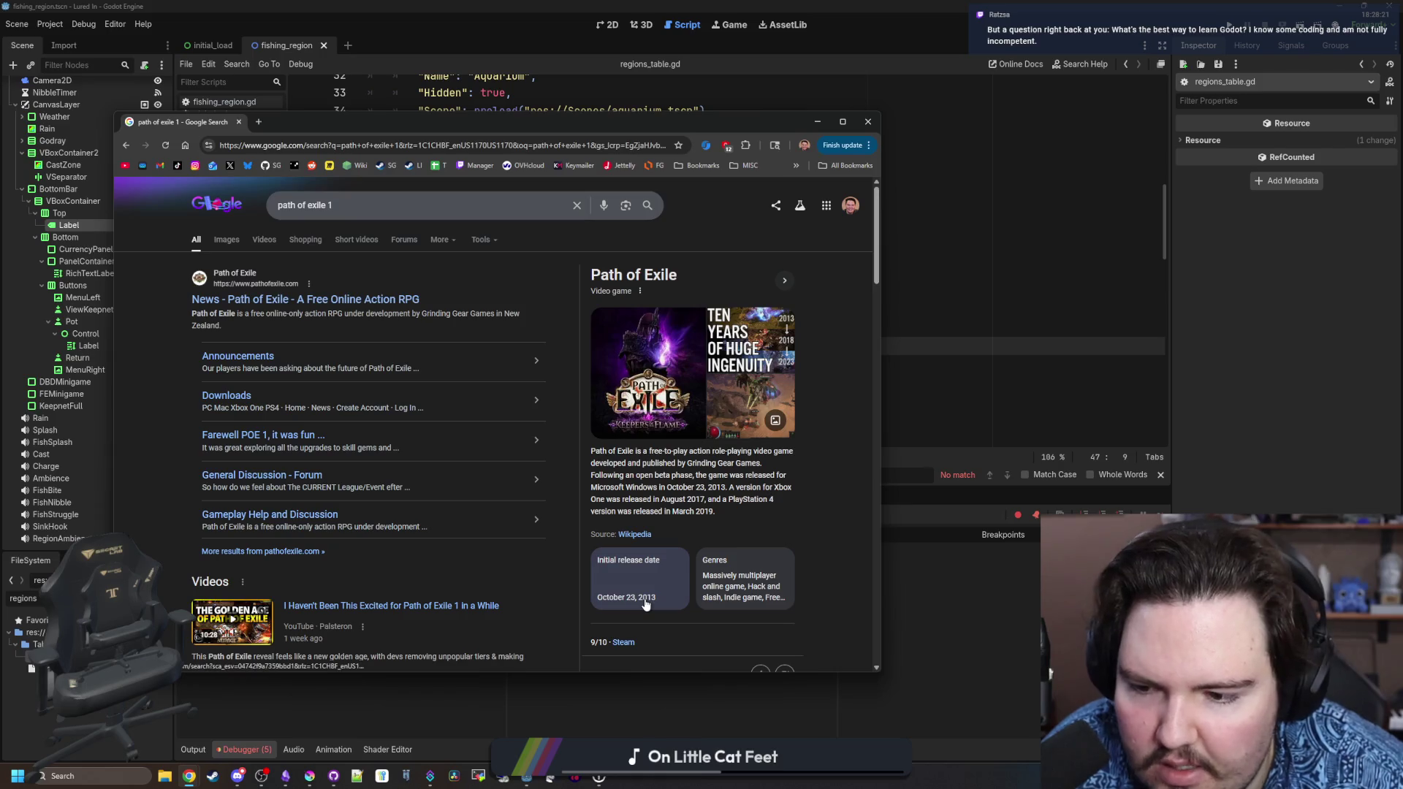
click(646, 600)
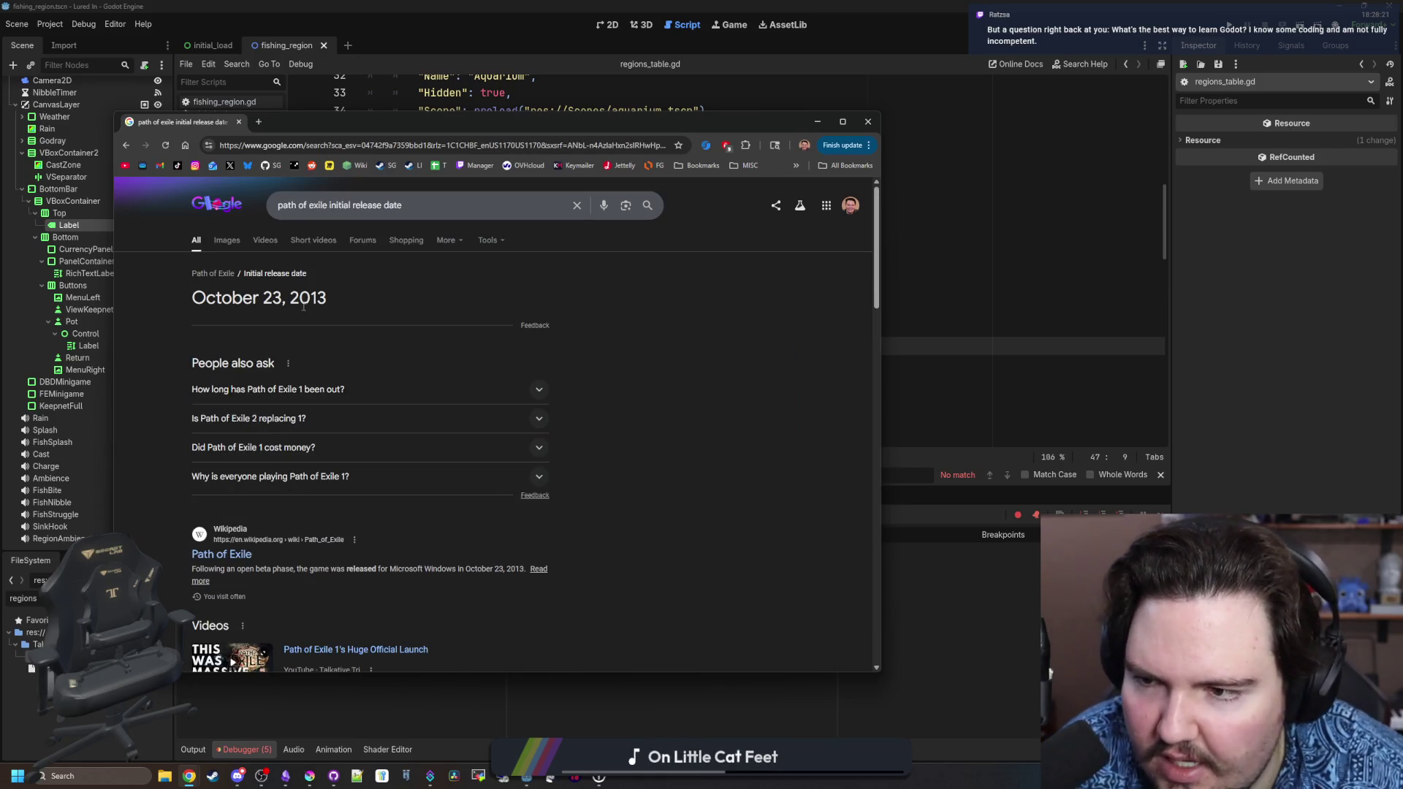
click(227, 239)
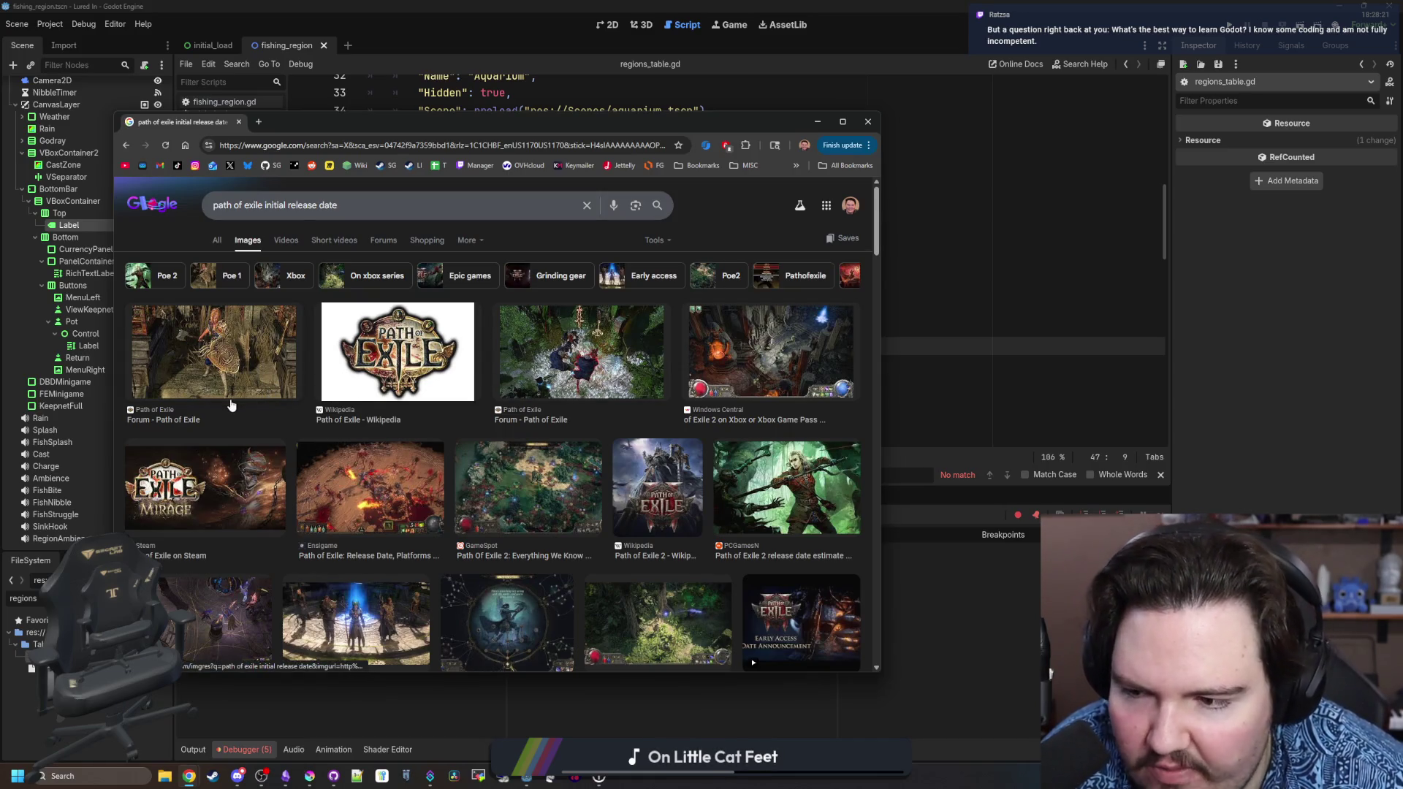
click(387, 476)
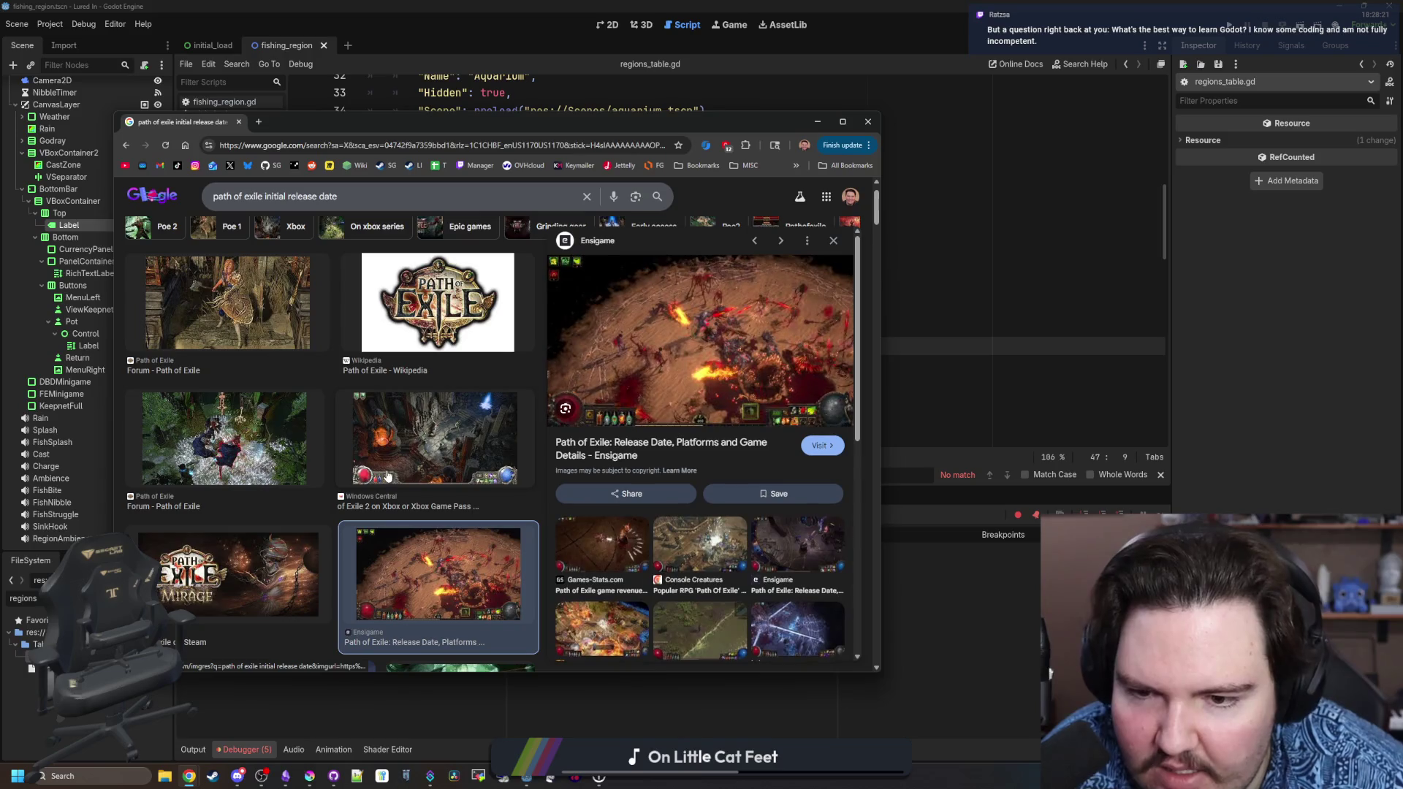
scroll(389, 448, down, 10)
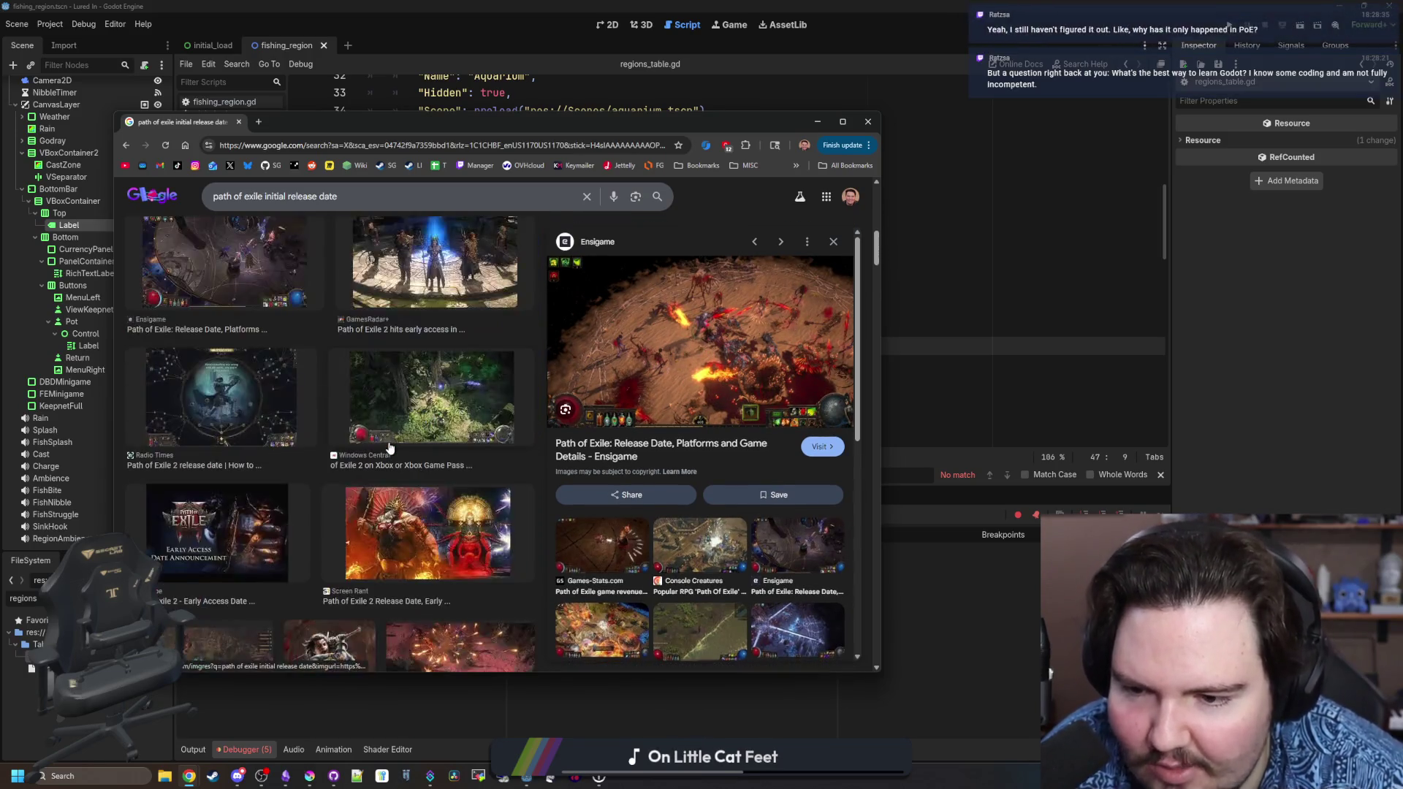
scroll(389, 448, down, 5)
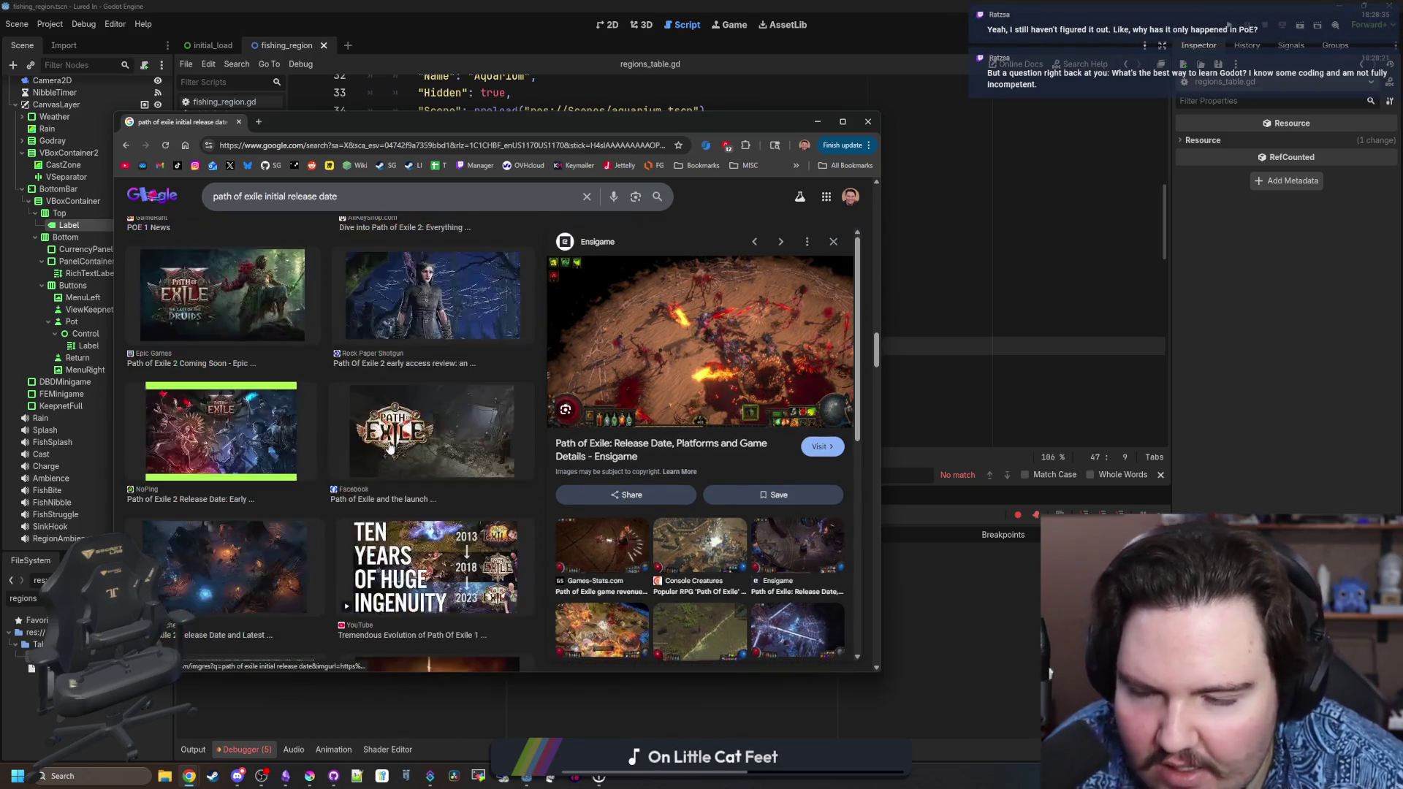
scroll(389, 447, up, 15)
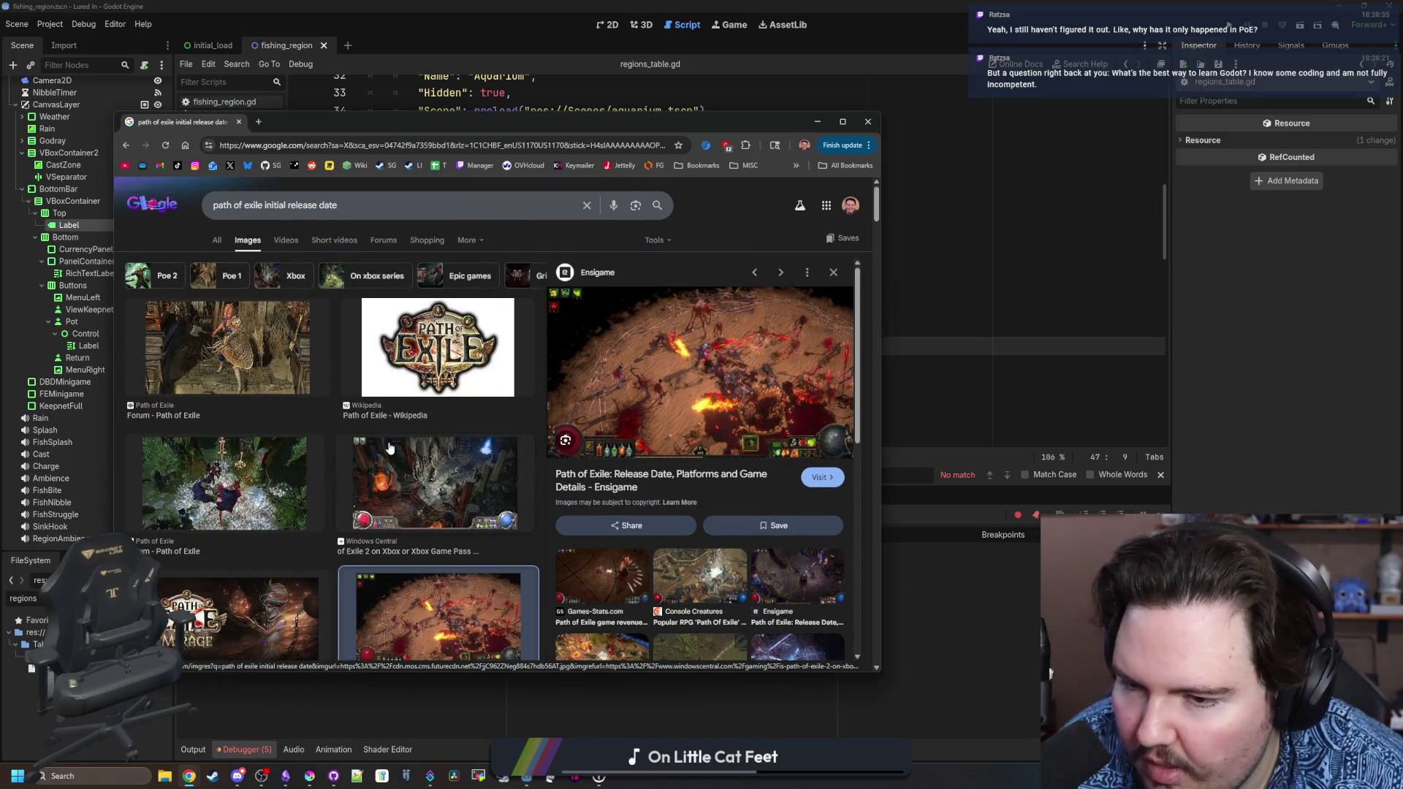
Return to the release date answer, October 23, 2013, then go back to Godot.
click(215, 240)
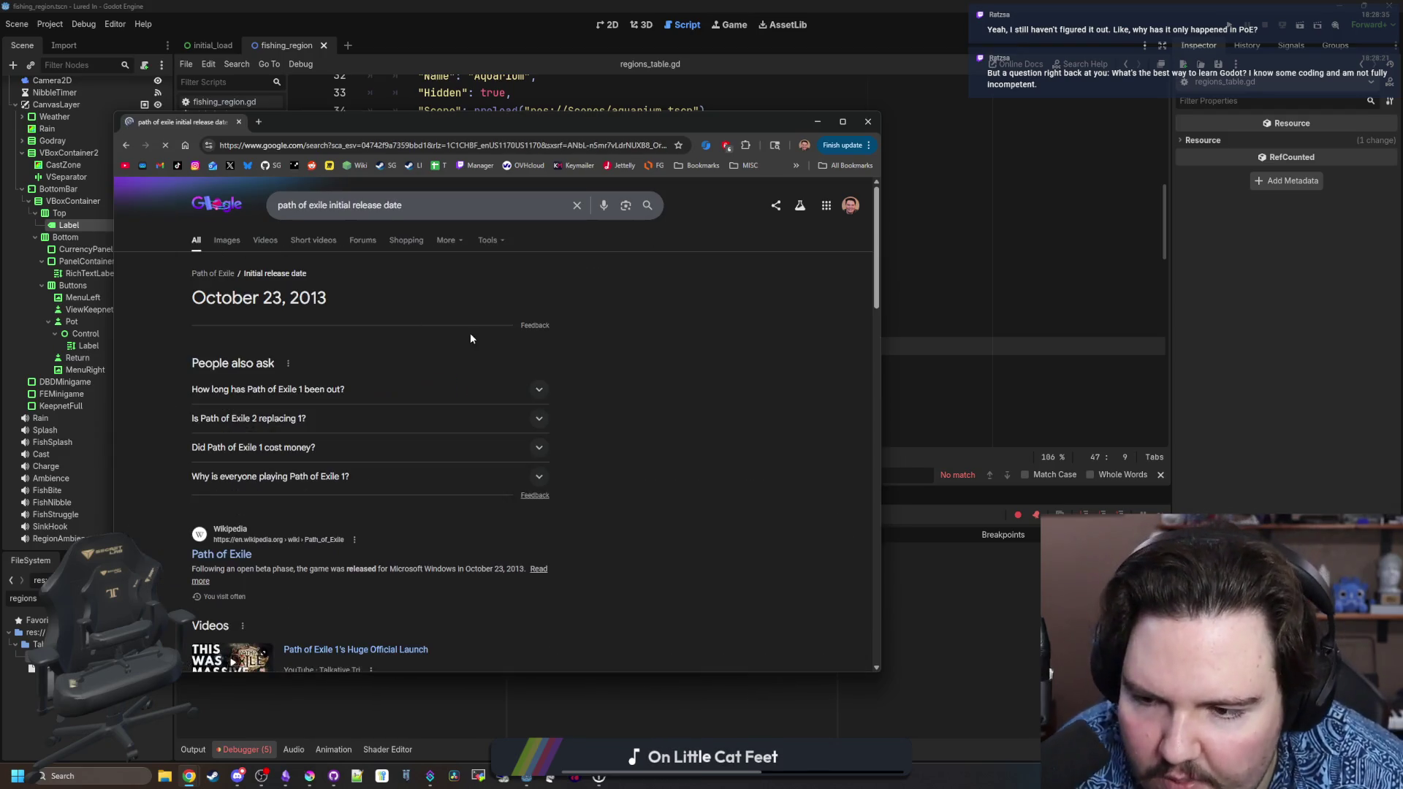
scroll(470, 336, down, 4)
scroll(470, 336, up, 4)
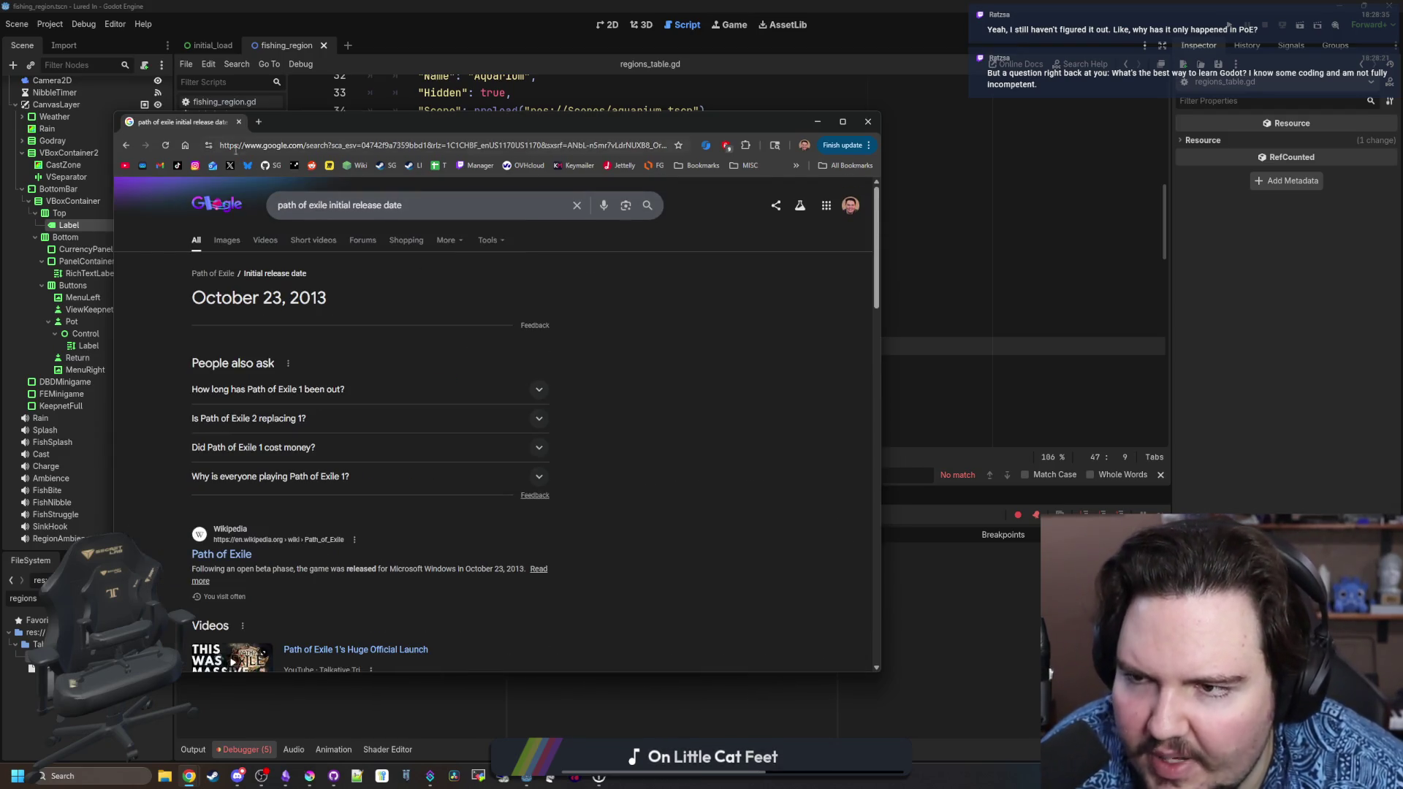
key(alt+Tab)
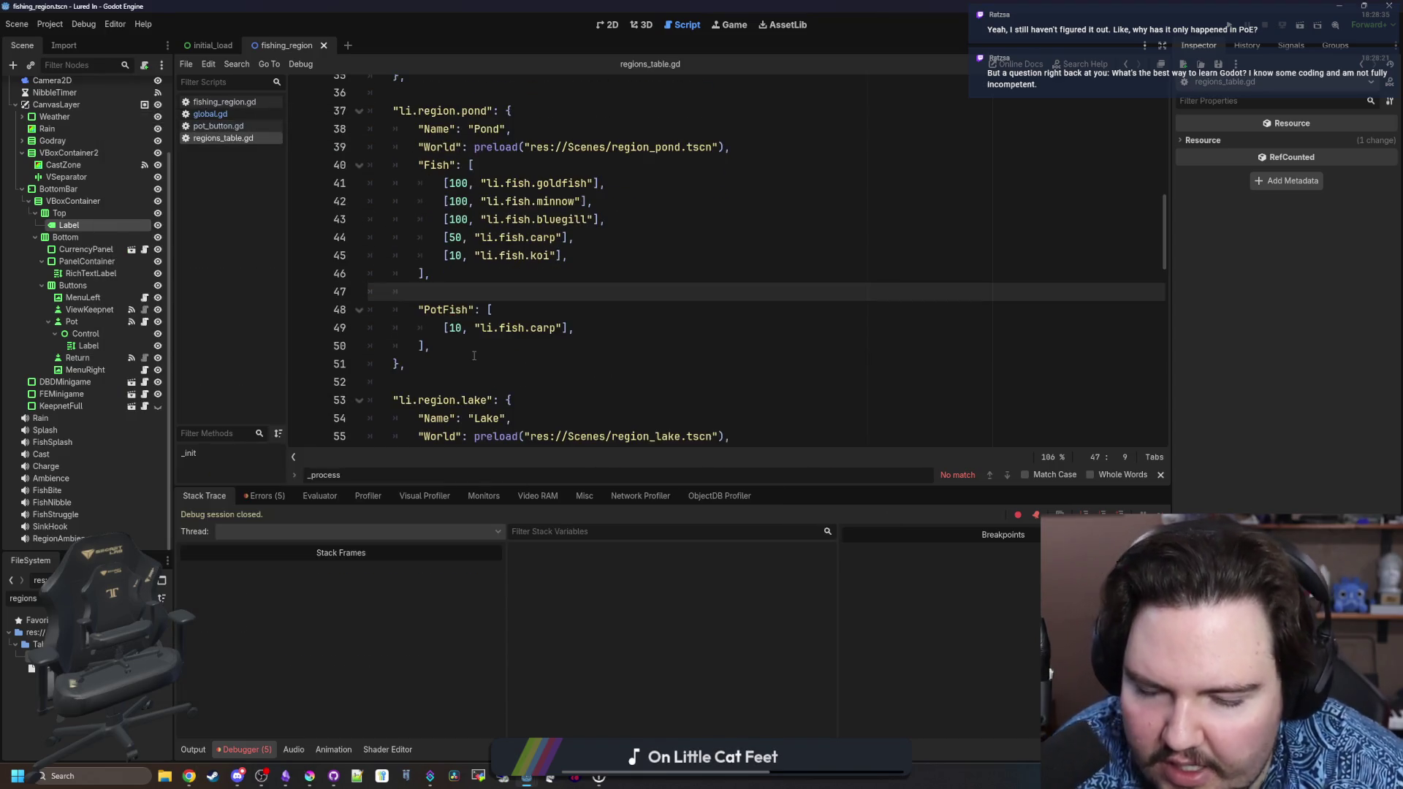
Scroll regions_table.gd to the Pond region showing its [10, "li.fish.carp"] PotFish entry.
scroll(473, 356, up, 8)
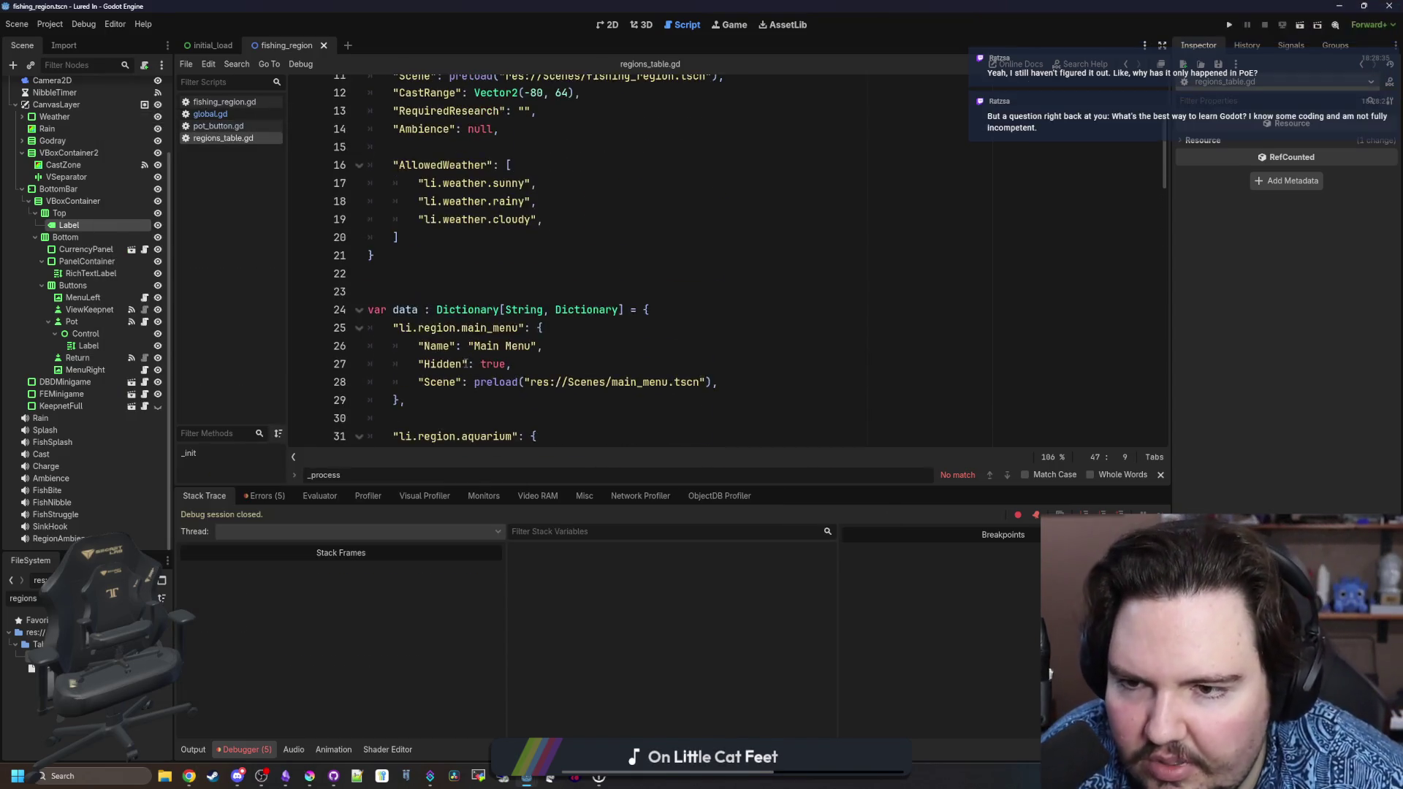
scroll(467, 358, down, 7)
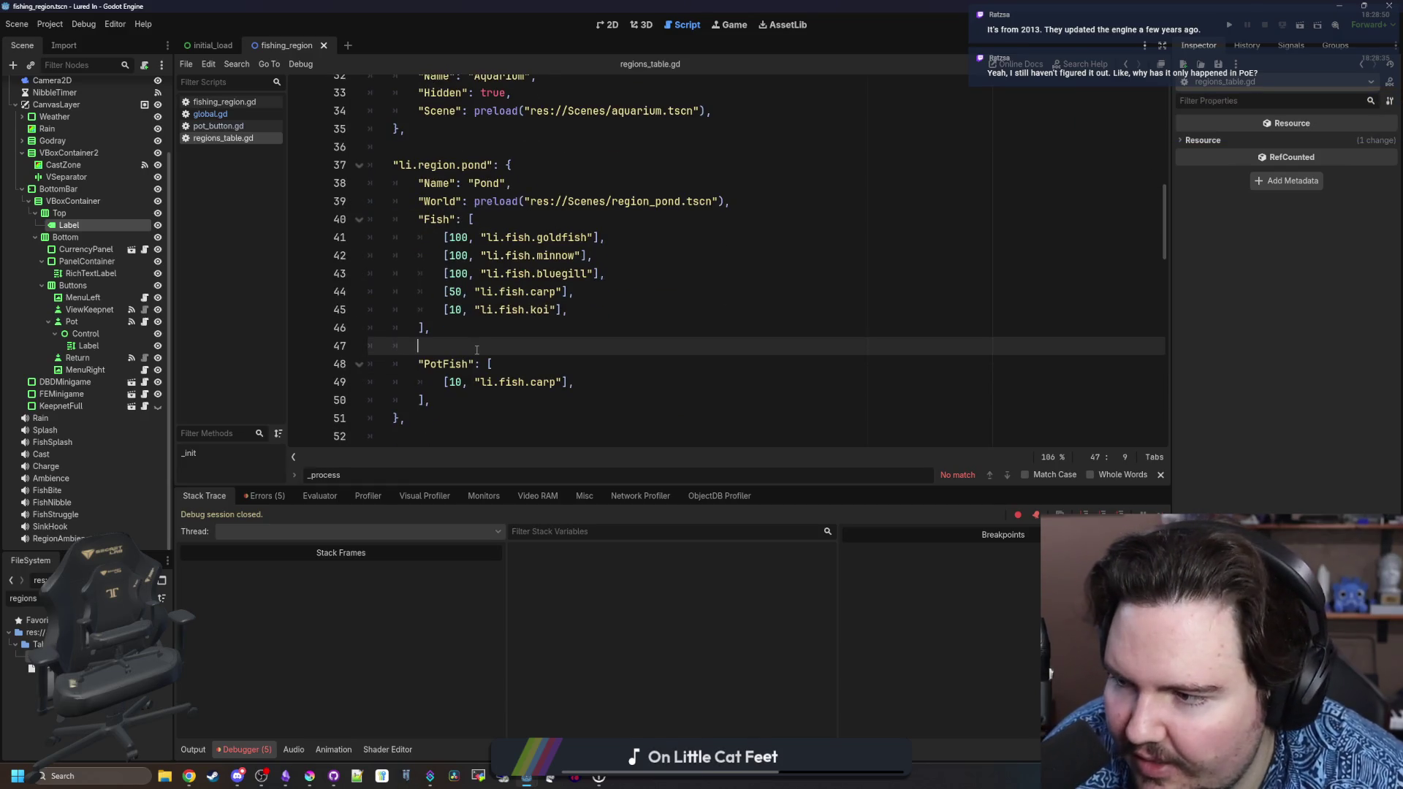
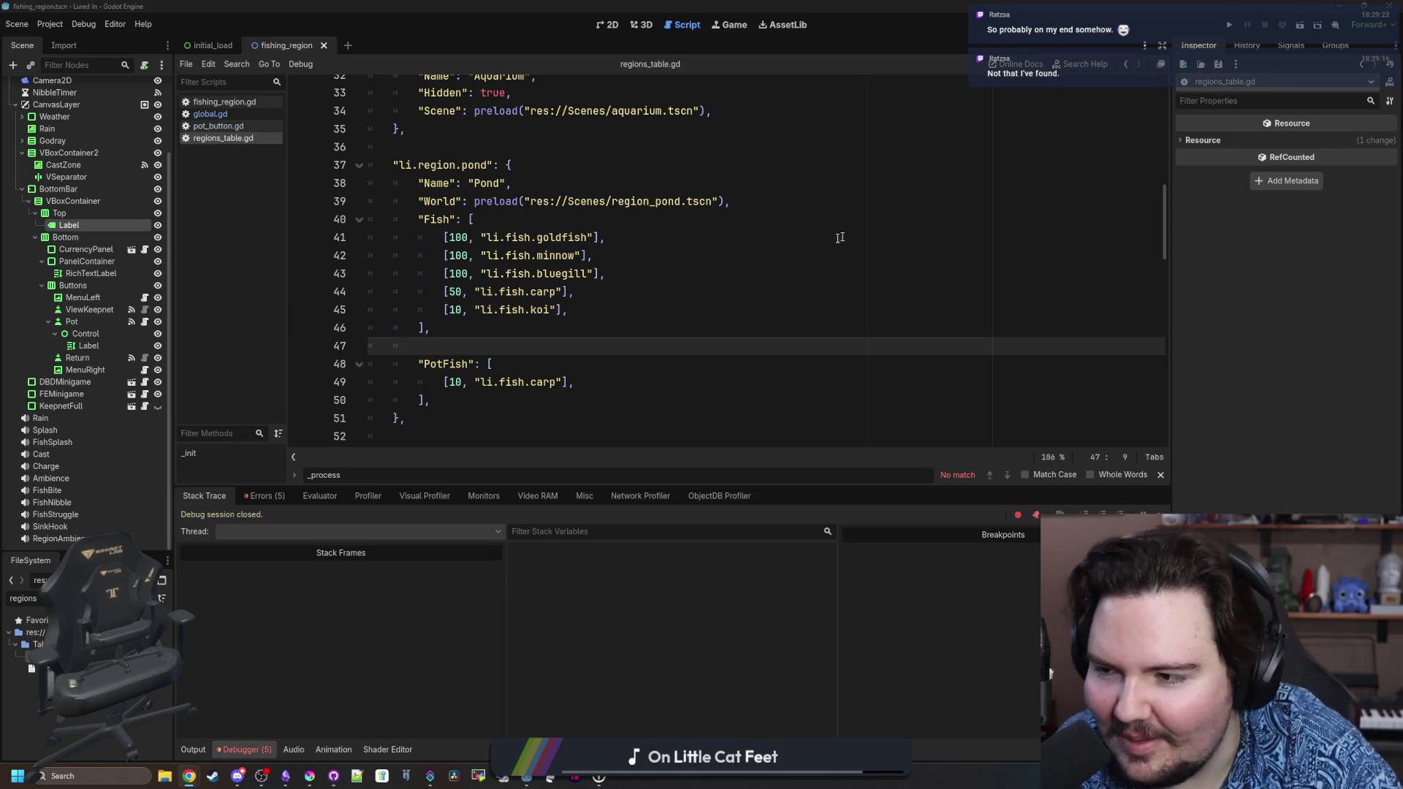
Look over the pond region's PotFish lines, with a brief Windows search for 'memo'.
click(706, 267)
click(657, 366)
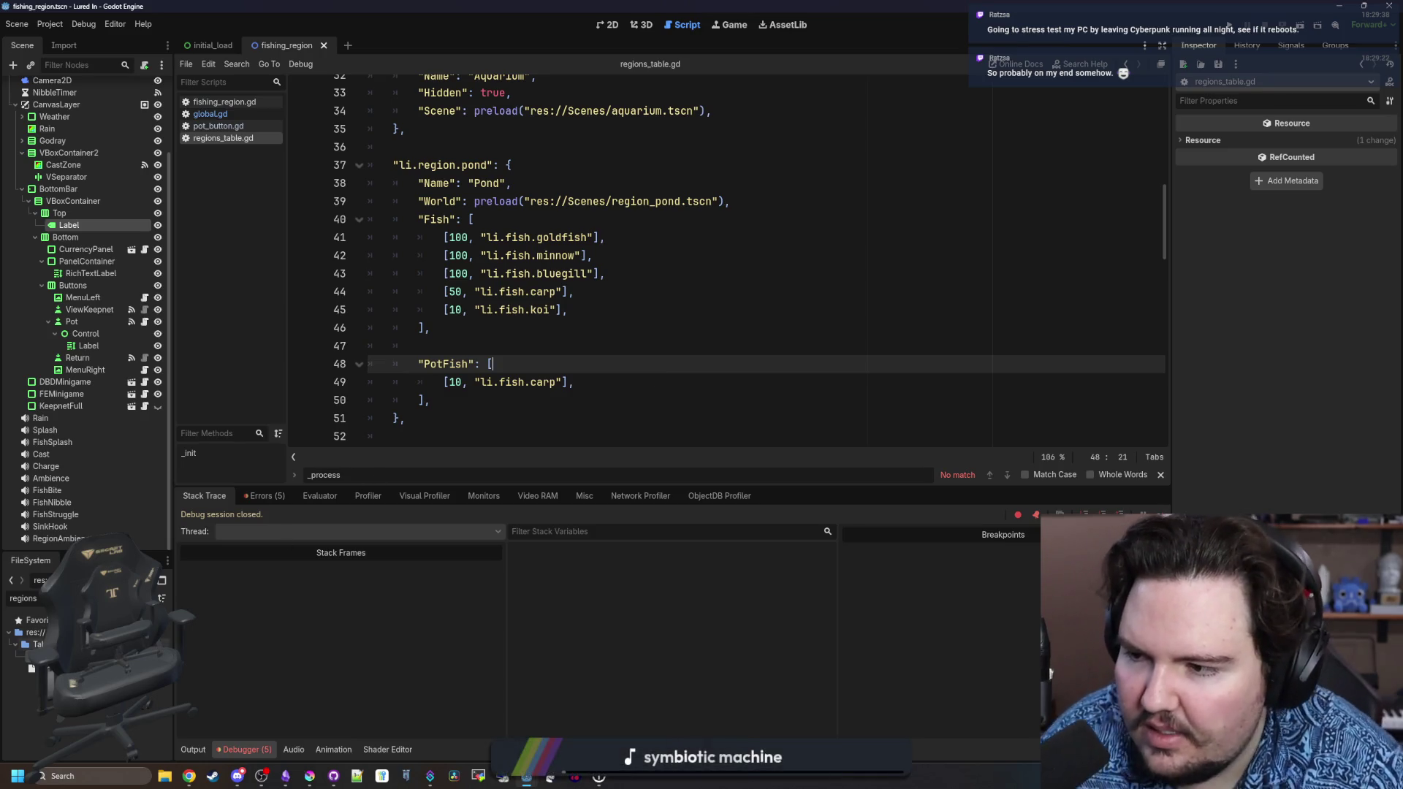
click(76, 775)
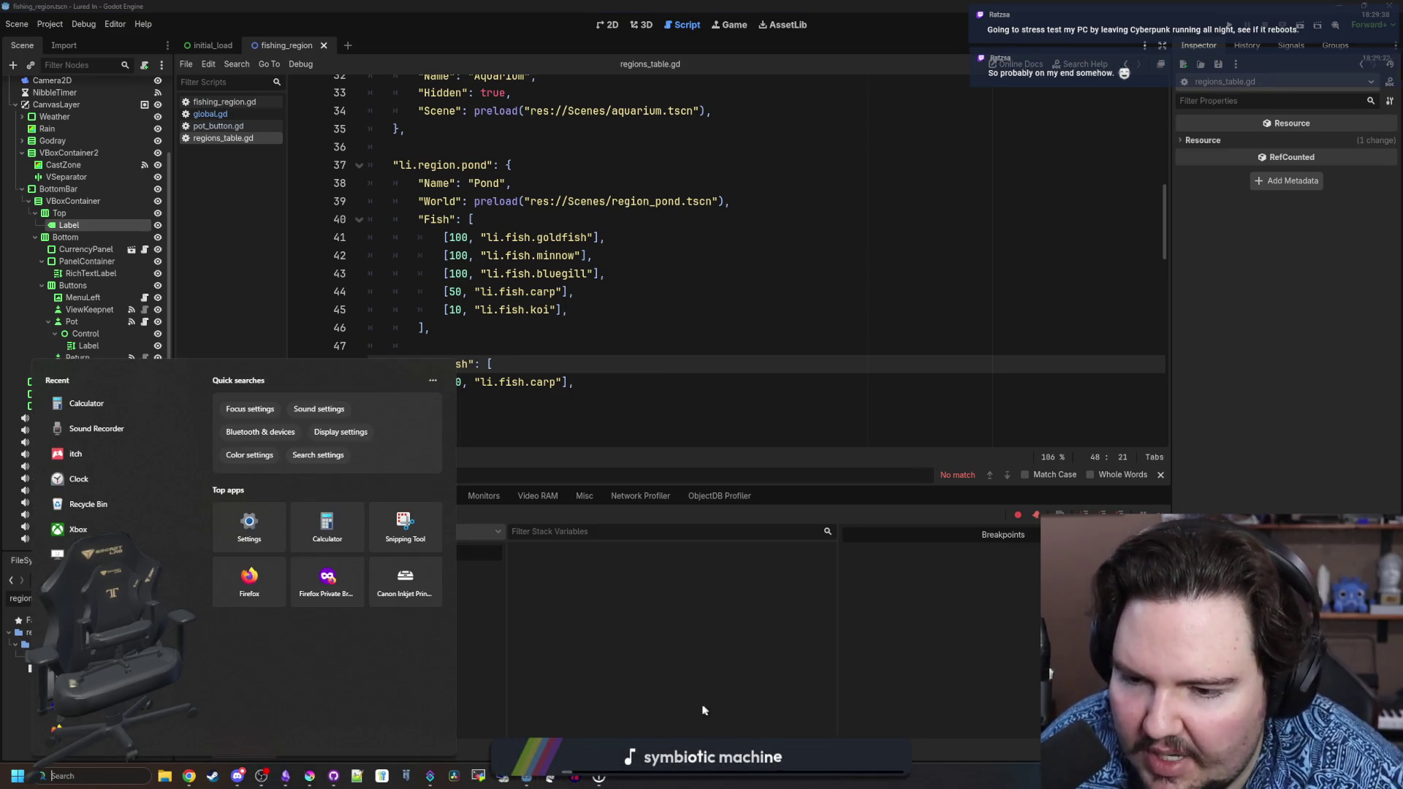
click(589, 649)
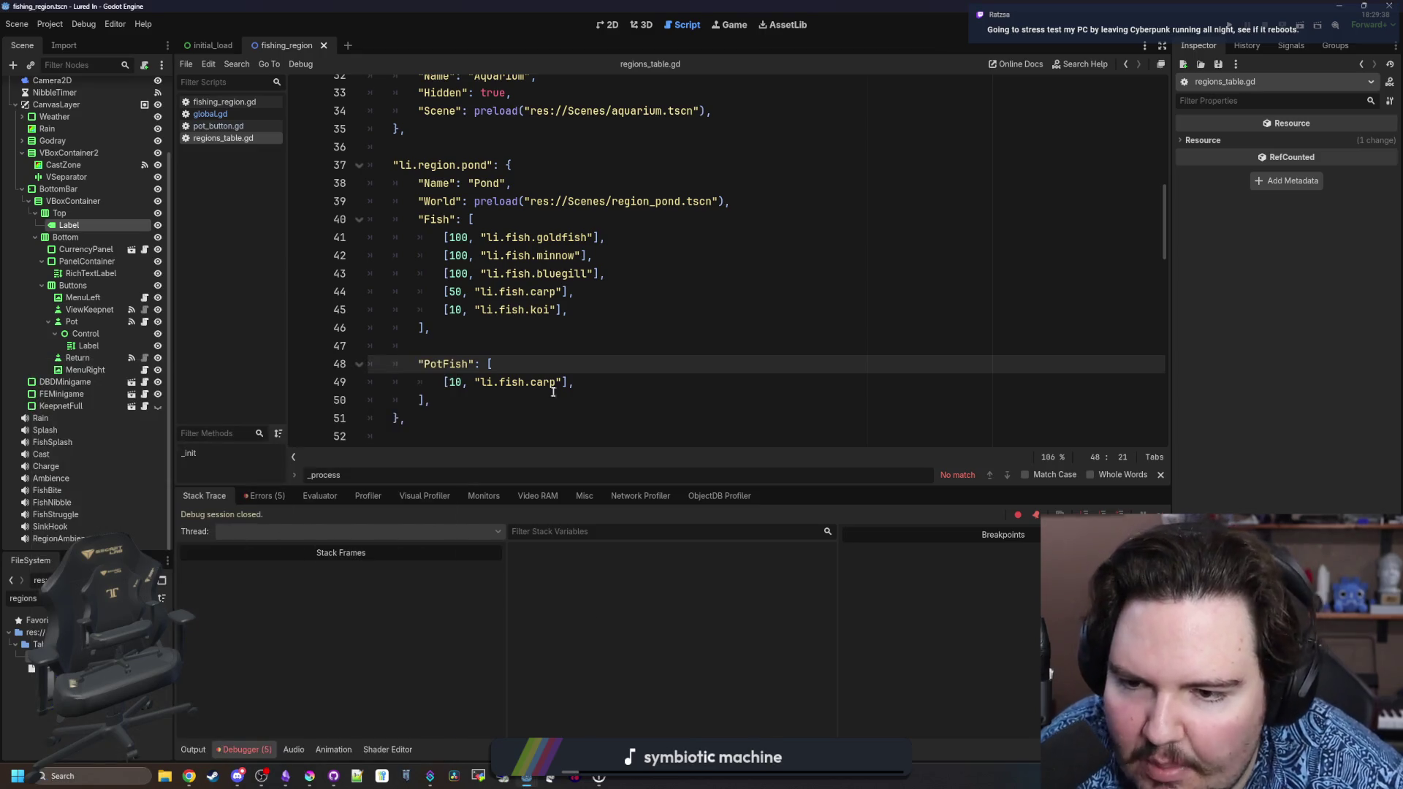
click(553, 382)
click(553, 395)
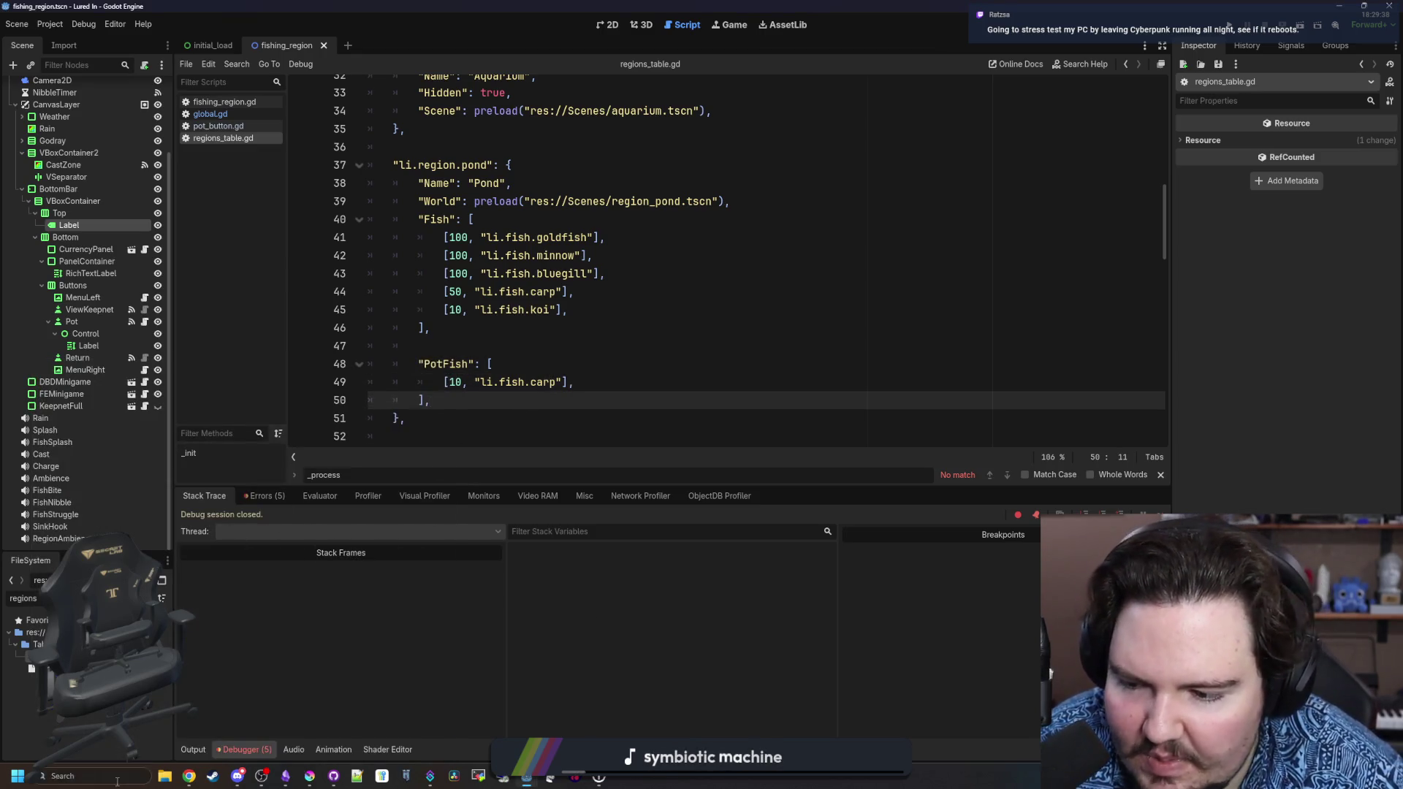
click(117, 782)
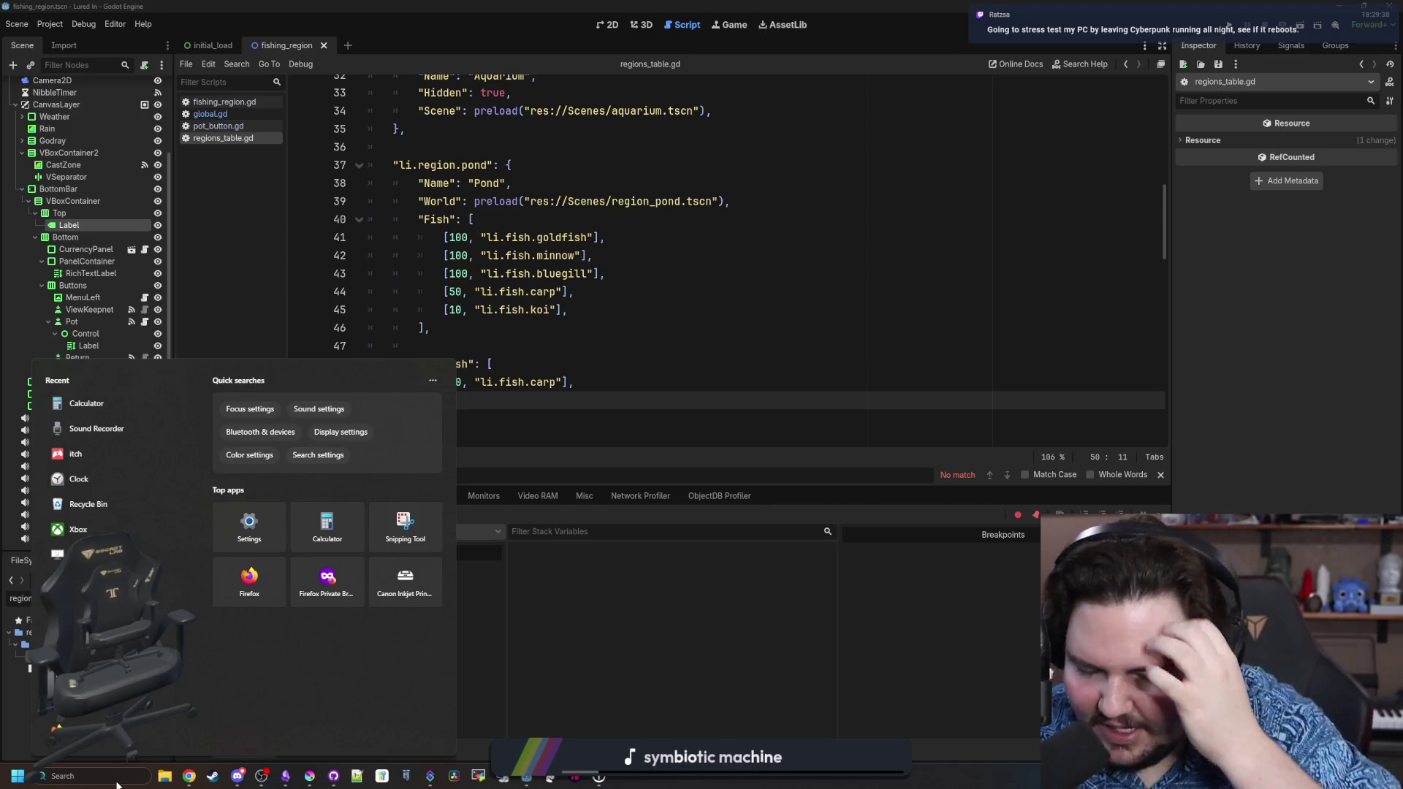
text(memo)
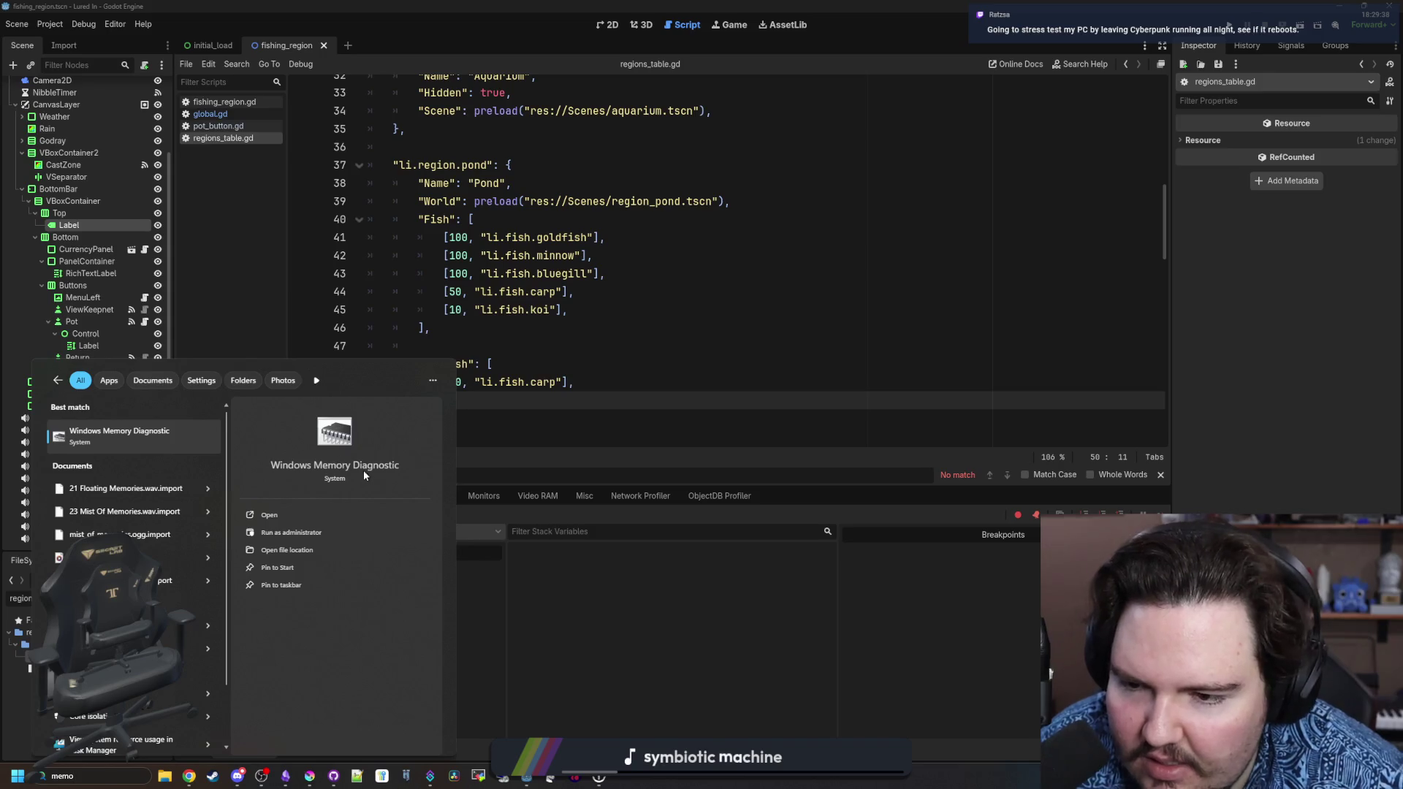
click(525, 335)
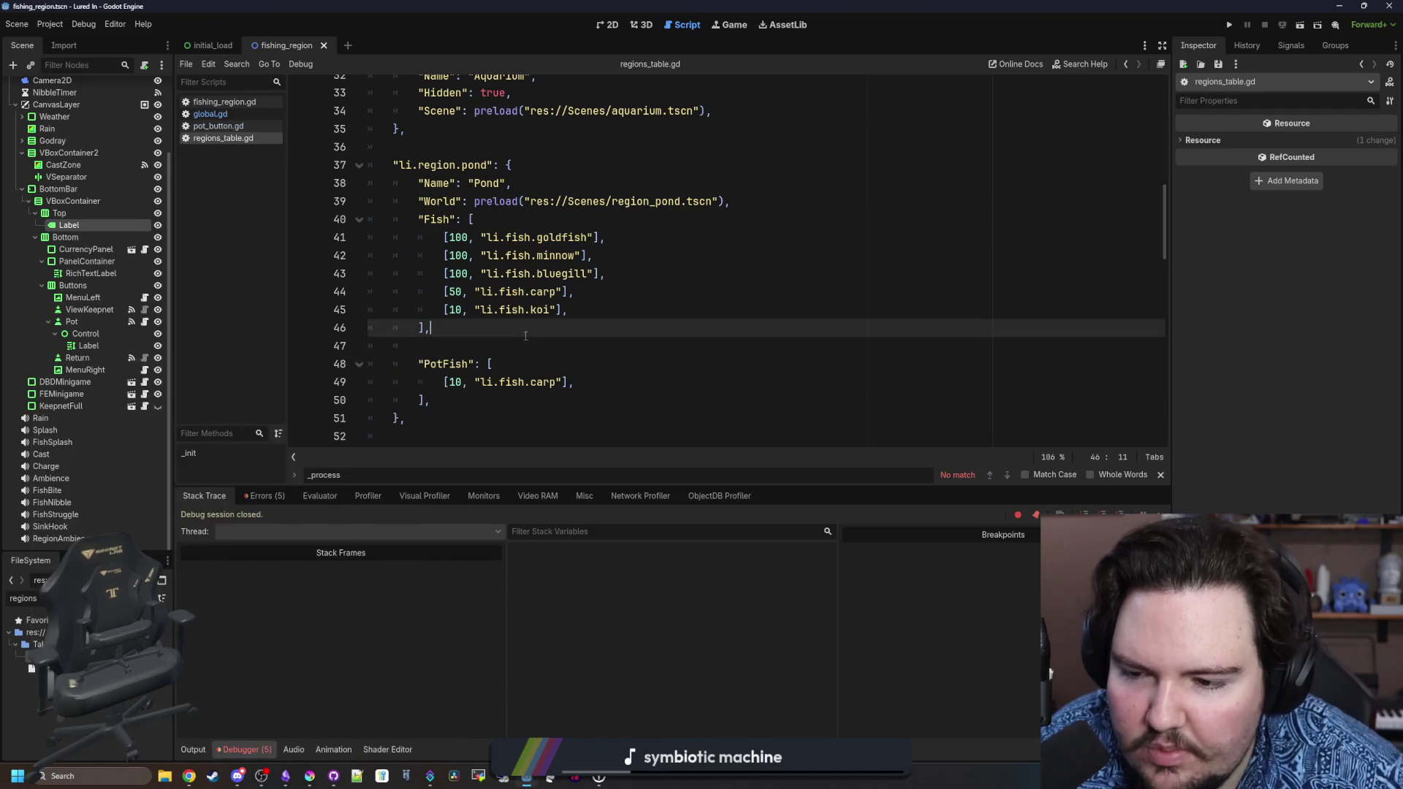
click(555, 380)
click(599, 399)
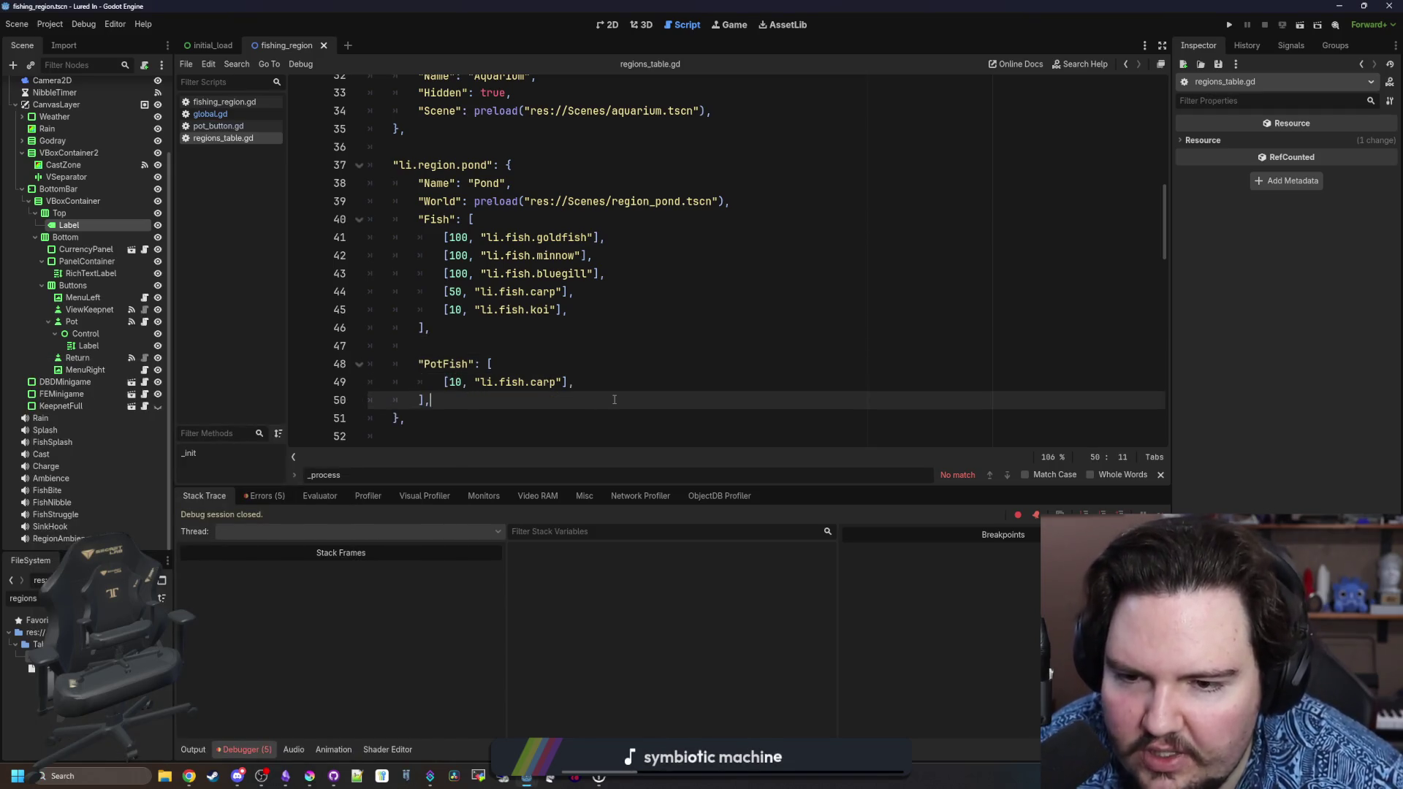
click(632, 376)
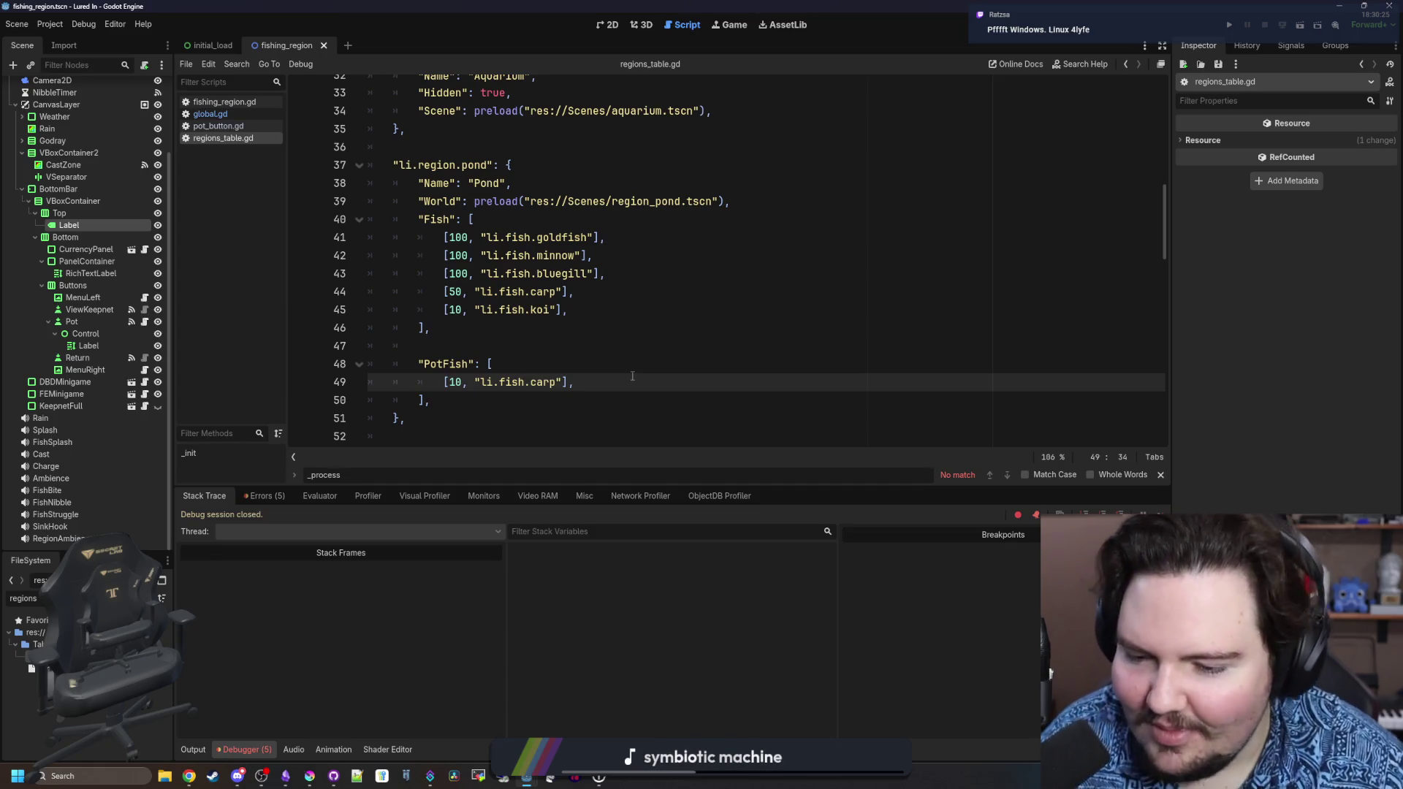
Delete the blank line before PotFish in the pond region and save regions_table.gd.
scroll(632, 376, up, 2)
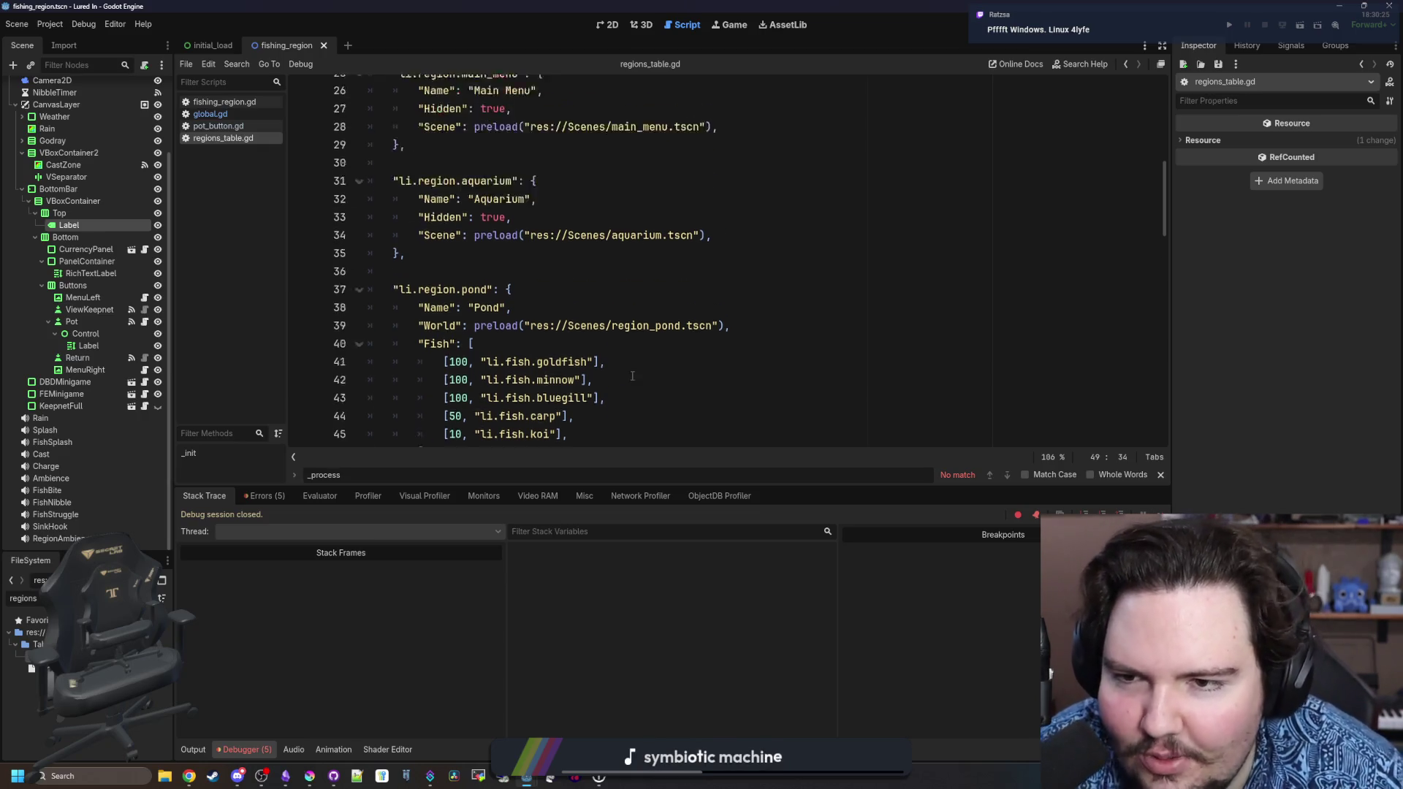
scroll(633, 375, down, 8)
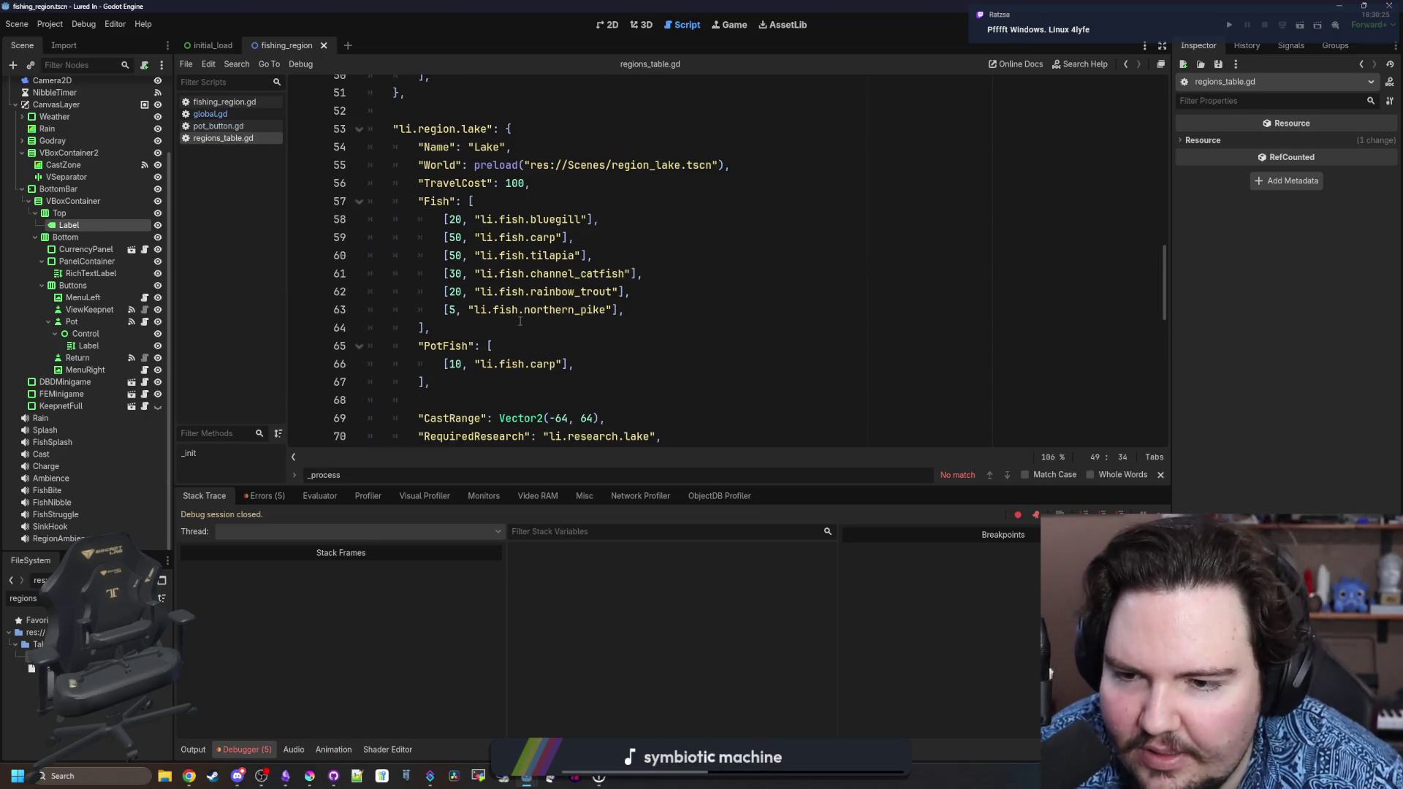
scroll(520, 322, up, 5)
key(Up)
key(Up)
key(BackSpace)
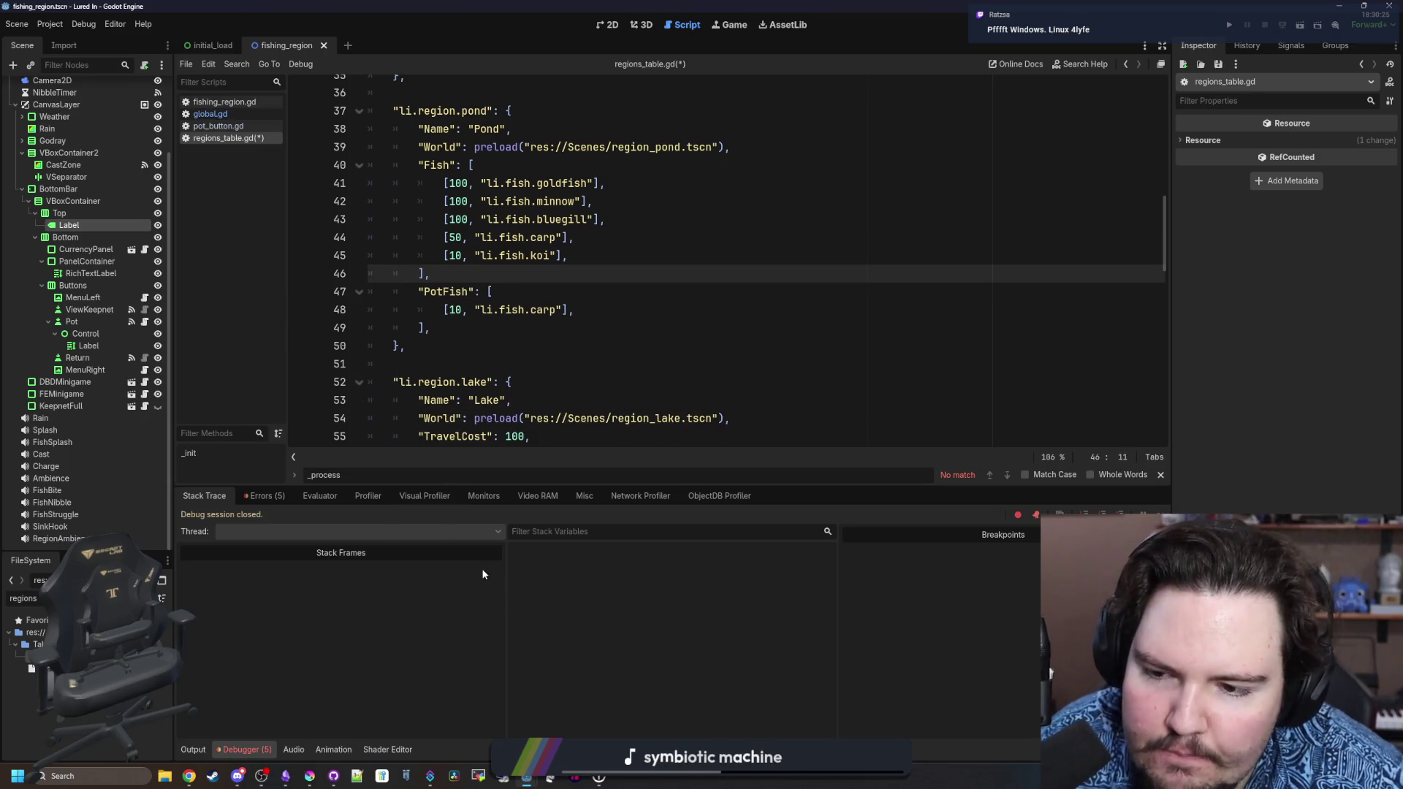
click(575, 295)
key(ctrl+s)
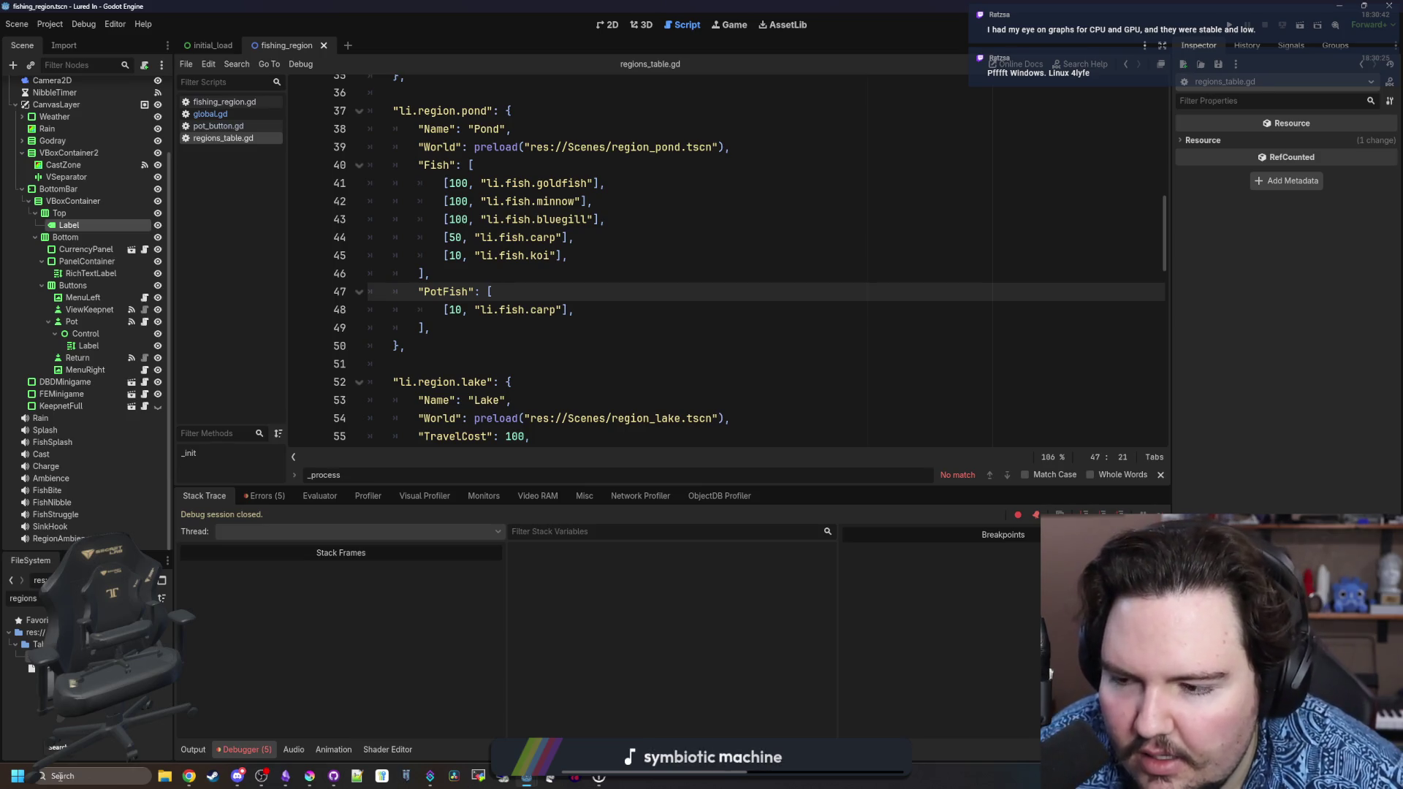
Search Windows for 'smart', then 'crystal', and launch CrystalDiskInfo (64bit).
click(60, 776)
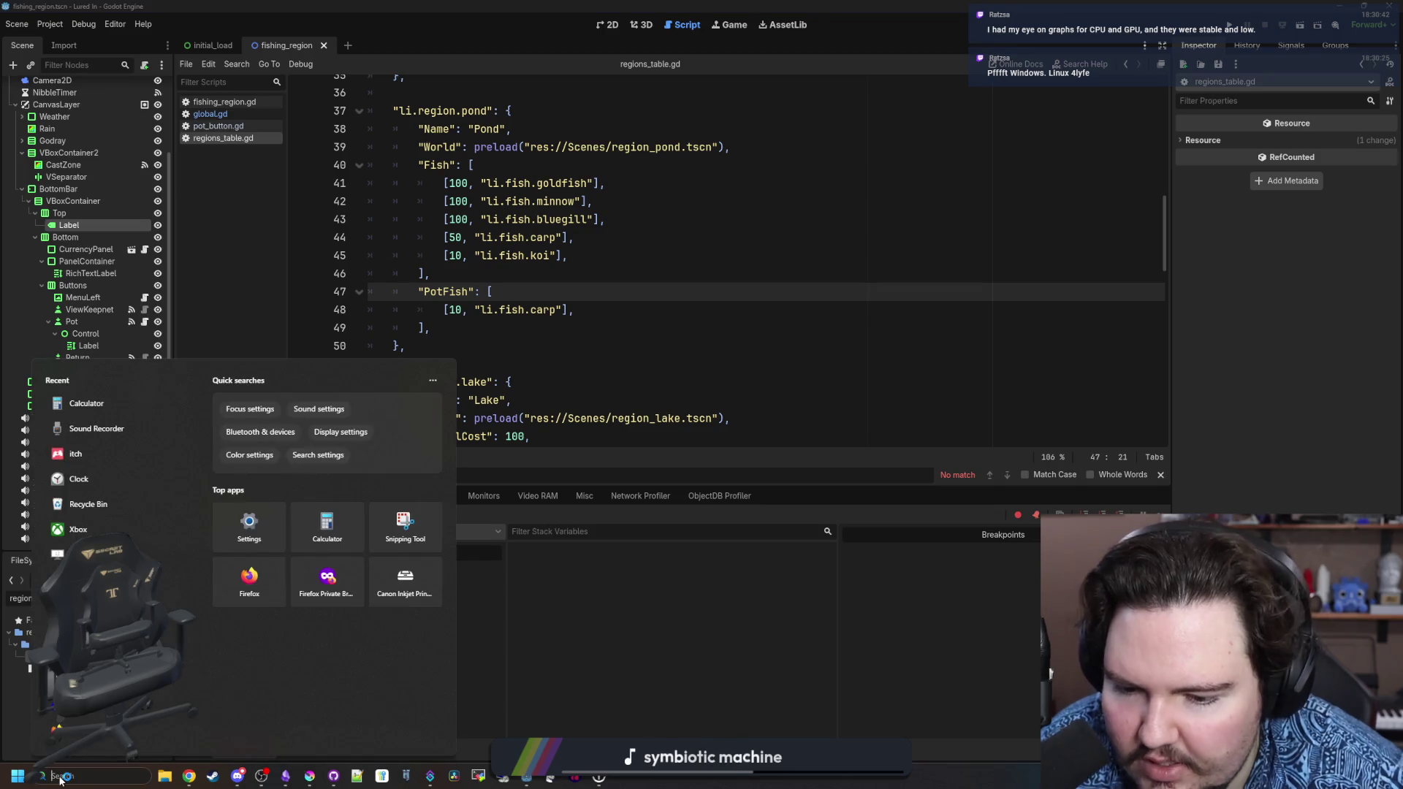
text(smart)
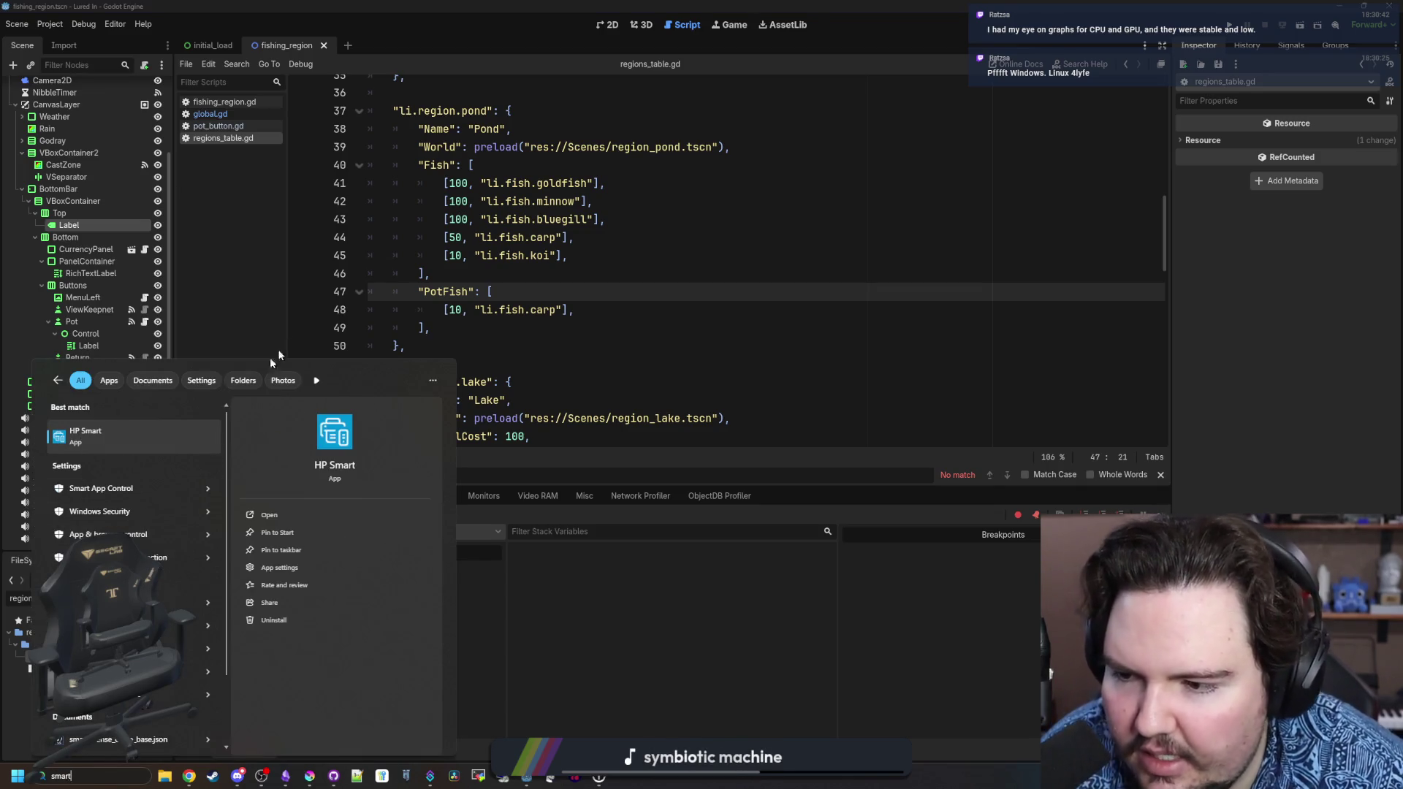
click(585, 255)
click(189, 776)
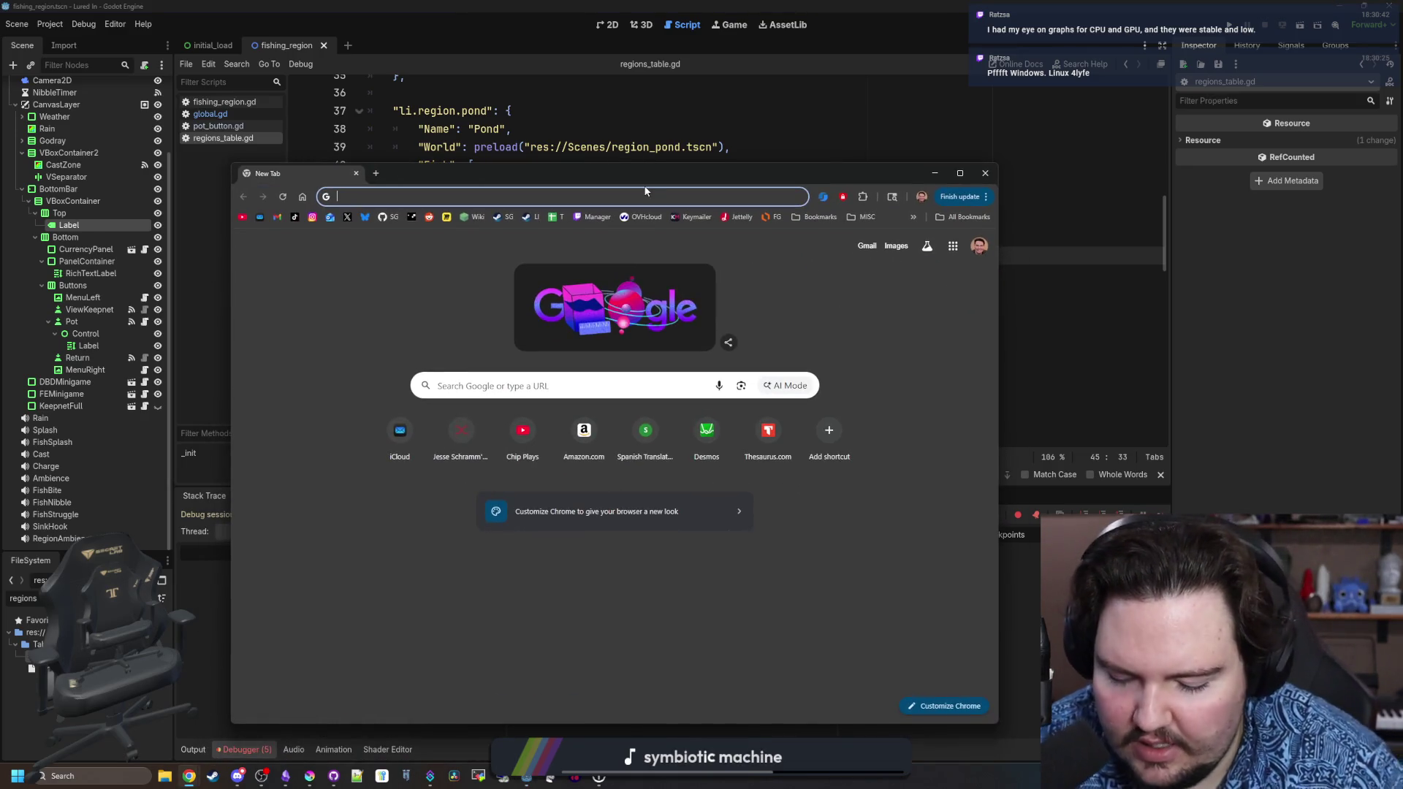
click(71, 776)
text(c)
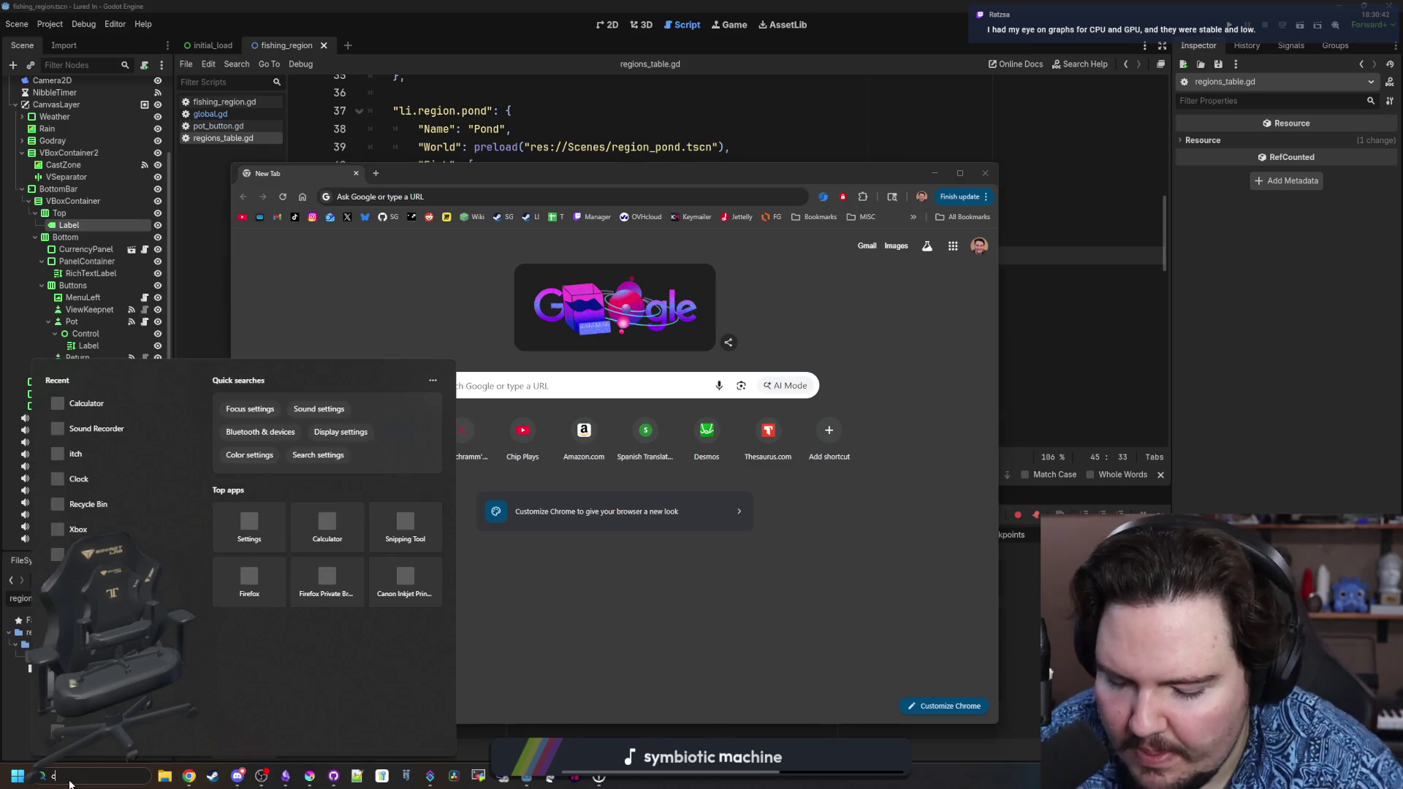
text(rystalDiskInfo (64bit)
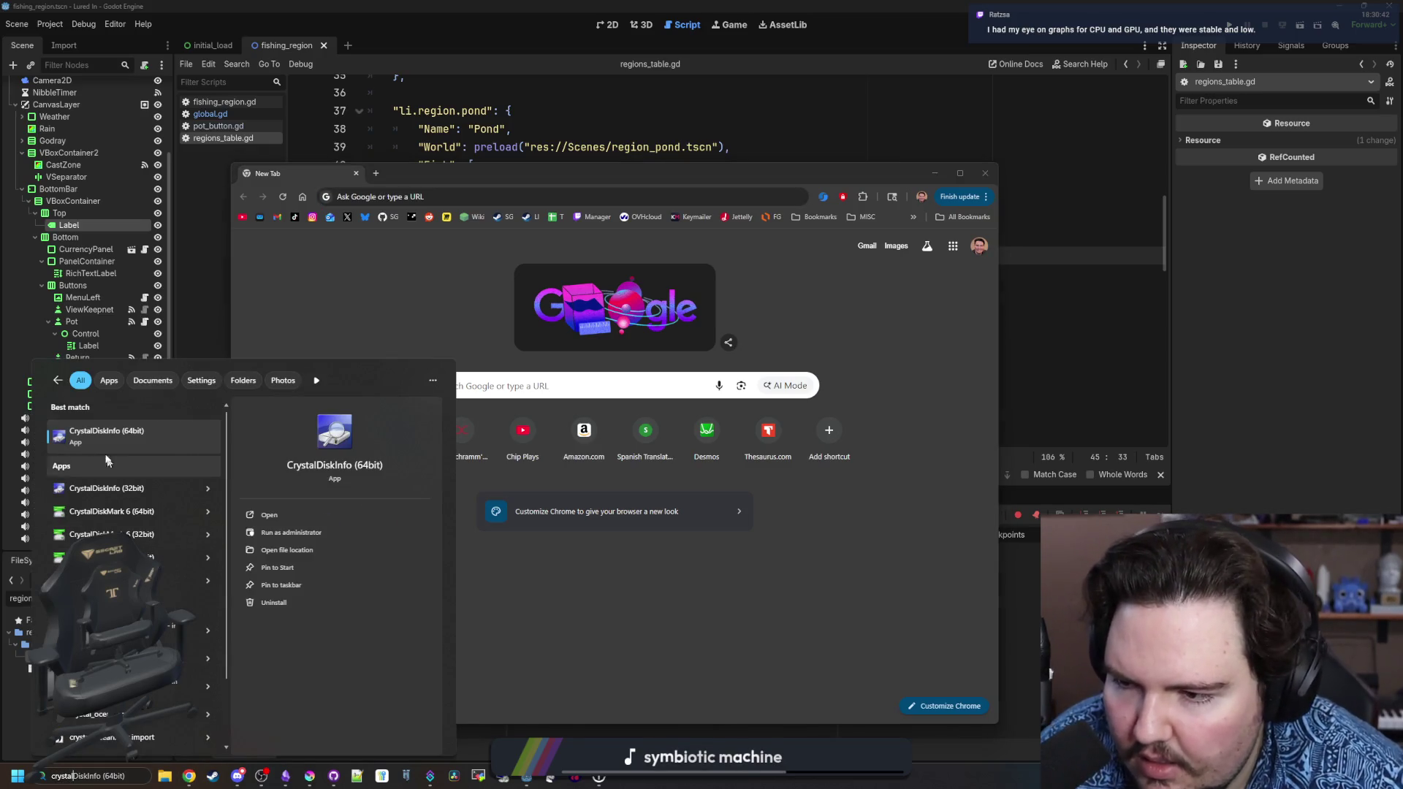
click(100, 447)
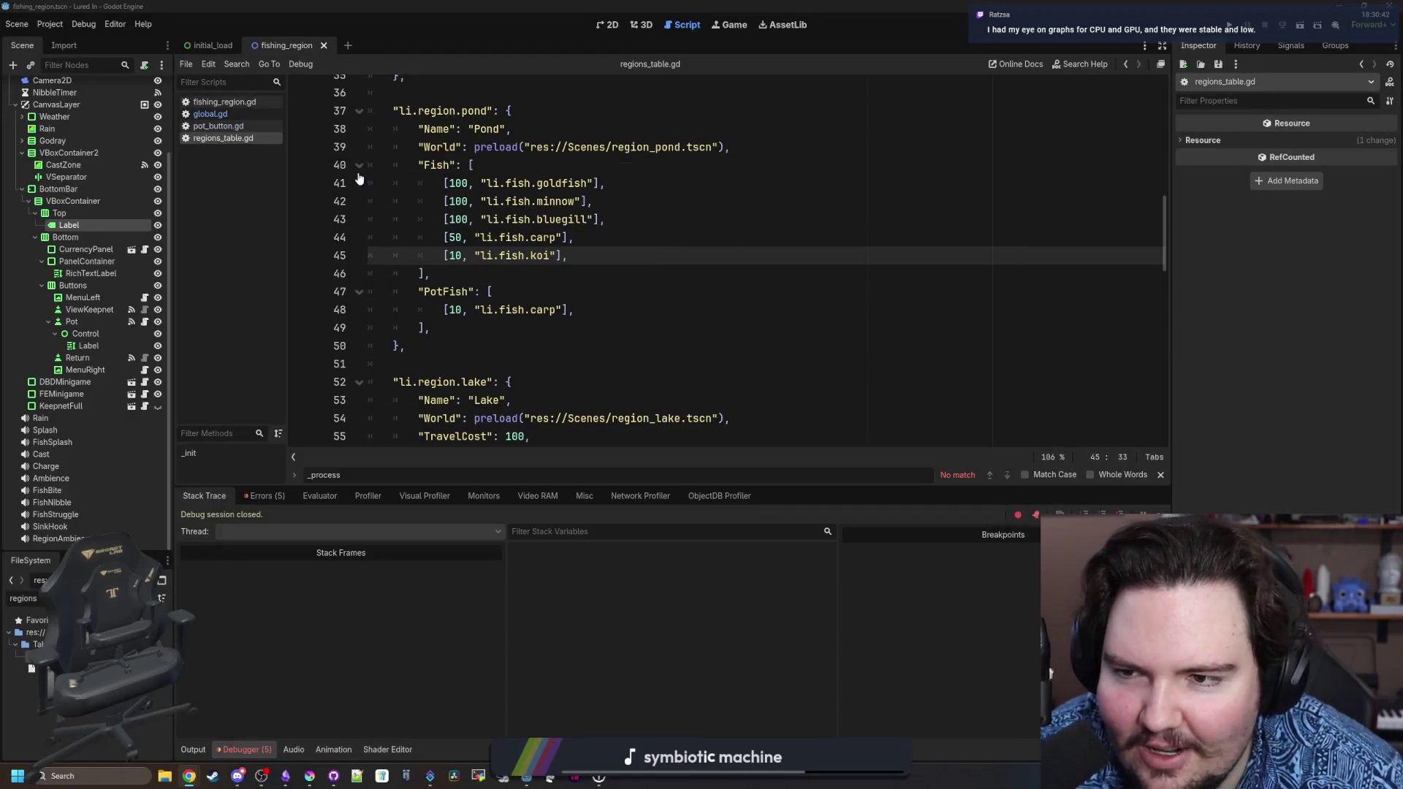
Check lines 46–50 of the script, then bring the CrystalDiskInfo window forward.
click(518, 314)
click(464, 342)
click(457, 291)
click(454, 281)
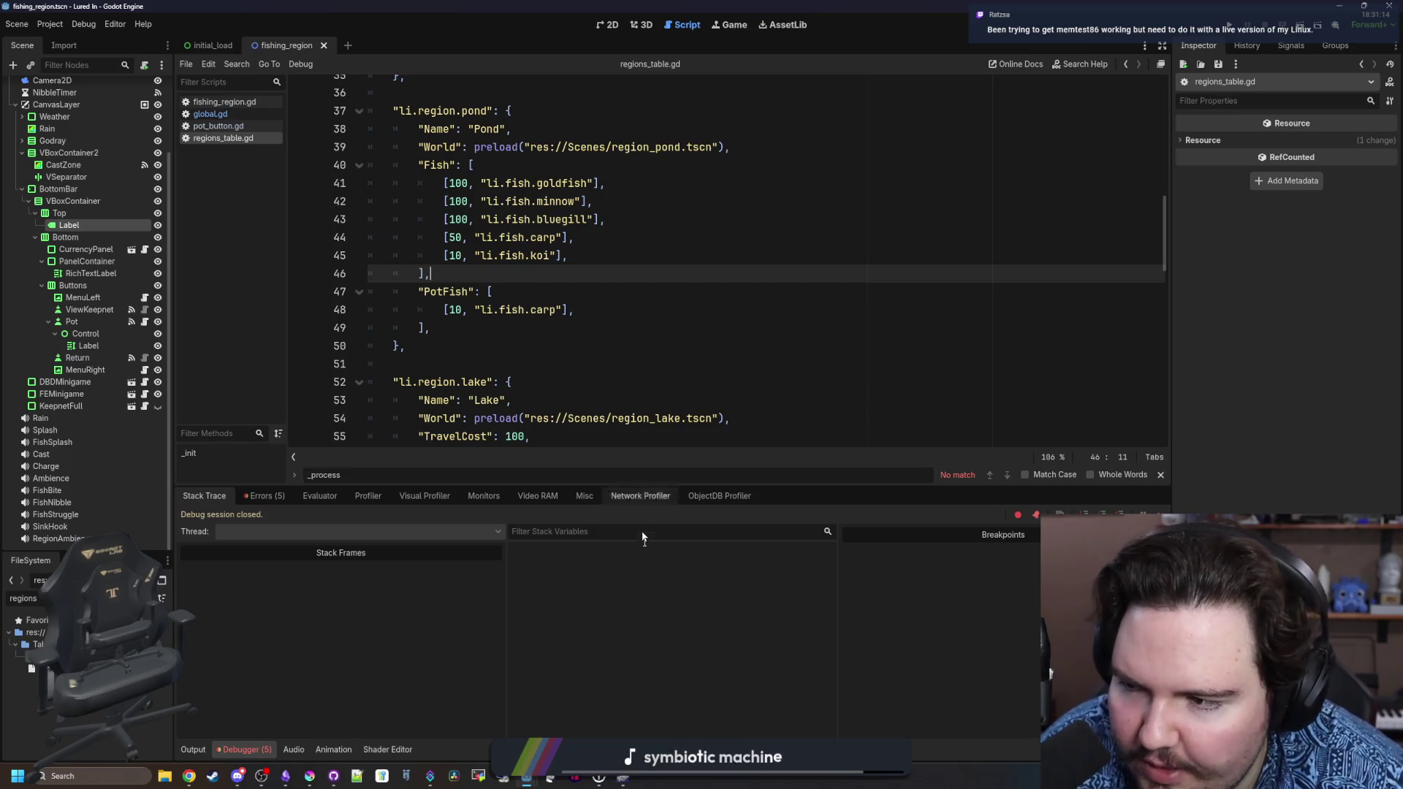
click(622, 776)
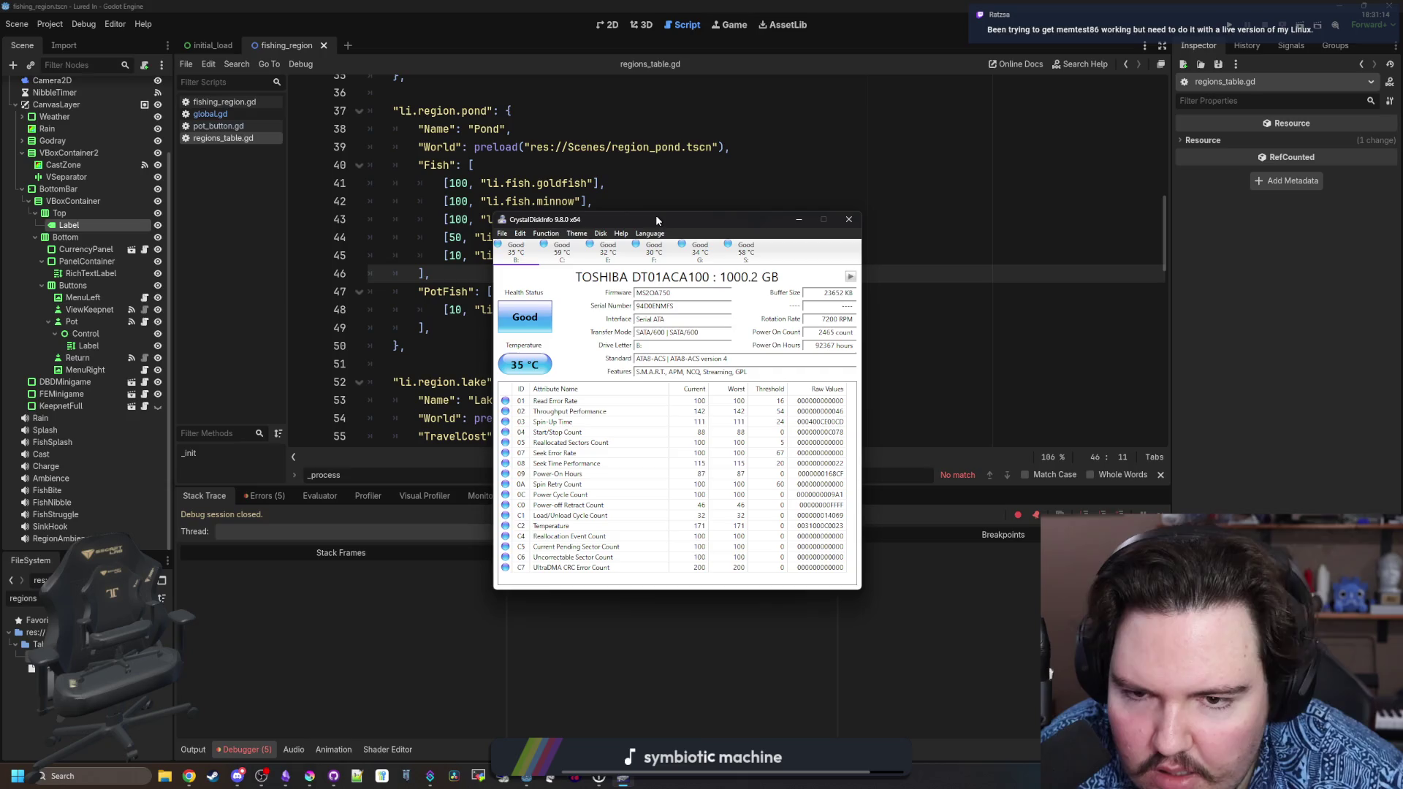
Cycle through the B:, C:, E:, F:, G: and S: drive tabs to compare health readings.
click(562, 250)
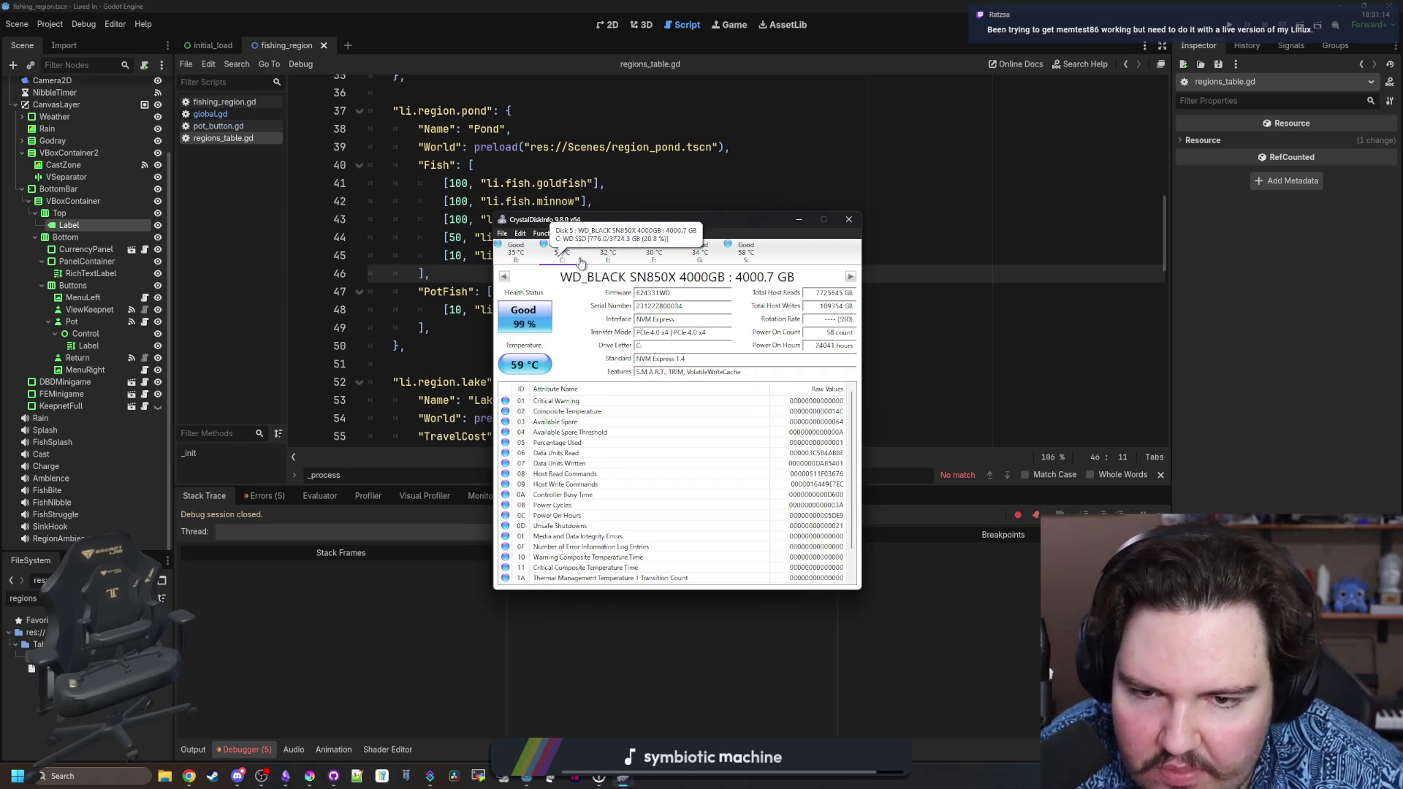
click(603, 257)
drag(557, 221, 503, 234)
click(606, 264)
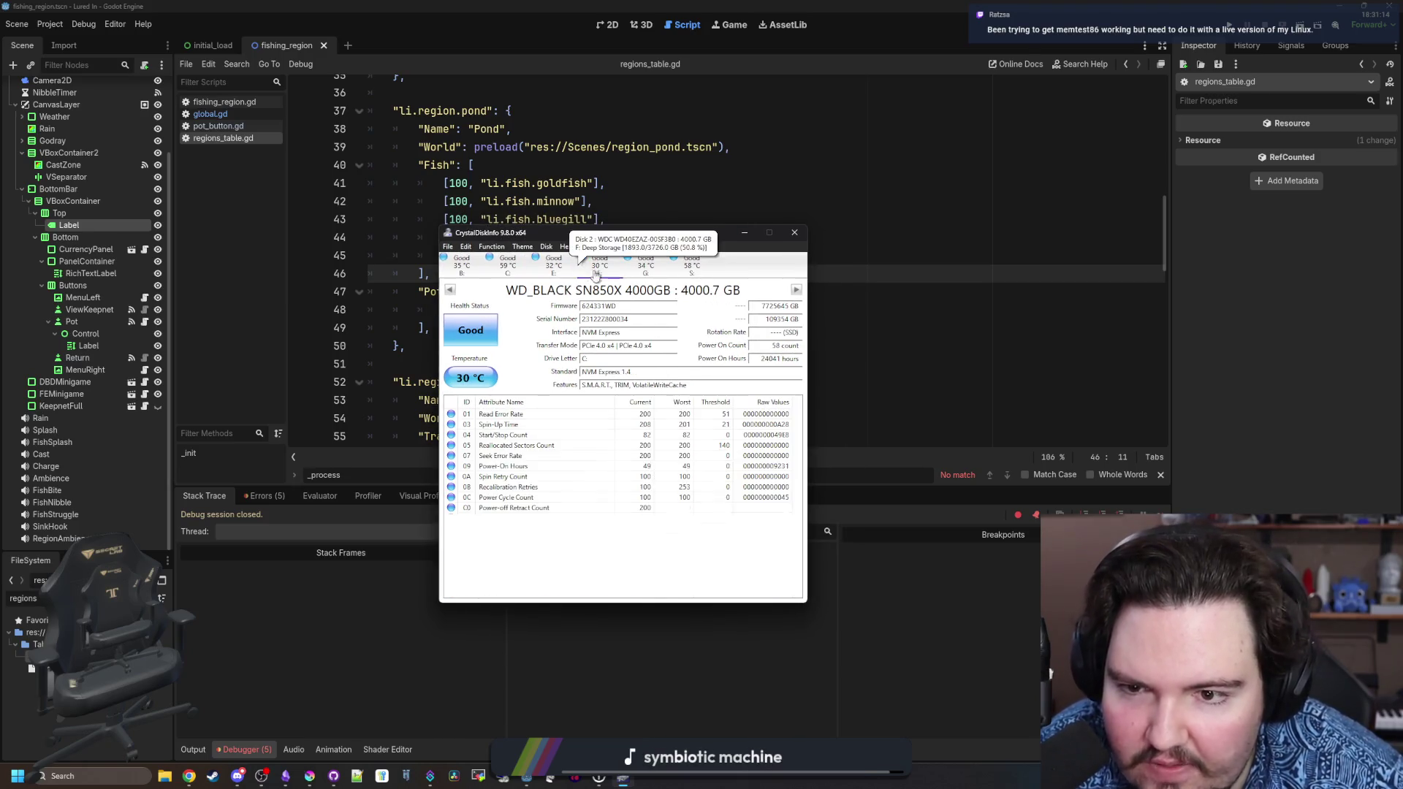
click(636, 263)
click(687, 263)
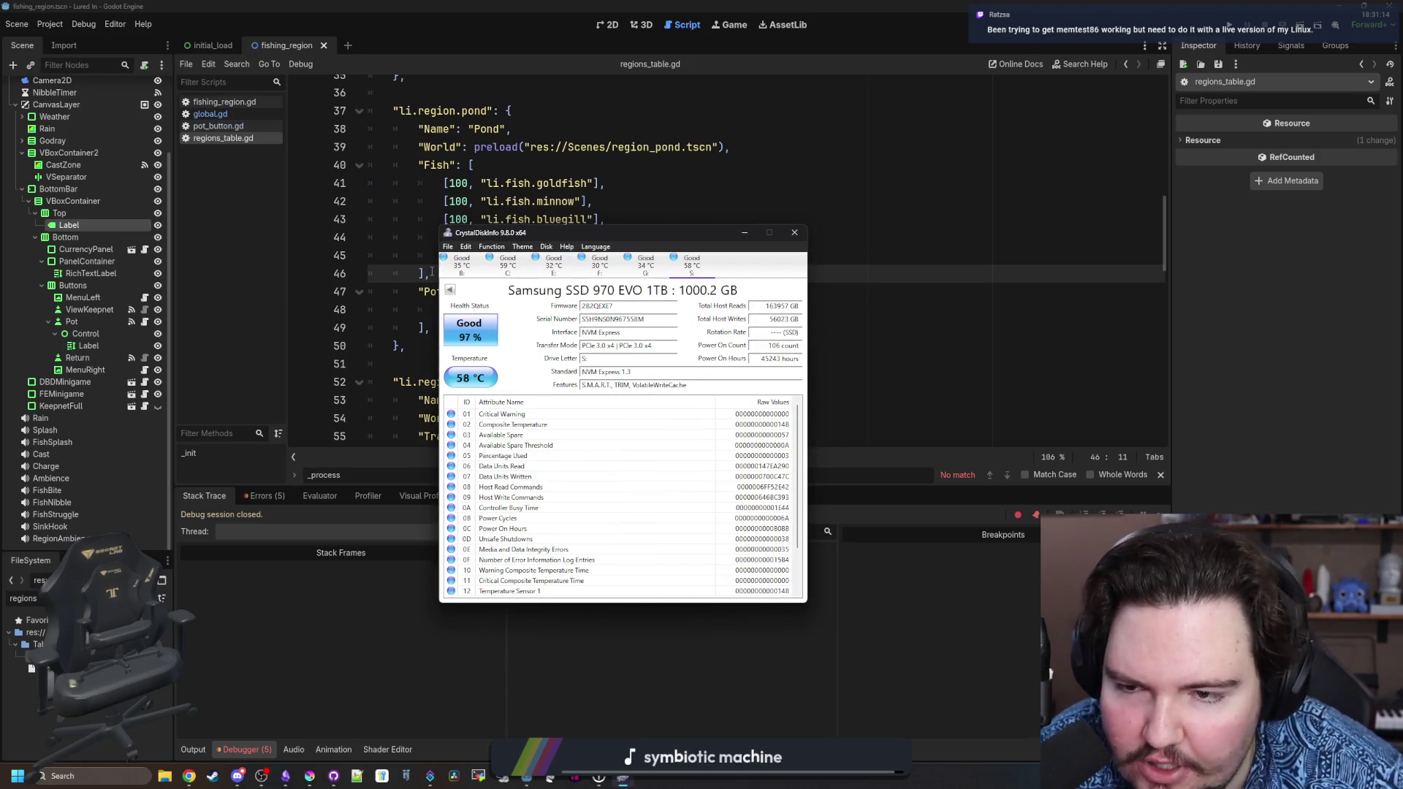
click(468, 265)
click(508, 263)
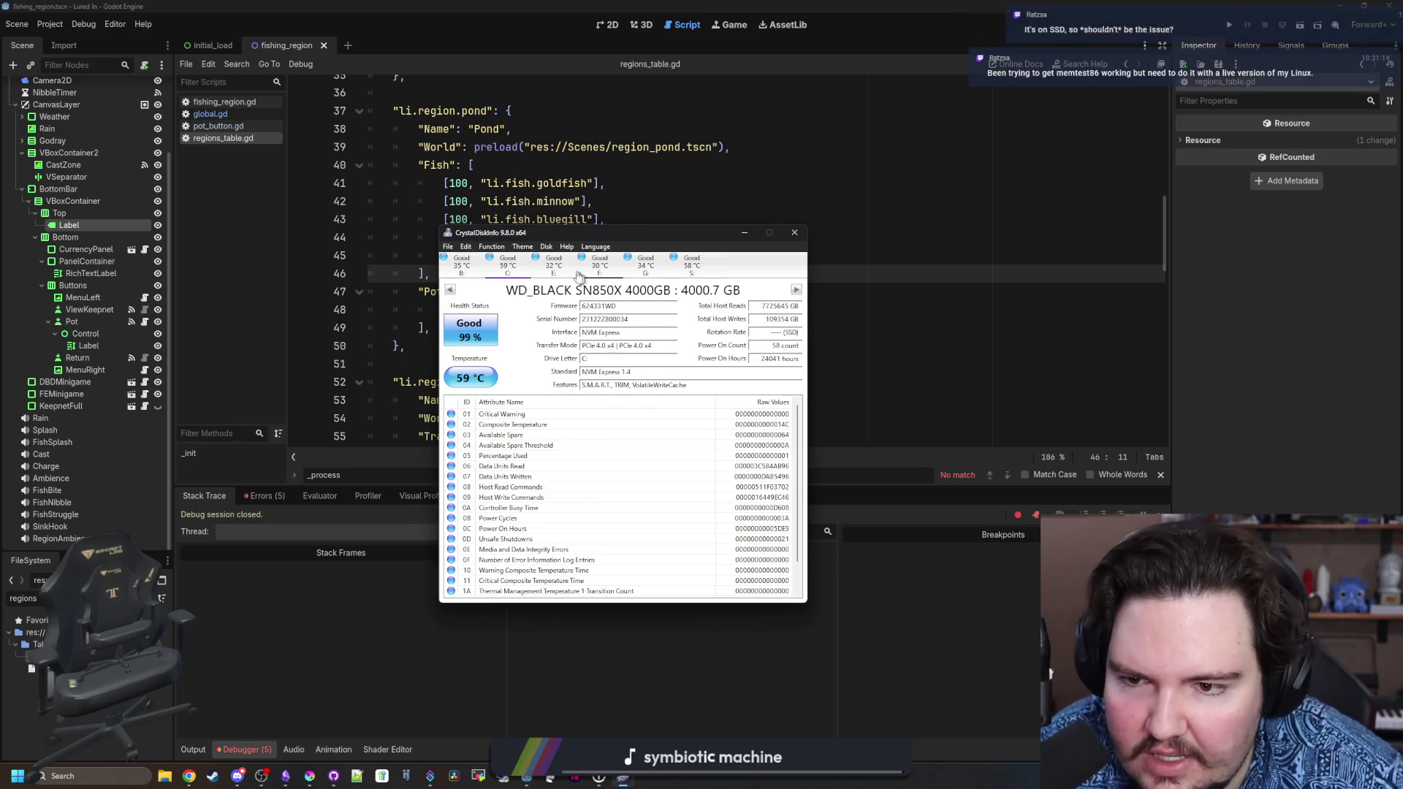
click(555, 265)
click(599, 264)
click(645, 265)
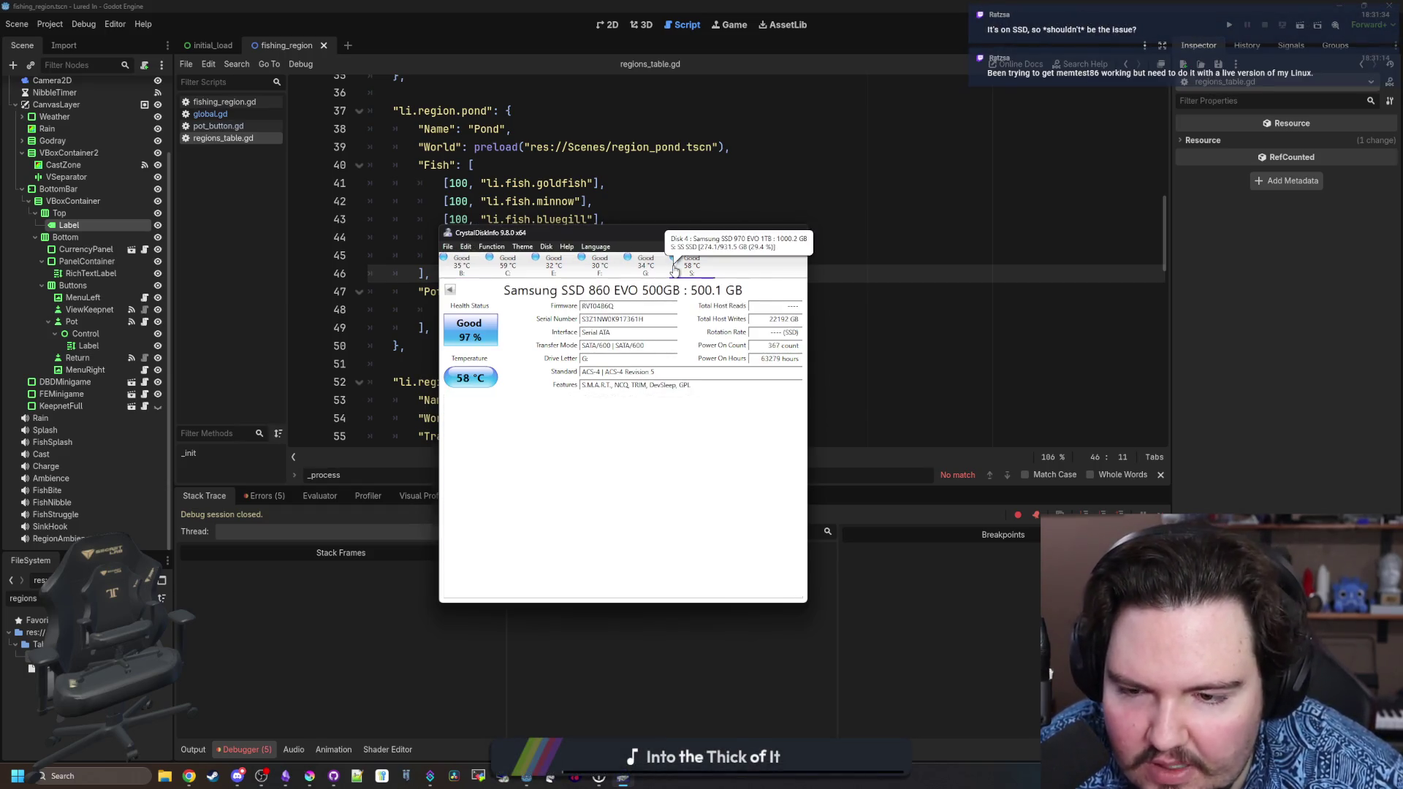
click(691, 265)
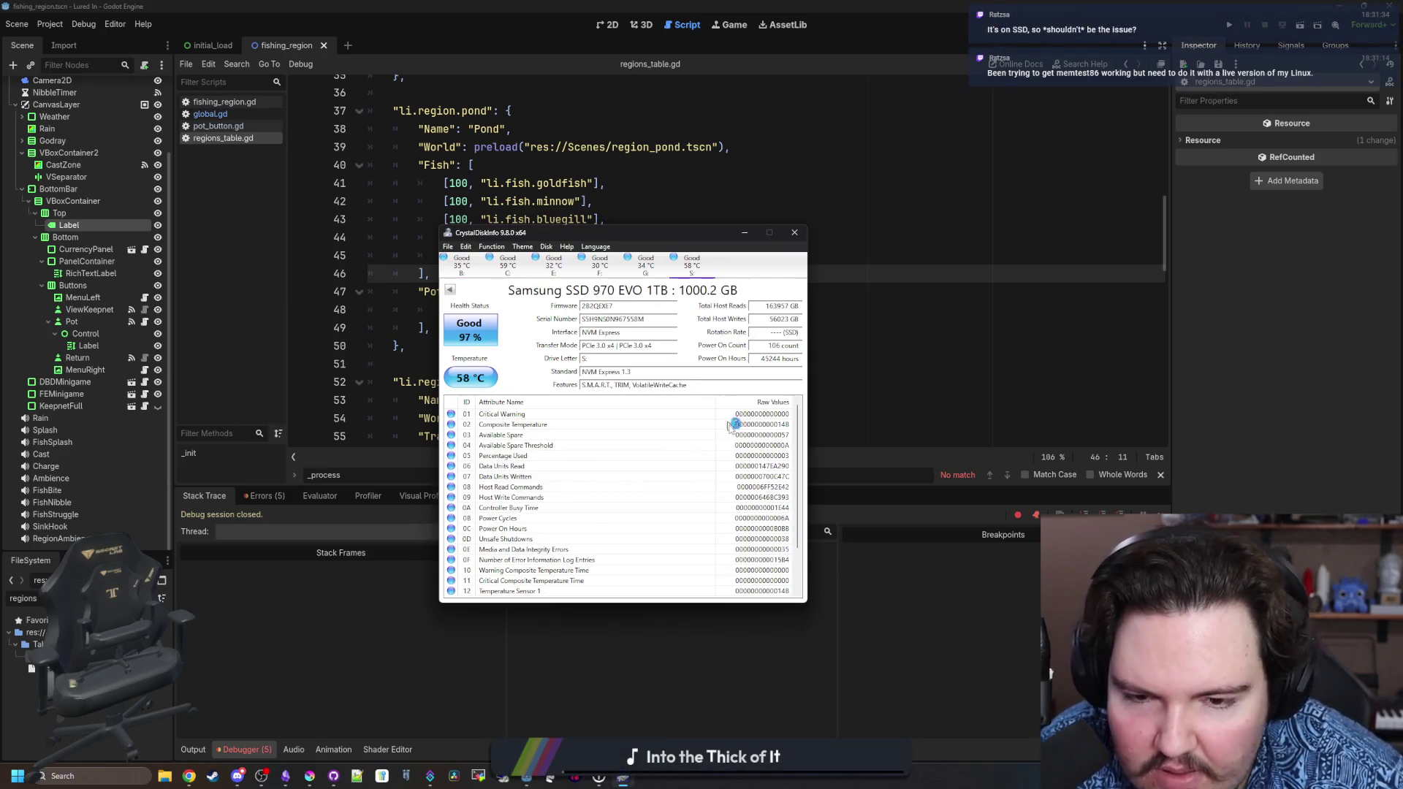
click(640, 261)
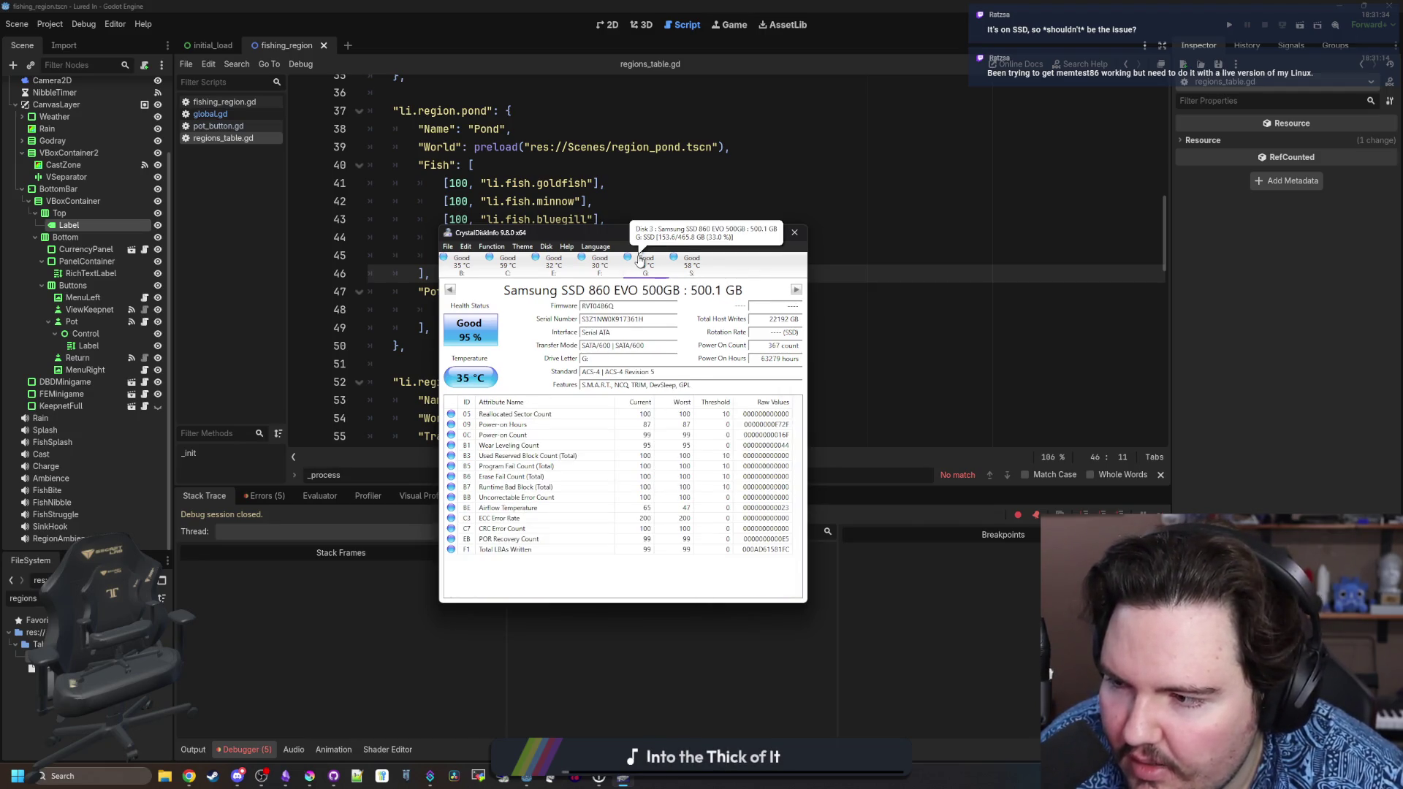
click(462, 265)
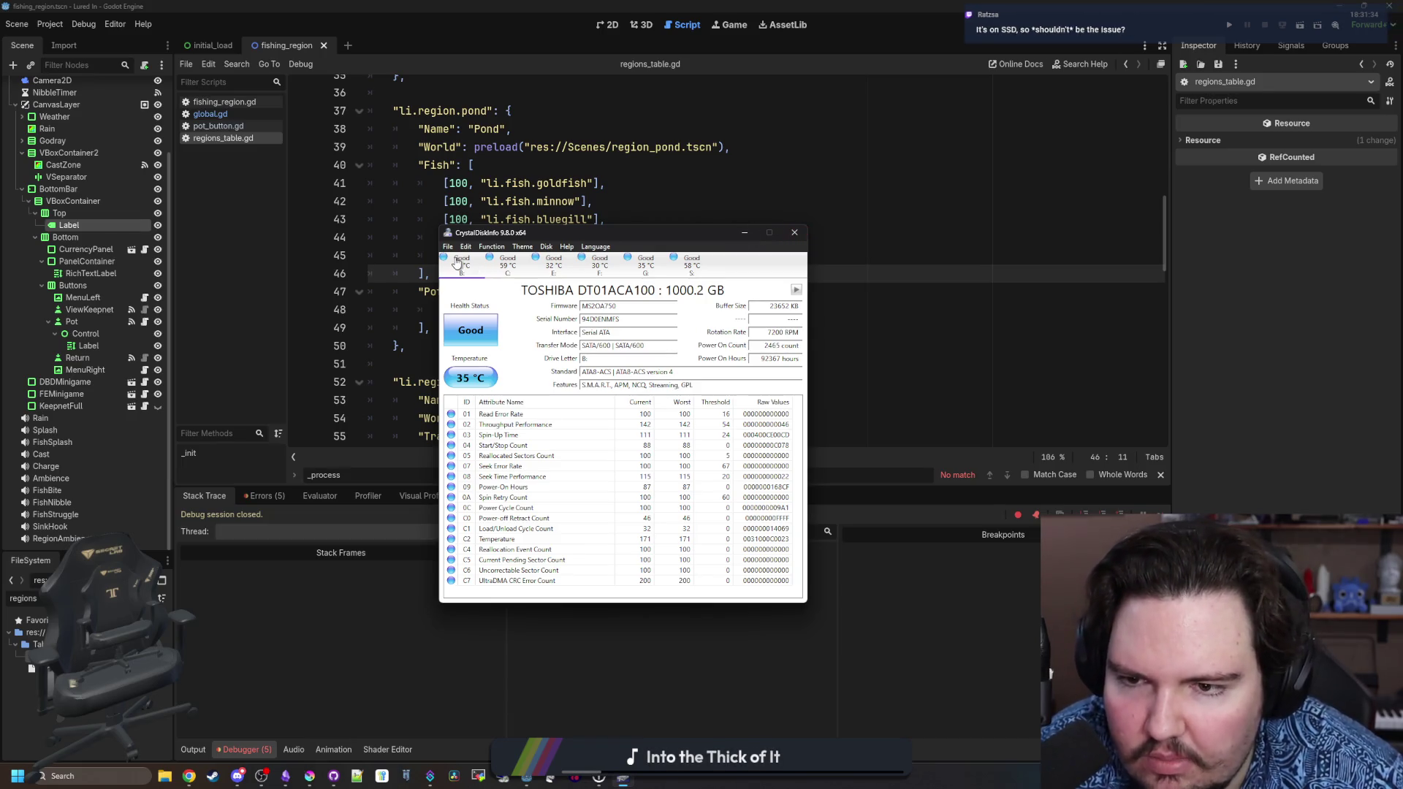
Recheck the TOSHIBA and WD_BLACK SN850X readings (Good 99%, 59 °C), then close CrystalDiskInfo.
click(490, 264)
click(464, 269)
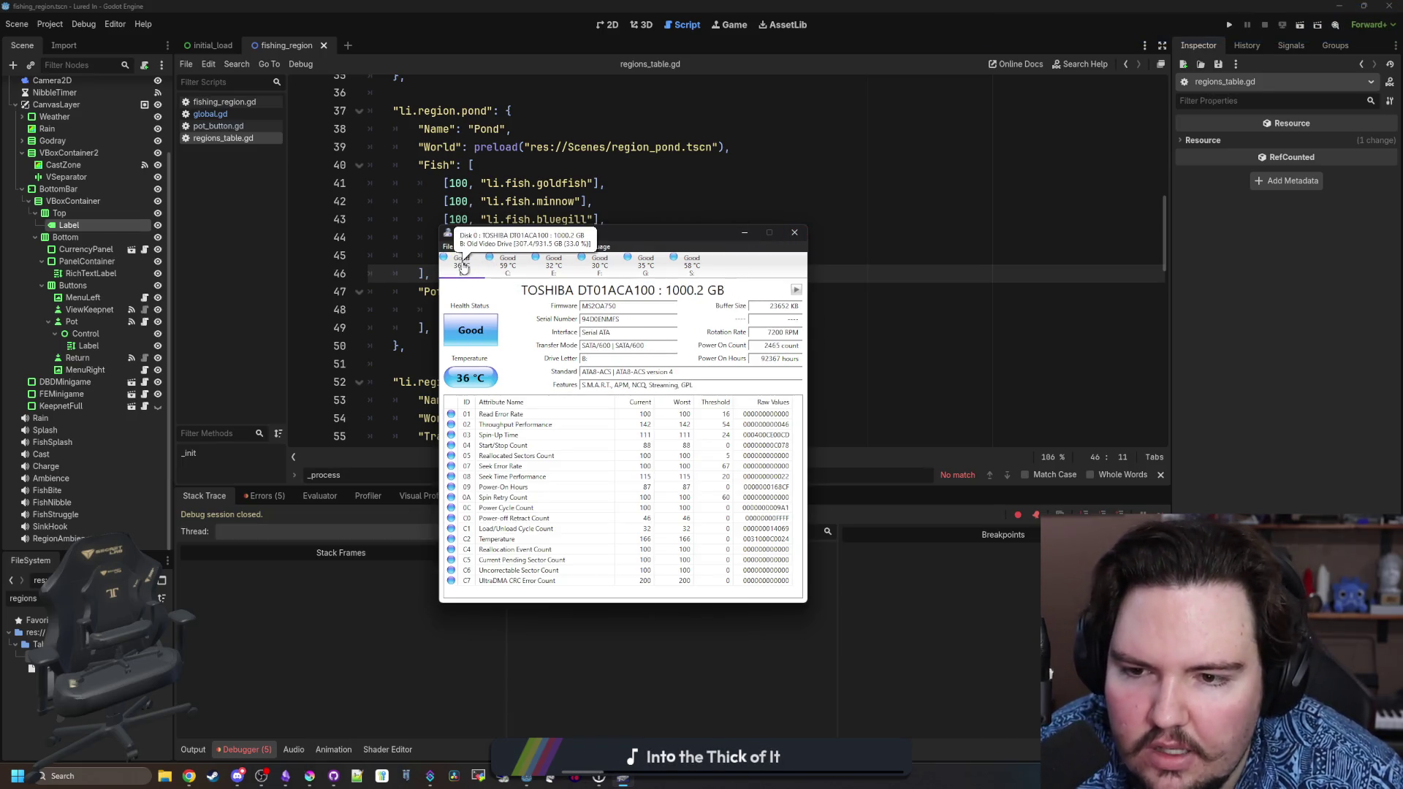
click(509, 265)
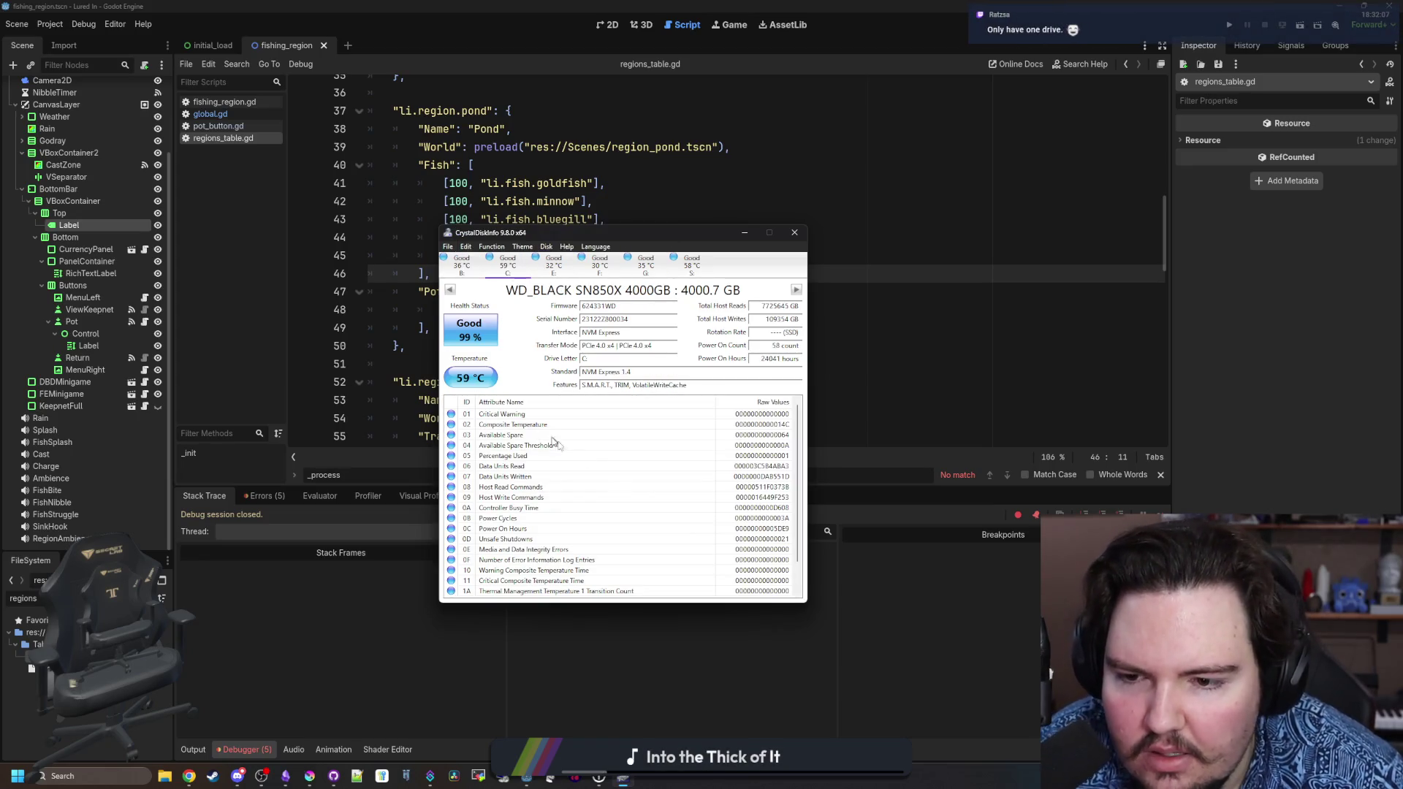
scroll(662, 511, down, 1)
scroll(646, 516, up, 1)
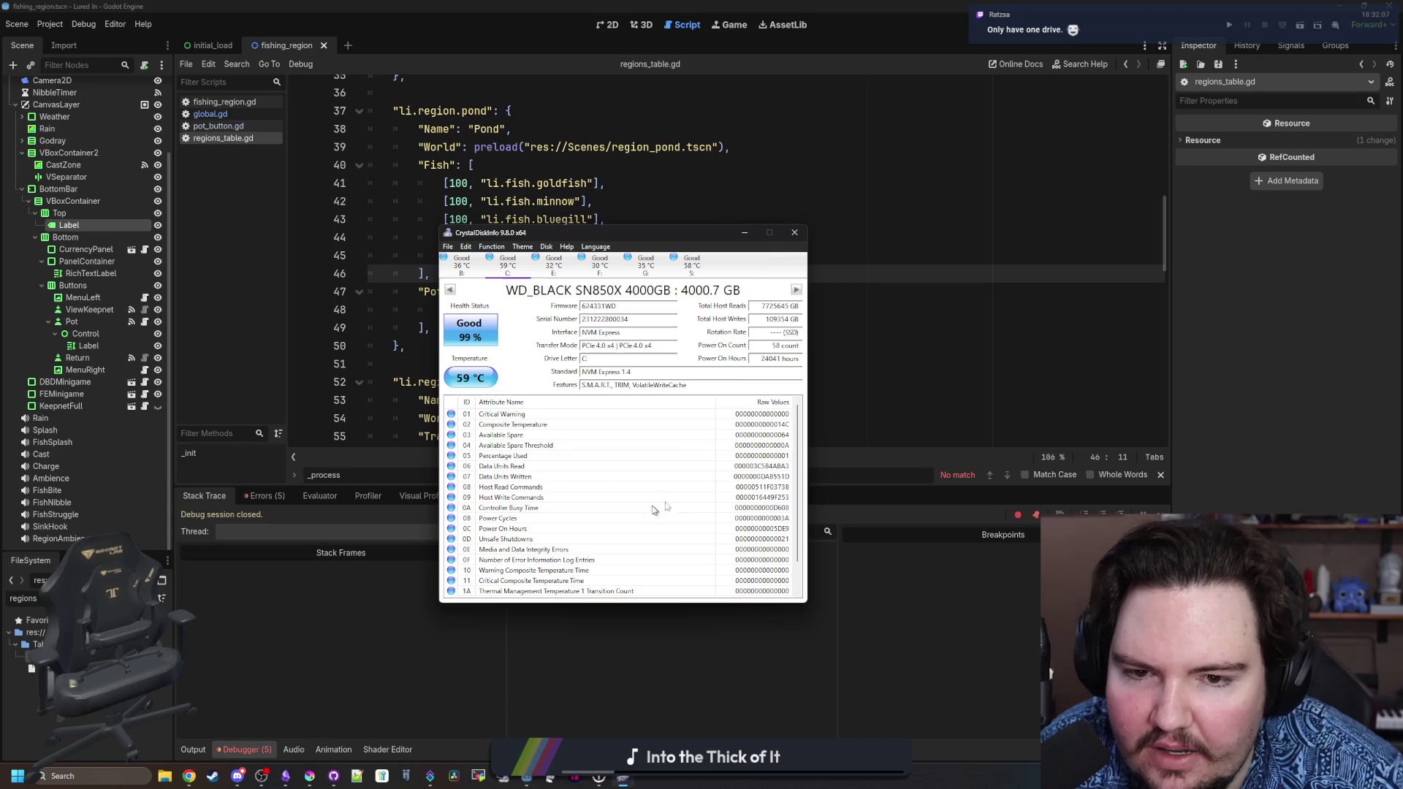
click(794, 233)
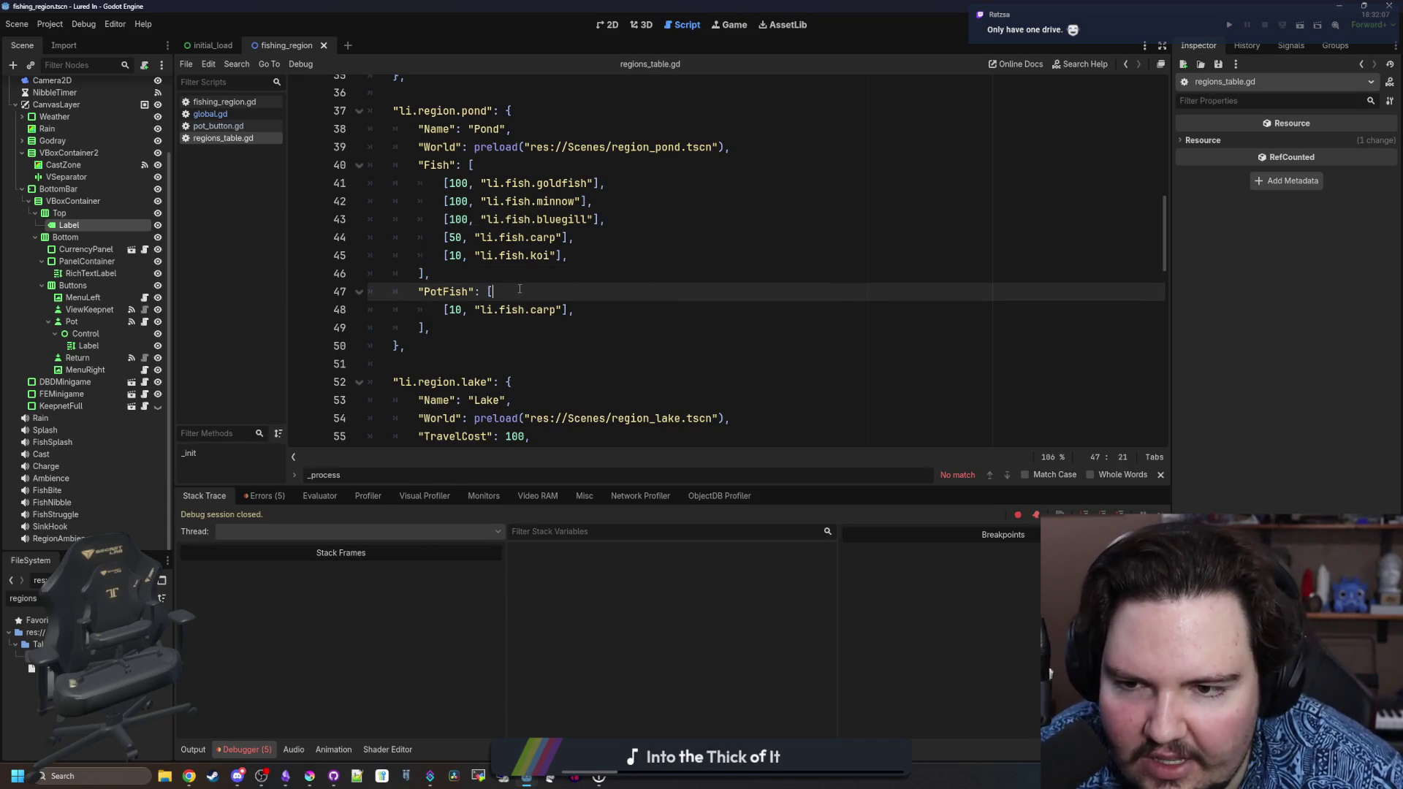
scroll(476, 316, up, 5)
click(453, 363)
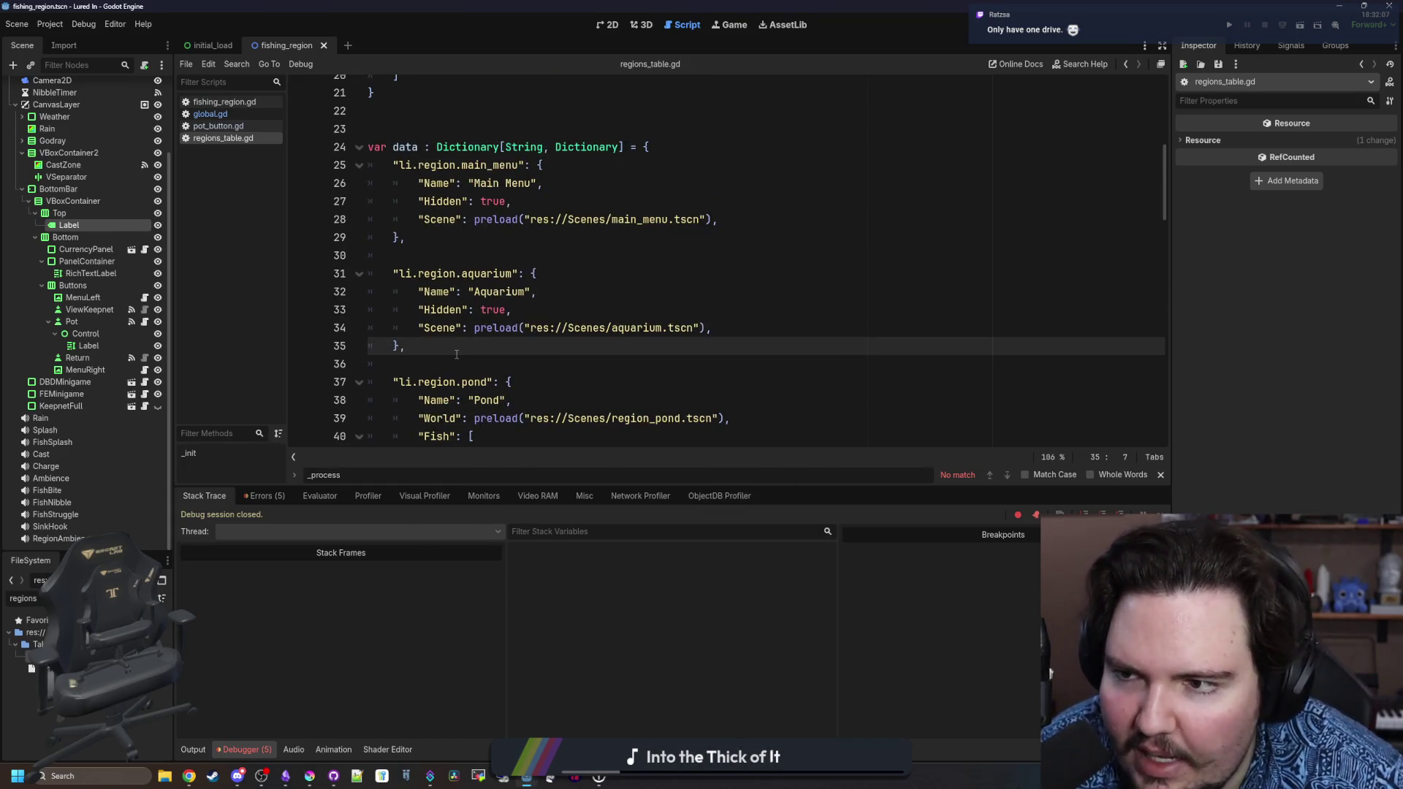
scroll(452, 362, down, 5)
click(537, 309)
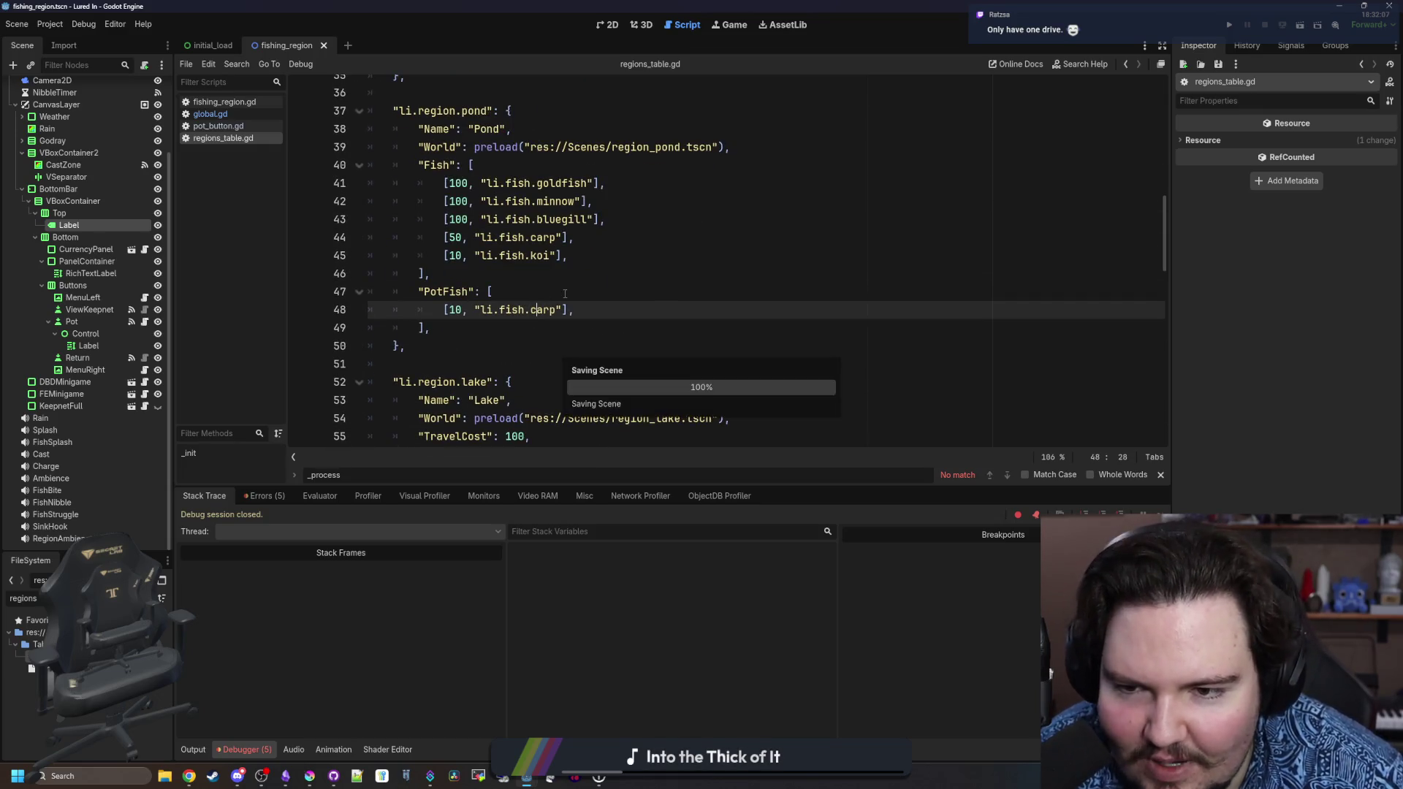
click(537, 292)
scroll(460, 313, down, 6)
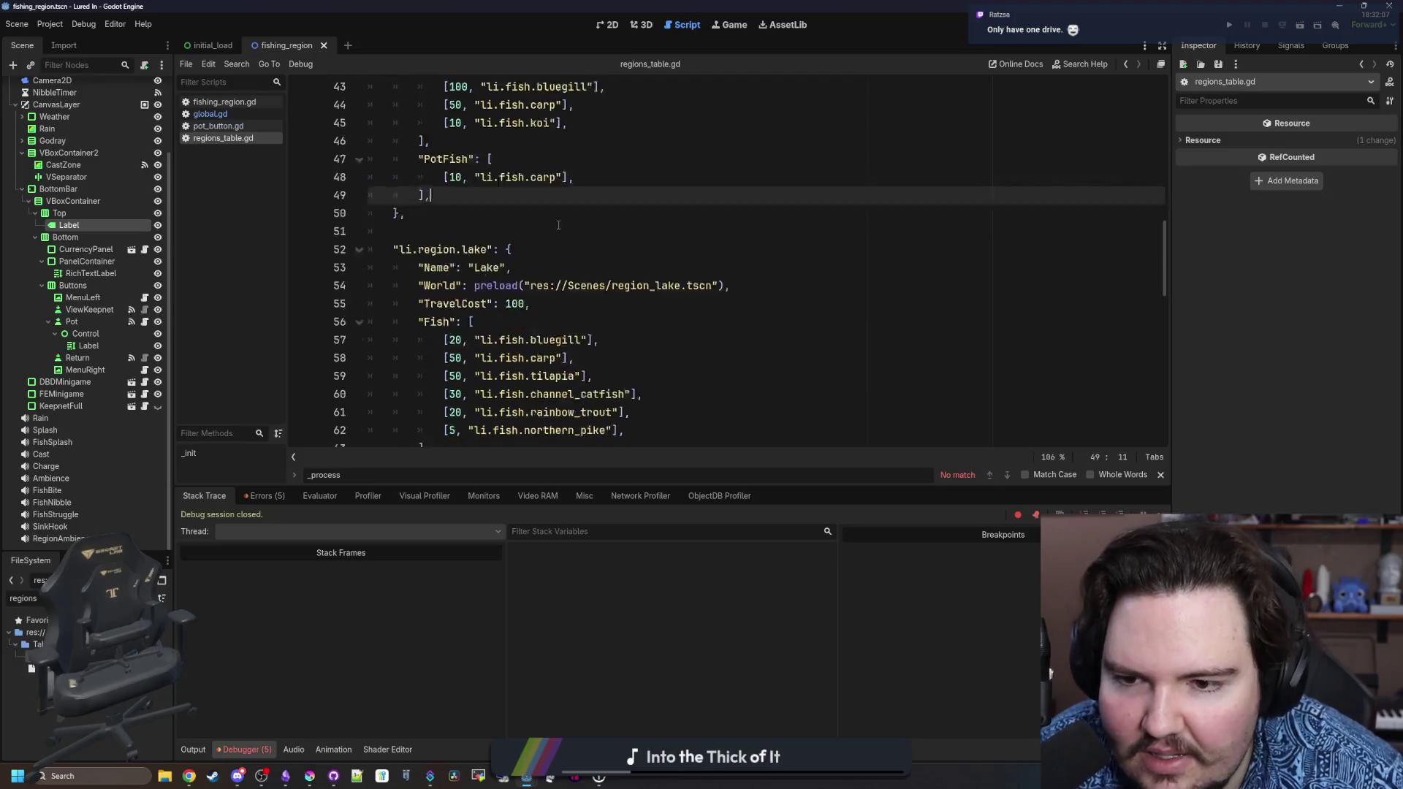
click(460, 314)
scroll(460, 314, down, 3)
scroll(459, 313, down, 4)
click(486, 322)
click(486, 304)
scroll(486, 317, down, 2)
scroll(486, 316, down, 3)
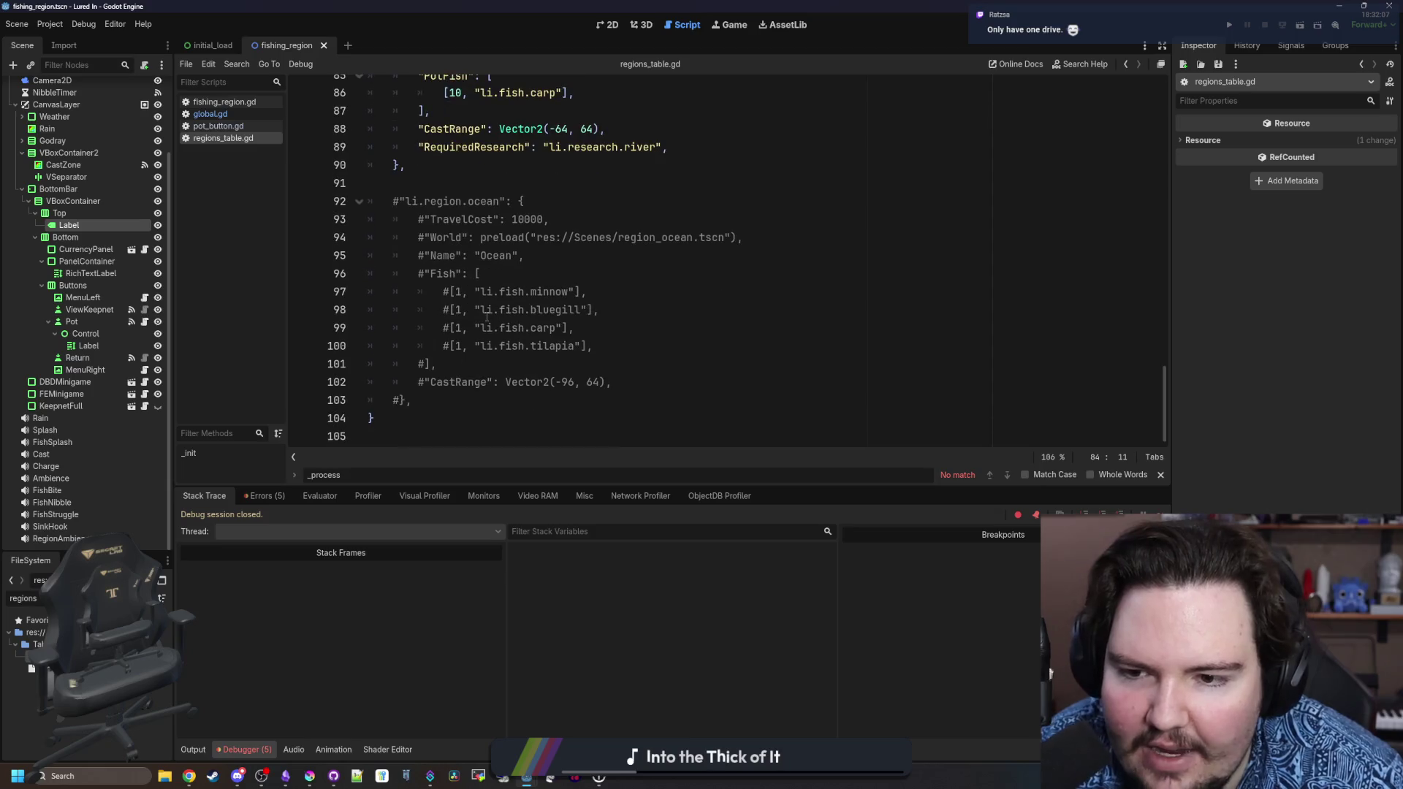
scroll(487, 317, up, 5)
scroll(488, 314, up, 5)
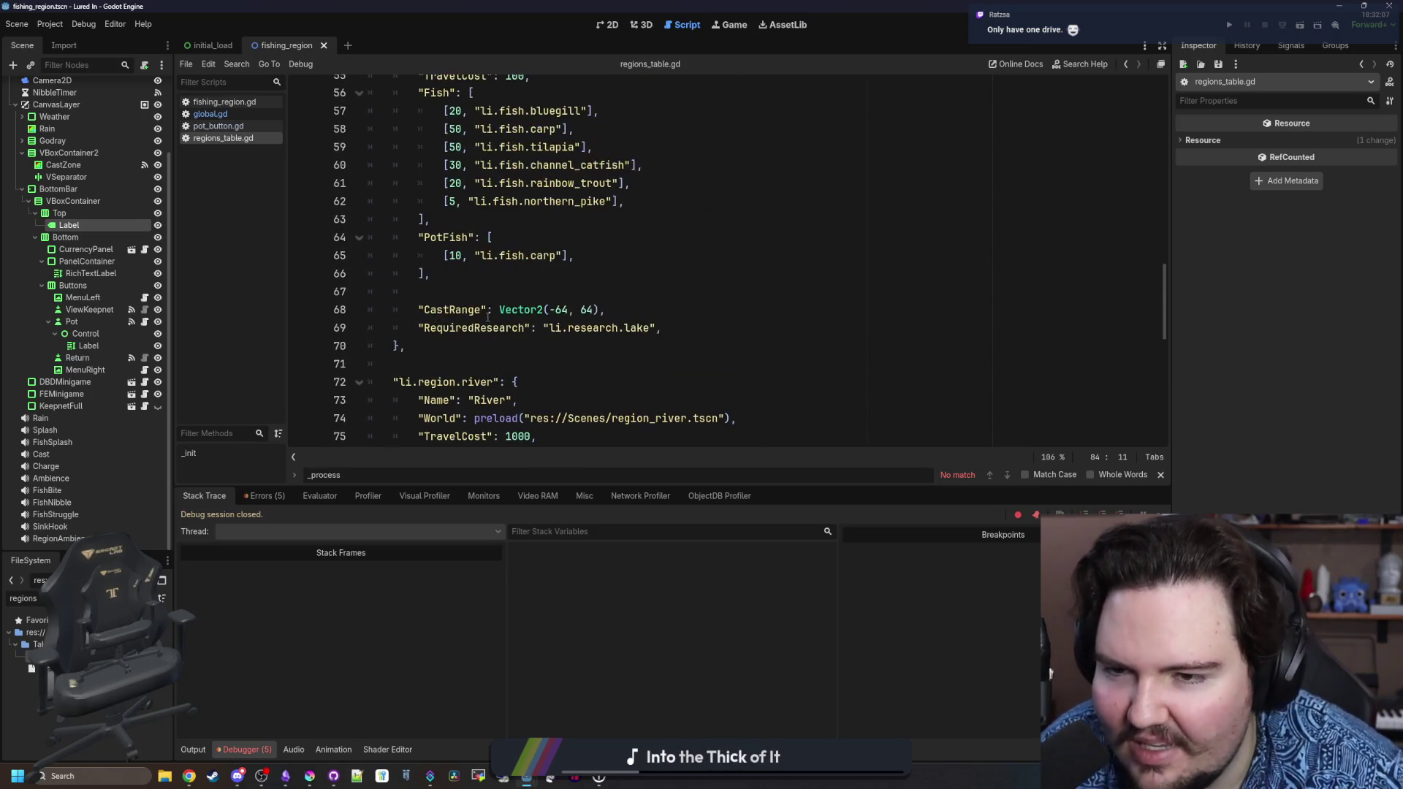
scroll(466, 340, up, 6)
click(491, 309)
scroll(491, 309, up, 2)
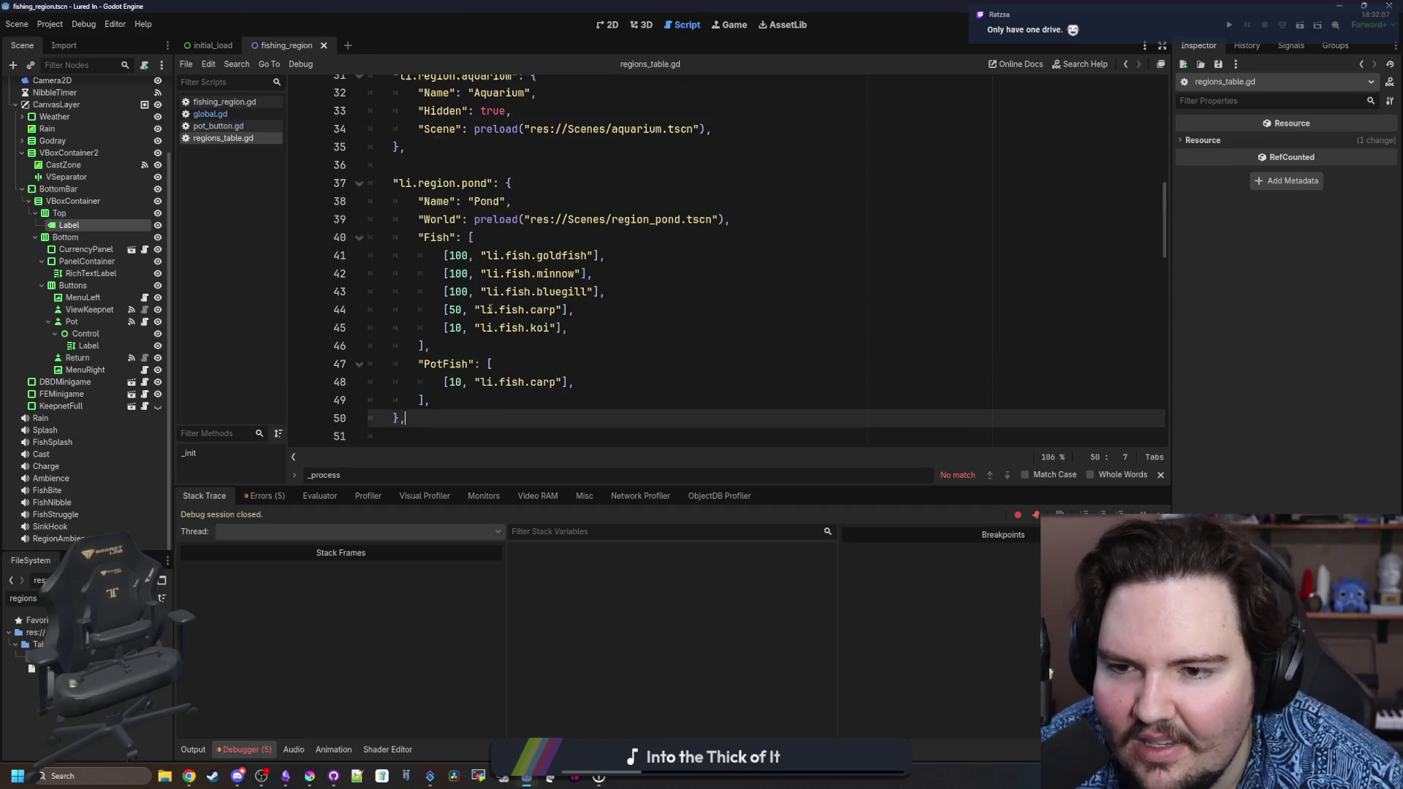
click(479, 338)
scroll(479, 340, up, 5)
scroll(479, 340, down, 6)
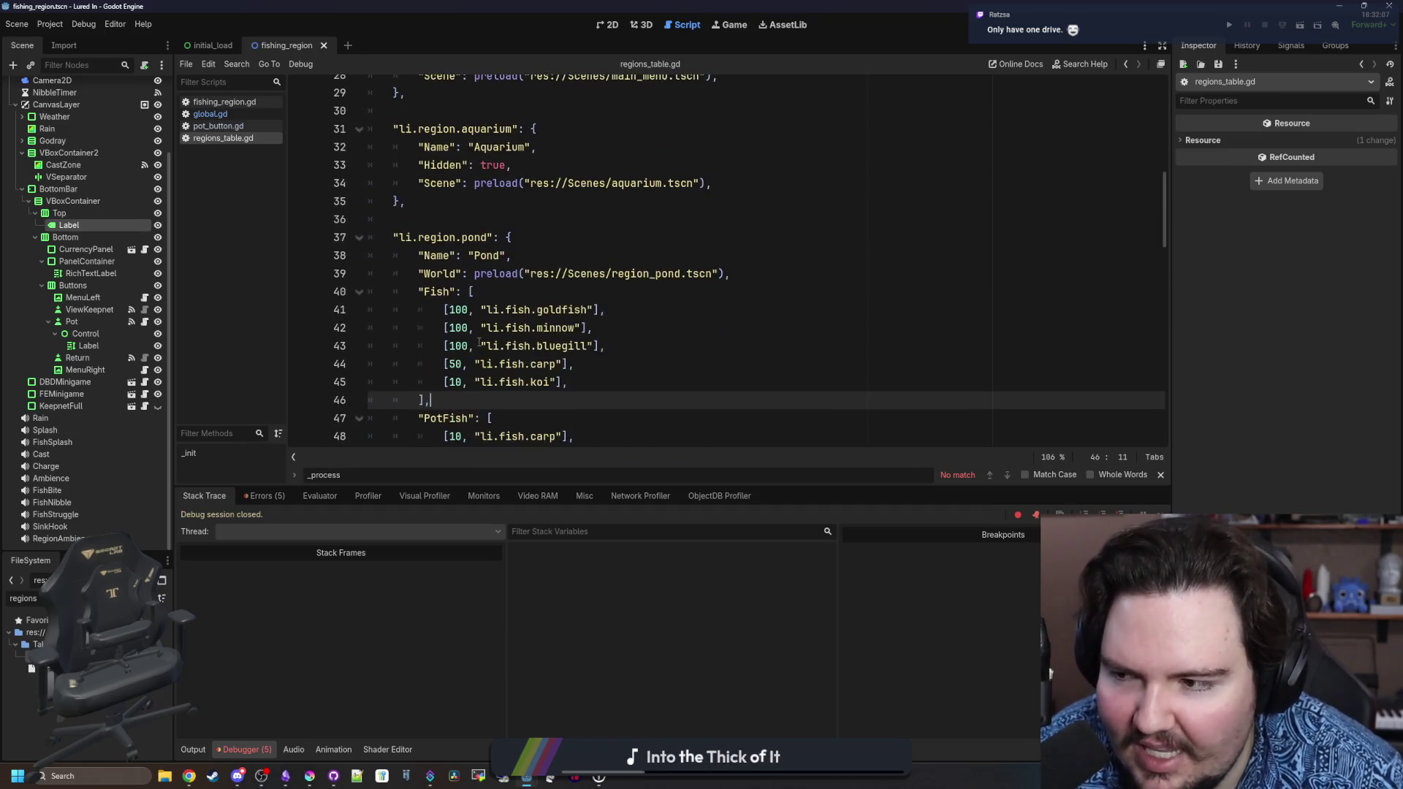
click(536, 304)
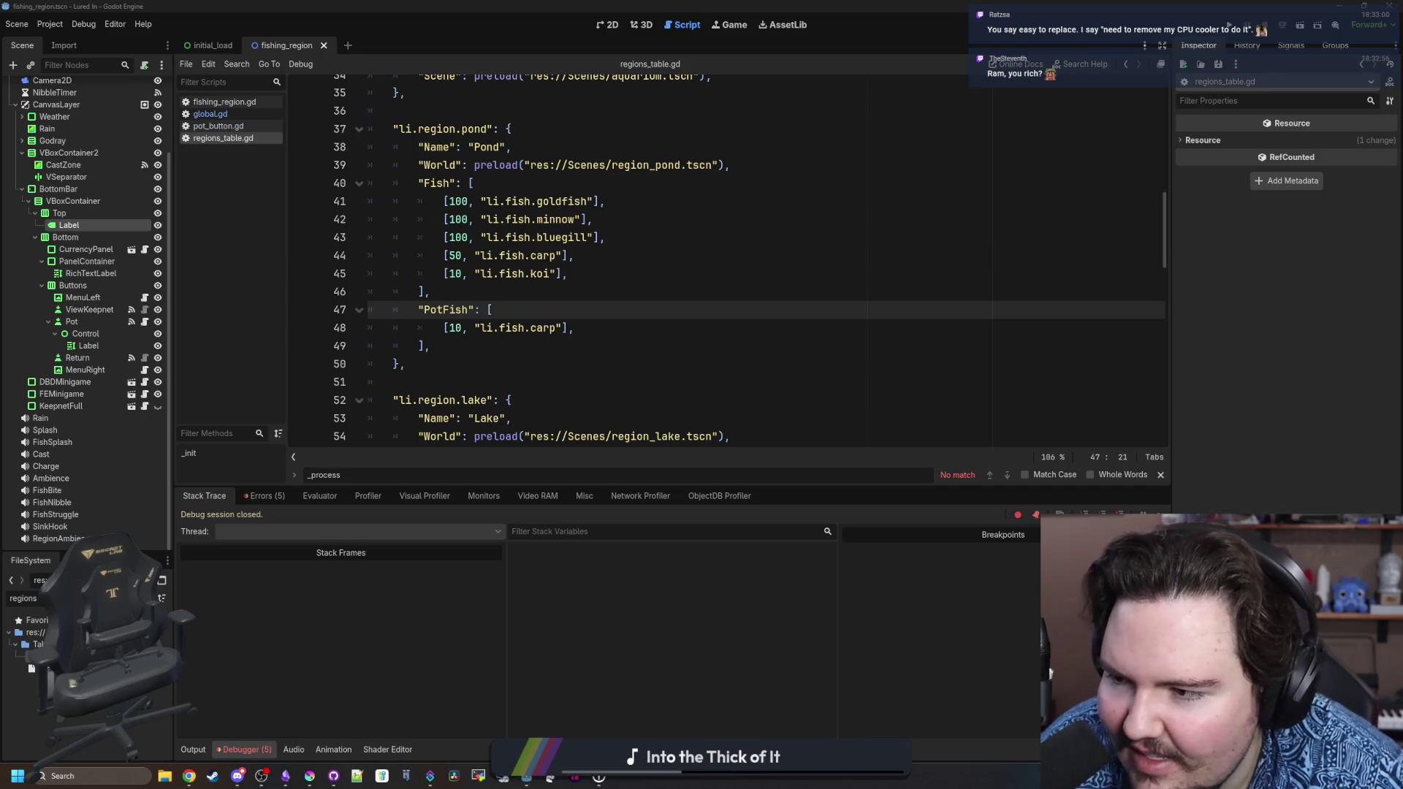
click(598, 775)
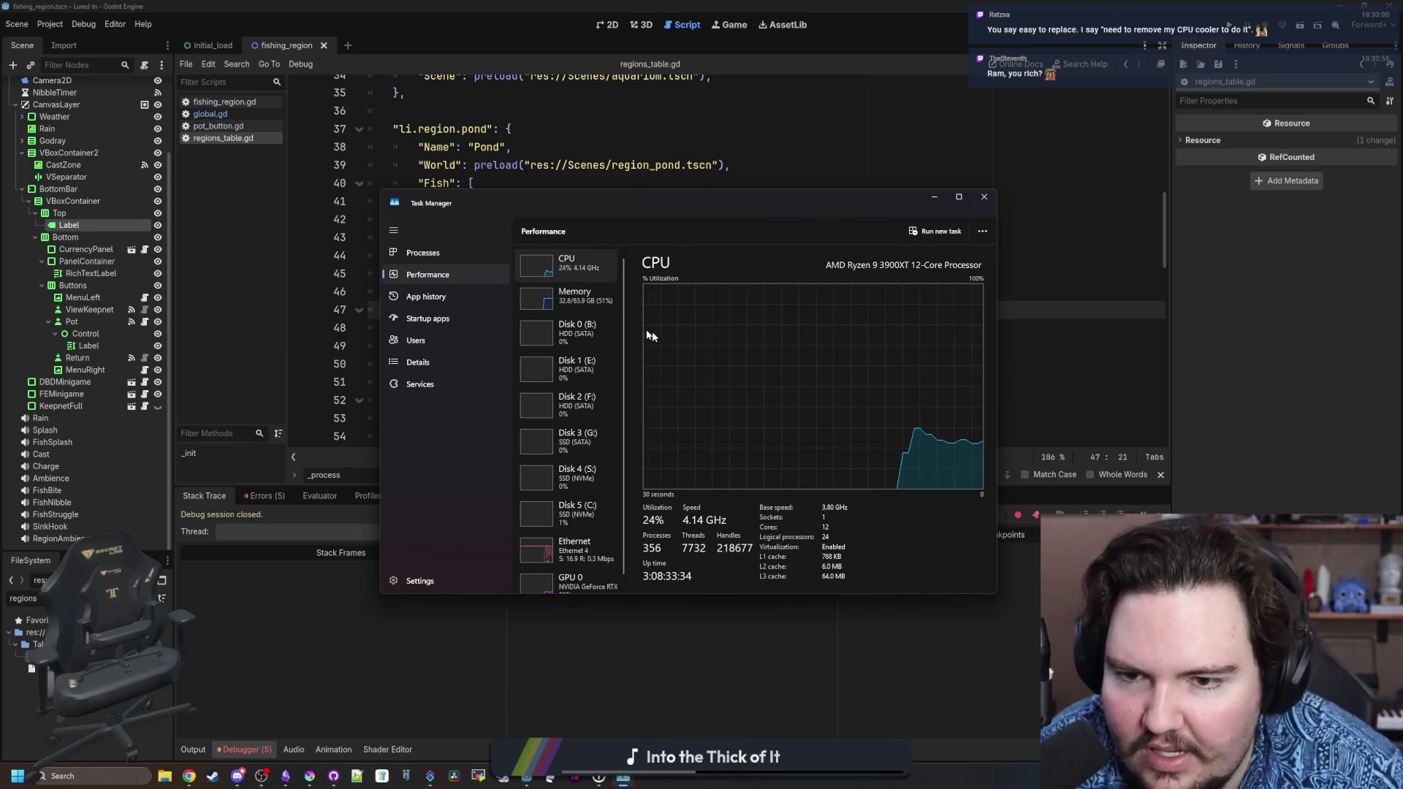
click(603, 313)
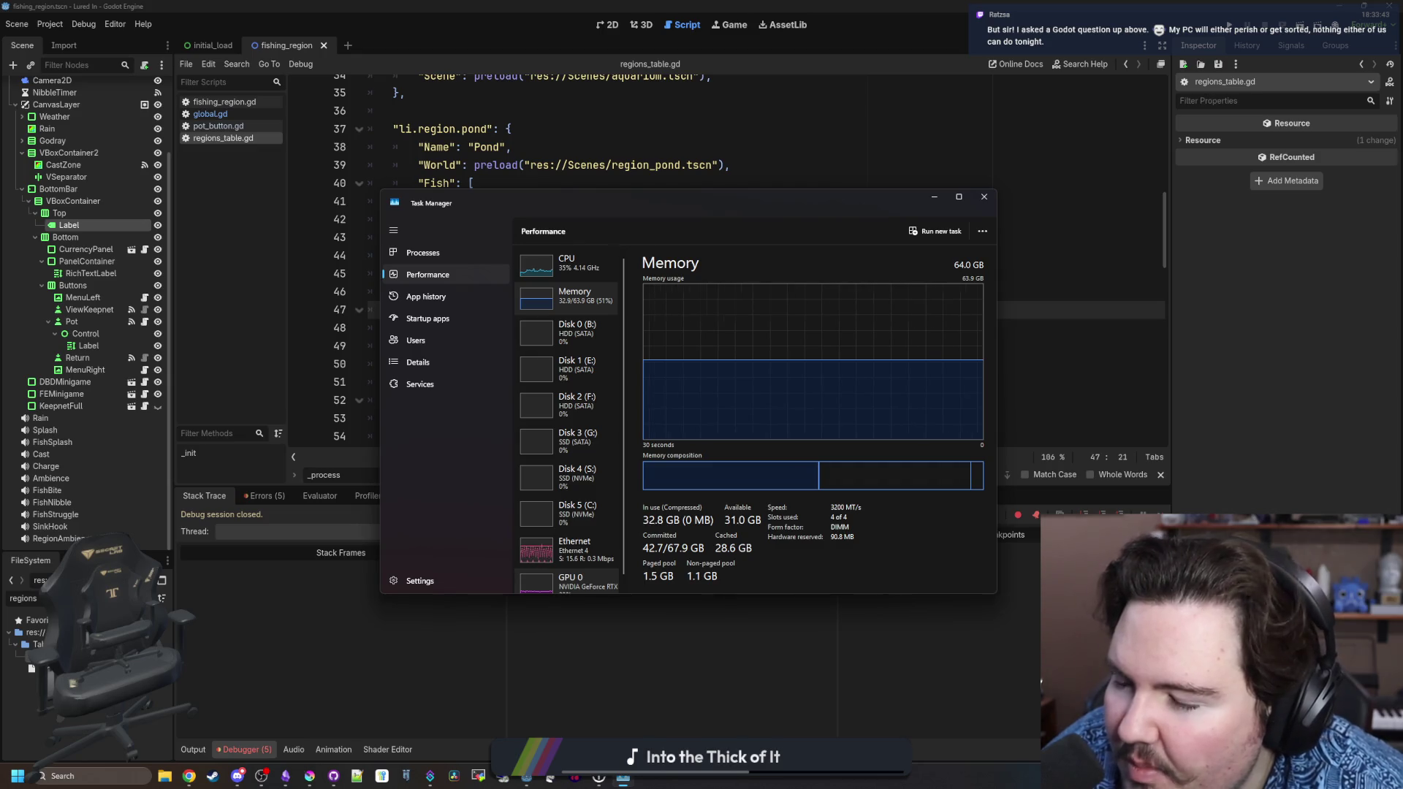
click(260, 776)
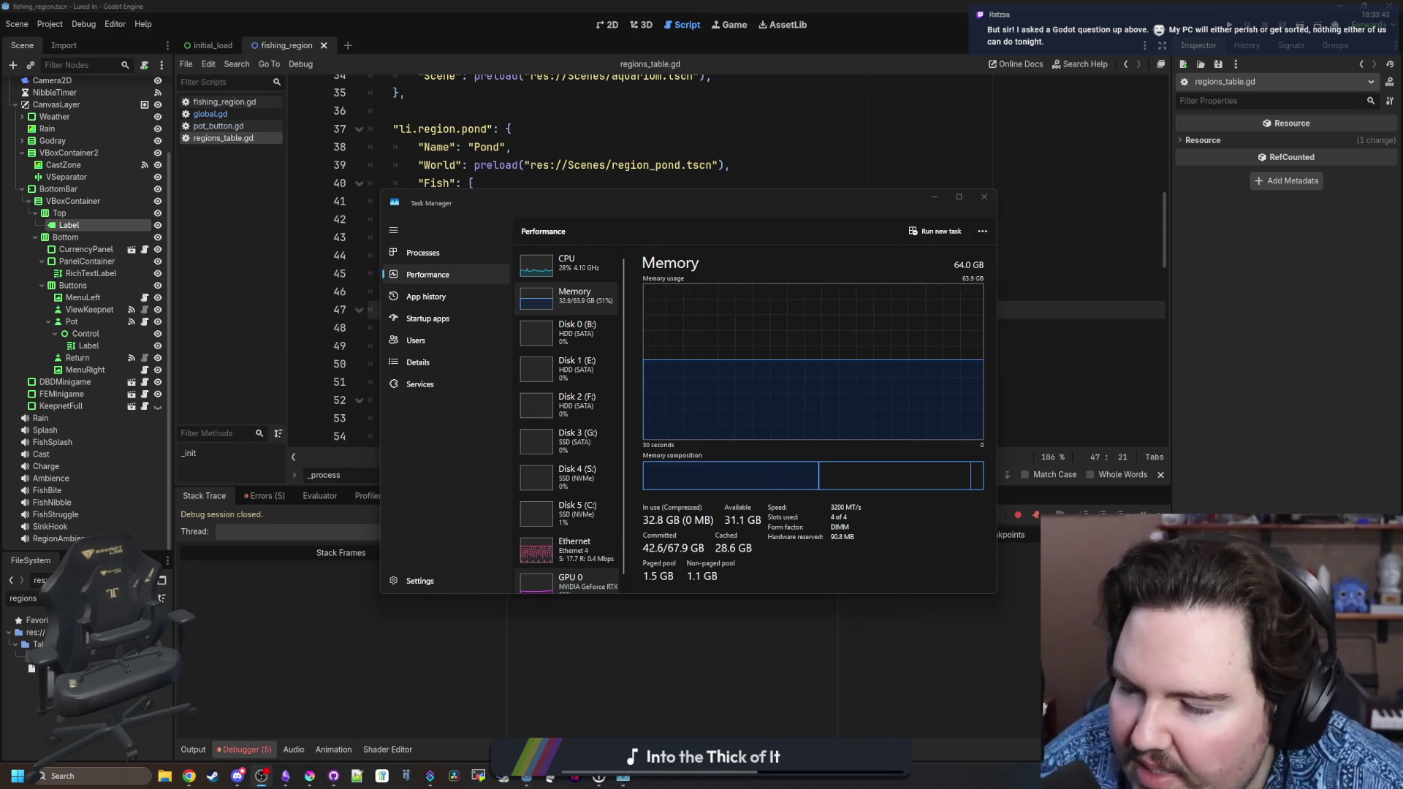
click(934, 196)
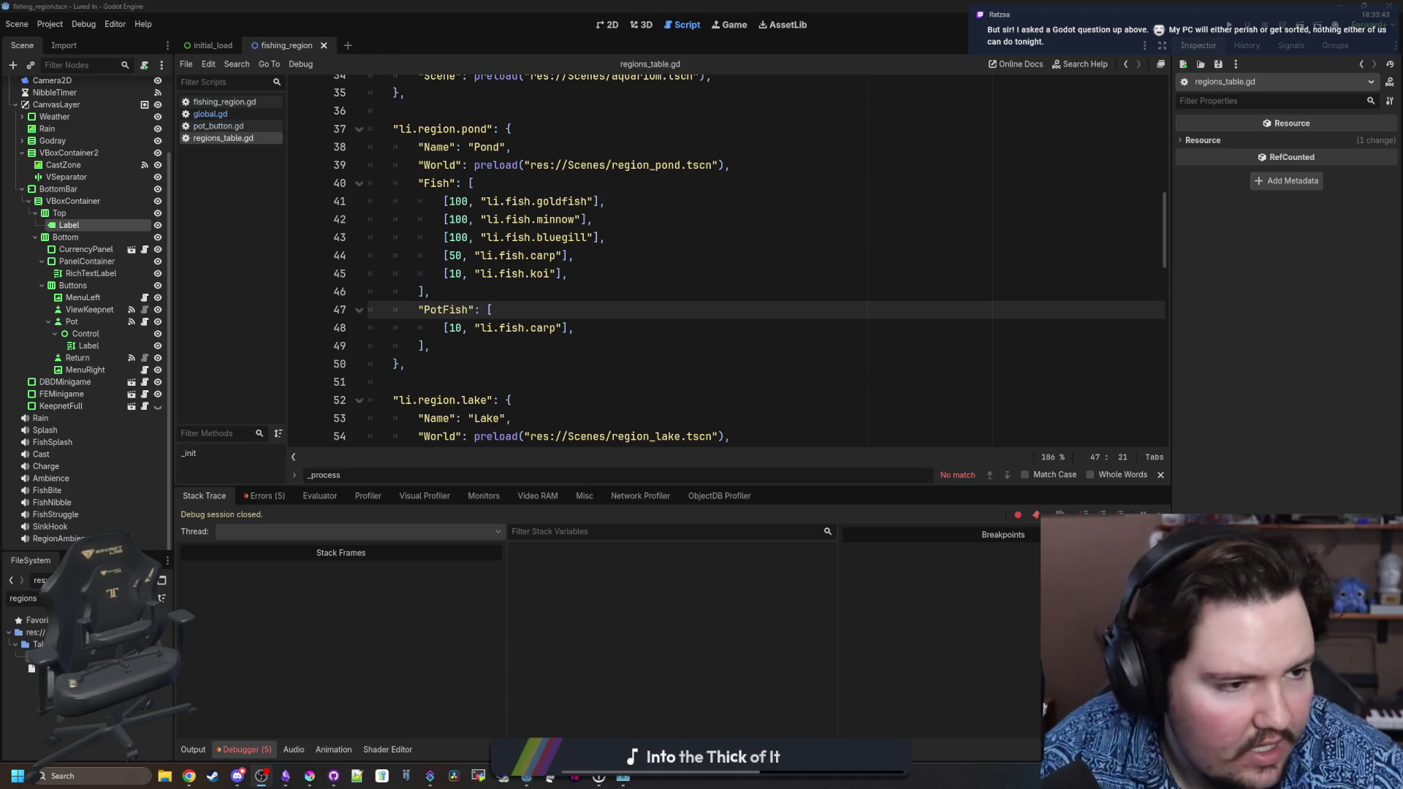
Search 'godot documentation' in a new Chrome window and open Godot Docs full-screen.
click(188, 775)
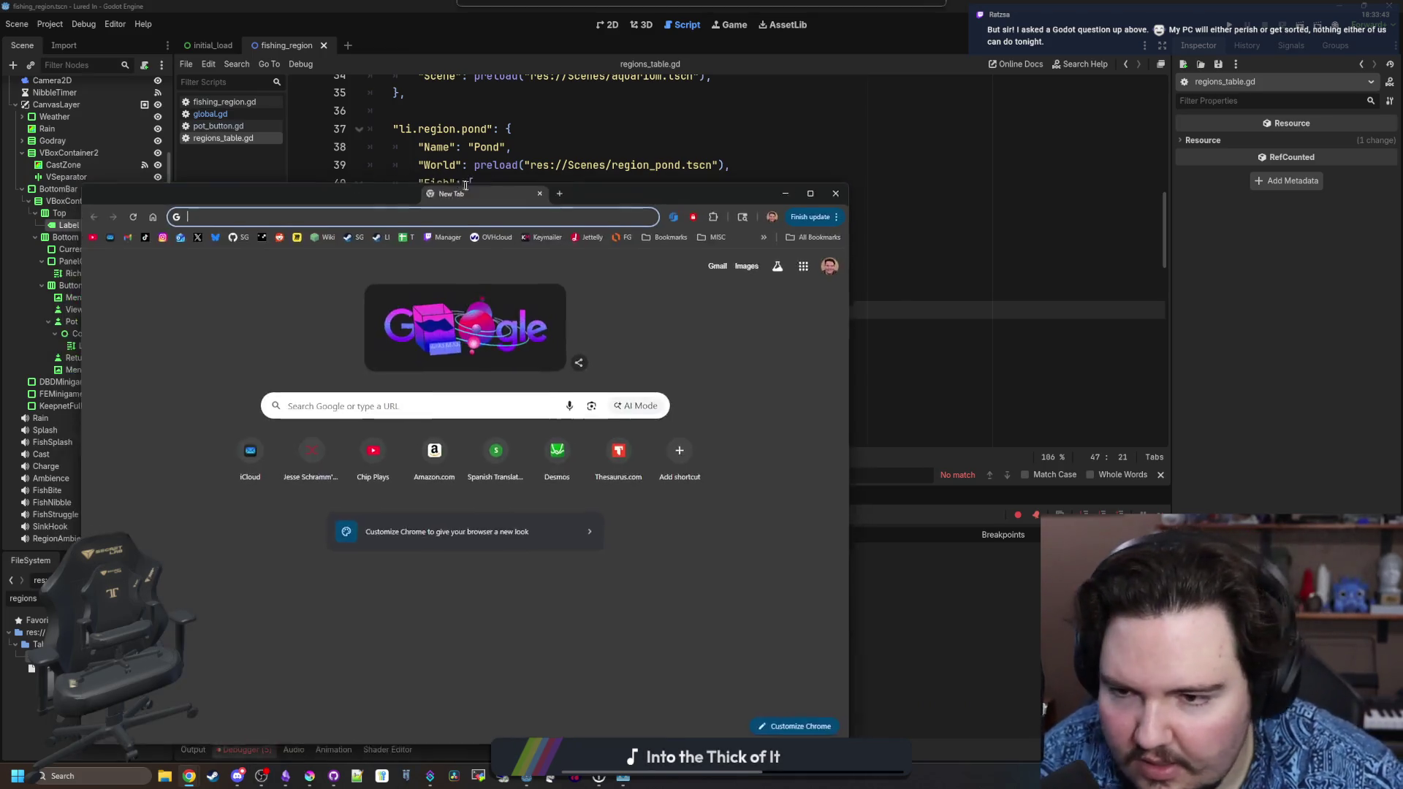
text(godot docum)
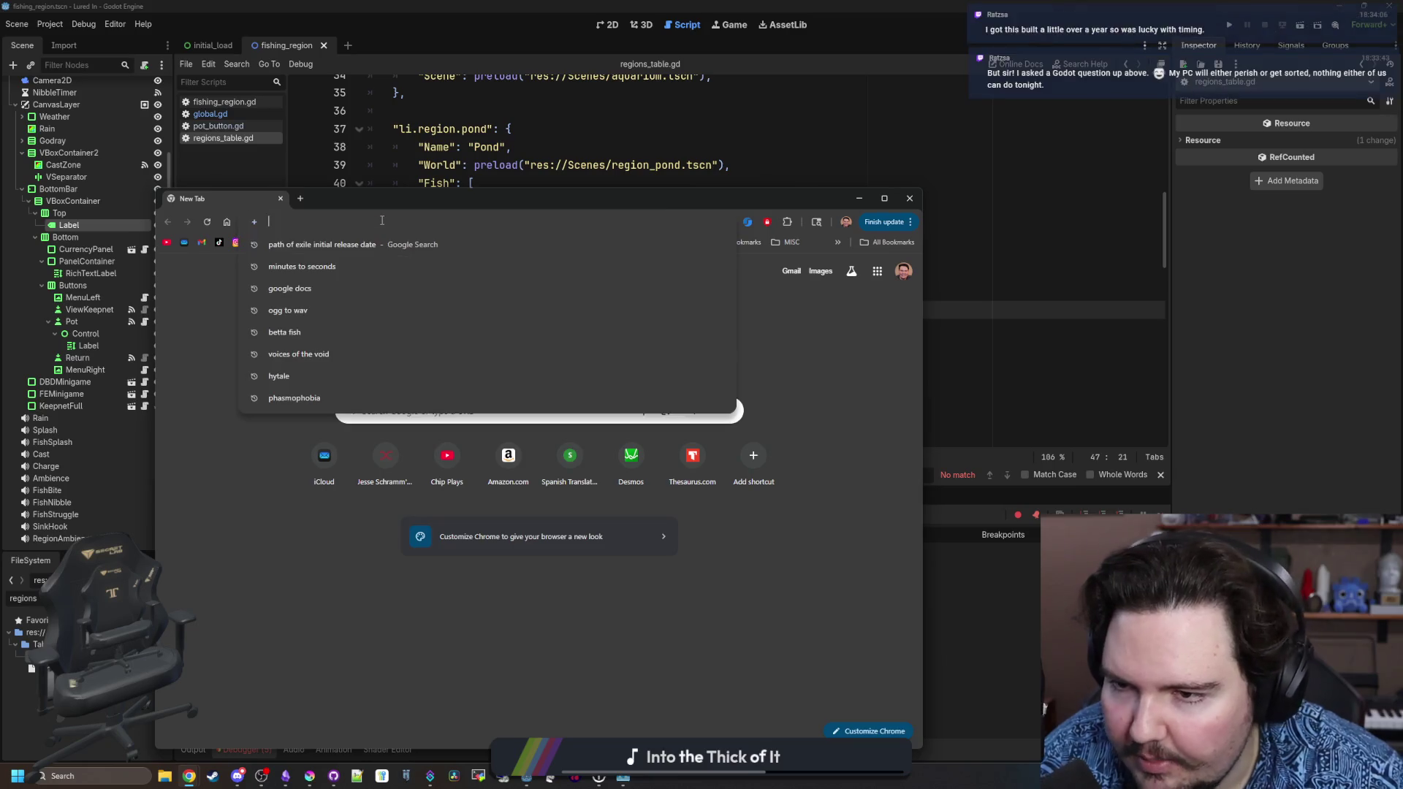
text(entation)
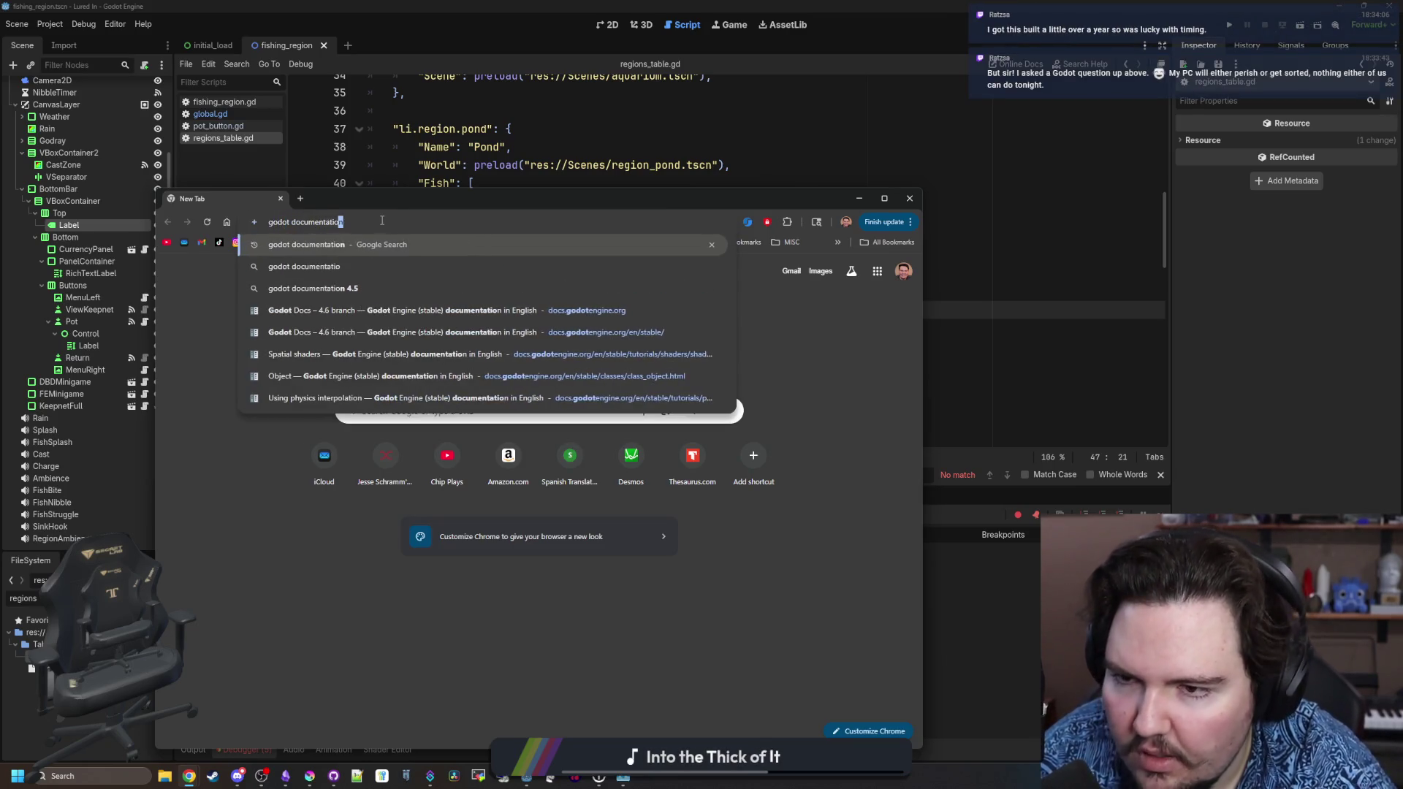
key(Return)
key(super+Up)
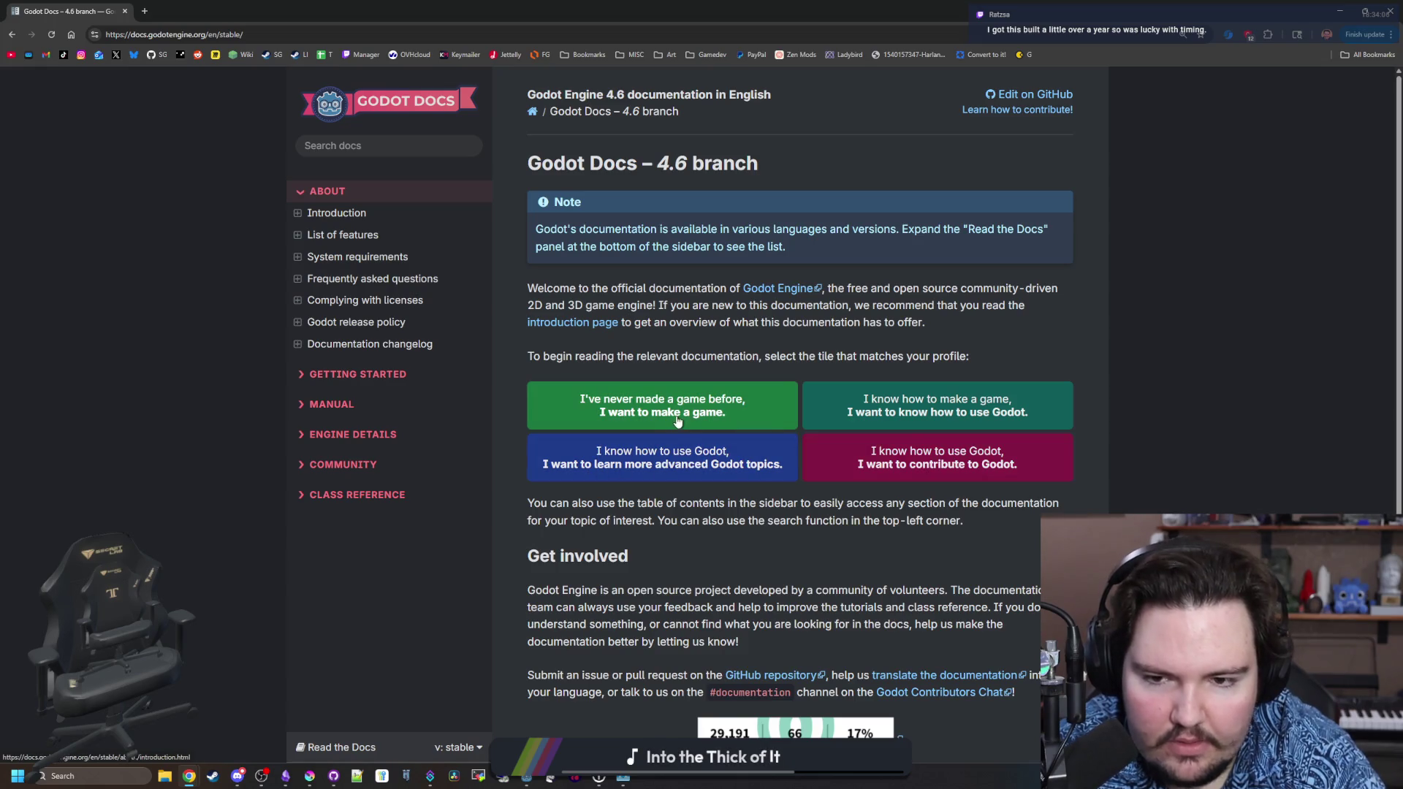
Peek at the experienced game makers guide, then open the first-time game makers Introduction.
click(979, 400)
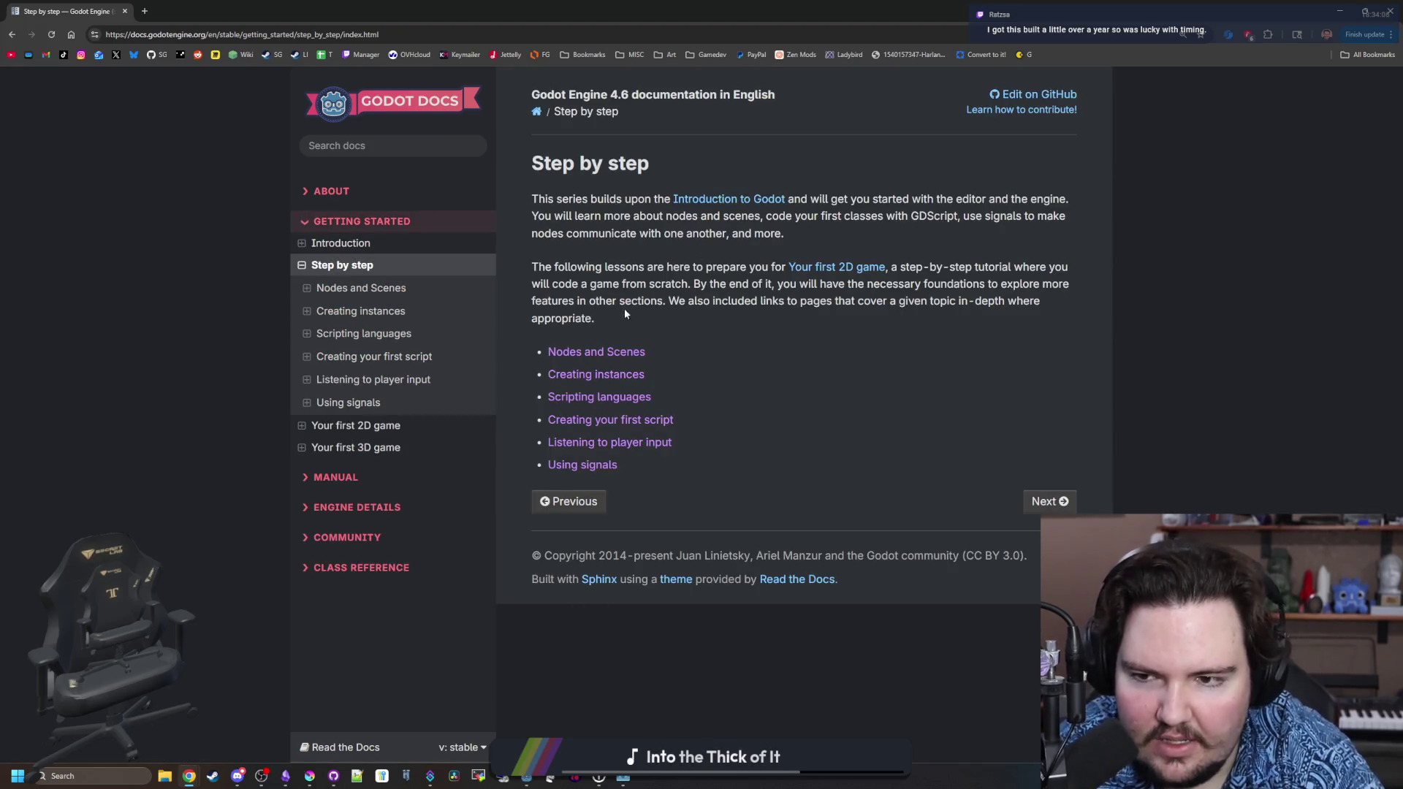
key(alt+Left)
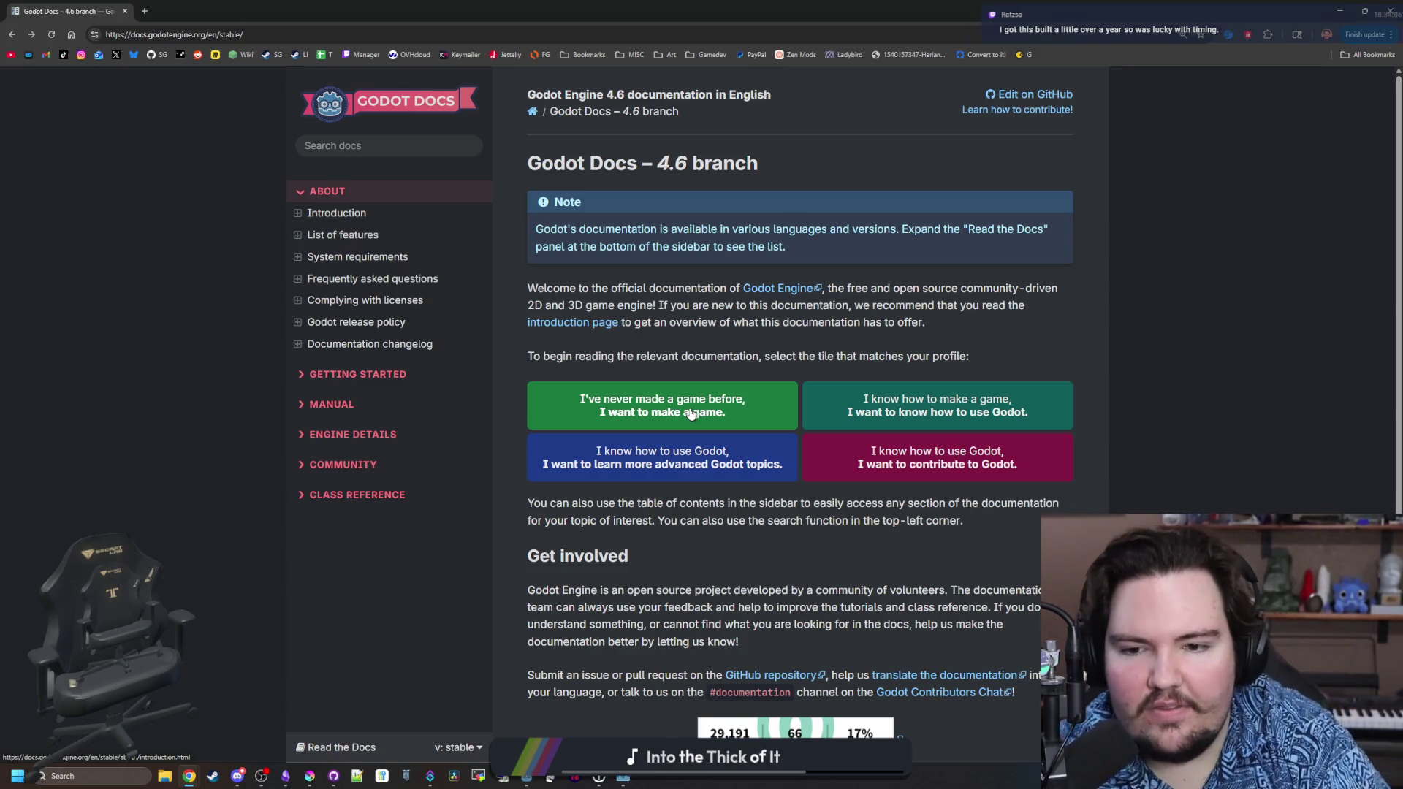
click(690, 413)
scroll(651, 353, down, 10)
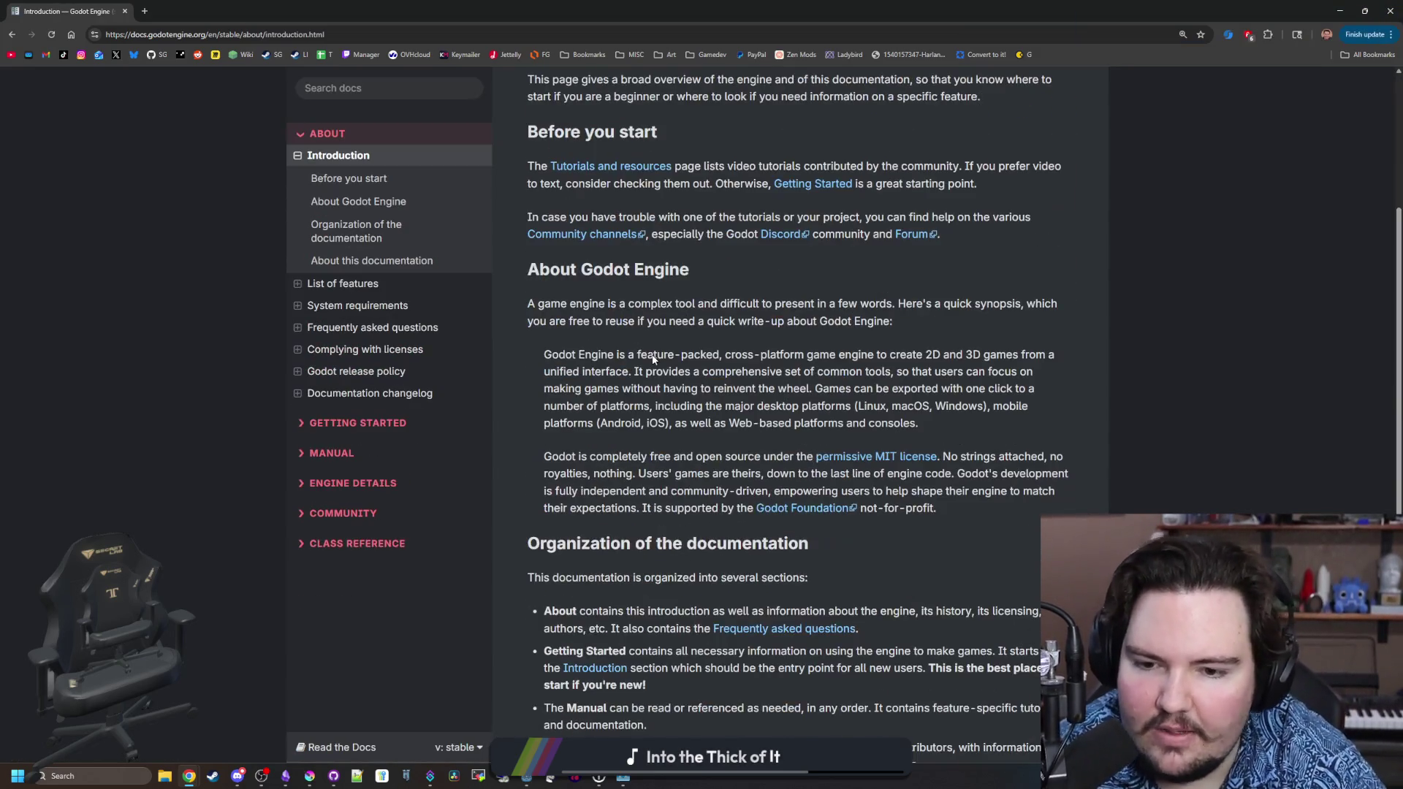
key(Home)
key(End)
Page through the List of features, System requirements and FAQ pages.
click(1034, 660)
scroll(997, 627, down, 15)
key(Home)
key(End)
click(1034, 660)
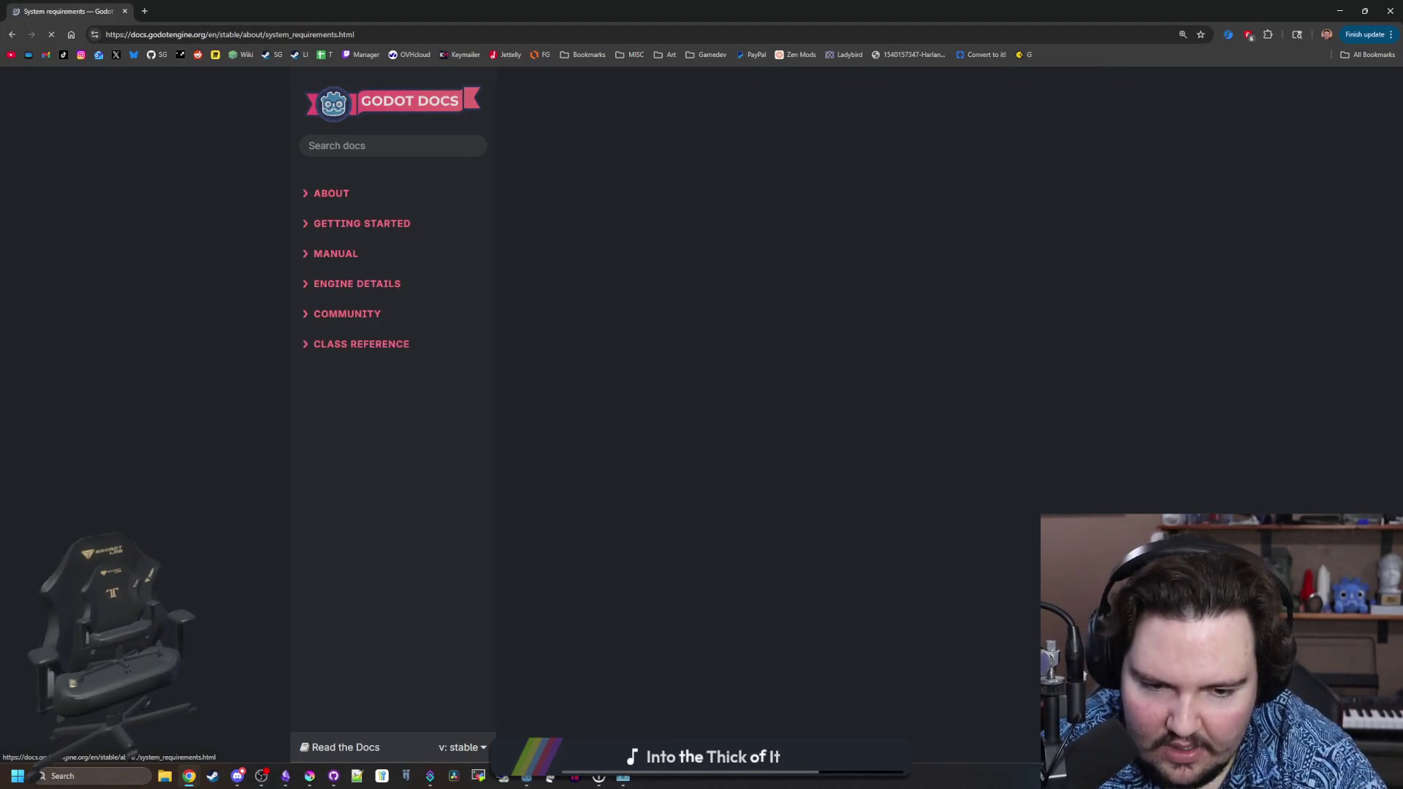
scroll(649, 407, down, 10)
scroll(992, 635, down, 8)
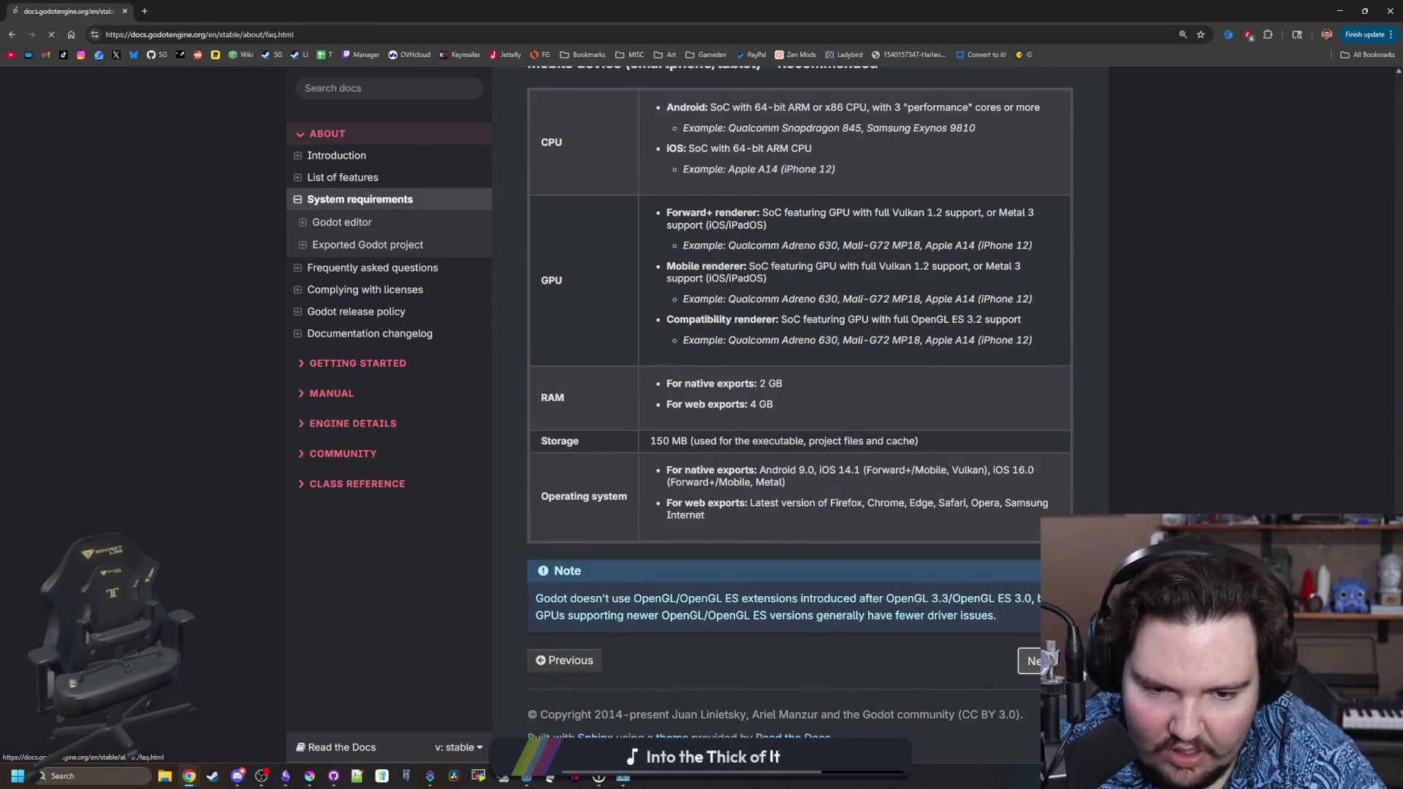
click(1027, 661)
scroll(782, 396, down, 20)
scroll(785, 405, down, 10)
scroll(365, 512, down, 10)
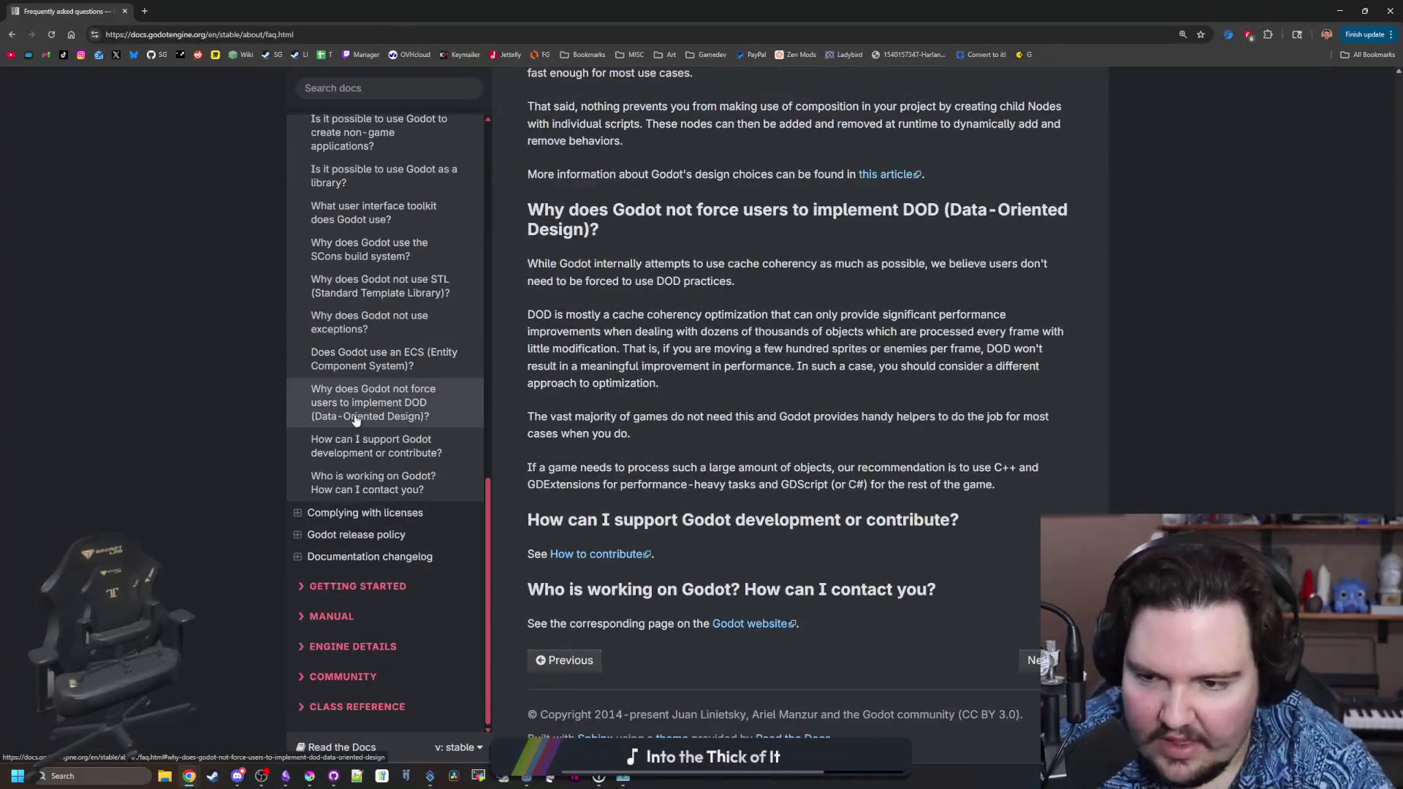
Expand Getting Started > Step by step and go from Nodes and Scenes to Creating instances.
click(364, 598)
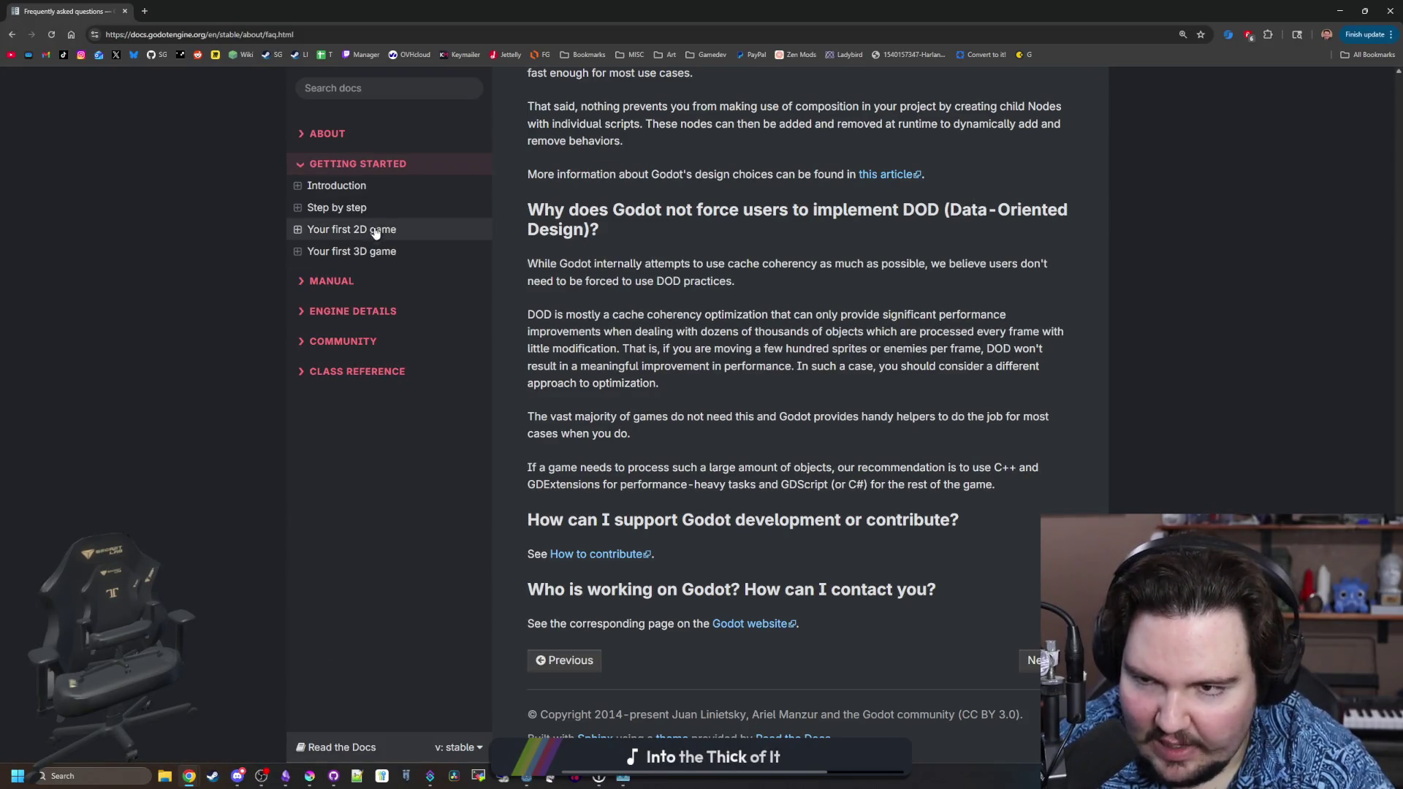
click(342, 209)
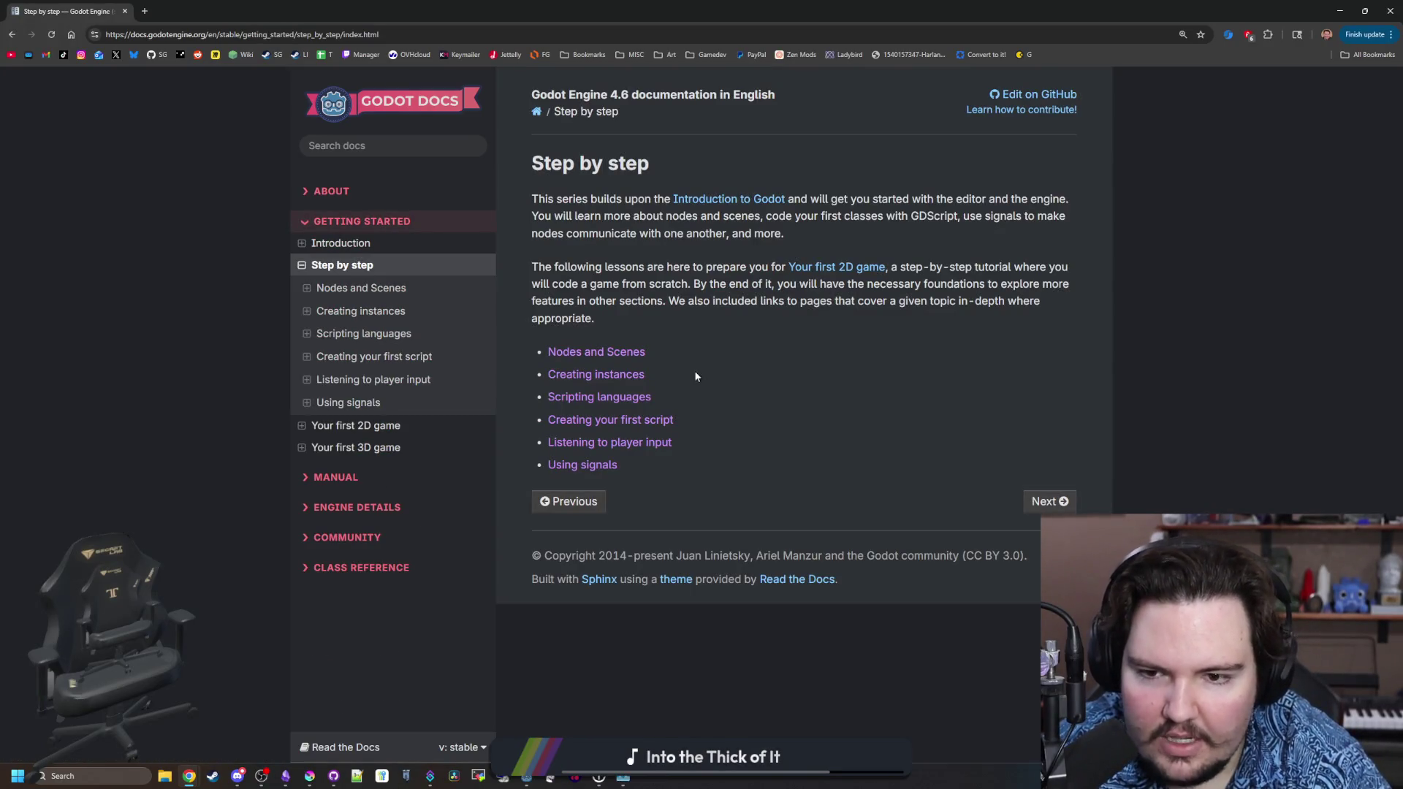
click(626, 352)
scroll(1029, 528, down, 20)
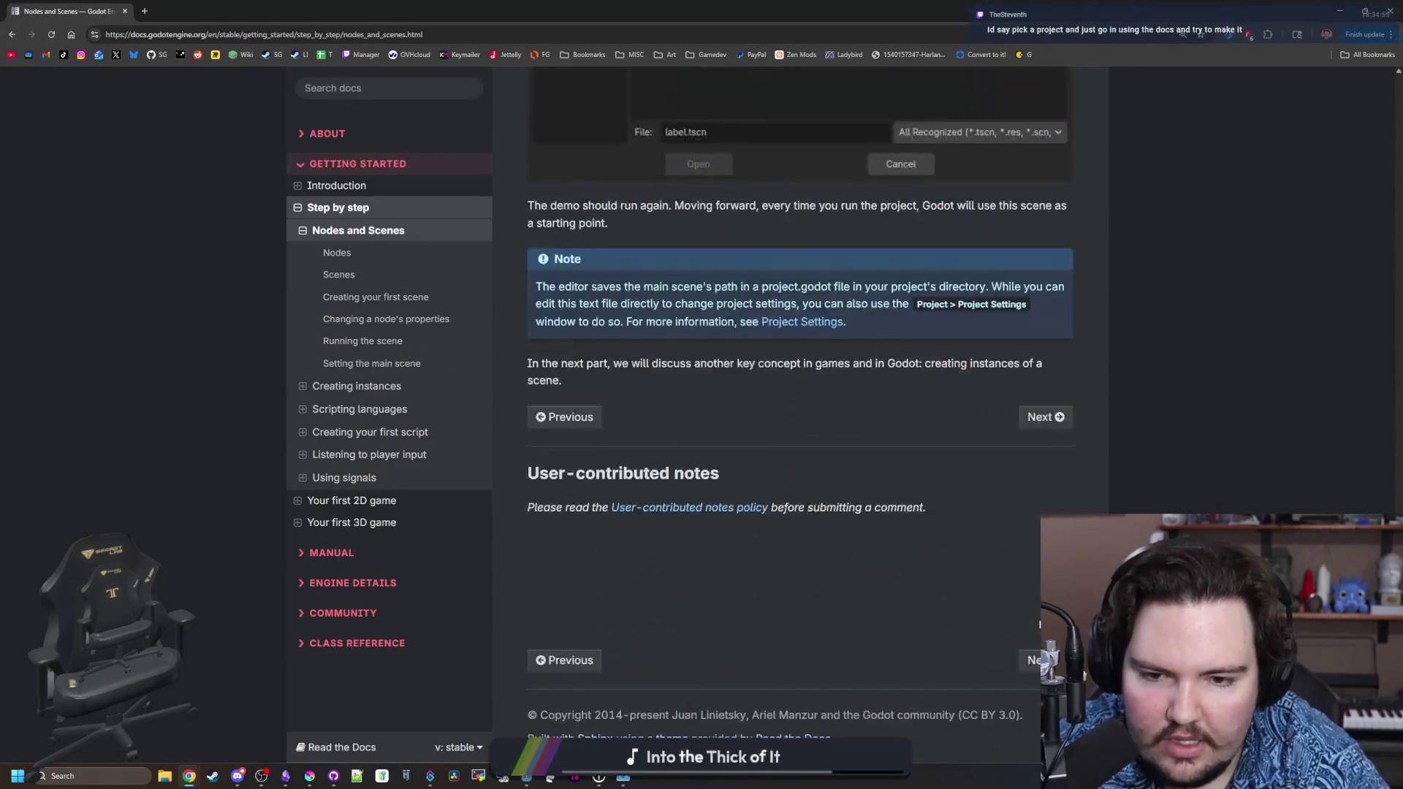
click(1045, 415)
scroll(740, 387, down, 20)
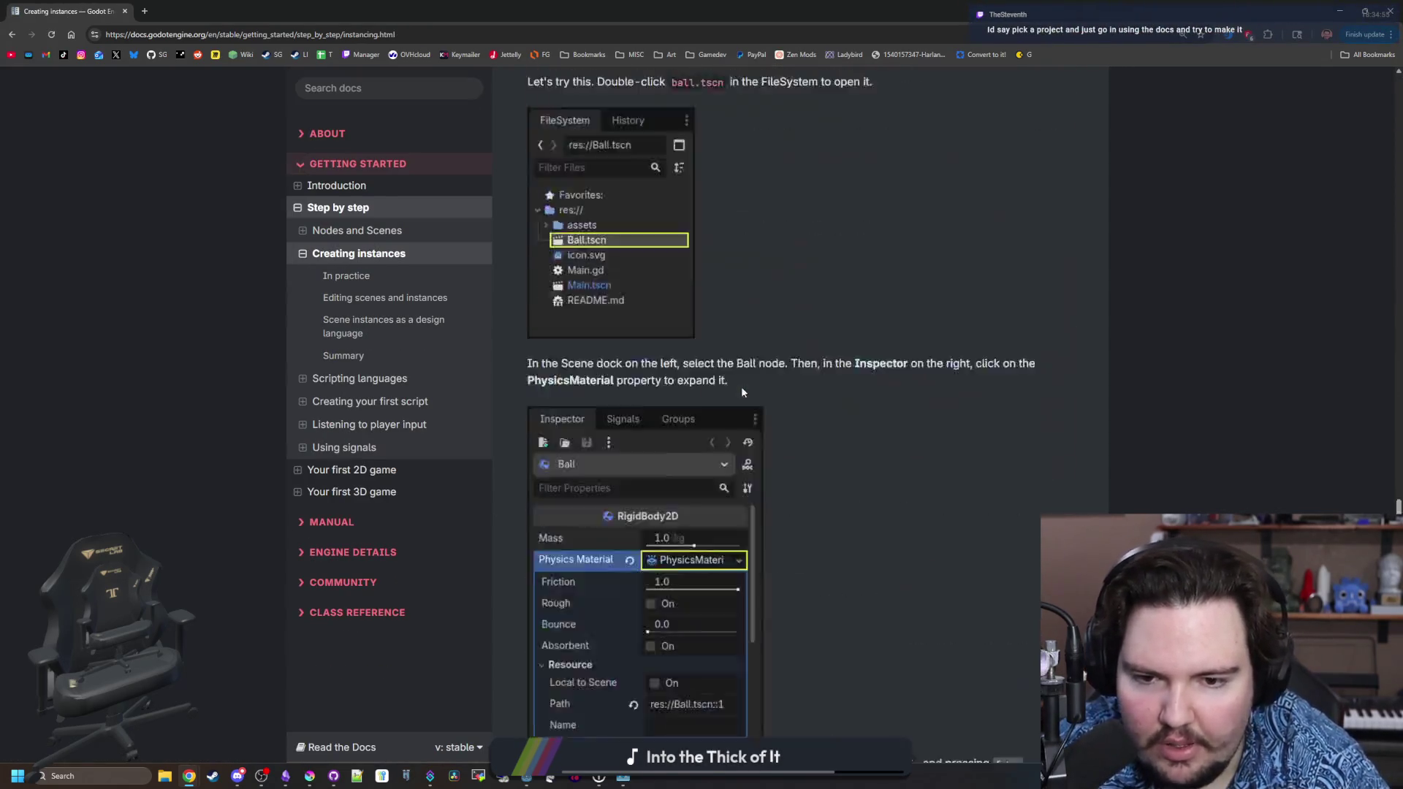
scroll(742, 404, up, 20)
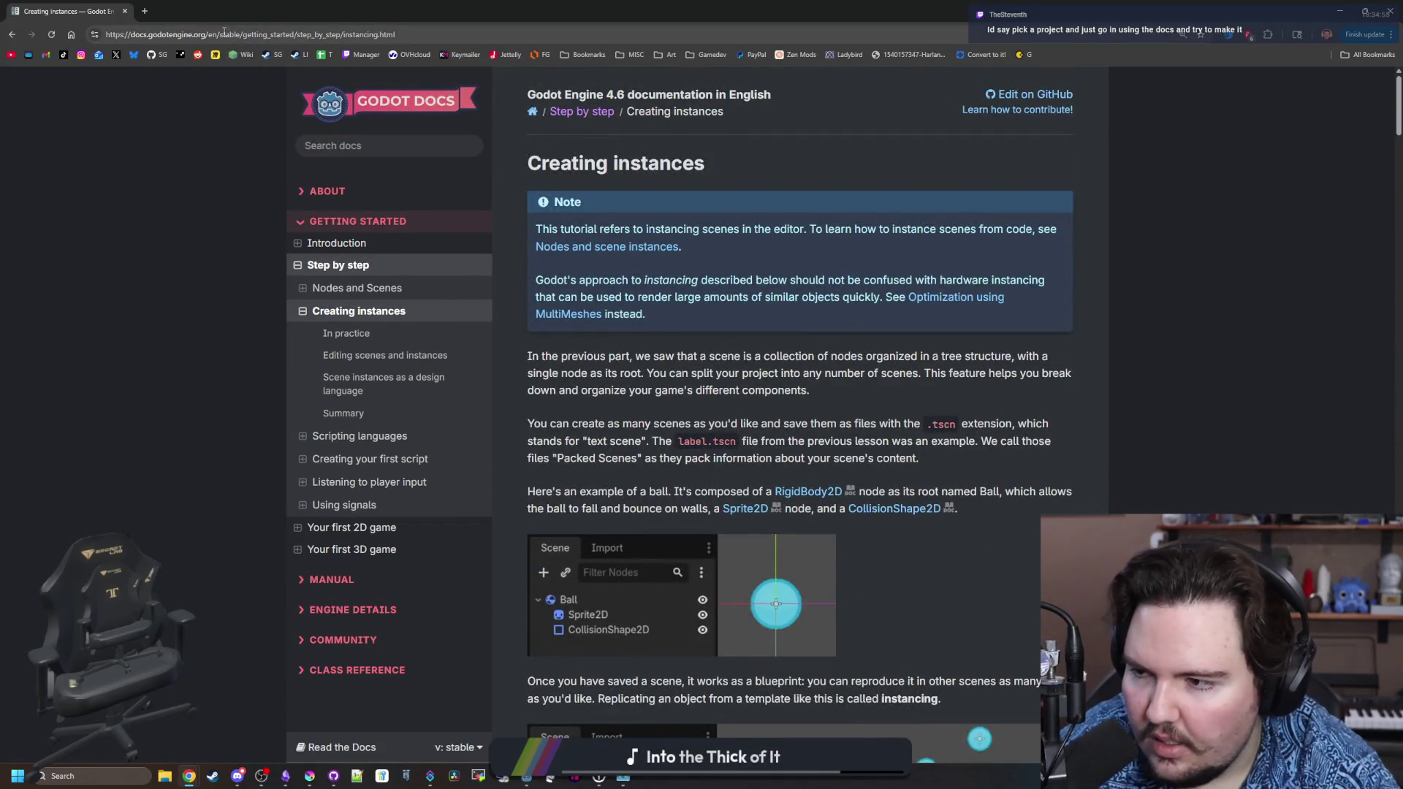
click(198, 34)
On YouTube, search 'brackeys' and open the Brackeys channel's Videos list.
text(clay)
key(Return)
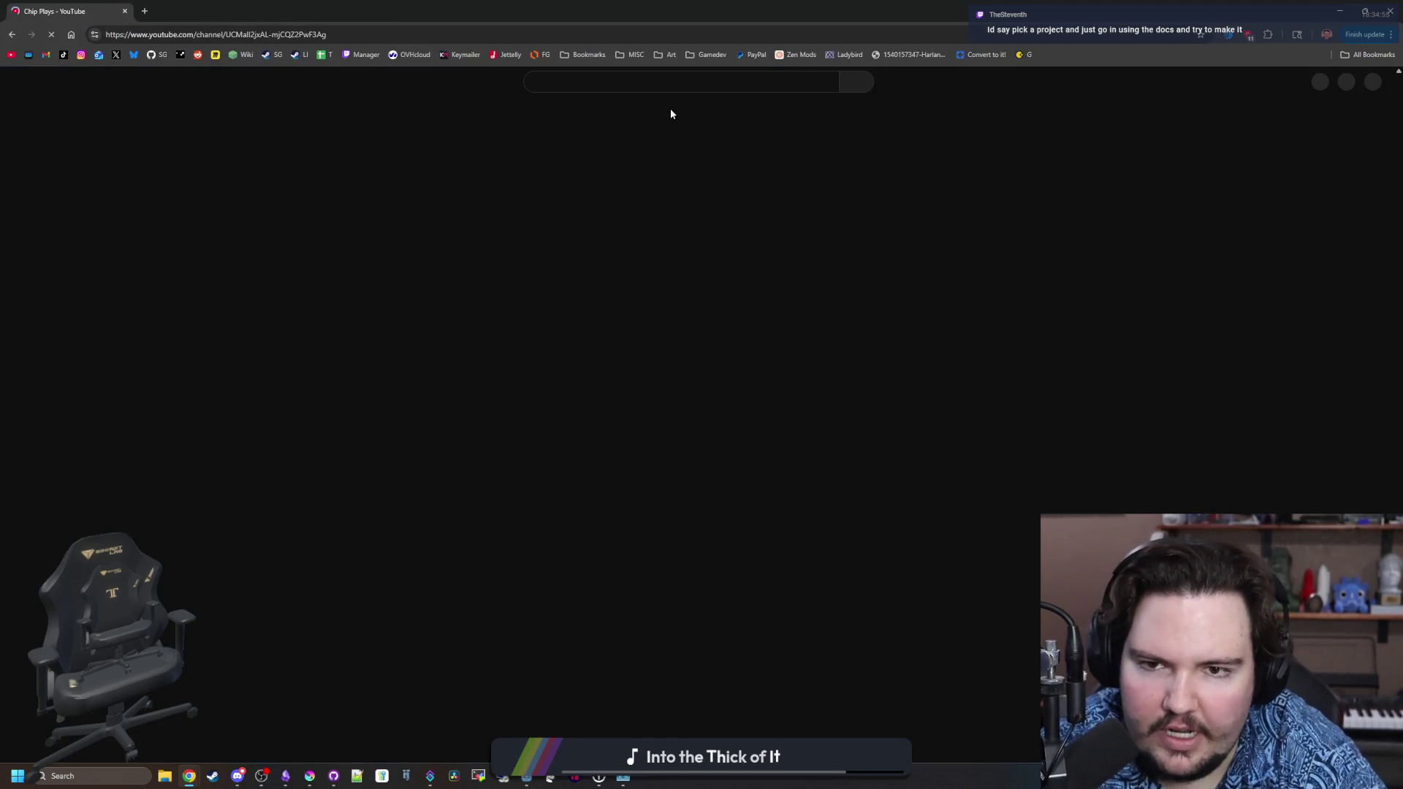
click(700, 78)
text(brackeys)
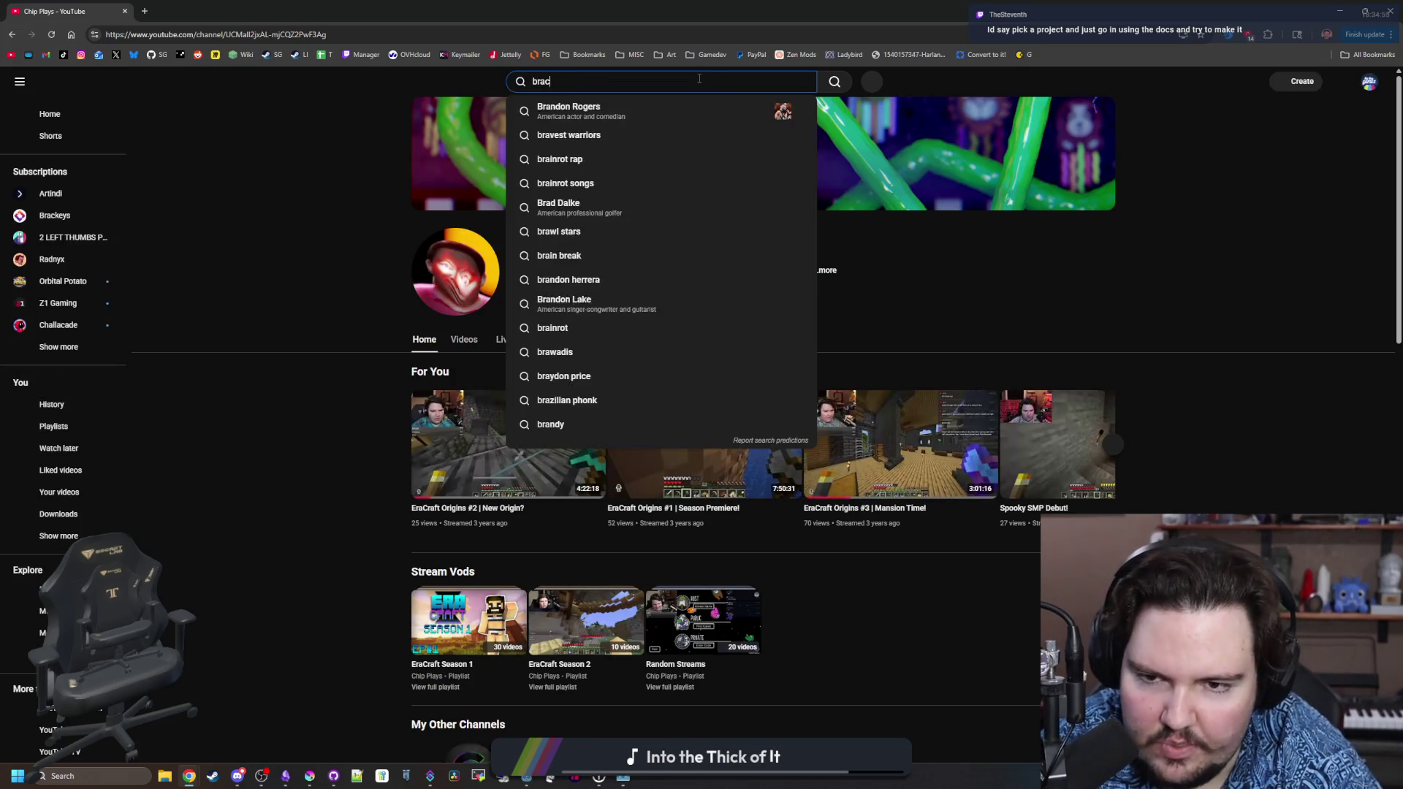
key(Return)
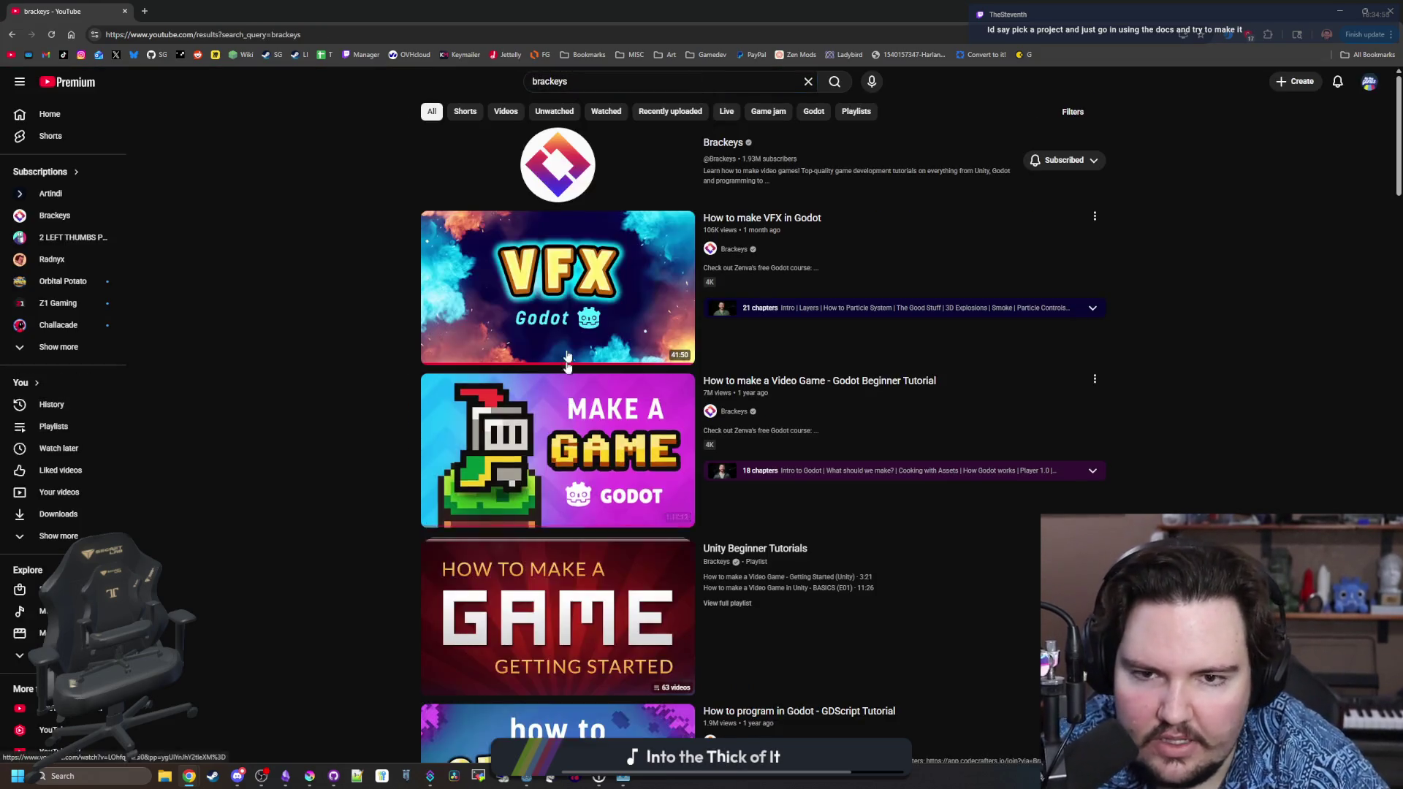
click(551, 154)
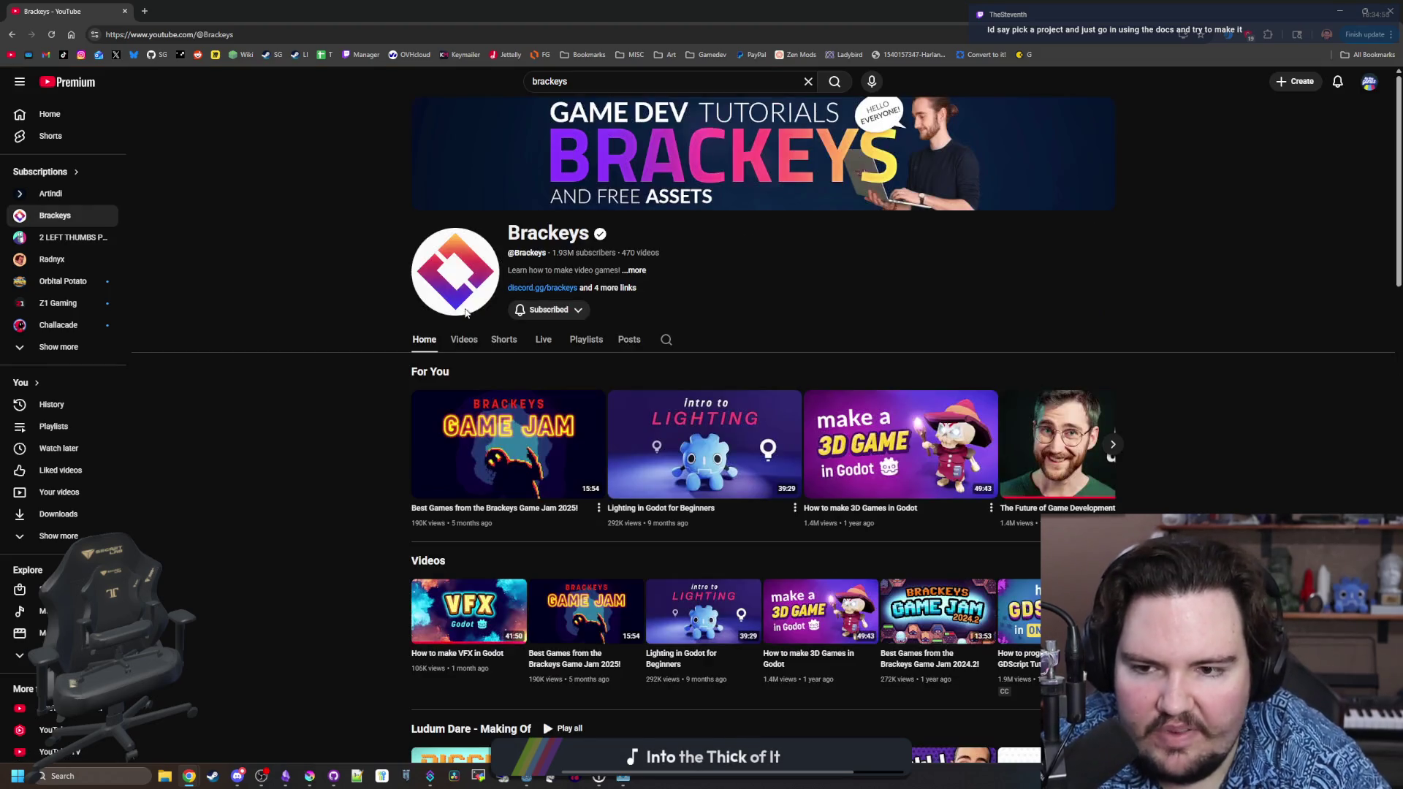
click(461, 342)
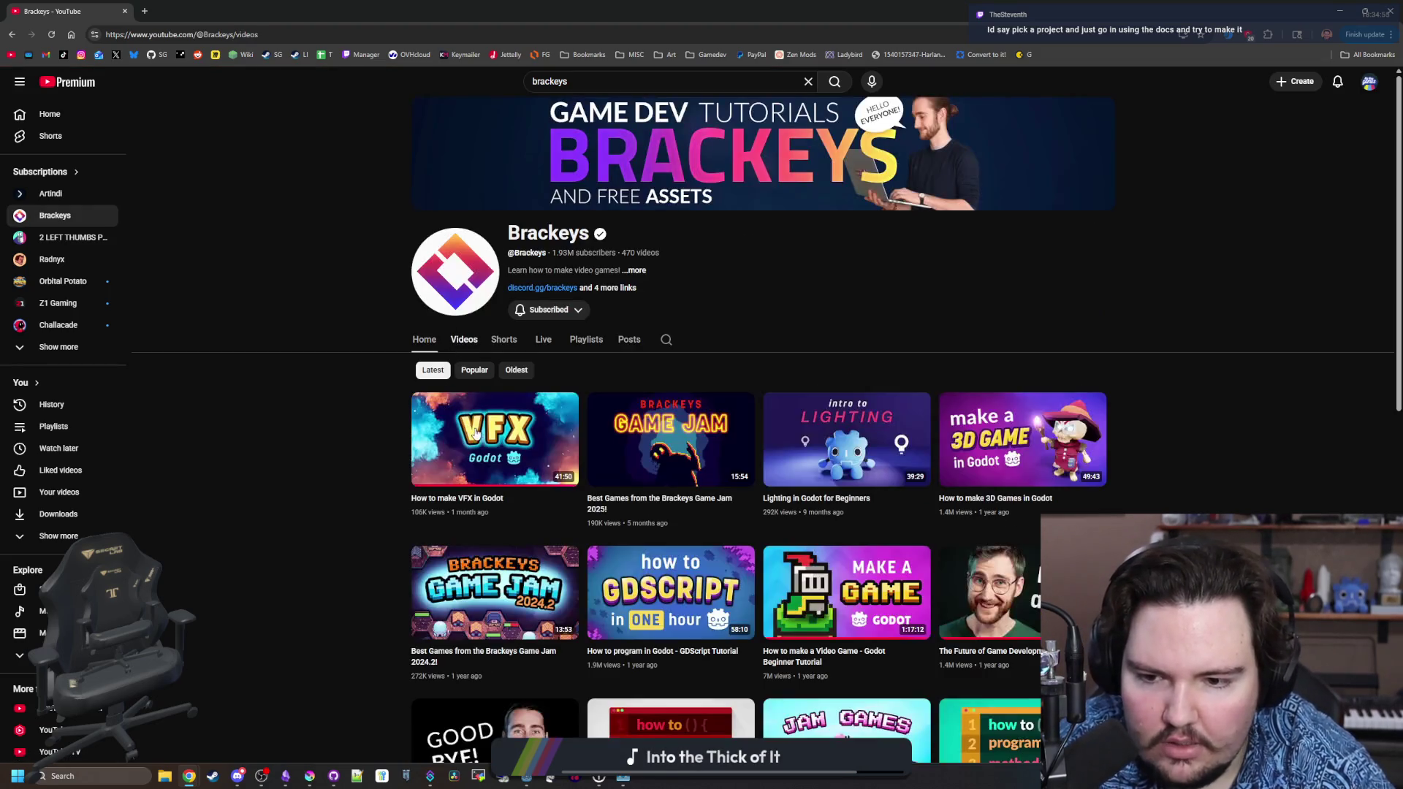
Scroll through the Brackeys videos, then restore the browser to a smaller window over Godot.
scroll(353, 461, down, 1)
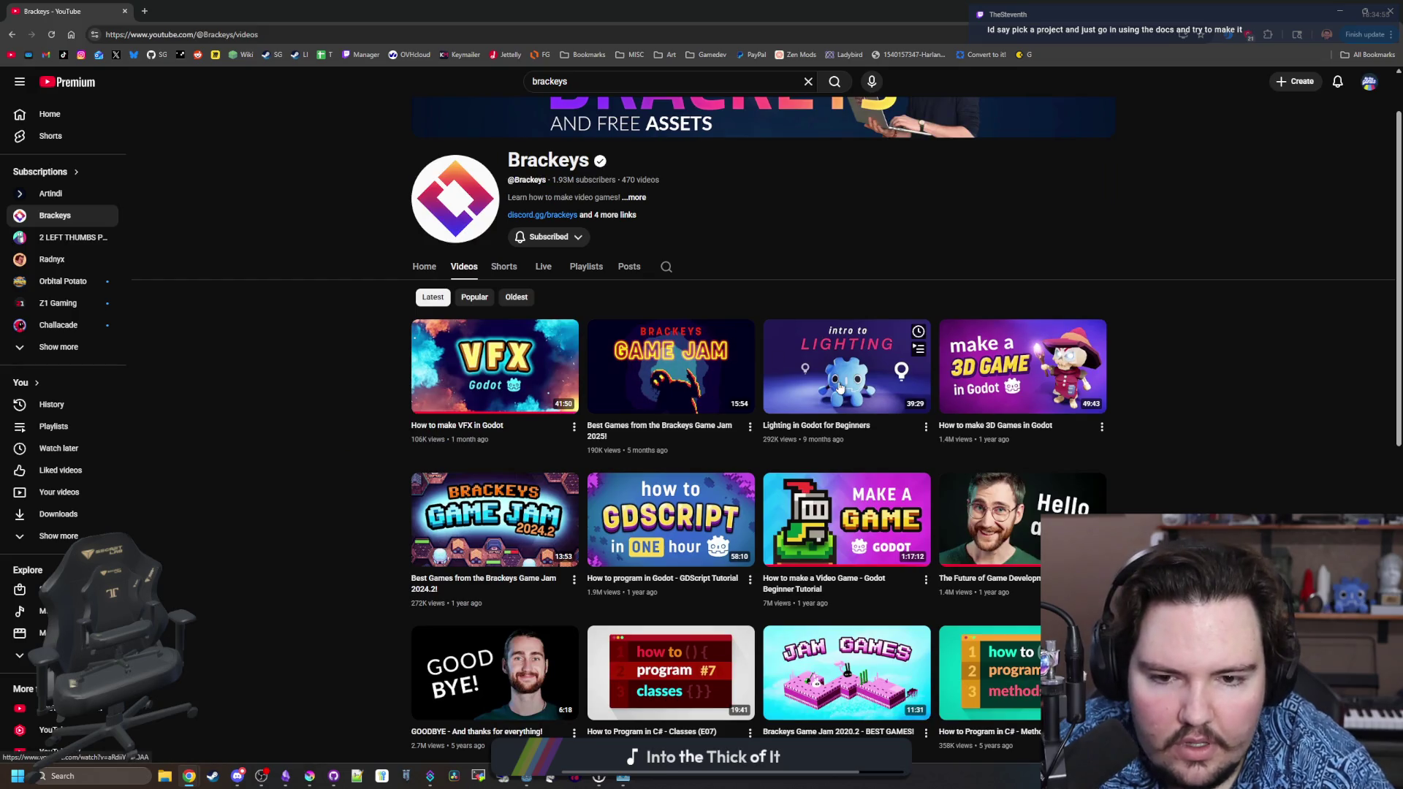
scroll(924, 373, down, 1)
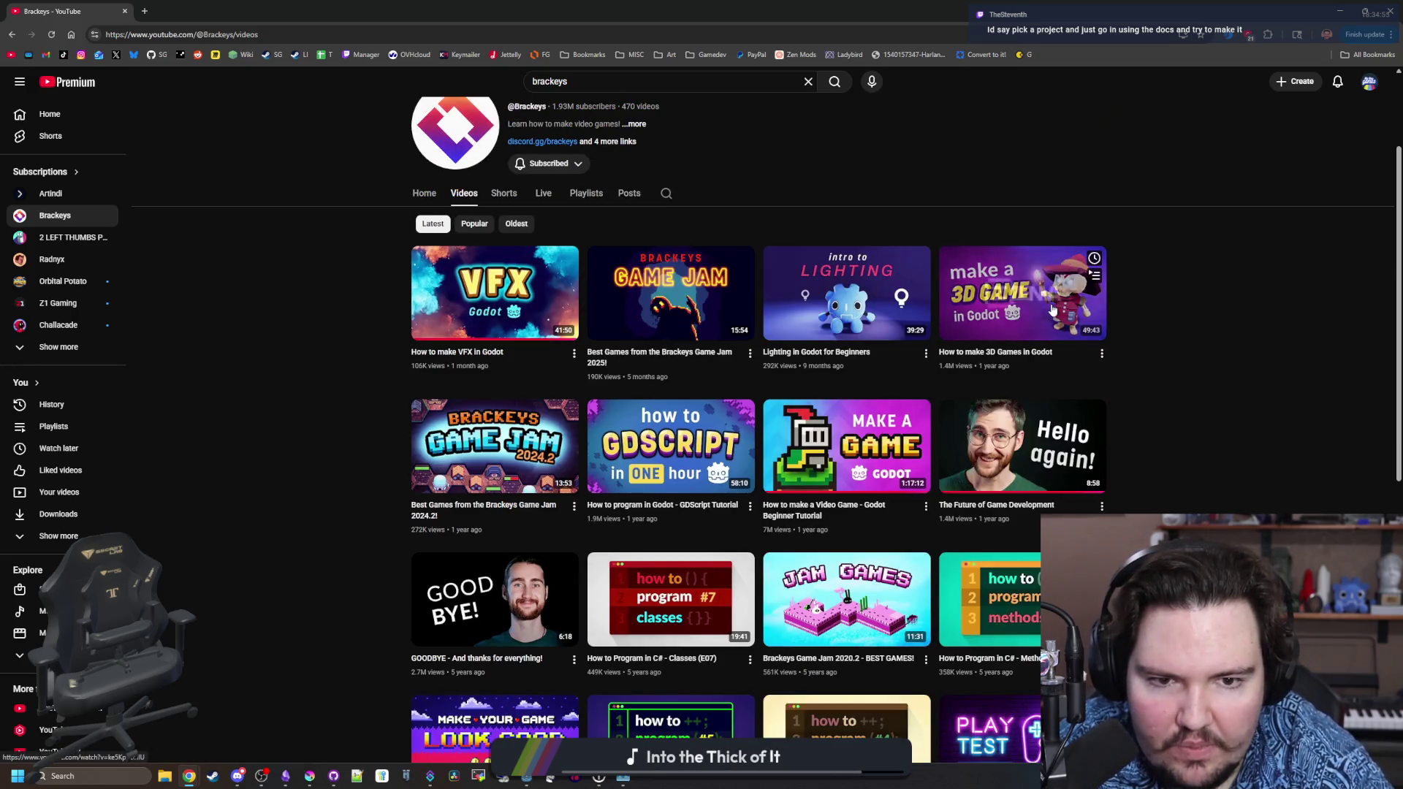
mouse_move(845, 429)
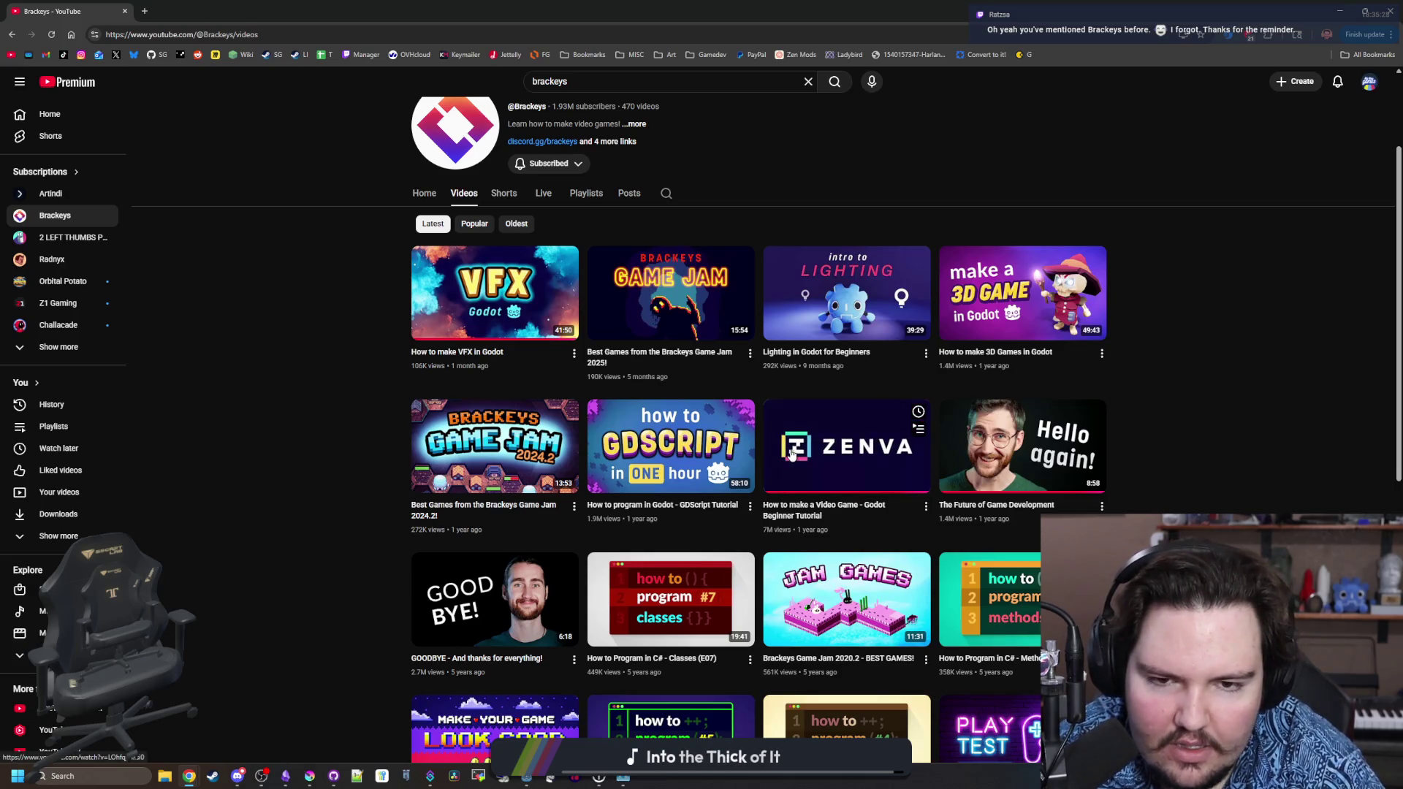
scroll(791, 453, up, 2)
scroll(867, 581, down, 1)
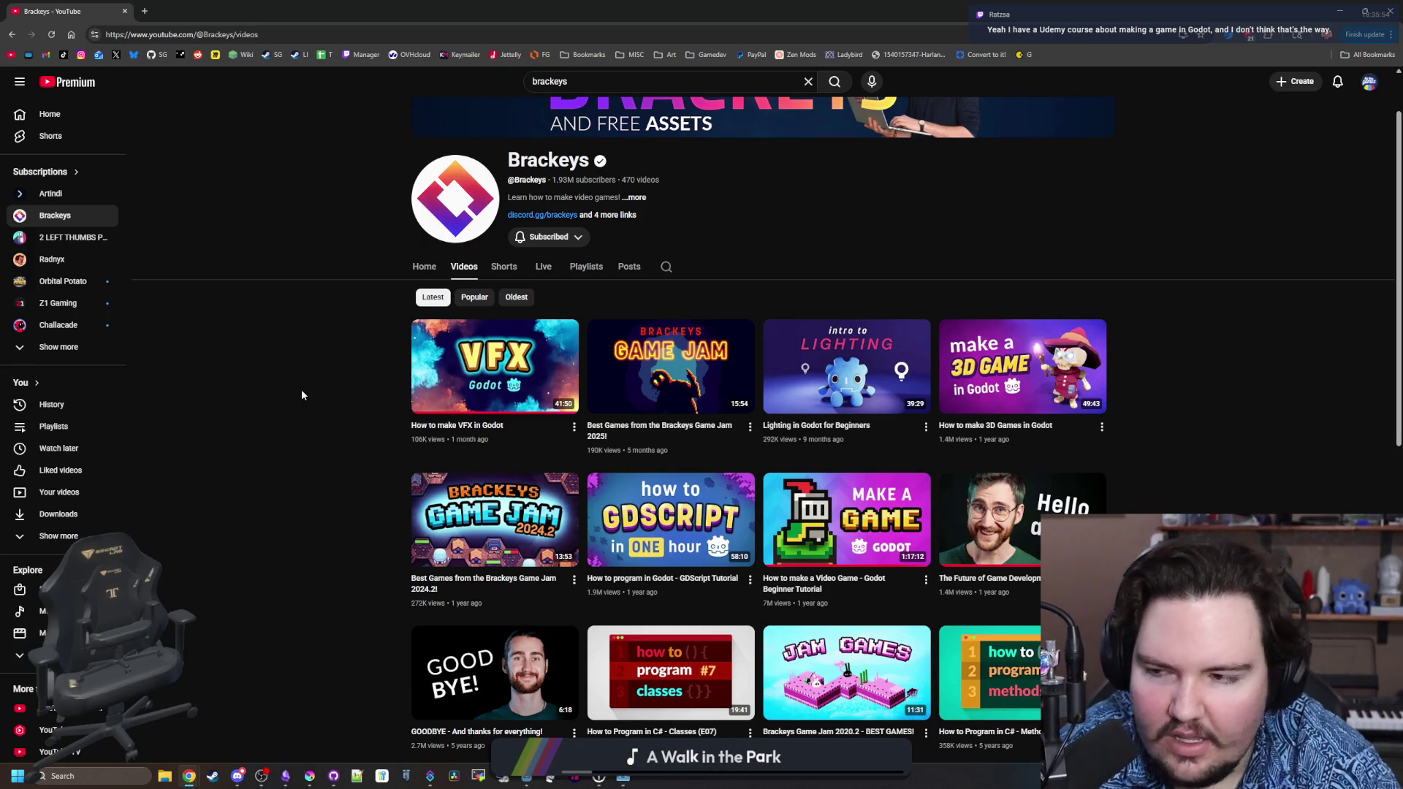
scroll(313, 379, up, 1)
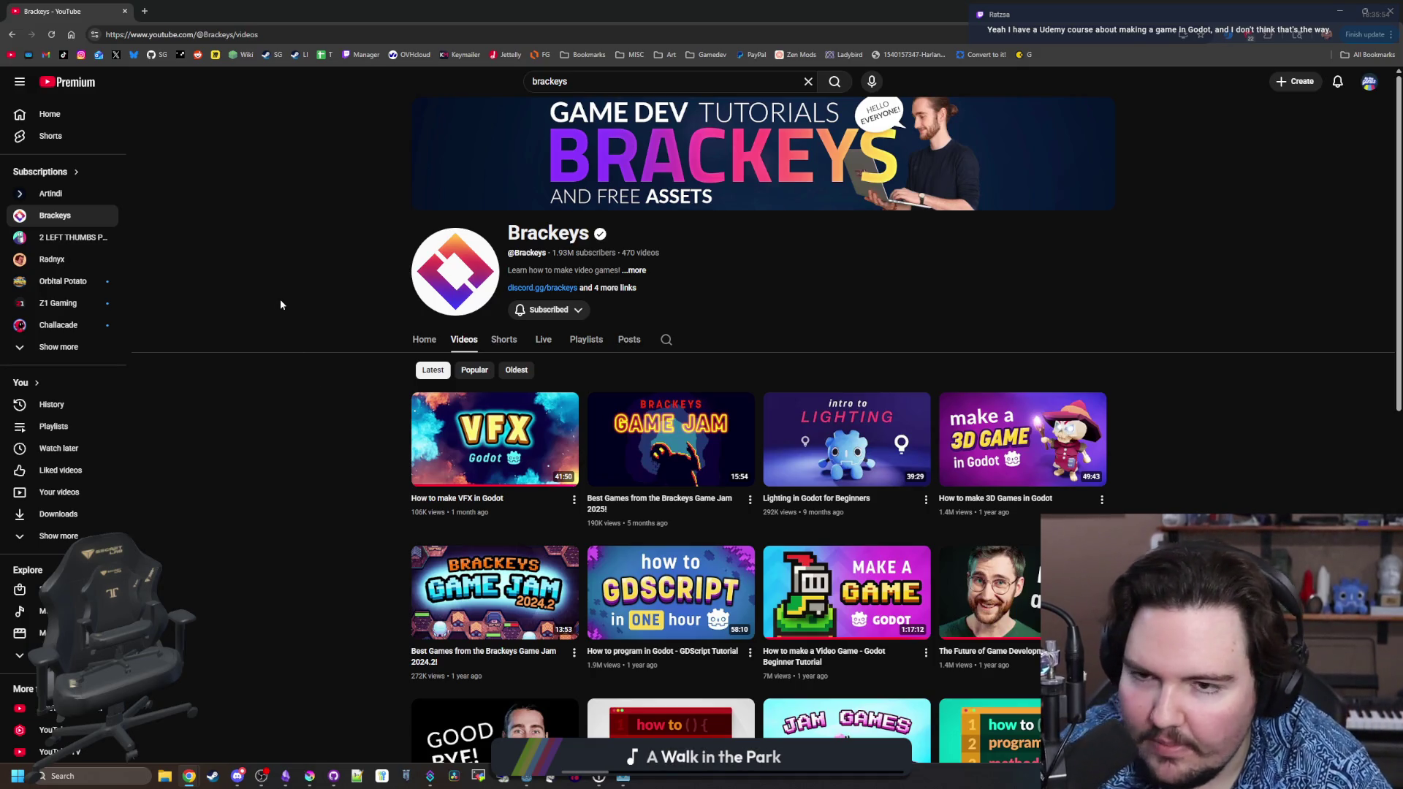
drag(318, 7, 627, 431)
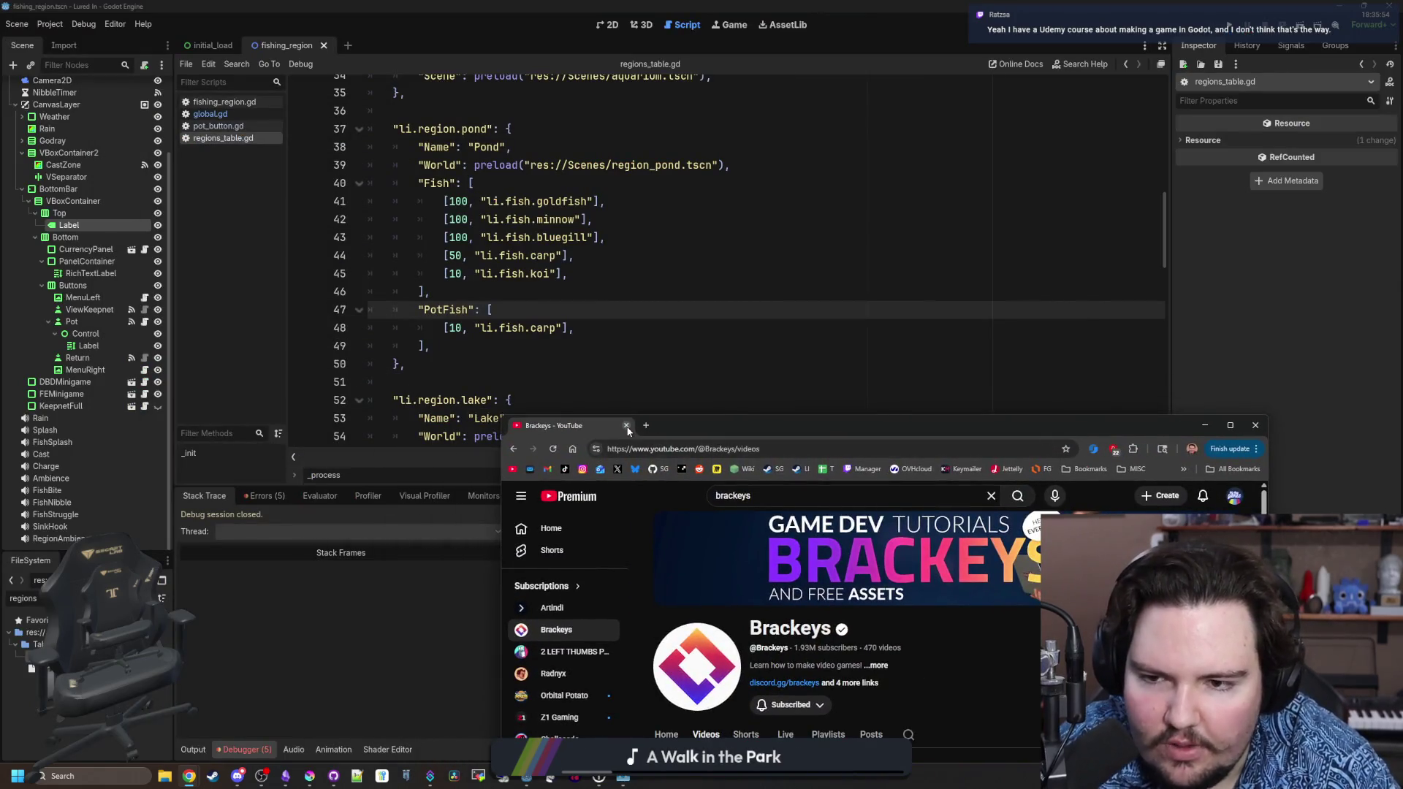
Close the browser, save, and review the Pond and Lake region entries in regions_table.gd.
click(626, 427)
click(455, 378)
key(ctrl+s)
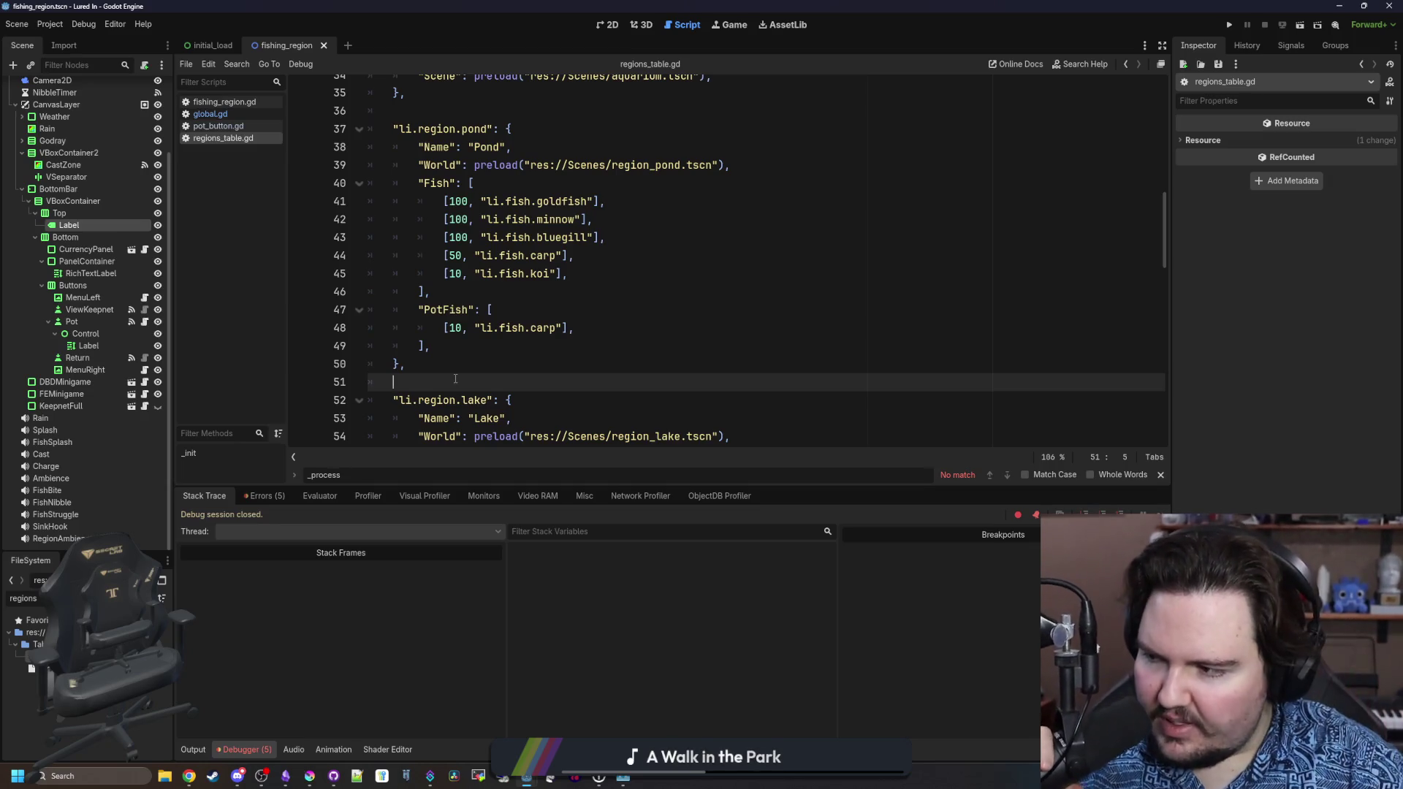
click(494, 370)
click(582, 314)
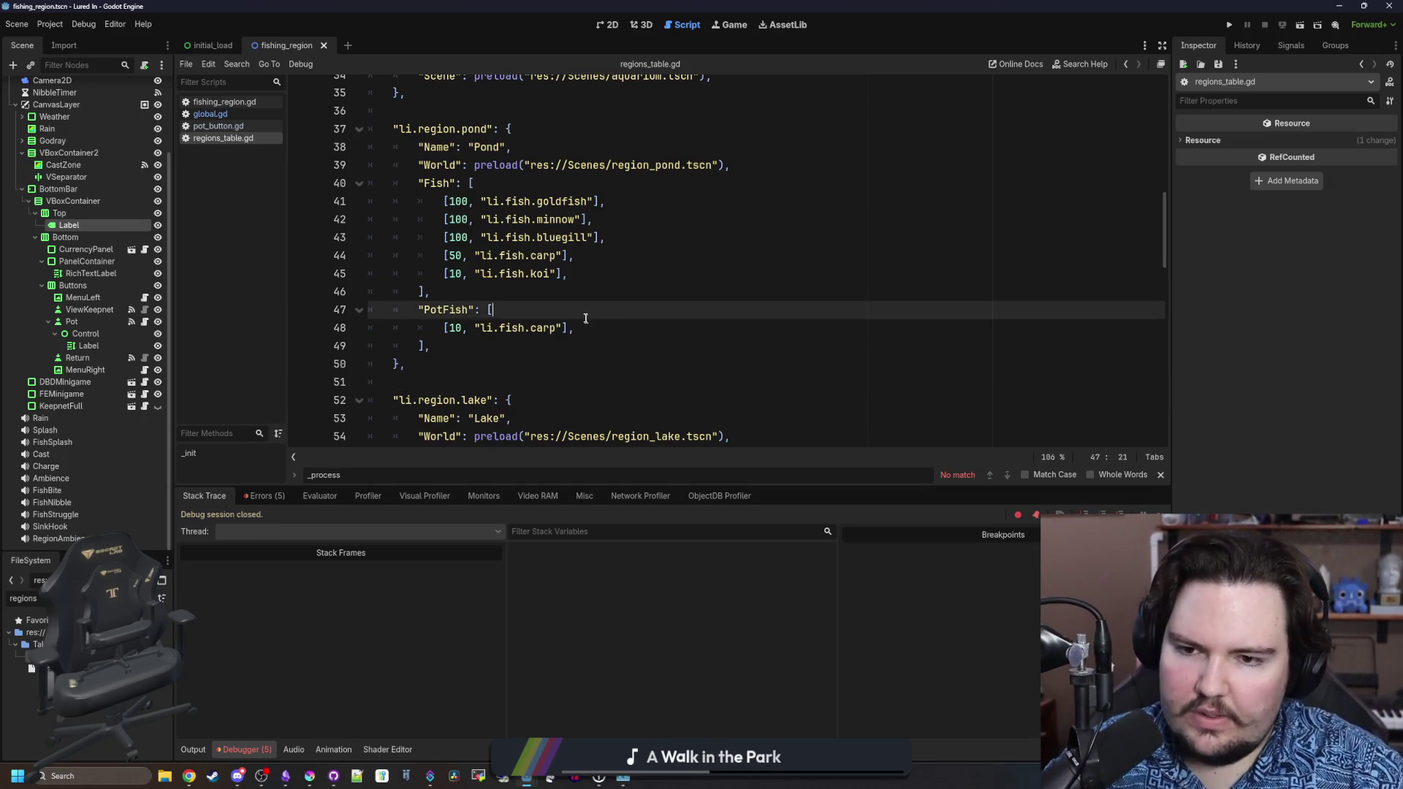
click(642, 291)
scroll(672, 280, down, 5)
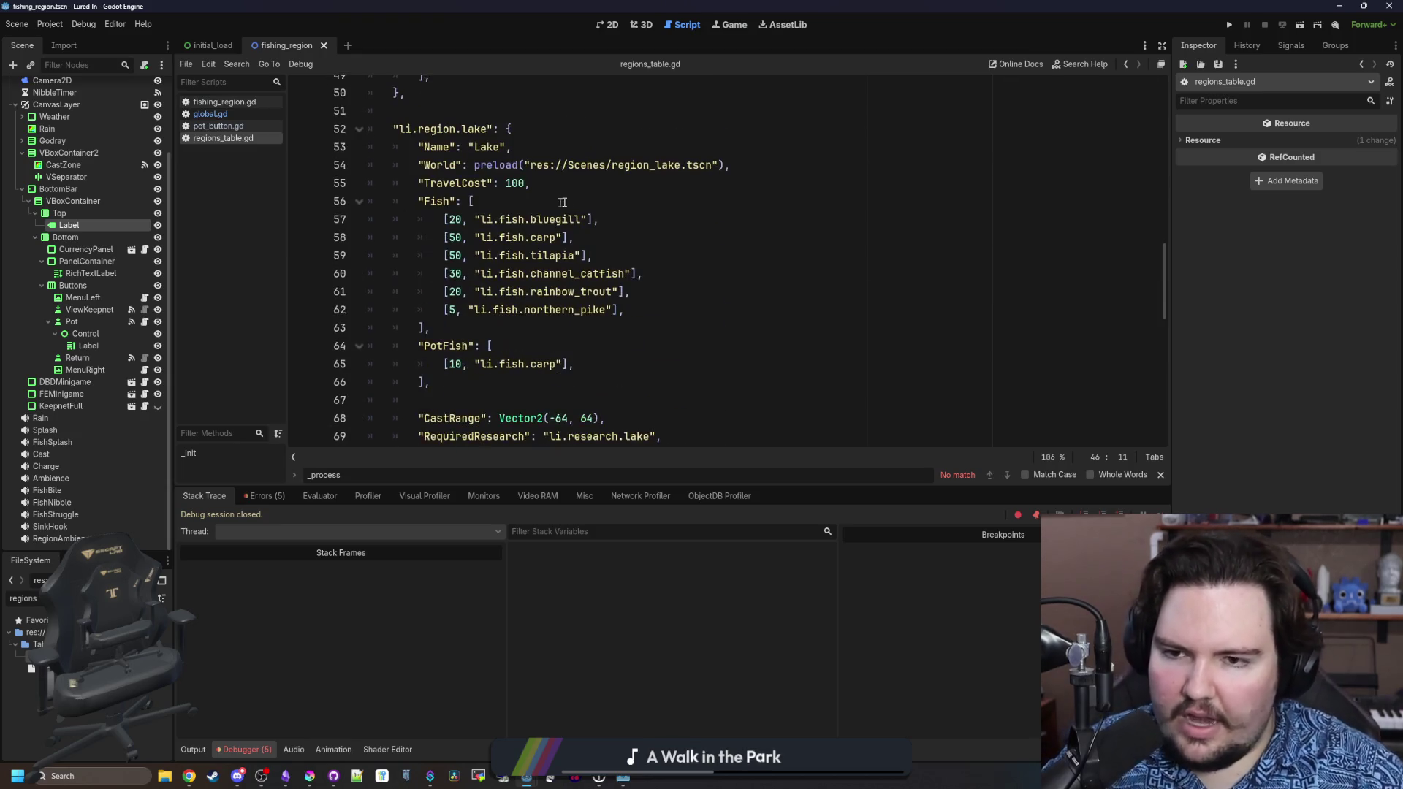
click(657, 201)
Switch to global.gd and inspect the blank lines below catch_pots' push_back line.
click(248, 116)
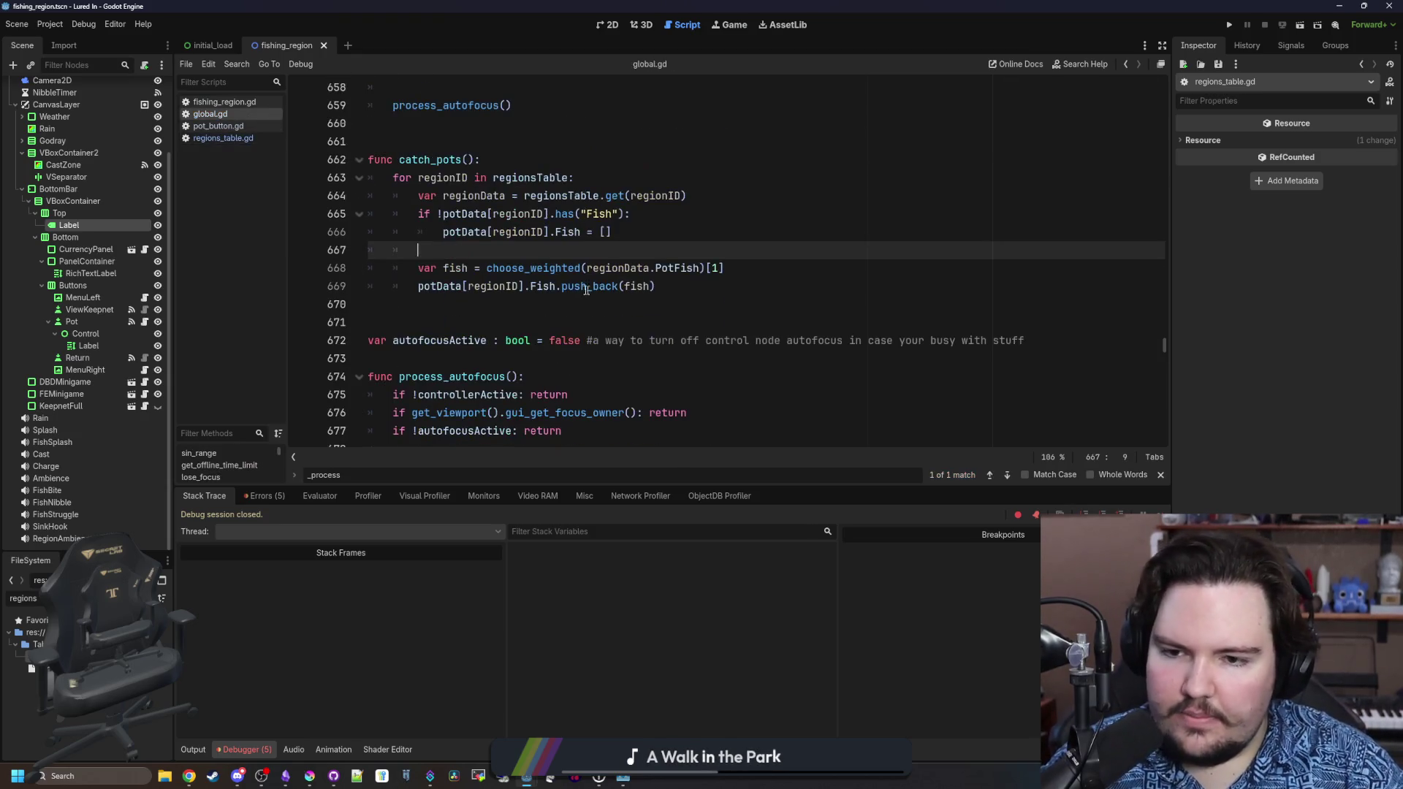
click(583, 320)
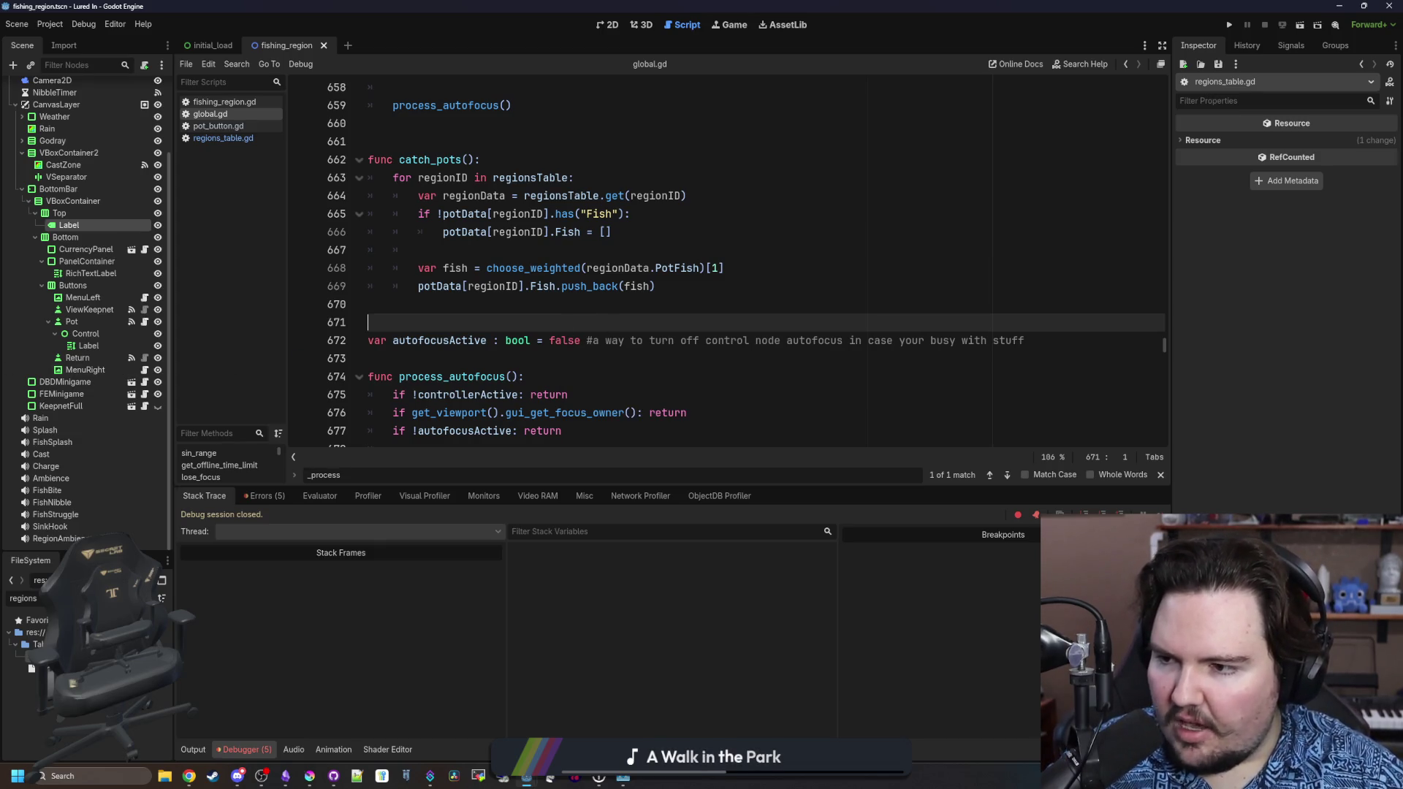
drag(423, 321, 625, 340)
click(635, 304)
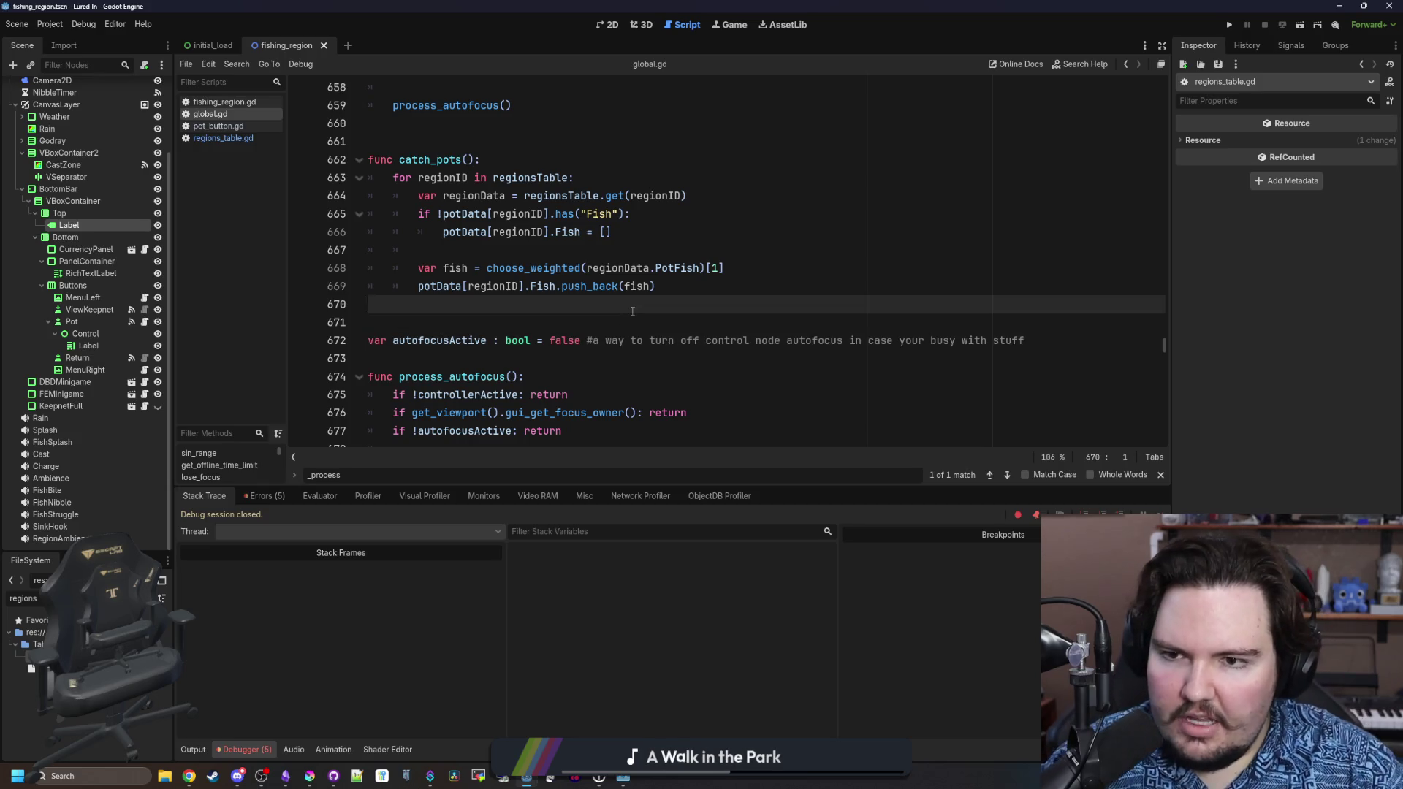
click(678, 285)
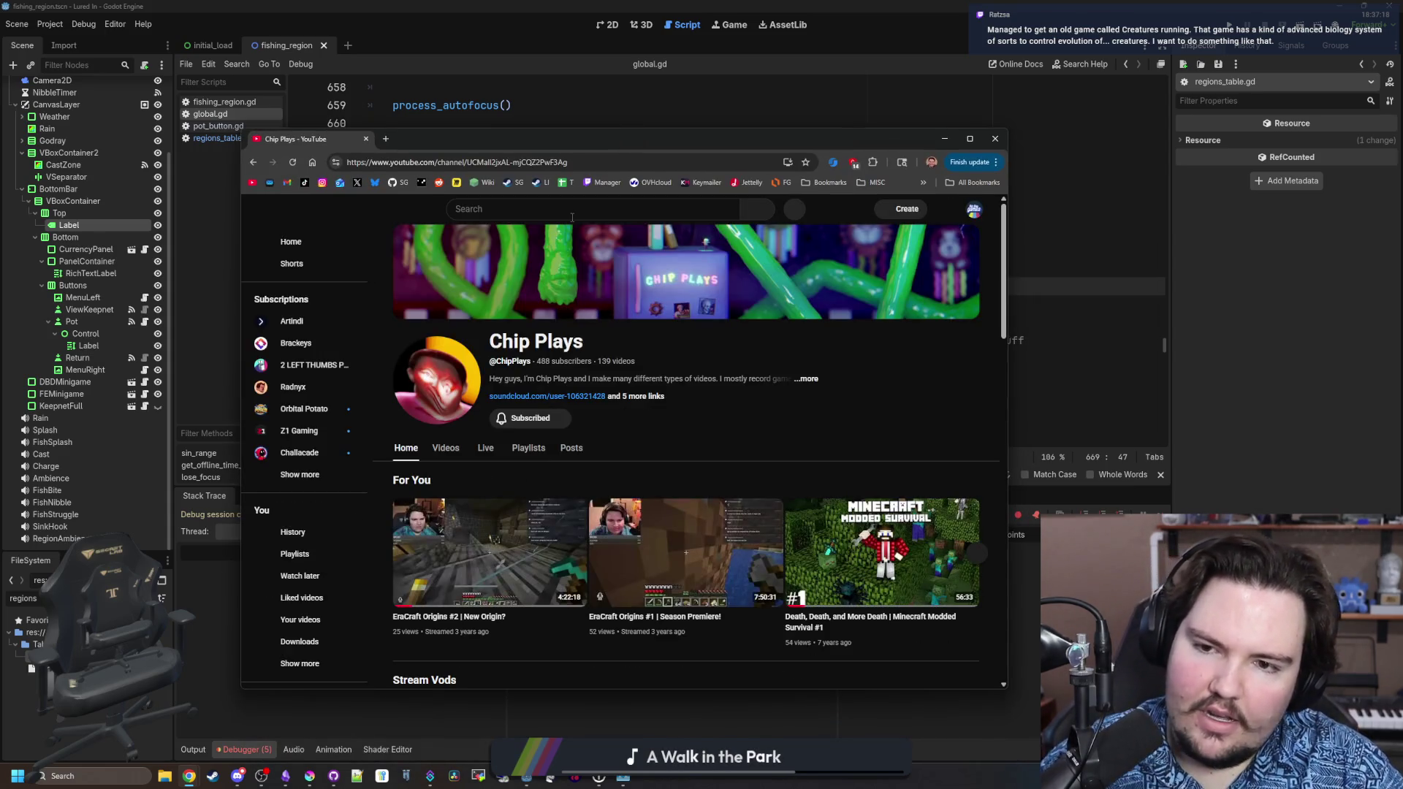
click(572, 215)
text(carykh)
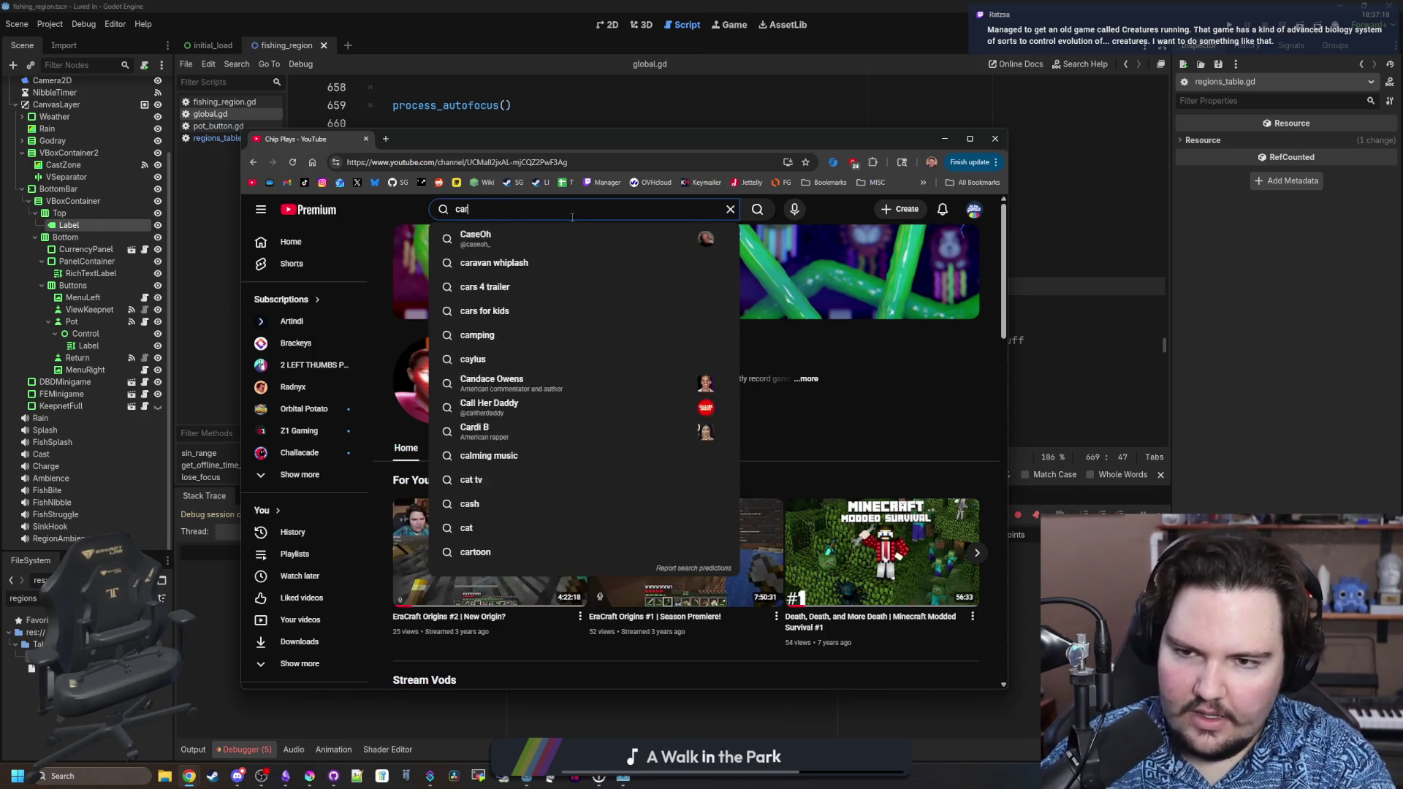
key(Return)
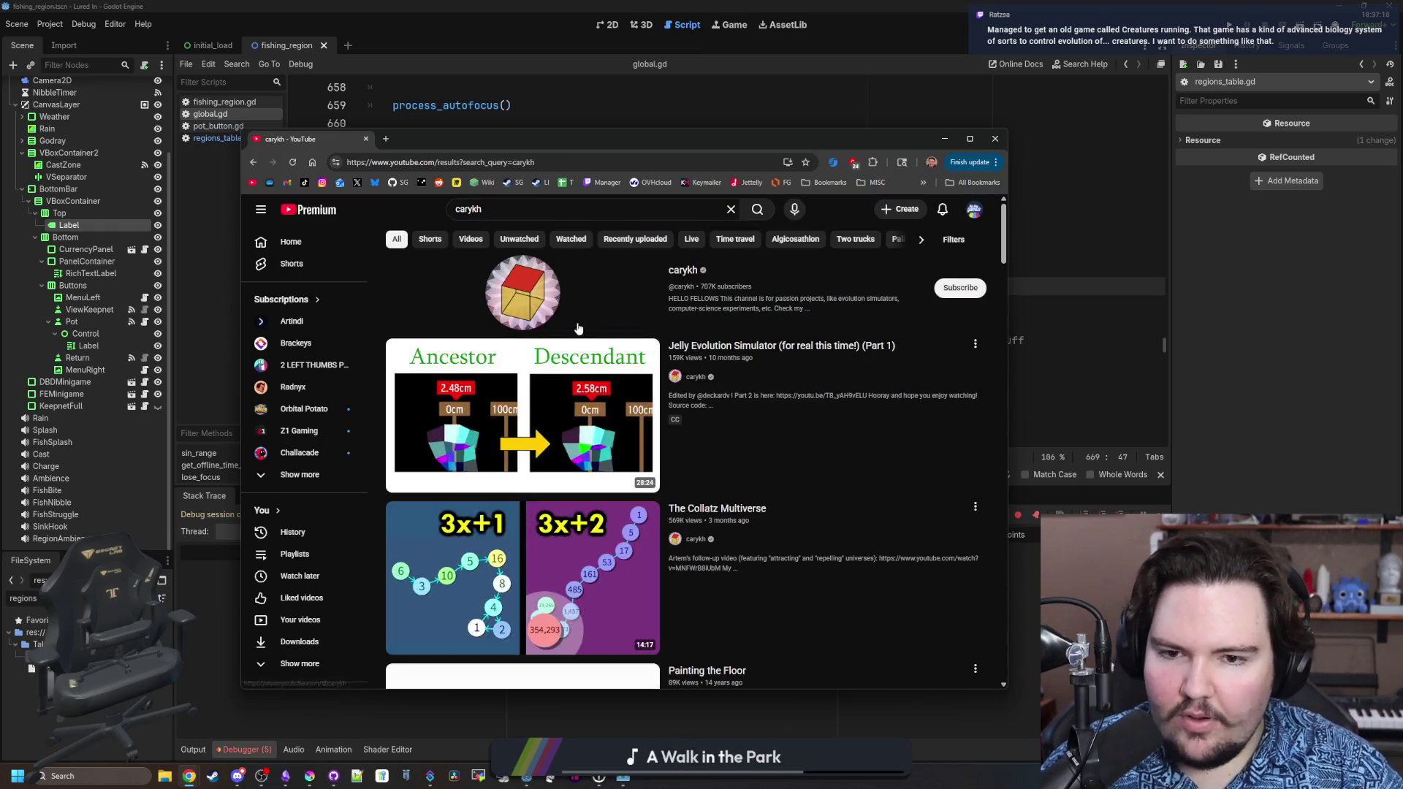
click(537, 312)
click(445, 453)
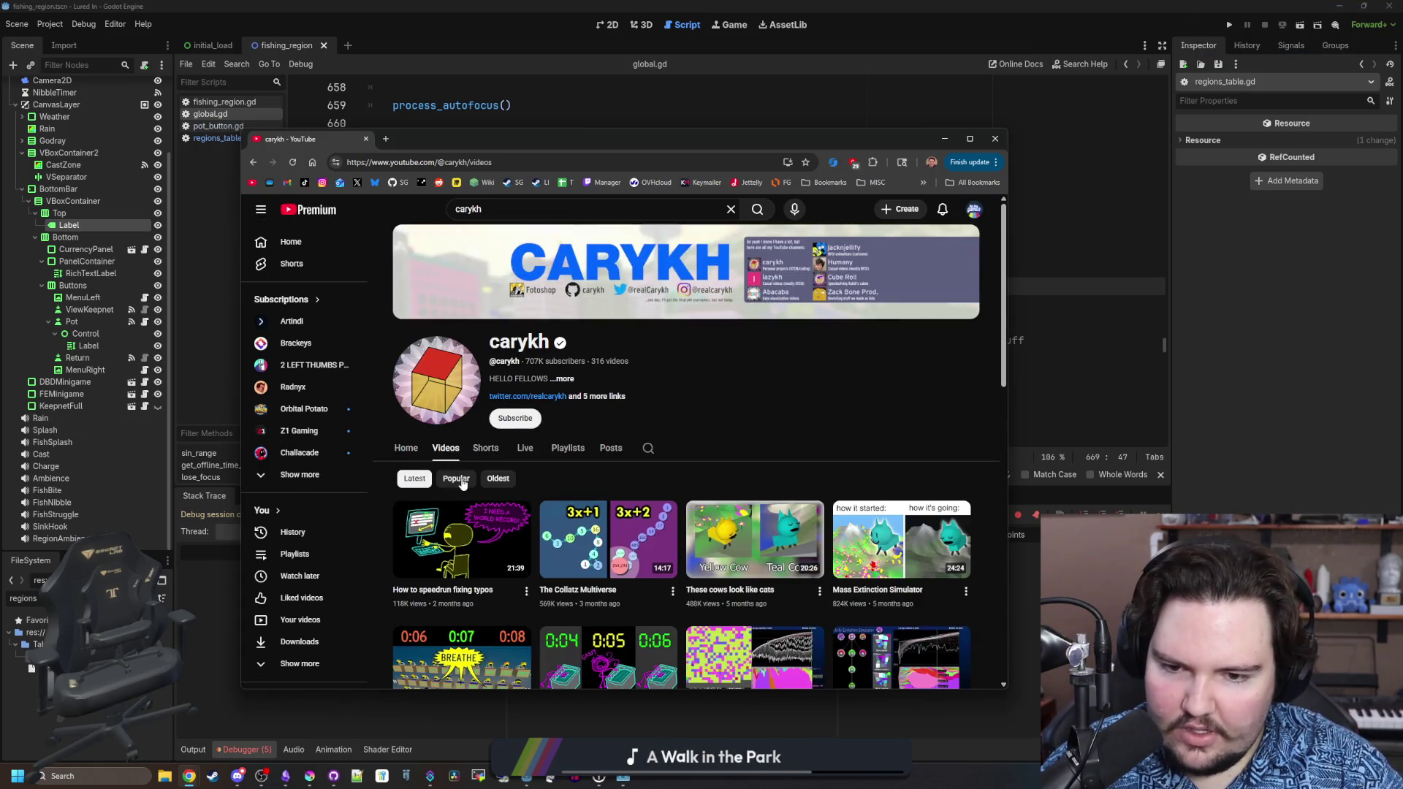
click(460, 480)
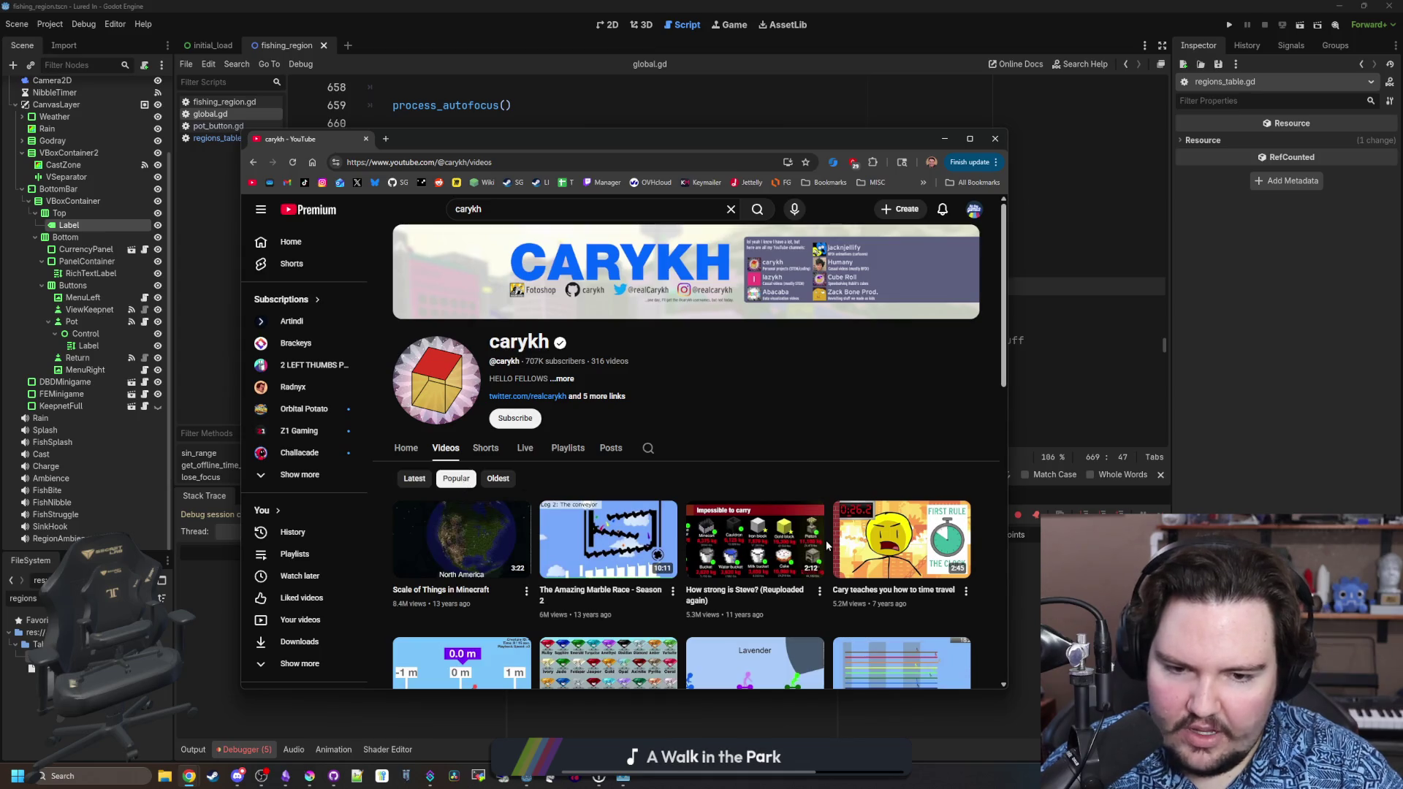
scroll(769, 531, down, 3)
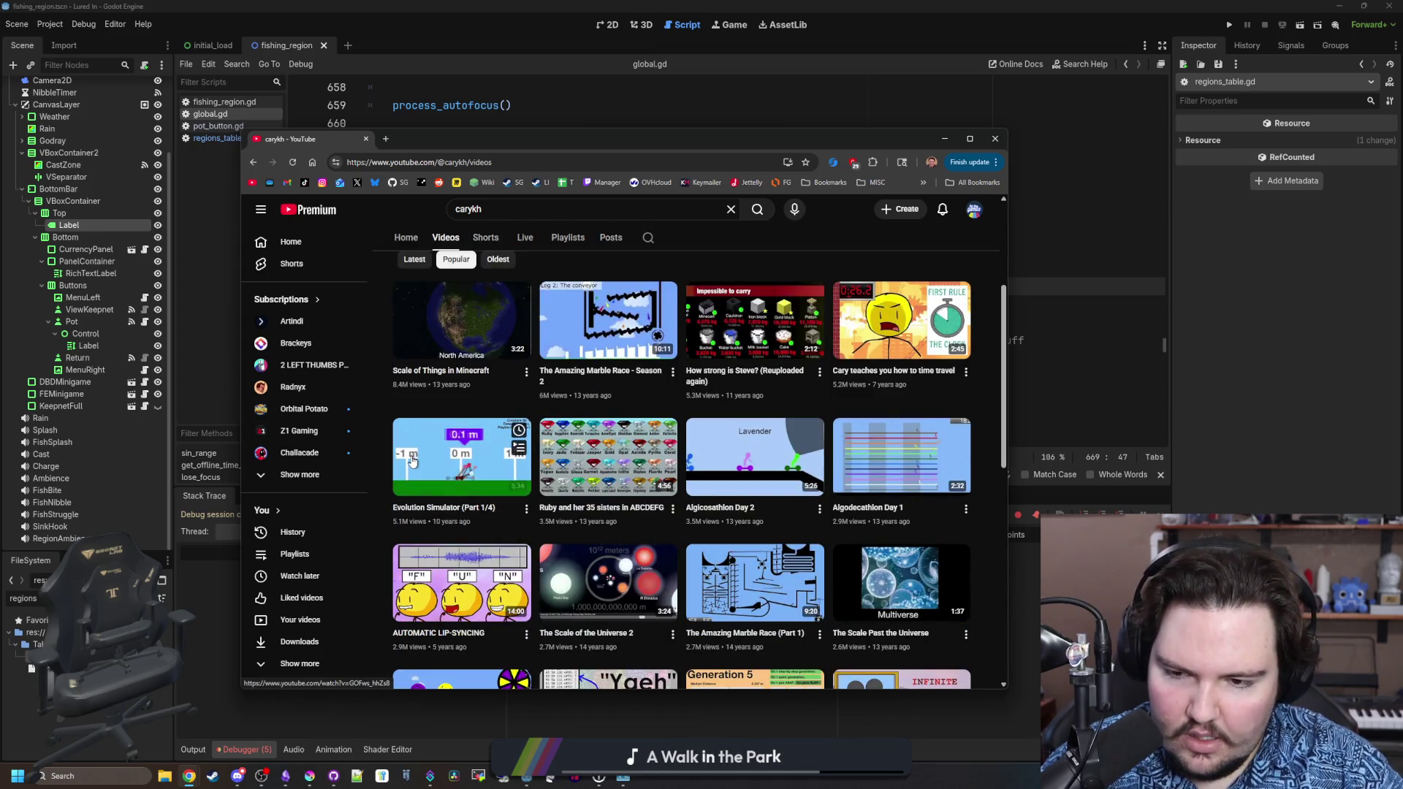
scroll(450, 503, up, 3)
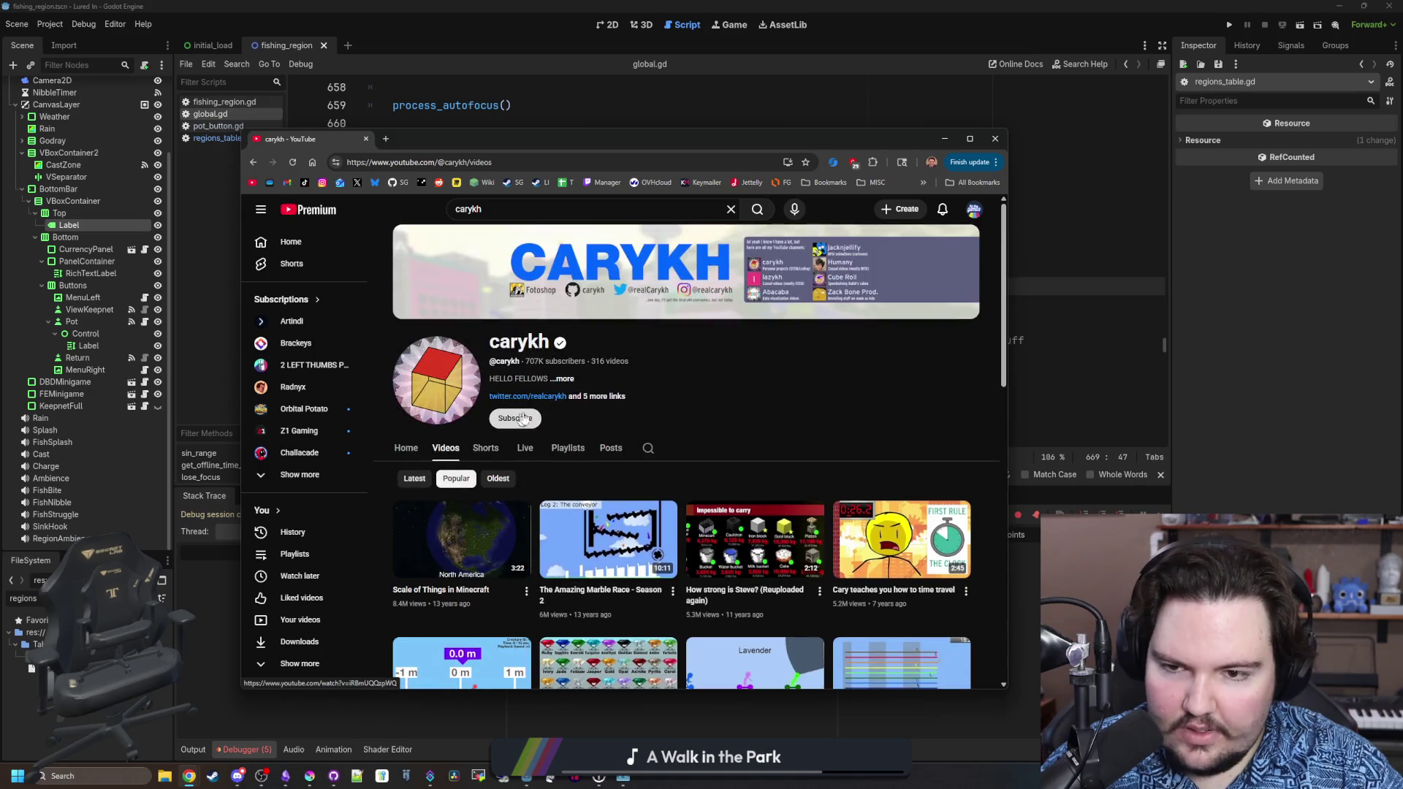
click(557, 449)
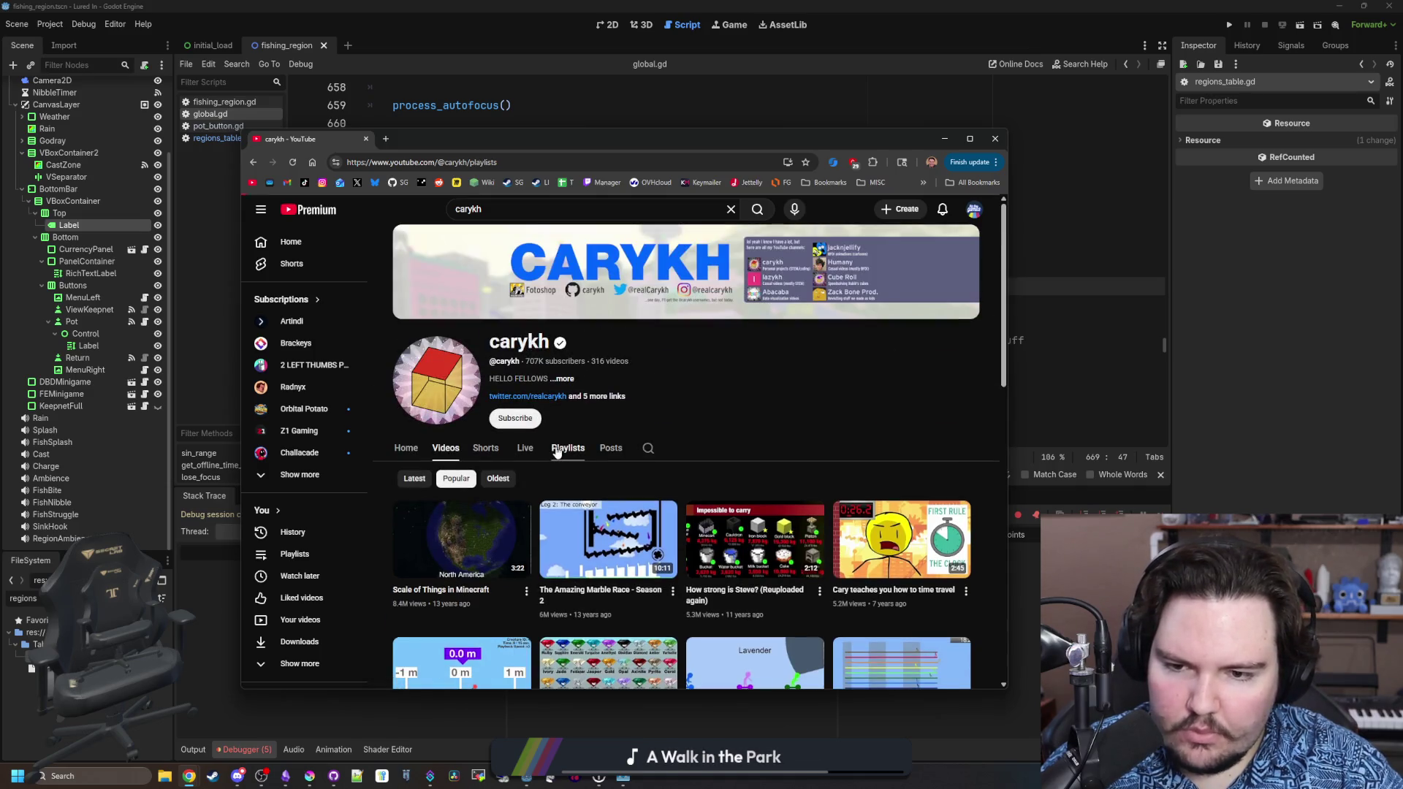
scroll(558, 450, down, 2)
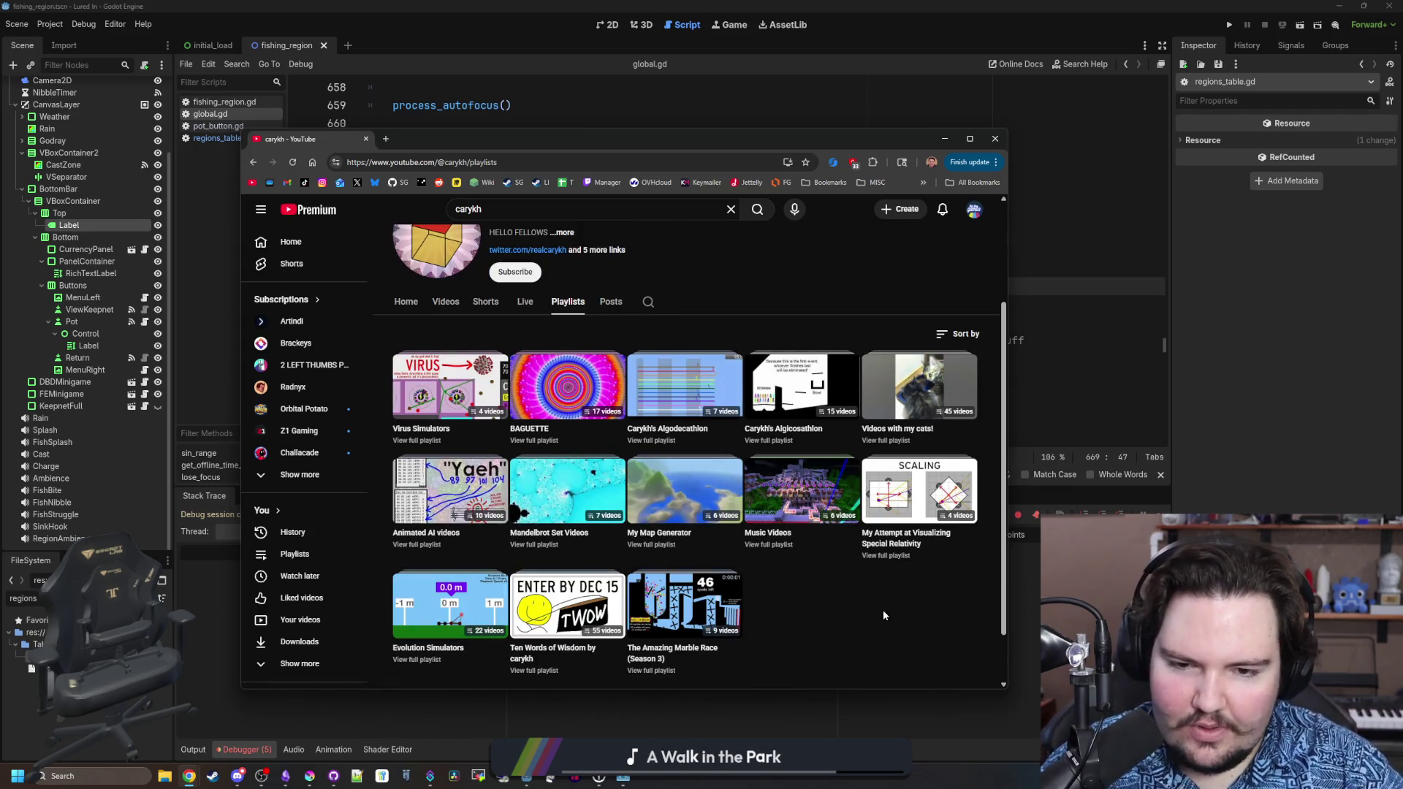
scroll(922, 527, down, 1)
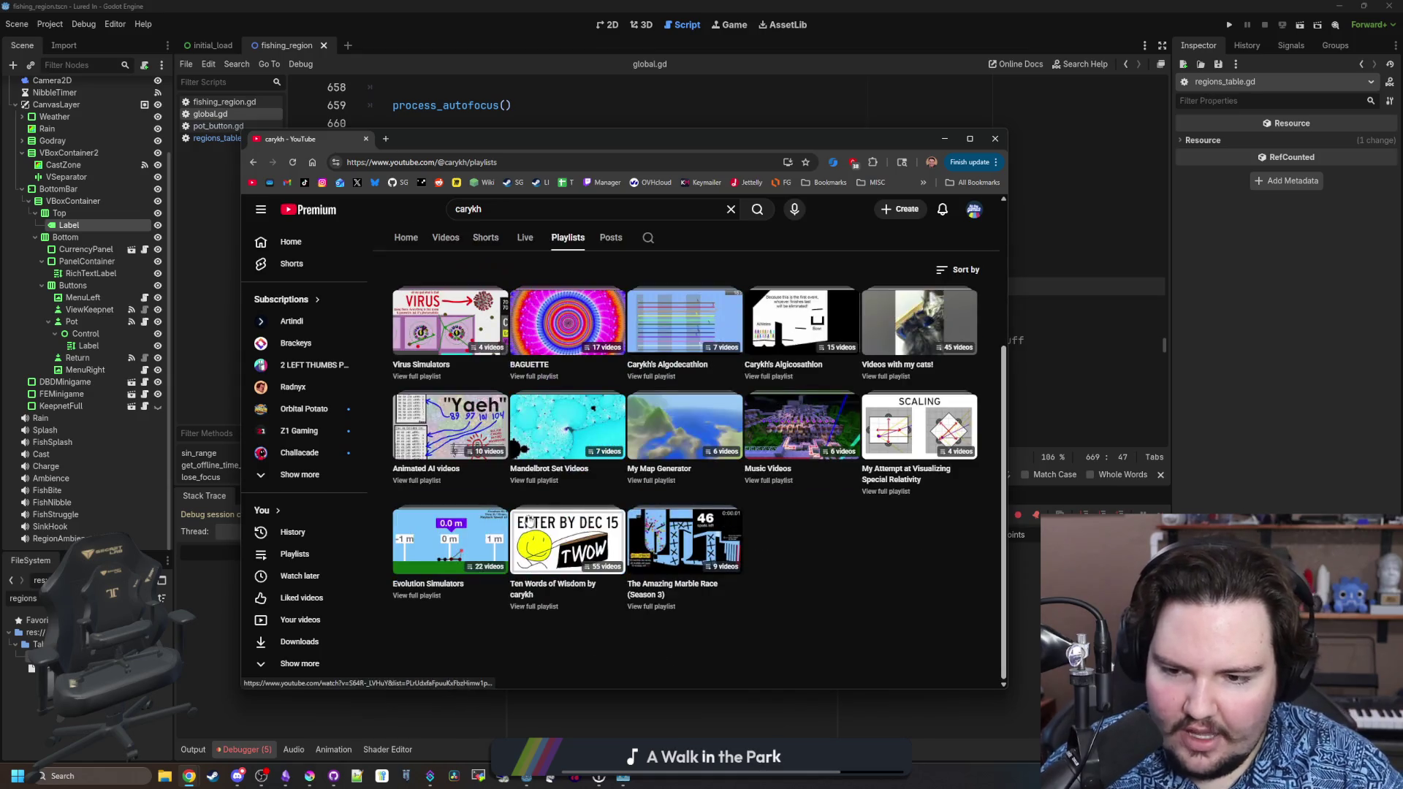
middle_click(450, 545)
click(438, 139)
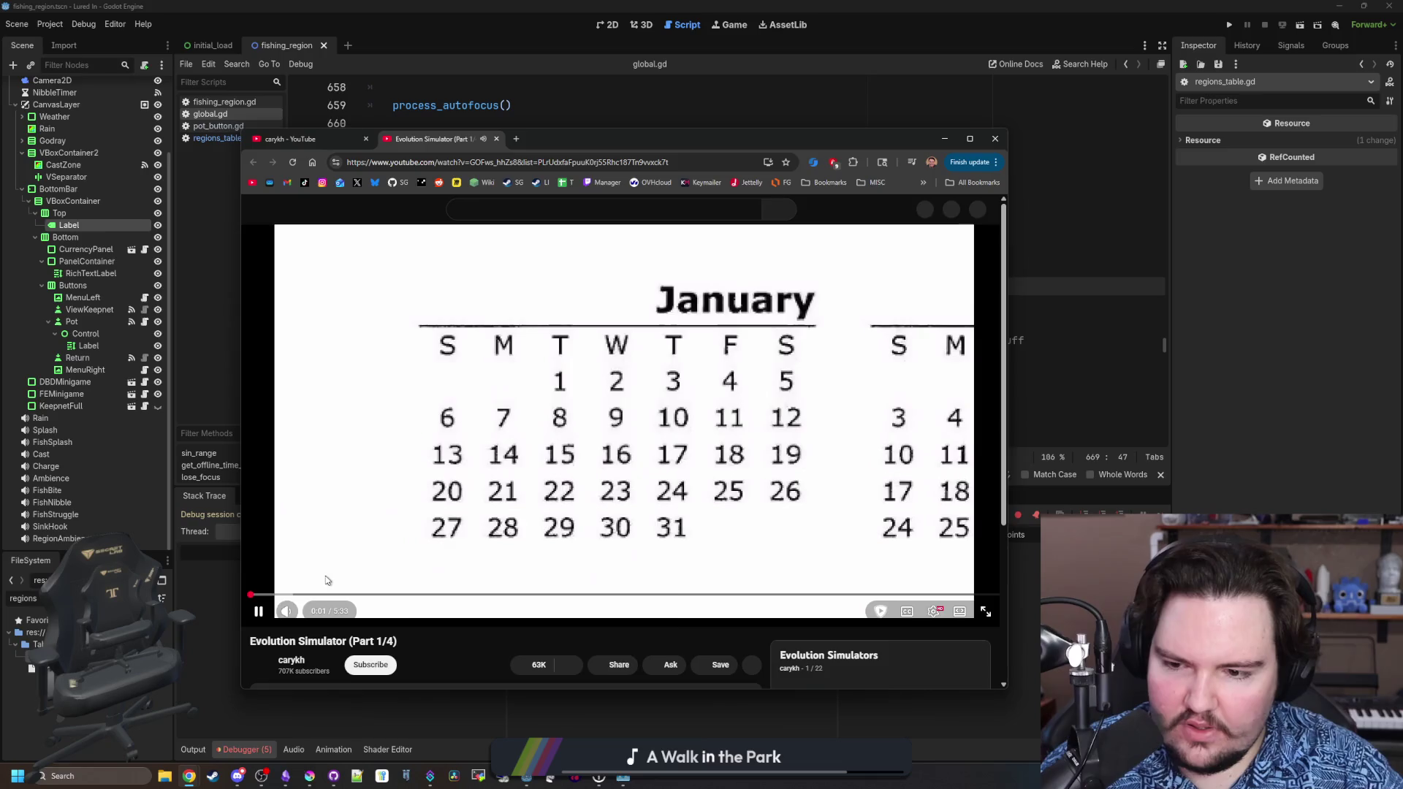
click(336, 577)
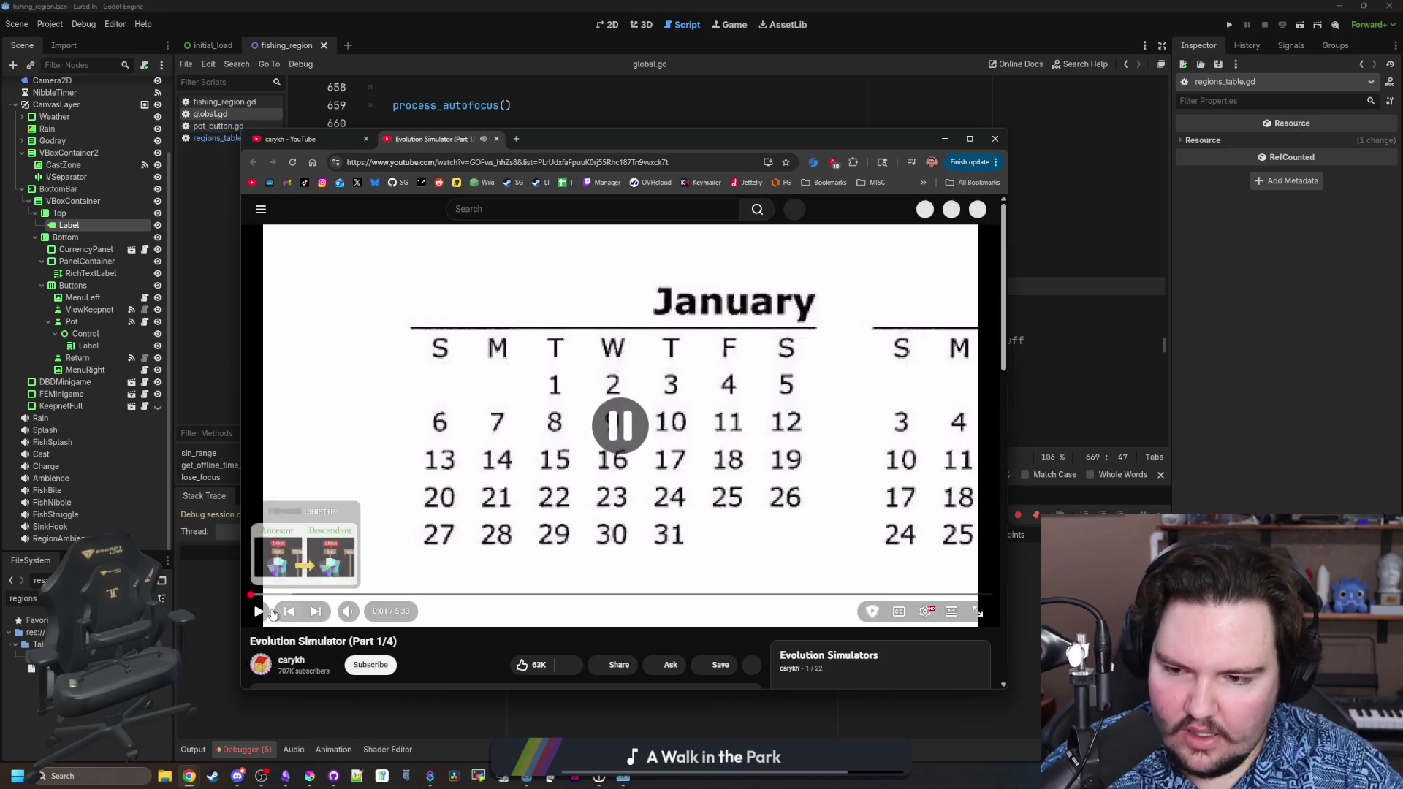
scroll(492, 482, down, 2)
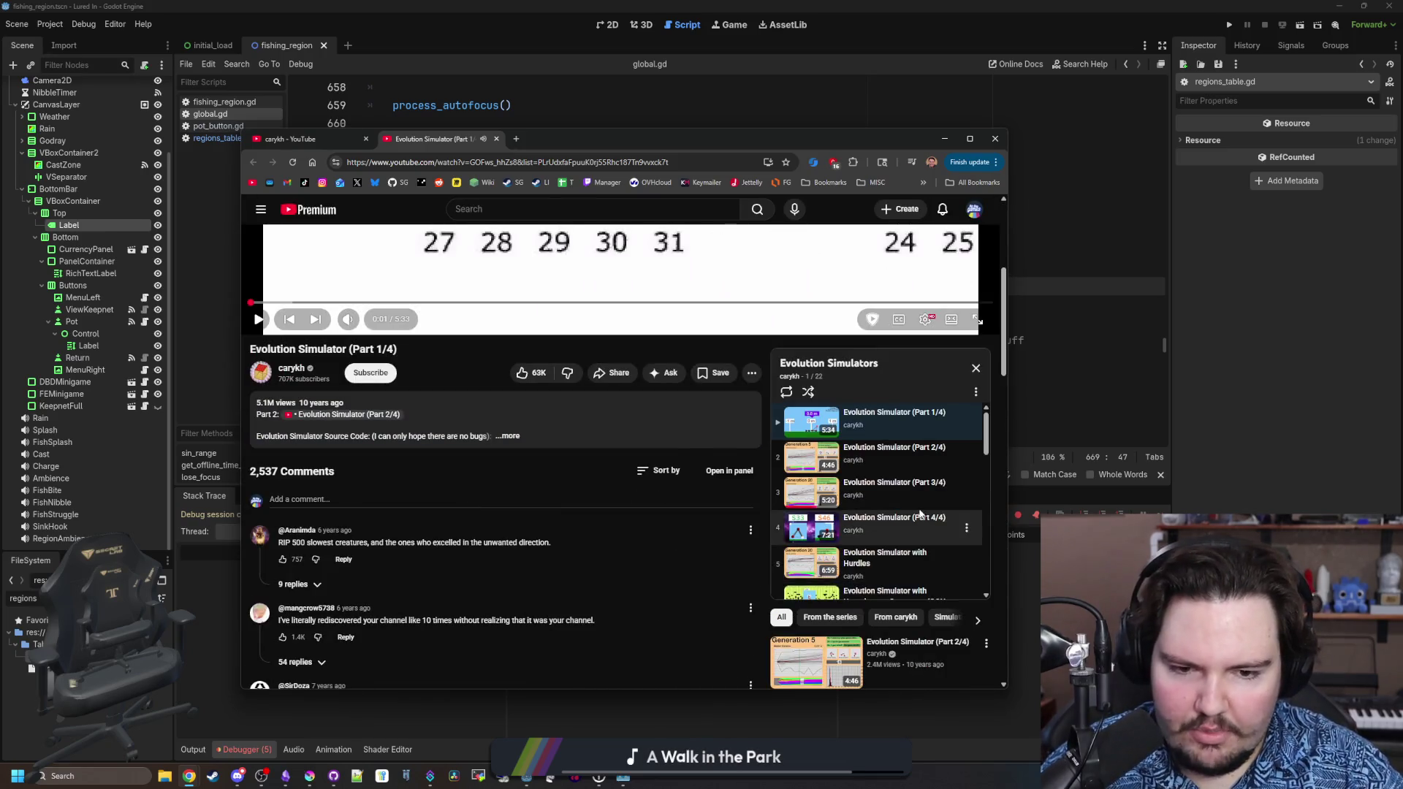
scroll(921, 513, down, 8)
scroll(920, 513, up, 8)
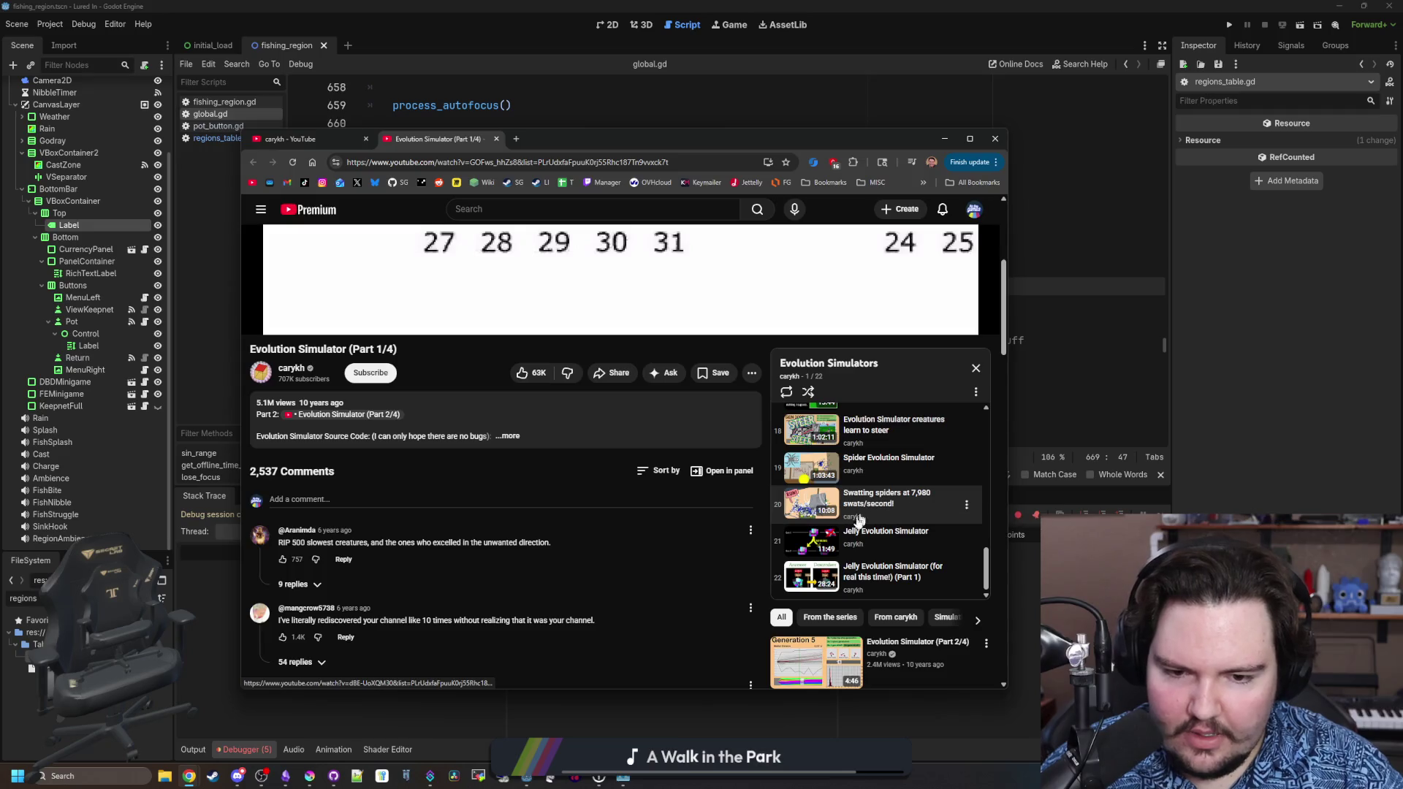
scroll(471, 647, up, 4)
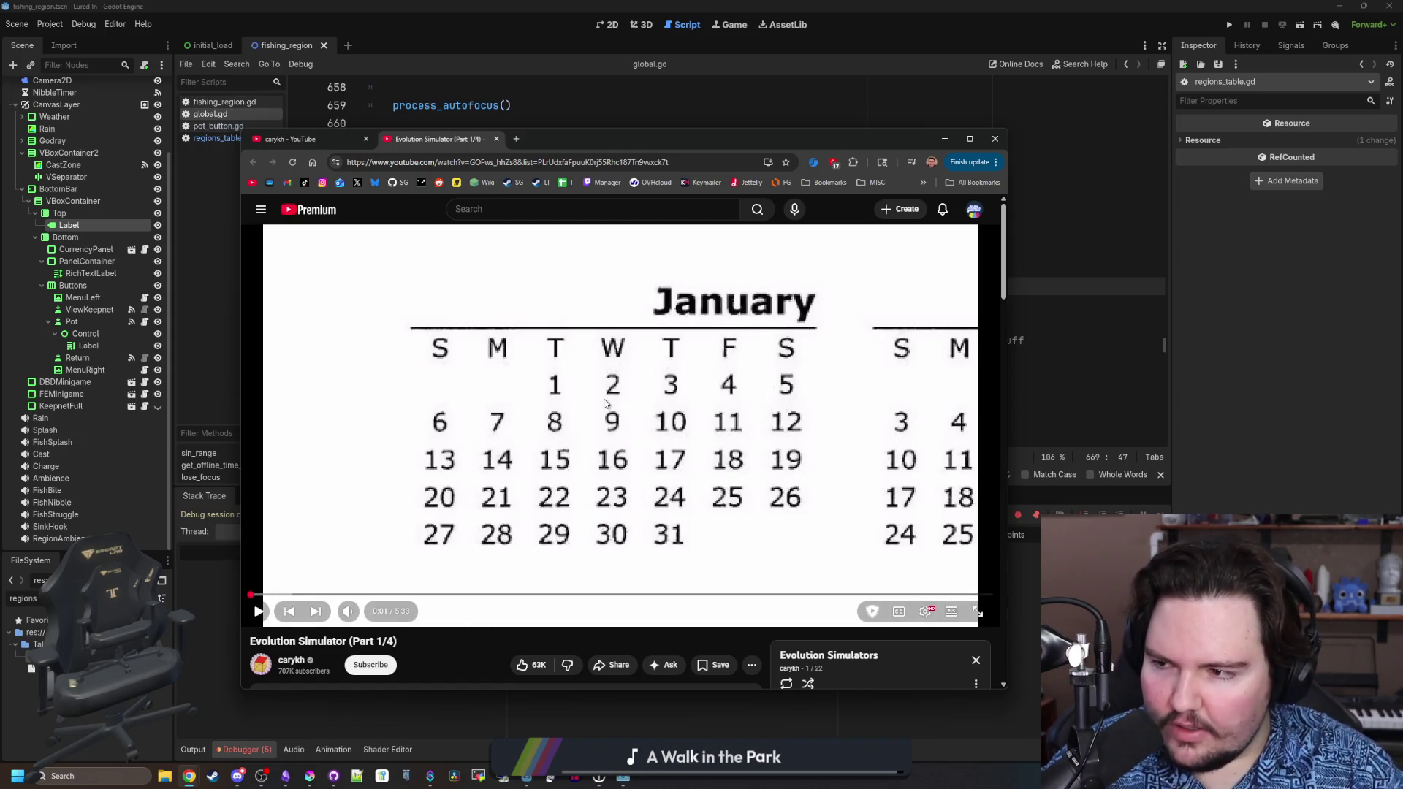
scroll(605, 403, down, 3)
scroll(421, 656, up, 3)
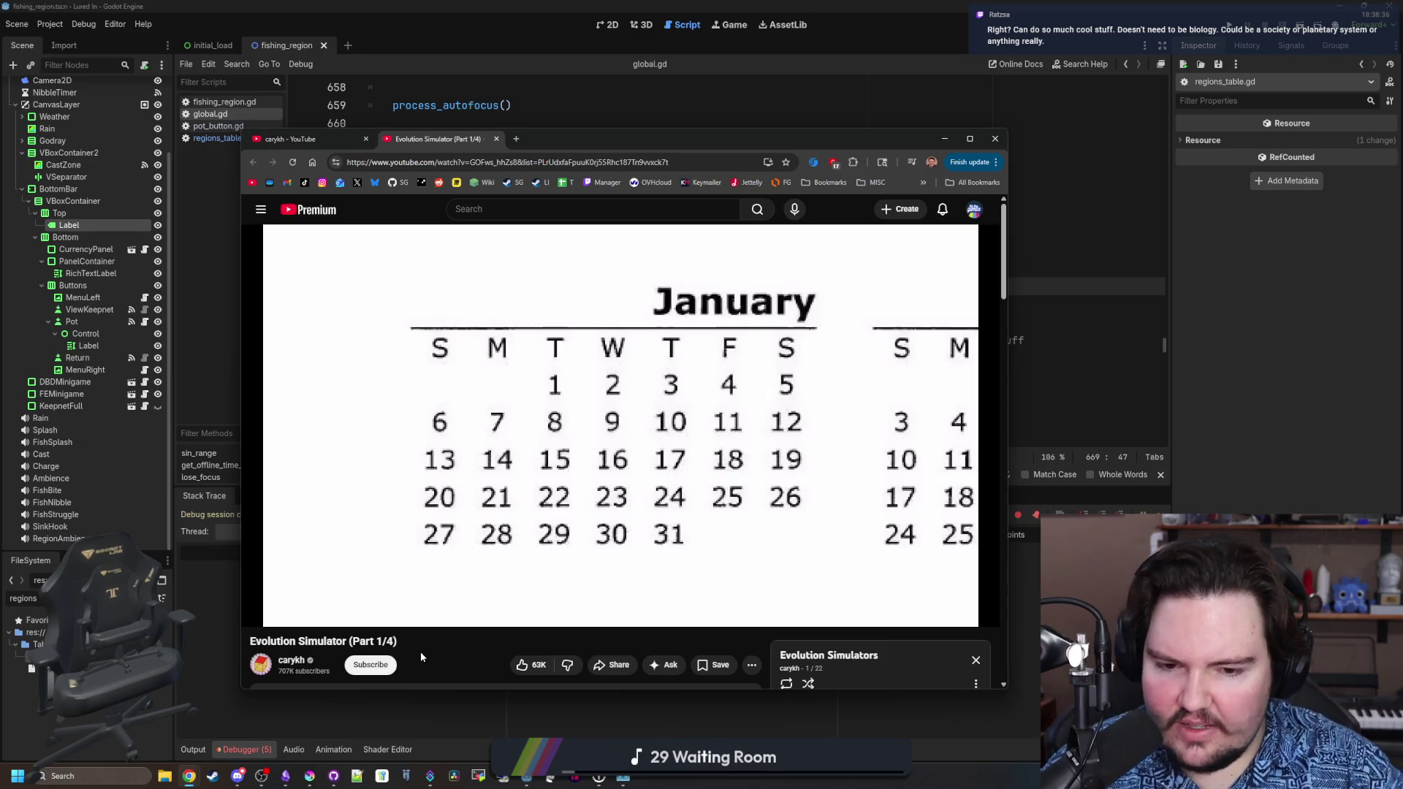
scroll(421, 657, down, 5)
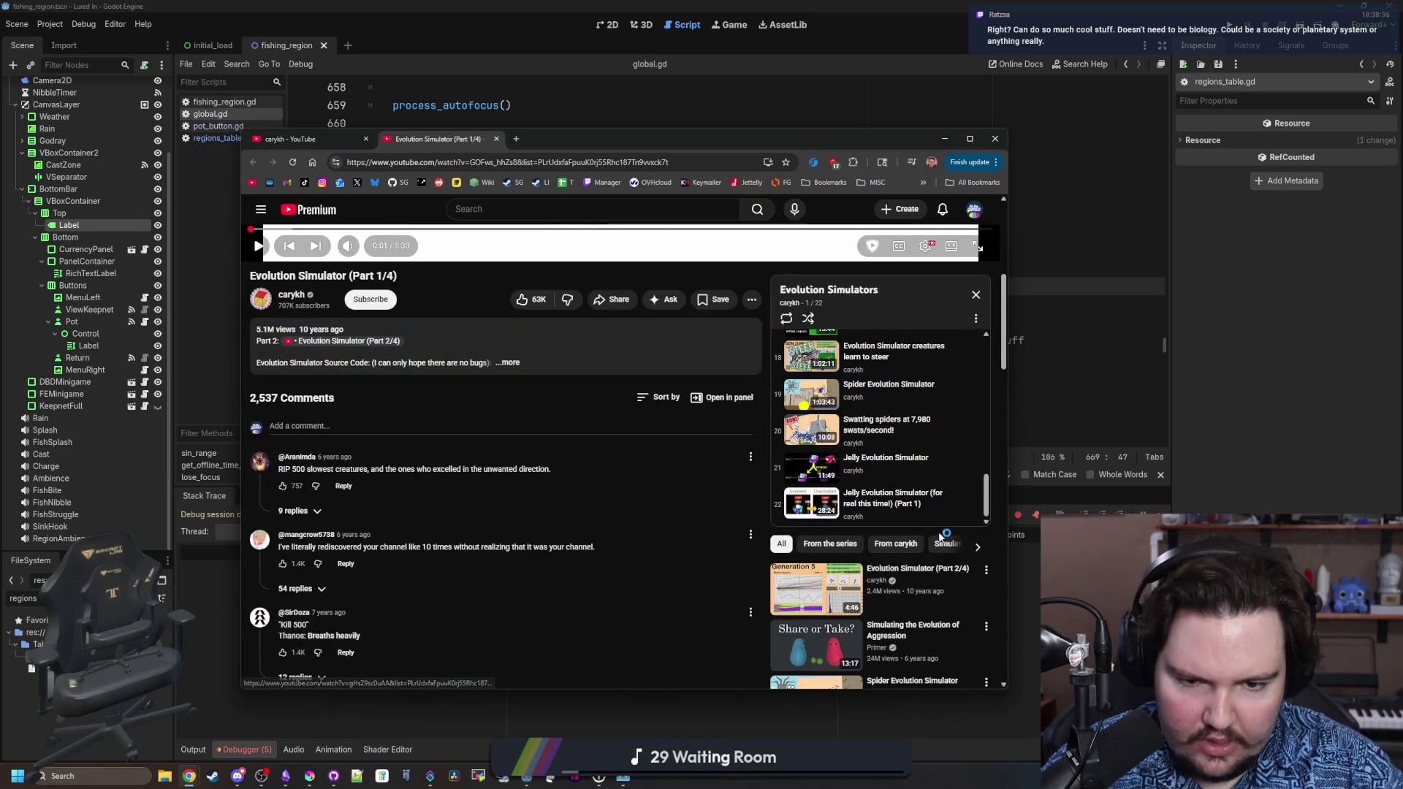
scroll(877, 468, up, 2)
scroll(869, 449, up, 3)
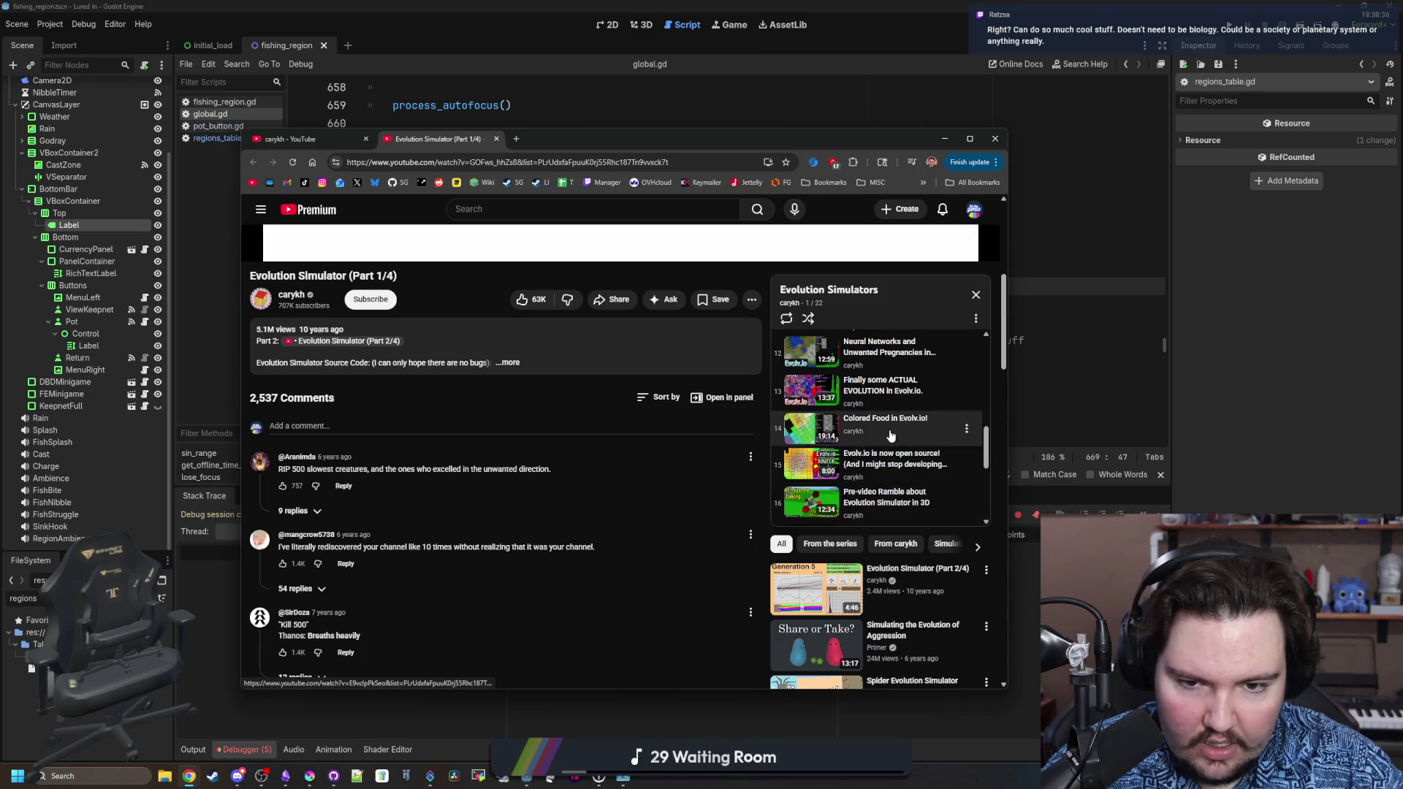
scroll(584, 449, up, 5)
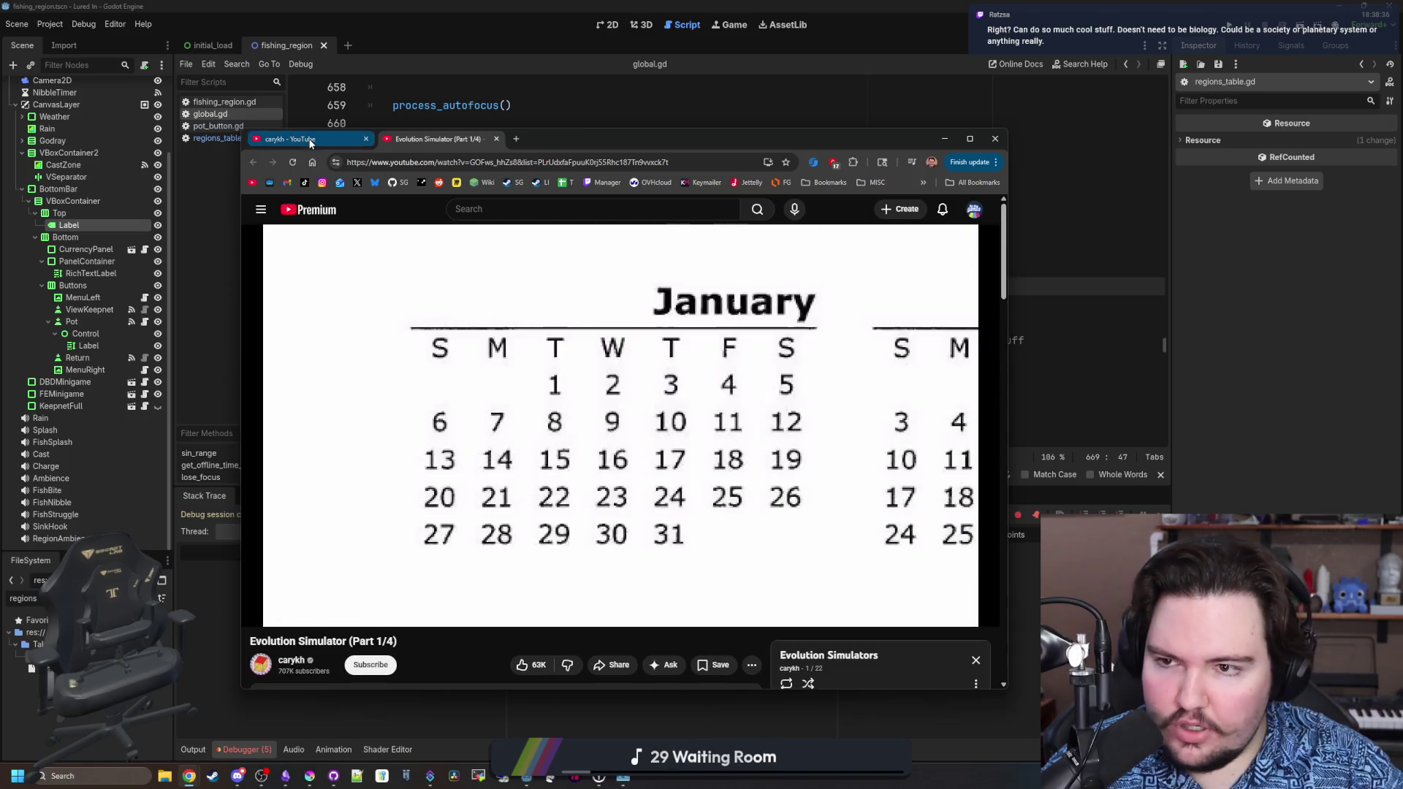
On the carykh channel, sort Videos by Latest and open 'These cows look like cats'.
click(310, 147)
click(447, 448)
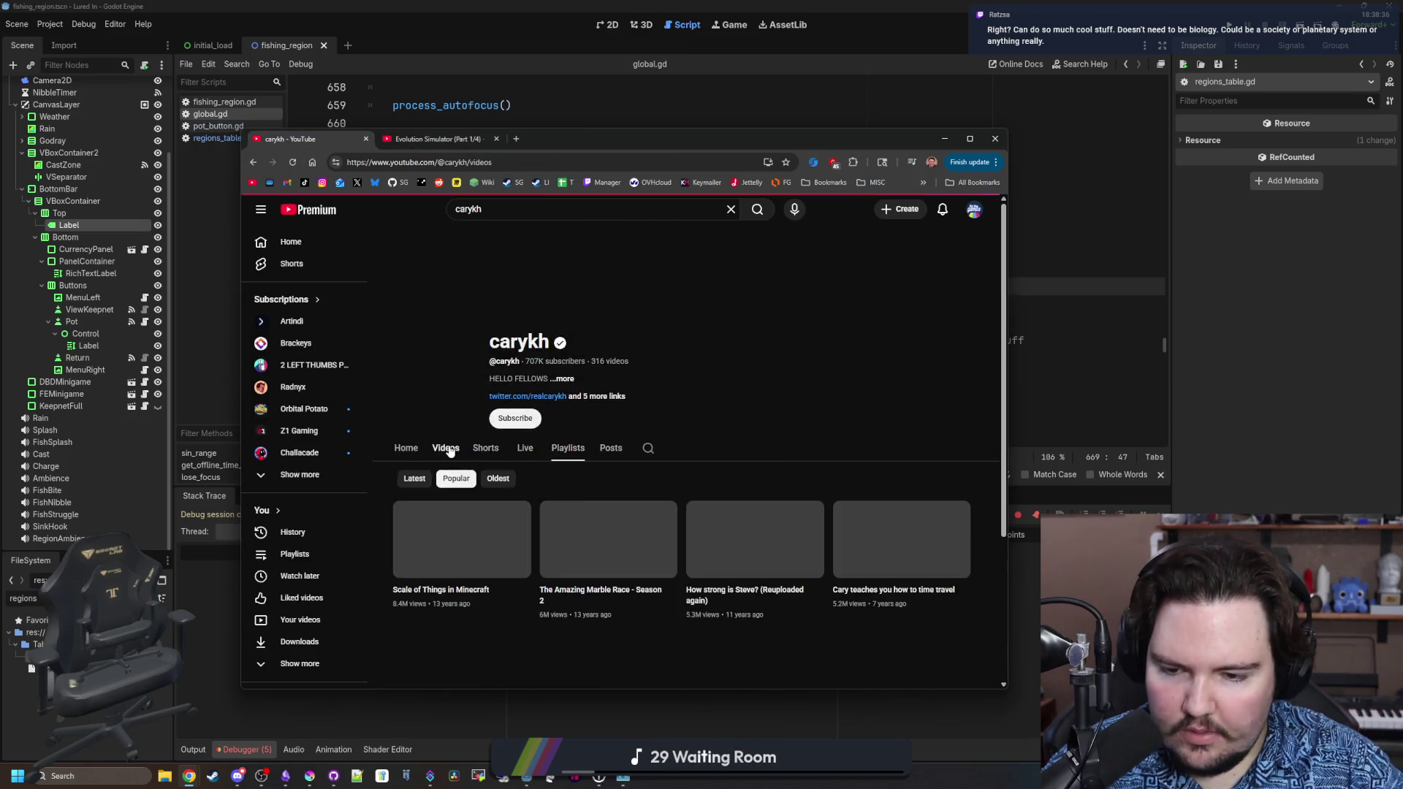
scroll(482, 541, down, 2)
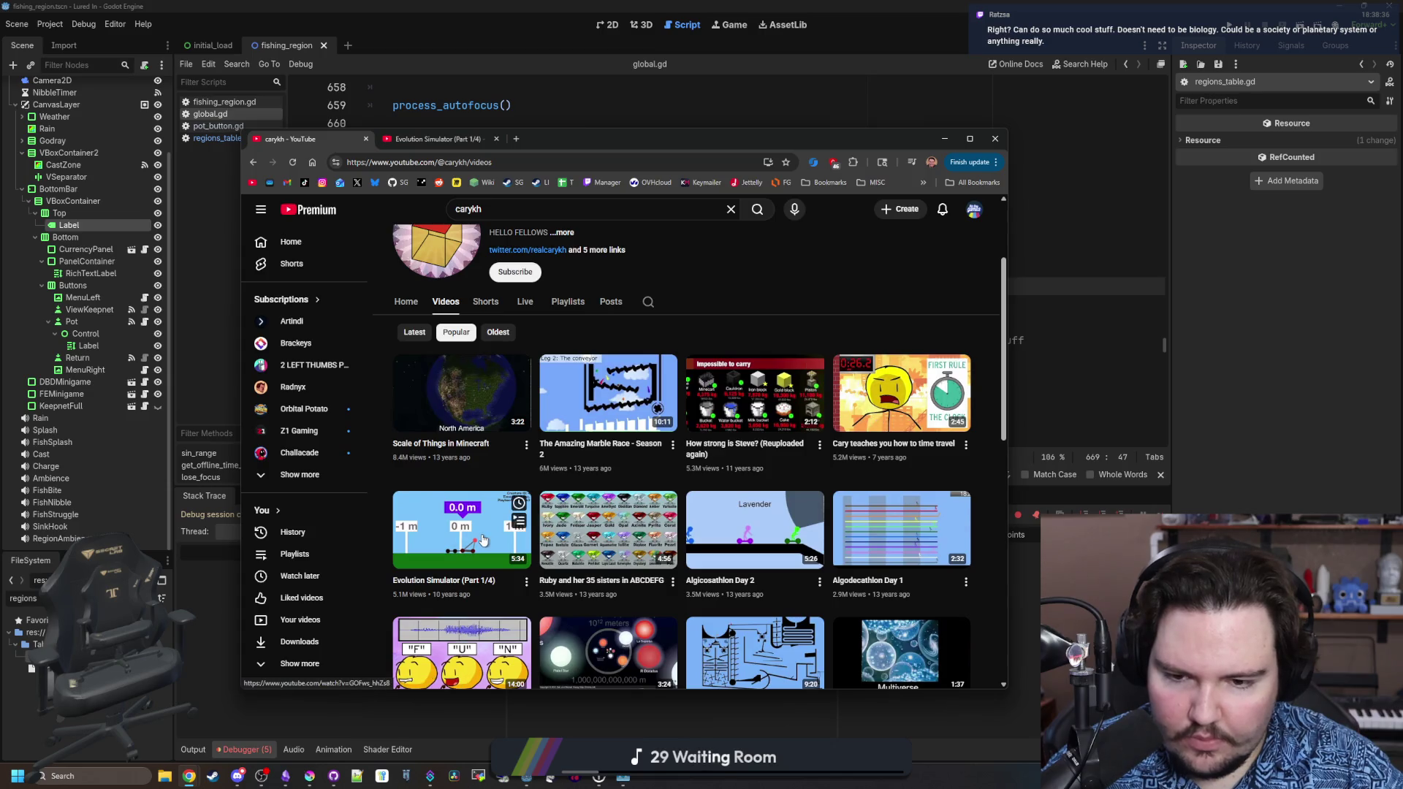
click(414, 333)
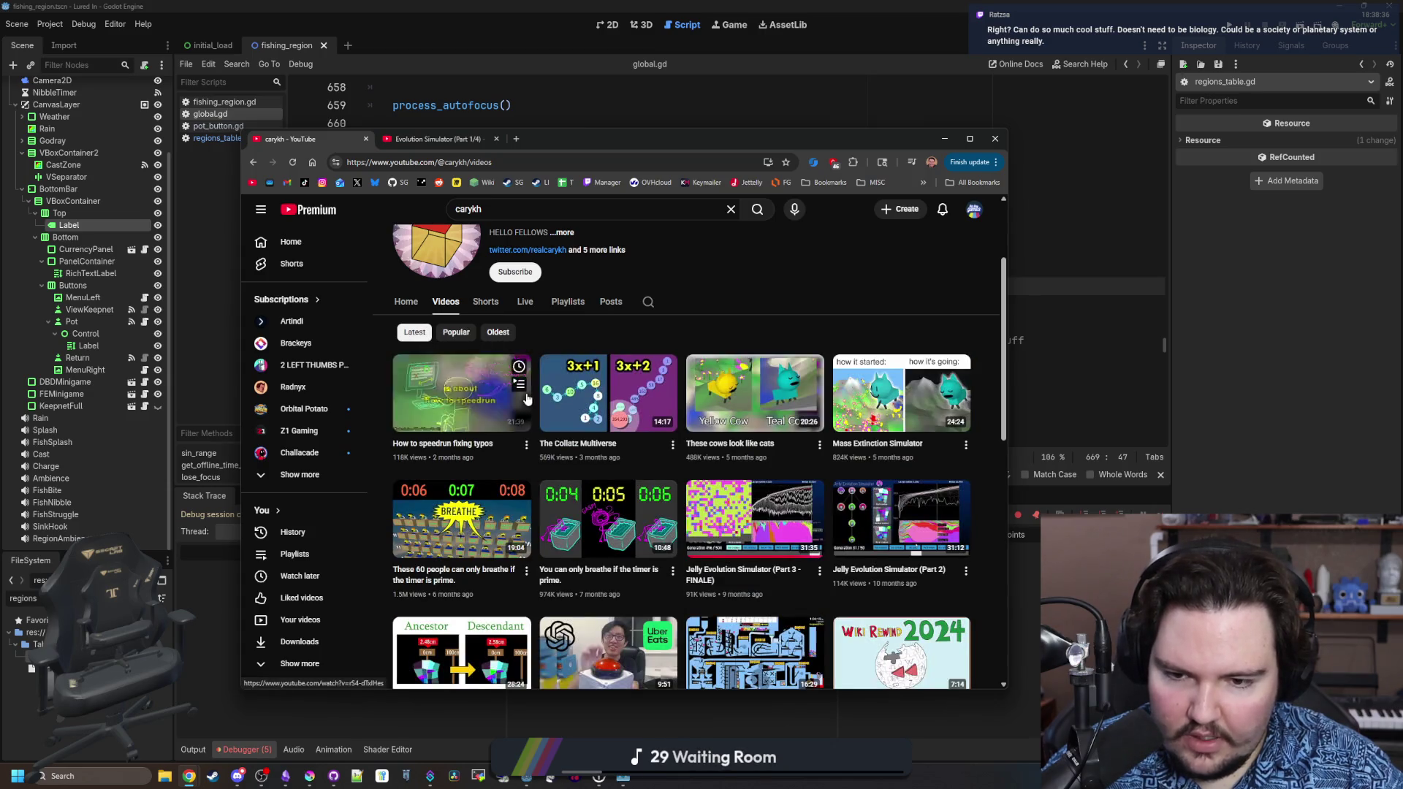
click(755, 392)
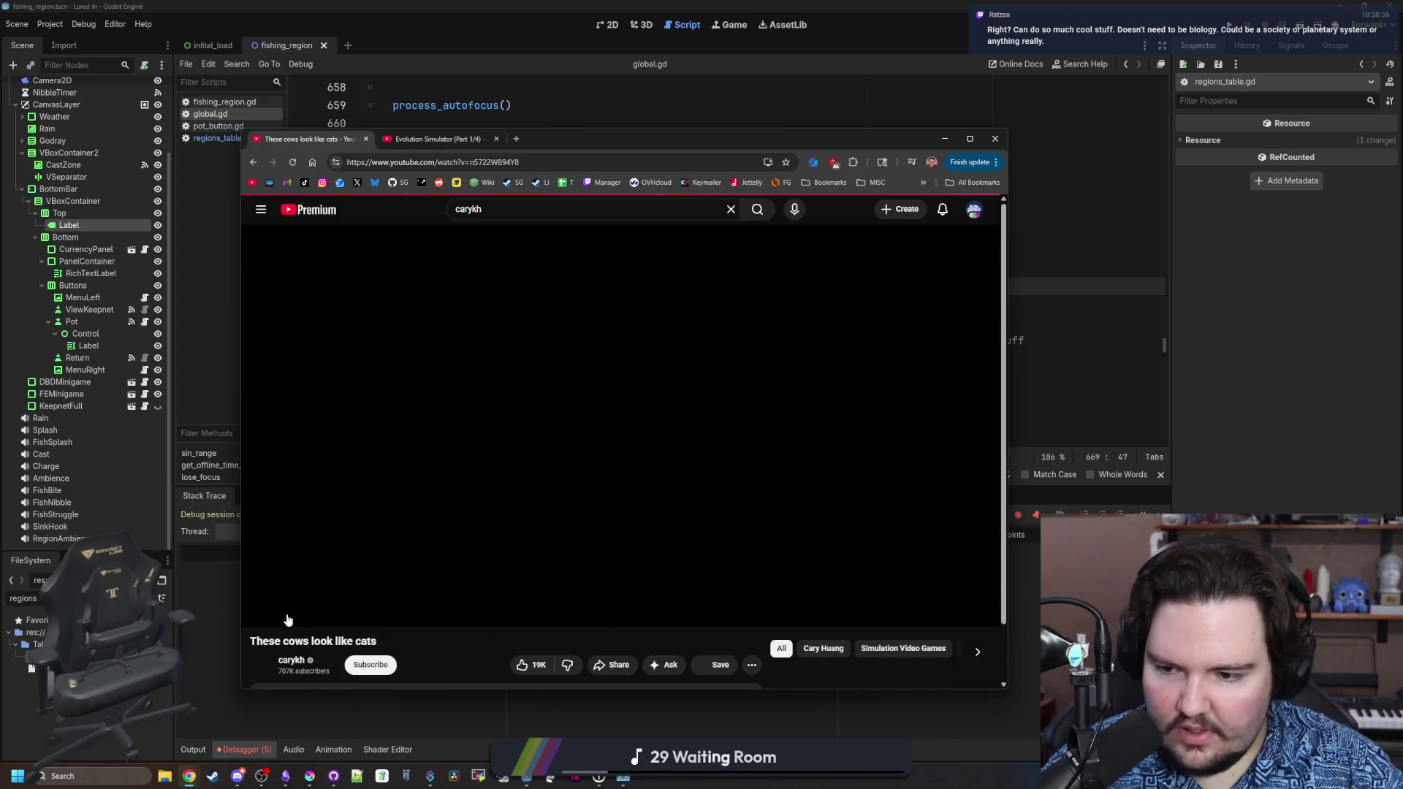
Play the cows video, skip ahead several times with L, then pause it.
click(285, 612)
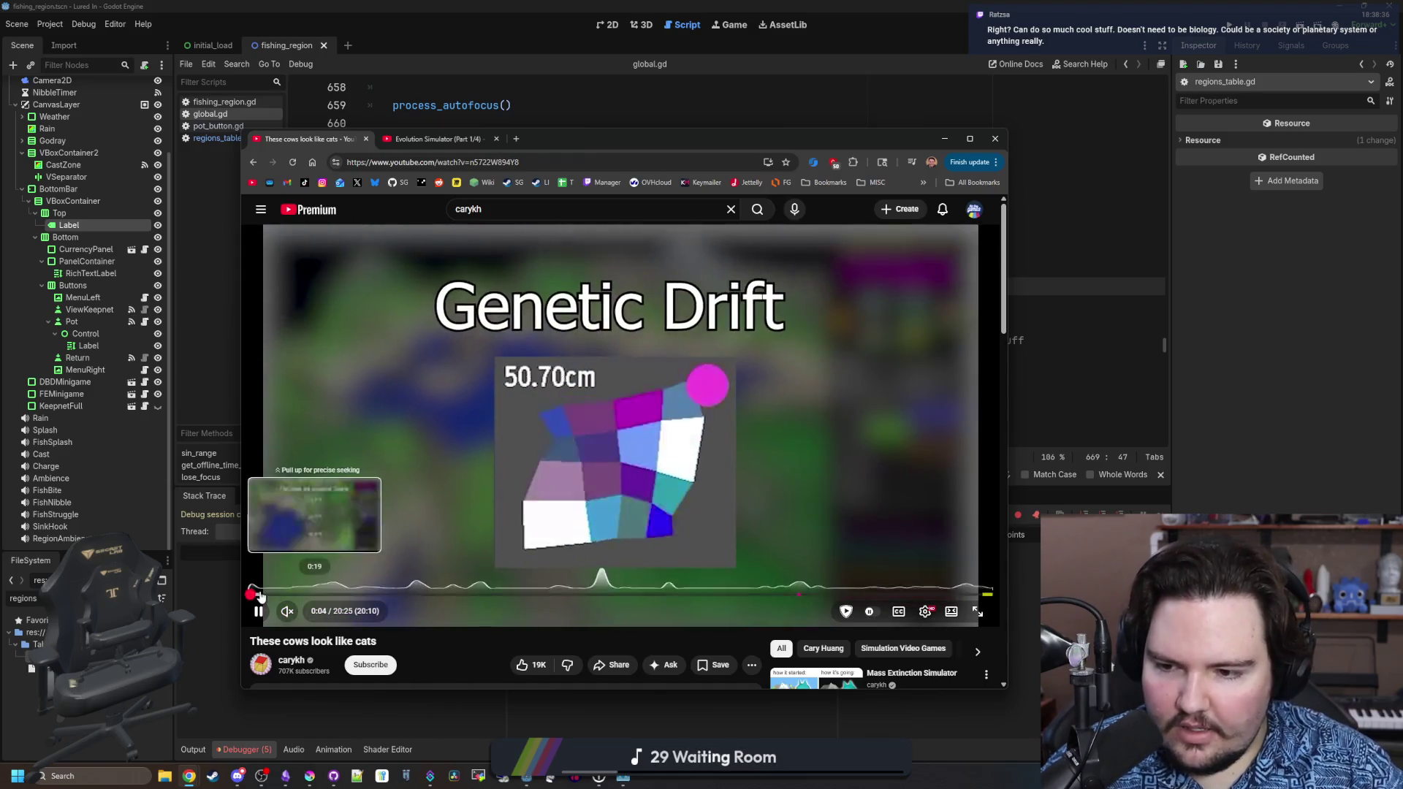
click(260, 596)
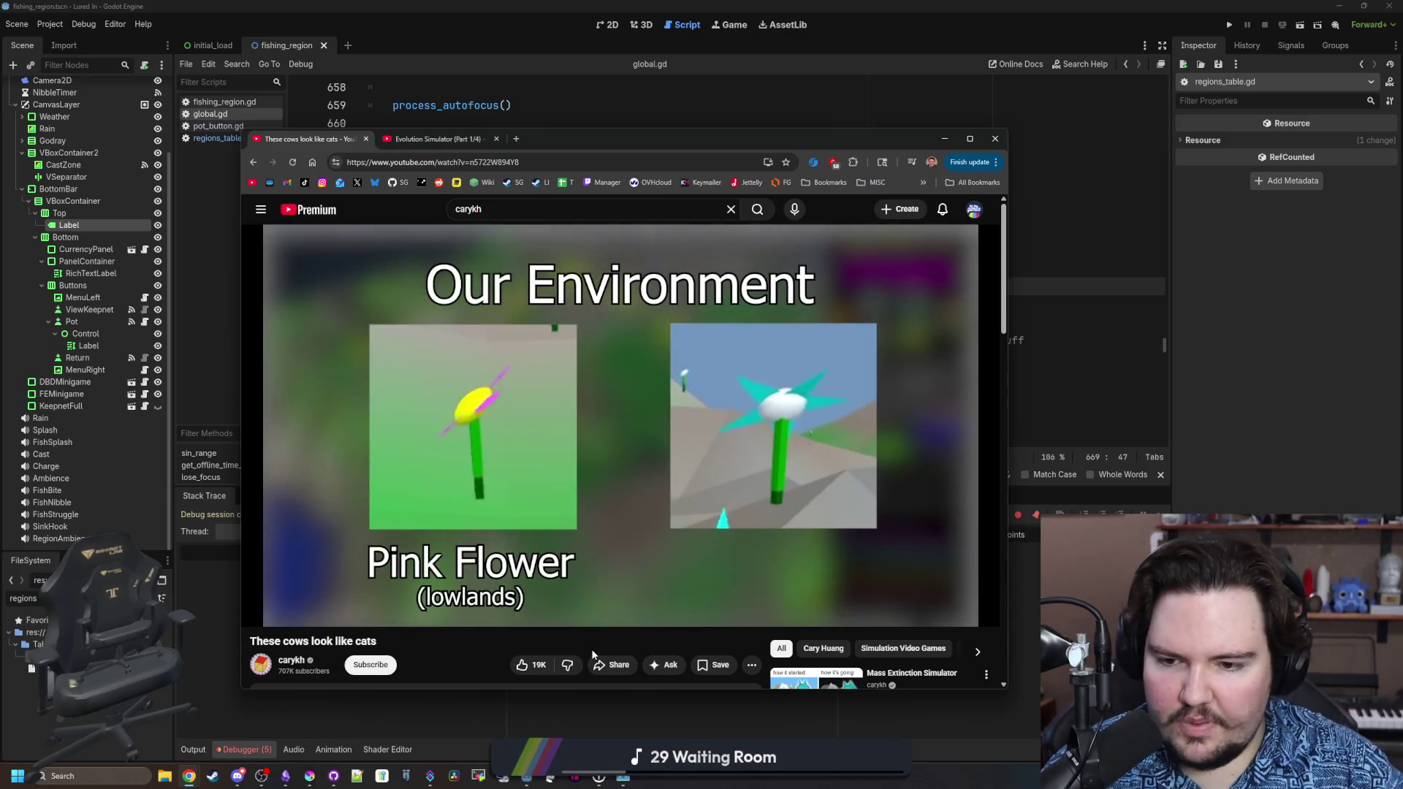
key(l)
key(l)
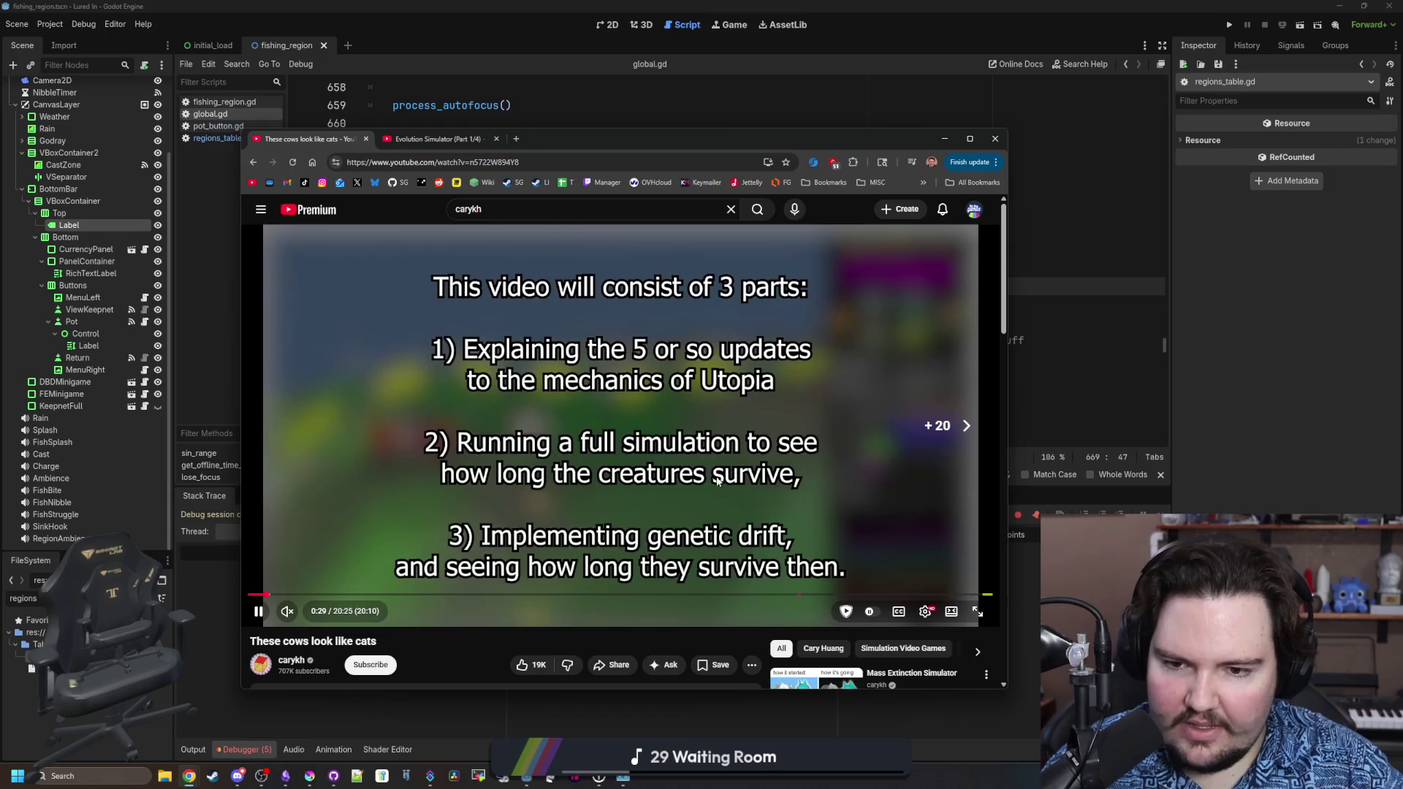
key(l)
key(l)
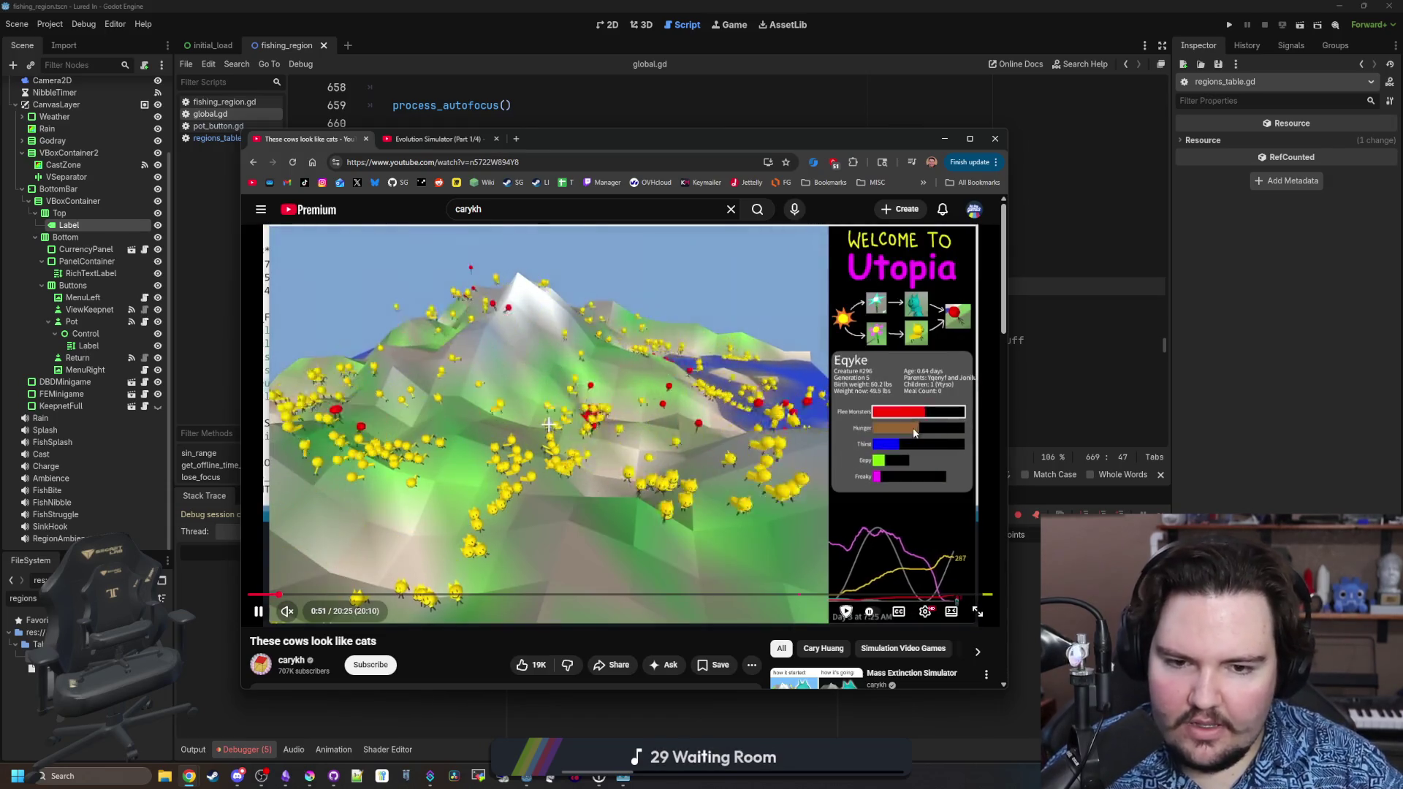
key(l)
key(l)
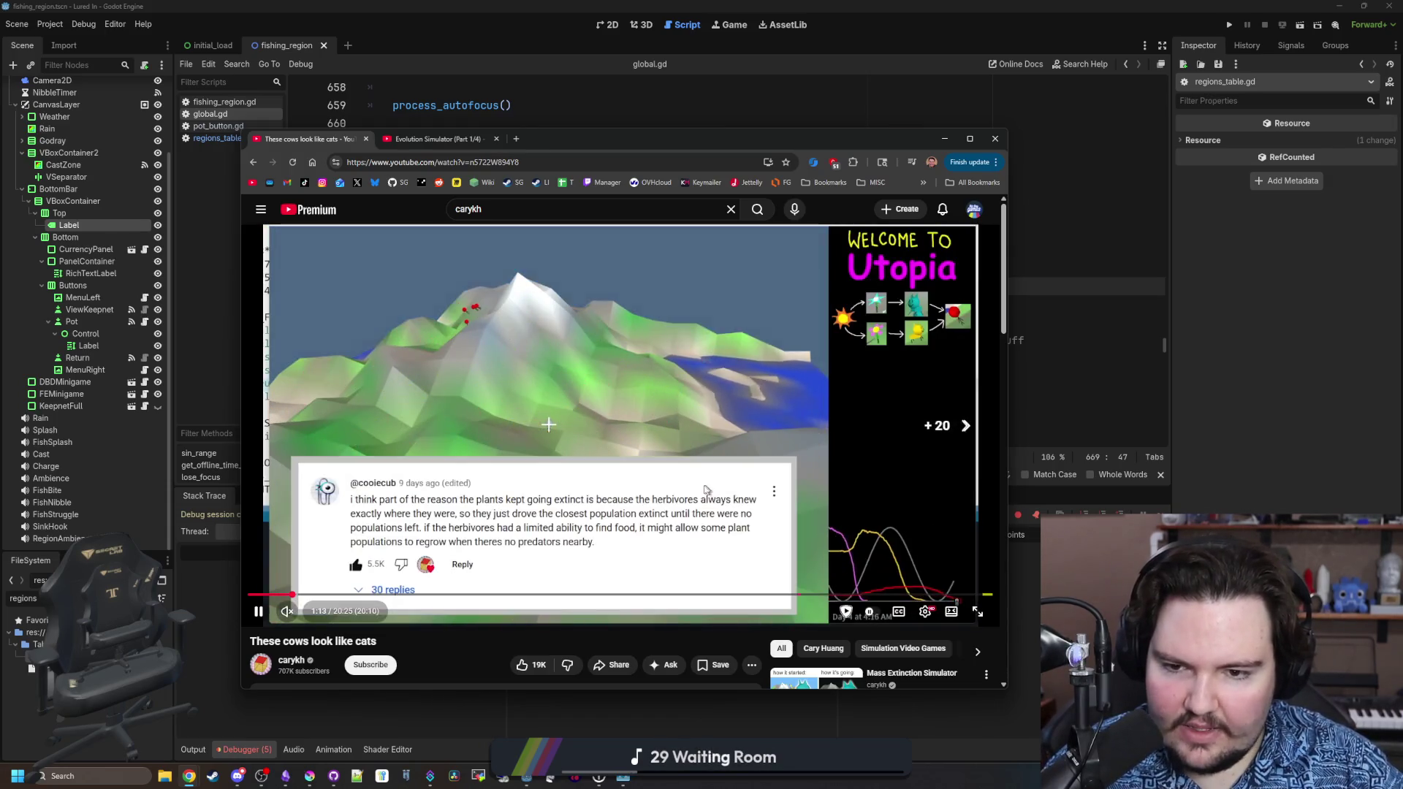
key(l)
key(l)
key(l)
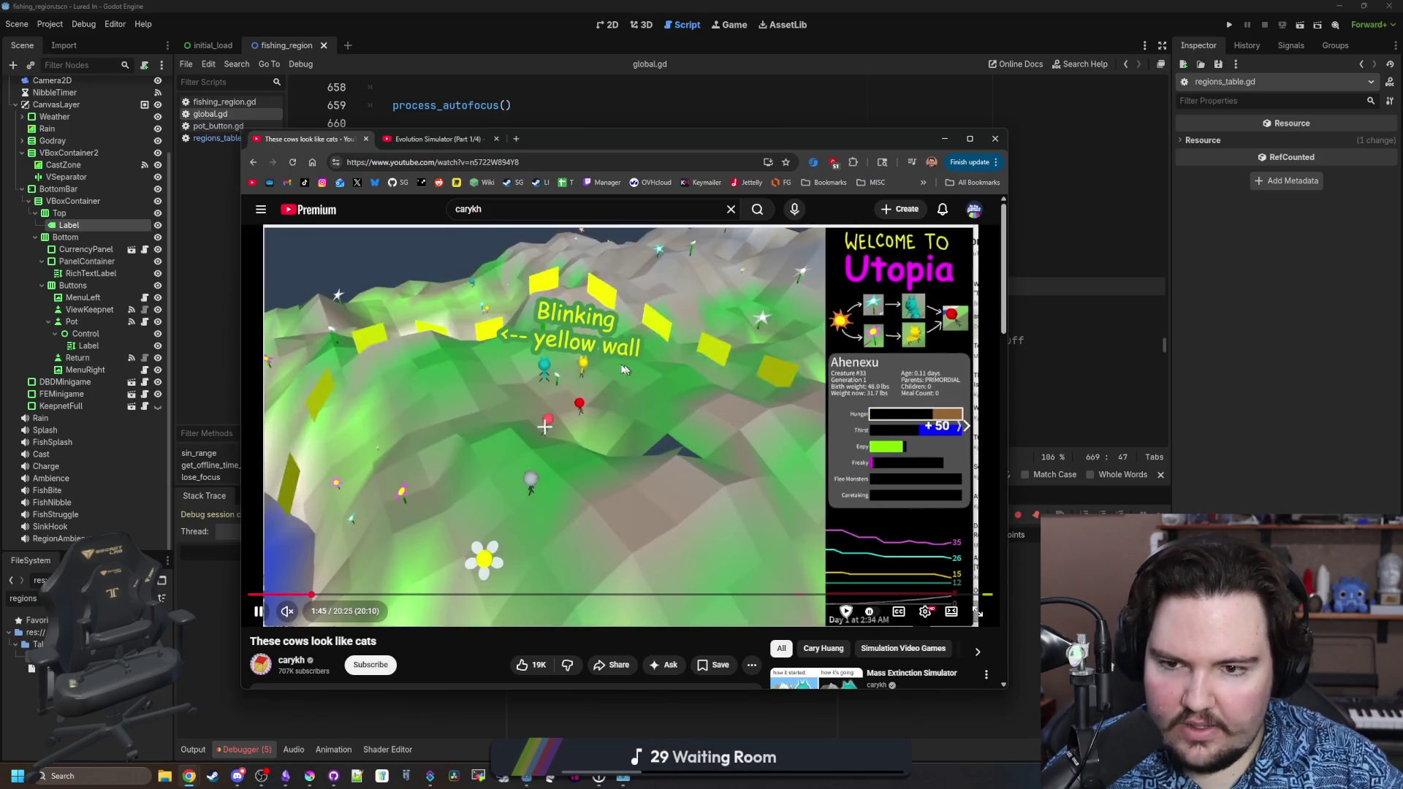
key(l)
key(l)
key(k)
Close both browser tabs and return to line 670 of global.gd.
click(370, 139)
click(370, 139)
click(614, 310)
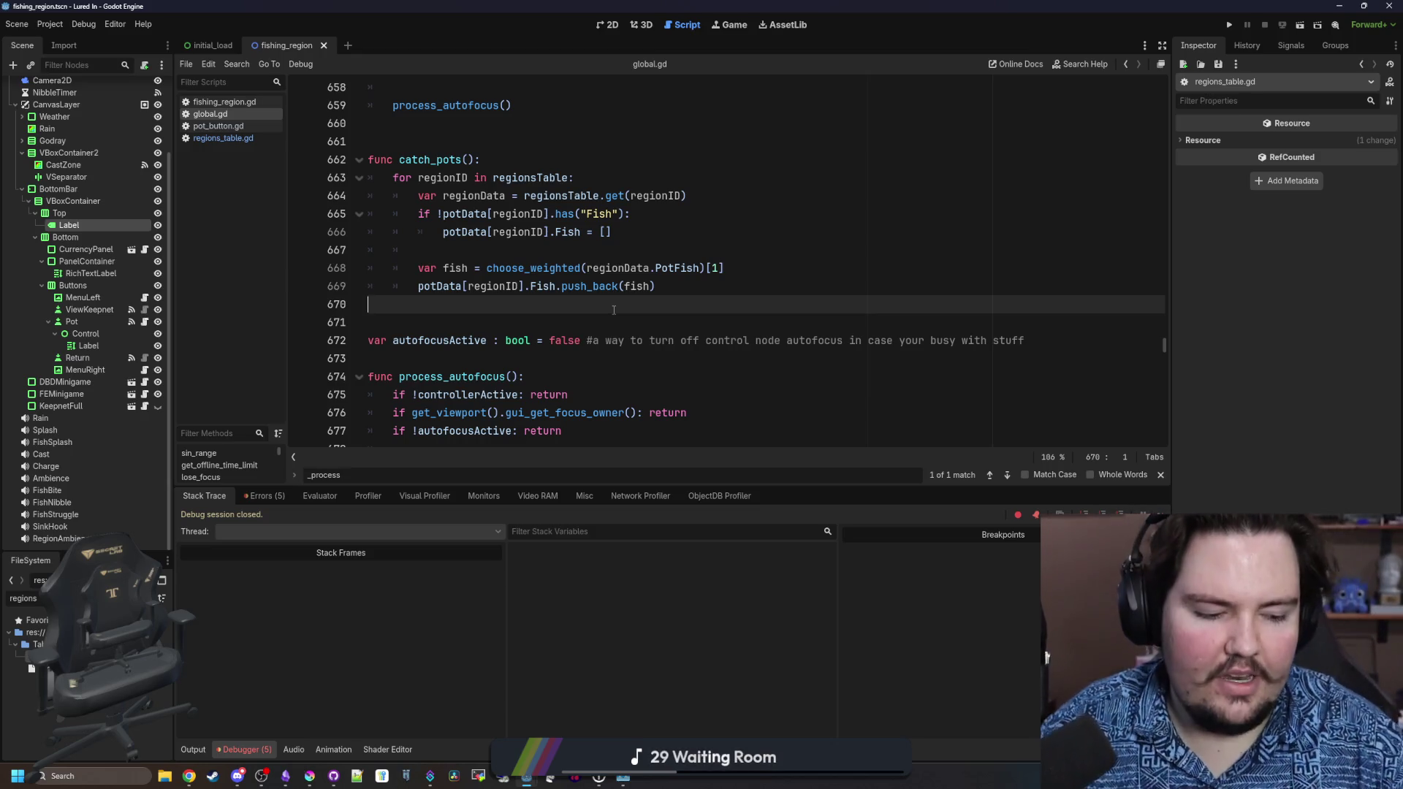
Bring up a new Chrome window on a blank New Tab page over global.gd.
key(alt+Tab)
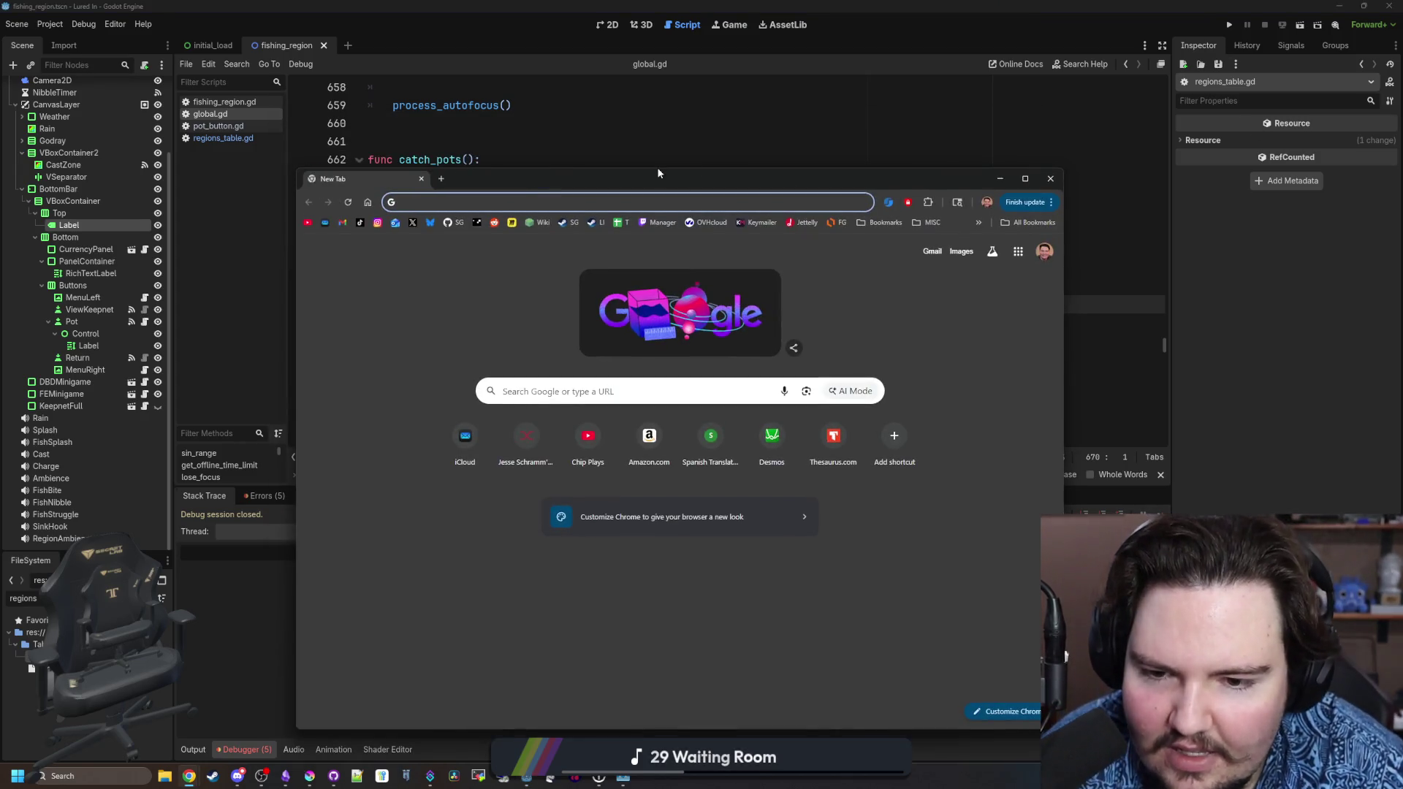
Go to youtube.com and search for 'blob simulation video'.
text(you)
key(Return)
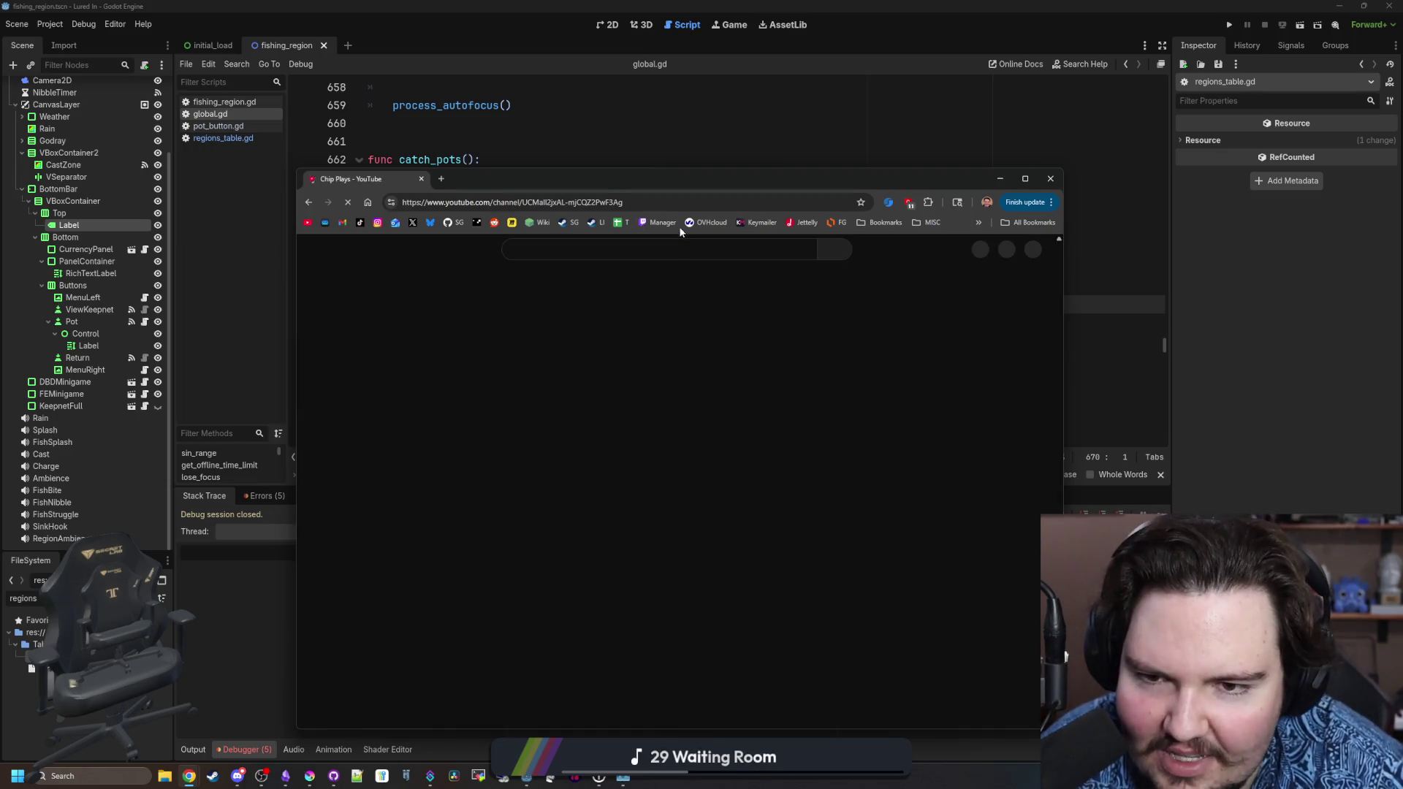
click(676, 255)
text(blo)
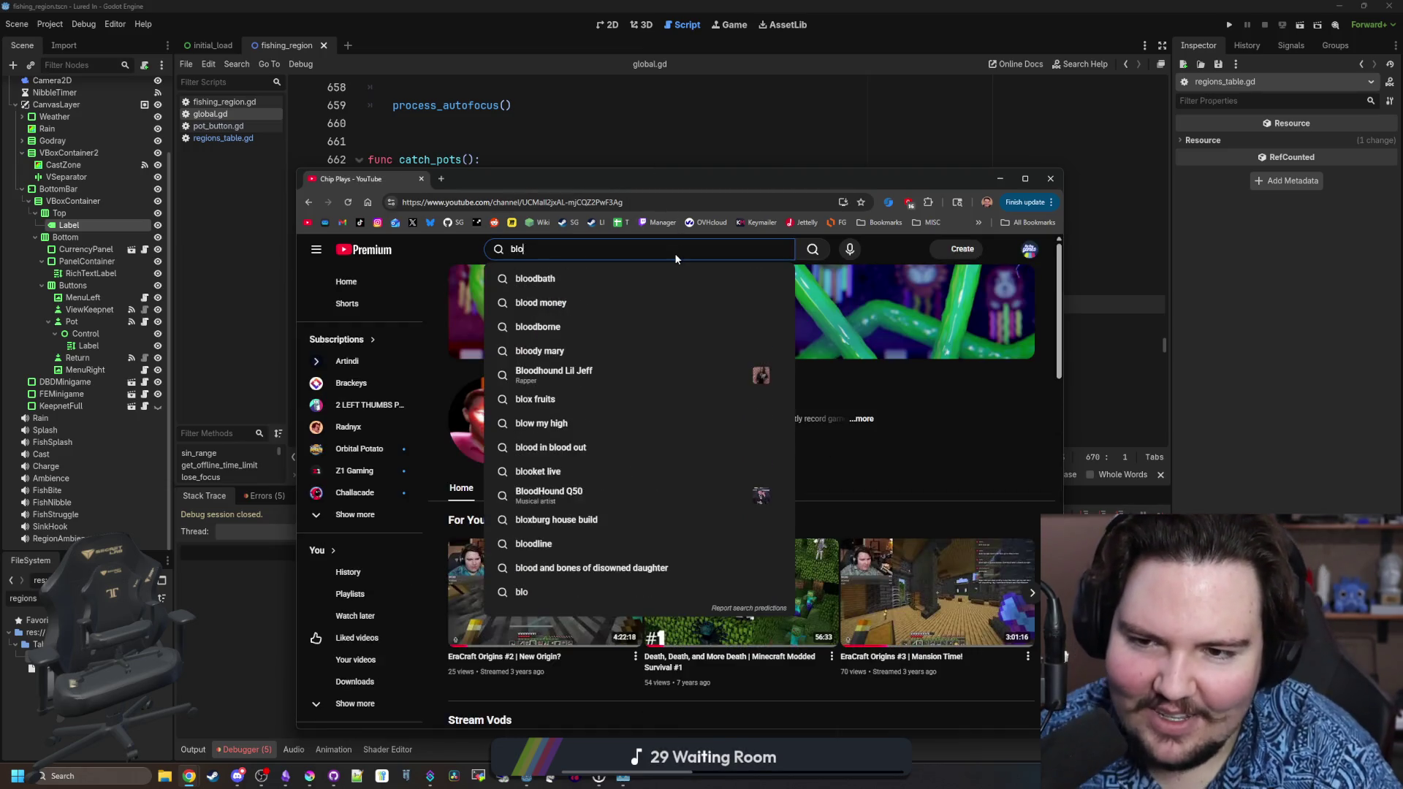
text(b simulation)
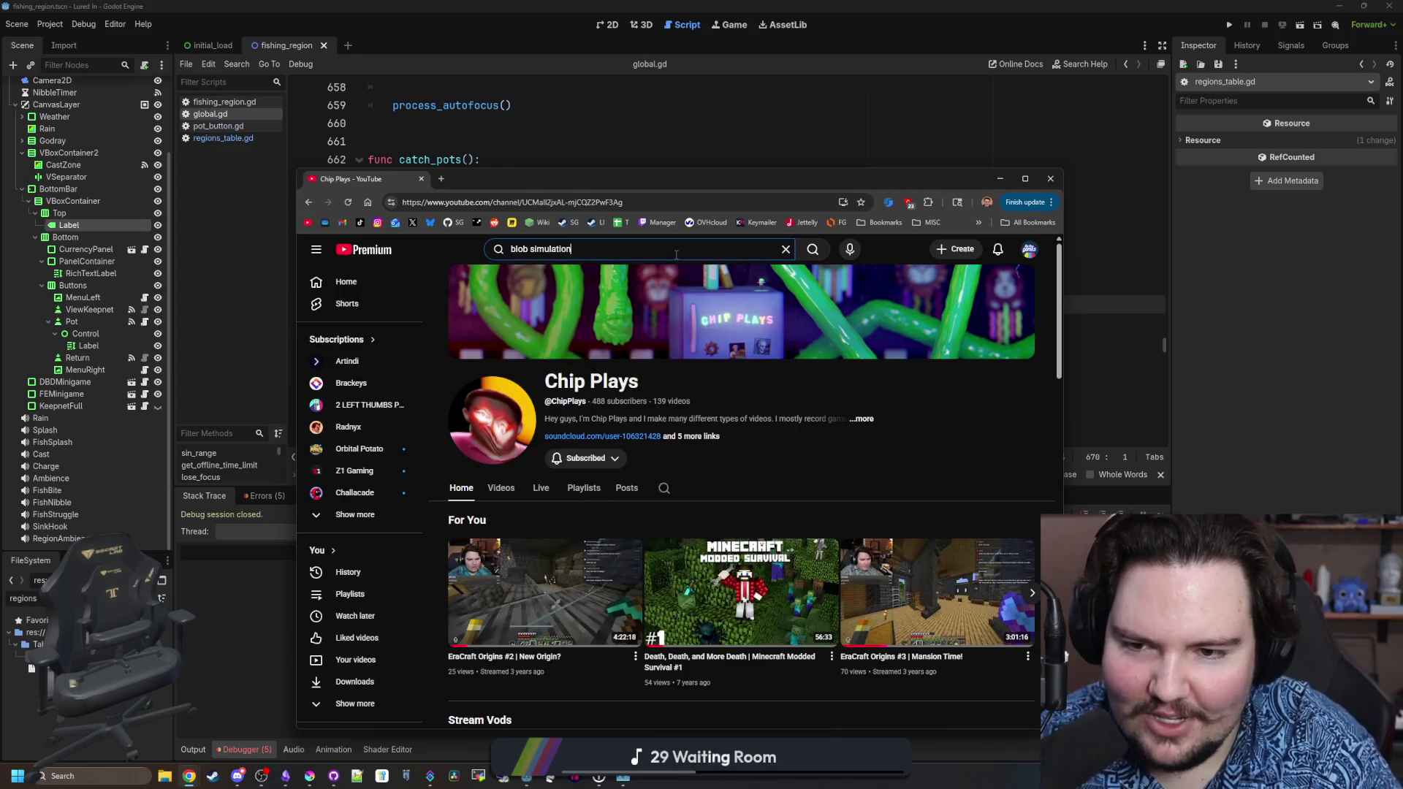
text( video)
key(Return)
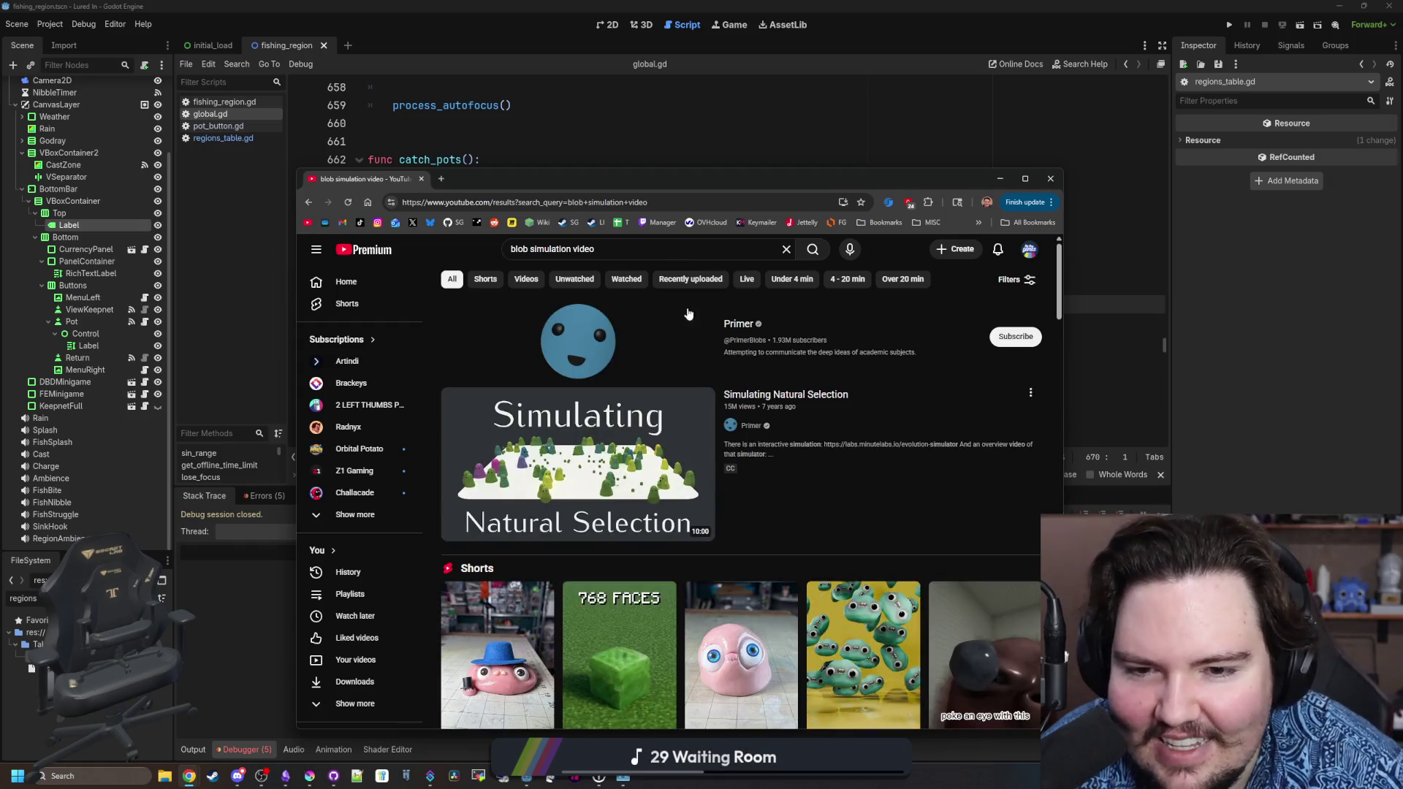
Maximize the window, browse Primer's Videos, and open 'Simulating the Evolution of Teamwork'.
double_click(557, 188)
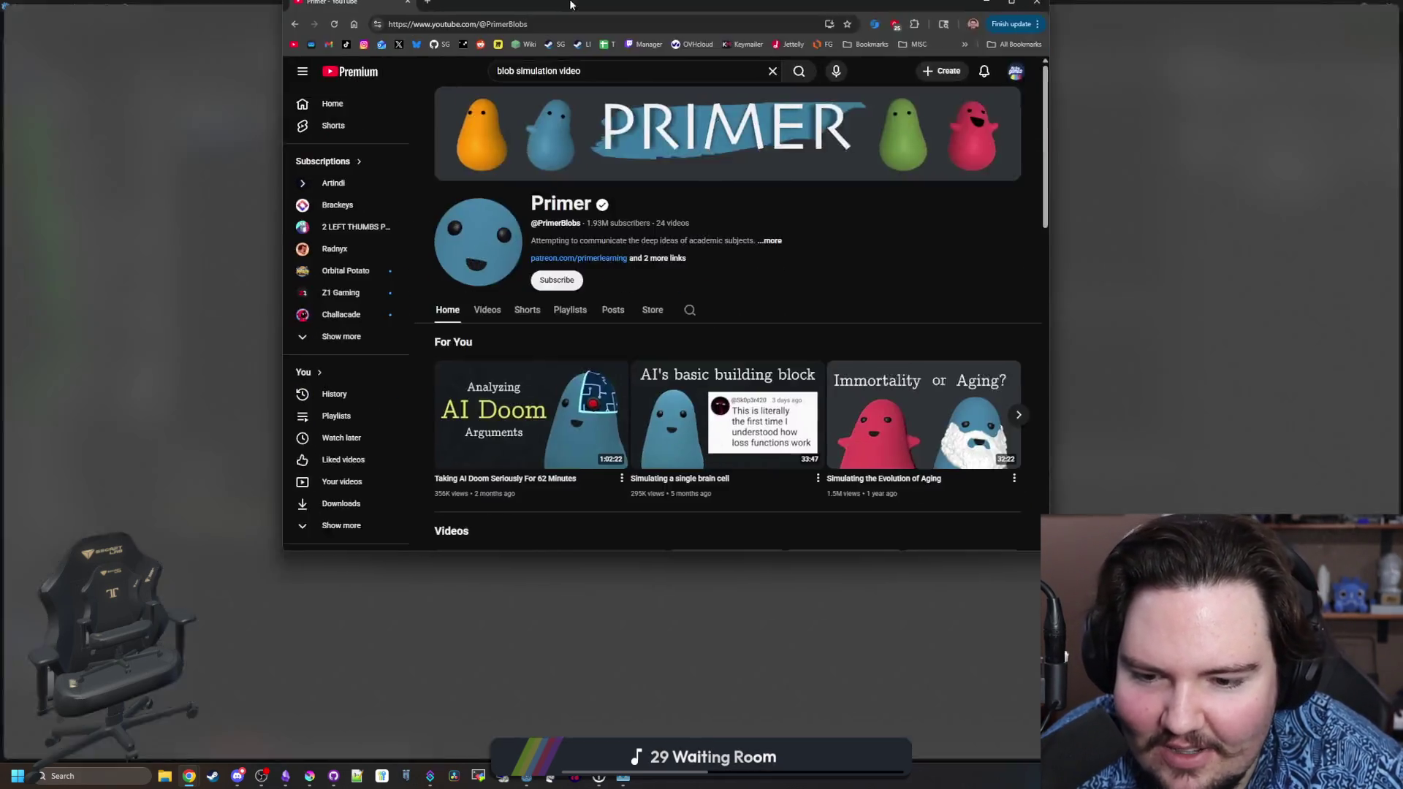
click(464, 340)
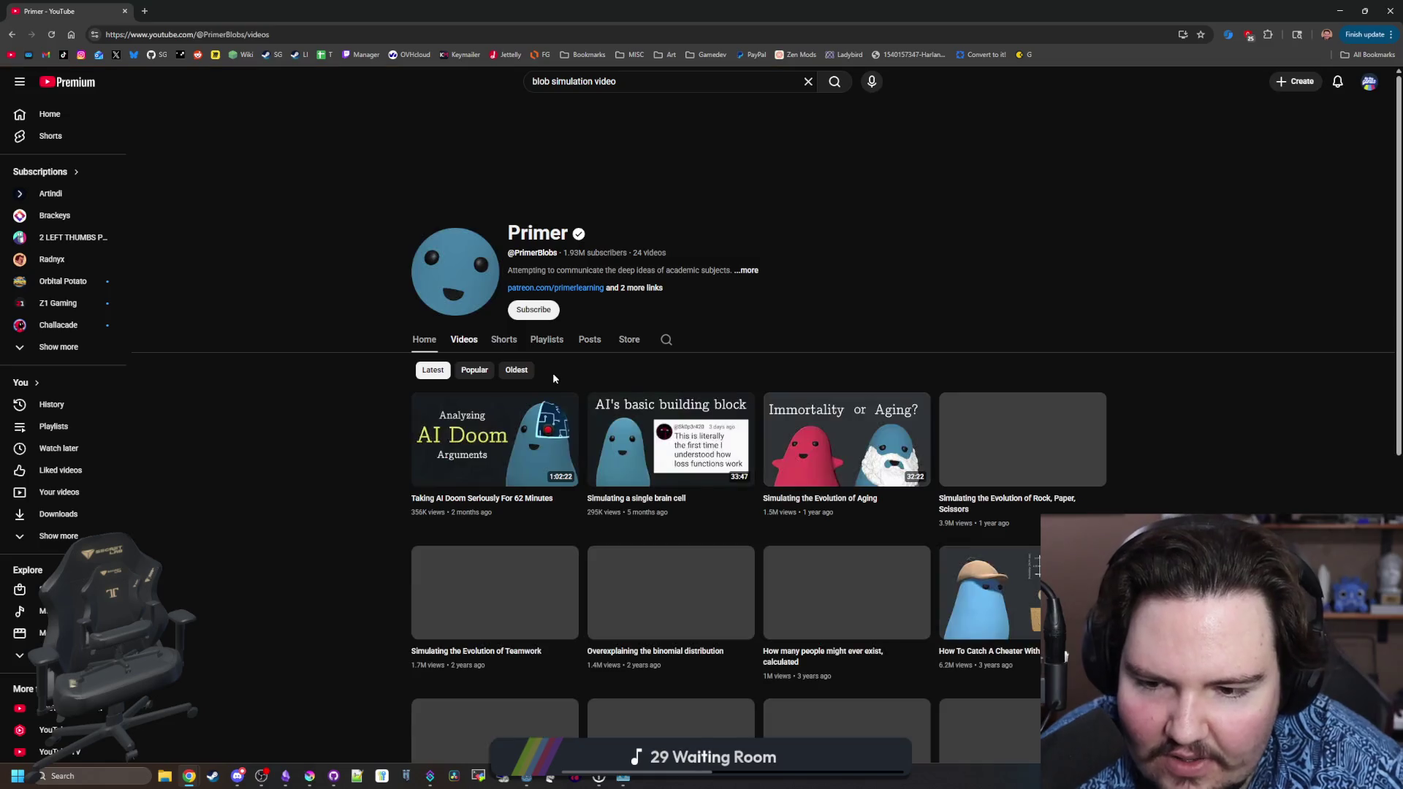
scroll(553, 376, down, 3)
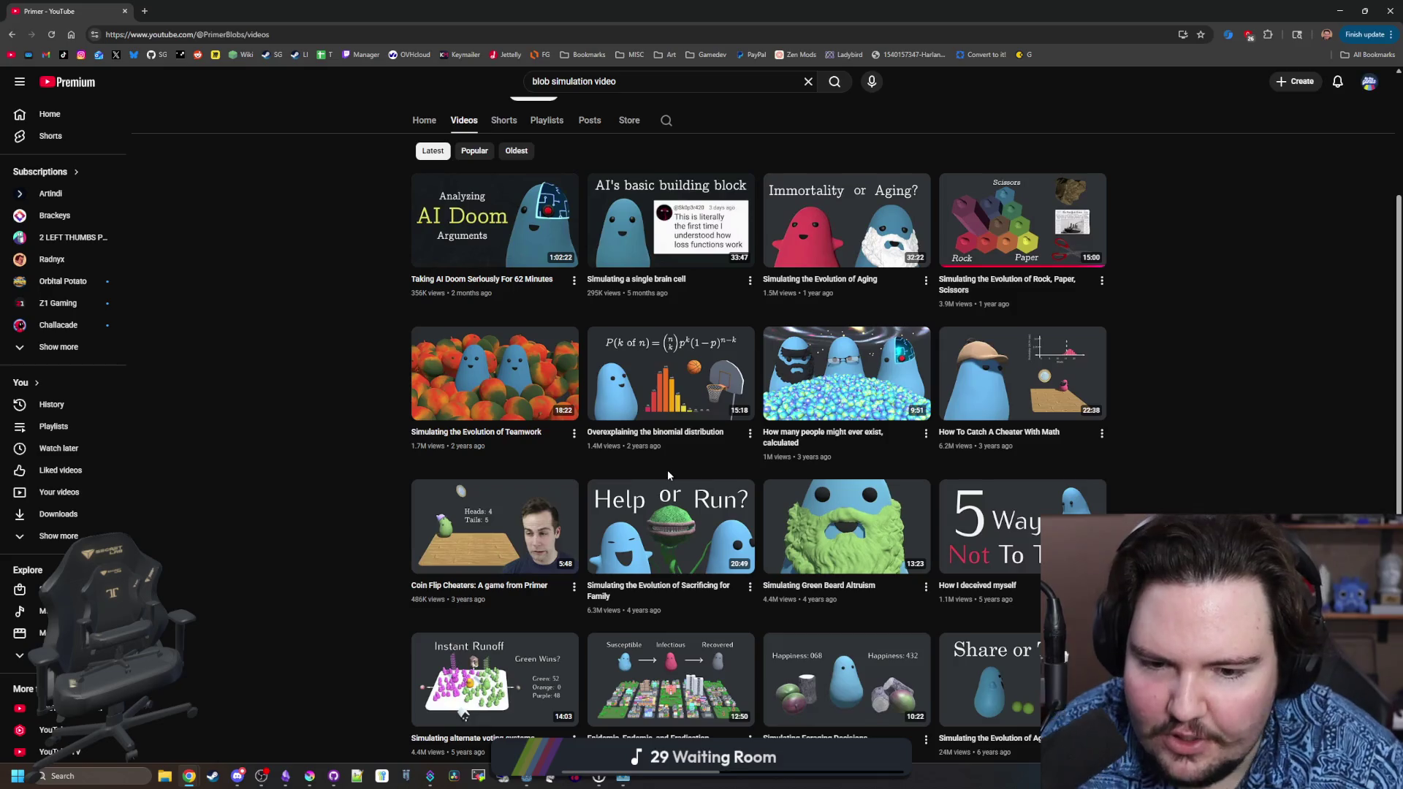
scroll(668, 475, down, 3)
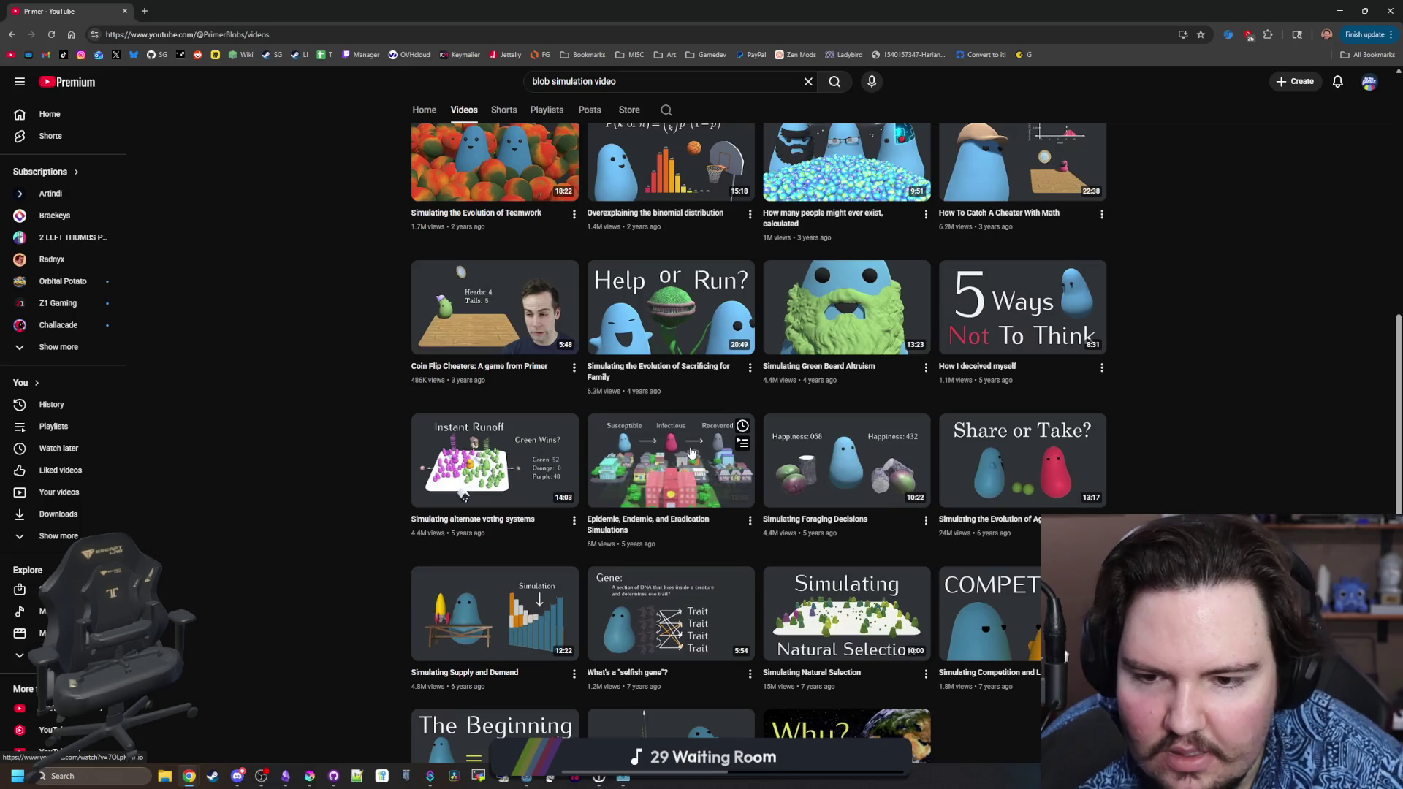
scroll(692, 453, down, 2)
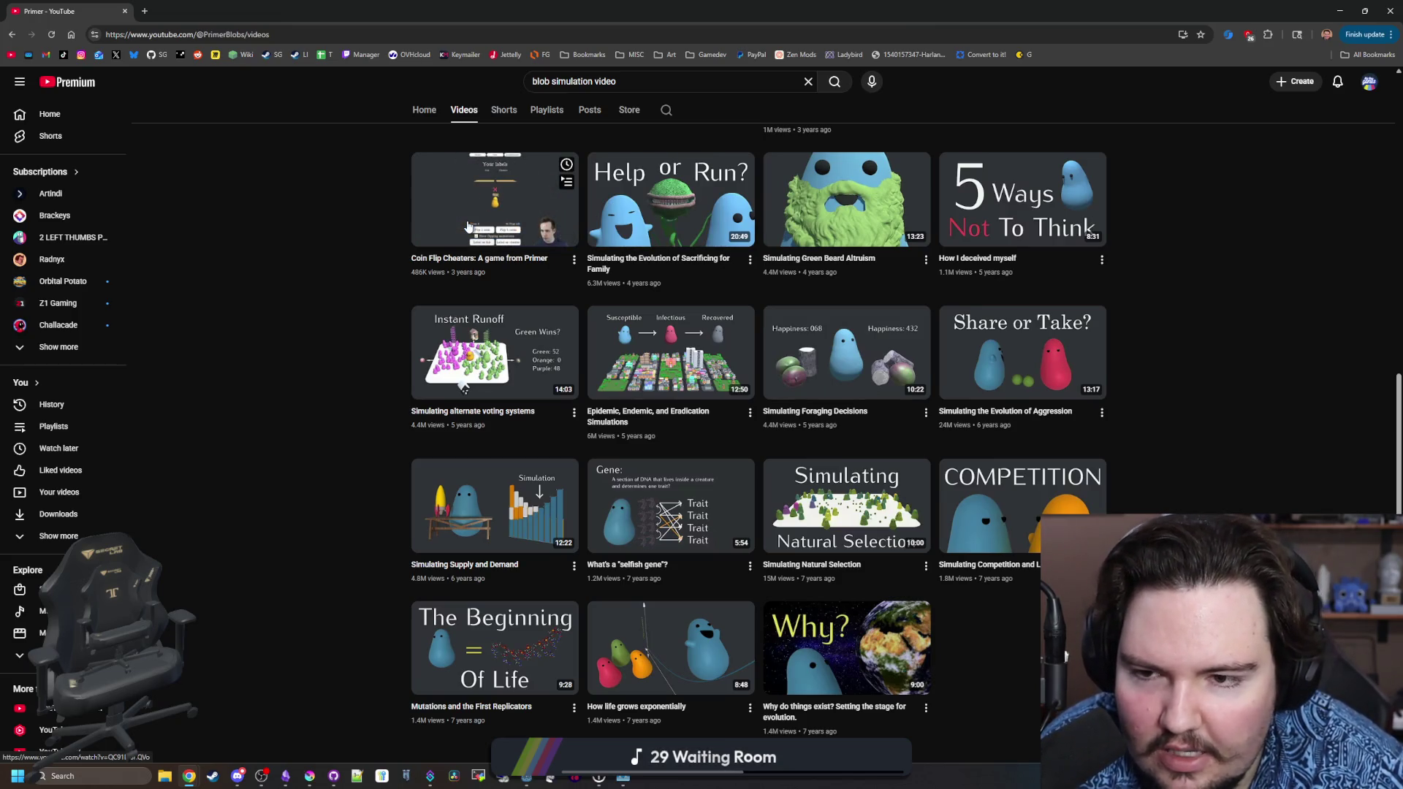
scroll(467, 227, up, 7)
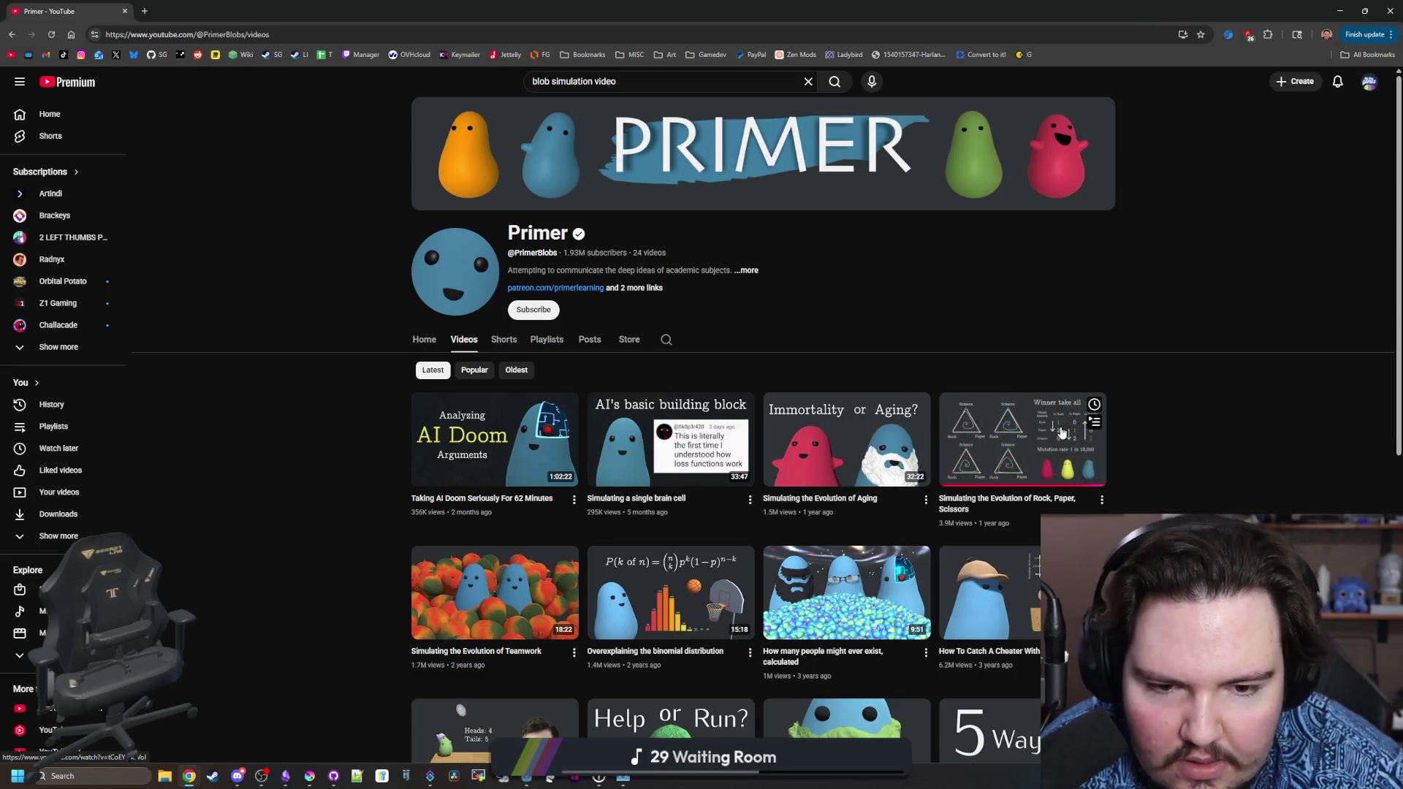
scroll(922, 456, down, 1)
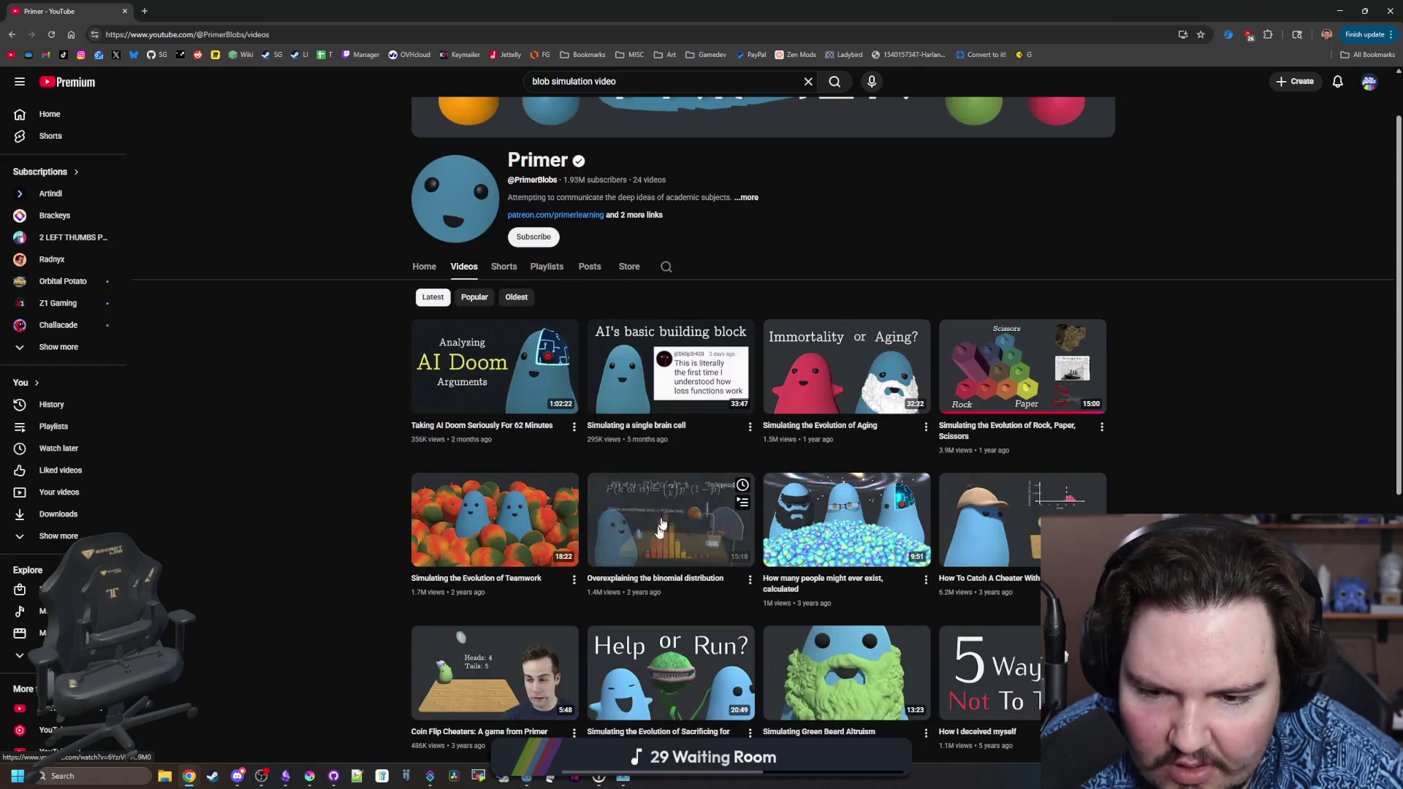
click(494, 527)
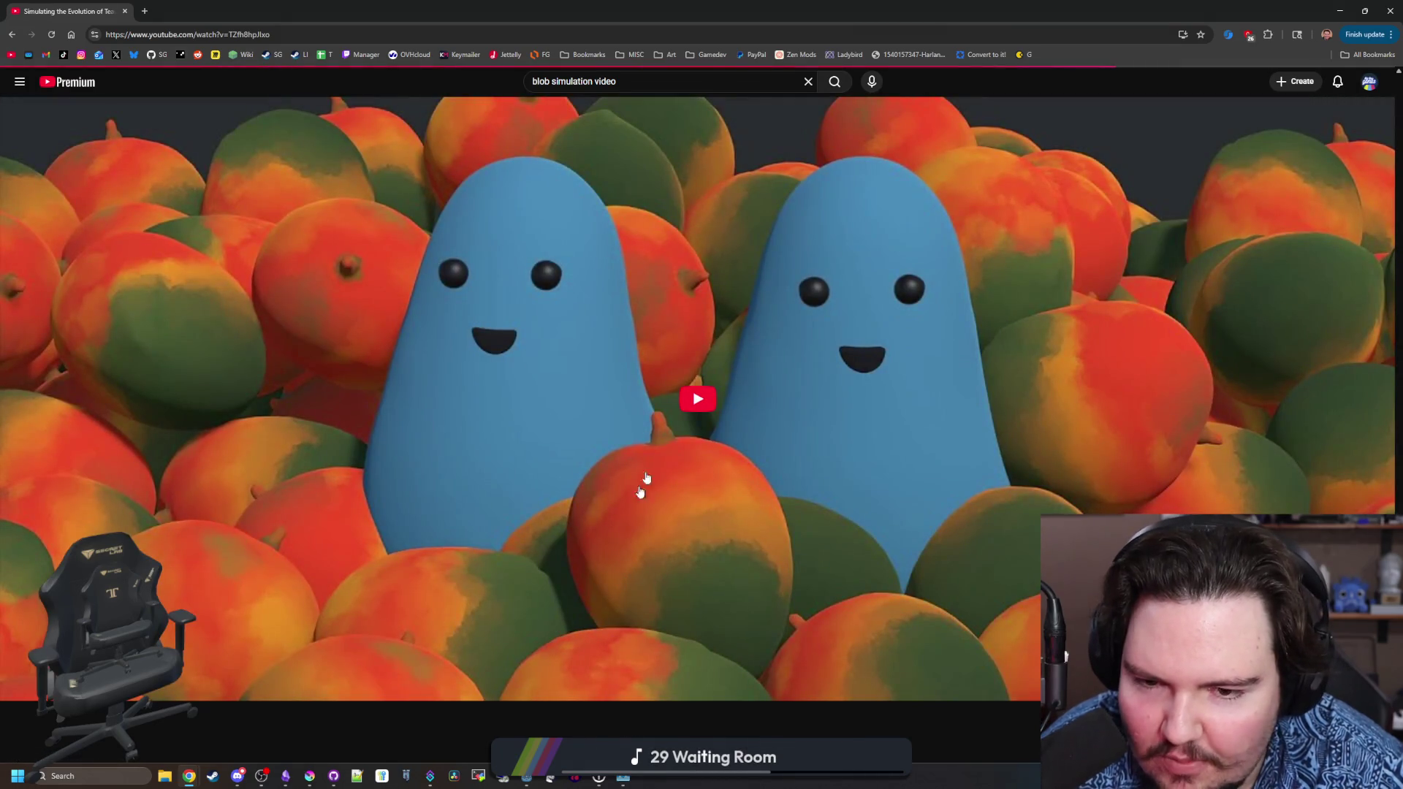
Play the blob teamwork video and skip ahead to its Game theory chapter.
click(696, 406)
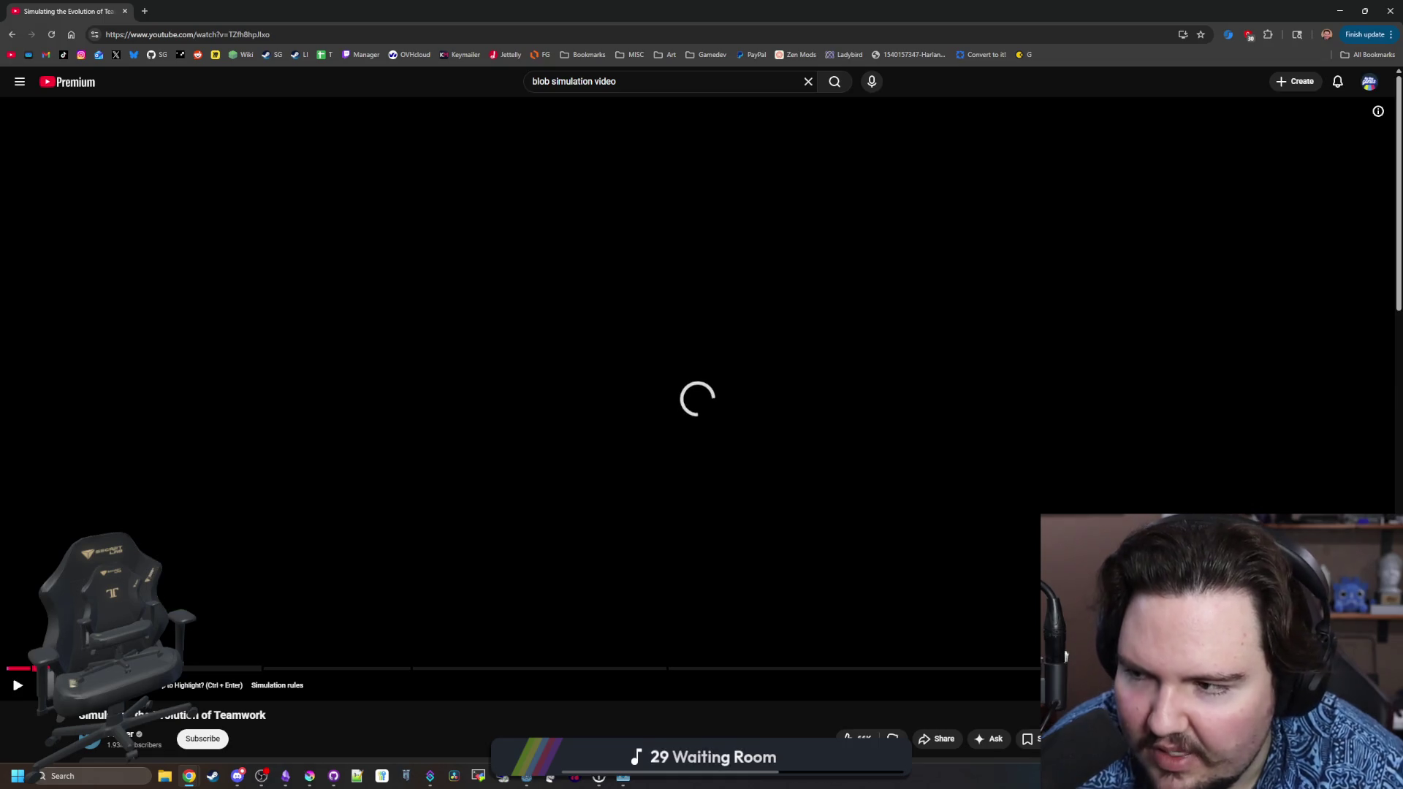
click(219, 668)
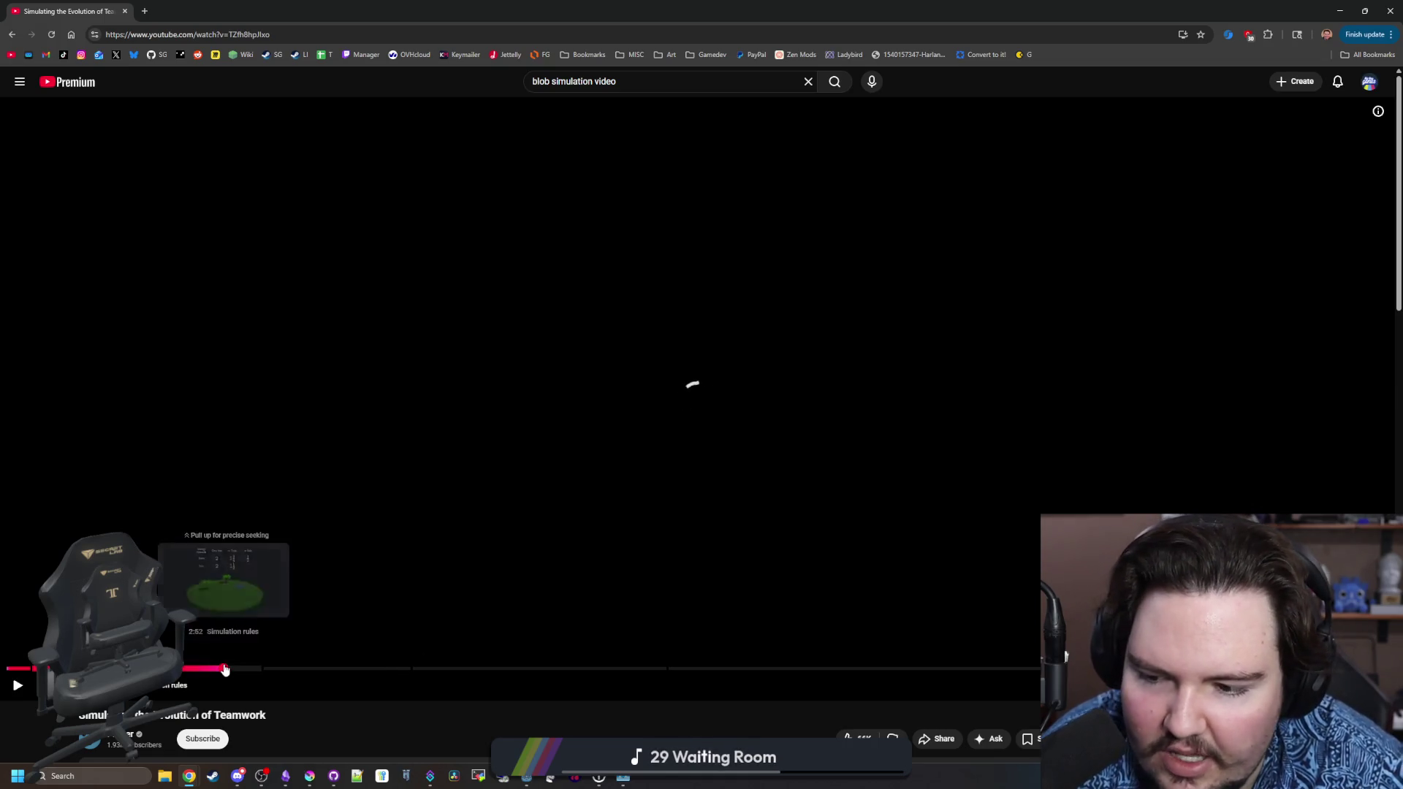
click(17, 687)
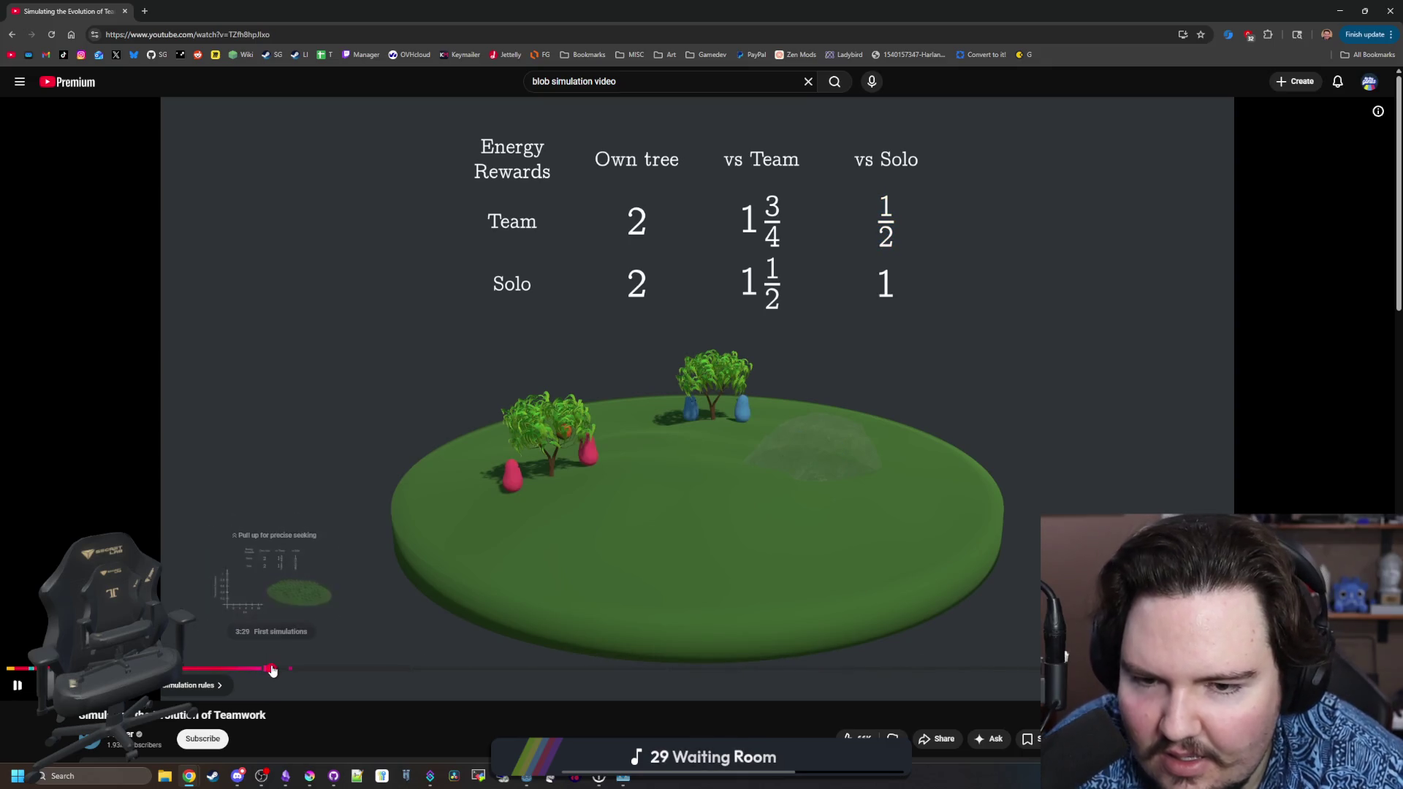
drag(272, 670, 468, 666)
click(360, 668)
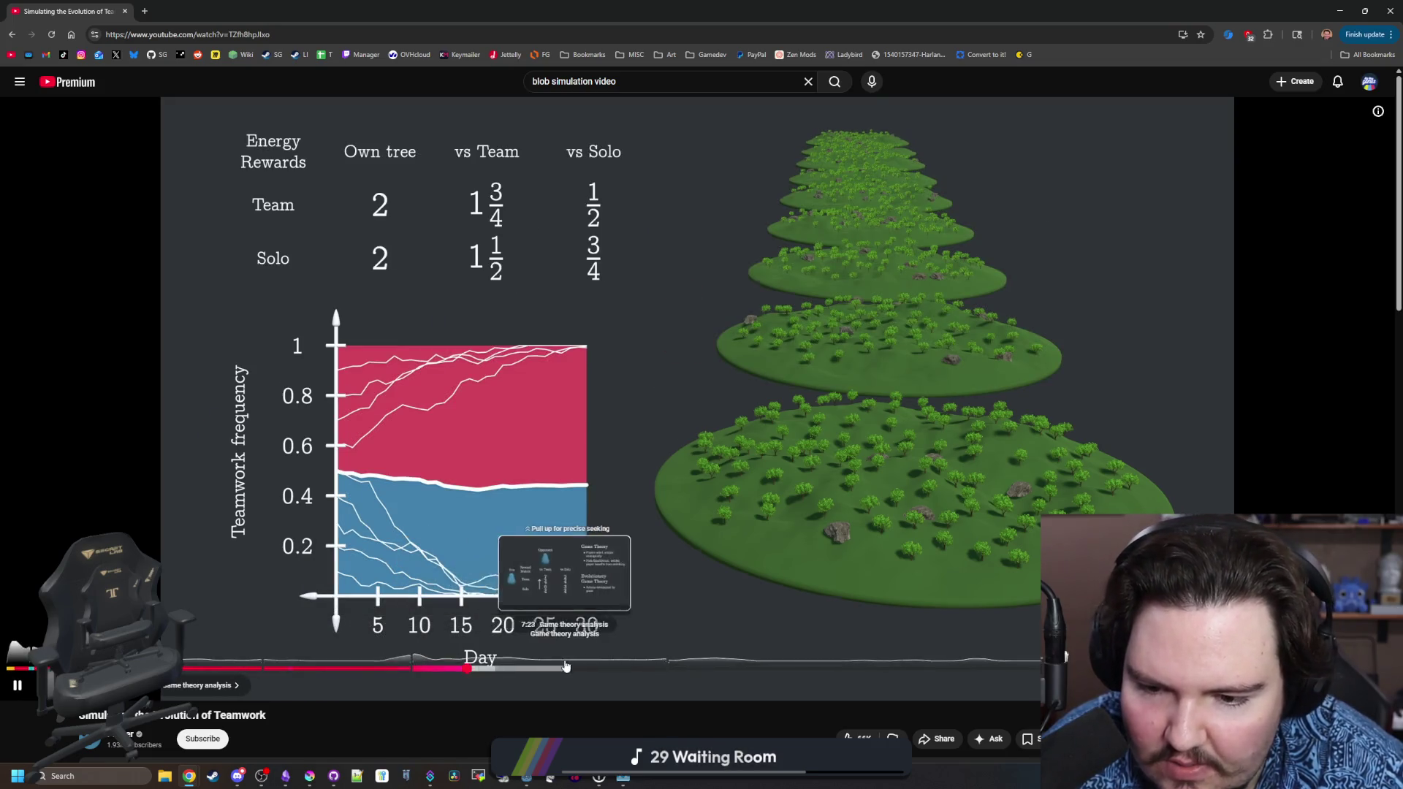
click(565, 665)
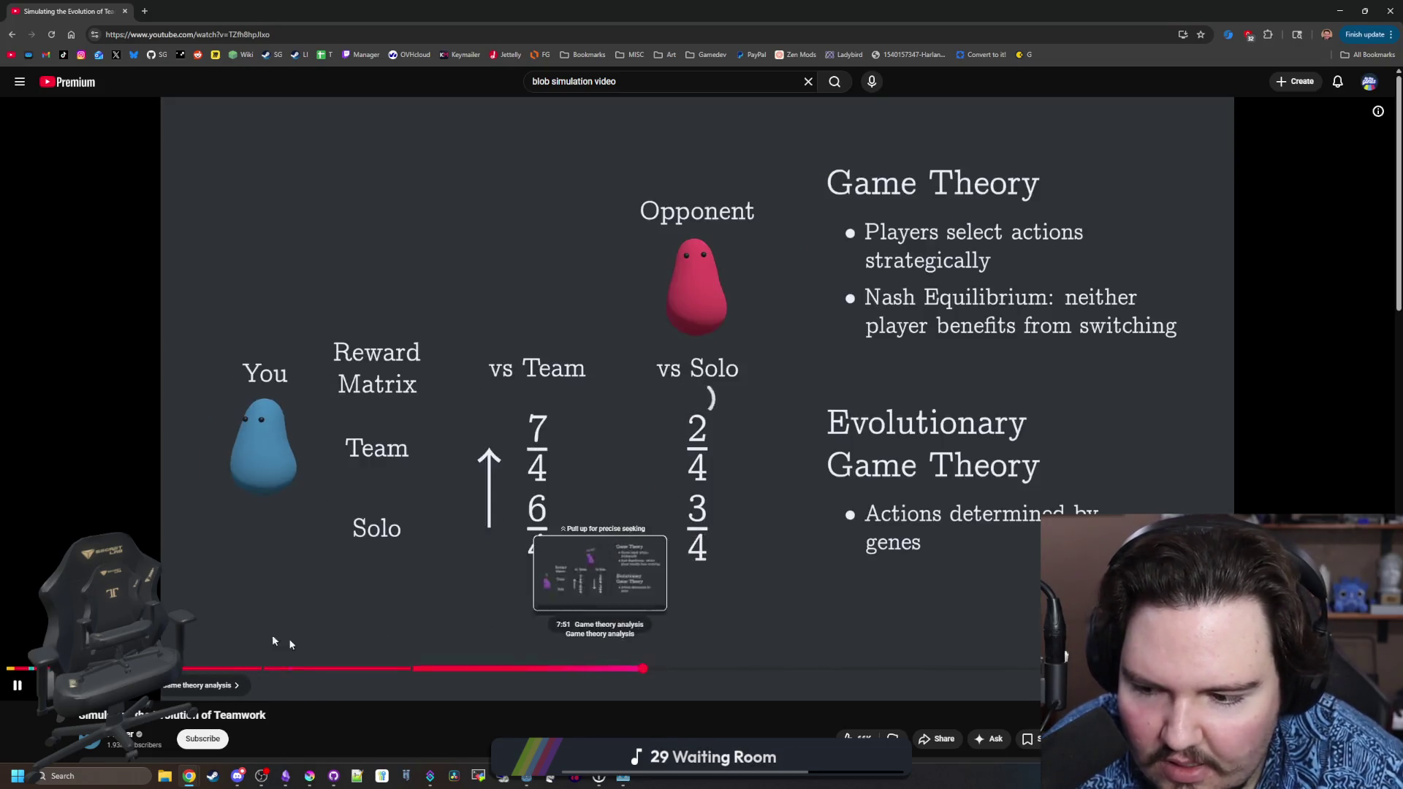
Go to the Primer channel's Videos list and shrink the browser to reveal Godot.
scroll(272, 634, down, 2)
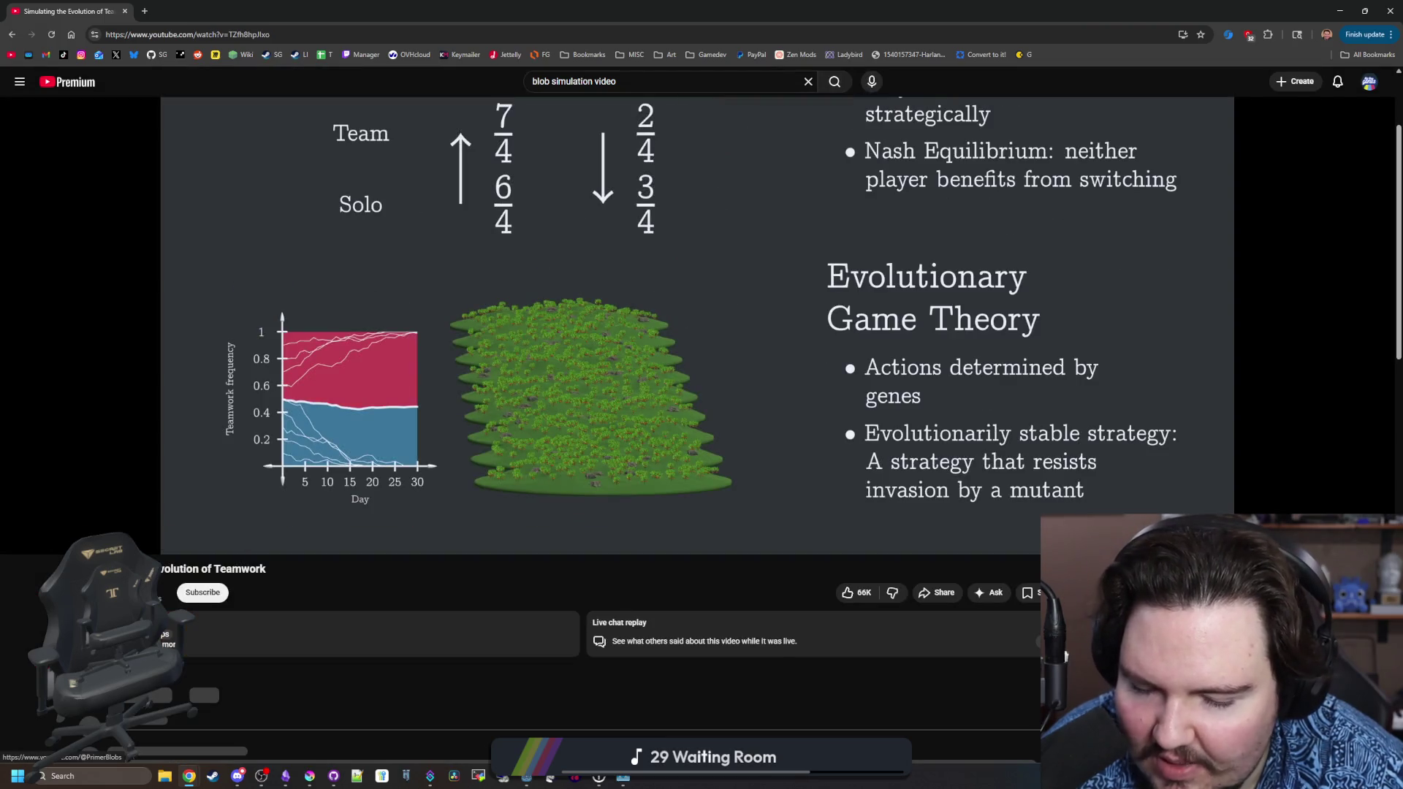
click(139, 590)
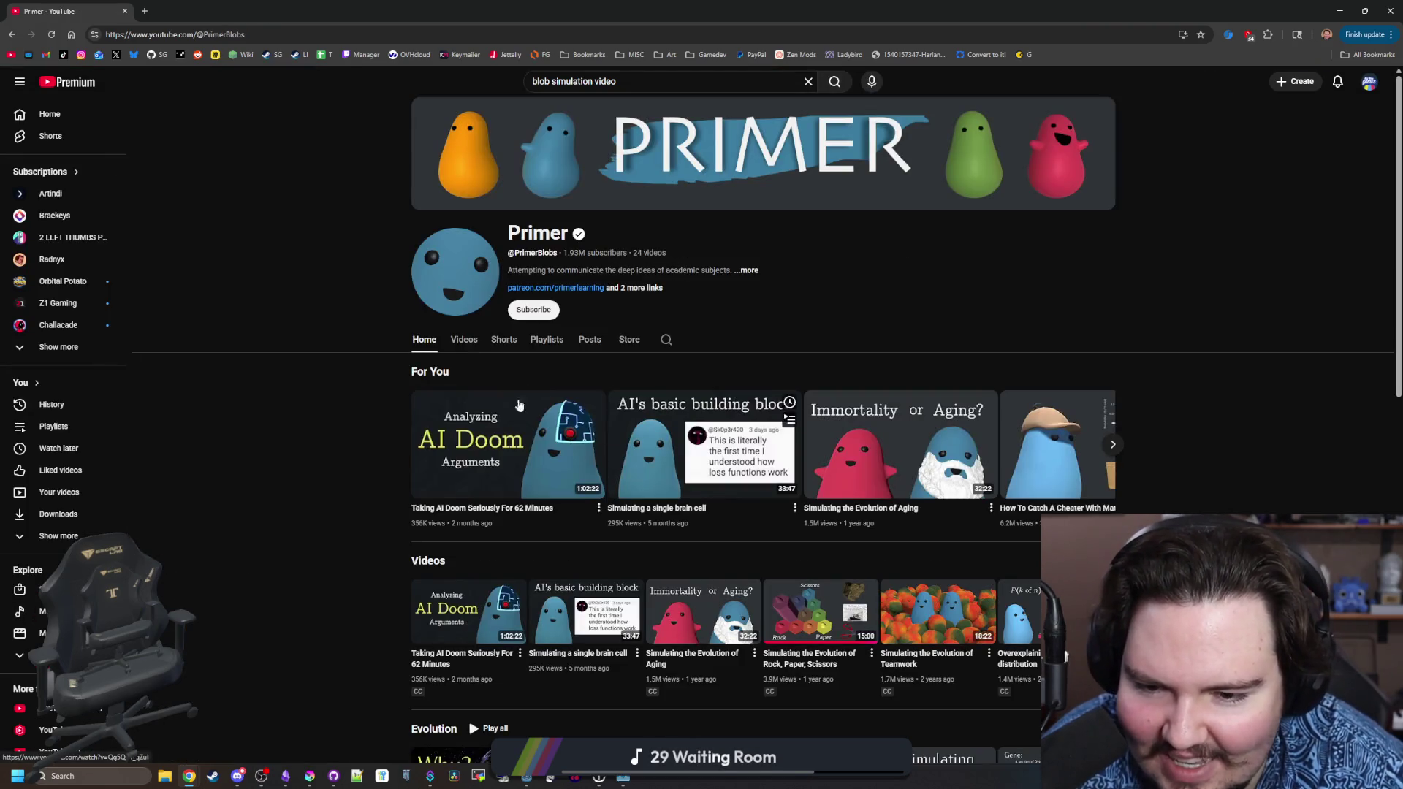
click(464, 339)
scroll(636, 424, down, 7)
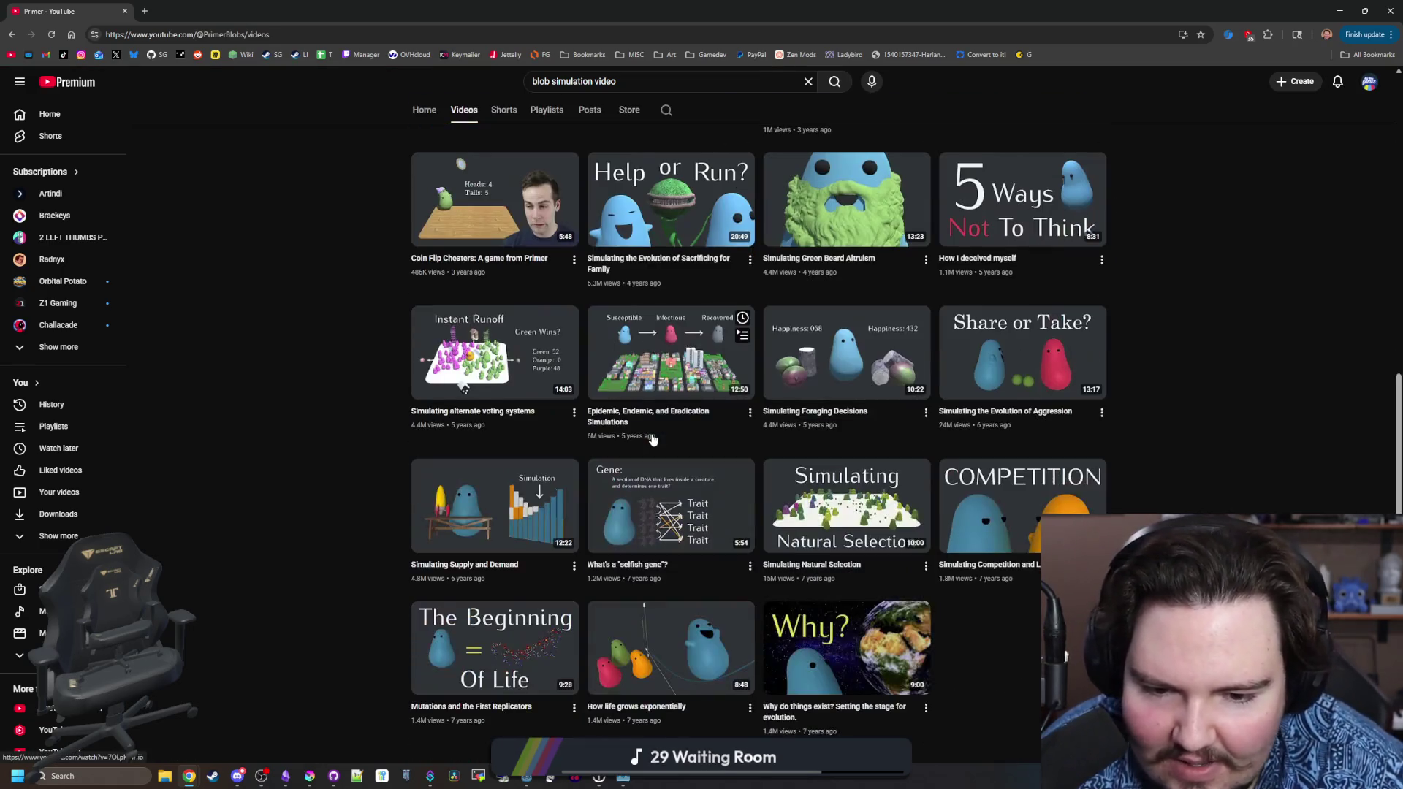
scroll(652, 439, up, 7)
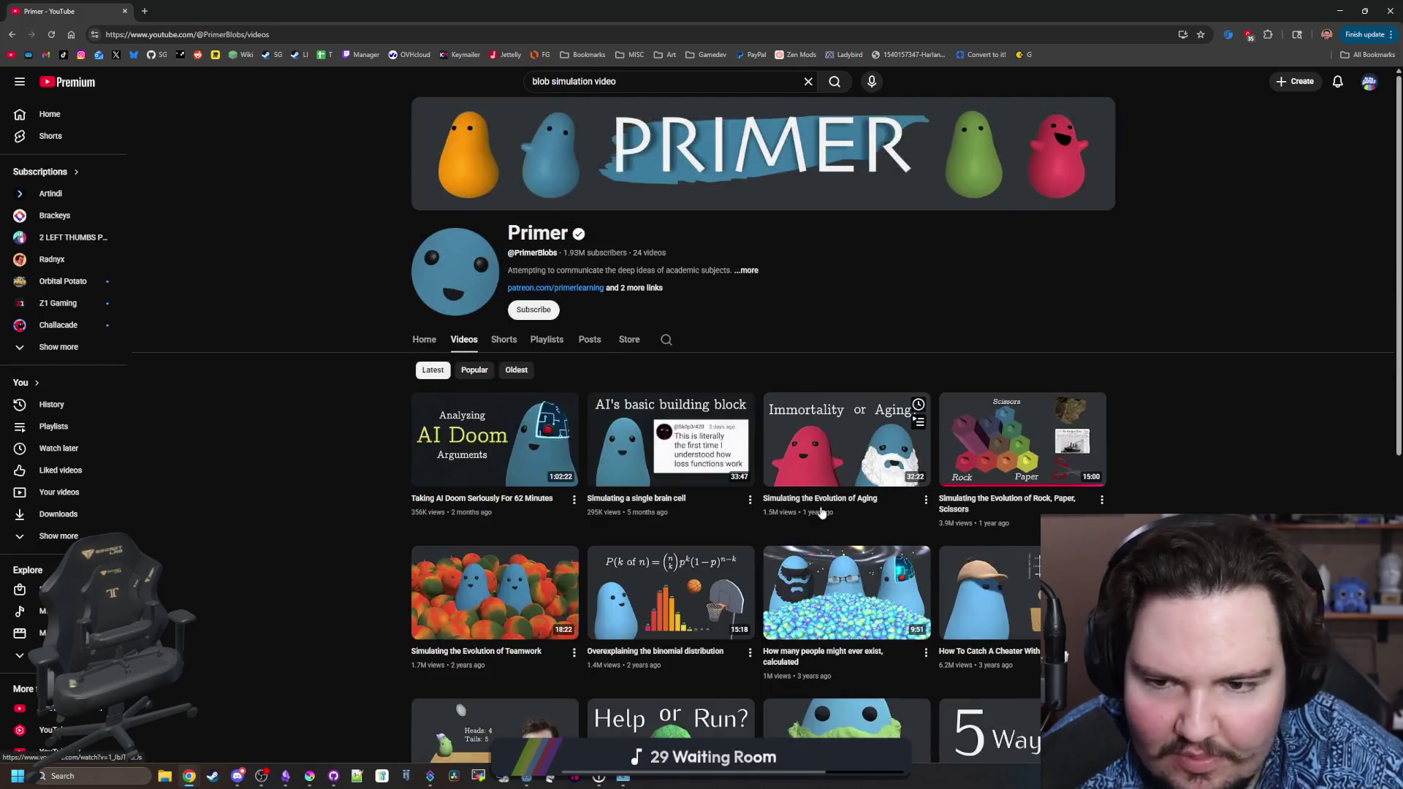
mouse_move(114, 11)
mouse_down()
mouse_move(731, 272)
mouse_move(927, 319)
mouse_up()
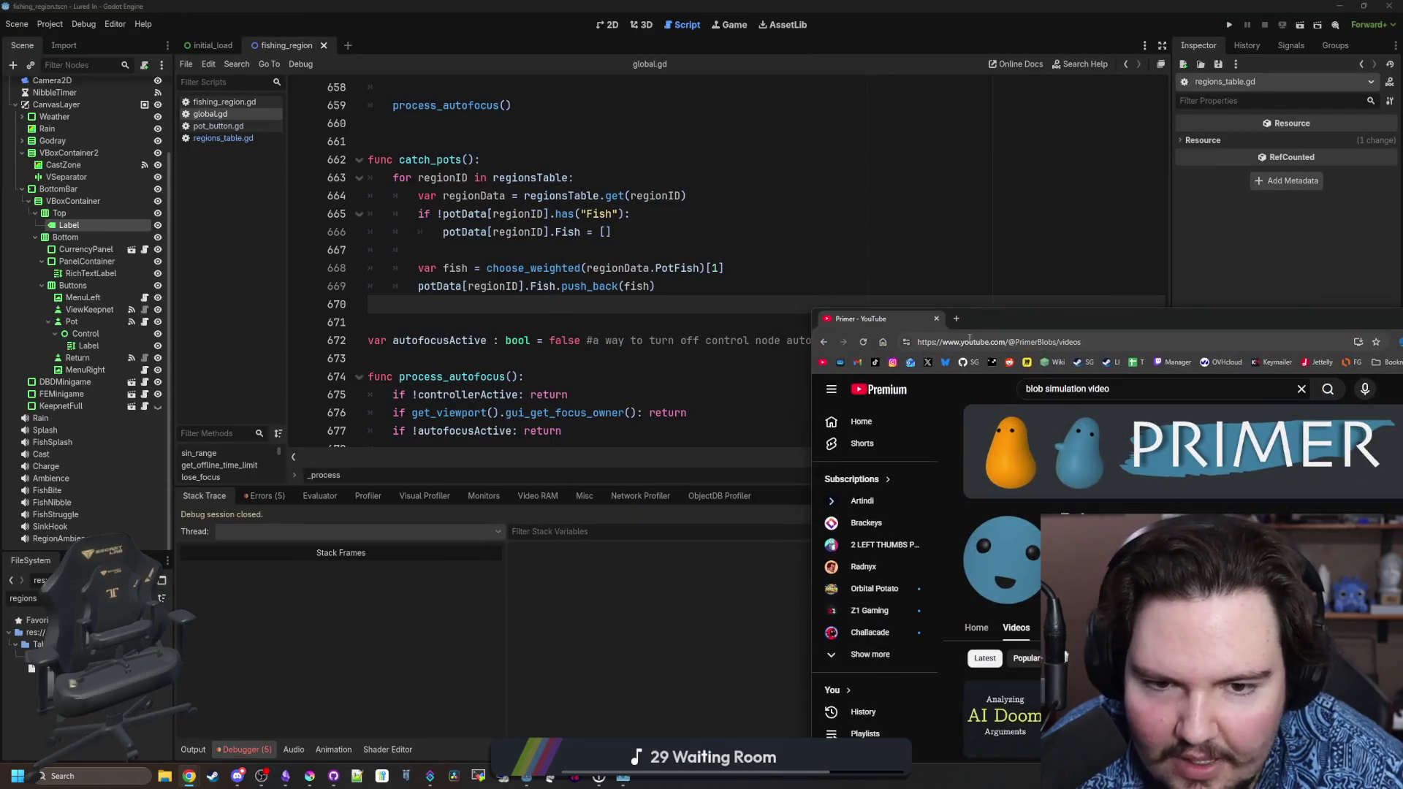
Close the YouTube browser and save global.gd with the caret near line 669.
click(937, 319)
click(501, 320)
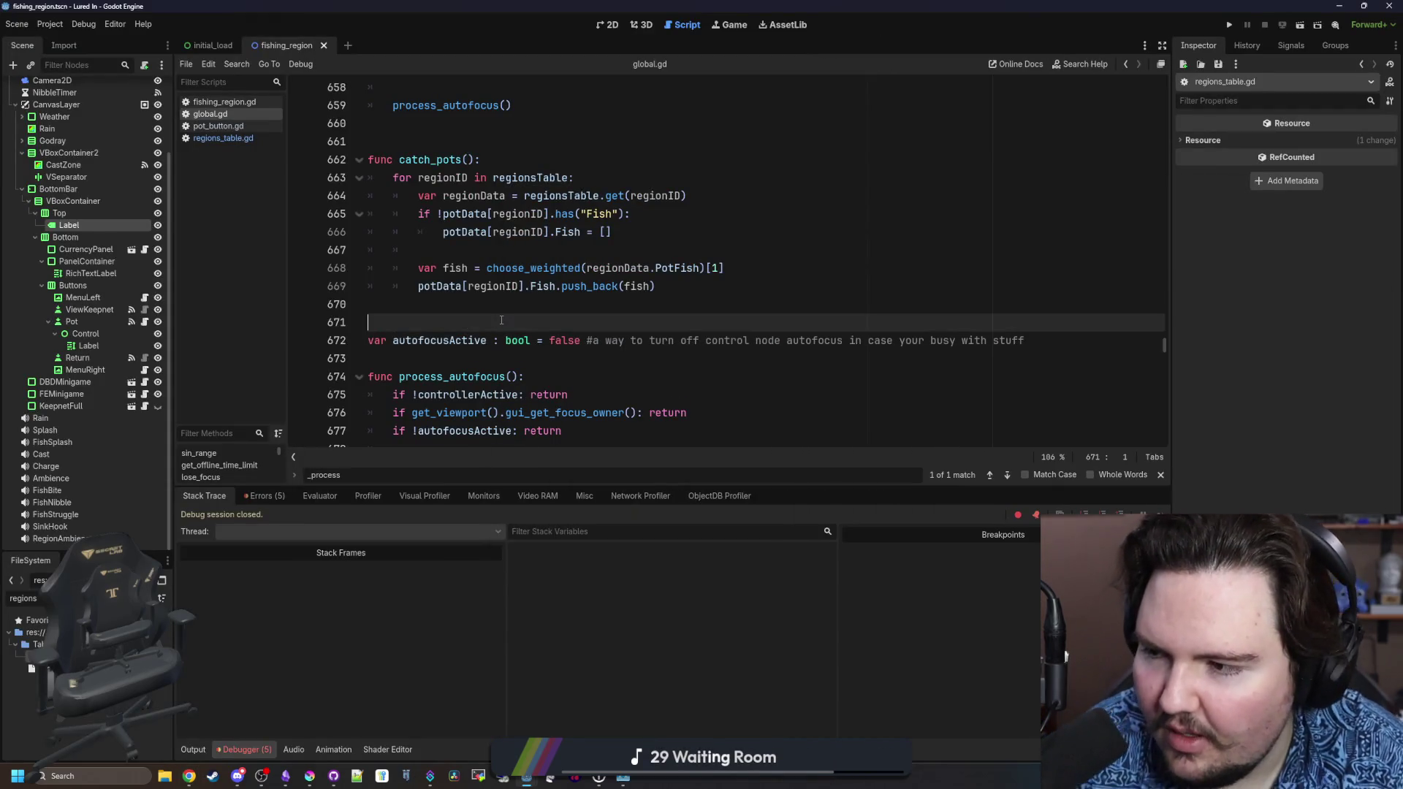
click(681, 306)
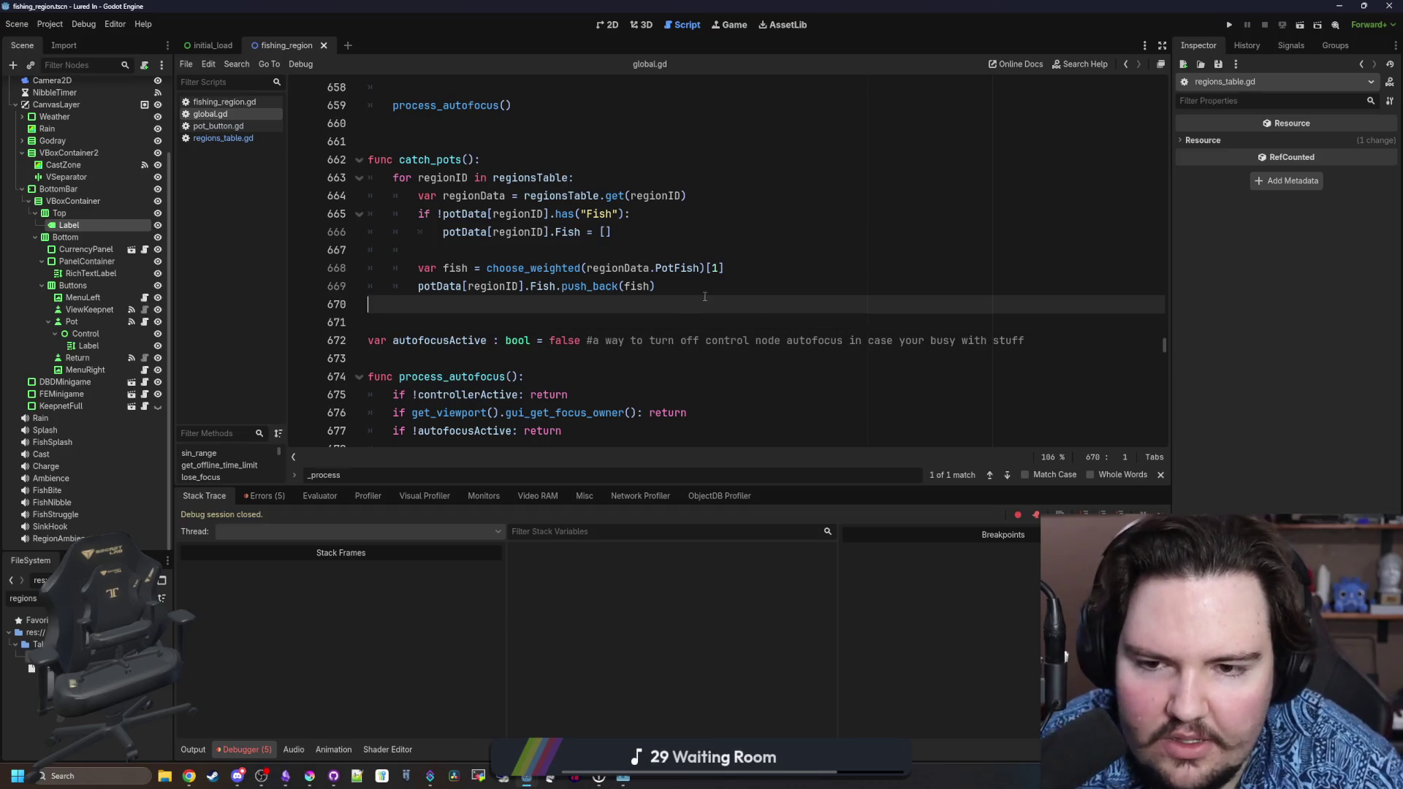
key(ctrl+s)
click(706, 292)
key(ctrl+s)
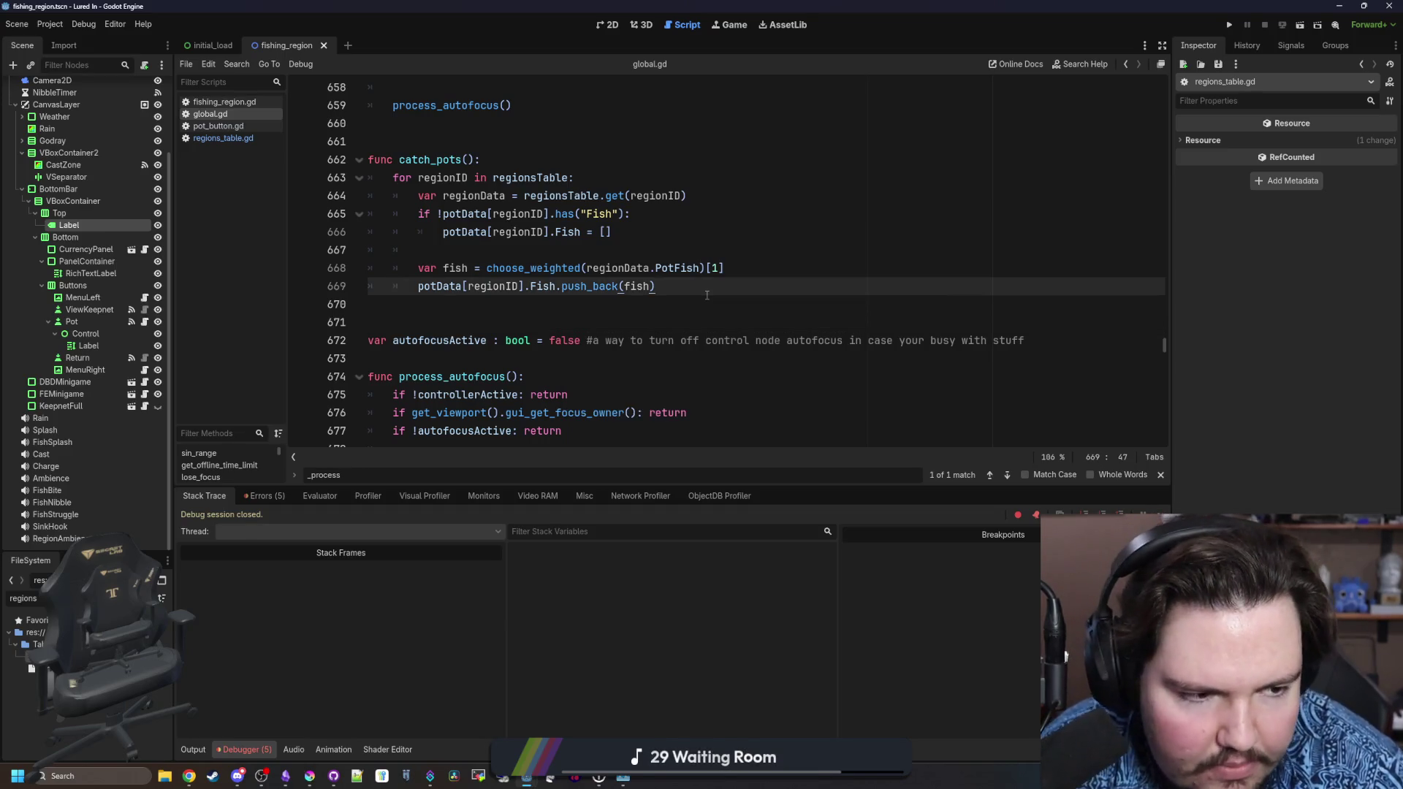
Add two indented blank lines at line 670 inside catch_pots.
scroll(637, 371, up, 2)
scroll(636, 371, down, 1)
drag(1025, 394, 335, 395)
click(523, 358)
key(ctrl+s)
scroll(523, 353, down, 1)
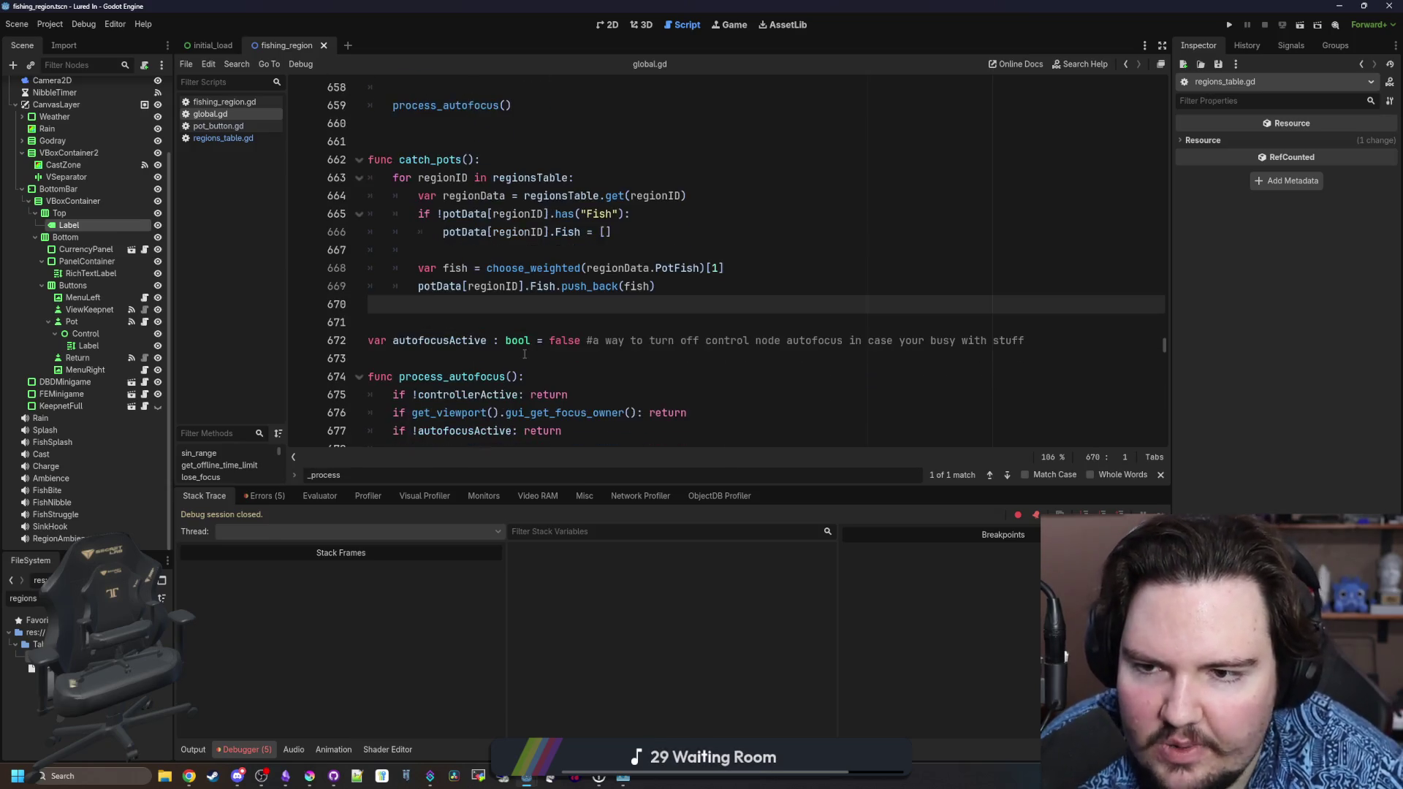
key(Tab)
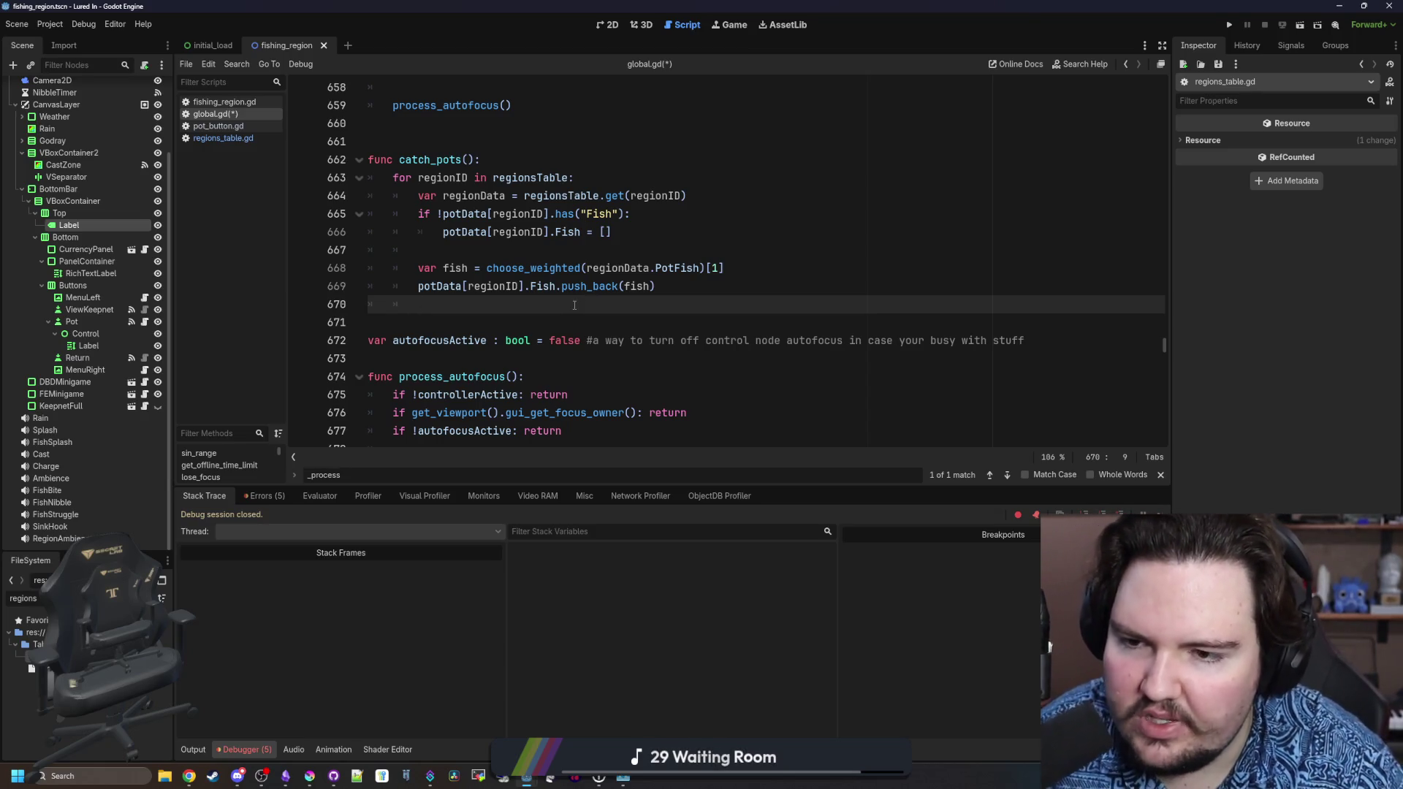
key(Return)
key(Return)
key(Up)
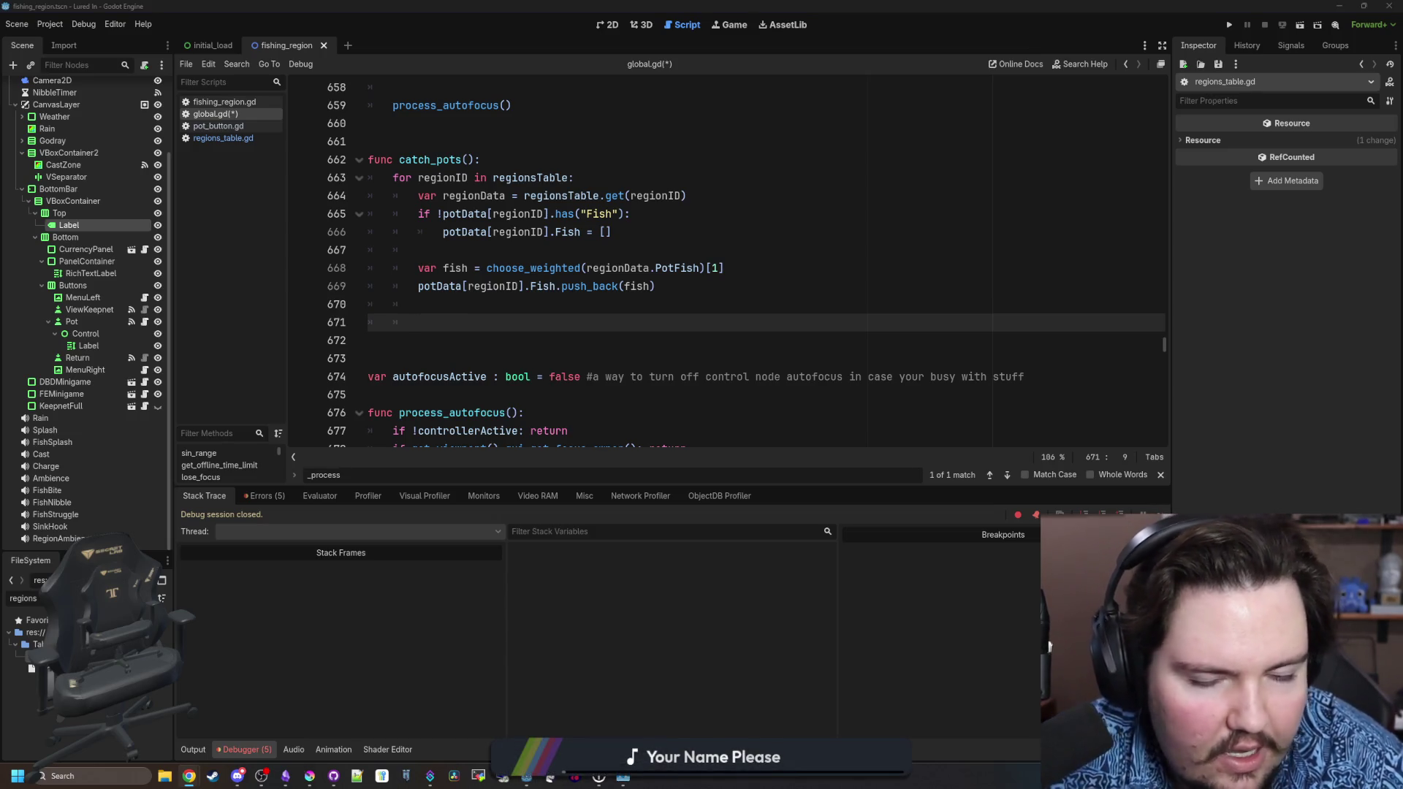
Save global.gd and run the Lured In project.
click(507, 327)
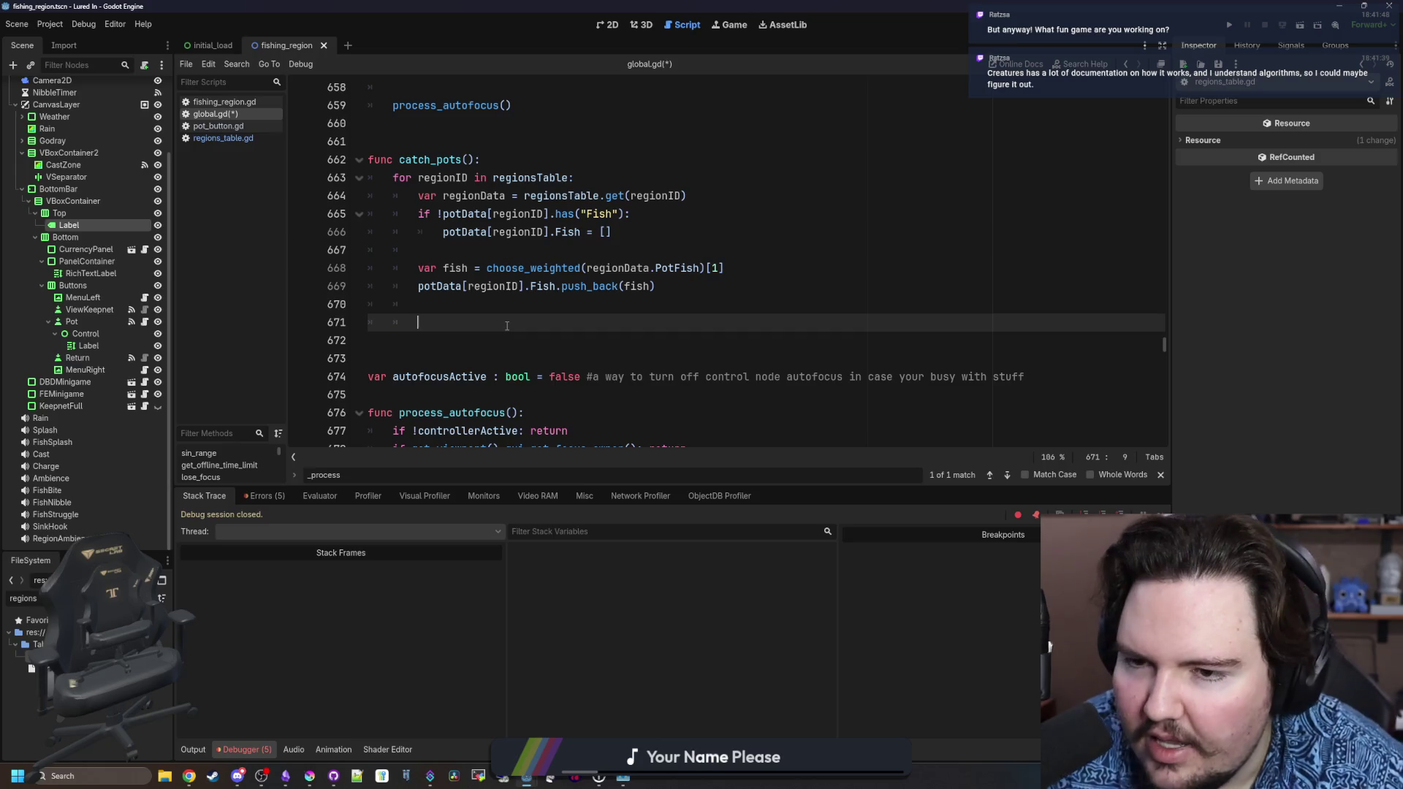
key(ctrl+s)
click(1233, 26)
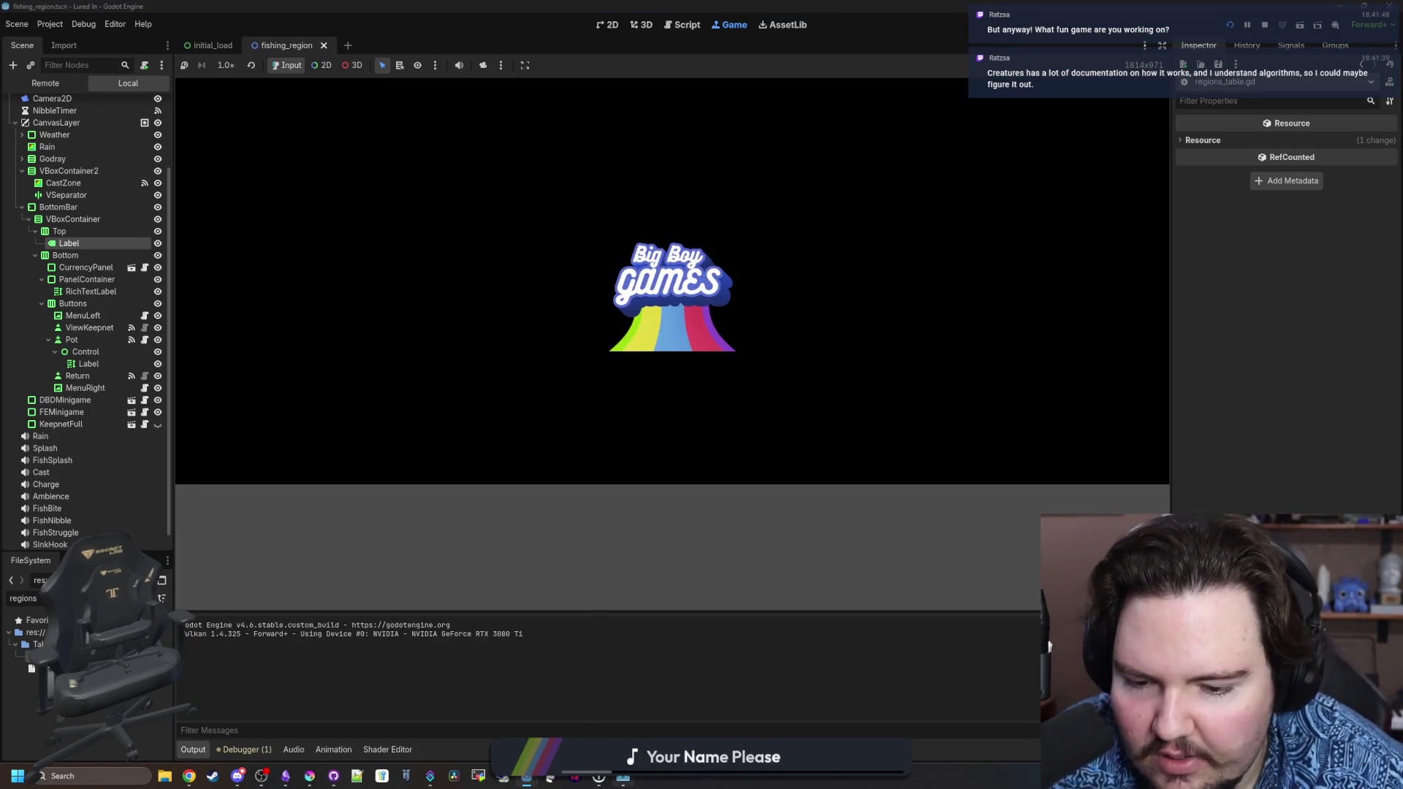
Dismiss the Welcome Back message and view Fish Tank 3's upgrades.
mouse_move(622, 777)
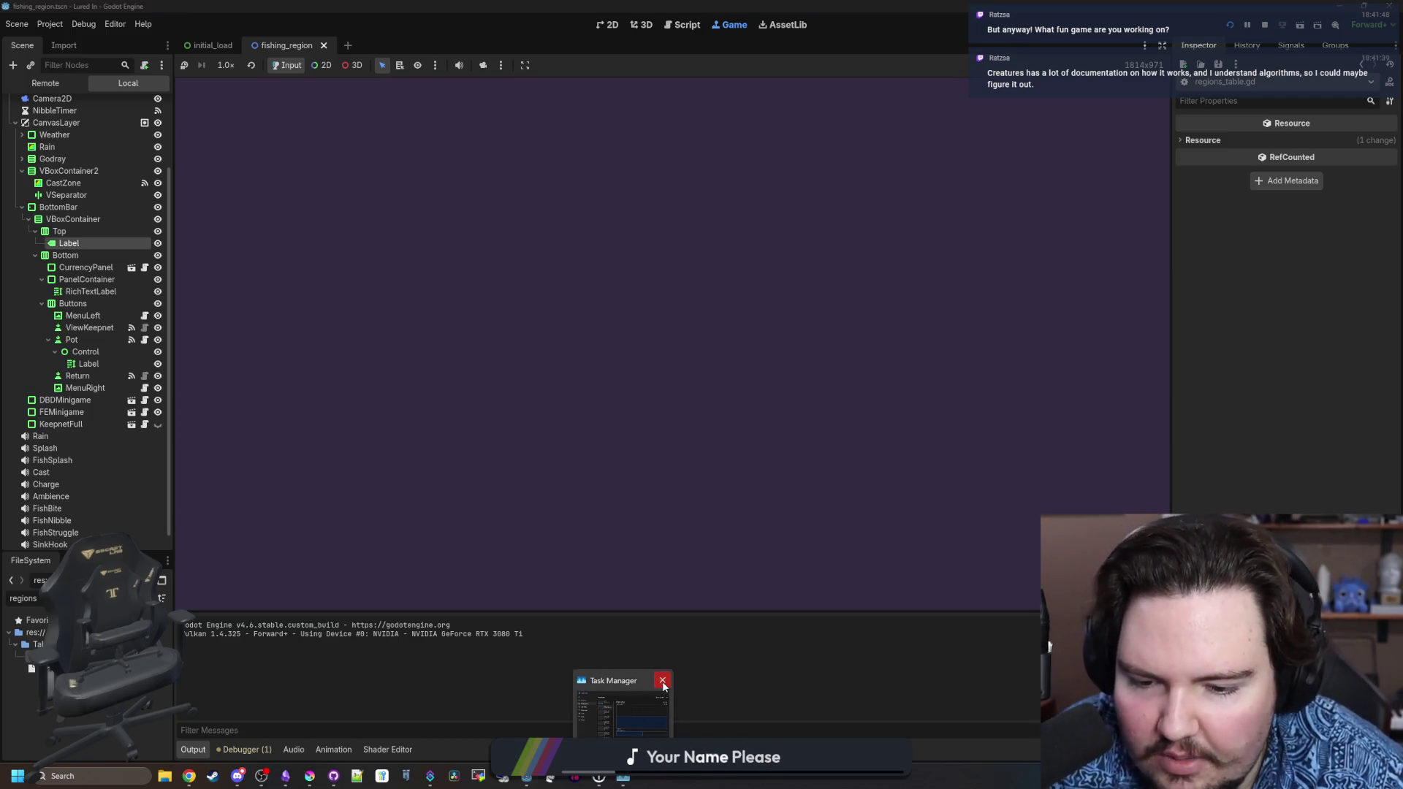
click(654, 410)
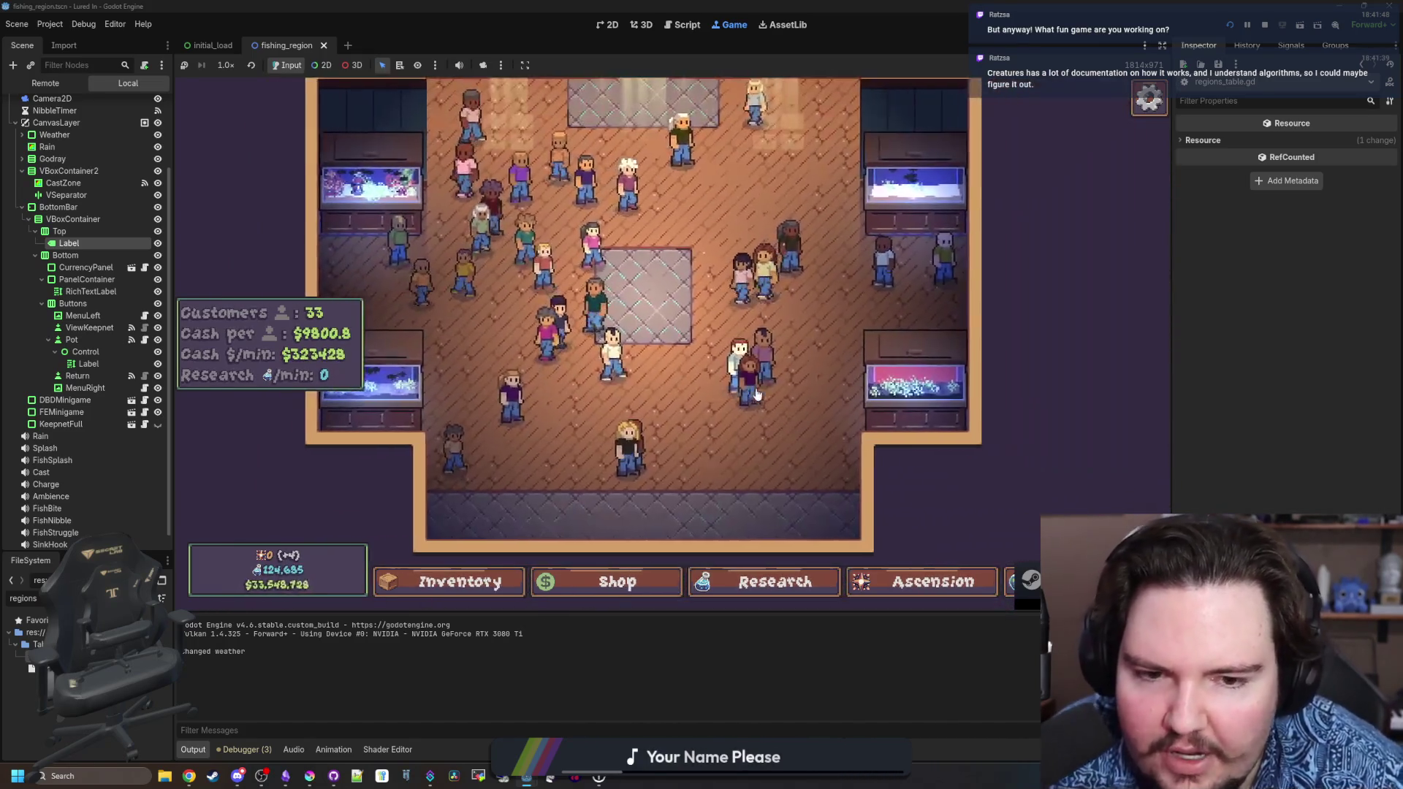
click(772, 414)
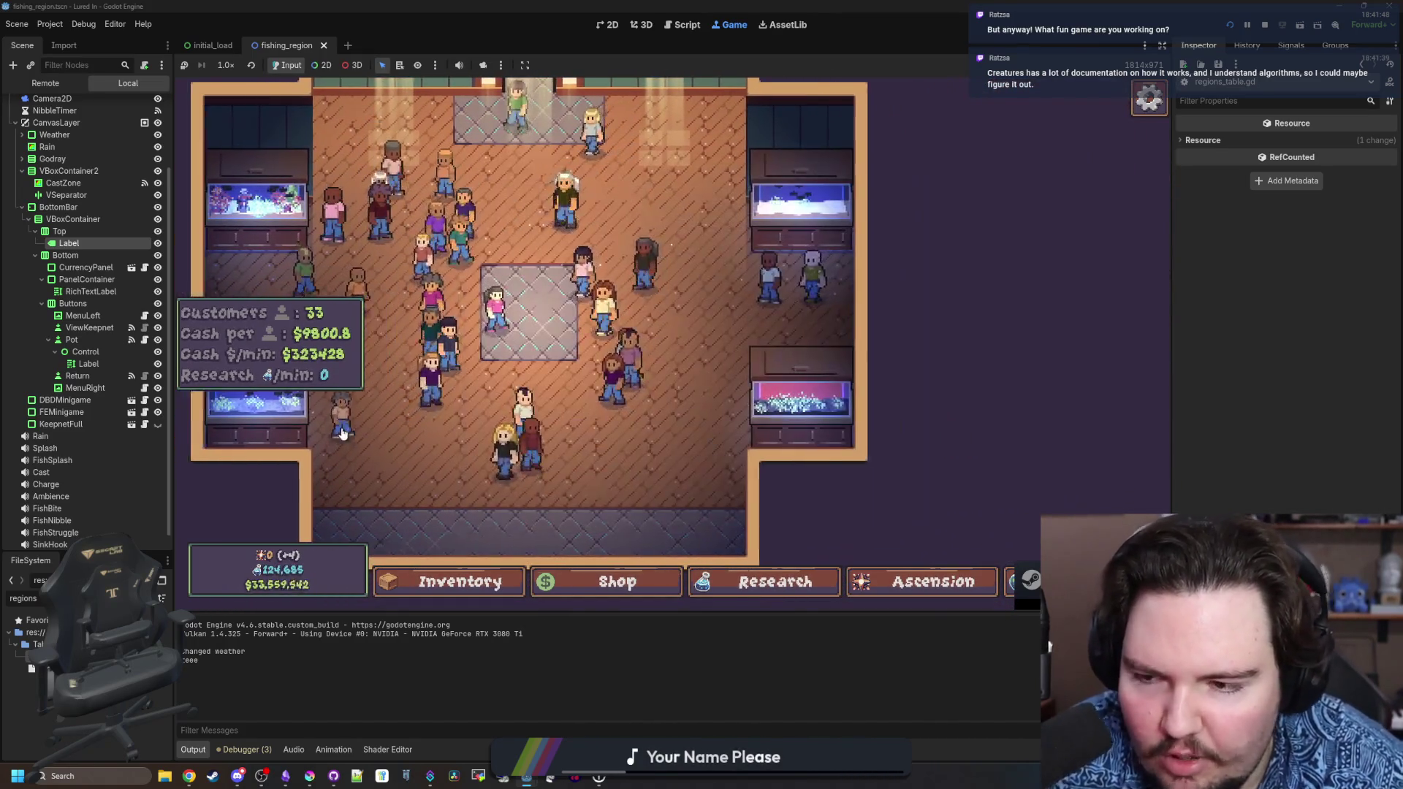
click(635, 331)
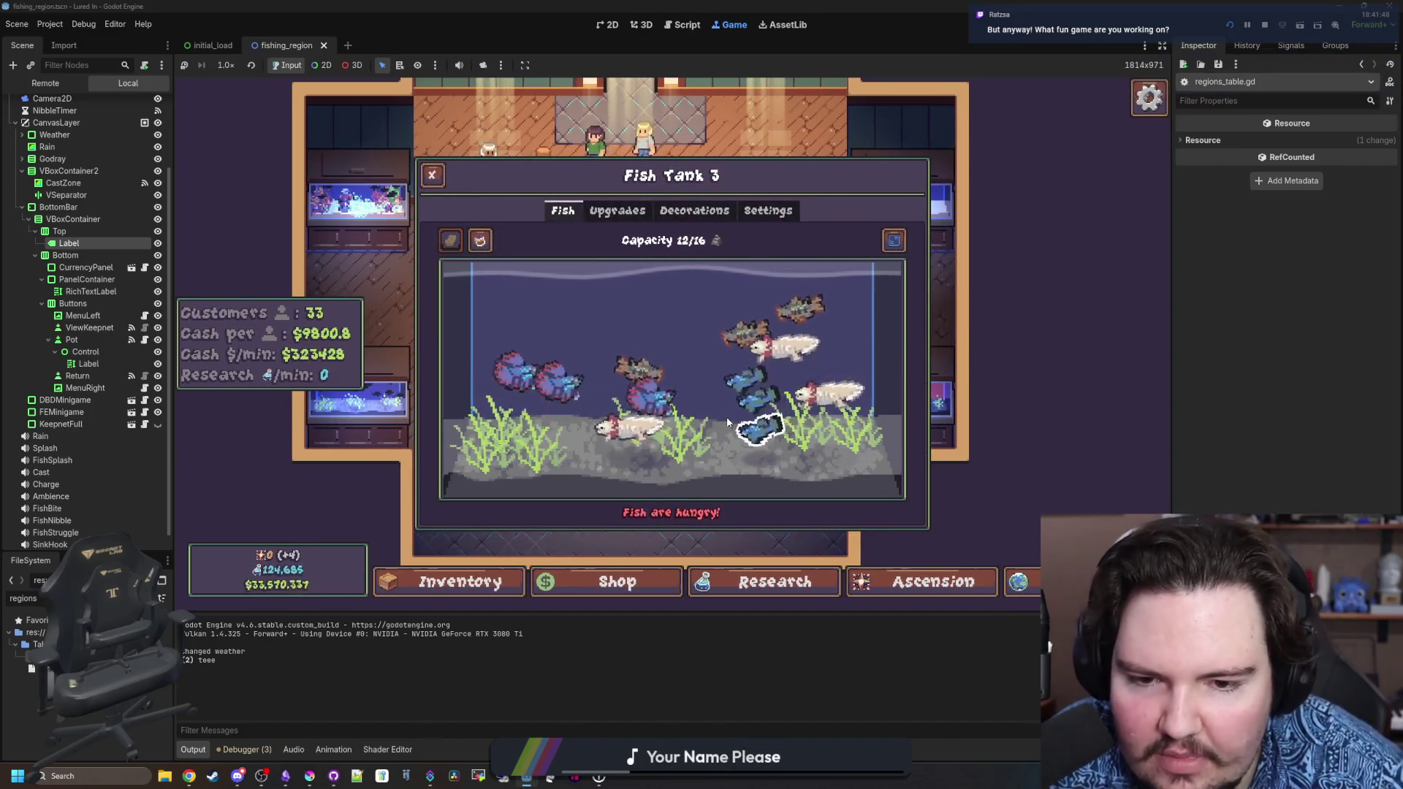
click(617, 210)
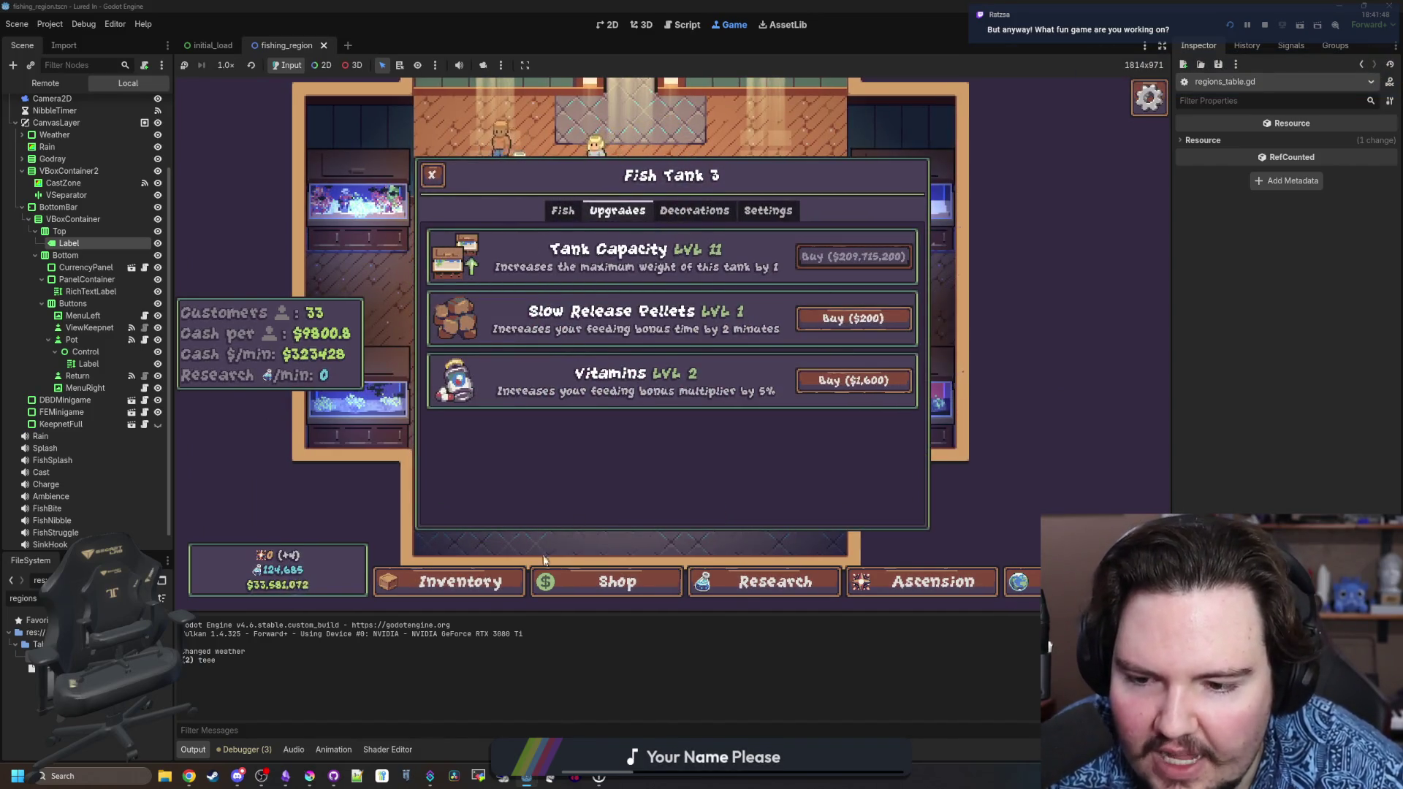
Browse the shop's Marketing, Equipment and Aquarium tabs, then the research and ascension trees.
click(584, 580)
click(650, 218)
click(744, 214)
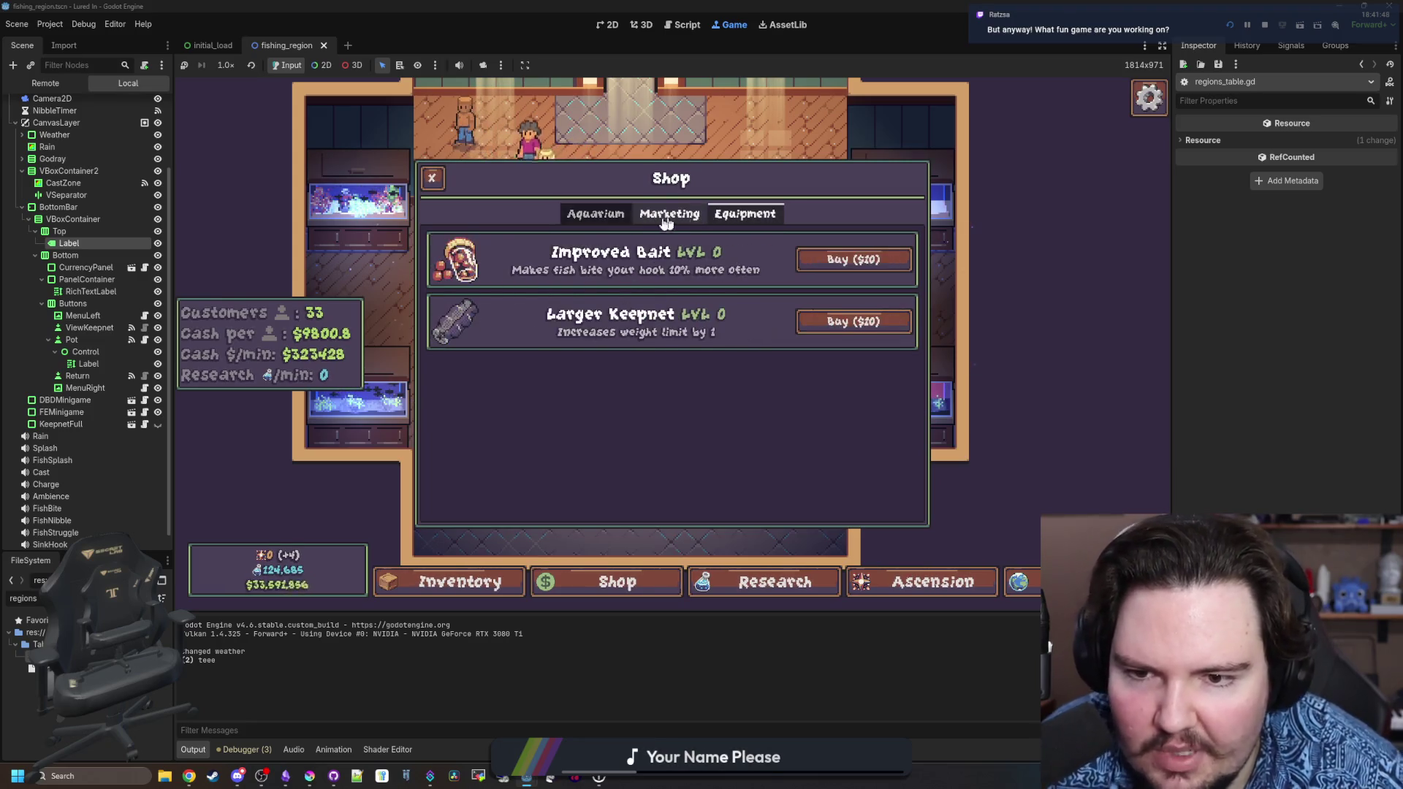
click(596, 213)
click(744, 228)
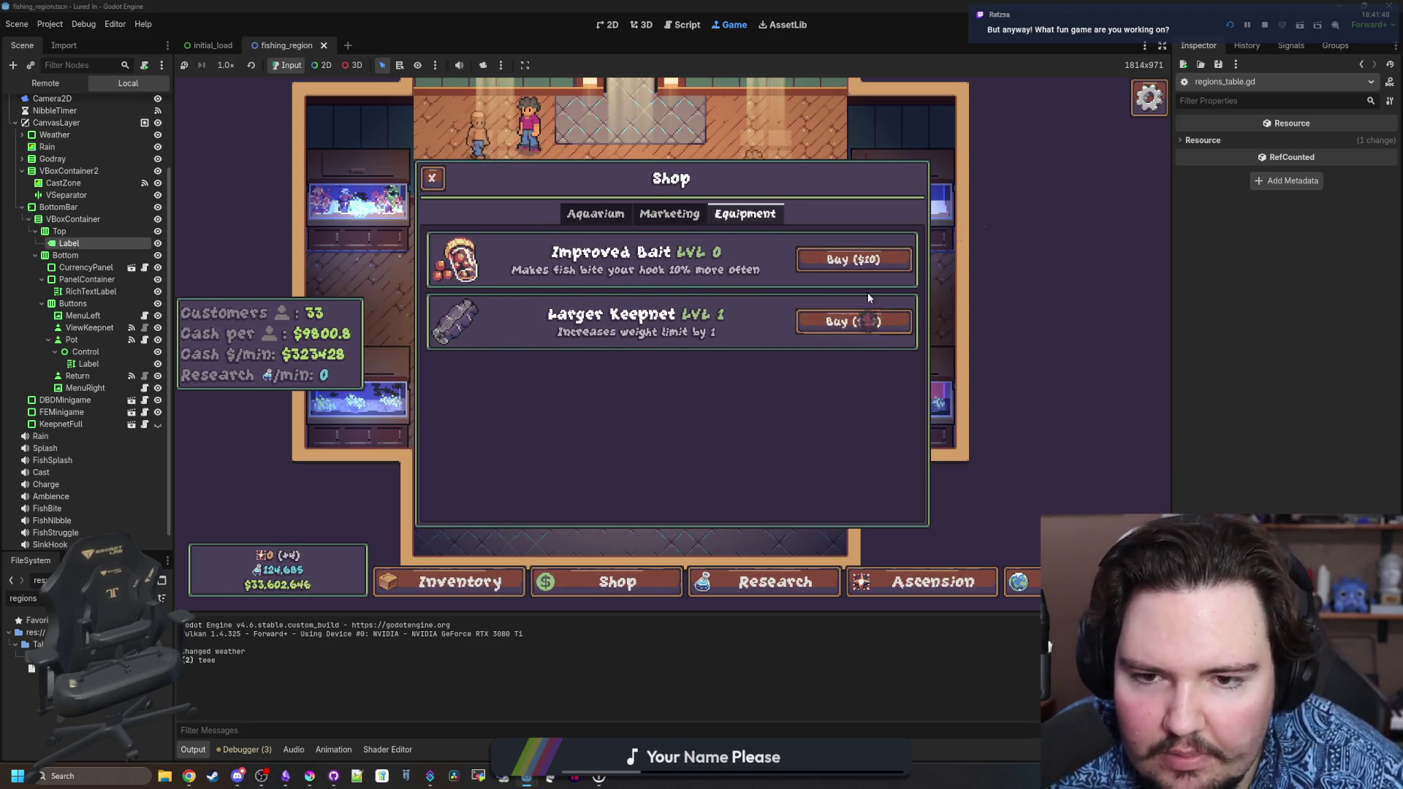
click(649, 214)
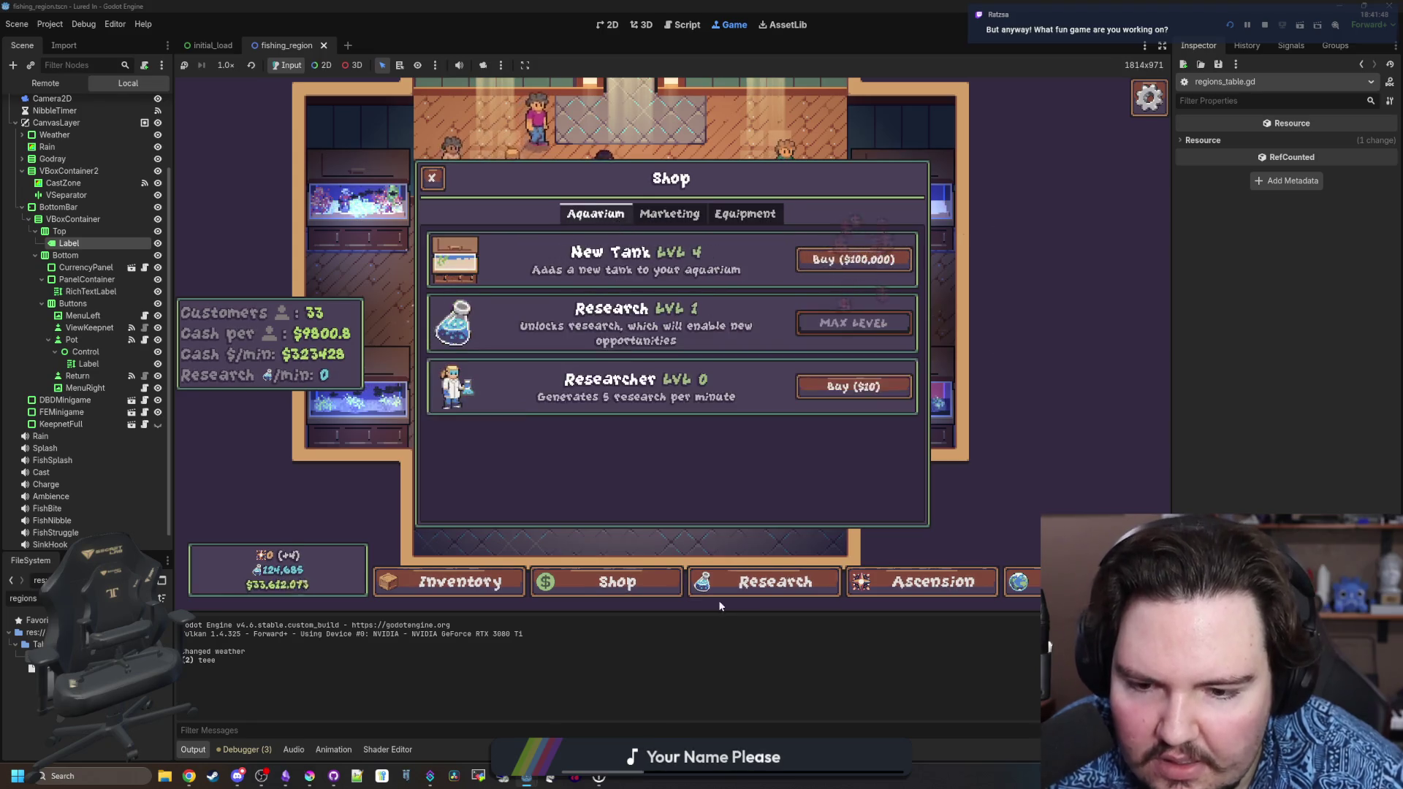
click(723, 588)
click(924, 589)
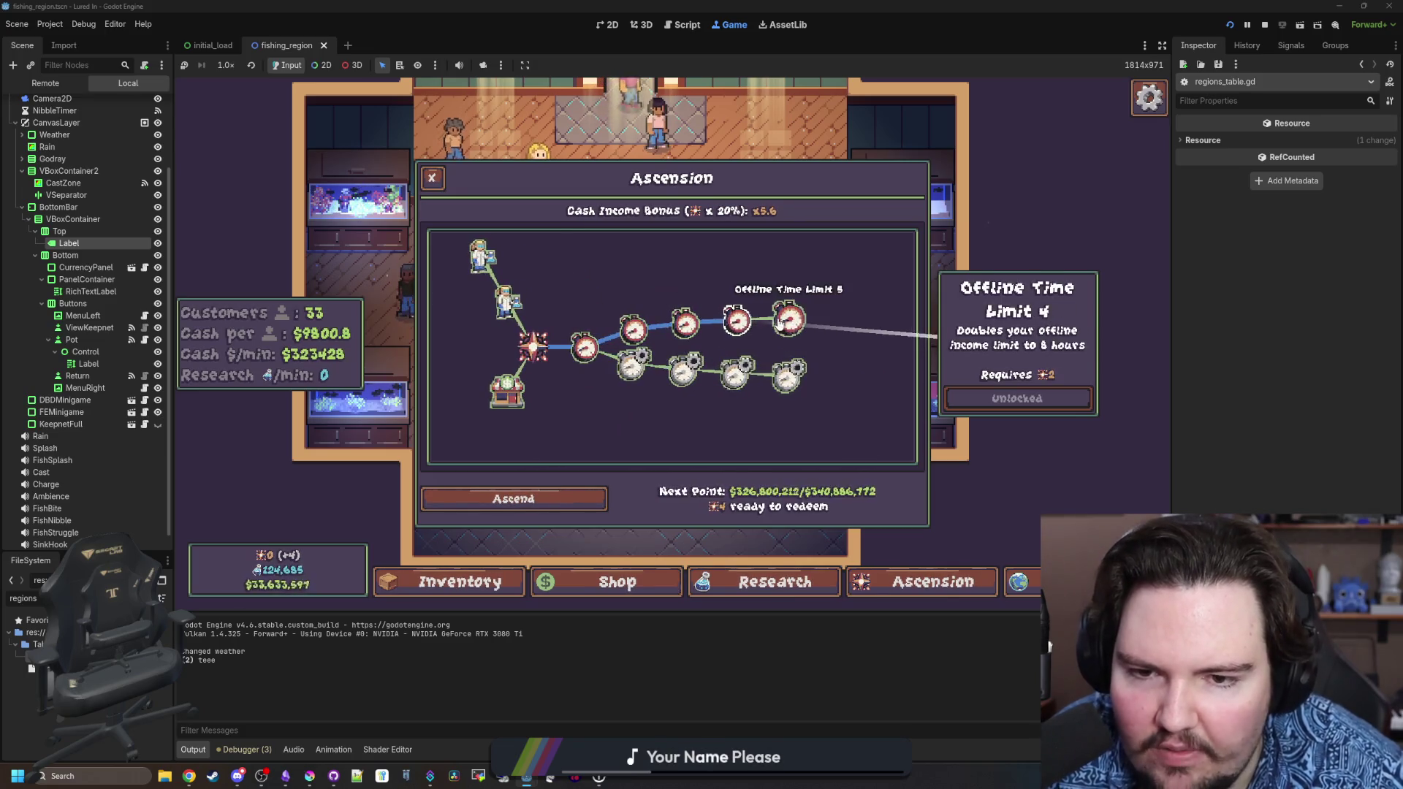
drag(470, 292, 510, 295)
Travel to the Pond and cast the fishing line into the water.
key(t)
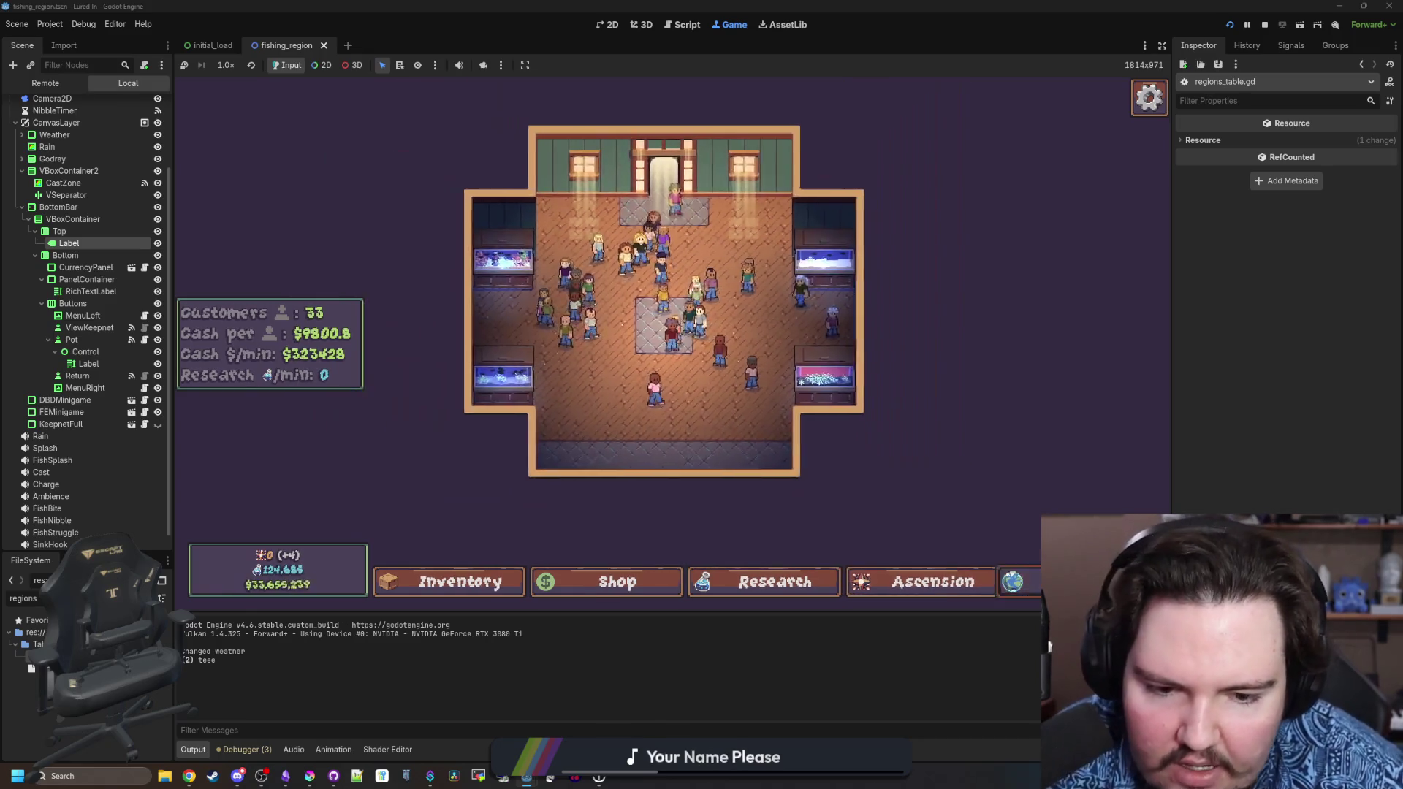
click(831, 249)
click(678, 256)
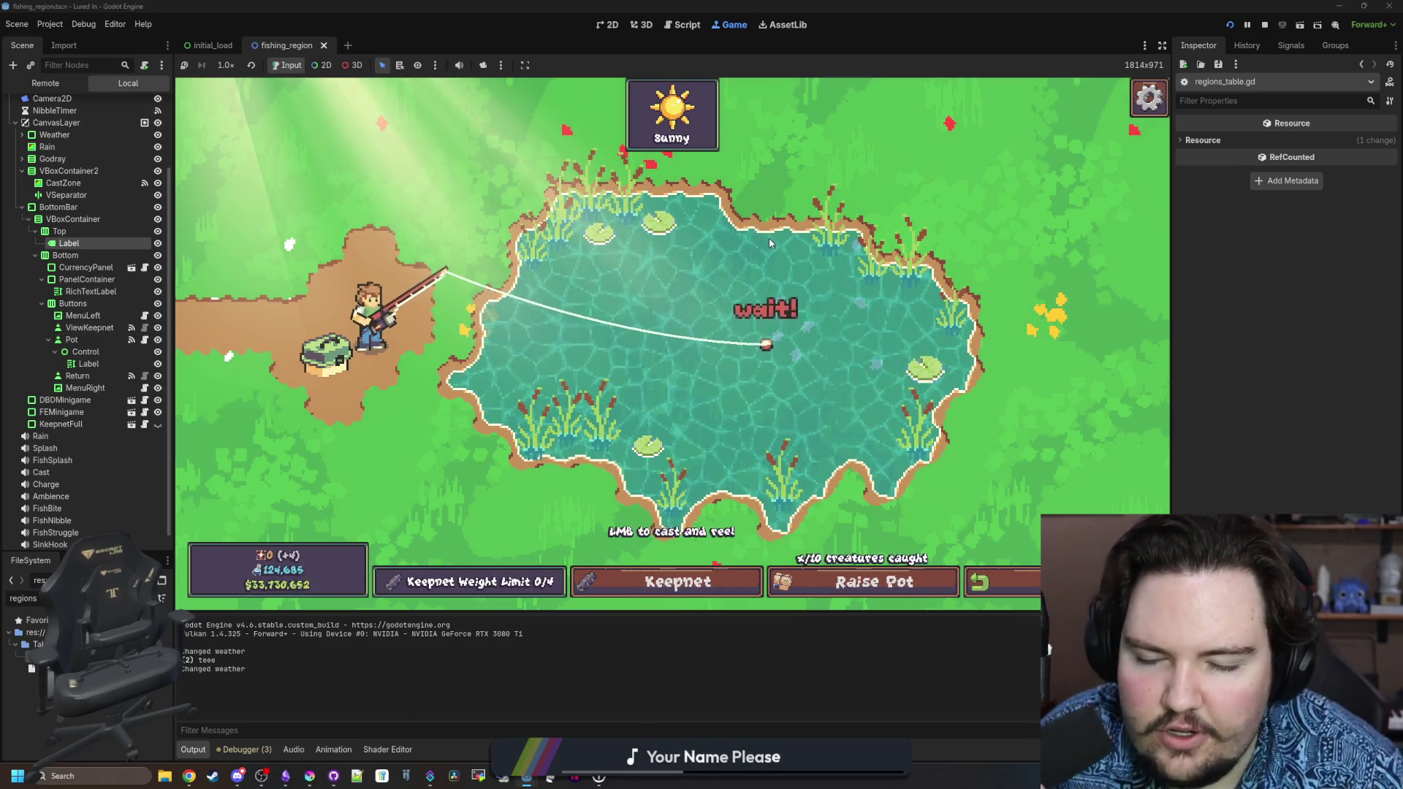
Hook the biting fish and win the reeling minigame to land it.
click(696, 311)
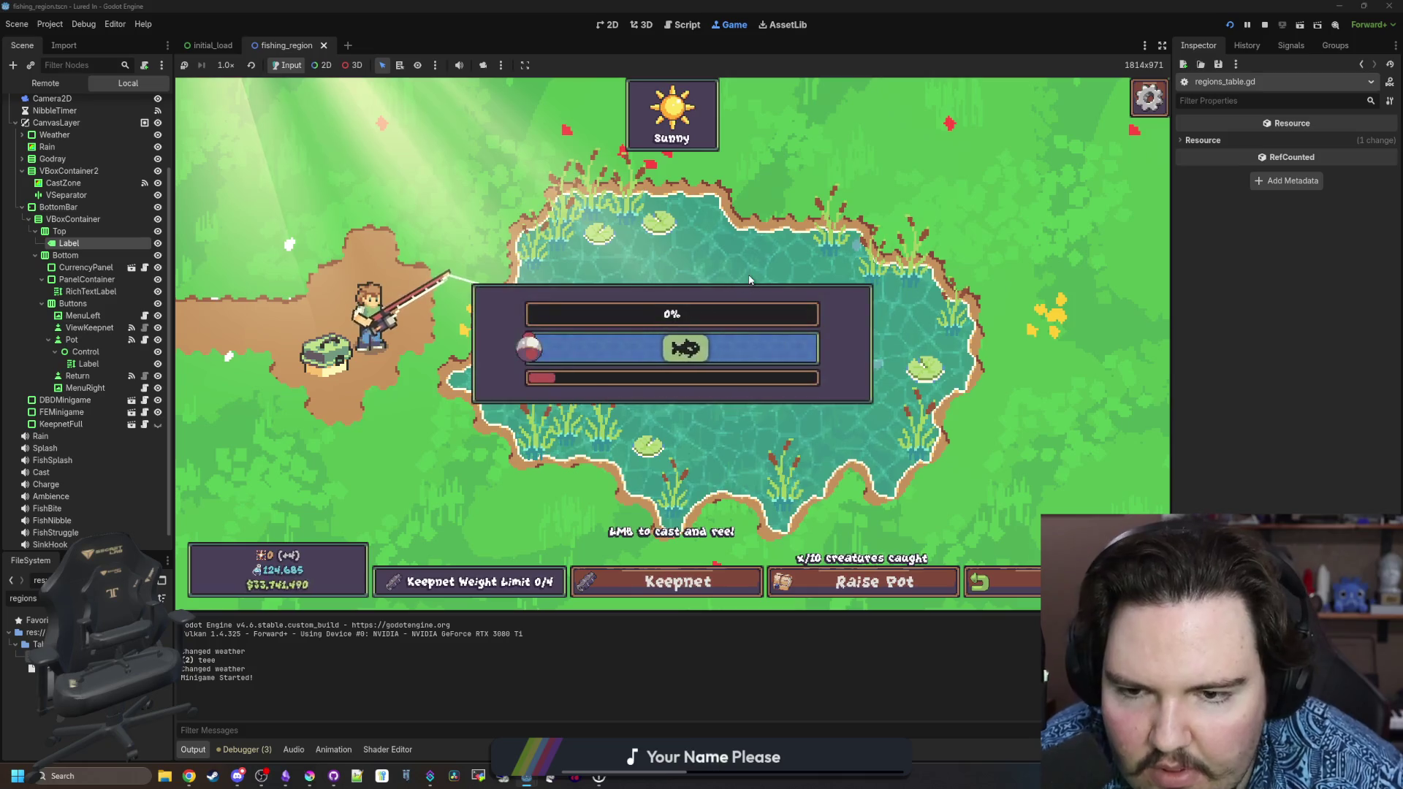
click(749, 284)
click(751, 284)
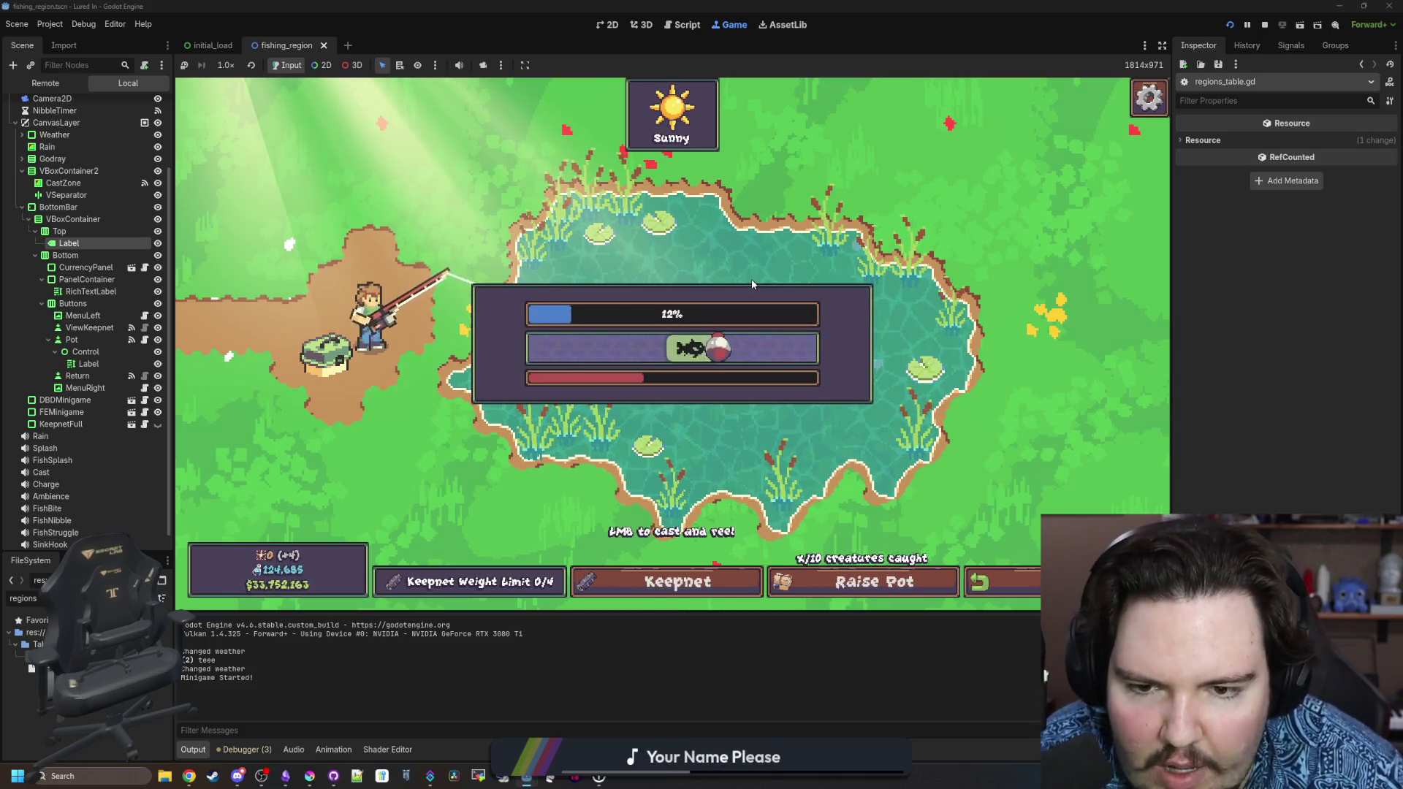
click(751, 280)
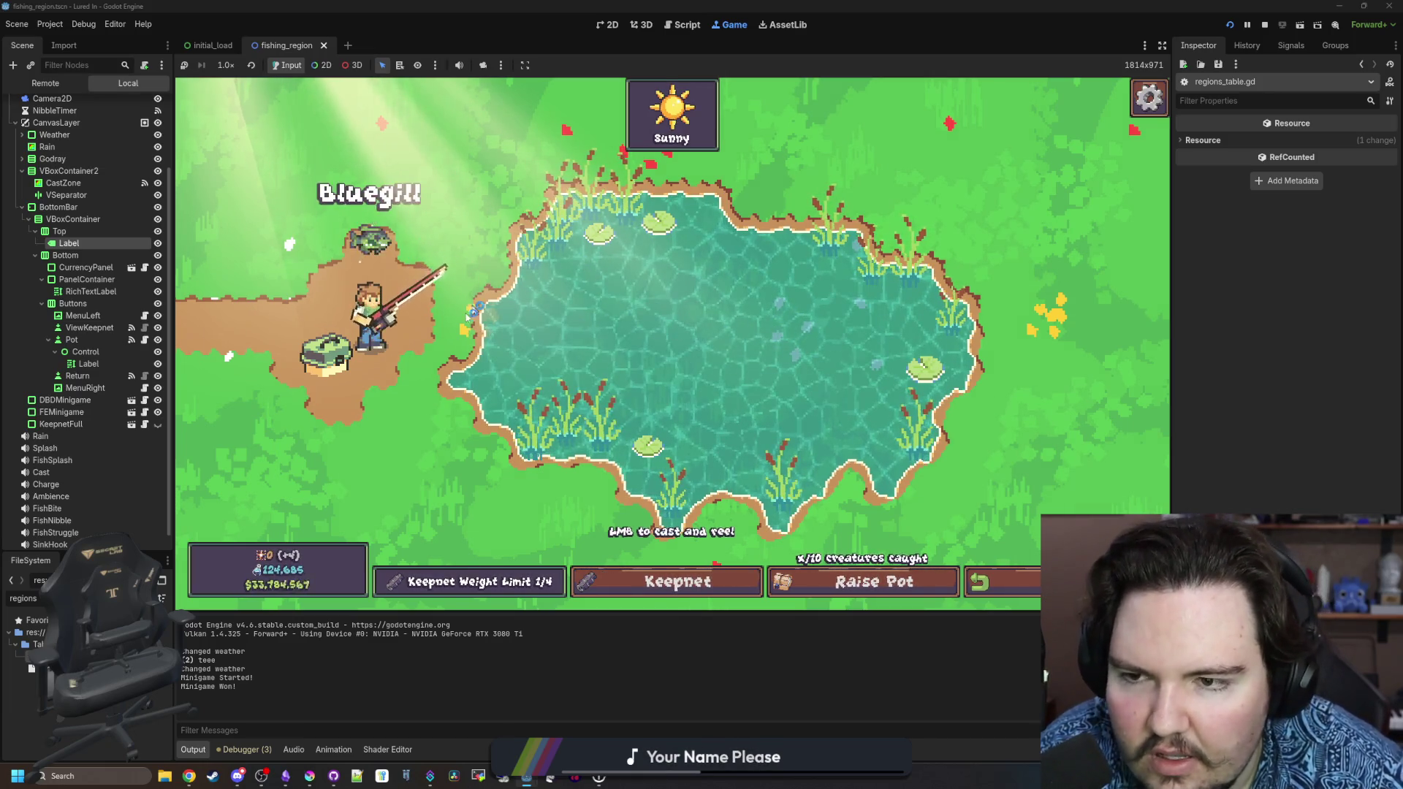
Return to the shop and move the caught Bluegill from Inventory into Fish Tank 4.
click(997, 583)
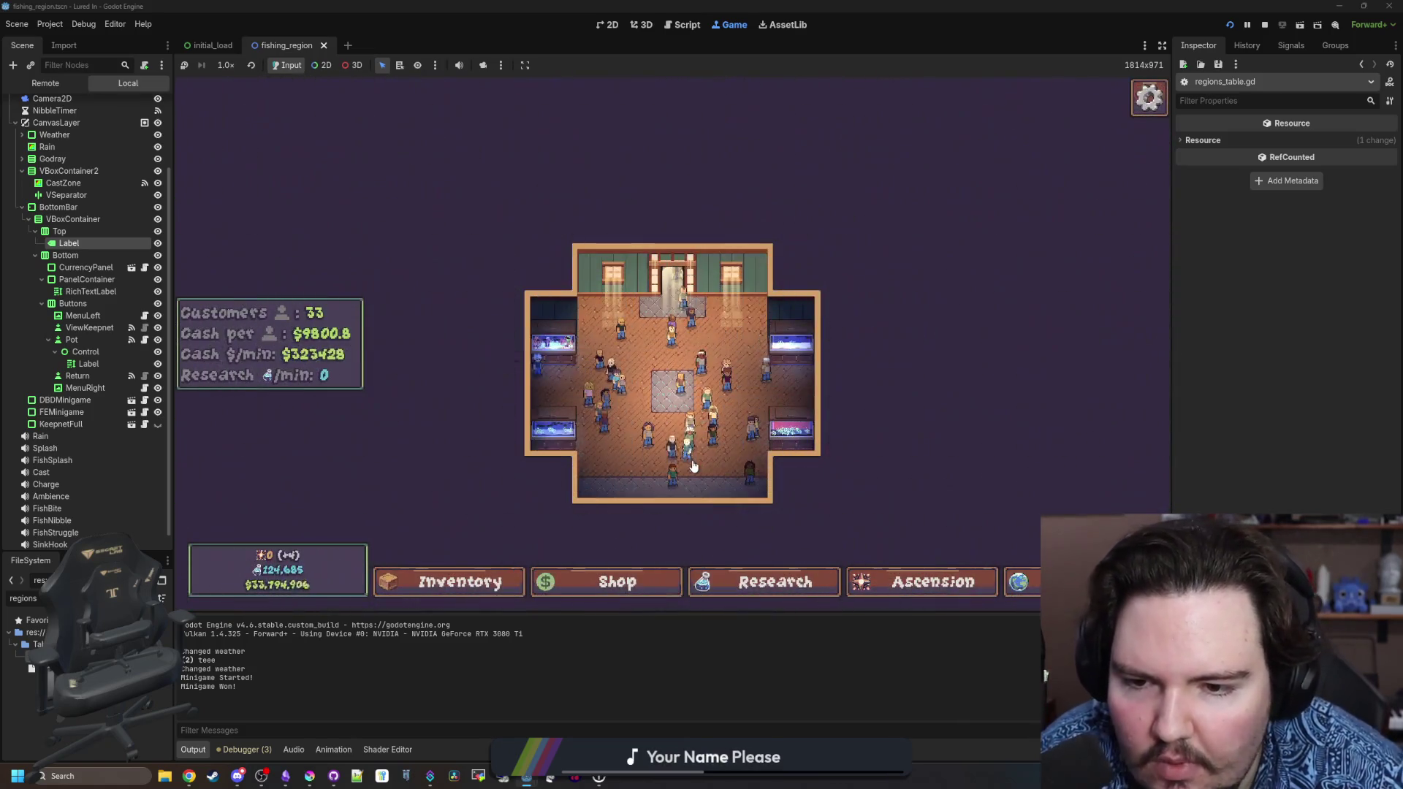
click(449, 583)
scroll(572, 353, down, 2)
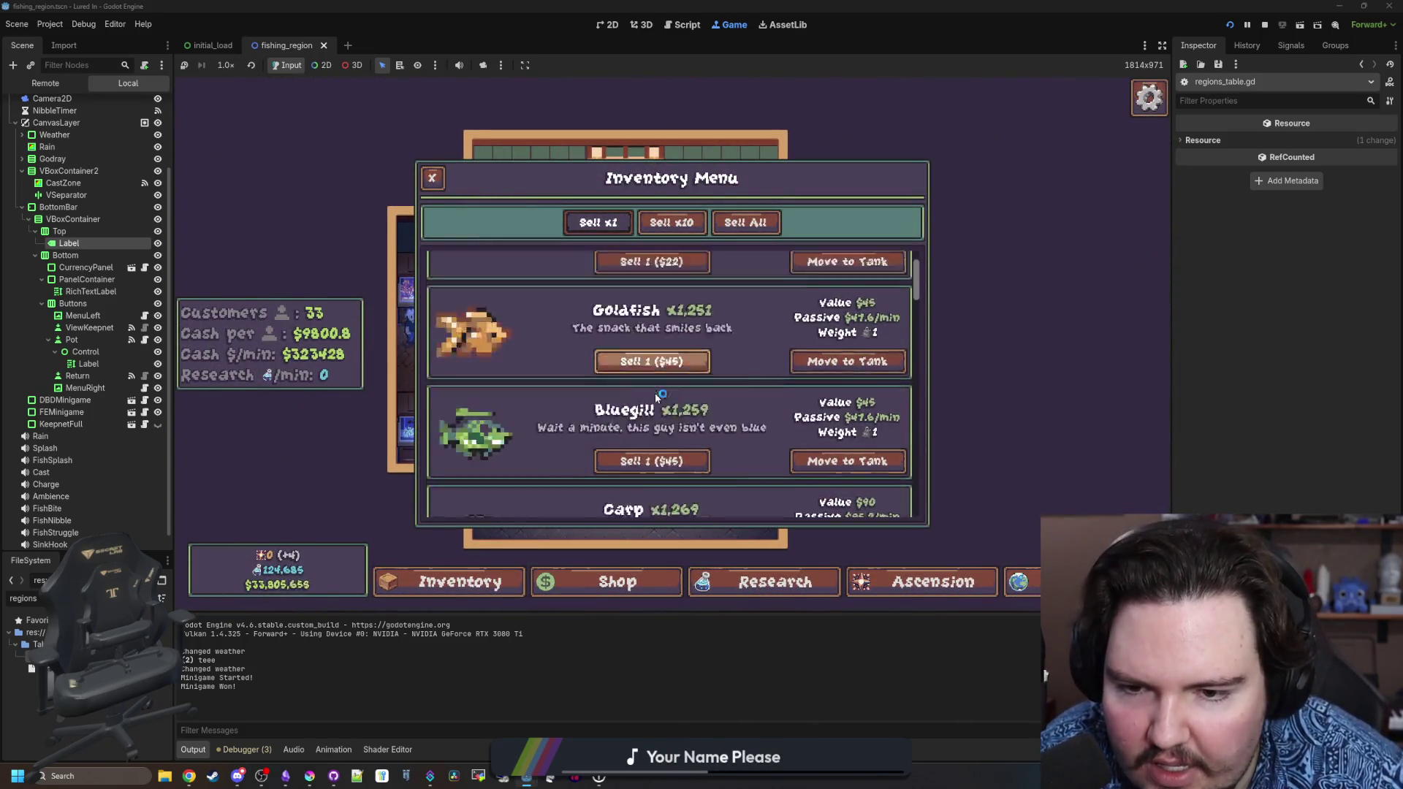
click(797, 394)
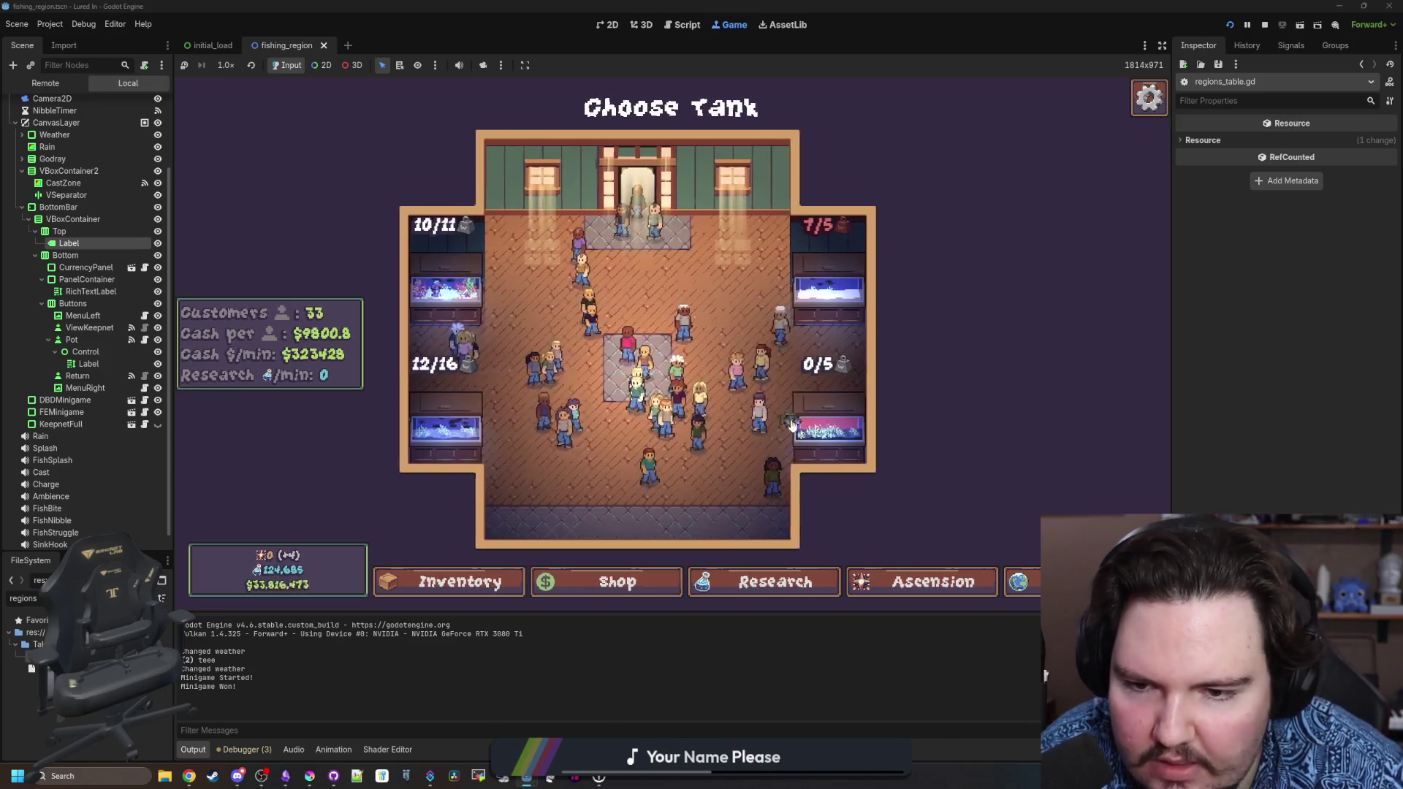
click(760, 437)
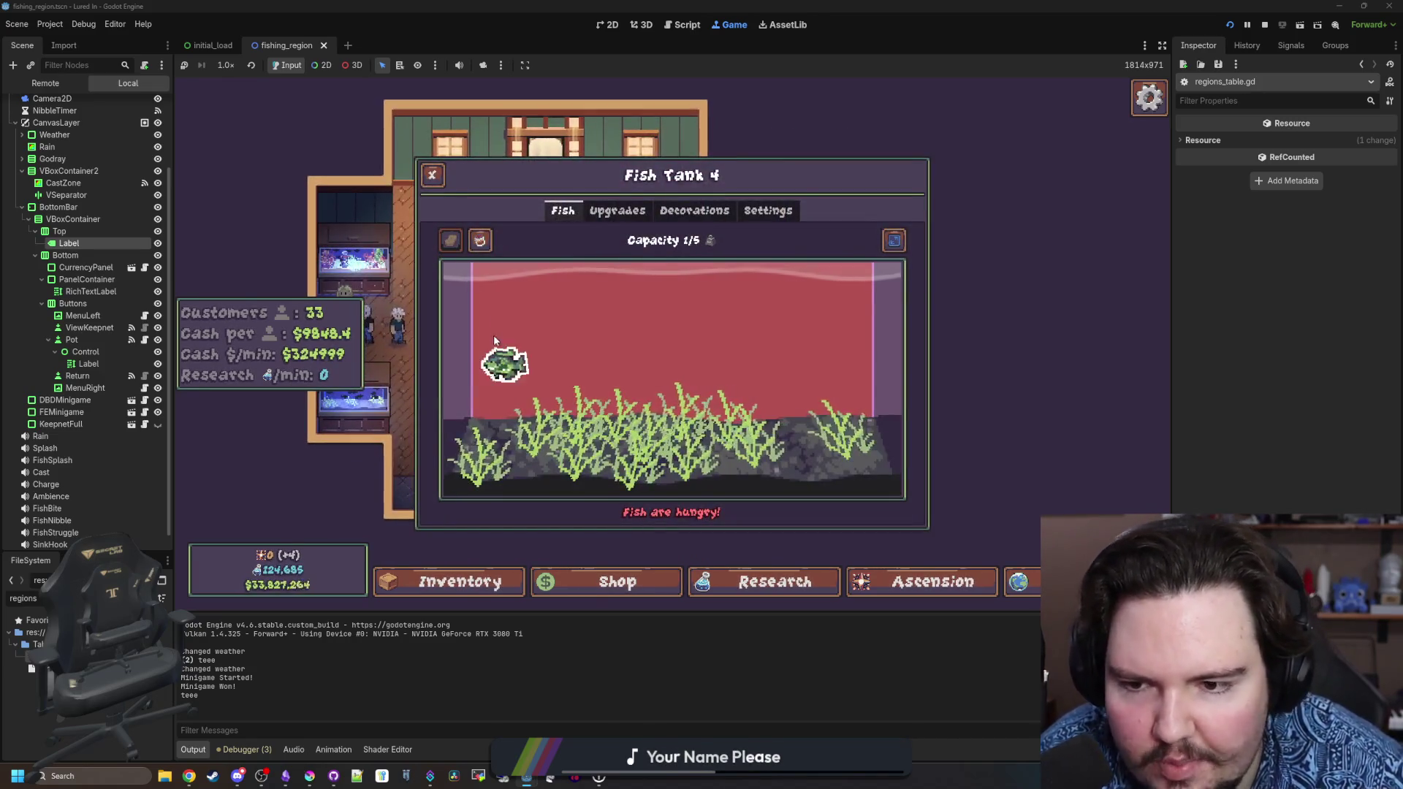
Inspect the Bluegill in Fish Tank 4, browse its Upgrades and Decorations, then close it.
click(494, 344)
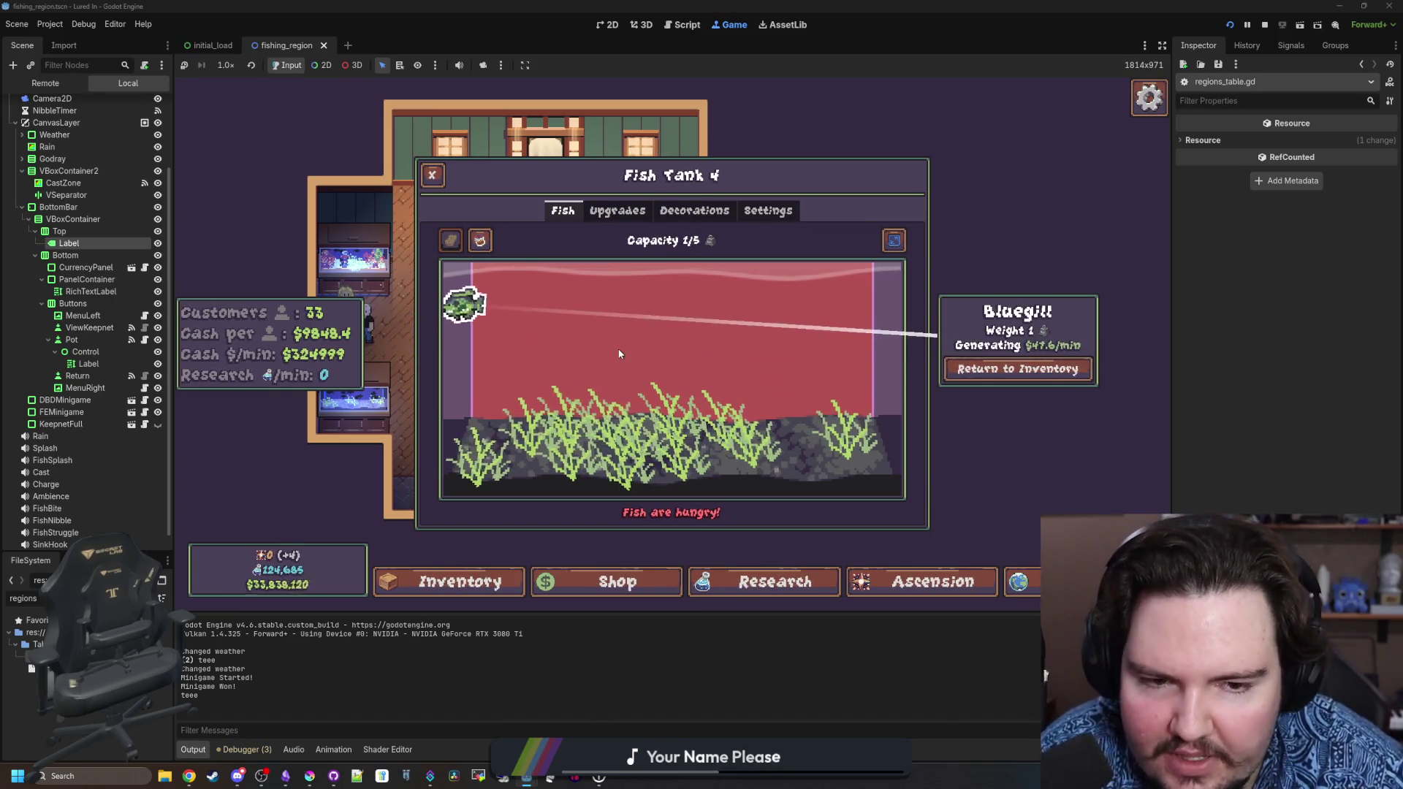
click(612, 238)
click(617, 213)
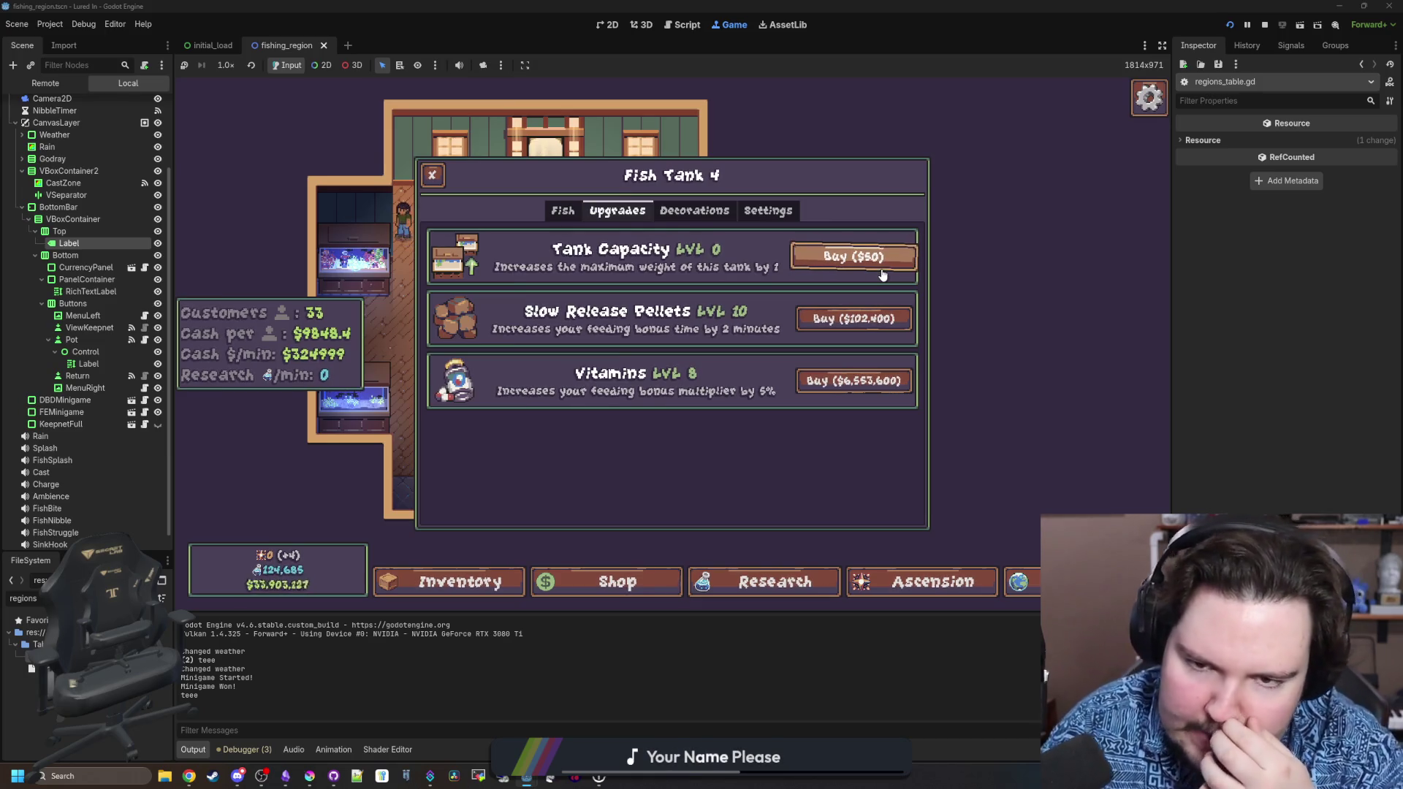
click(656, 211)
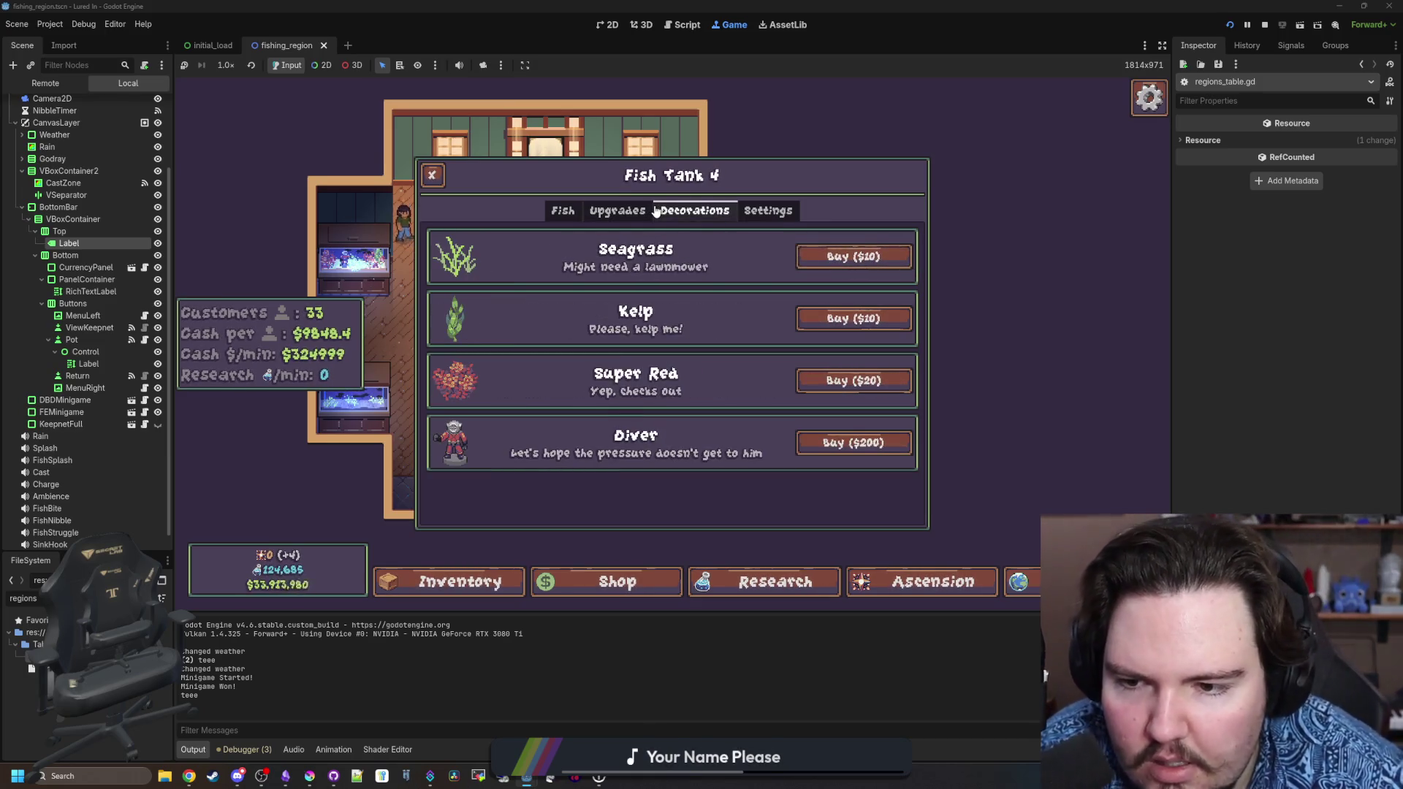
key(Escape)
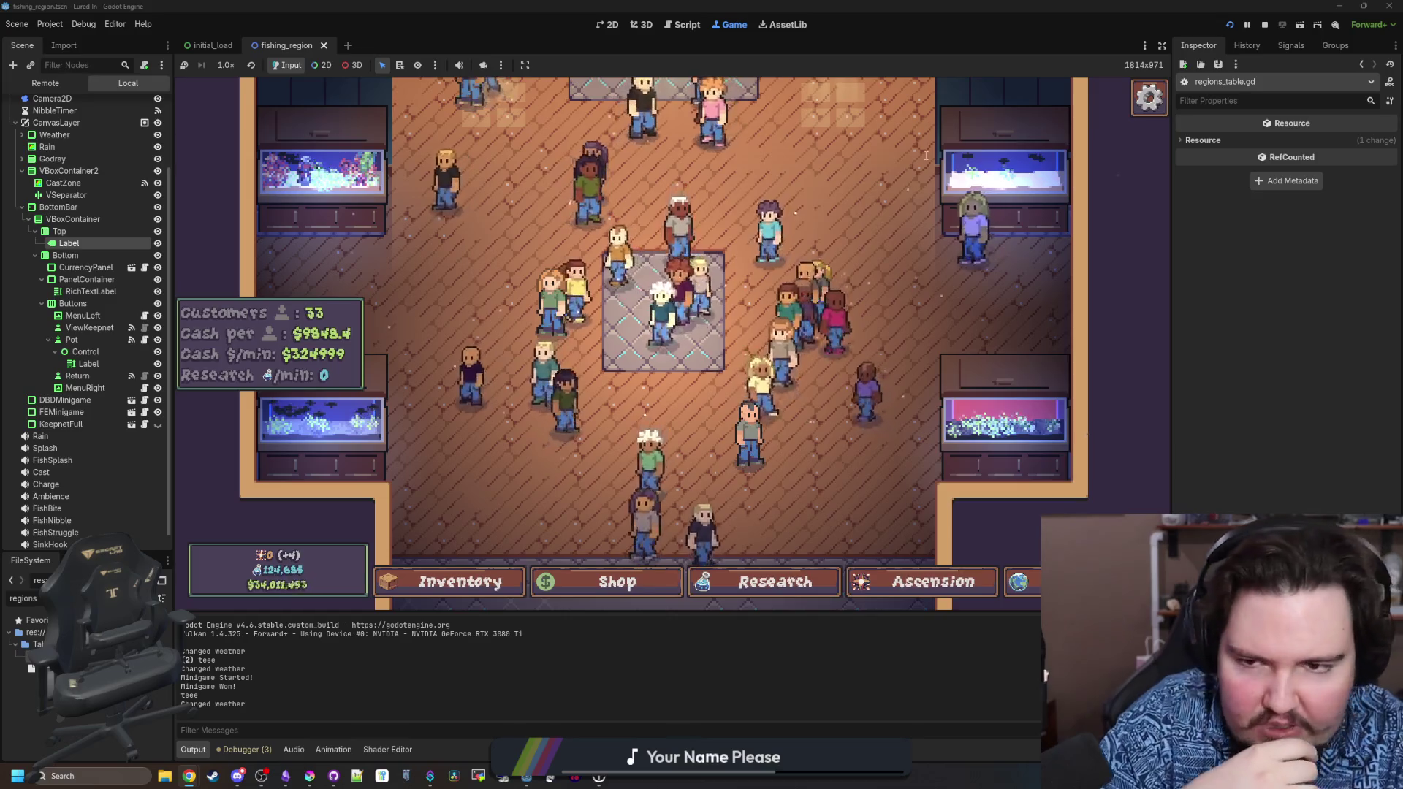
Open a new browser window on the Steamworks partner dashboard.
key(ctrl+n)
click(898, 210)
drag(933, 167, 615, 138)
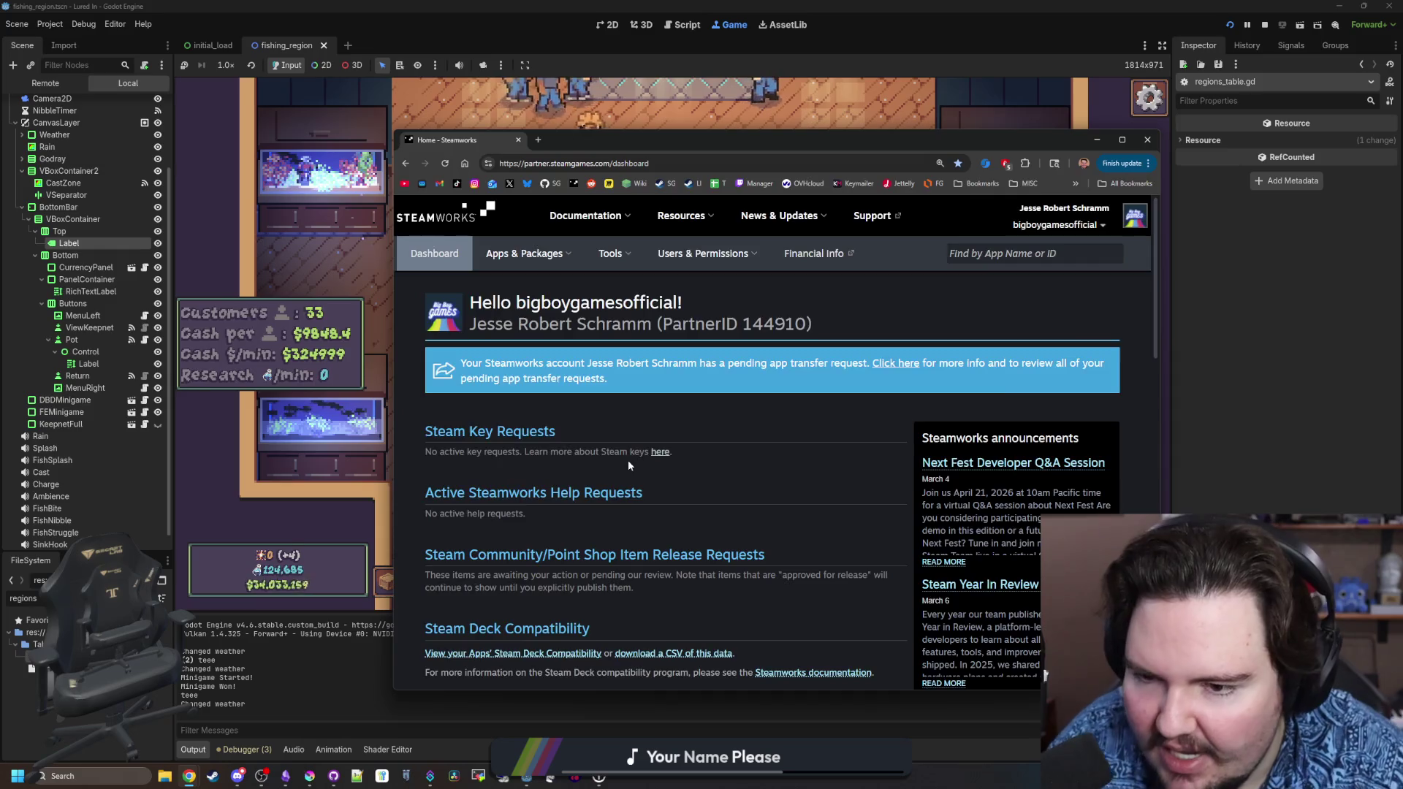
Open the Lured In app page from the Steamworks dashboard in a new tab.
scroll(621, 457, down, 5)
scroll(607, 454, up, 3)
click(669, 350)
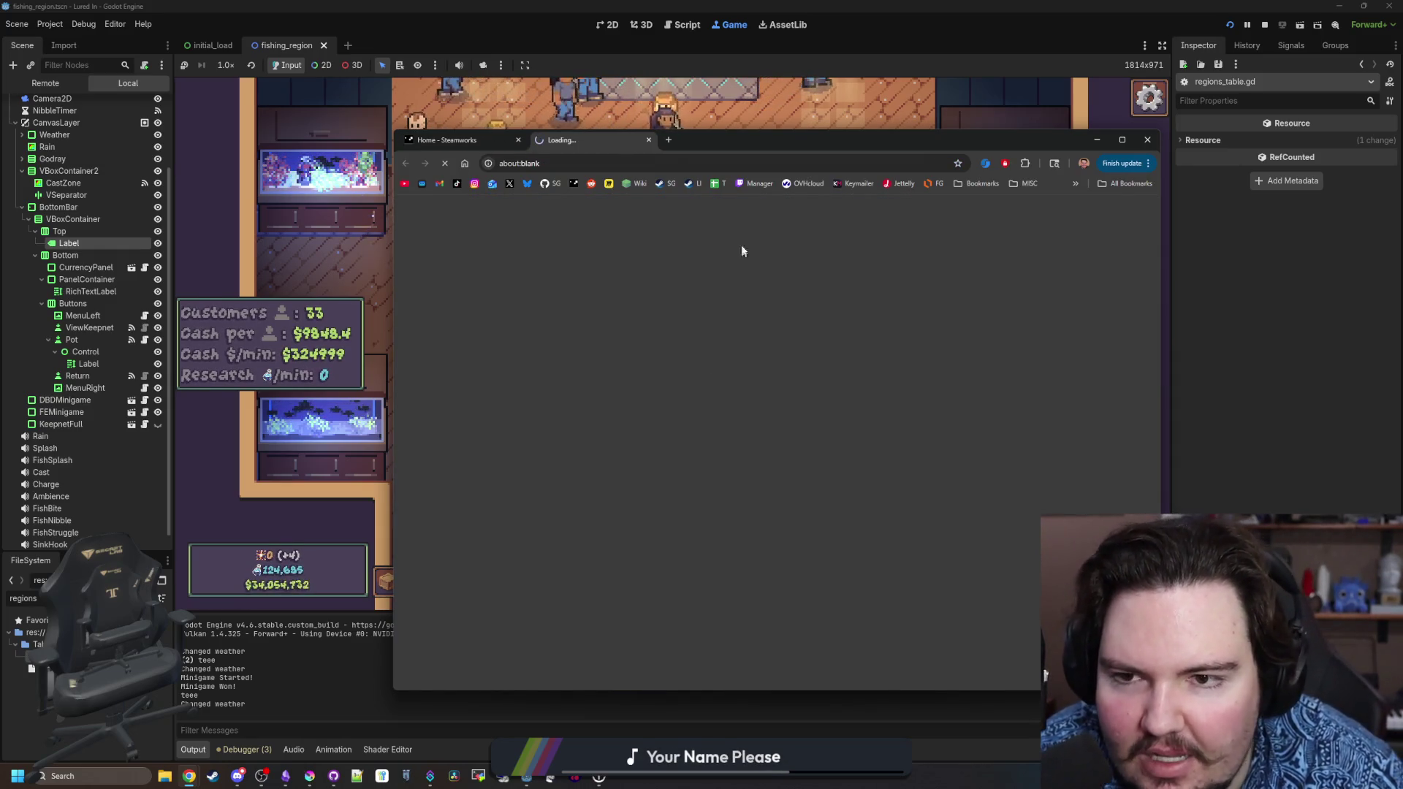
drag(756, 142, 695, 128)
Browse the navigation menus and Steam Deck Compatibility page, then return to the app landing page.
mouse_move(529, 217)
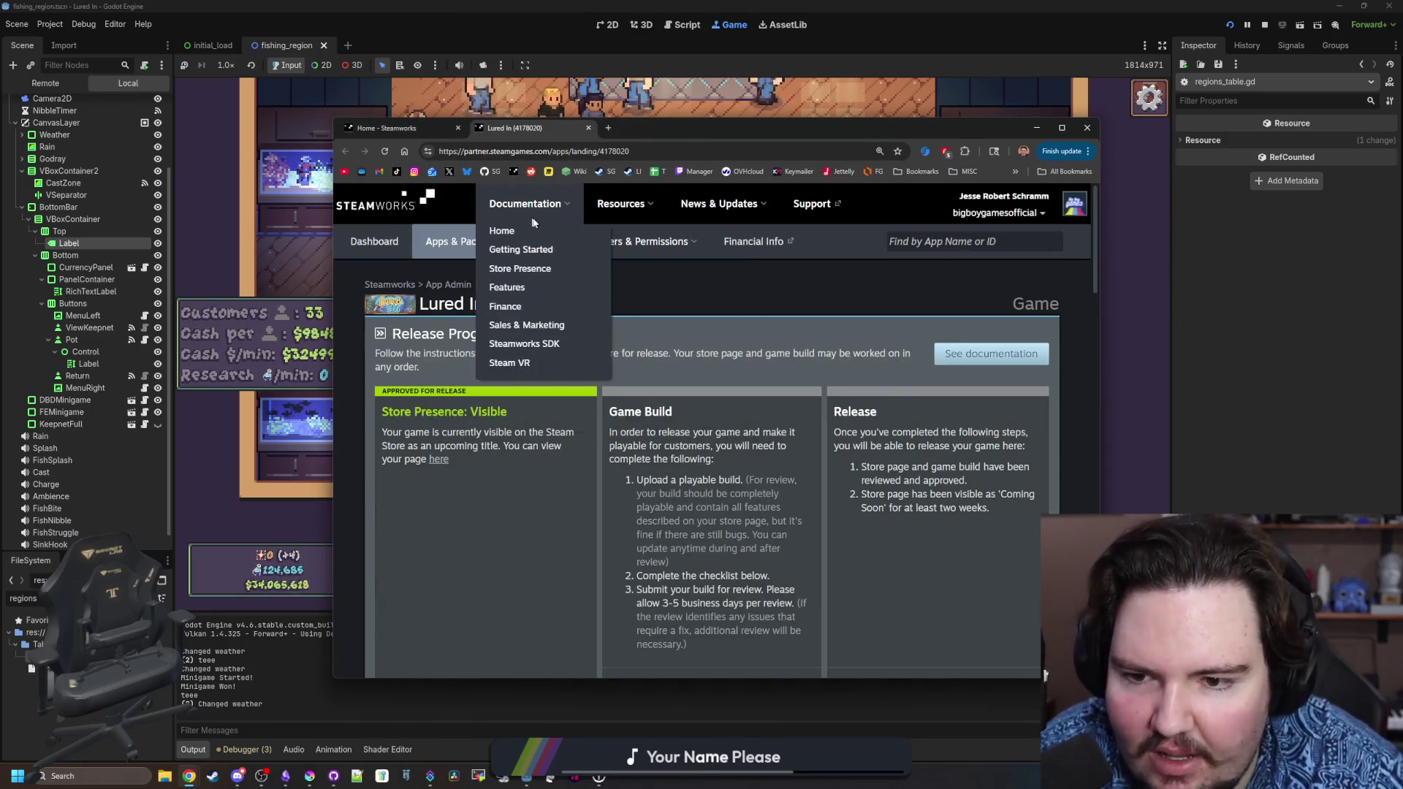
mouse_move(556, 251)
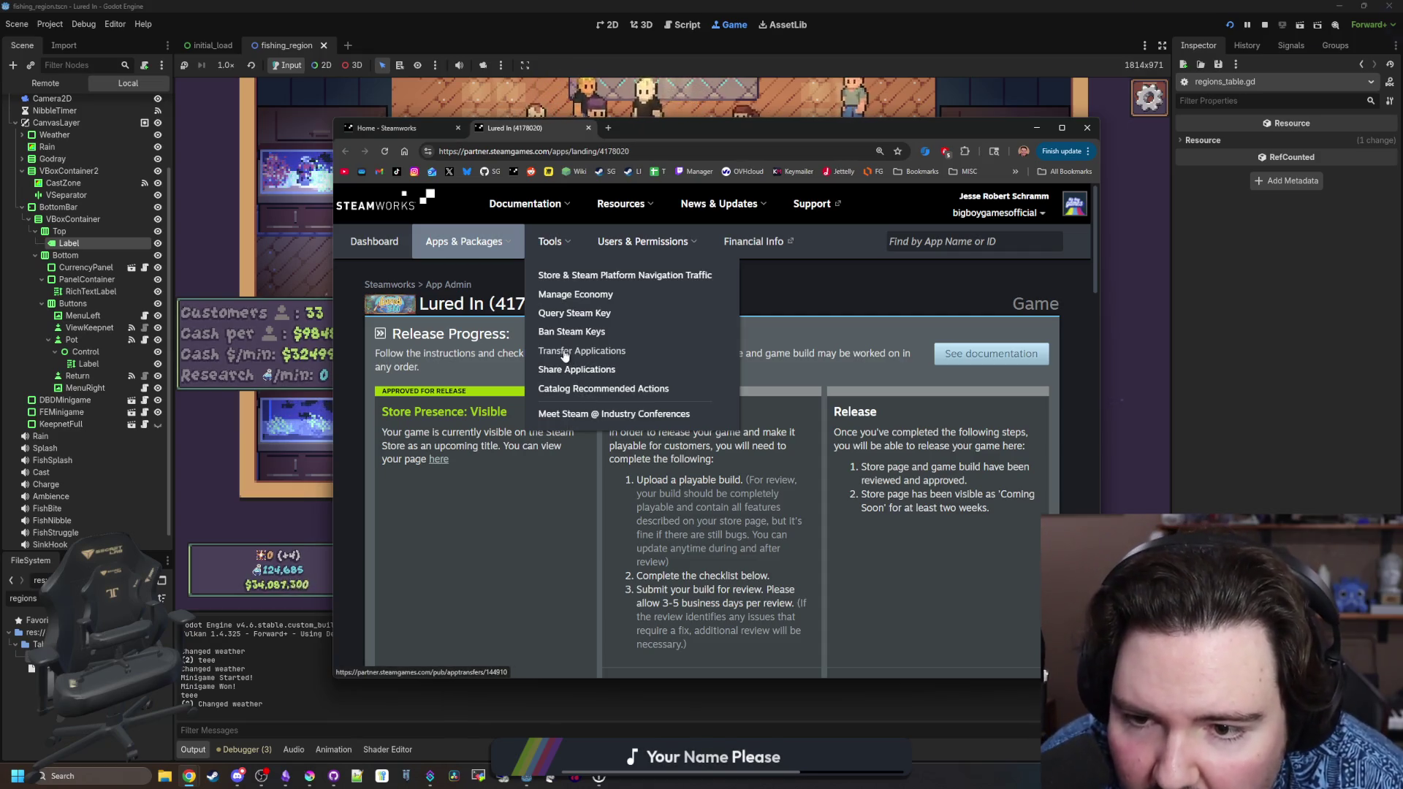
mouse_move(644, 243)
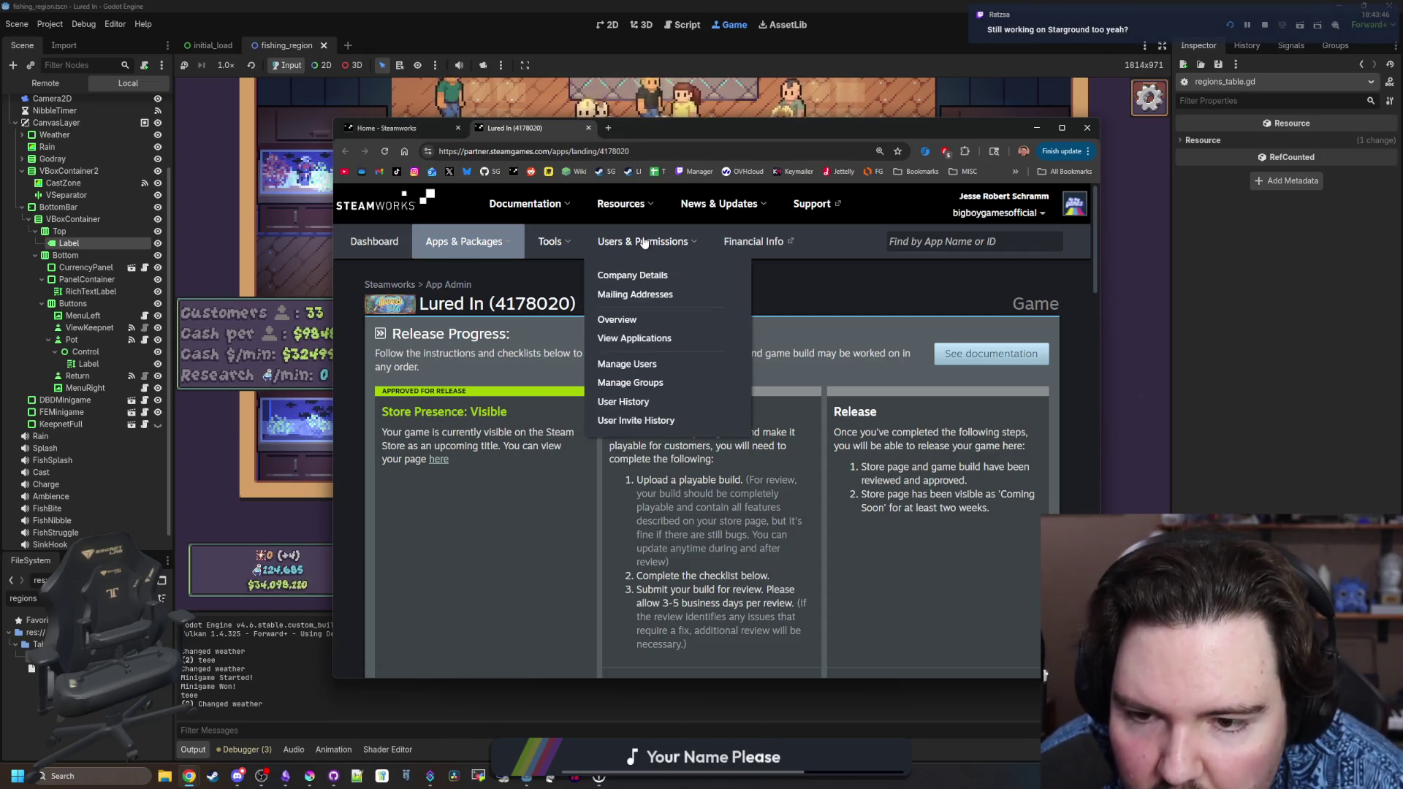
mouse_move(471, 244)
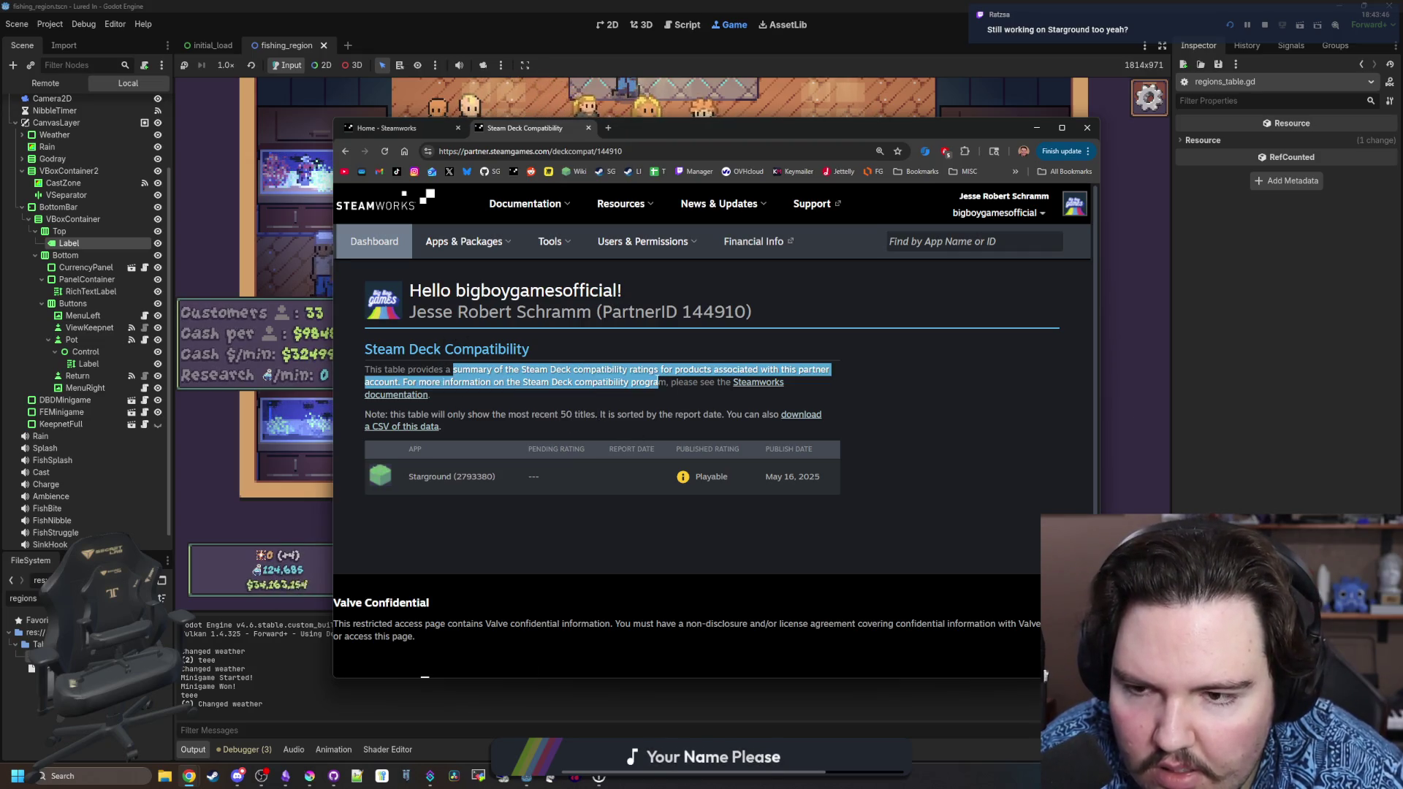
scroll(656, 484, down, 2)
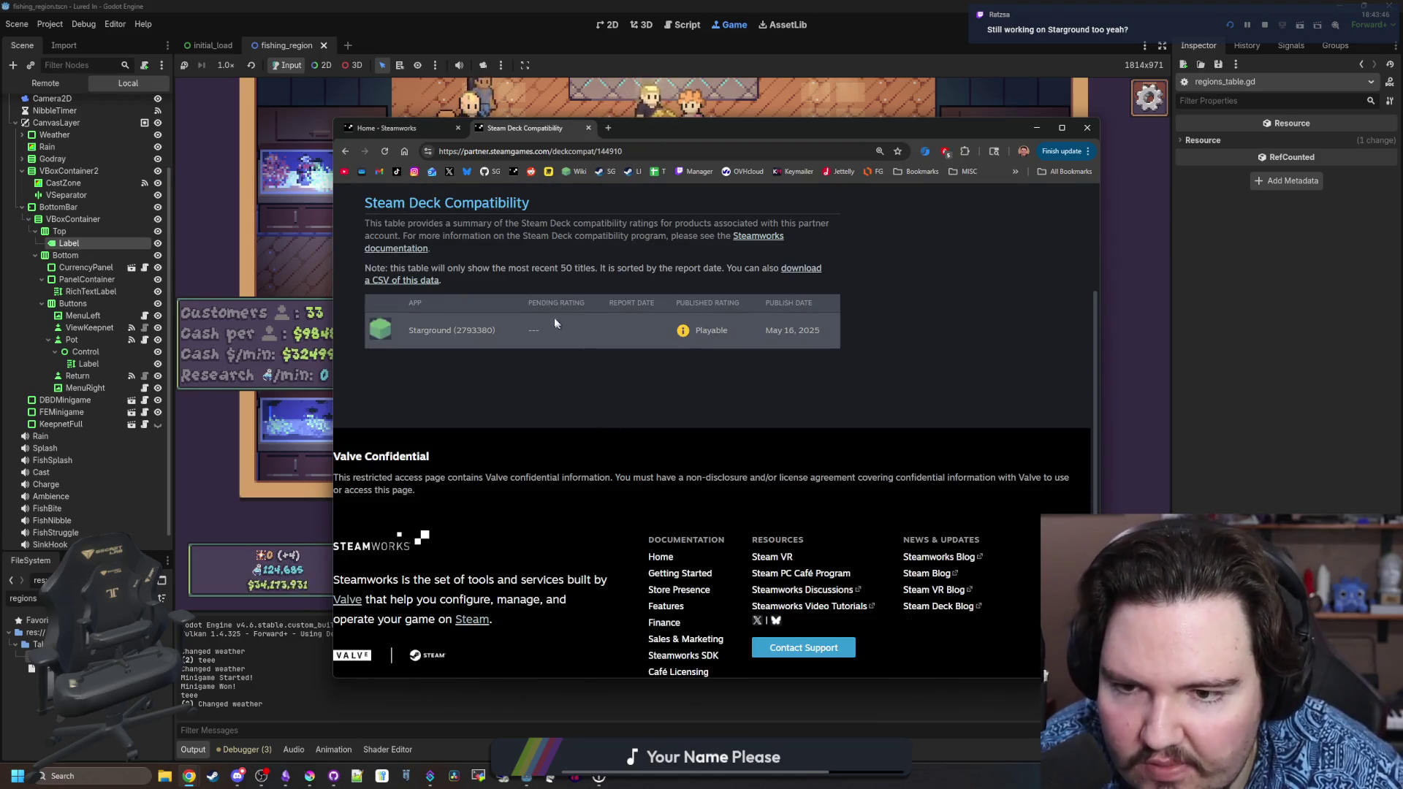
key(alt+Left)
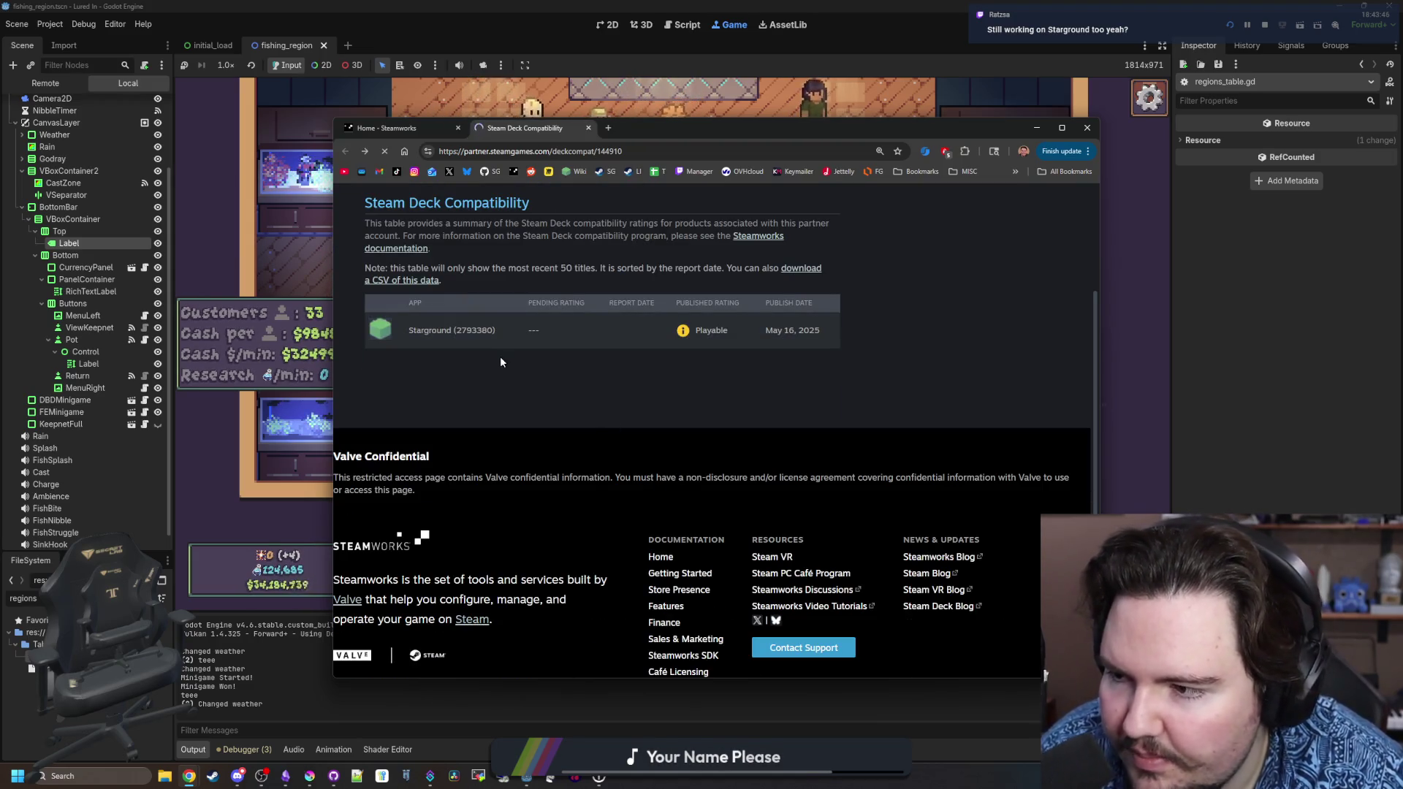
key(alt+Left)
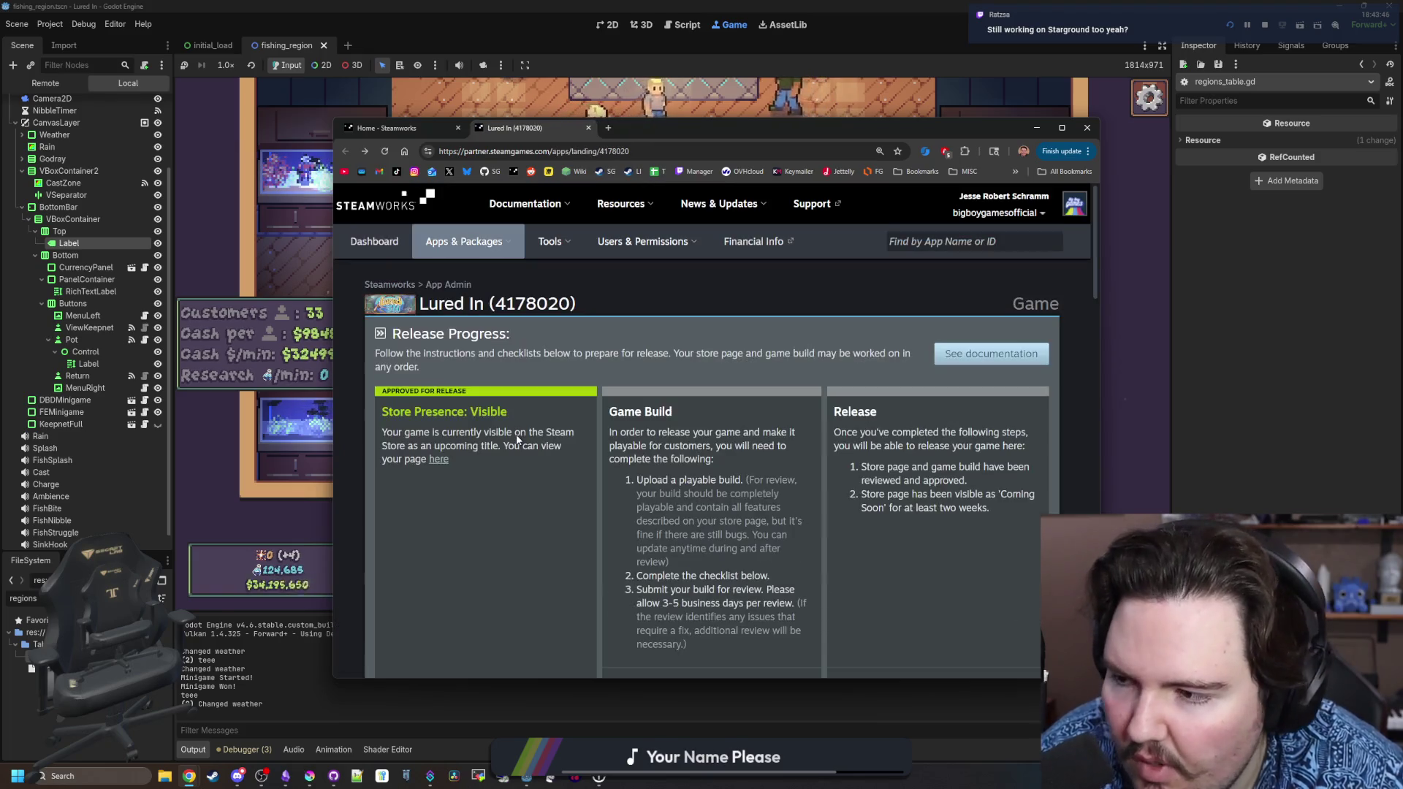
Filter the Lured In sales and activations report to today, then close the tab.
scroll(525, 443, down, 10)
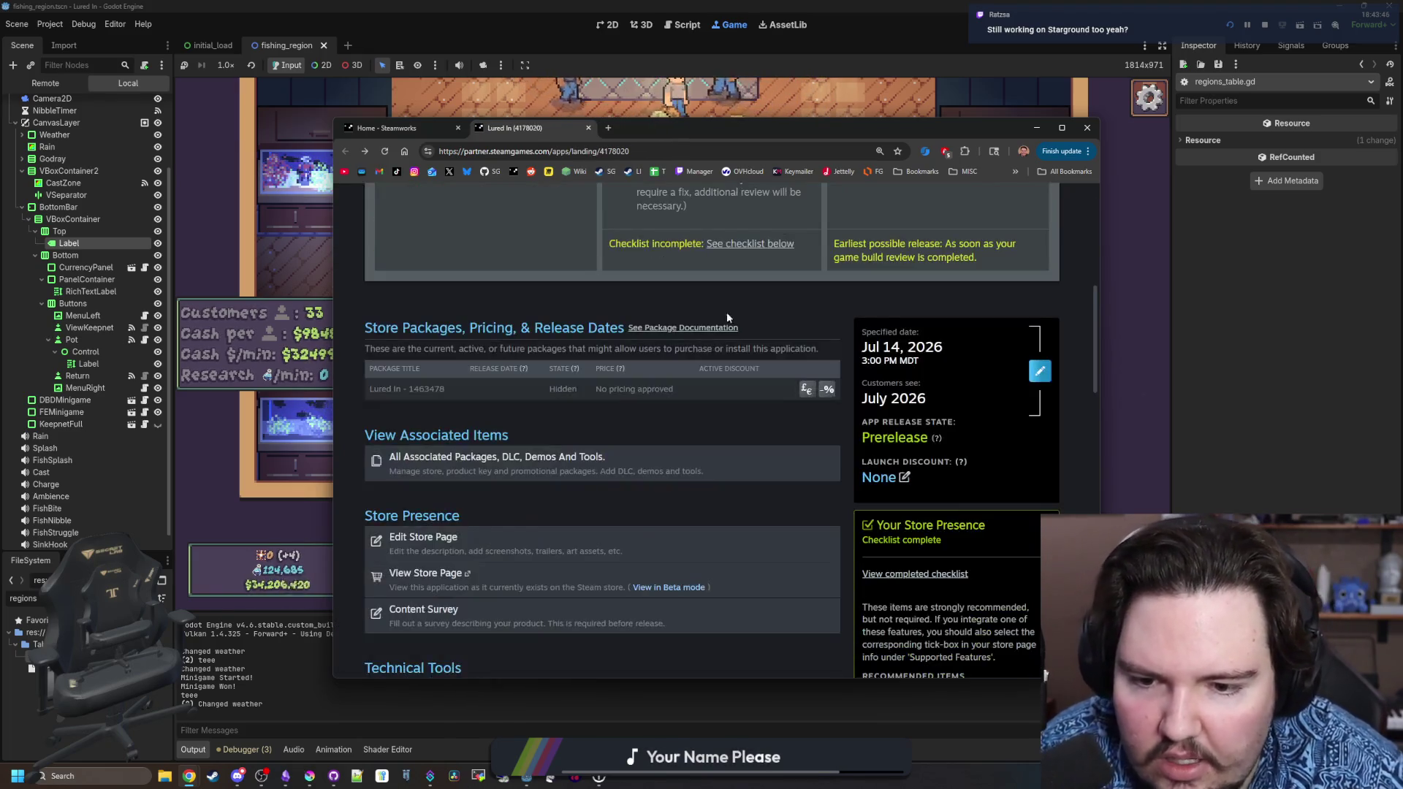
scroll(526, 444, down, 10)
scroll(526, 443, up, 8)
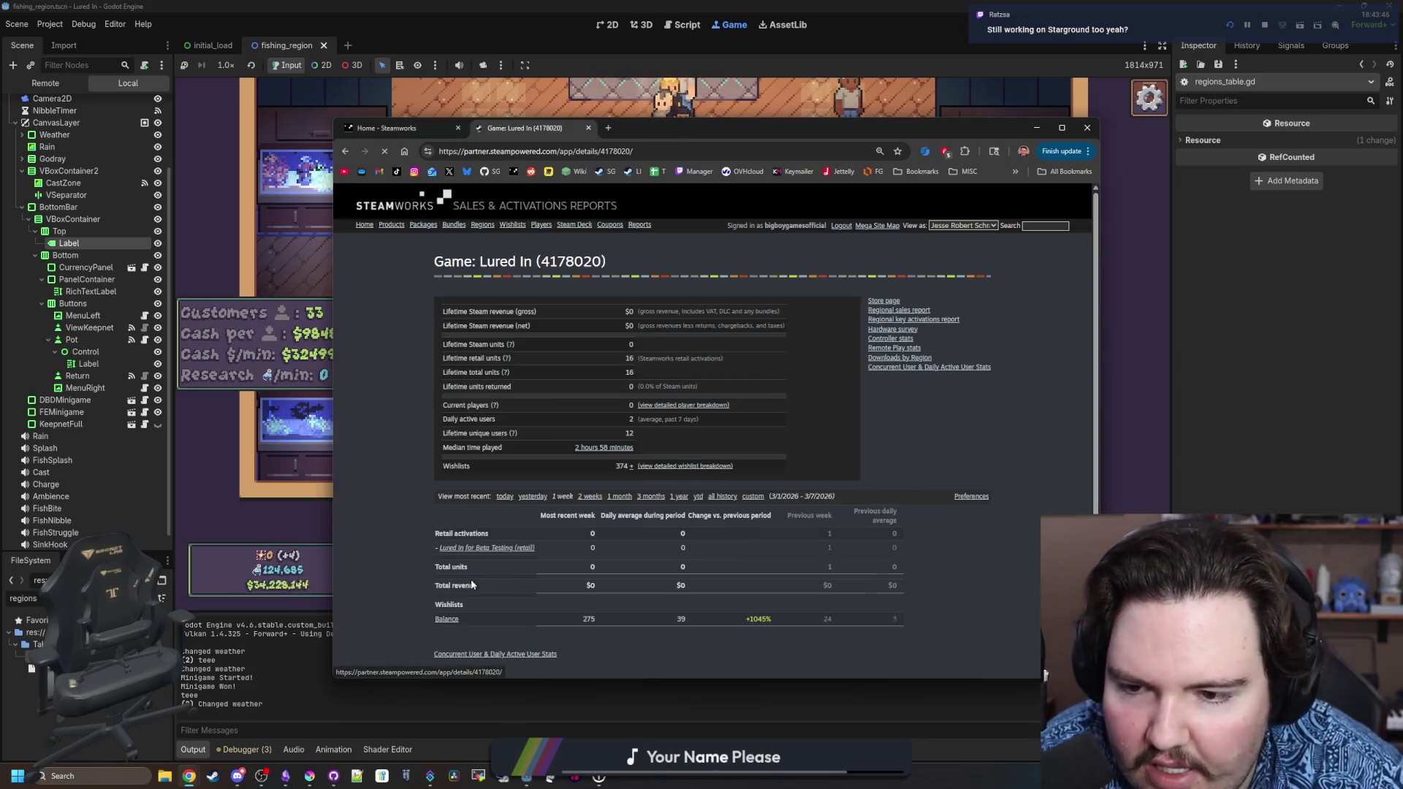
click(504, 497)
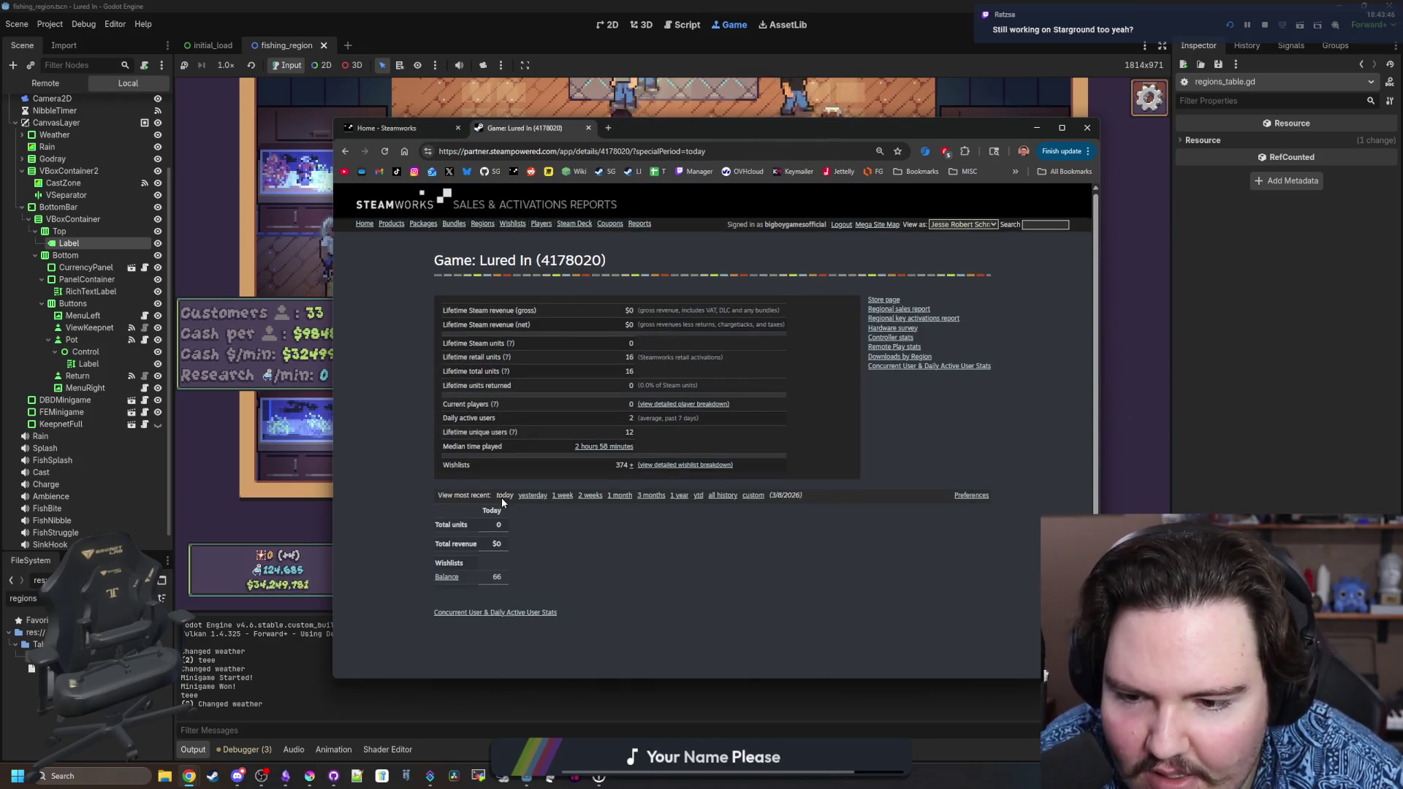
click(588, 129)
click(459, 128)
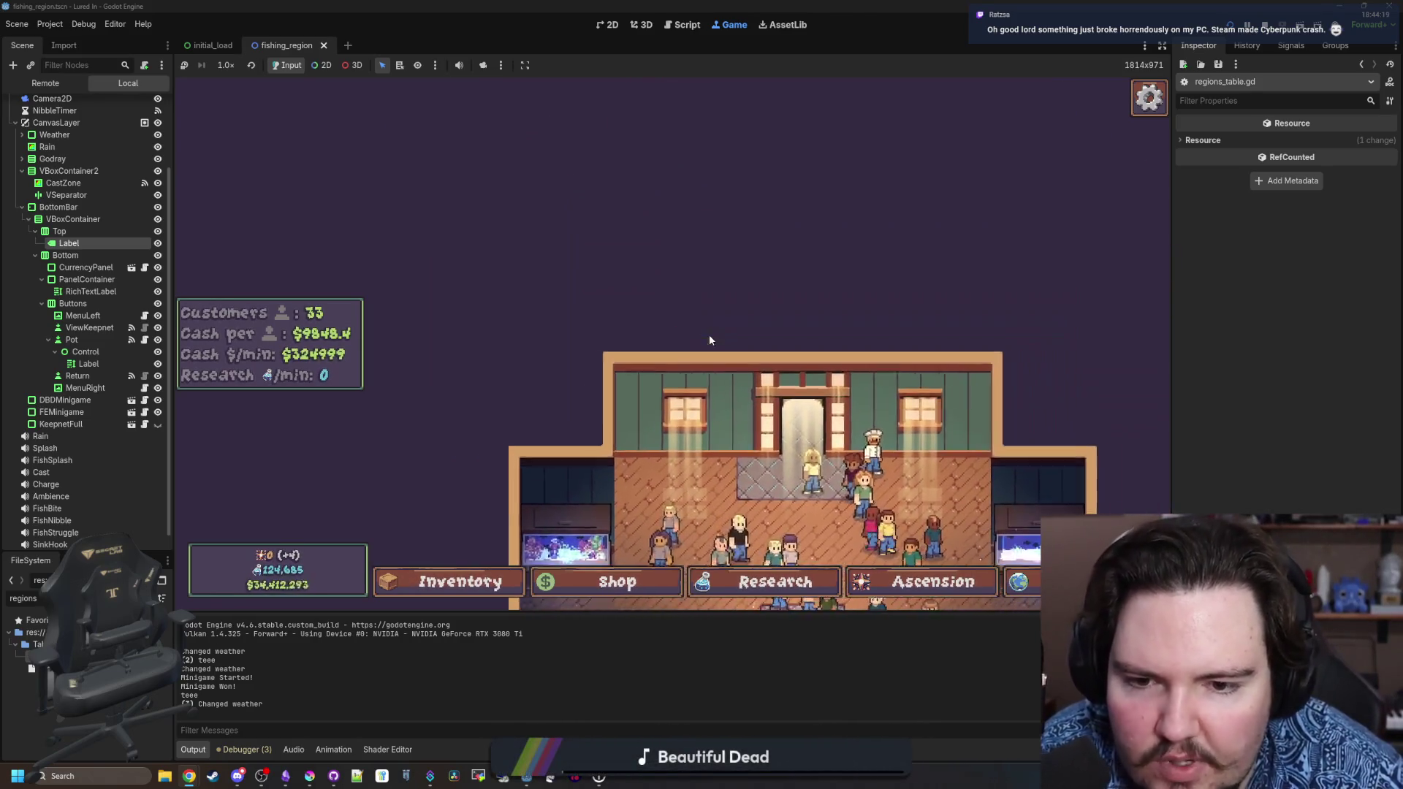
Open and close Fish Tank 4, then pan the game view to centre the shop.
click(595, 387)
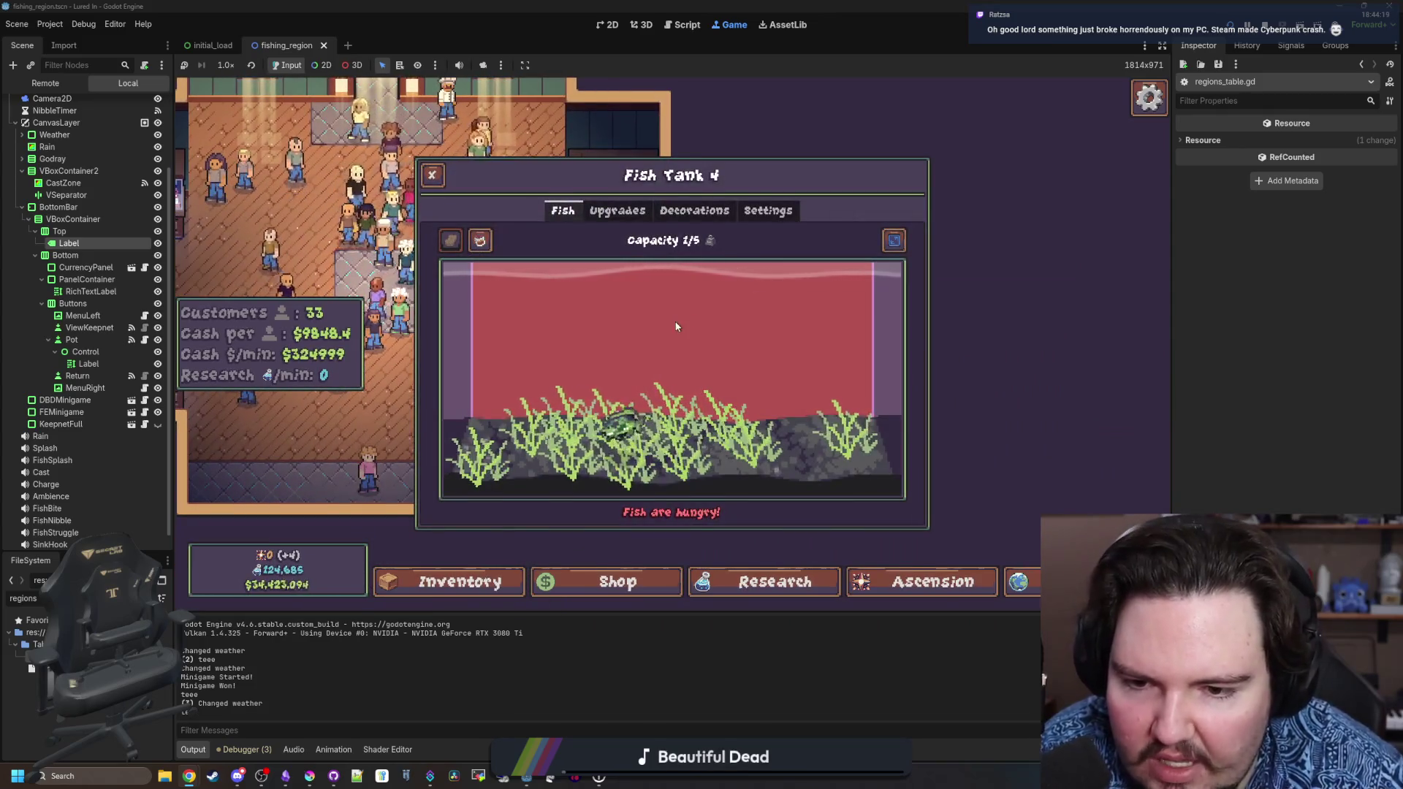
key(Escape)
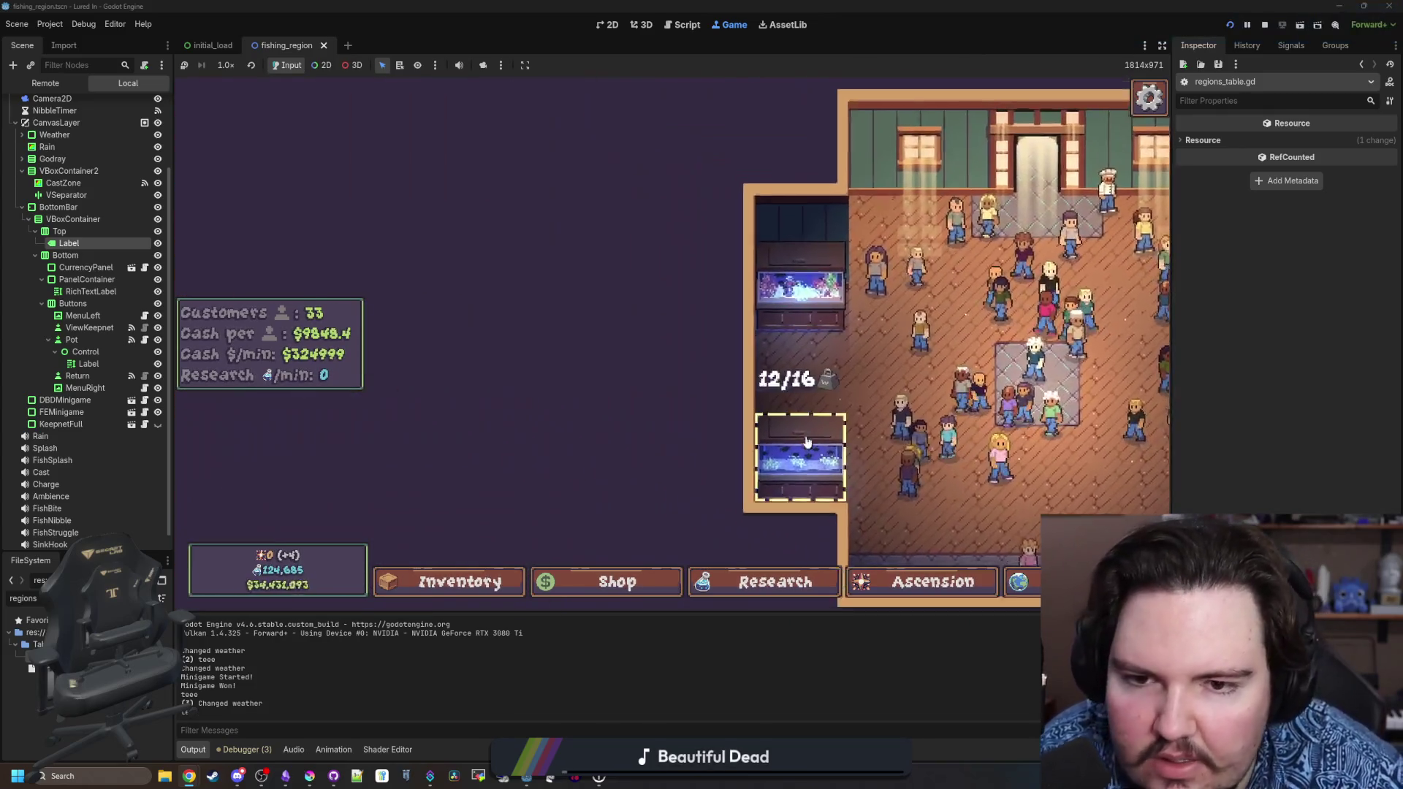
mouse_move(806, 442)
mouse_down()
mouse_move(677, 440)
mouse_move(688, 439)
mouse_move(665, 228)
mouse_move(679, 365)
mouse_move(741, 464)
mouse_up()
drag(677, 338, 703, 343)
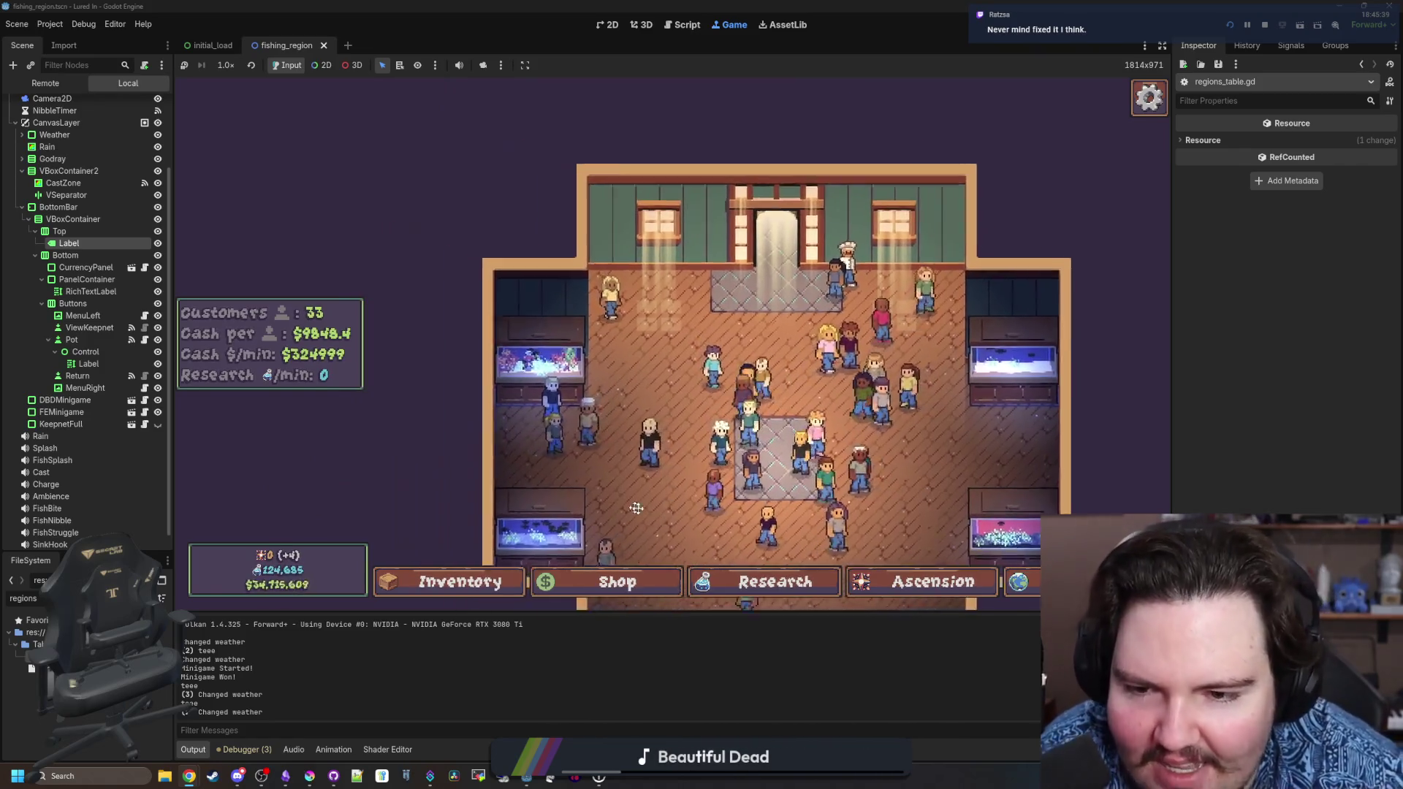
Zoom the game camera in and out over the crowded shop floor.
scroll(674, 379, up, 5)
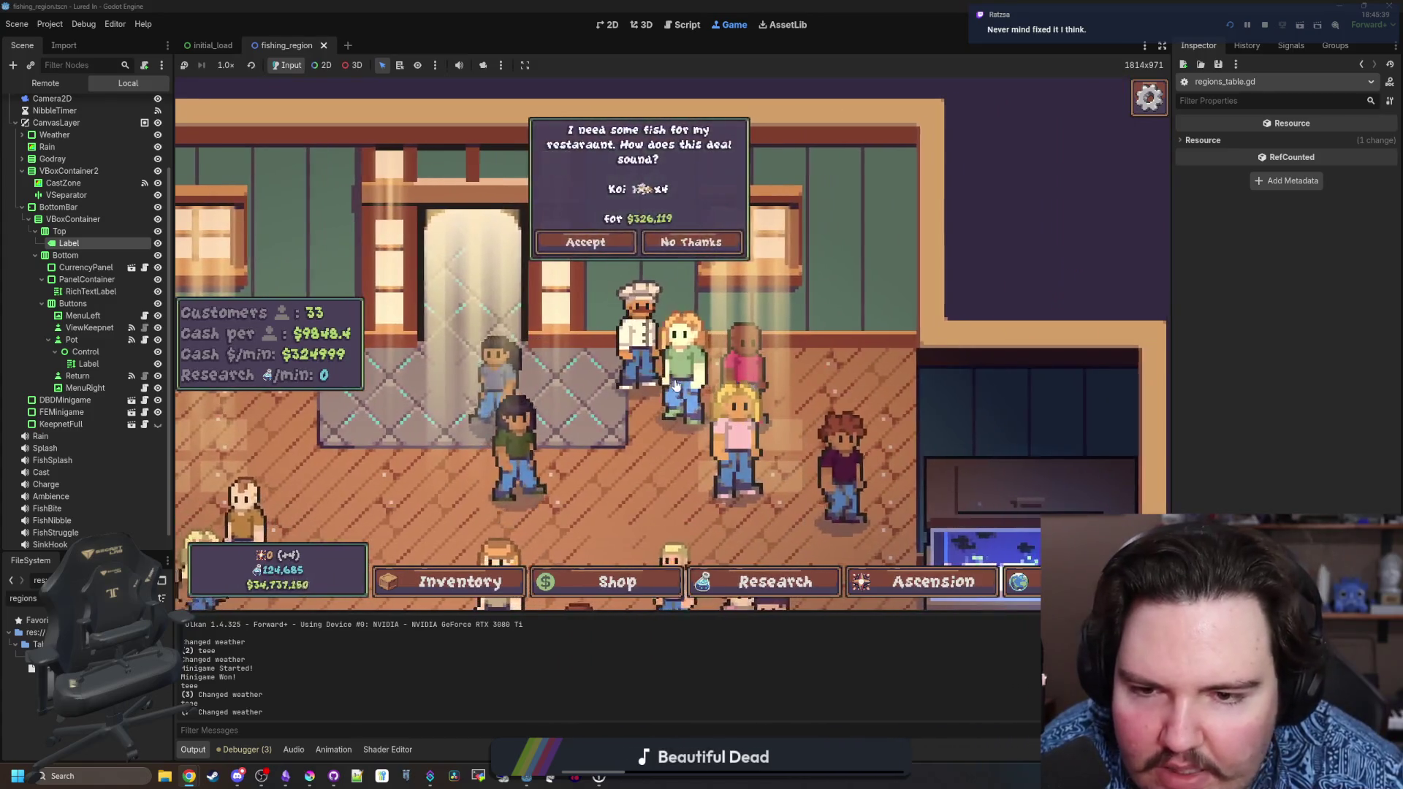
scroll(675, 385, down, 3)
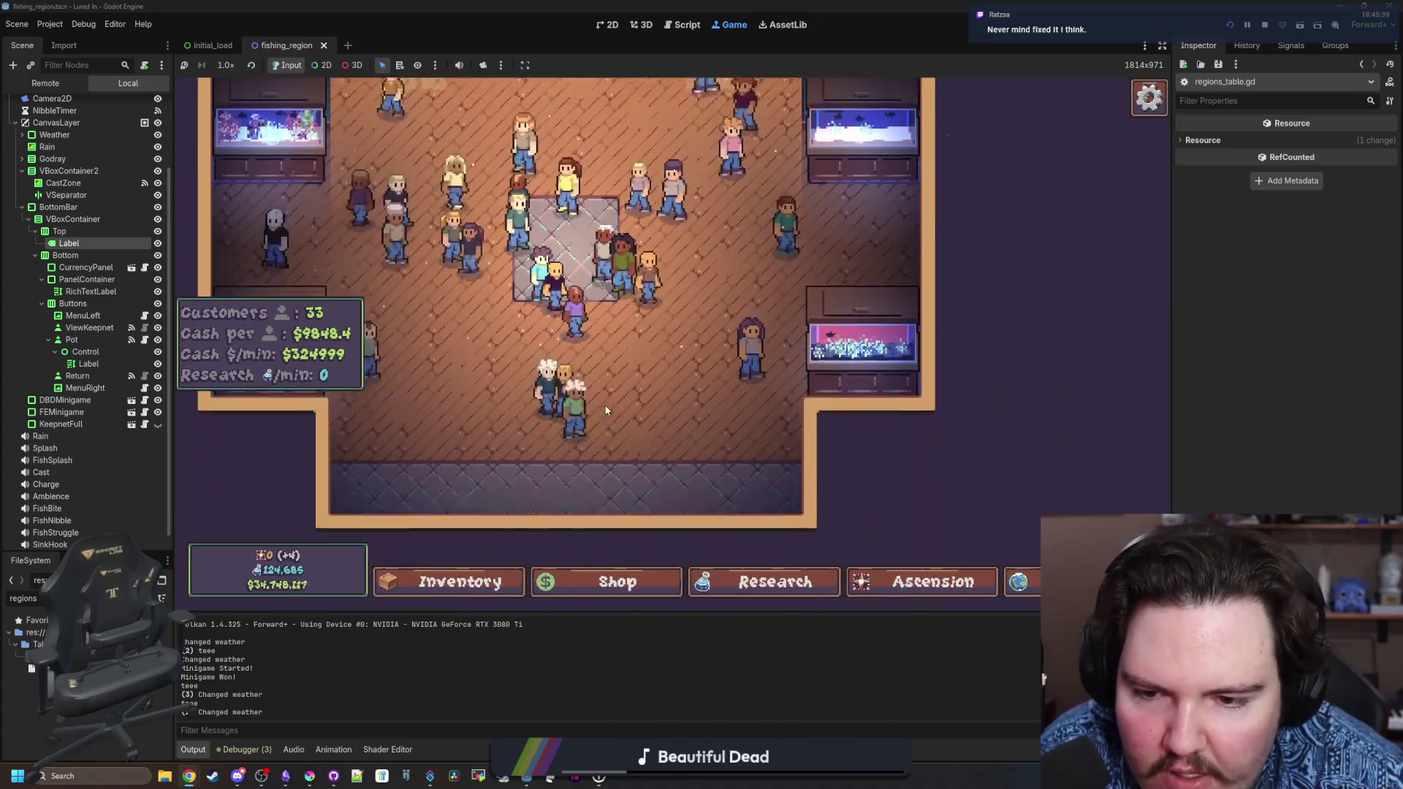
scroll(606, 410, up, 3)
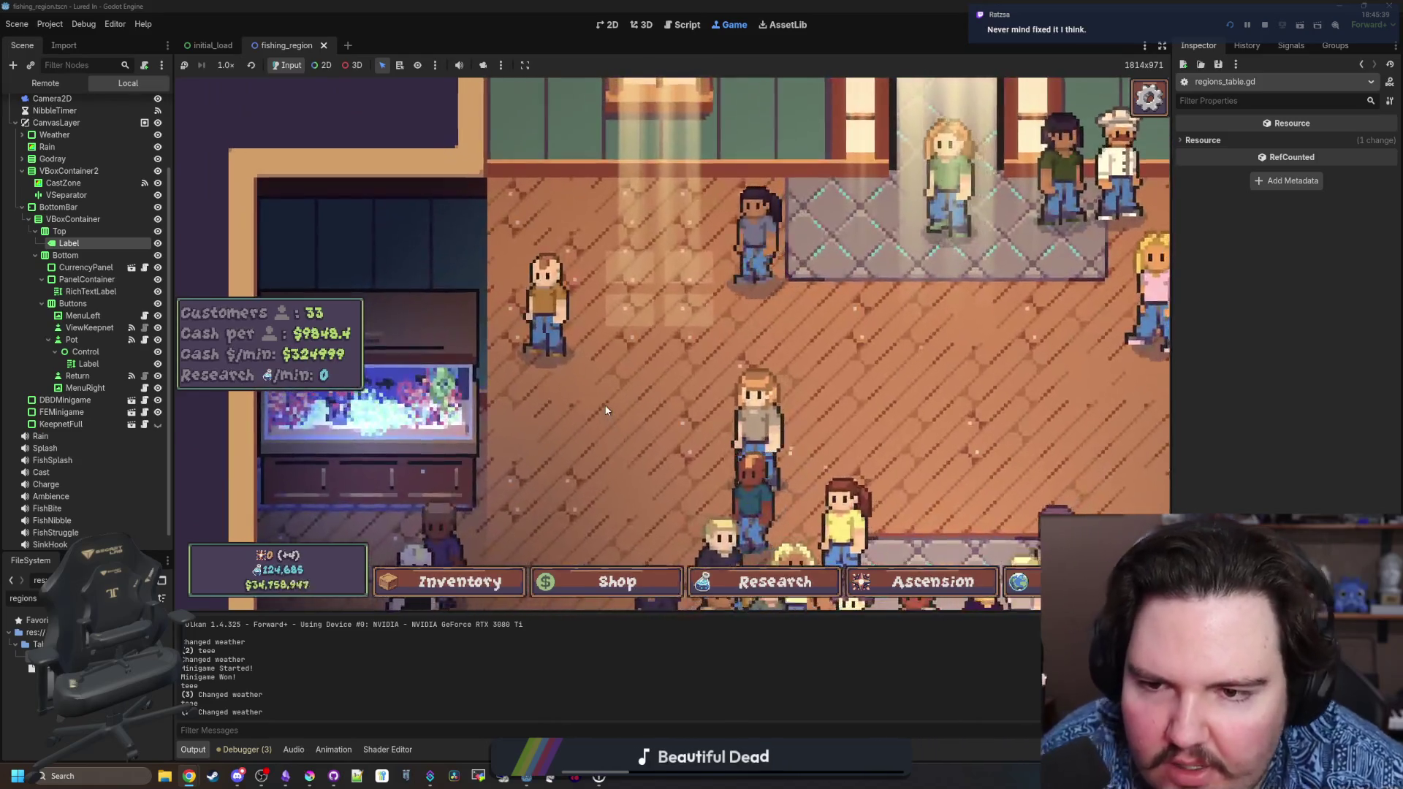